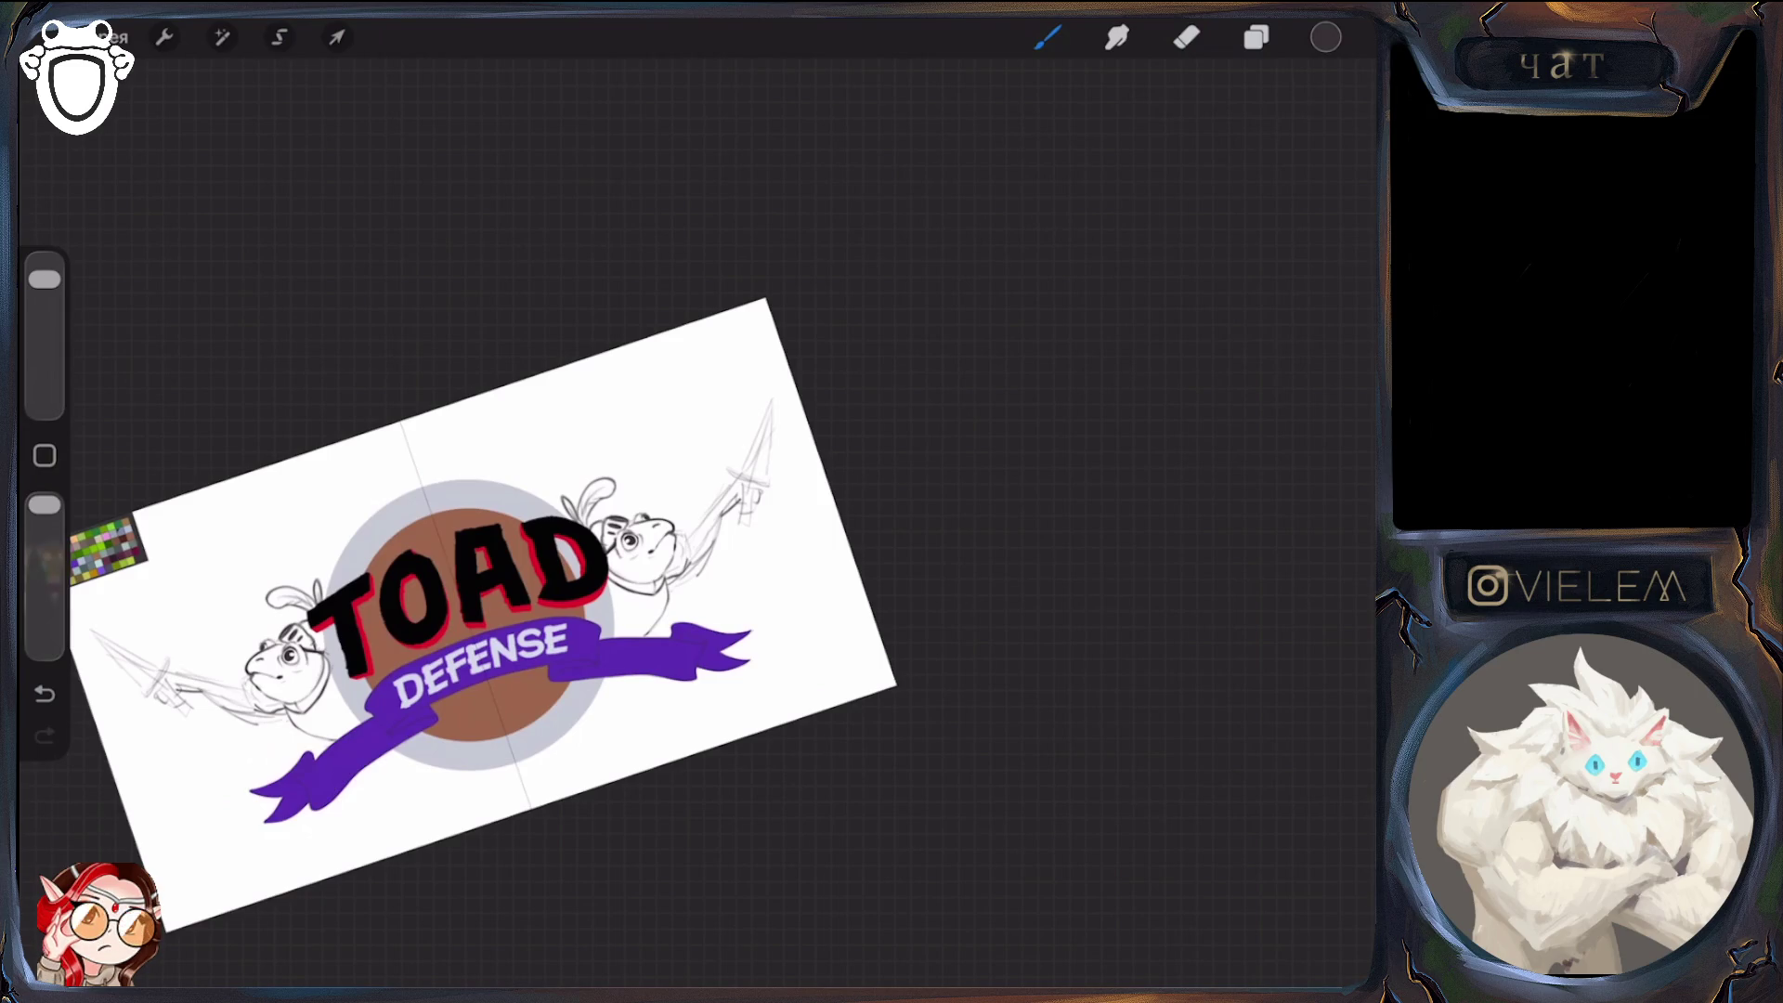
Erase the old right sword lines and redraw its blade, crossguard and grip in darker strokes
drag(483, 613, 372, 595)
click(1187, 37)
mouse_move(755, 386)
mouse_down()
mouse_move(697, 474)
mouse_move(720, 478)
mouse_move(762, 404)
mouse_up()
click(1048, 37)
drag(703, 534, 760, 397)
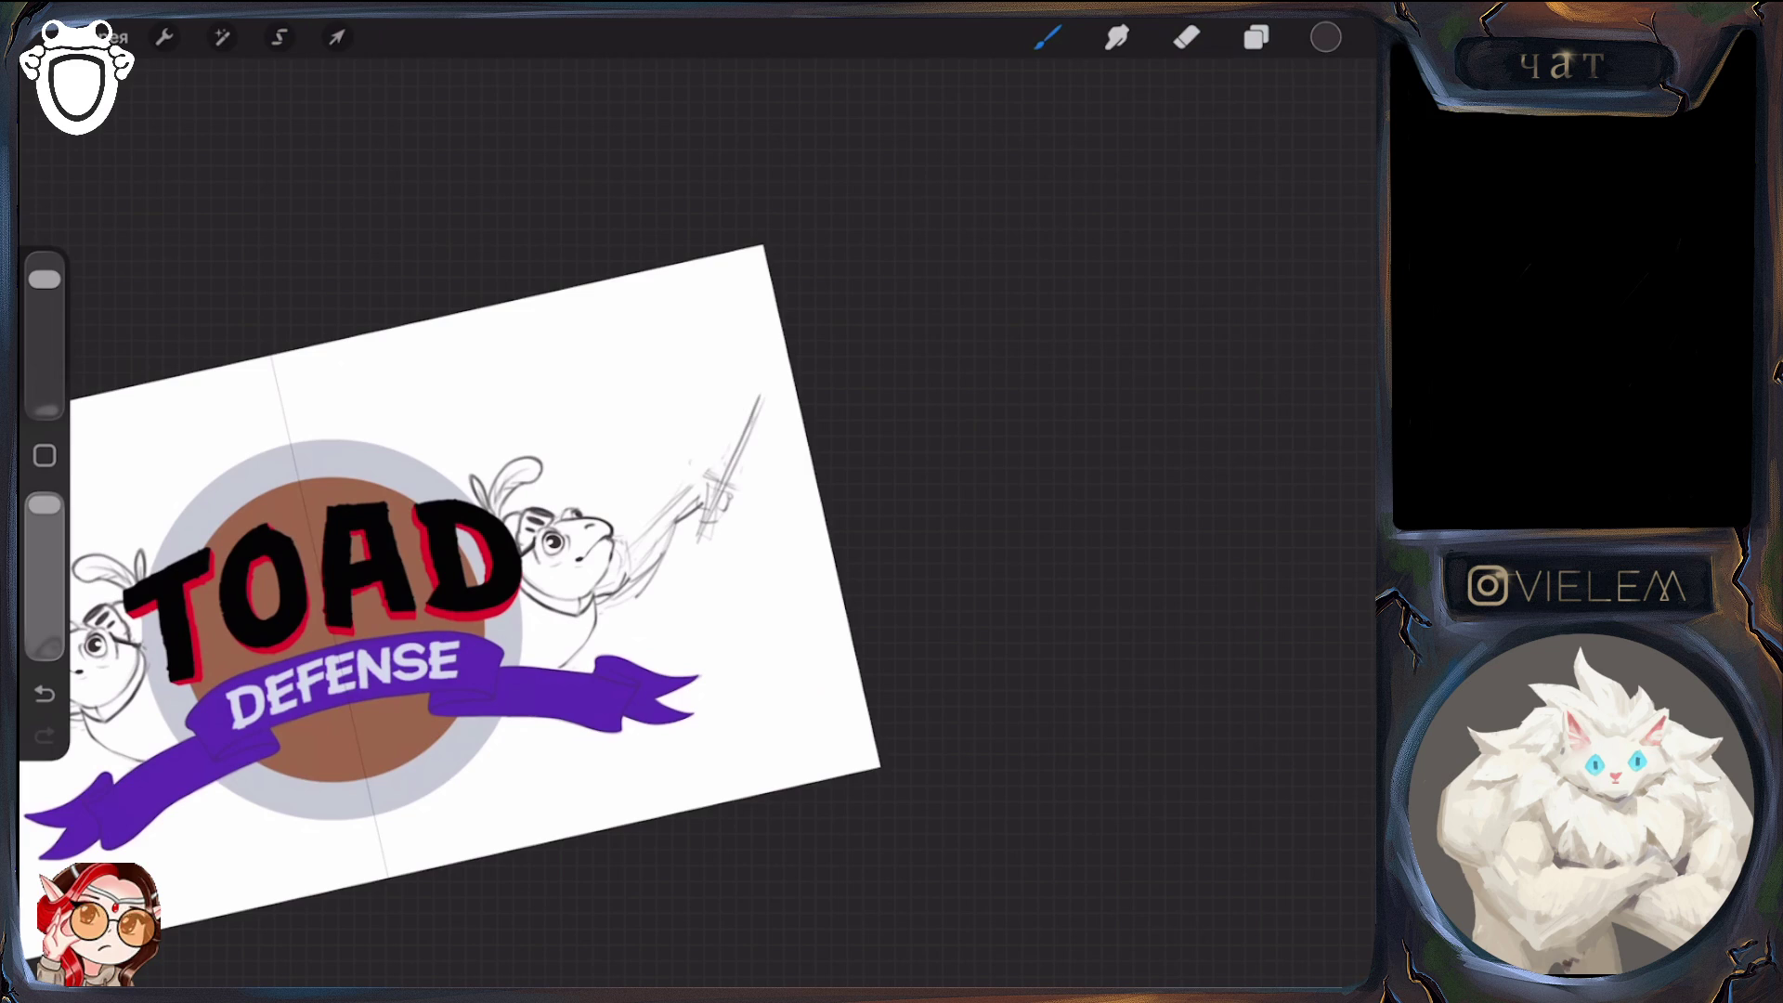
mouse_move(703, 485)
mouse_down()
mouse_move(761, 394)
mouse_move(744, 411)
mouse_move(773, 417)
mouse_up()
drag(762, 413, 715, 476)
mouse_move(771, 412)
mouse_down()
mouse_move(734, 481)
mouse_move(750, 476)
mouse_move(747, 494)
mouse_move(696, 481)
mouse_up()
mouse_move(694, 480)
mouse_down()
mouse_move(754, 493)
mouse_move(685, 553)
mouse_up()
mouse_move(679, 557)
mouse_down()
mouse_move(708, 548)
mouse_move(706, 569)
mouse_up()
drag(706, 559, 681, 572)
scroll(464, 576, down, 5)
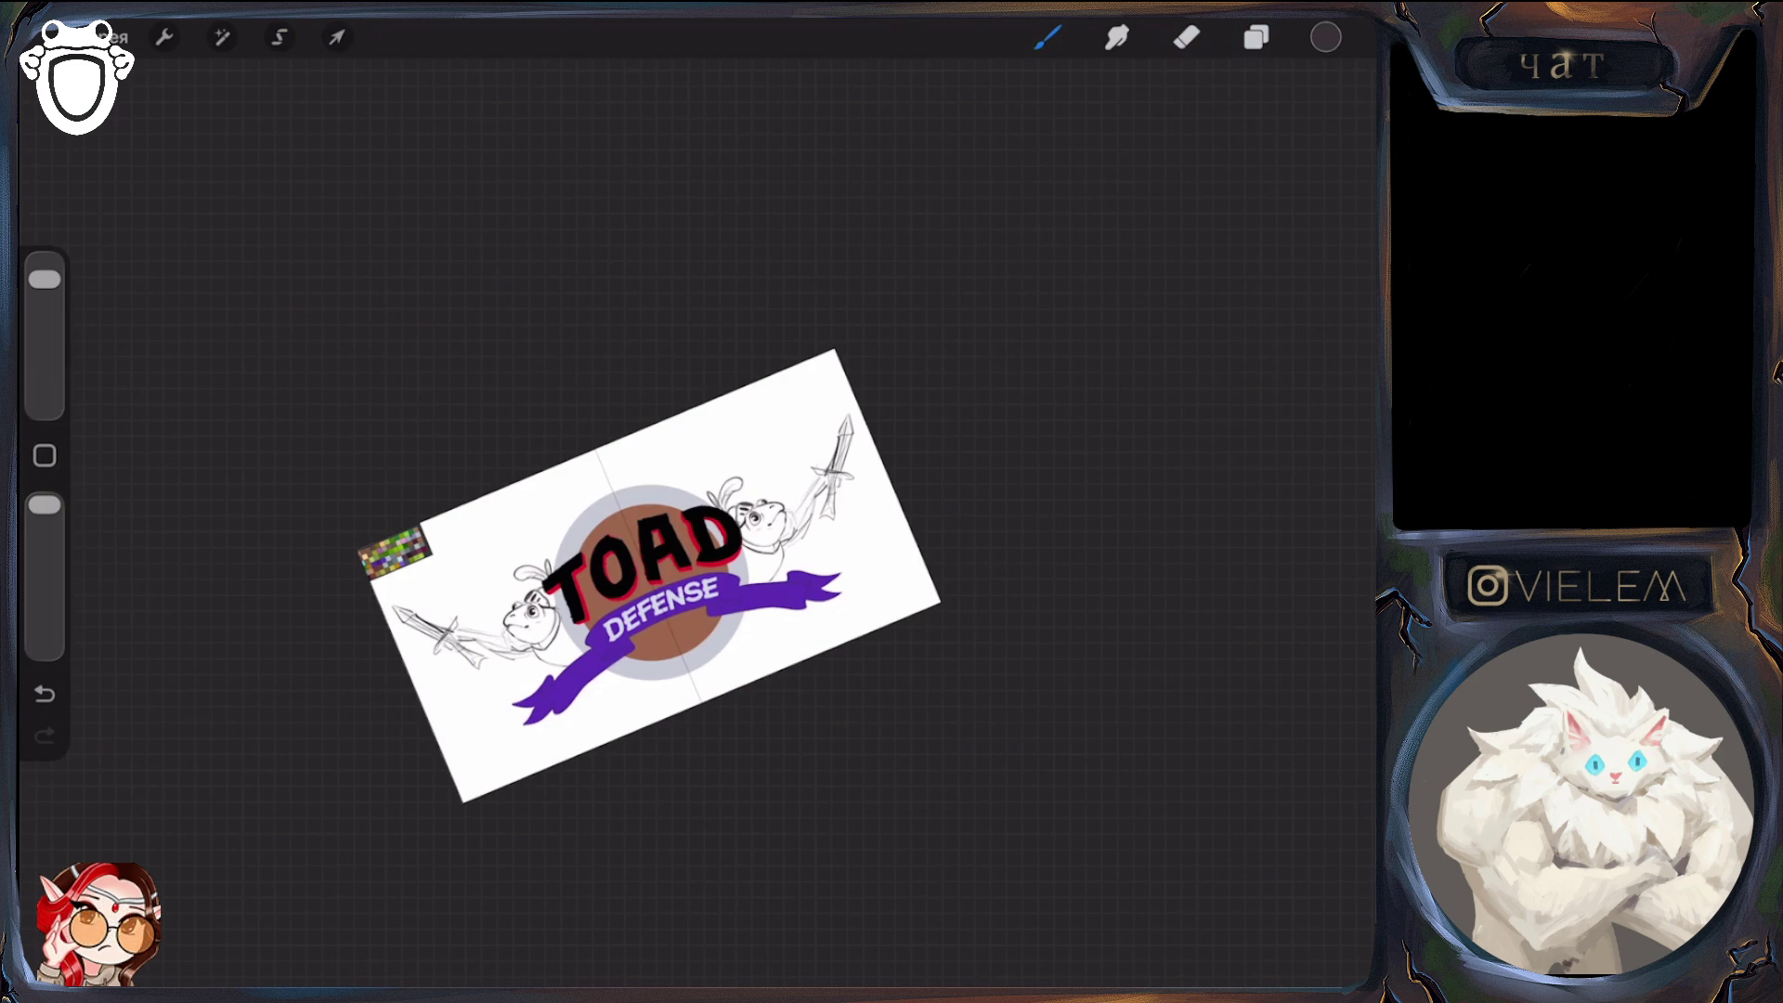
Erase part of the old sword sketch and add mirrored dark strokes to both swords
drag(45, 279, 44, 350)
click(1187, 37)
mouse_move(353, 618)
mouse_down()
mouse_move(408, 645)
mouse_move(404, 702)
mouse_up()
drag(45, 350, 45, 279)
click(1048, 37)
drag(362, 613, 408, 674)
mouse_move(342, 627)
mouse_down()
mouse_move(395, 609)
mouse_move(330, 509)
mouse_up()
drag(381, 604, 334, 516)
drag(1104, 652, 1079, 692)
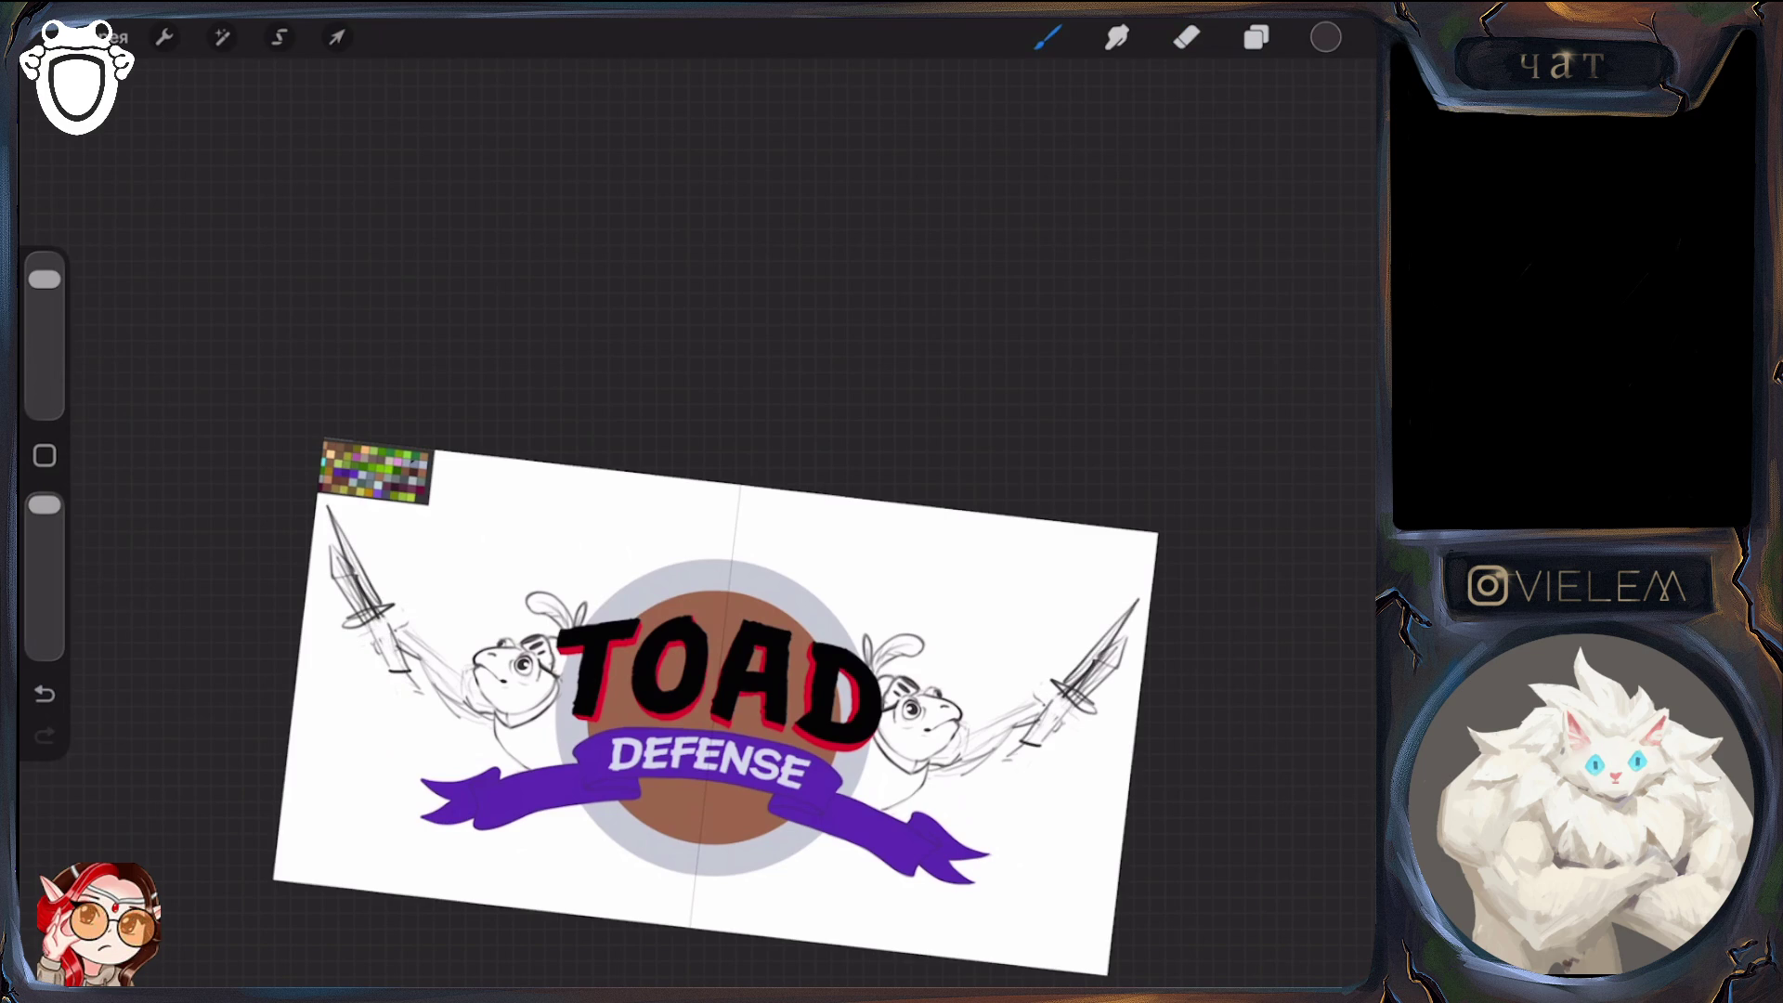
drag(332, 543, 345, 609)
Erase the unwanted strokes on the left sword and redraw them cleanly
drag(45, 279, 45, 350)
click(1188, 37)
mouse_move(335, 548)
mouse_down()
mouse_move(349, 609)
mouse_move(348, 586)
mouse_up()
drag(45, 350, 45, 279)
click(1047, 38)
drag(344, 580, 350, 605)
scroll(715, 697, down, 3)
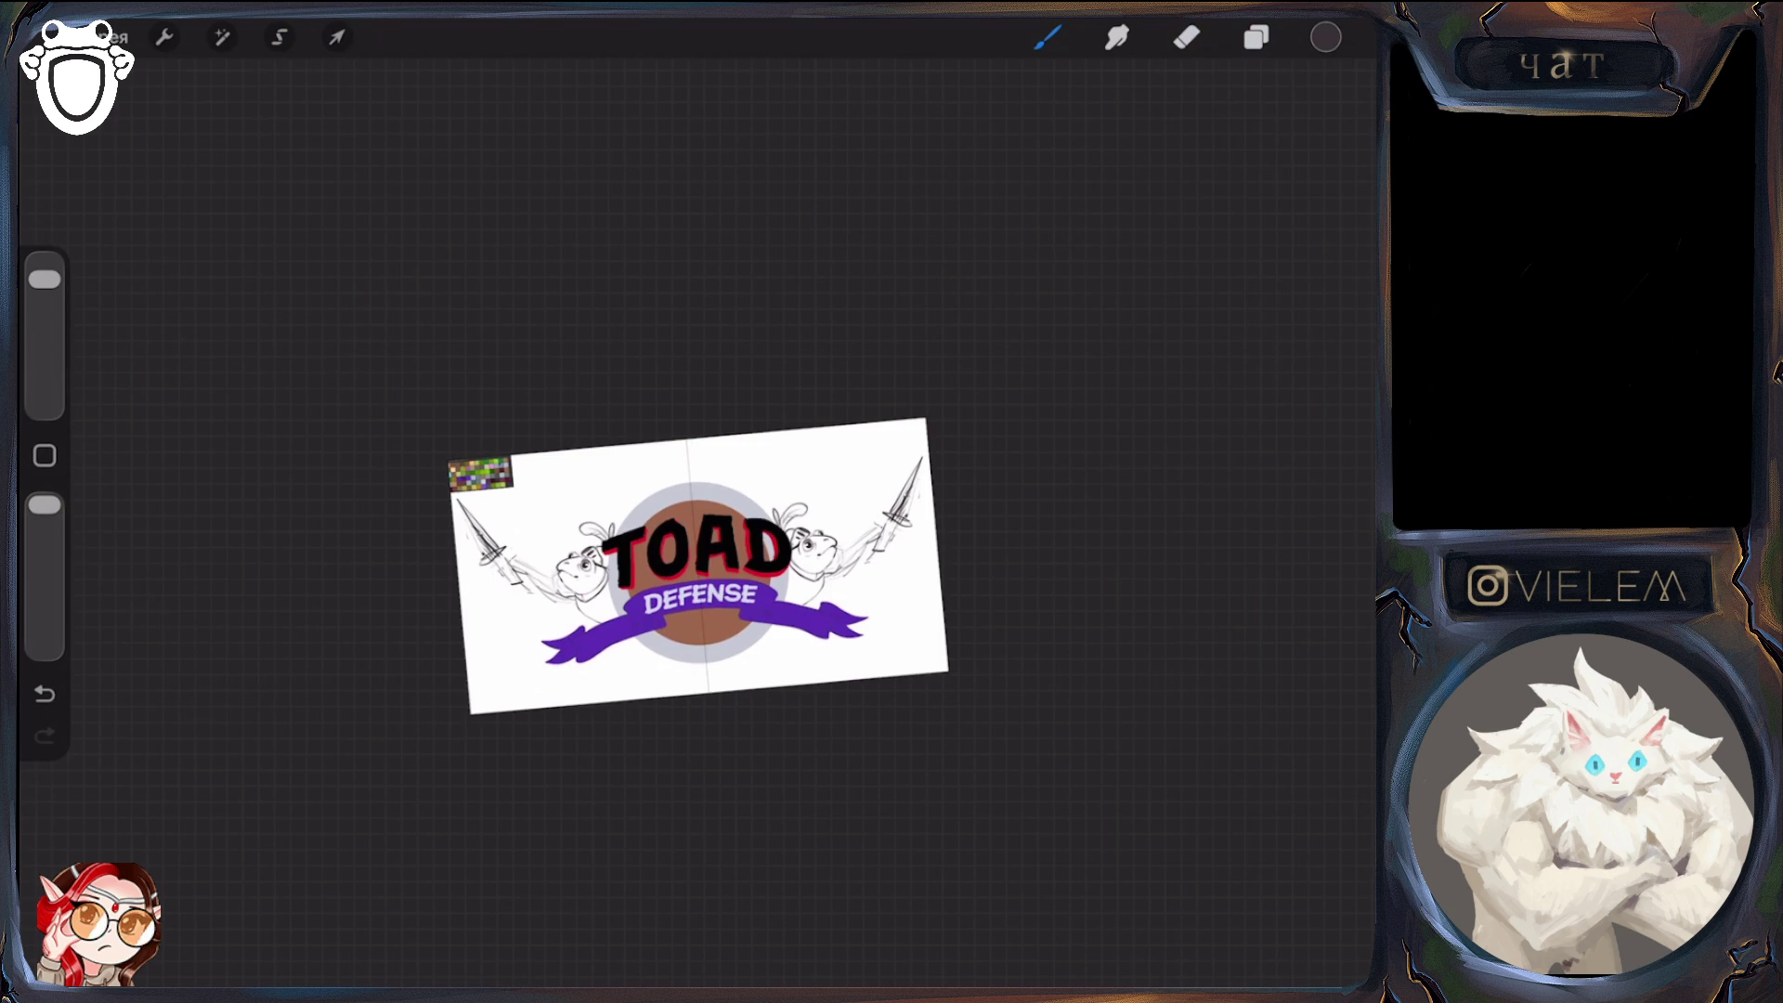
scroll(586, 497, up, 3)
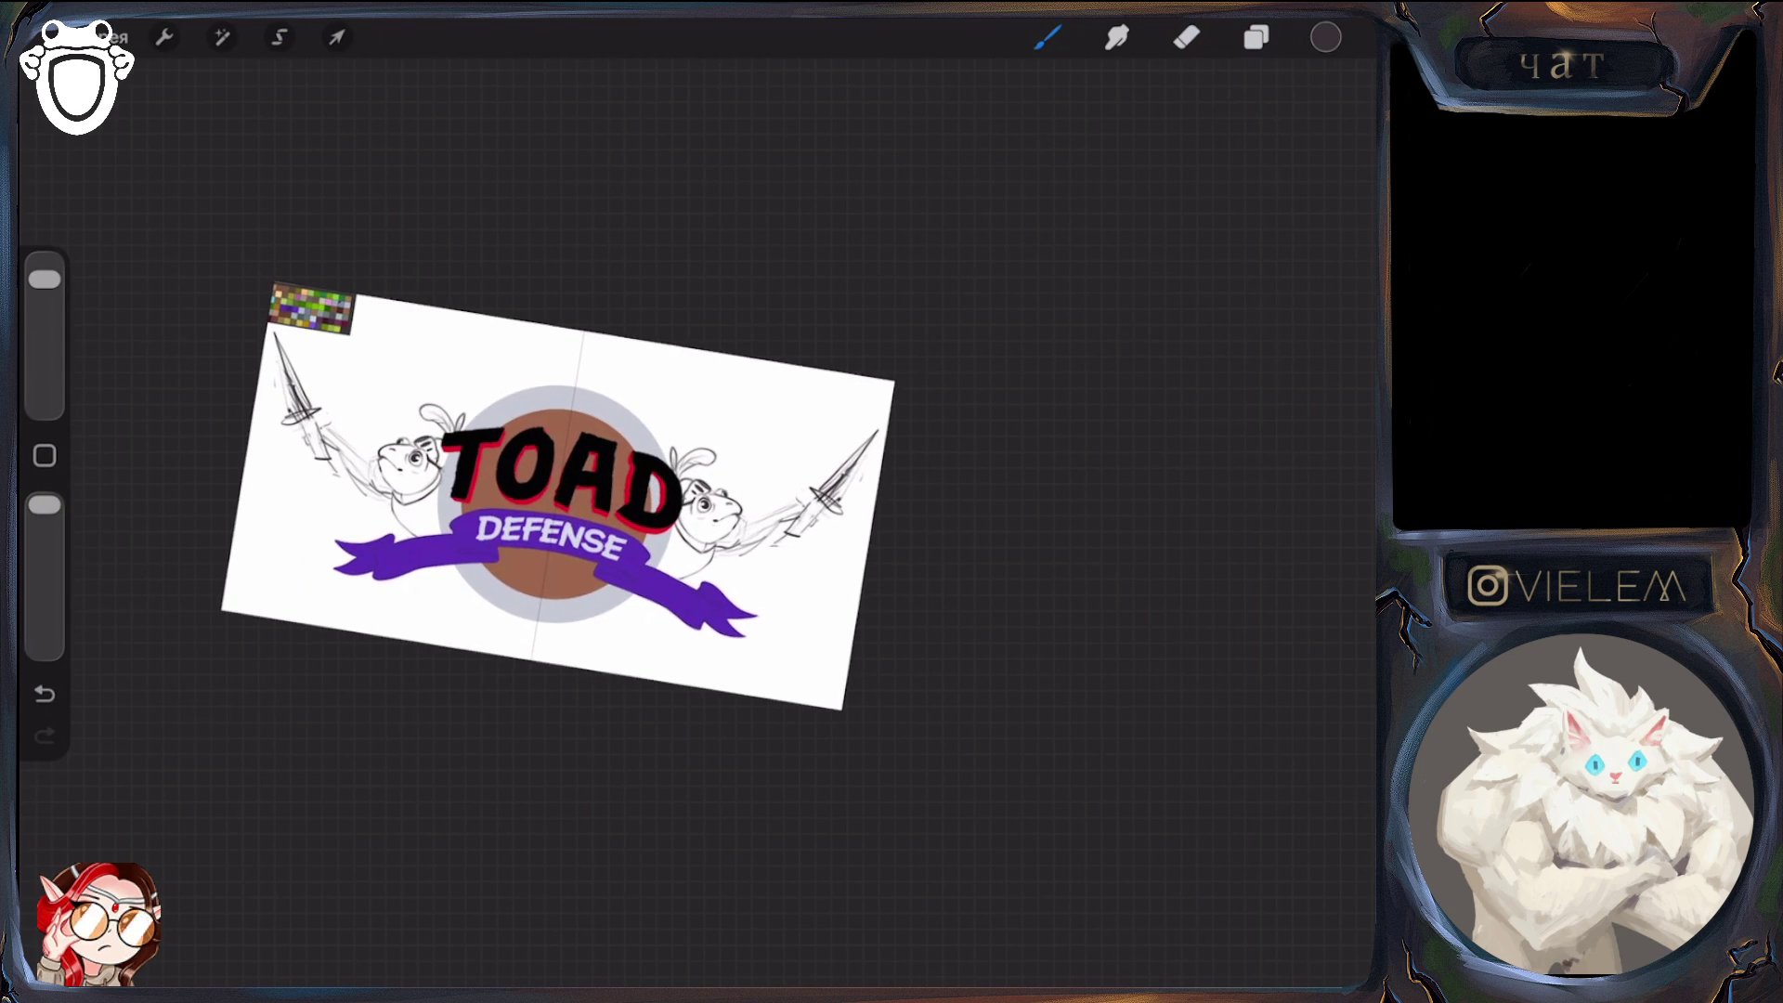
click(1257, 37)
click(1257, 37)
click(1187, 38)
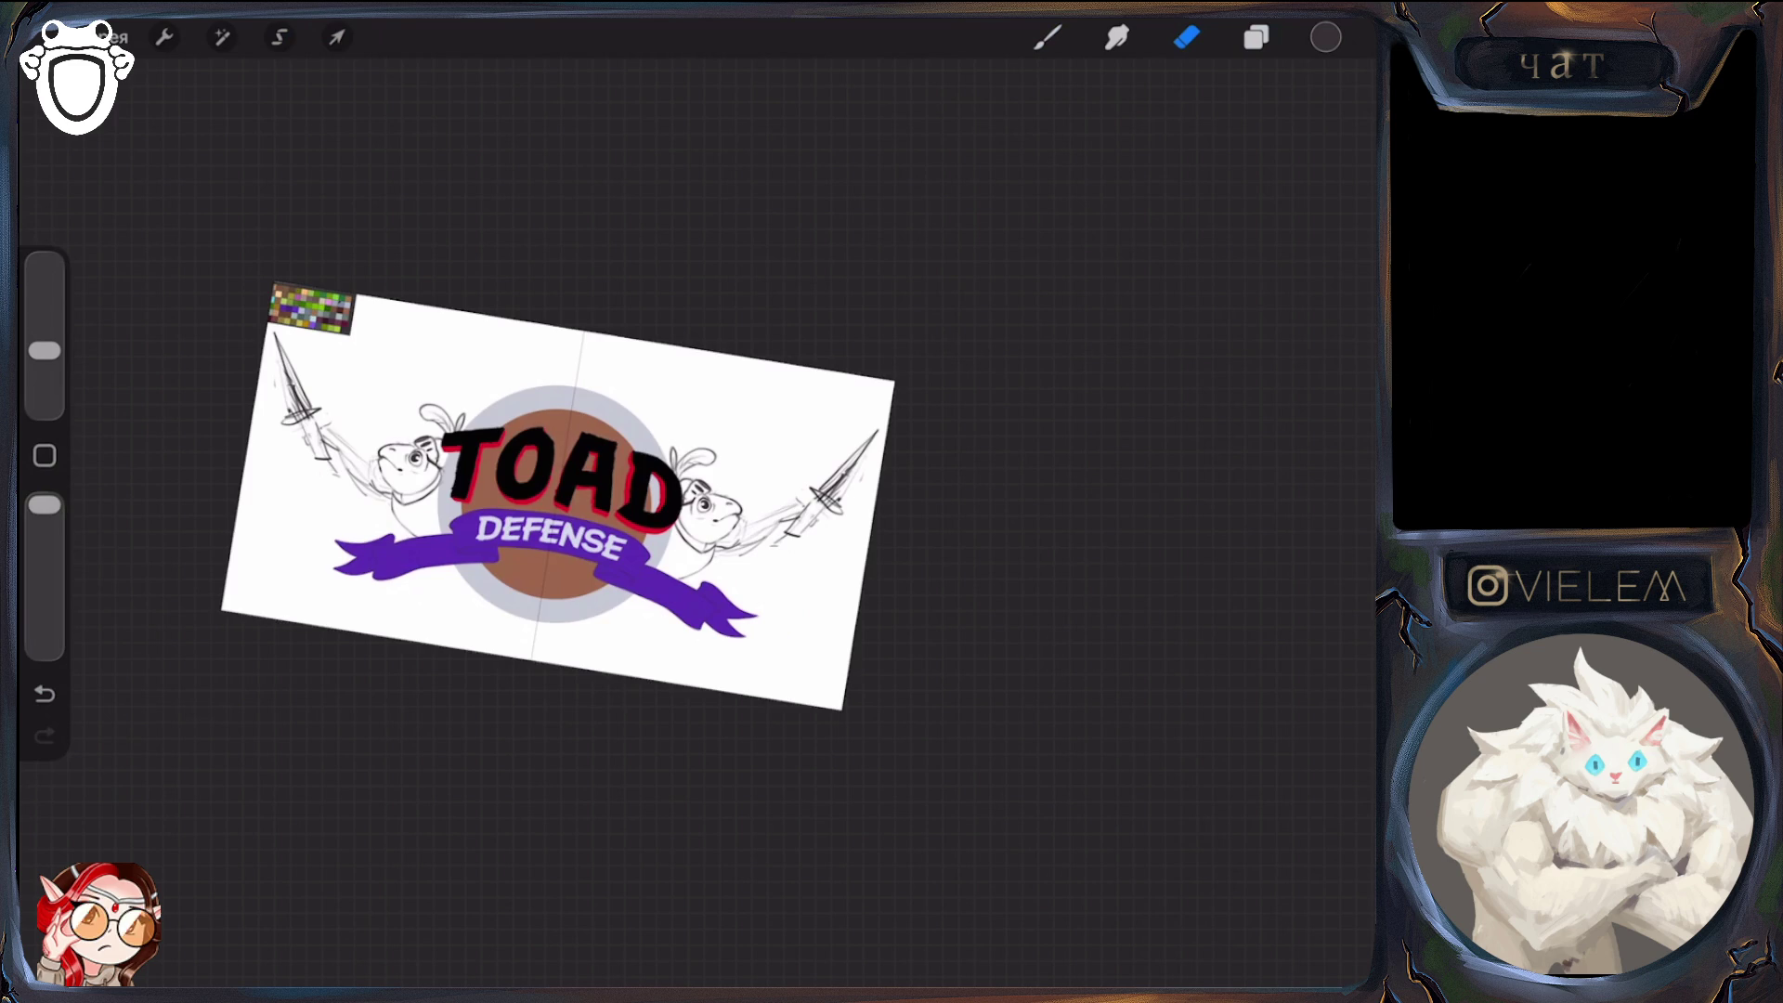
scroll(557, 497, up, 5)
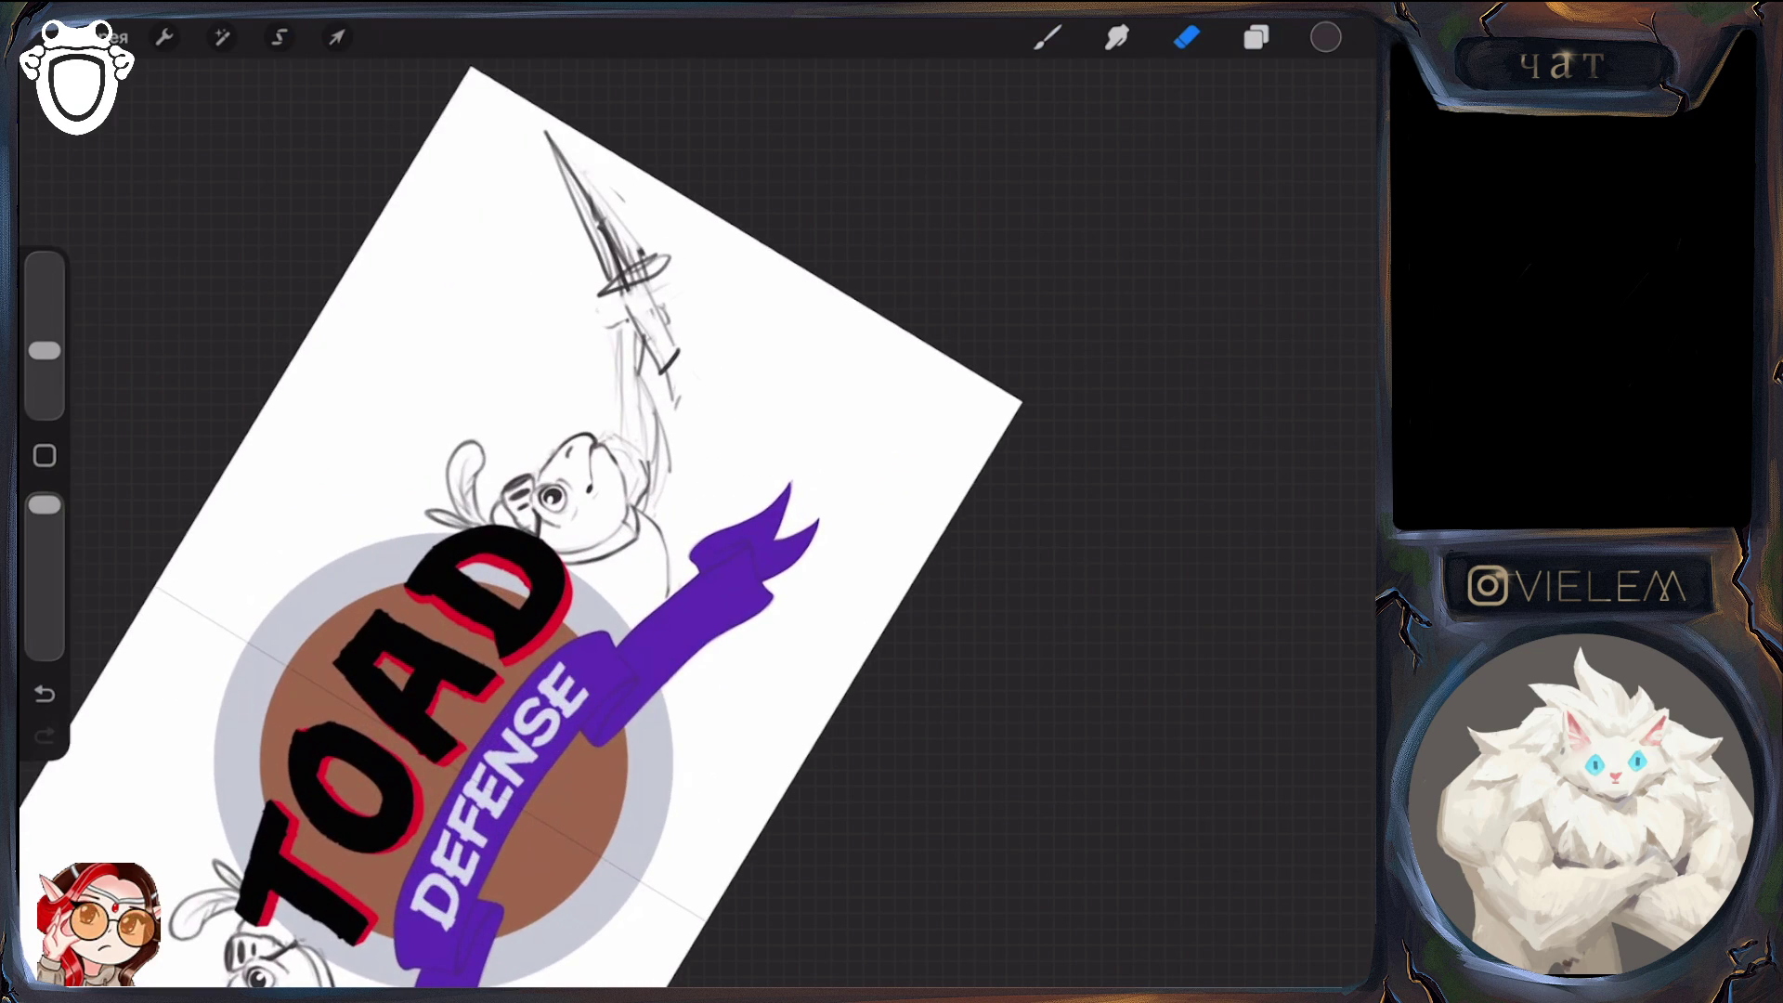
scroll(520, 520, down, 3)
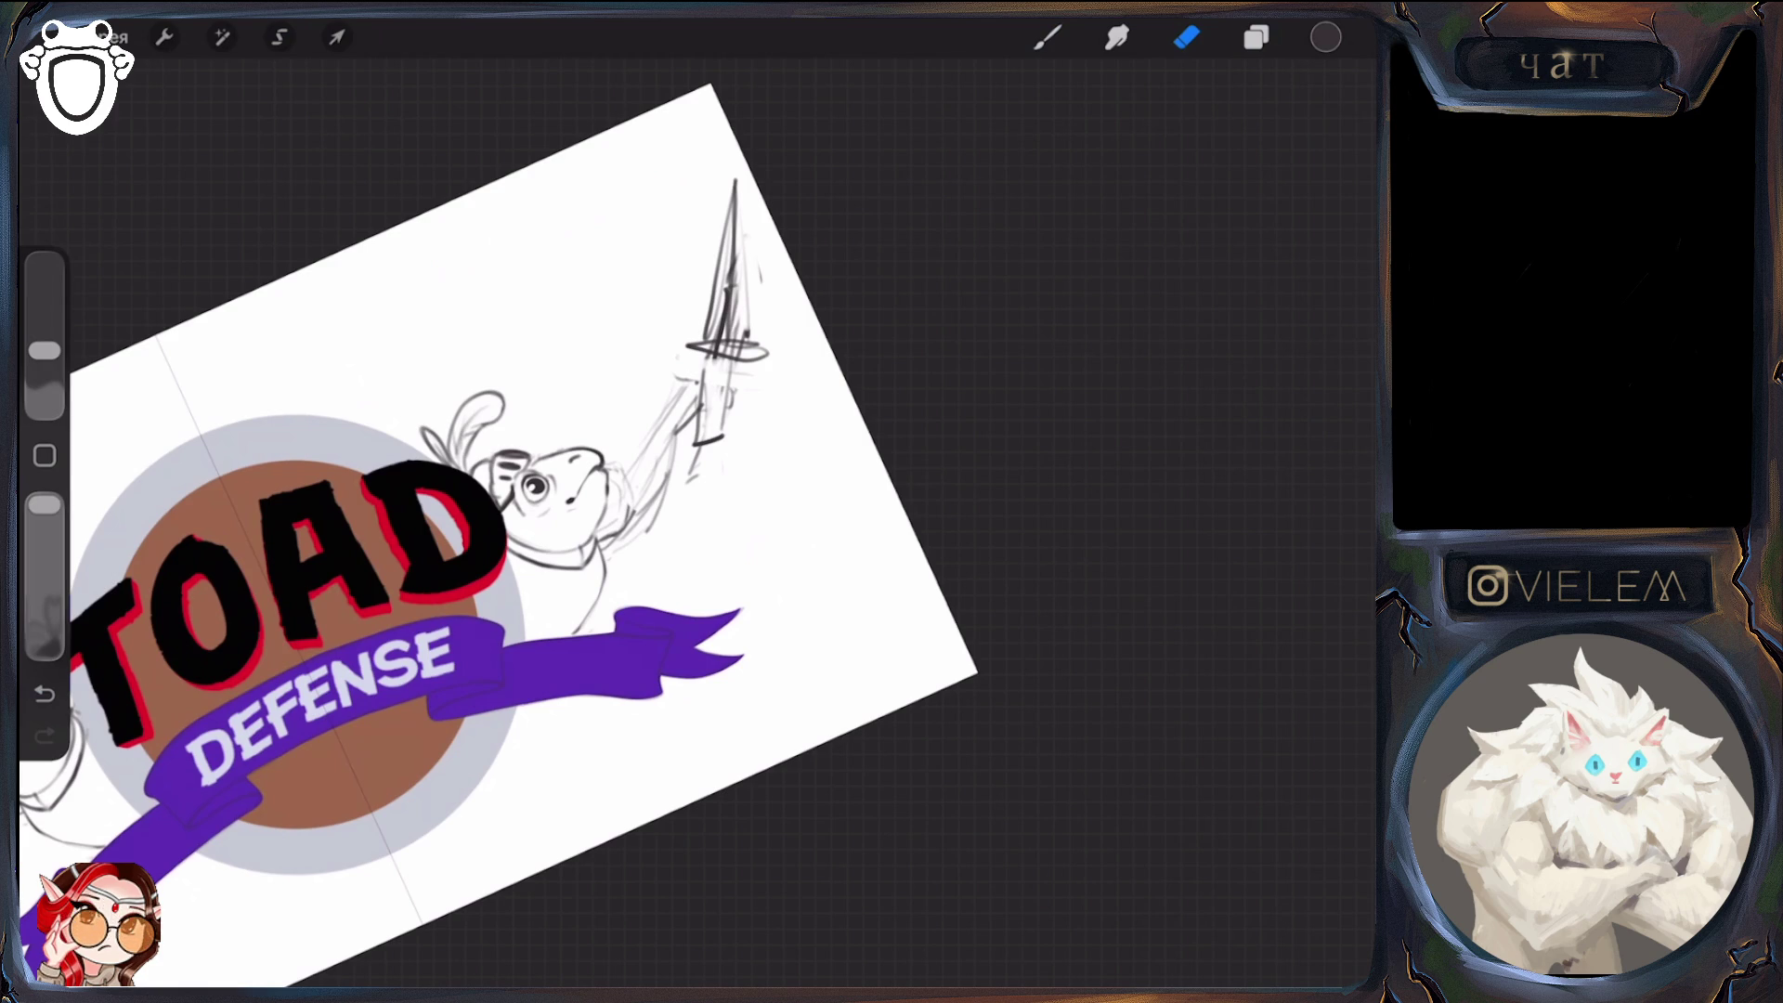
click(1048, 37)
click(1187, 37)
click(1187, 37)
click(1187, 37)
click(1047, 37)
click(1187, 37)
click(1048, 37)
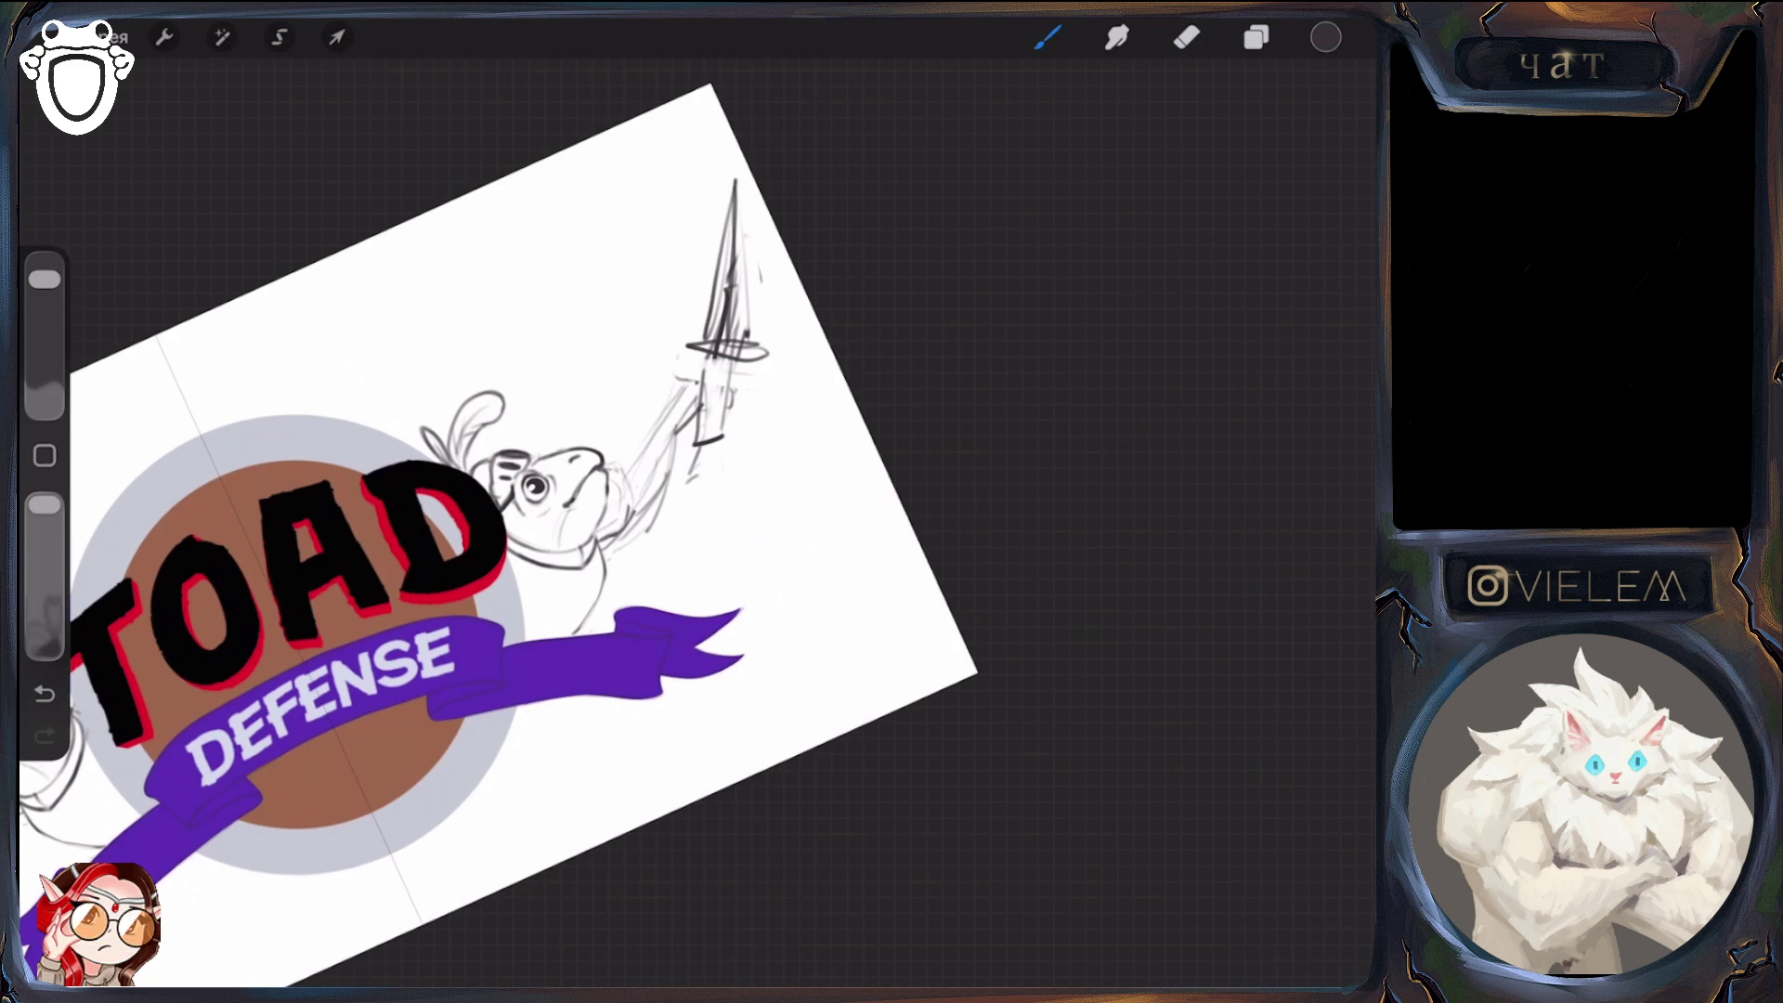
click(1187, 37)
click(1048, 37)
scroll(501, 521, down, 5)
key(e)
key(b)
scroll(604, 548, down, 3)
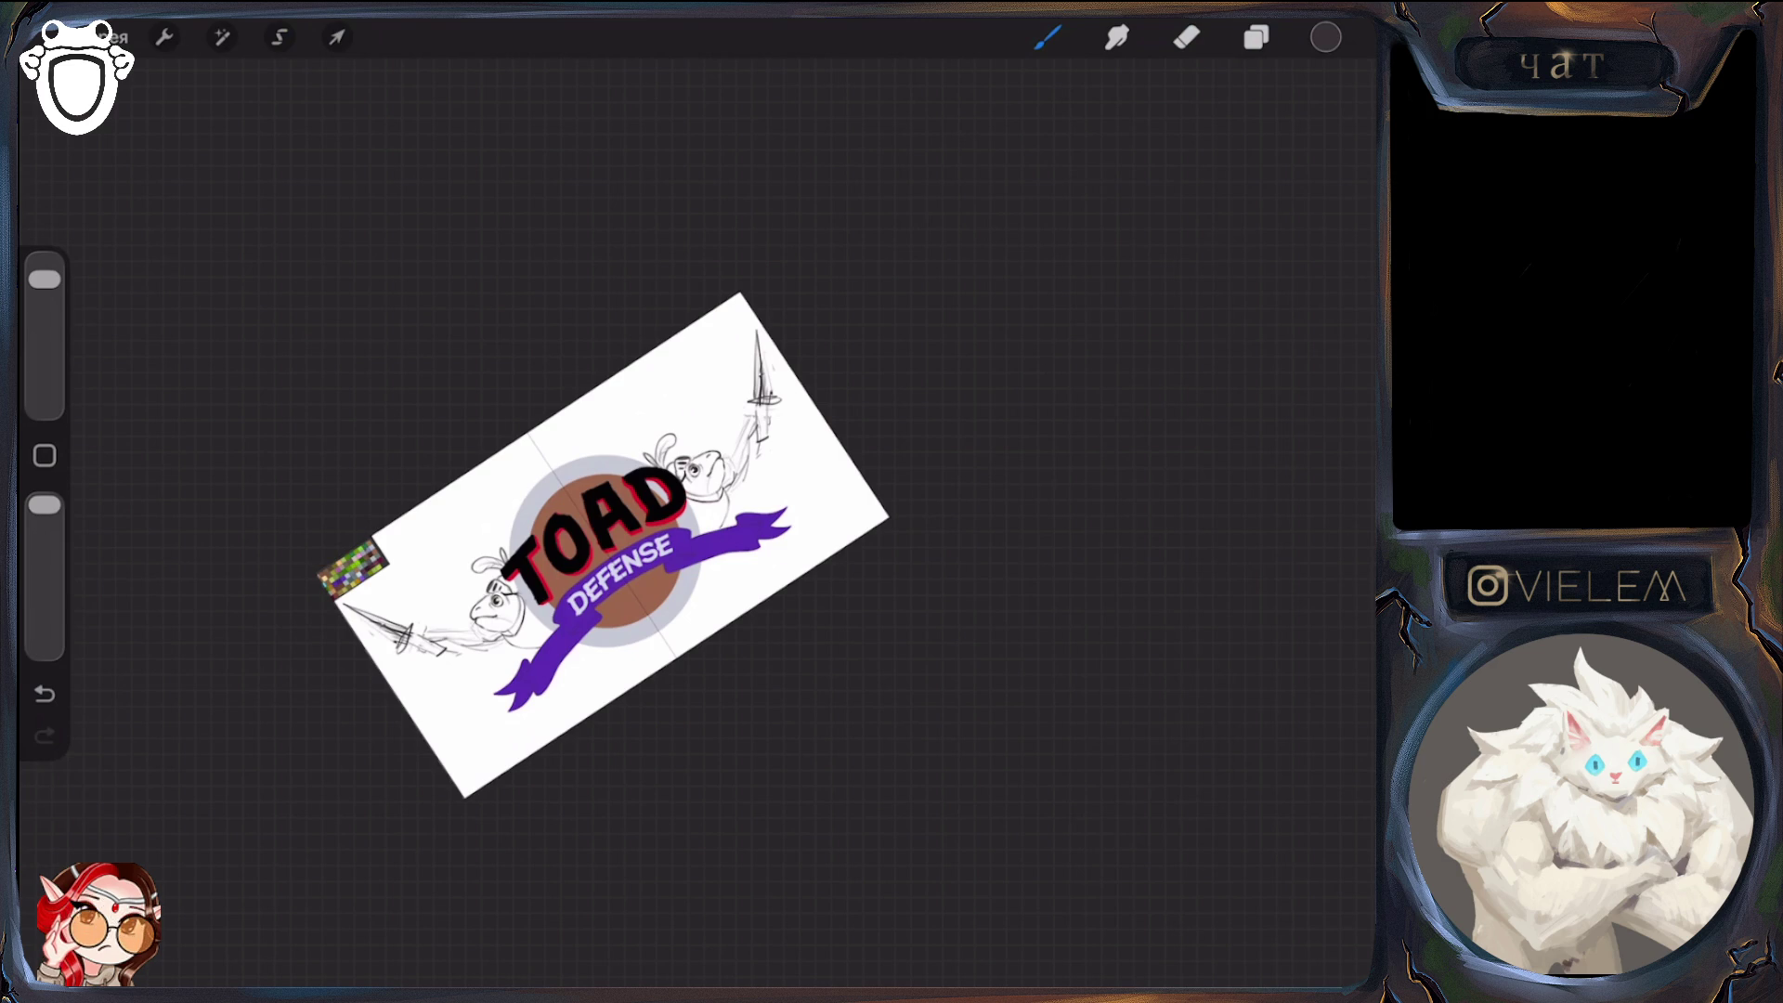
scroll(445, 557, up, 5)
key(e)
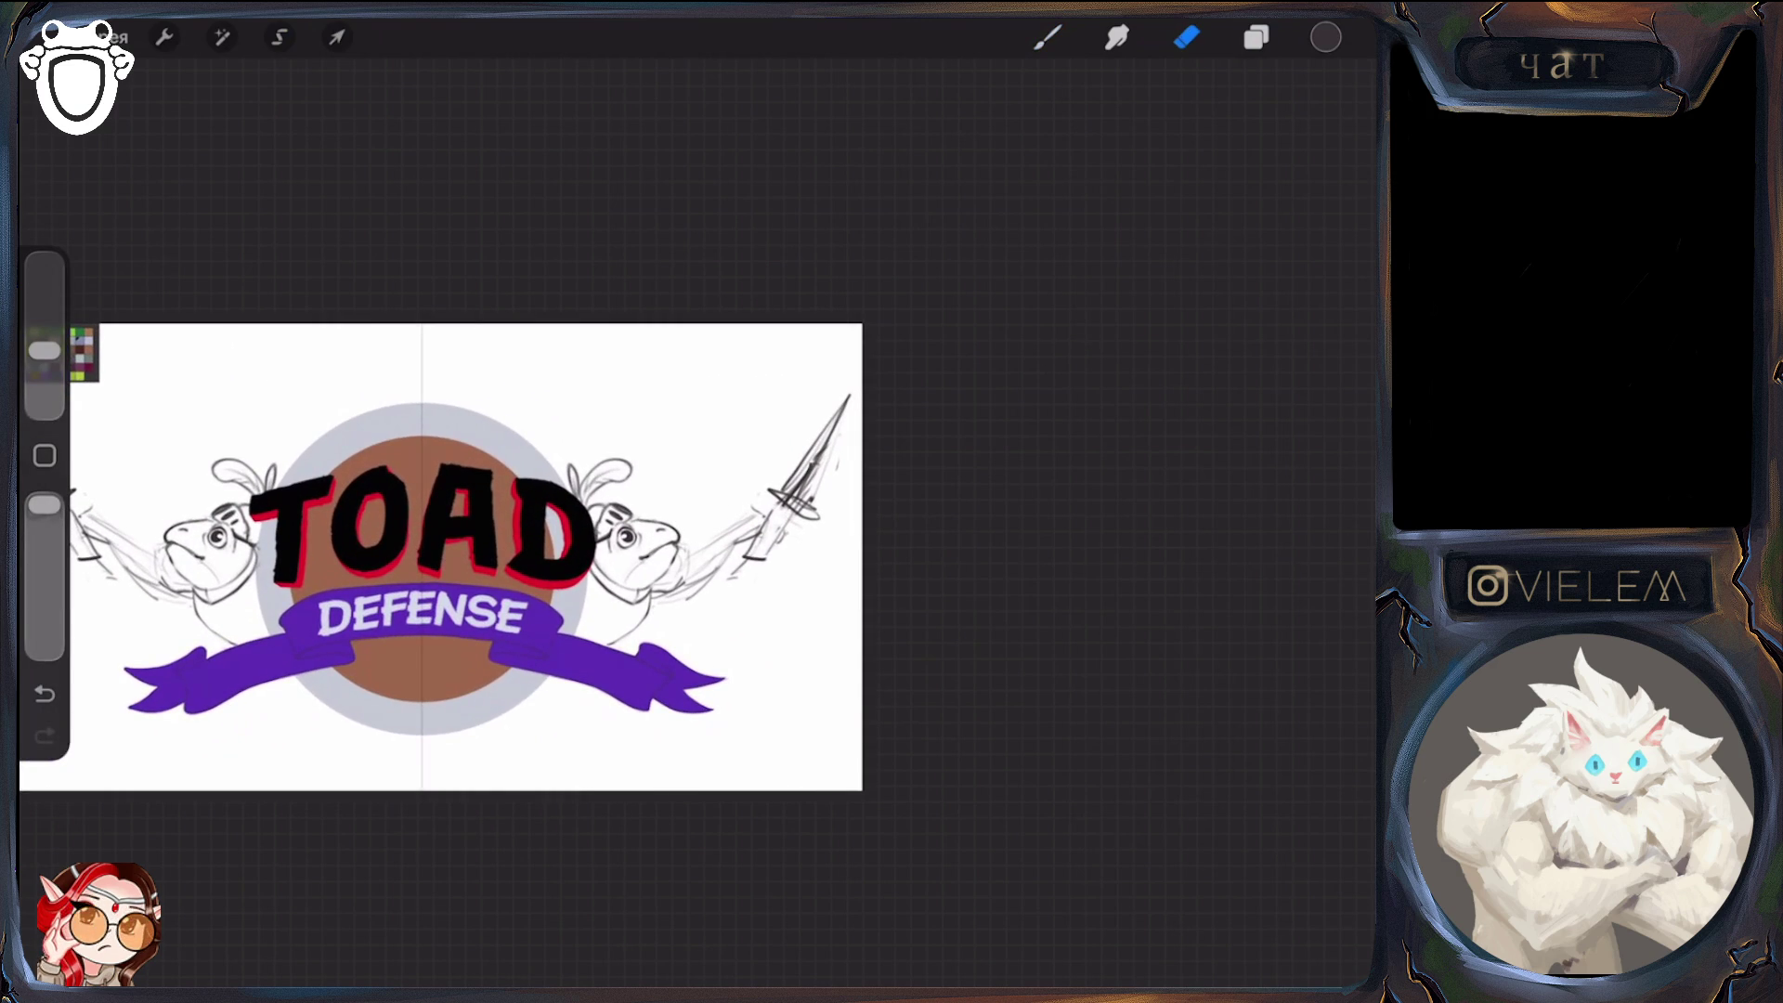
key(b)
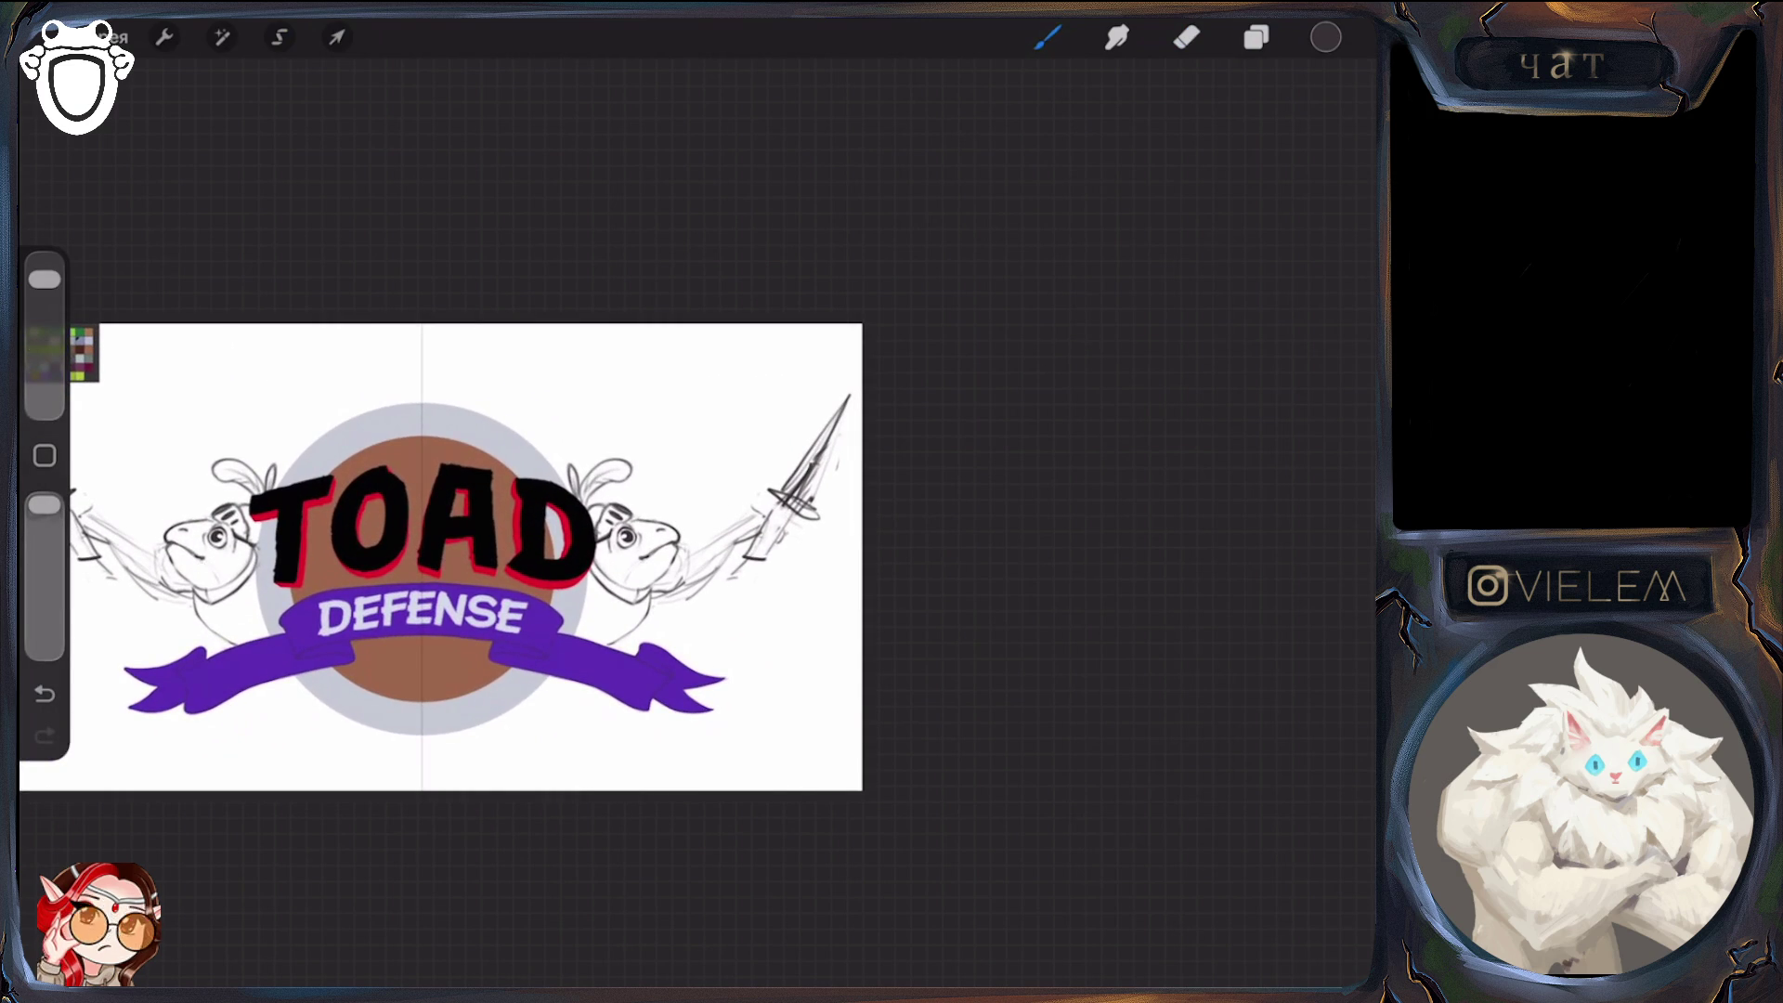
scroll(557, 576, down, 3)
scroll(557, 582, right, 2)
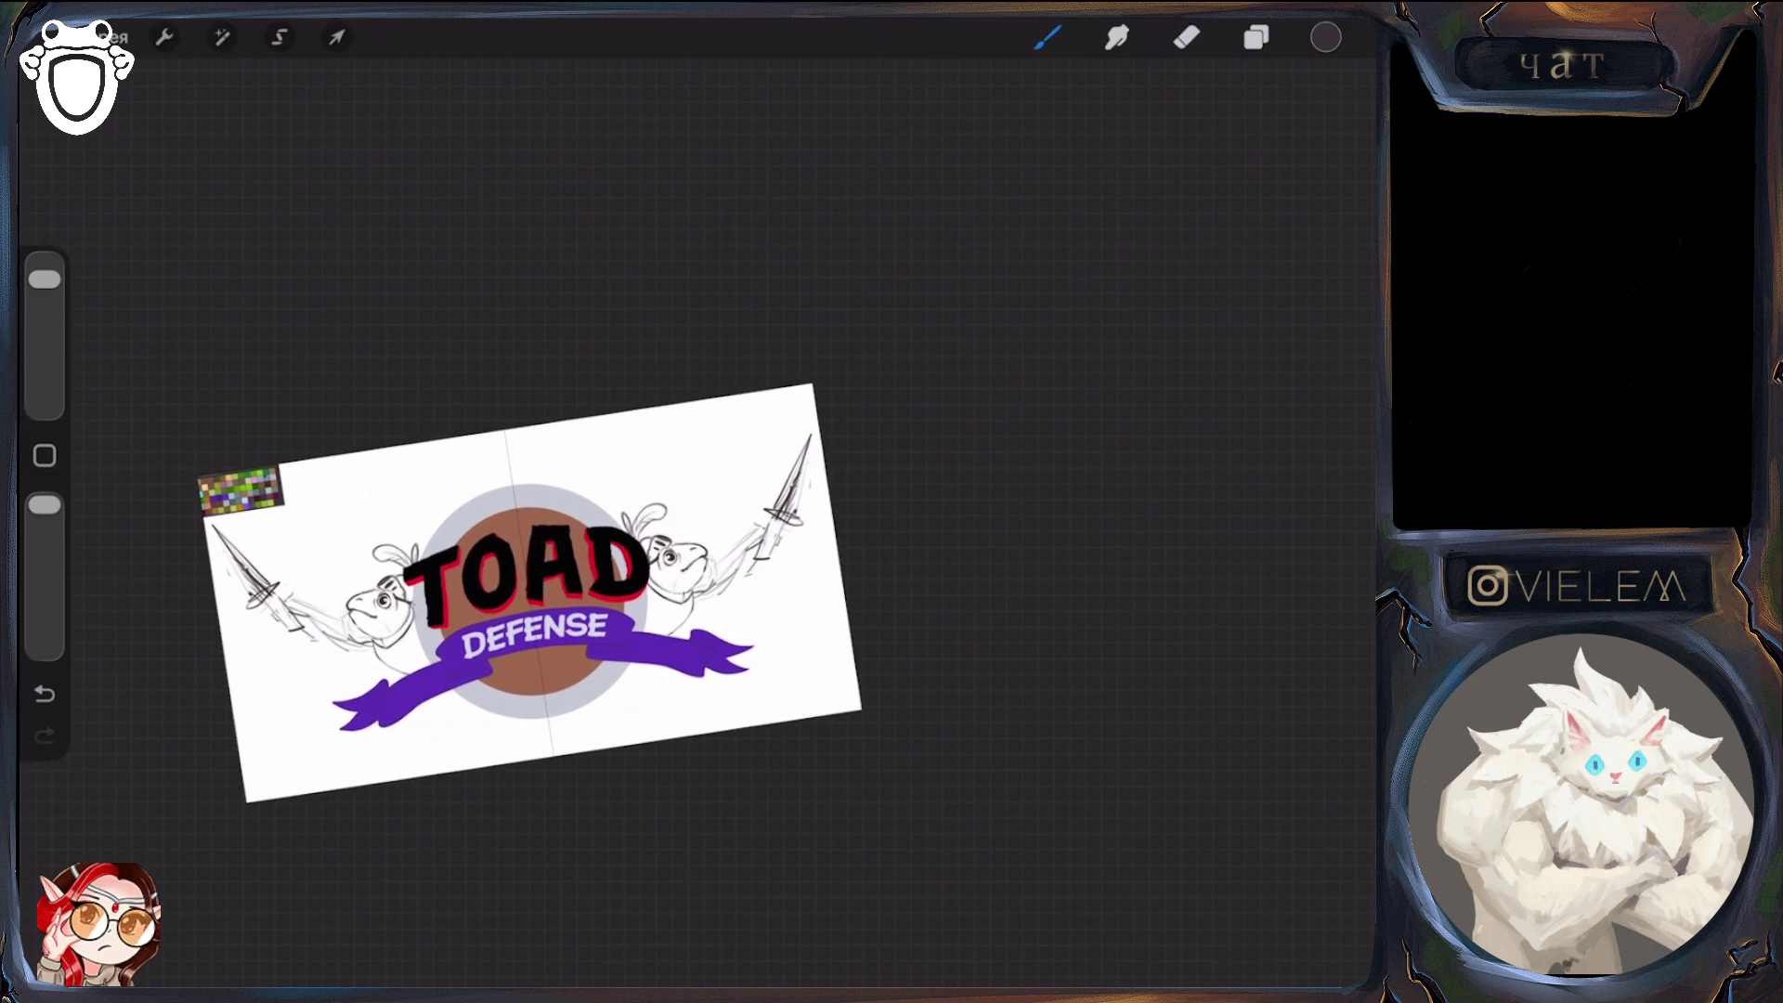
scroll(464, 604, up, 3)
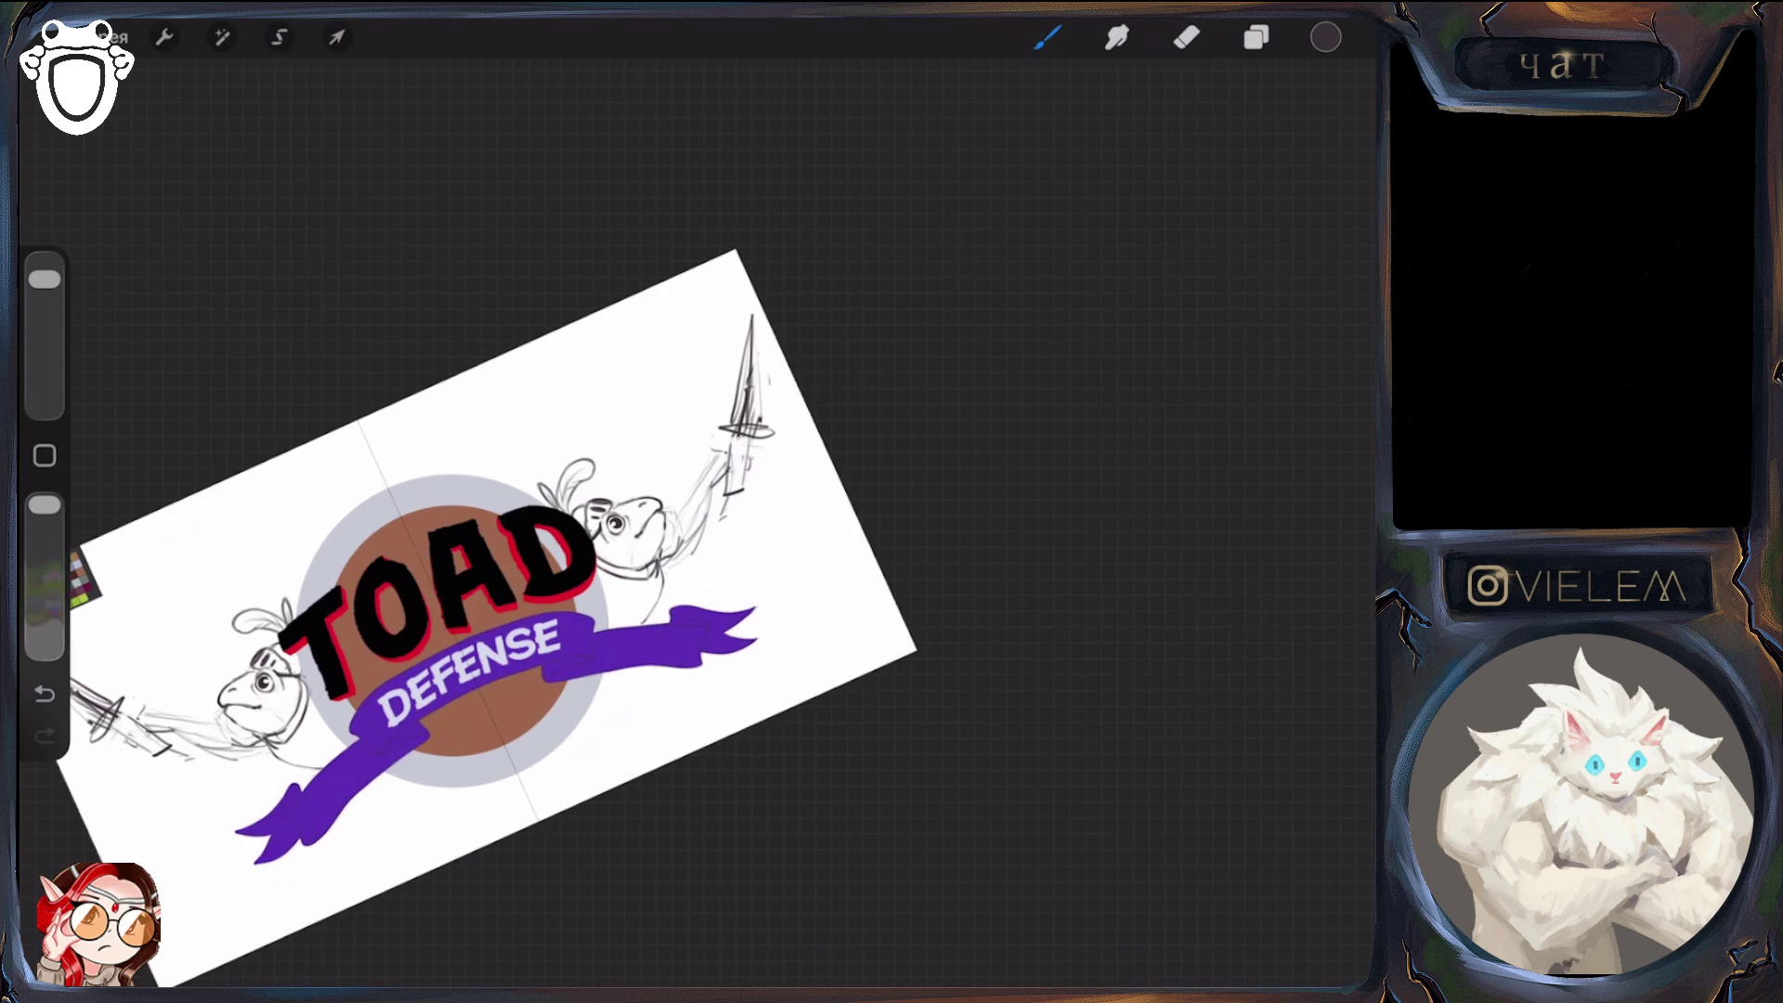
key(e)
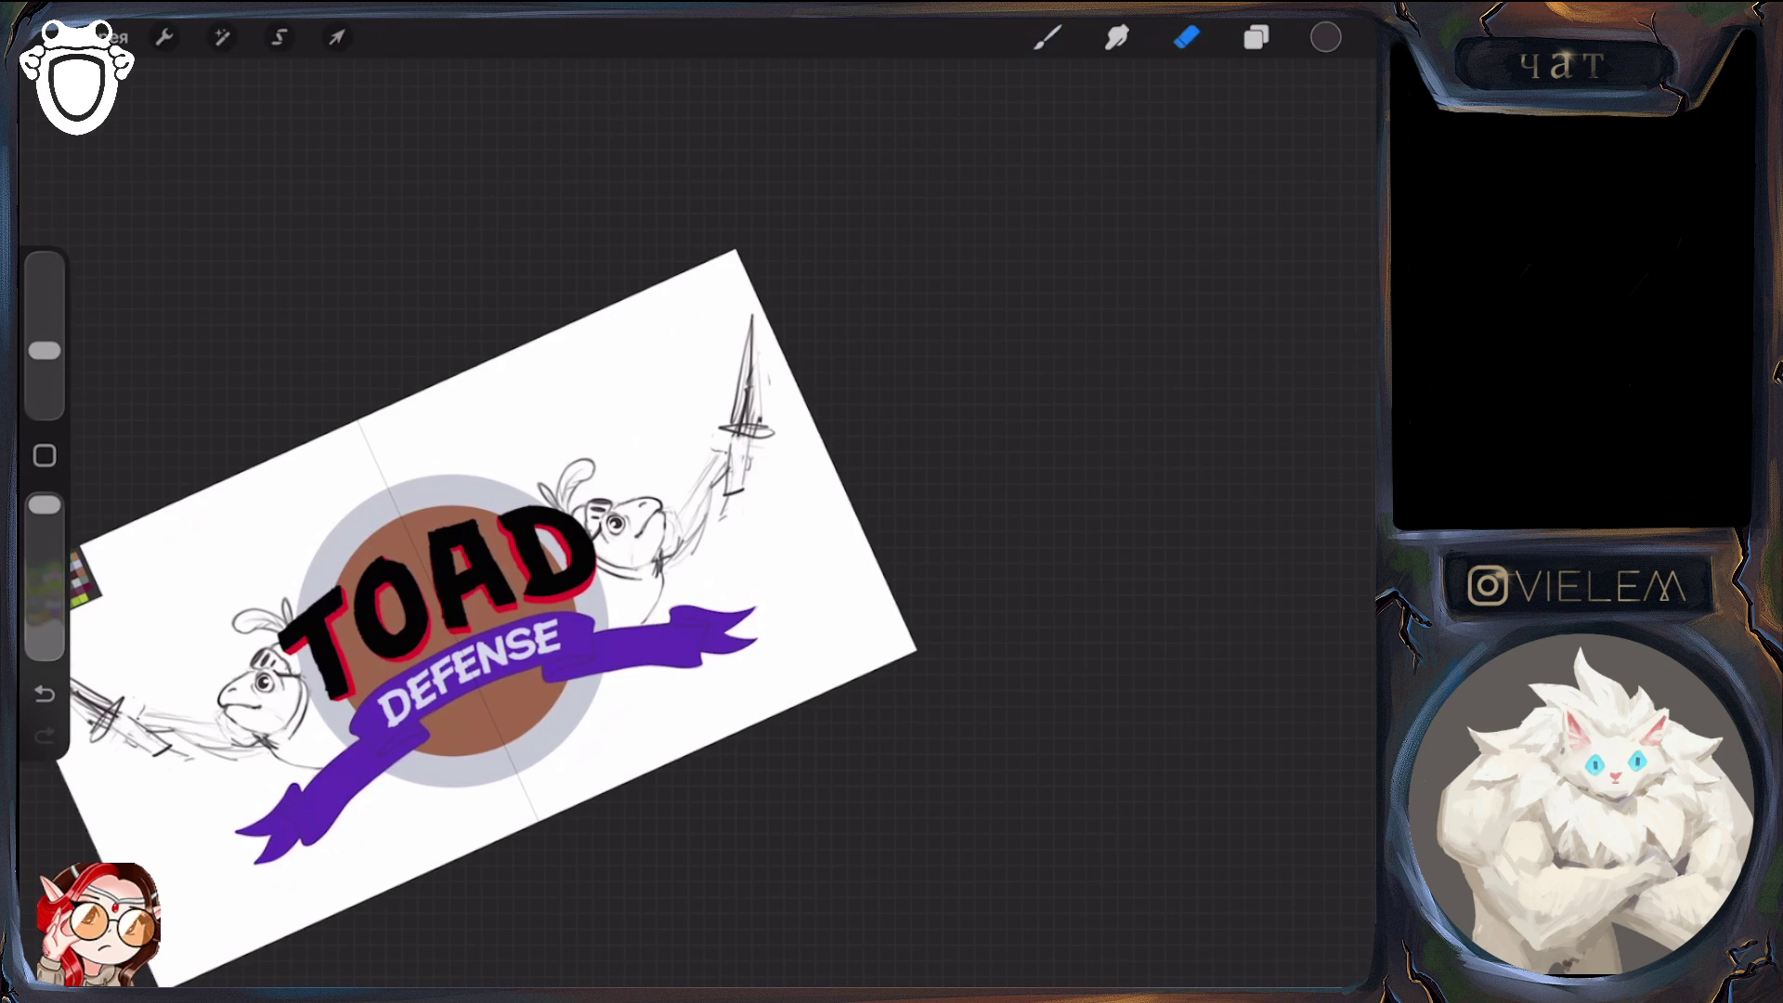
key(b)
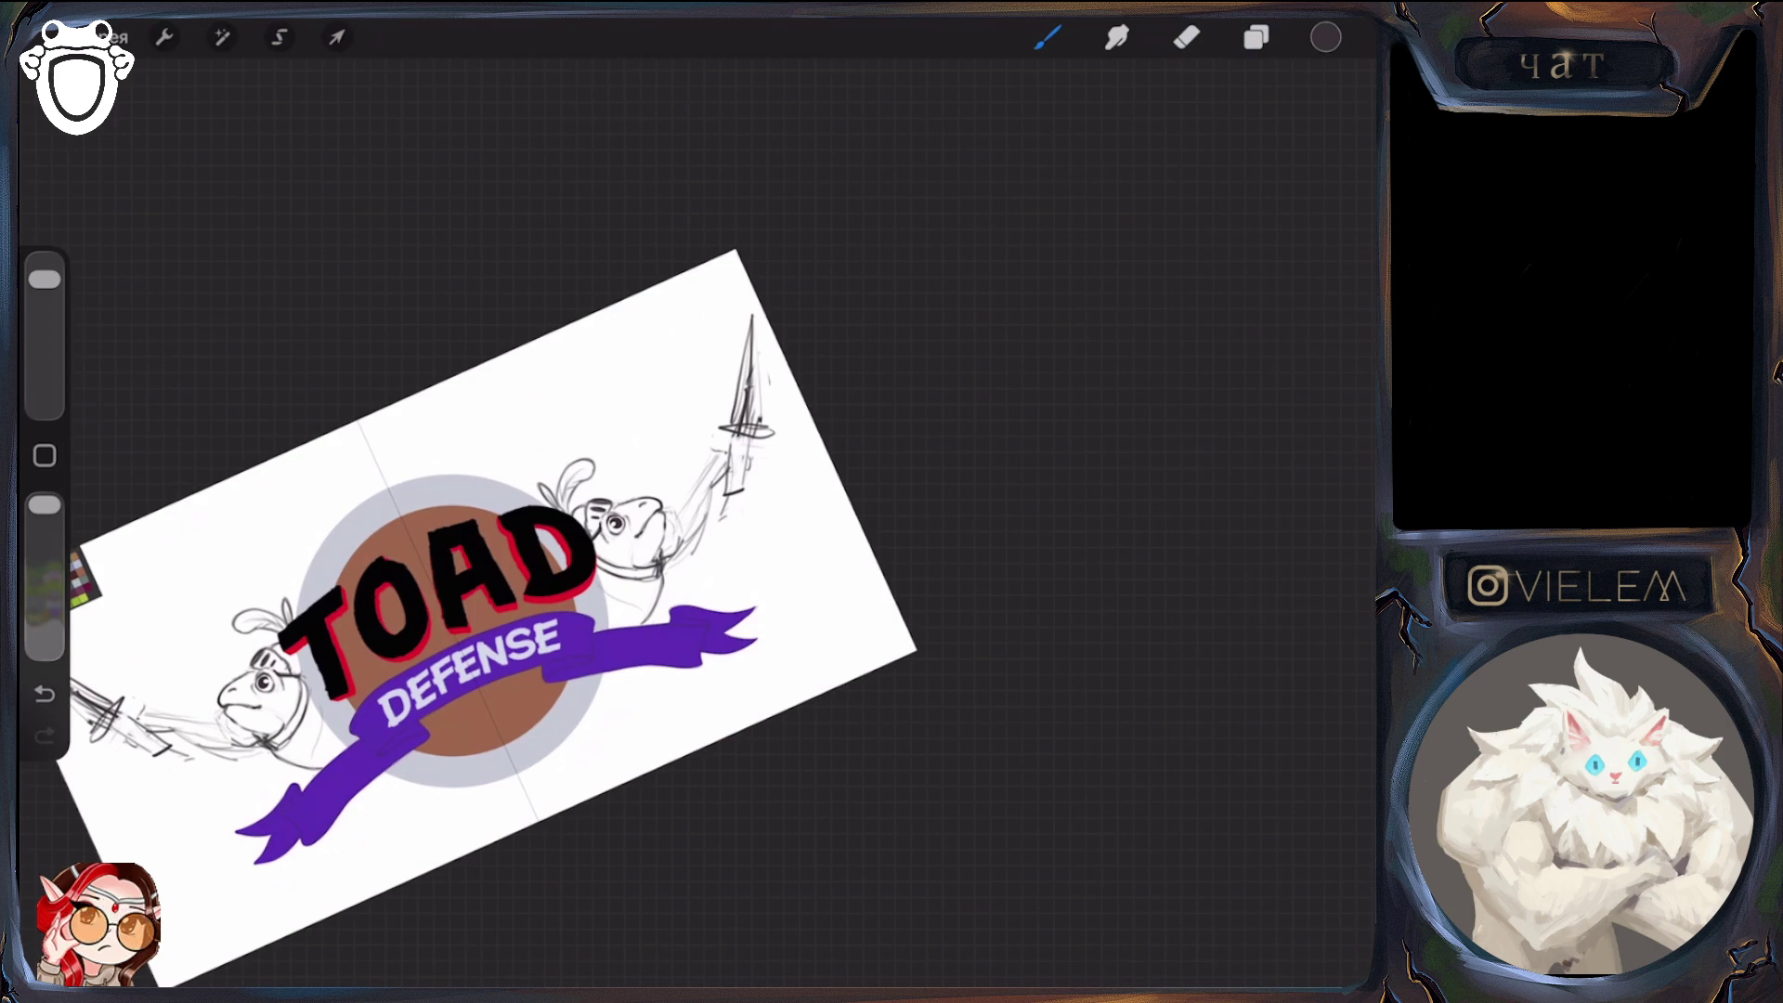
Lower the Лягухи frog sketch layer's opacity to 12%
click(1256, 37)
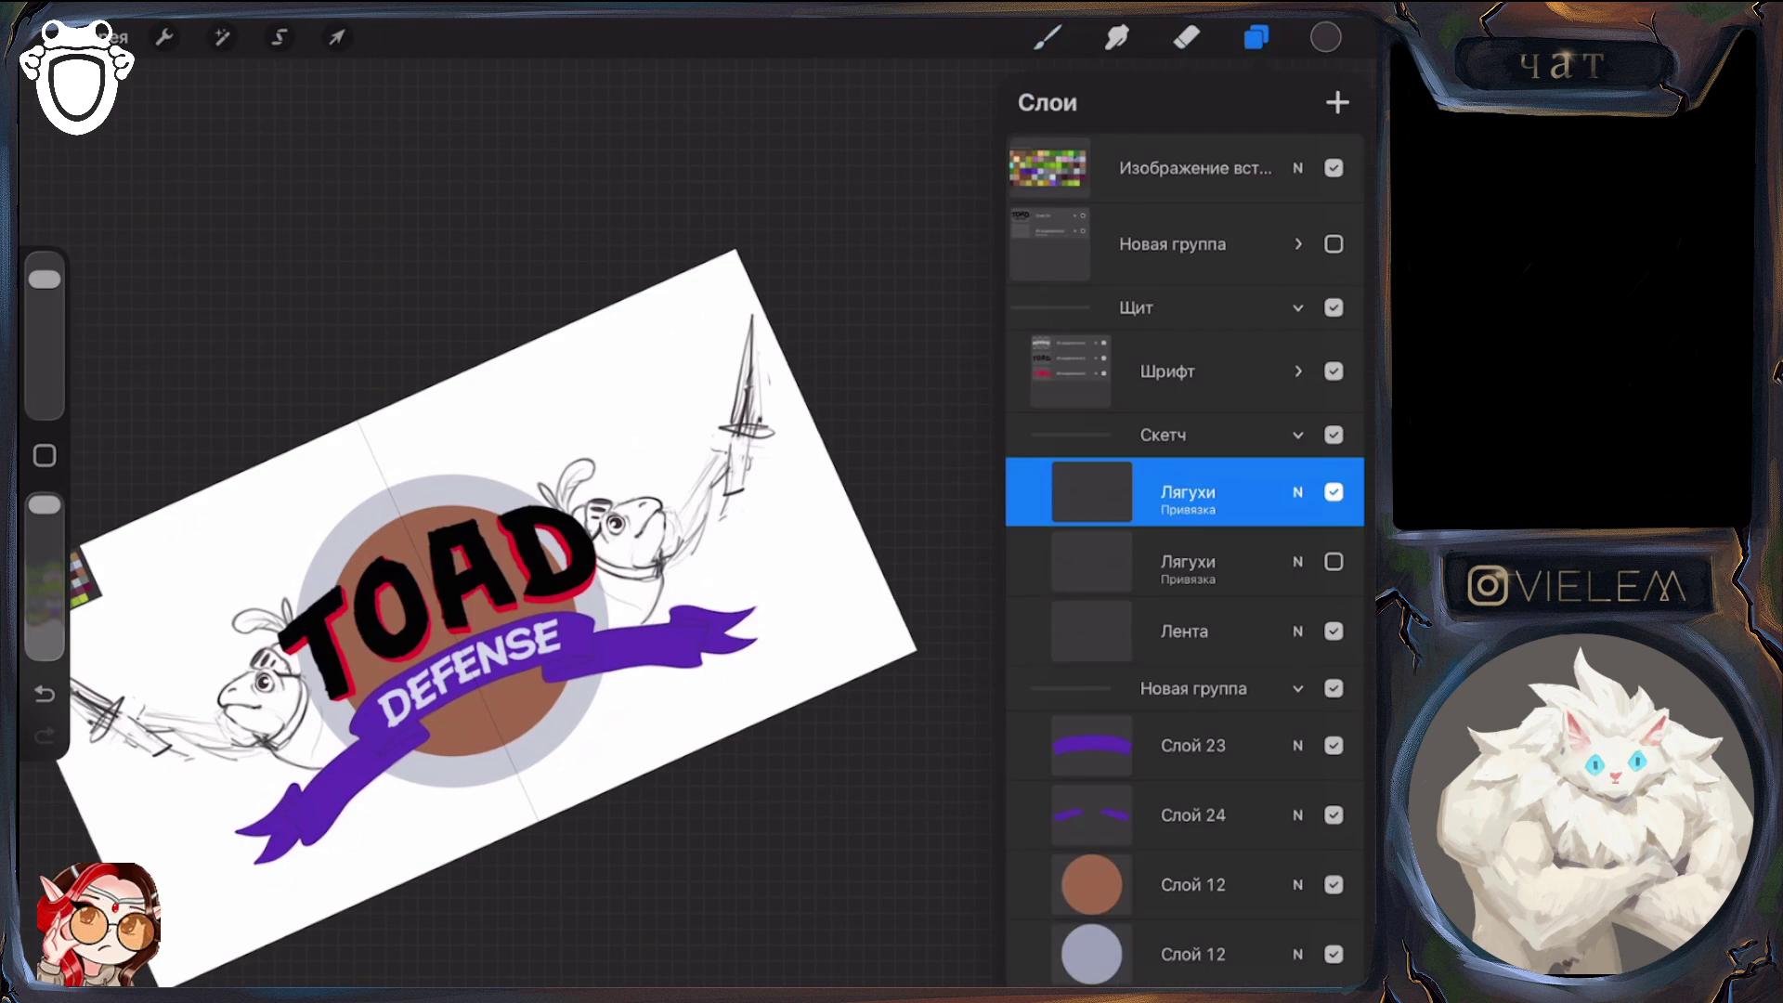
click(1297, 493)
drag(1344, 576, 1062, 576)
click(1298, 492)
Add a new layer above Лягухи and turn on its Clipping Mask
click(1338, 102)
click(1048, 37)
click(1256, 37)
click(1091, 492)
click(836, 521)
click(1256, 37)
Sketch mirrored strokes at the left toad's mouth and head
scroll(676, 560, up, 3)
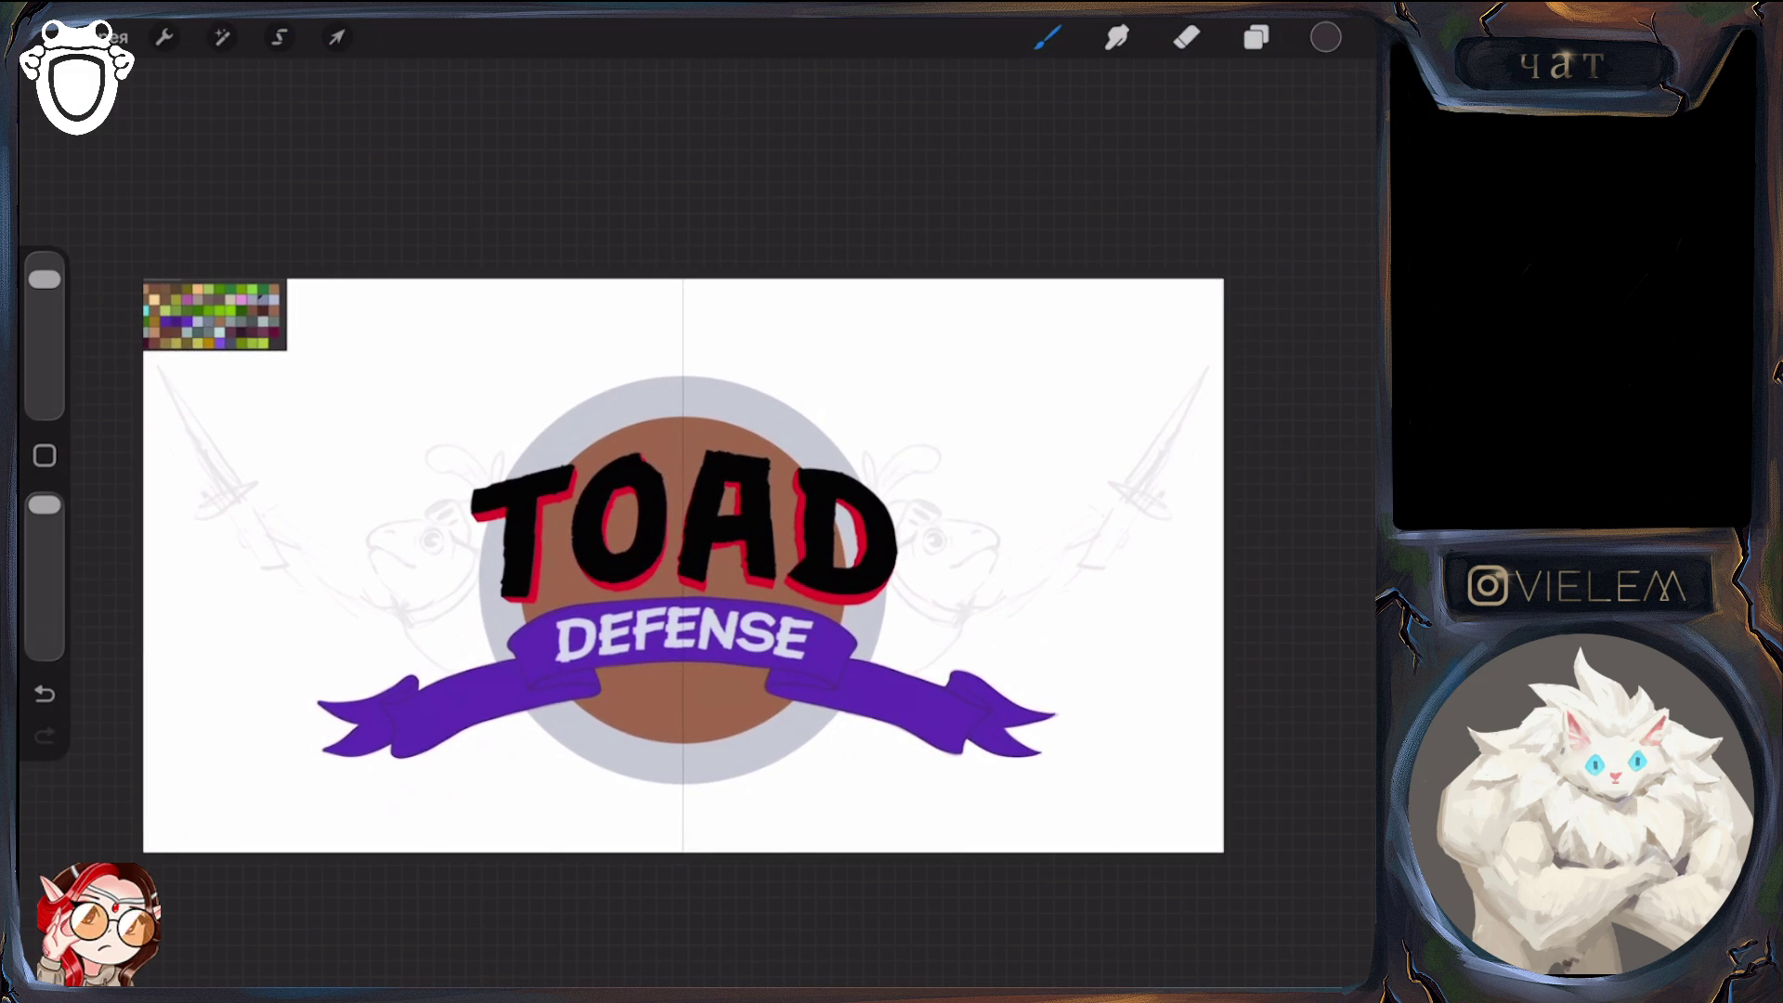
mouse_move(356, 554)
mouse_down()
mouse_move(406, 581)
mouse_move(333, 564)
mouse_move(387, 591)
mouse_move(361, 589)
mouse_up()
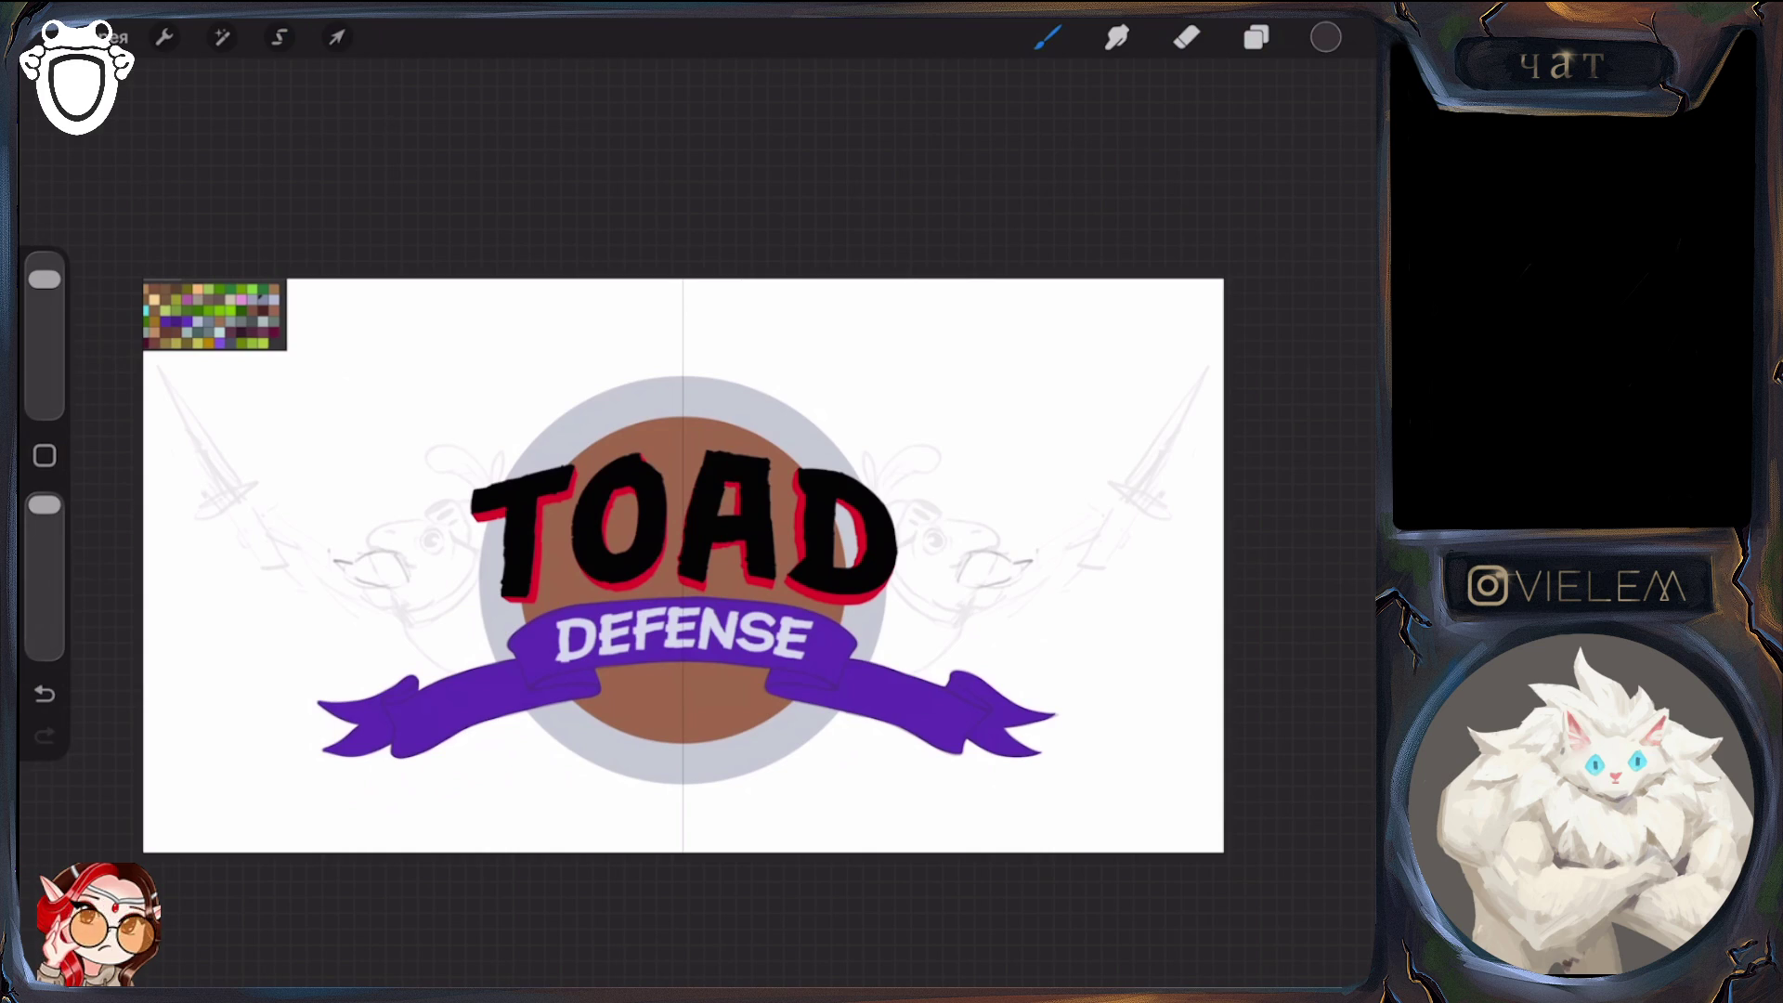
mouse_move(390, 534)
mouse_down()
mouse_move(445, 561)
mouse_move(386, 518)
mouse_move(433, 531)
mouse_move(367, 586)
mouse_move(397, 611)
mouse_move(453, 620)
mouse_move(452, 584)
mouse_move(422, 638)
mouse_move(478, 559)
mouse_move(470, 593)
mouse_up()
Redraw both toads' head outlines in mirrored strokes, erasing stray lines beside them
mouse_move(400, 642)
mouse_down()
mouse_move(439, 682)
mouse_move(440, 653)
mouse_up()
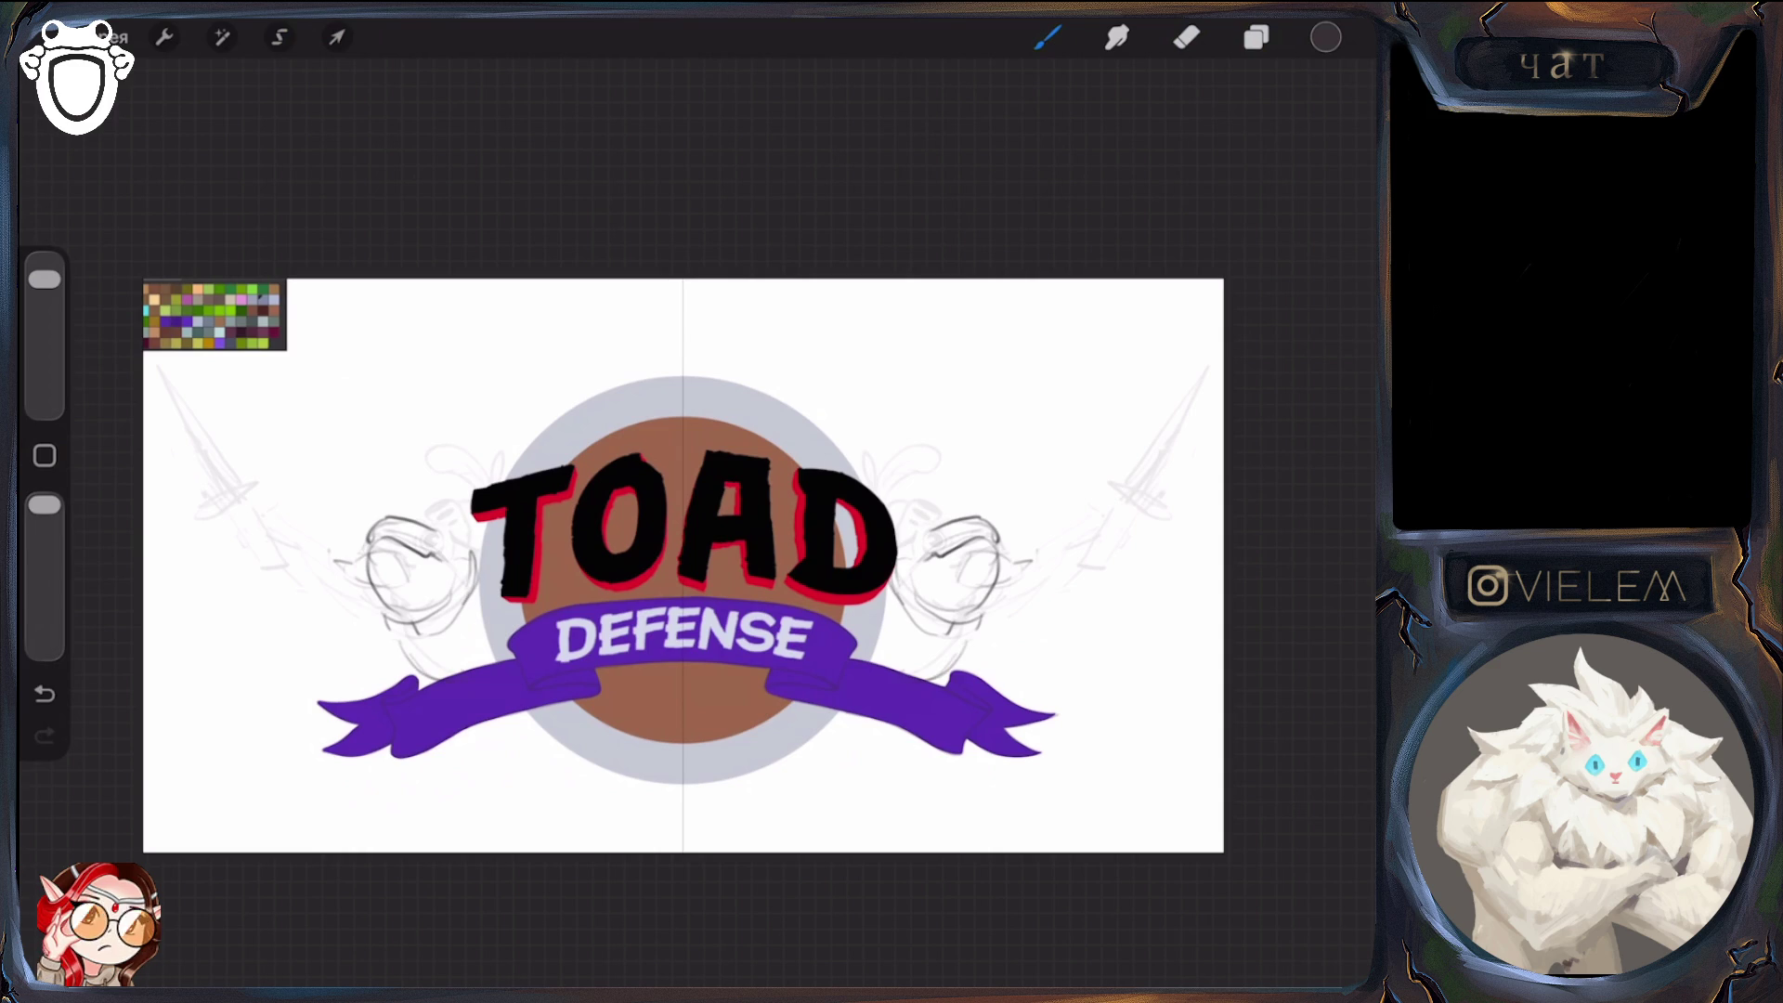
mouse_move(442, 536)
mouse_down()
mouse_move(467, 515)
mouse_move(469, 547)
mouse_move(455, 526)
mouse_up()
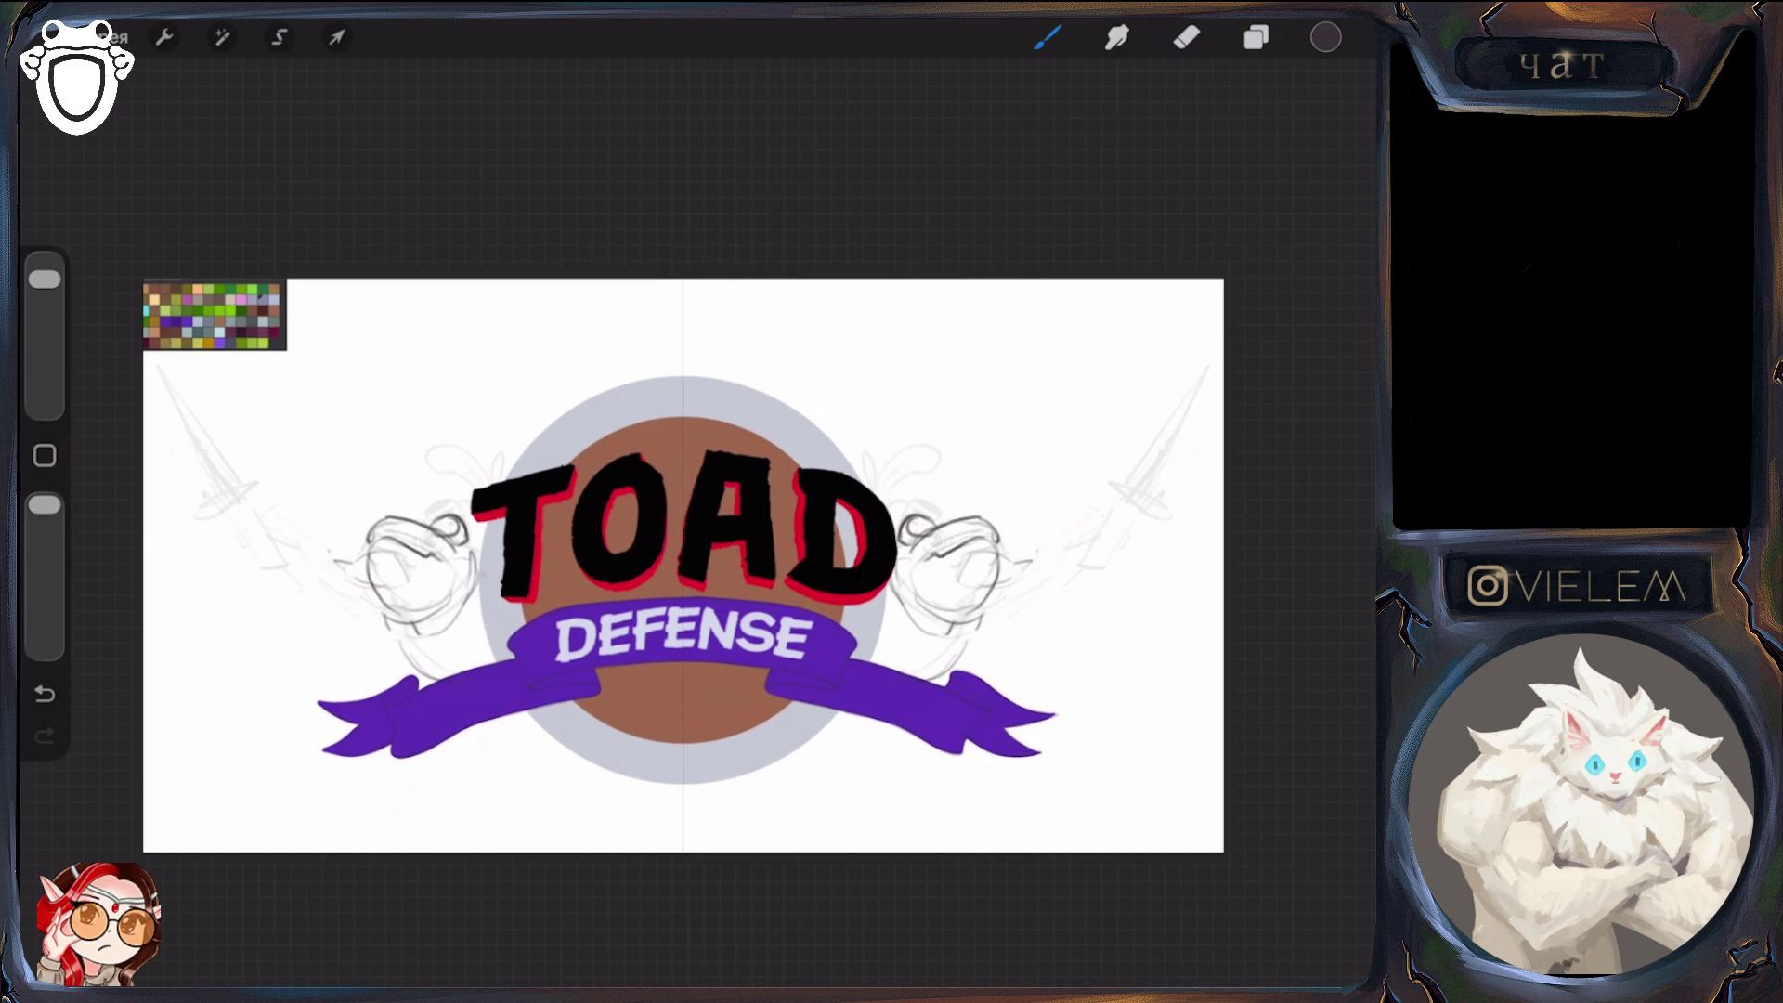
drag(377, 539, 334, 568)
mouse_move(343, 560)
mouse_down()
mouse_move(320, 565)
mouse_move(331, 611)
mouse_move(392, 617)
mouse_move(325, 571)
mouse_up()
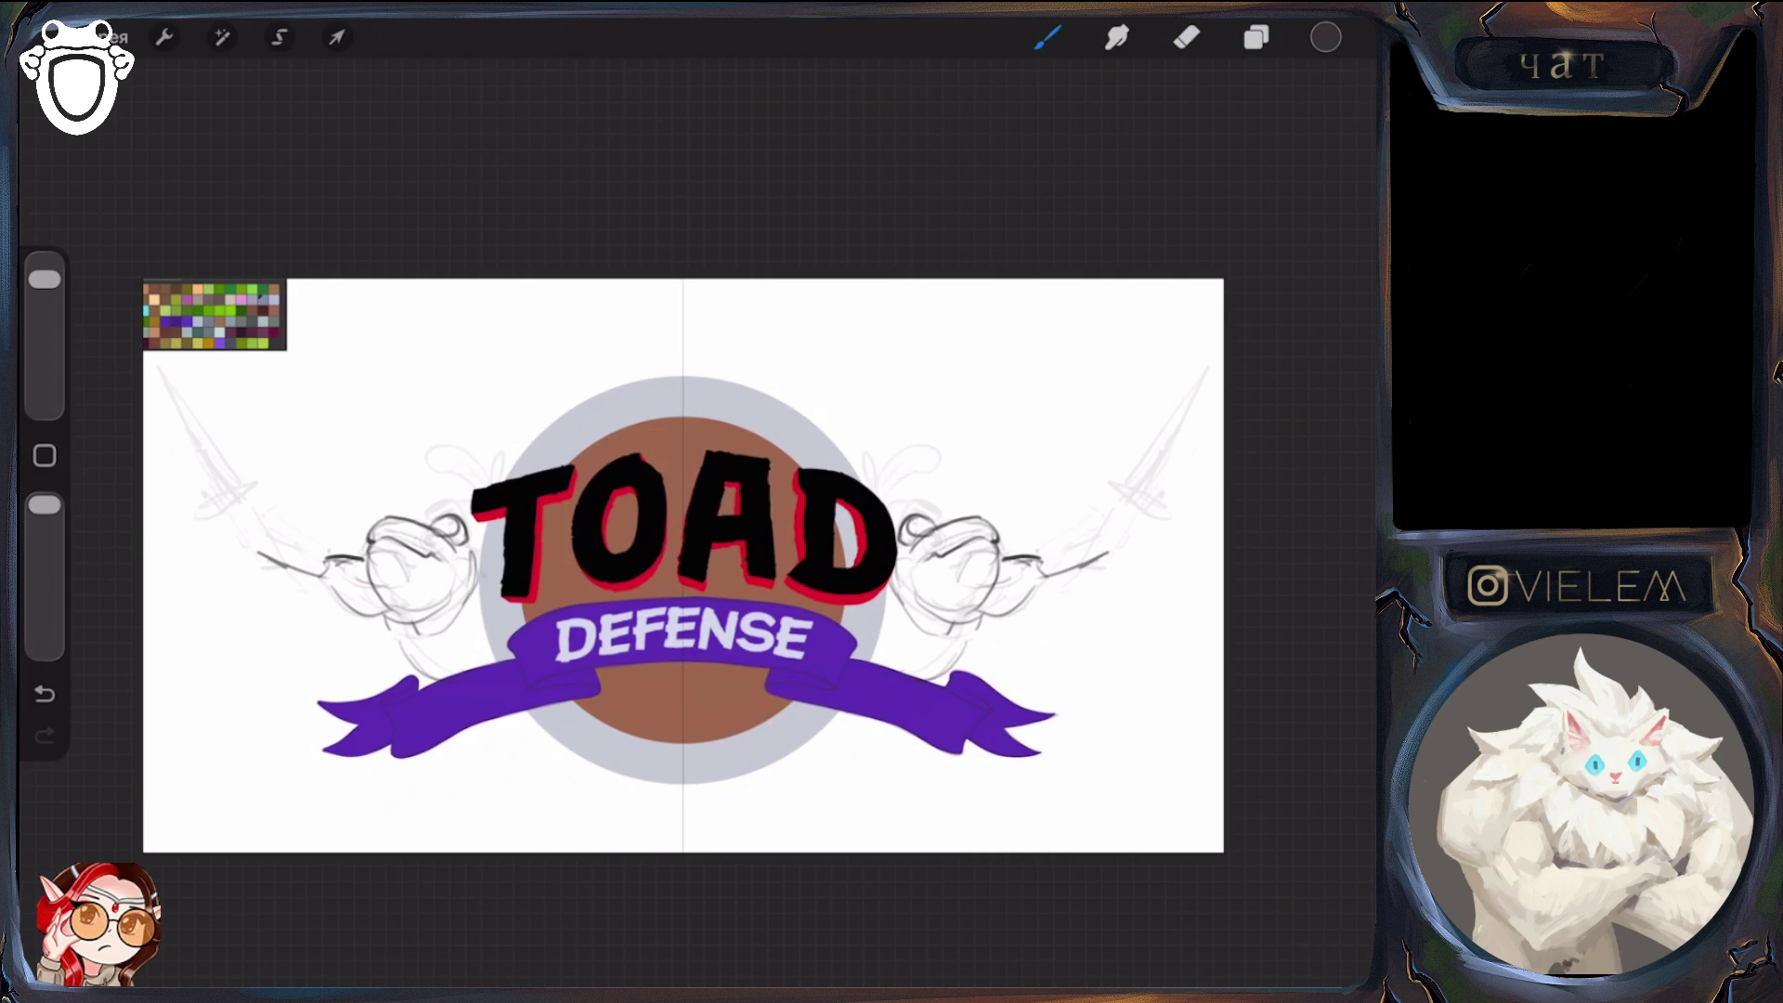
drag(370, 559, 400, 609)
drag(377, 543, 404, 544)
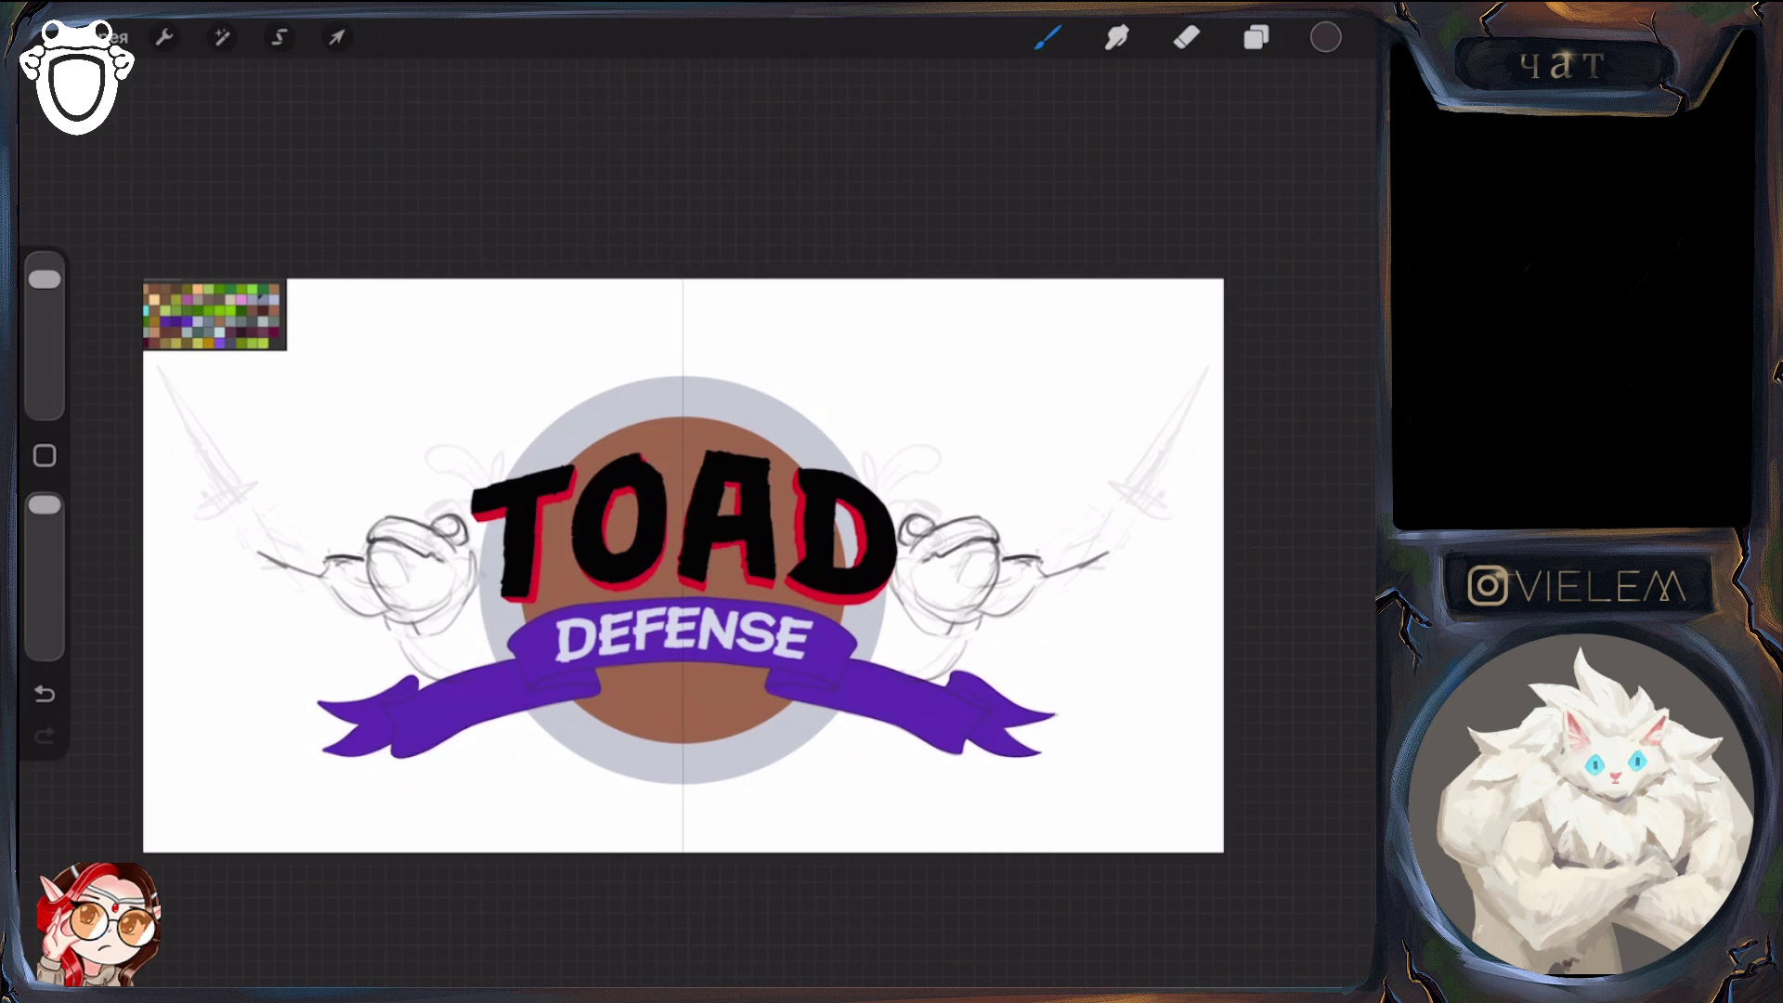
click(1187, 37)
mouse_move(274, 557)
mouse_down()
mouse_move(353, 608)
mouse_move(362, 548)
mouse_up()
click(1048, 37)
mouse_move(332, 562)
mouse_down()
mouse_move(357, 590)
mouse_move(316, 541)
mouse_move(376, 613)
mouse_up()
Sketch both toads' raised arms in mirrored strokes, undoing a misplaced stroke
mouse_move(232, 494)
mouse_down()
mouse_move(346, 596)
mouse_move(245, 513)
mouse_move(307, 594)
mouse_move(343, 607)
mouse_up()
mouse_move(260, 534)
mouse_down()
mouse_move(297, 583)
mouse_move(304, 545)
mouse_up()
mouse_move(249, 475)
mouse_down()
mouse_move(261, 509)
mouse_move(224, 541)
mouse_up()
key(ctrl+z)
key(ctrl+z)
mouse_move(241, 481)
mouse_down()
mouse_move(215, 522)
mouse_move(236, 545)
mouse_move(184, 498)
mouse_up()
mouse_move(164, 381)
mouse_down()
mouse_move(213, 477)
mouse_move(211, 552)
mouse_up()
mouse_move(232, 491)
mouse_down()
mouse_move(181, 509)
mouse_move(239, 497)
mouse_move(258, 556)
mouse_up()
Draw the mirrored sword grips and blade outlines in the raised hands
drag(225, 496, 257, 551)
mouse_move(160, 375)
mouse_down()
mouse_move(165, 415)
mouse_move(185, 401)
mouse_up()
drag(163, 404, 210, 499)
mouse_move(186, 404)
mouse_down()
mouse_move(243, 524)
mouse_move(206, 503)
mouse_up()
click(1257, 37)
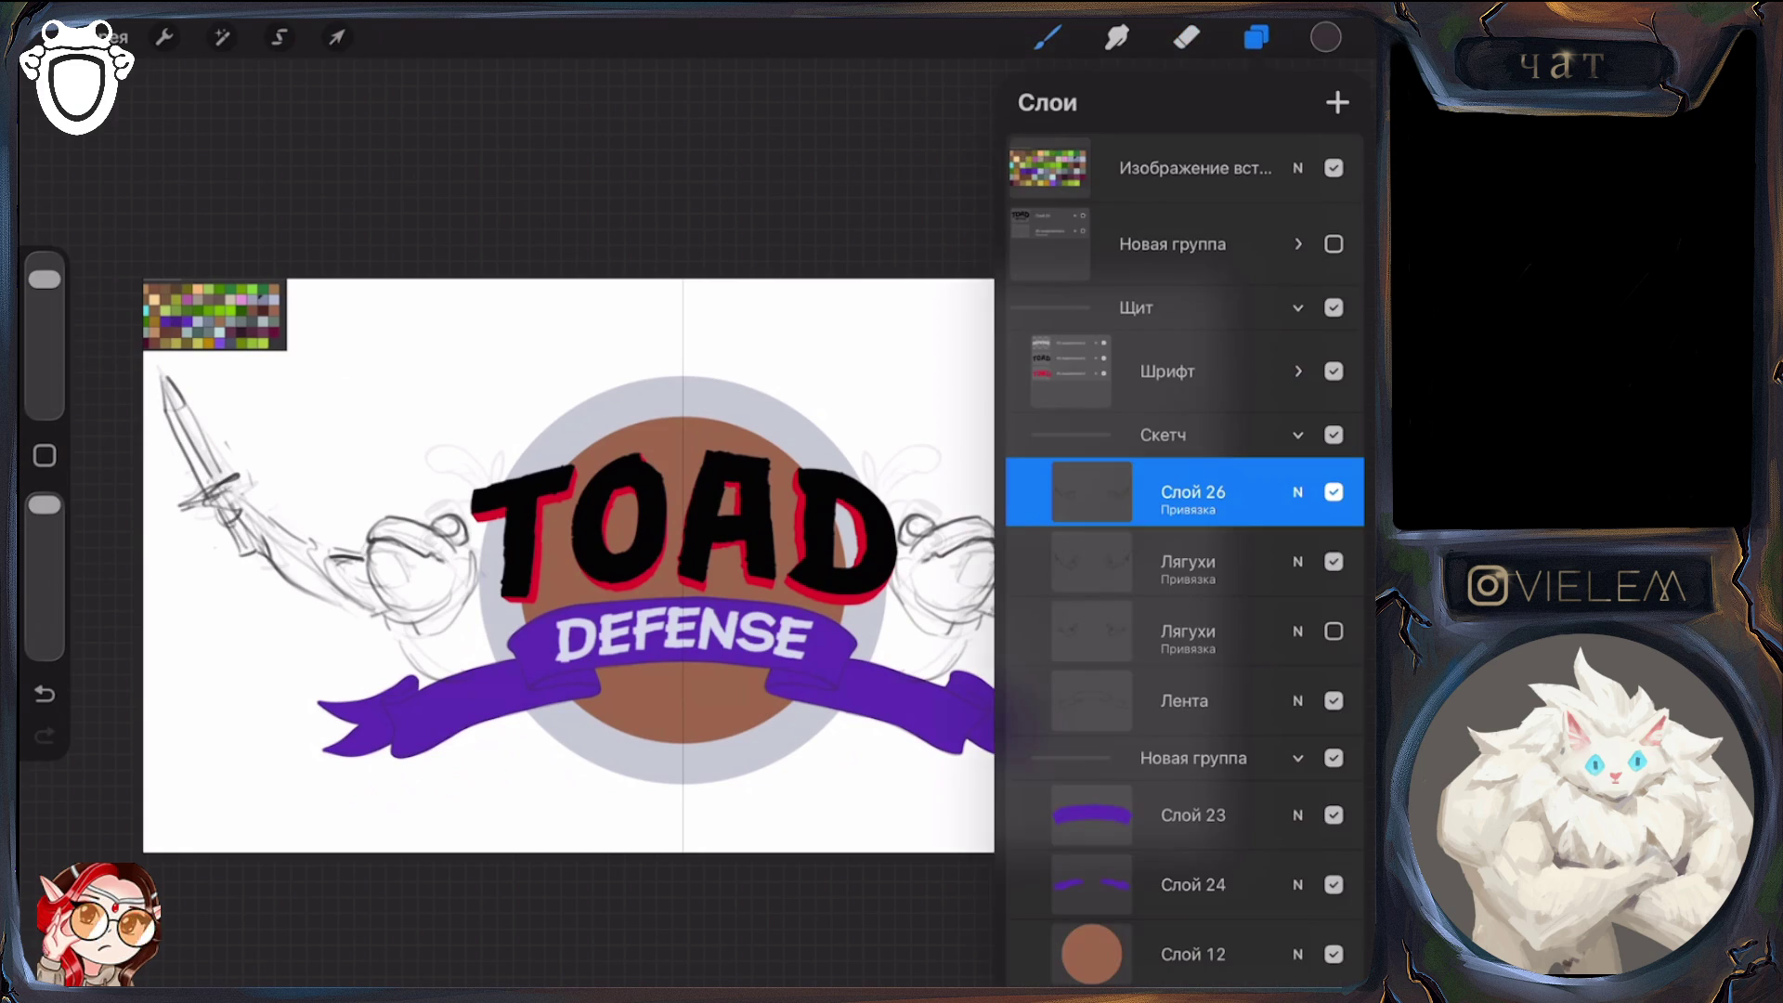
Draw mirrored curls above both toads' heads
click(1257, 38)
click(1047, 37)
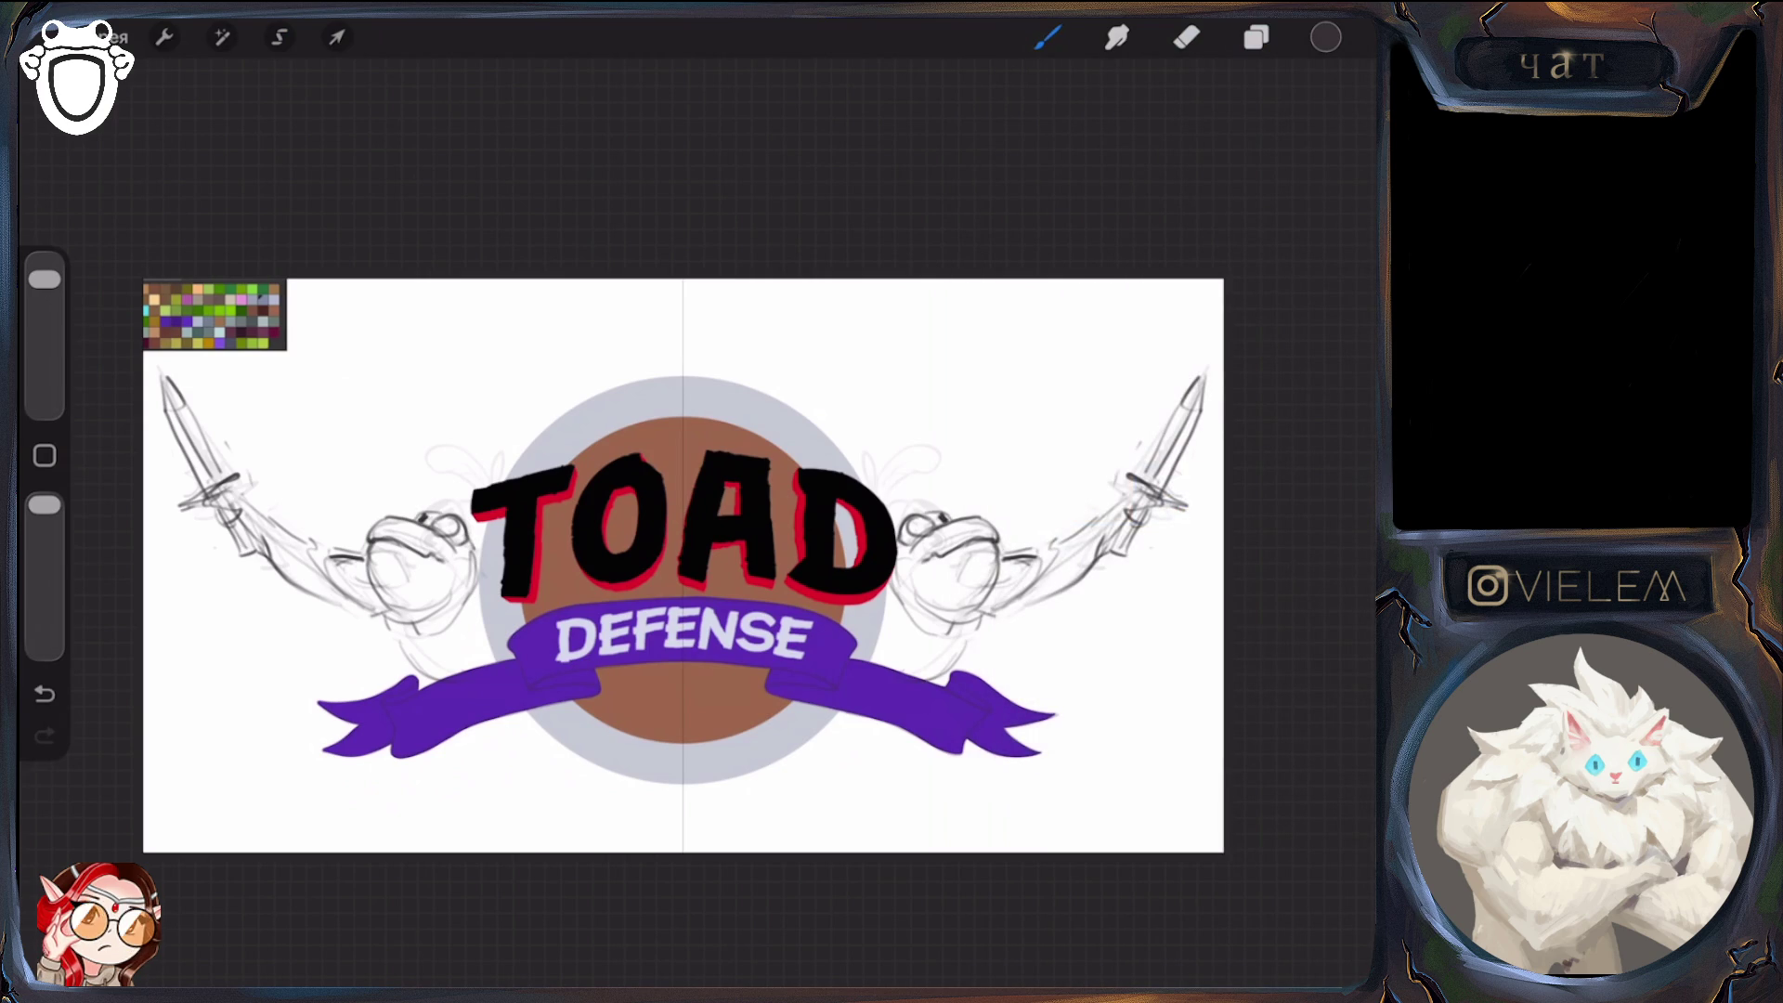
mouse_move(478, 489)
mouse_down()
mouse_move(427, 453)
mouse_move(487, 537)
mouse_move(487, 489)
mouse_up()
drag(469, 522, 487, 535)
Hide the old Лягухи sketch layer and darken both toads' eye pupils
click(1257, 37)
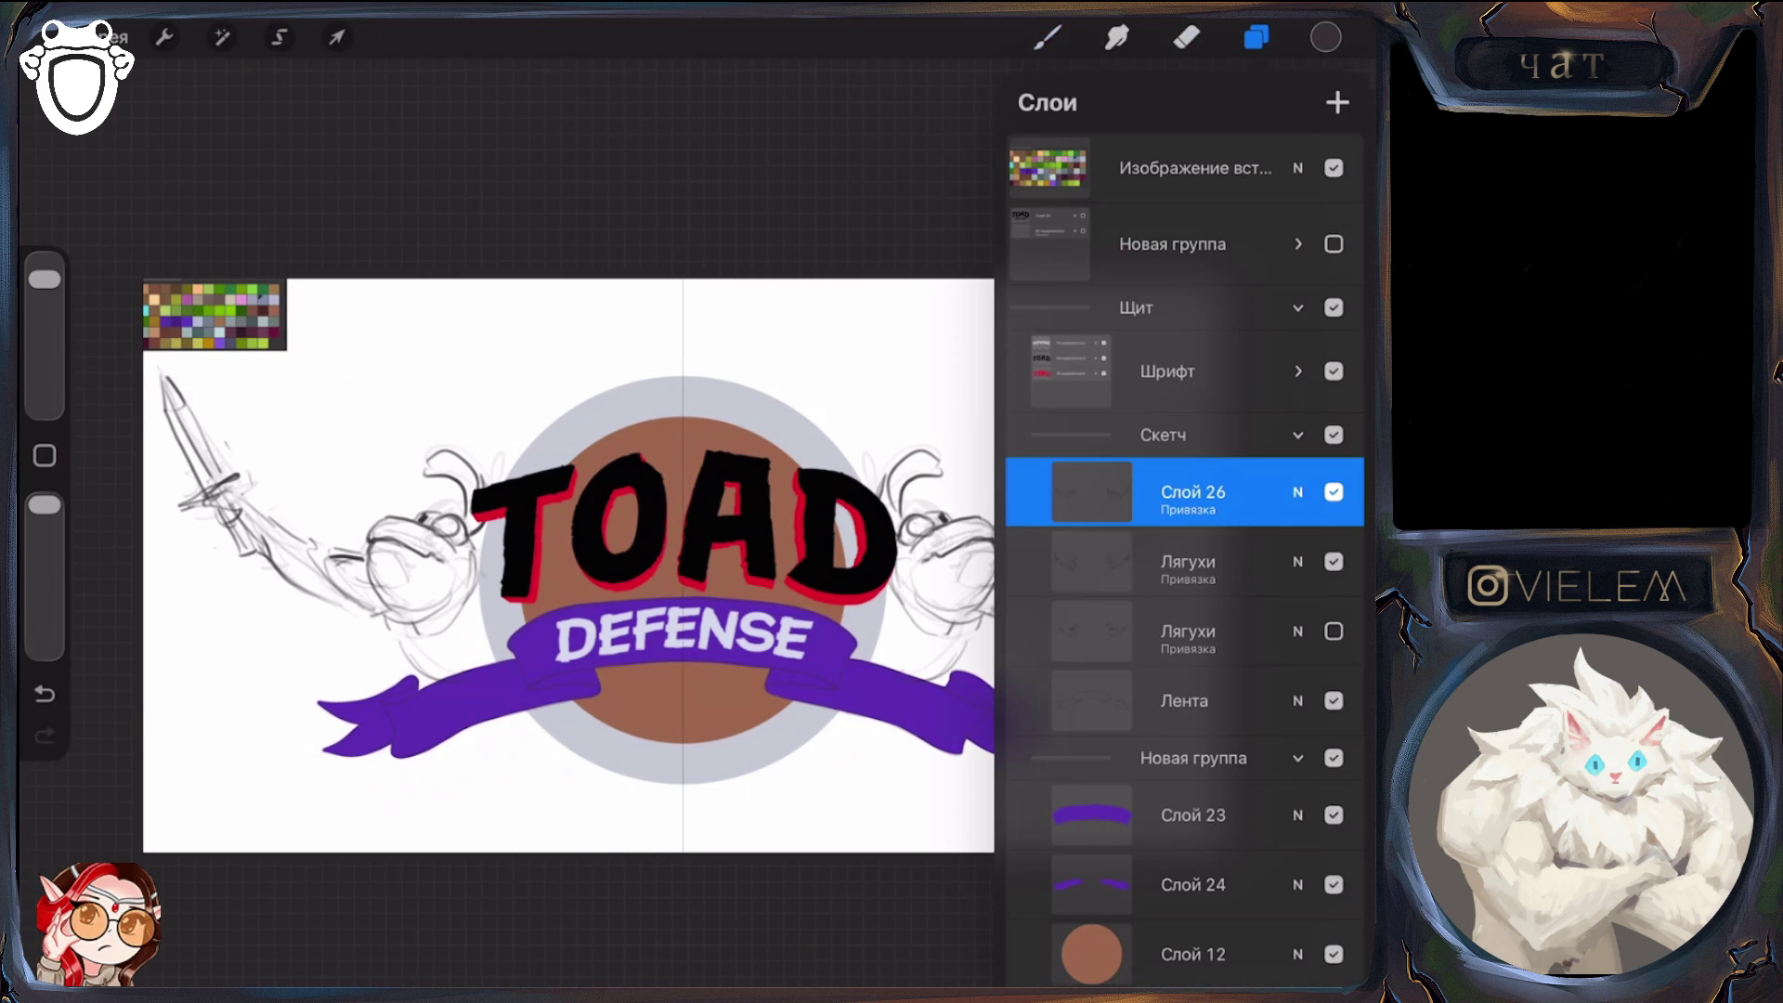
click(1334, 561)
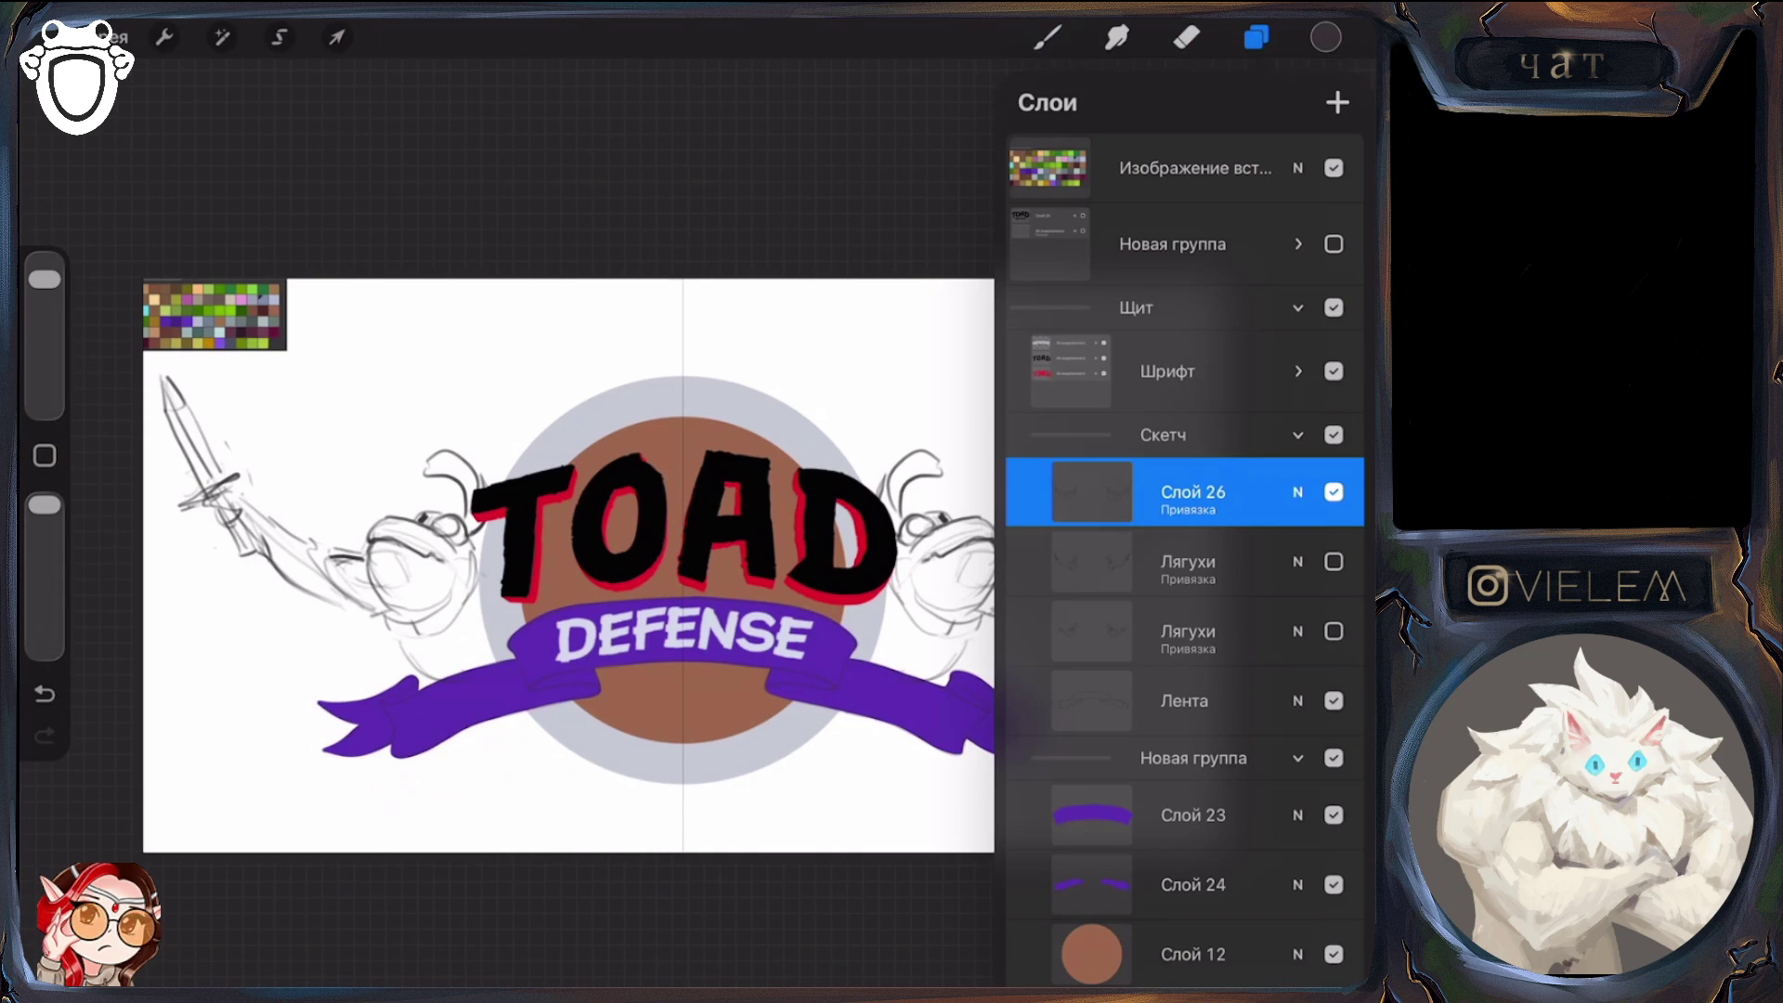
click(1257, 37)
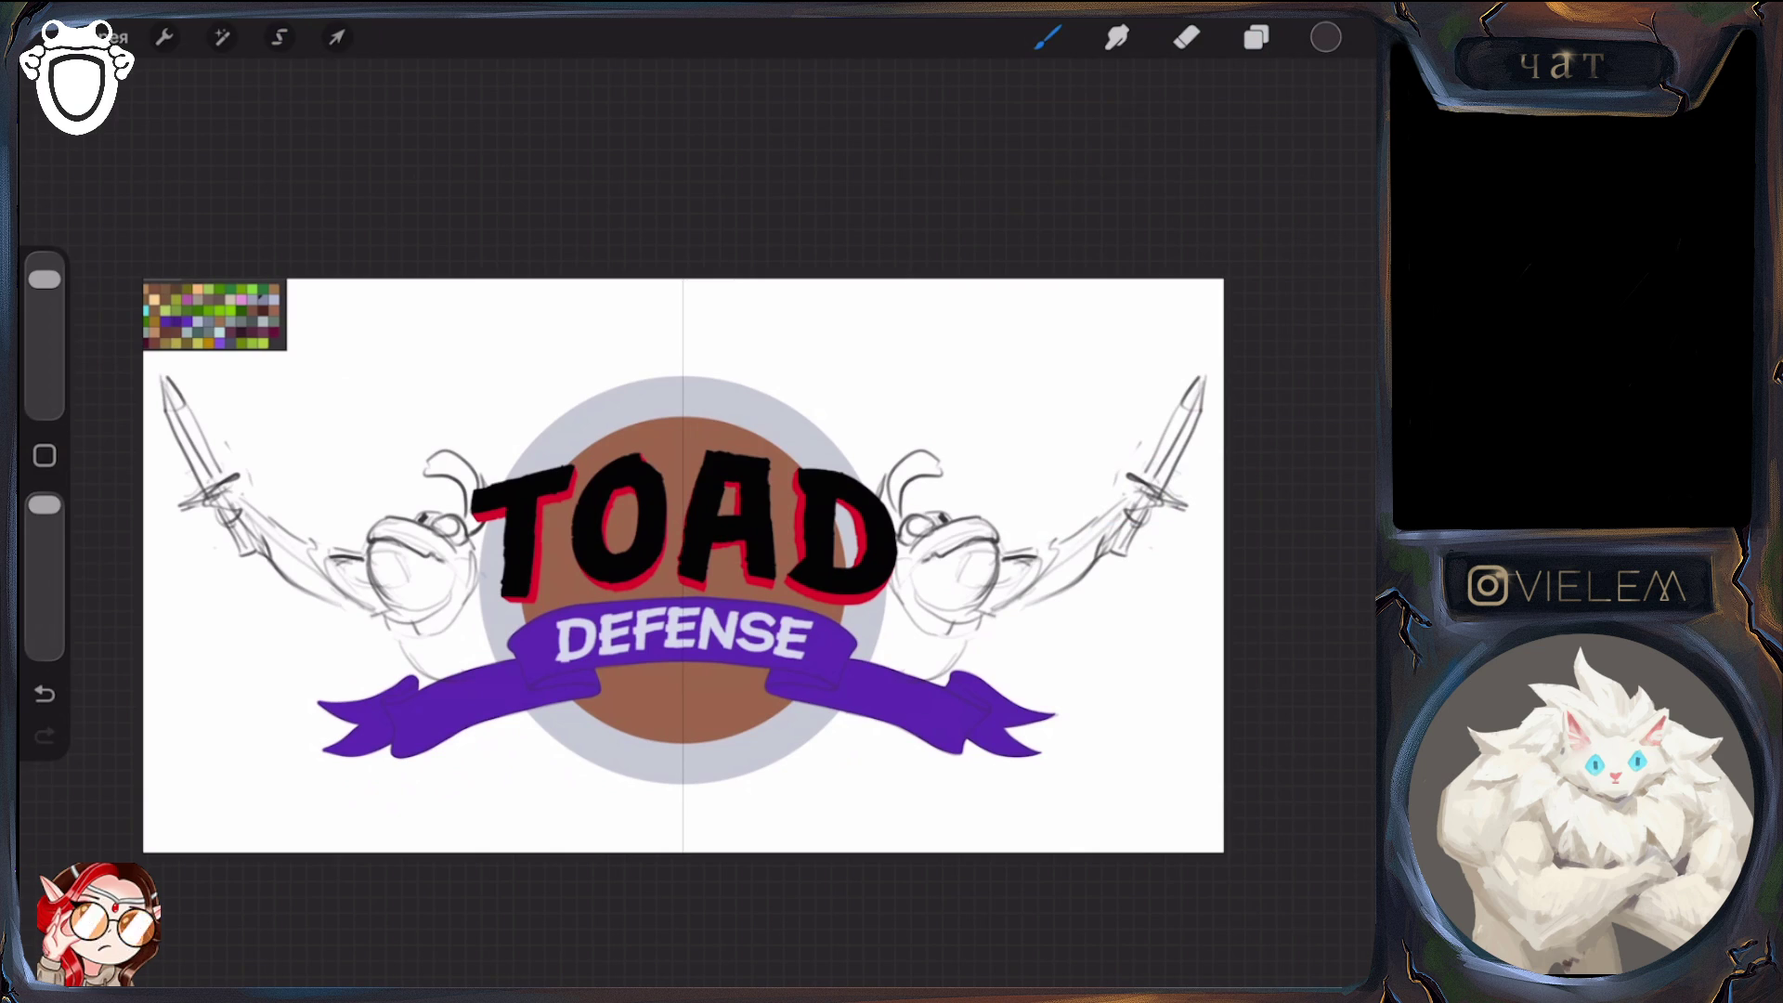
drag(439, 520, 455, 528)
Add small mirrored strokes at the toads' chins and mouths, erasing stray marks
key(e)
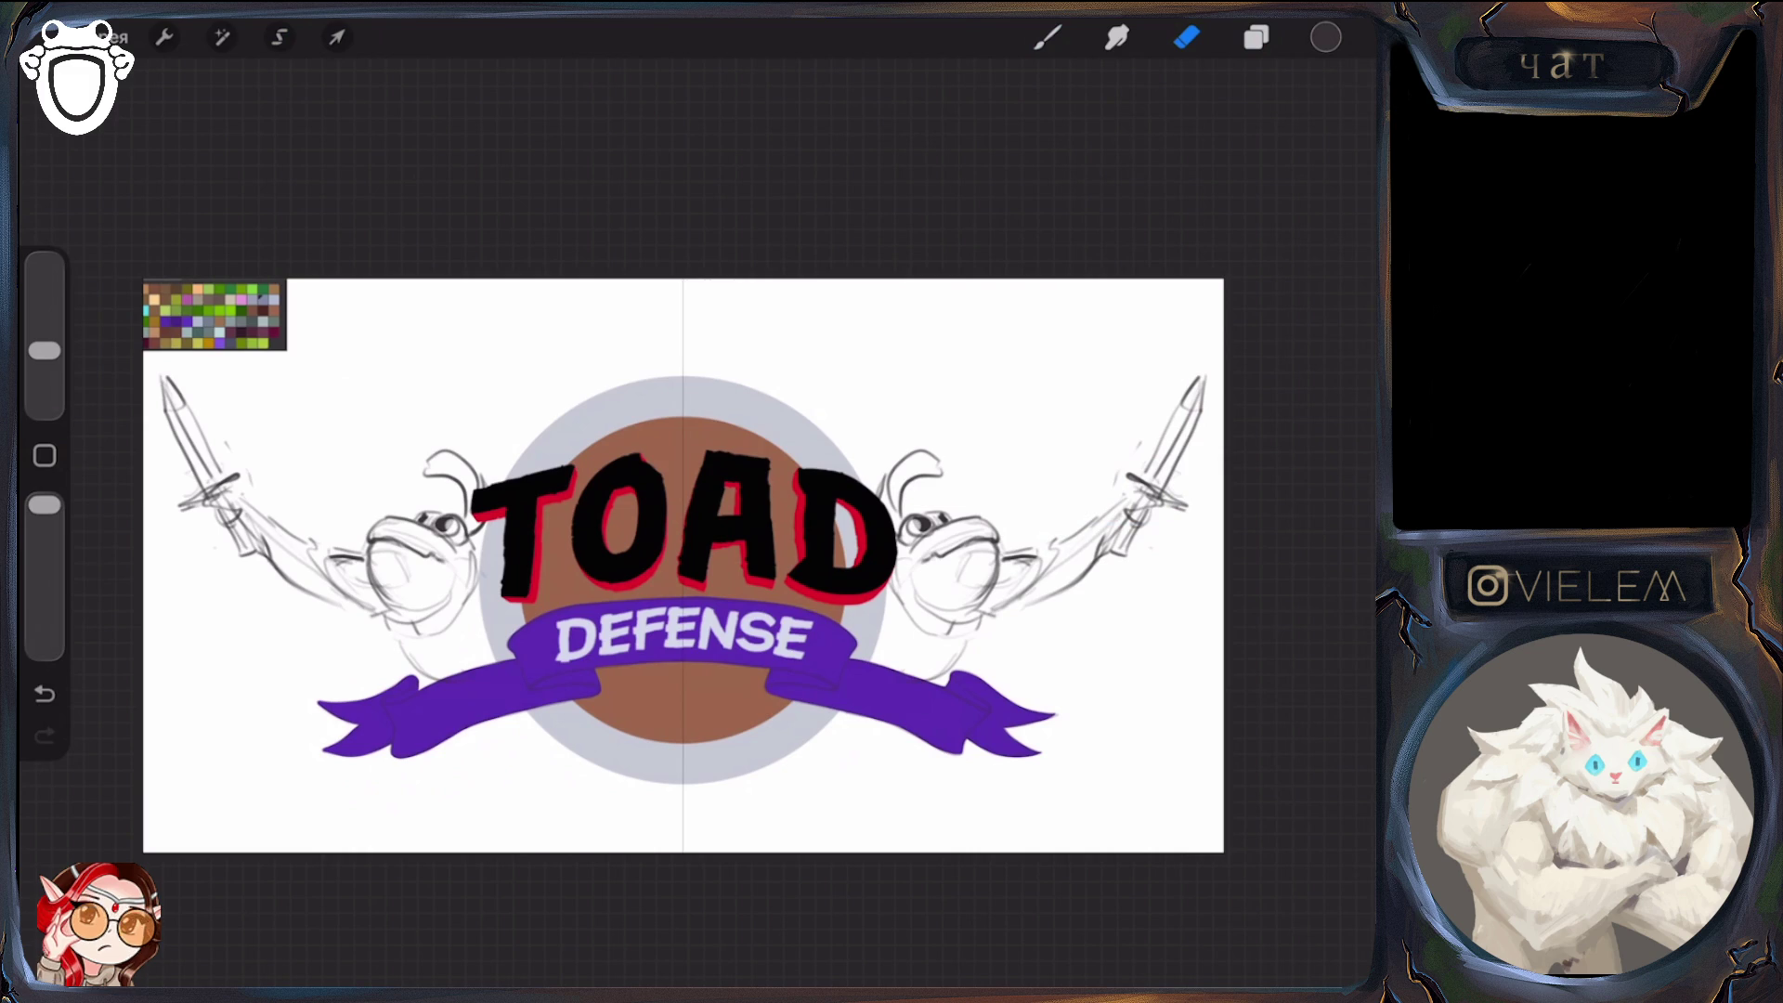
key(b)
mouse_move(372, 548)
mouse_down()
mouse_move(404, 605)
mouse_move(412, 542)
mouse_move(442, 556)
mouse_move(372, 551)
mouse_move(415, 527)
mouse_up()
key(e)
key(b)
key(e)
key(b)
mouse_move(388, 540)
mouse_down()
mouse_move(435, 524)
mouse_move(409, 517)
mouse_up()
key(e)
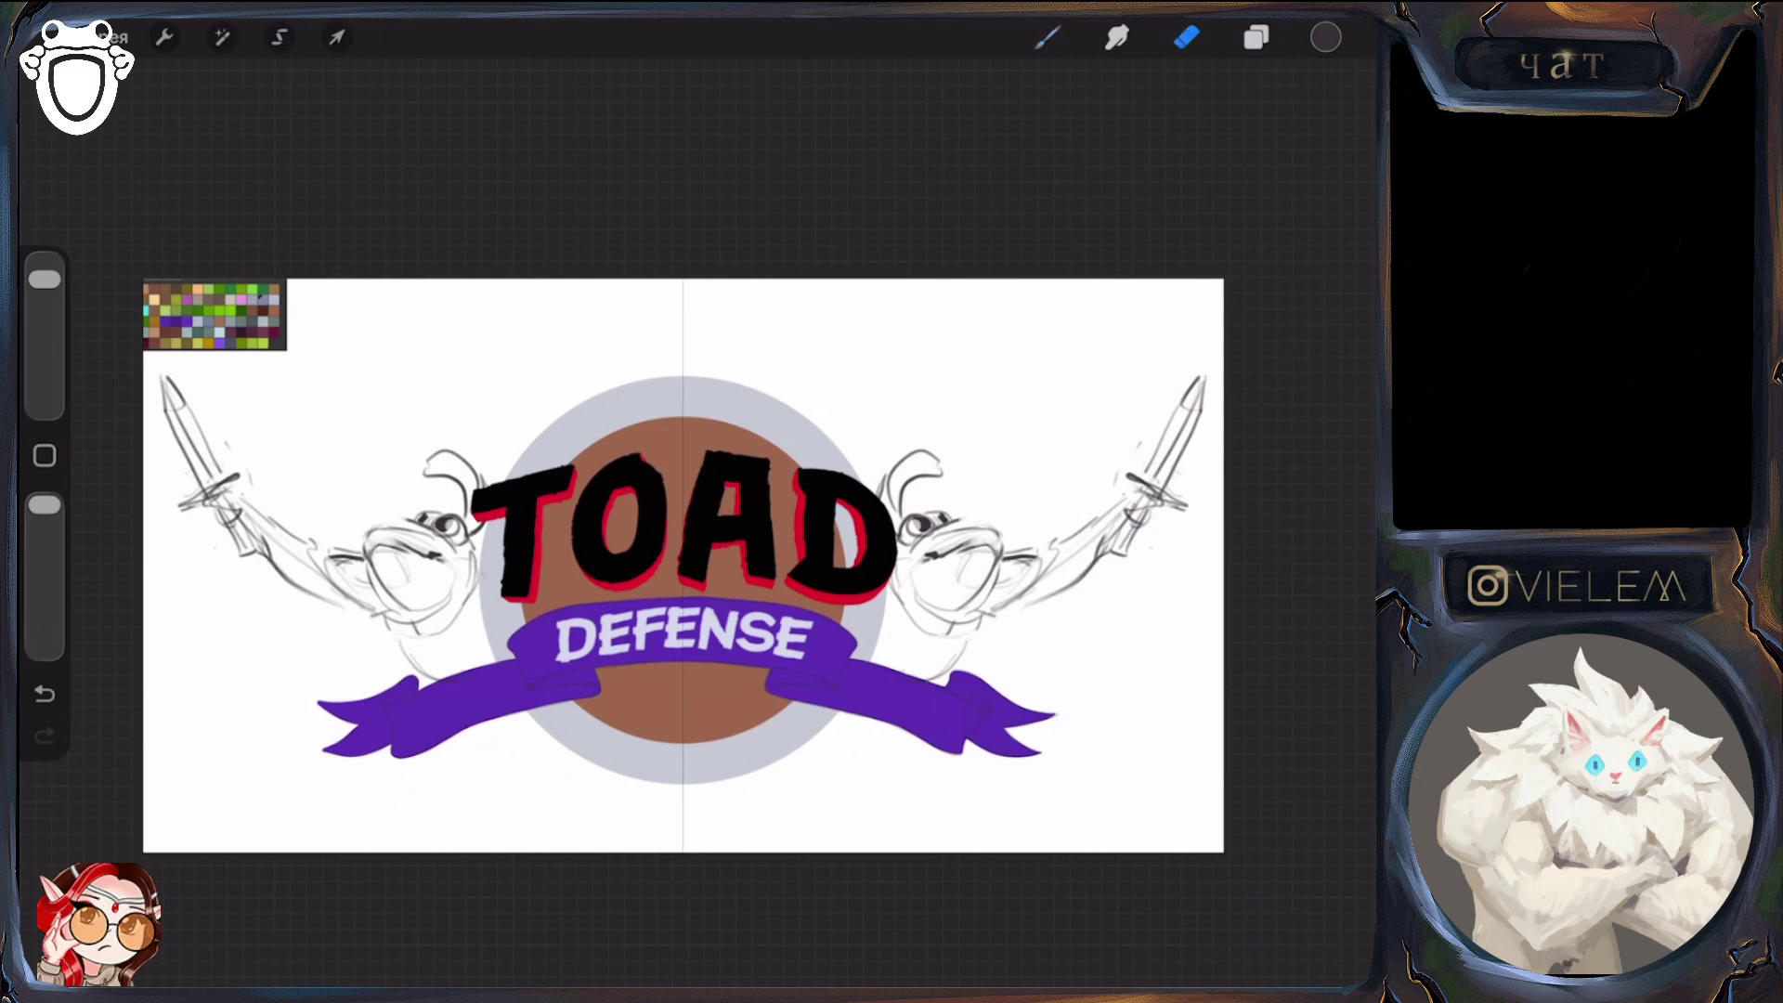
key(b)
drag(455, 678, 530, 634)
Add further small mirrored strokes on the toads' faces, adjusting the canvas view
key(e)
key(b)
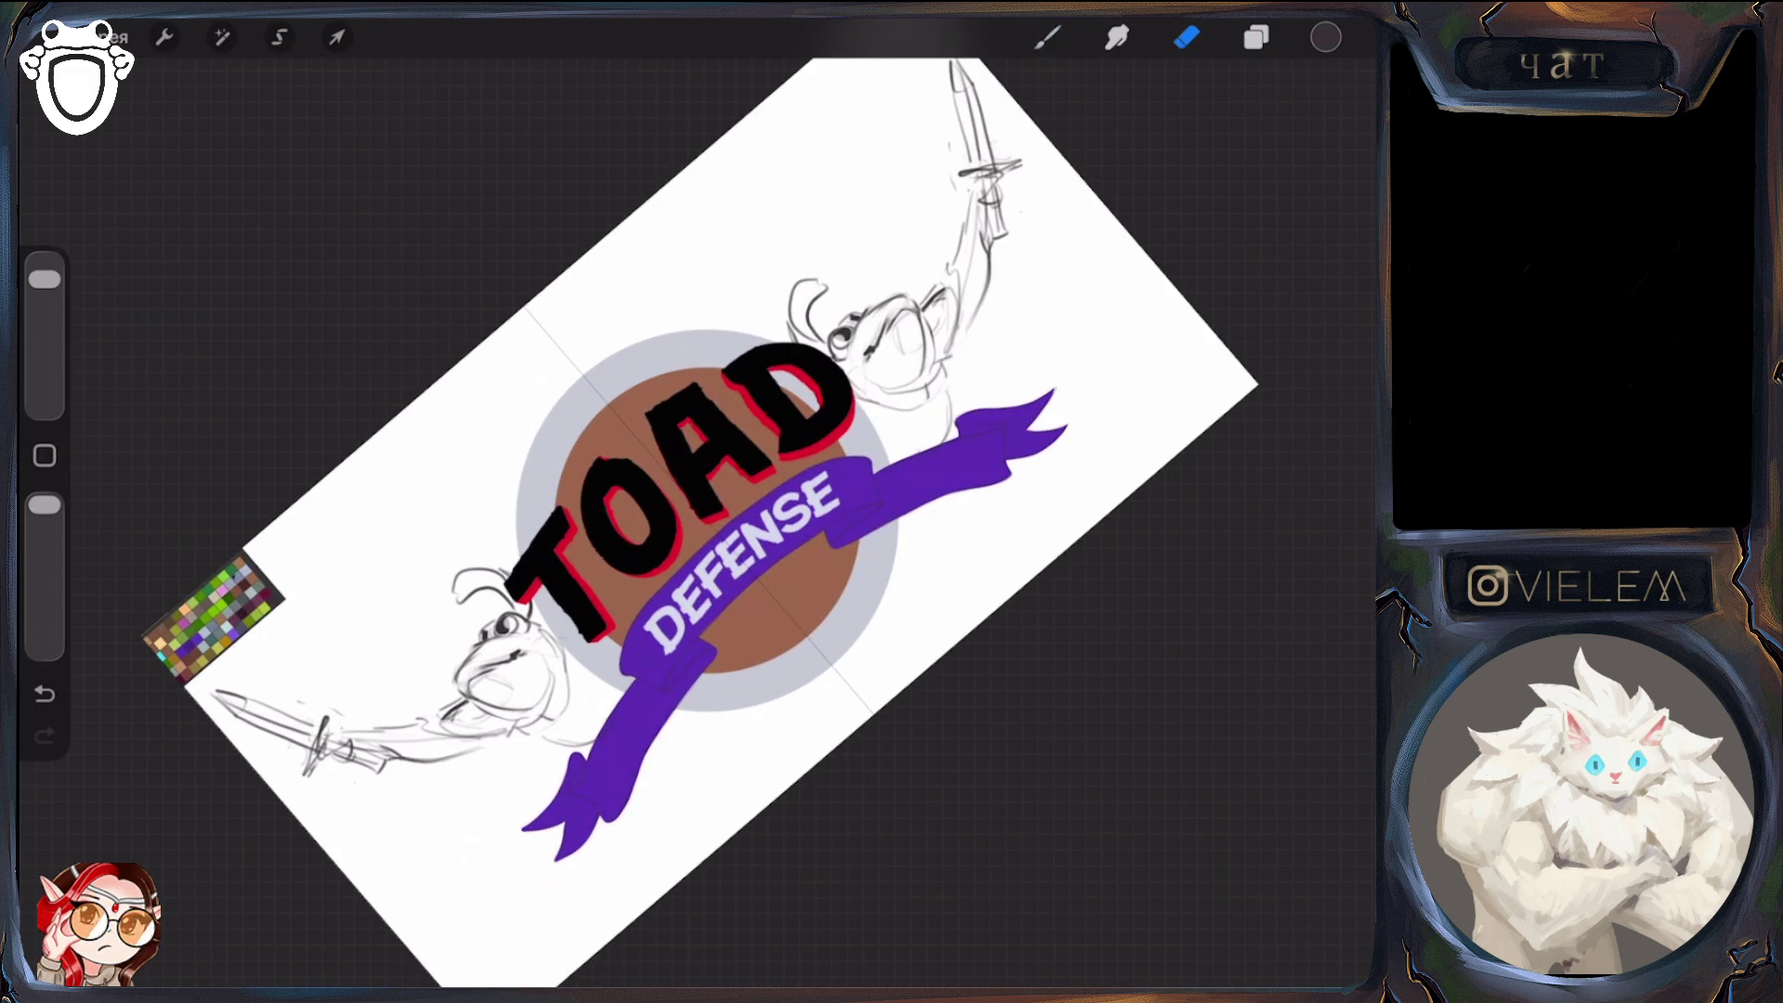
key(e)
key(b)
key(e)
drag(464, 674, 479, 650)
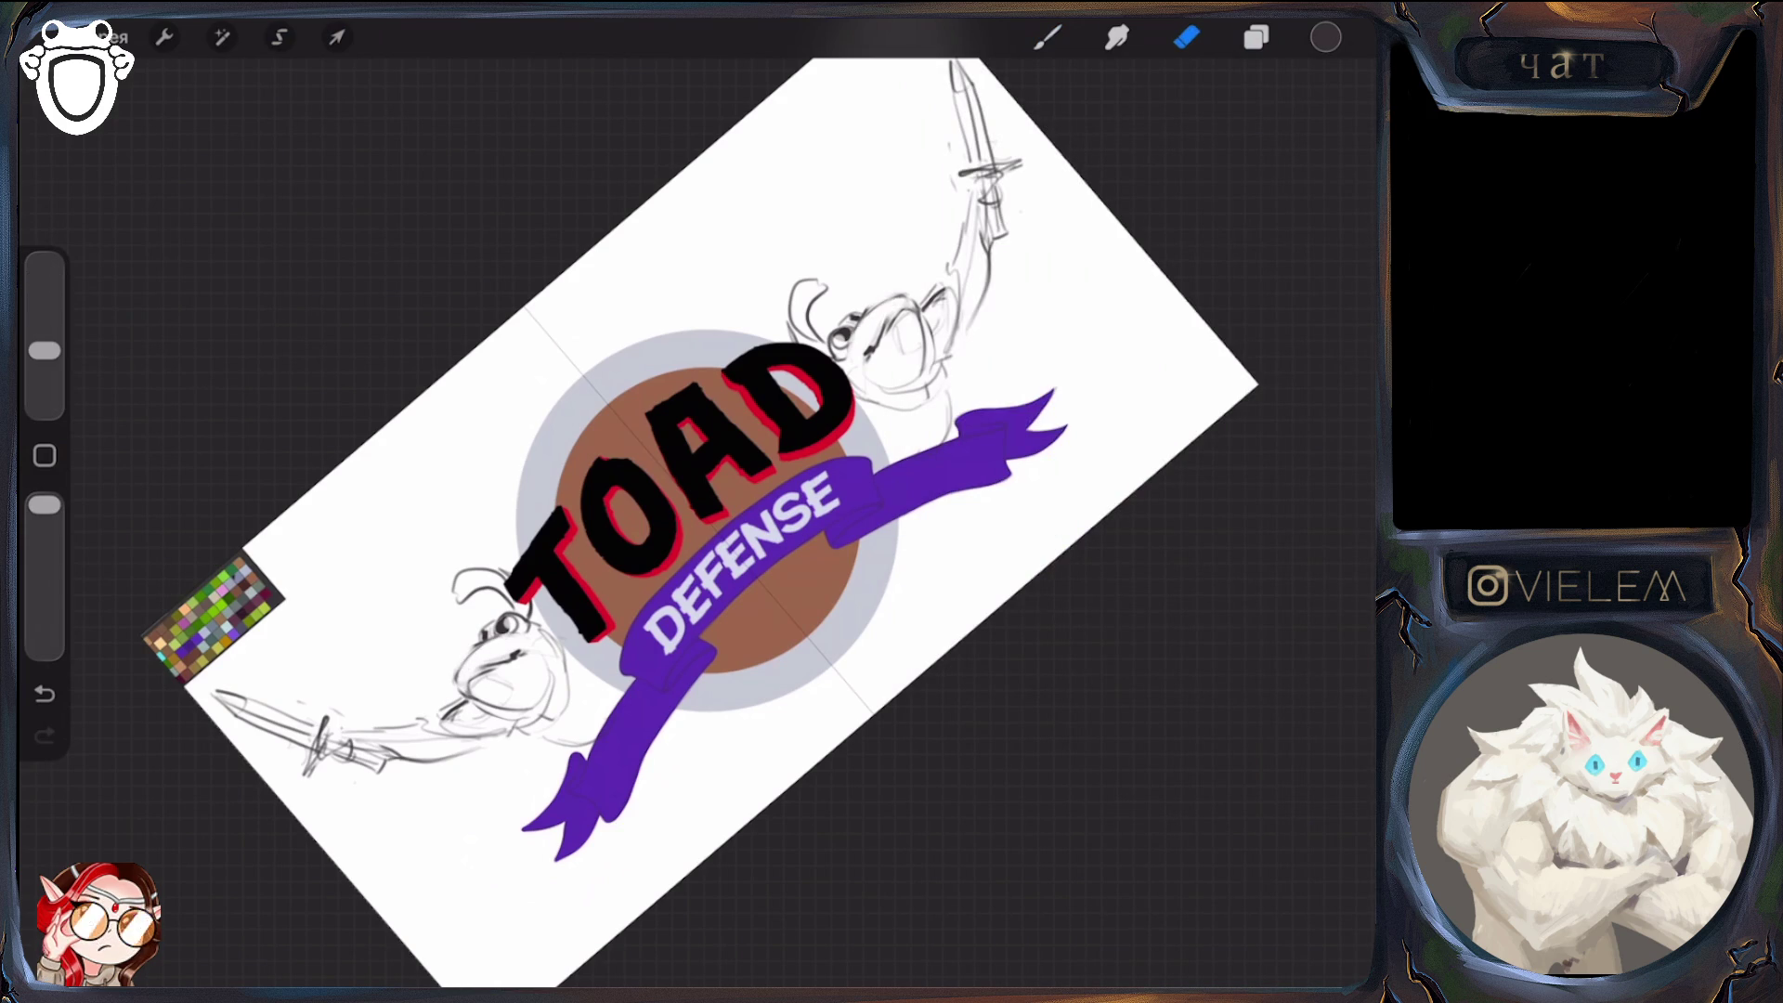
key(ctrl+0)
drag(792, 377, 644, 432)
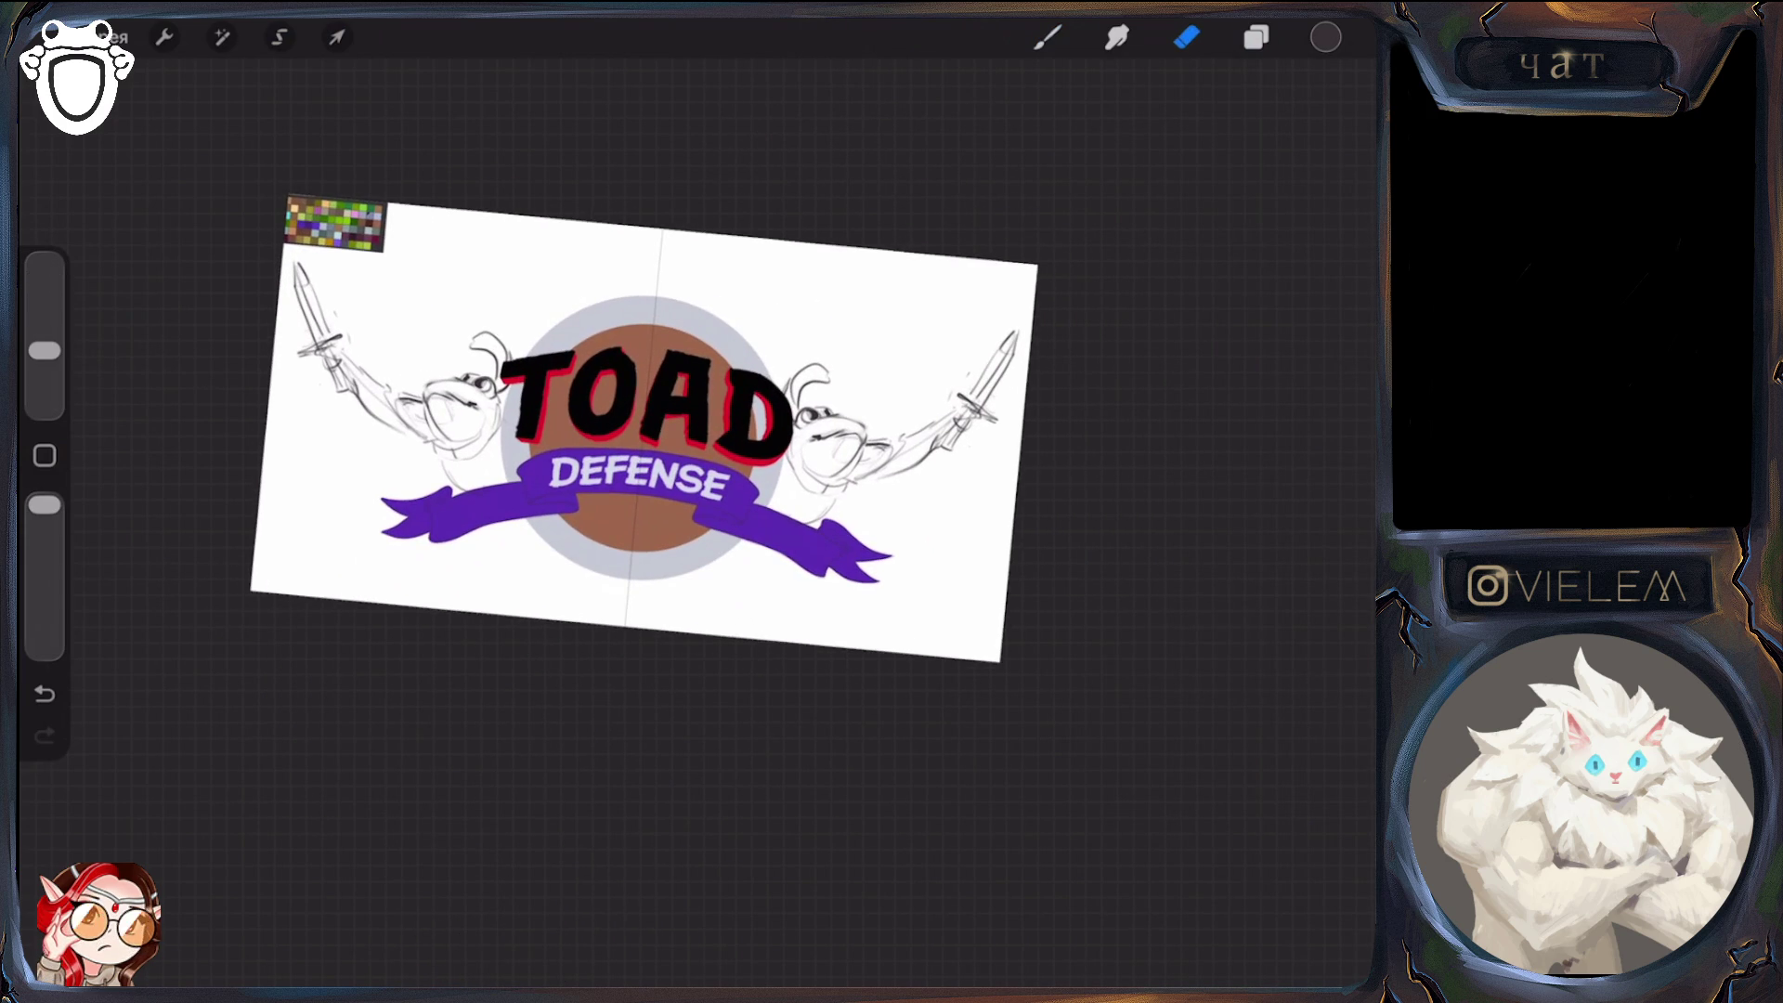
key(ctrl+0)
key(b)
mouse_move(446, 558)
mouse_down()
mouse_move(478, 592)
mouse_move(429, 589)
mouse_move(455, 622)
mouse_move(420, 593)
mouse_move(474, 627)
mouse_up()
Erase a small area near the left toad's eye
key(e)
key(b)
key(e)
drag(471, 498, 488, 514)
key(b)
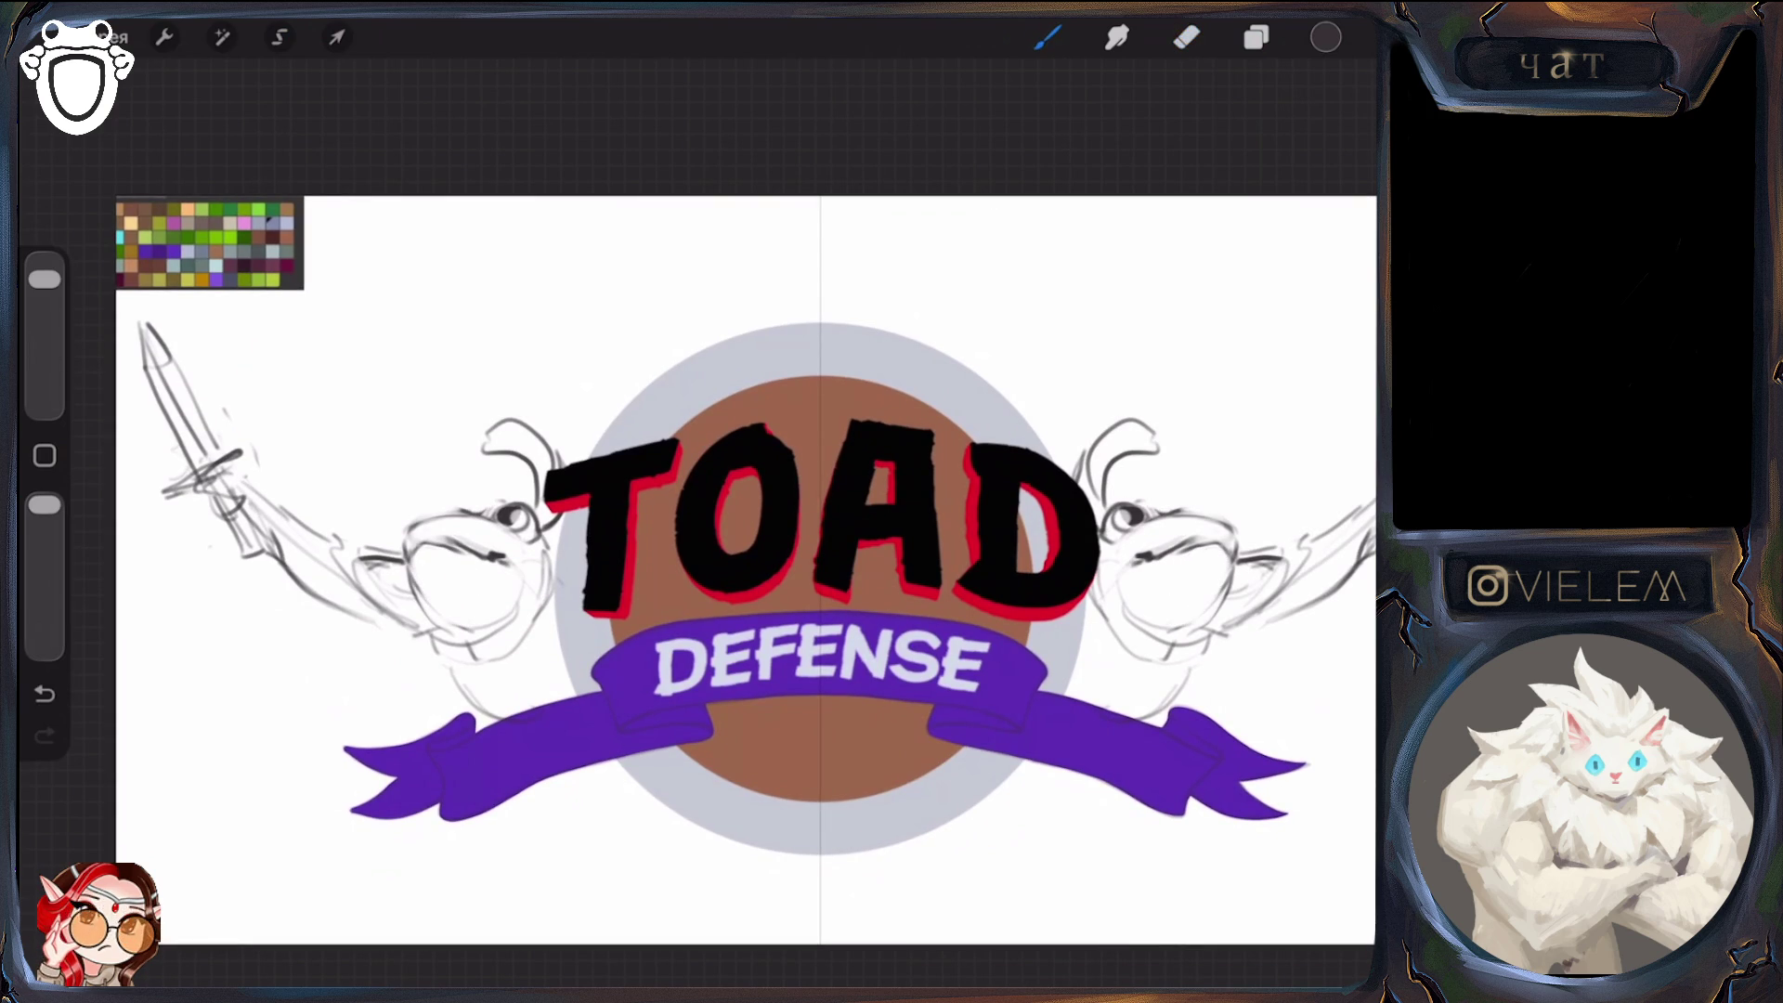
key(e)
key(b)
scroll(817, 474, down, 3)
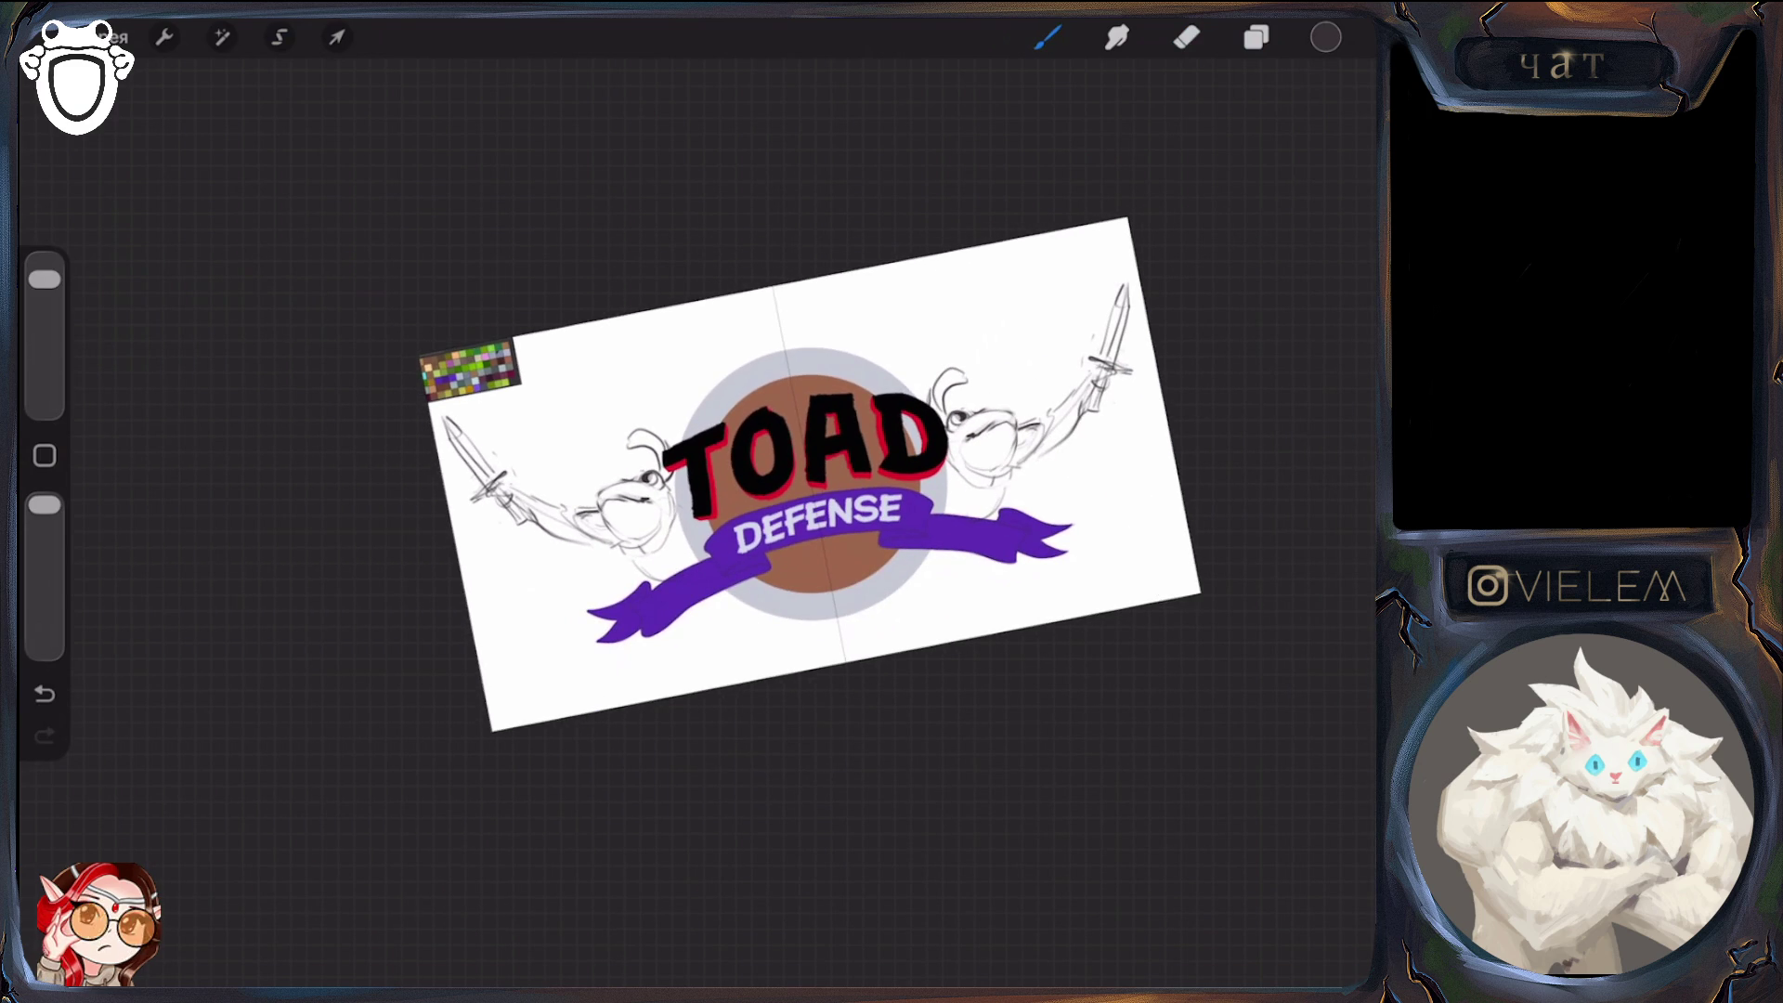
scroll(713, 582, up, 3)
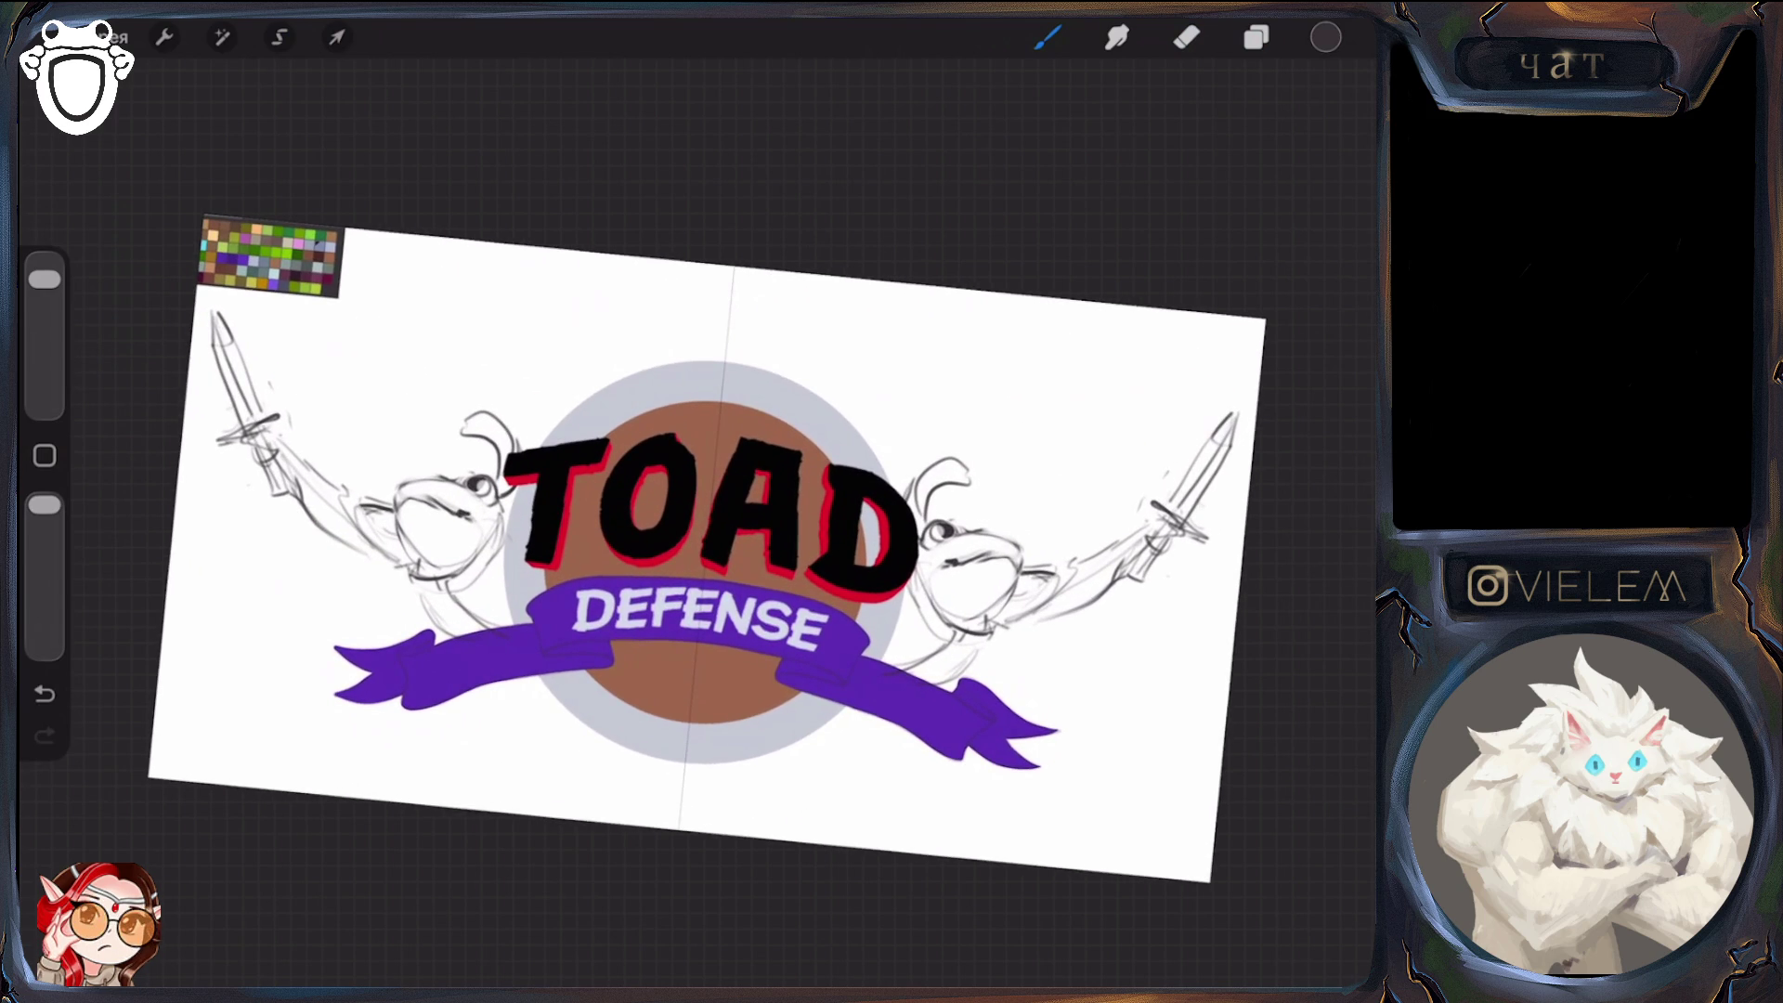
Hide Слой 26, show Лягухи at 100% opacity and select it for editing
click(1257, 37)
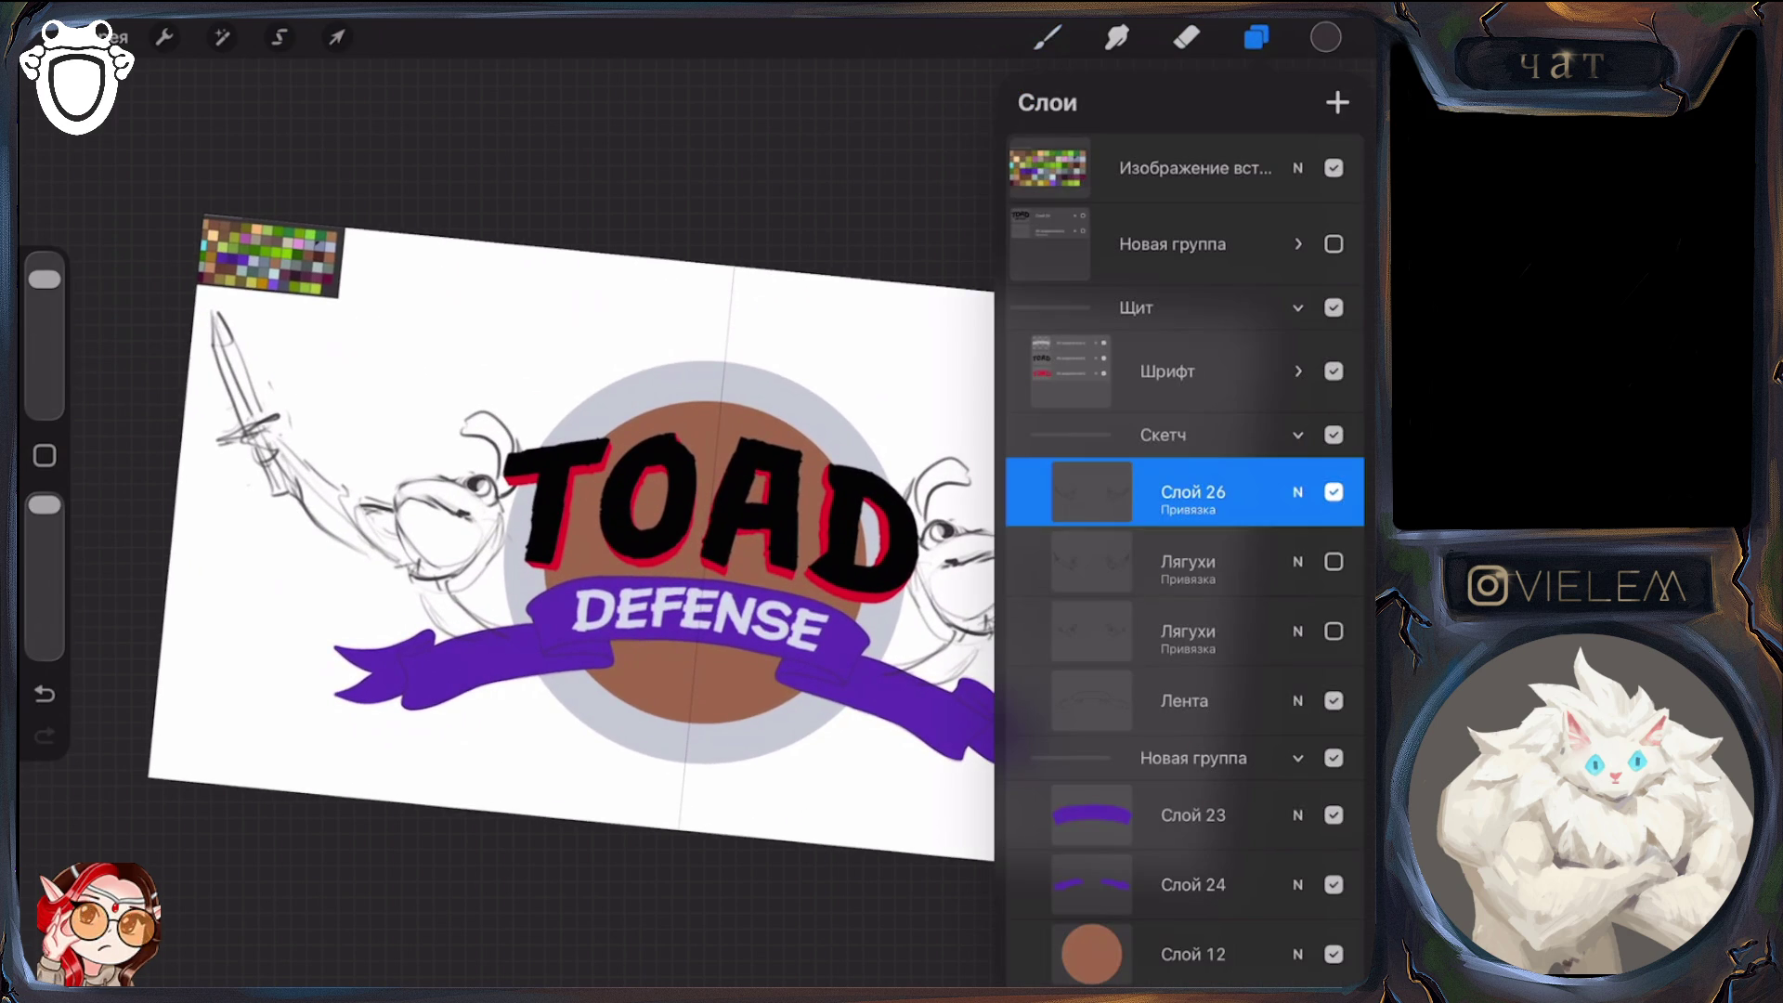
click(1334, 492)
click(1334, 562)
click(1297, 561)
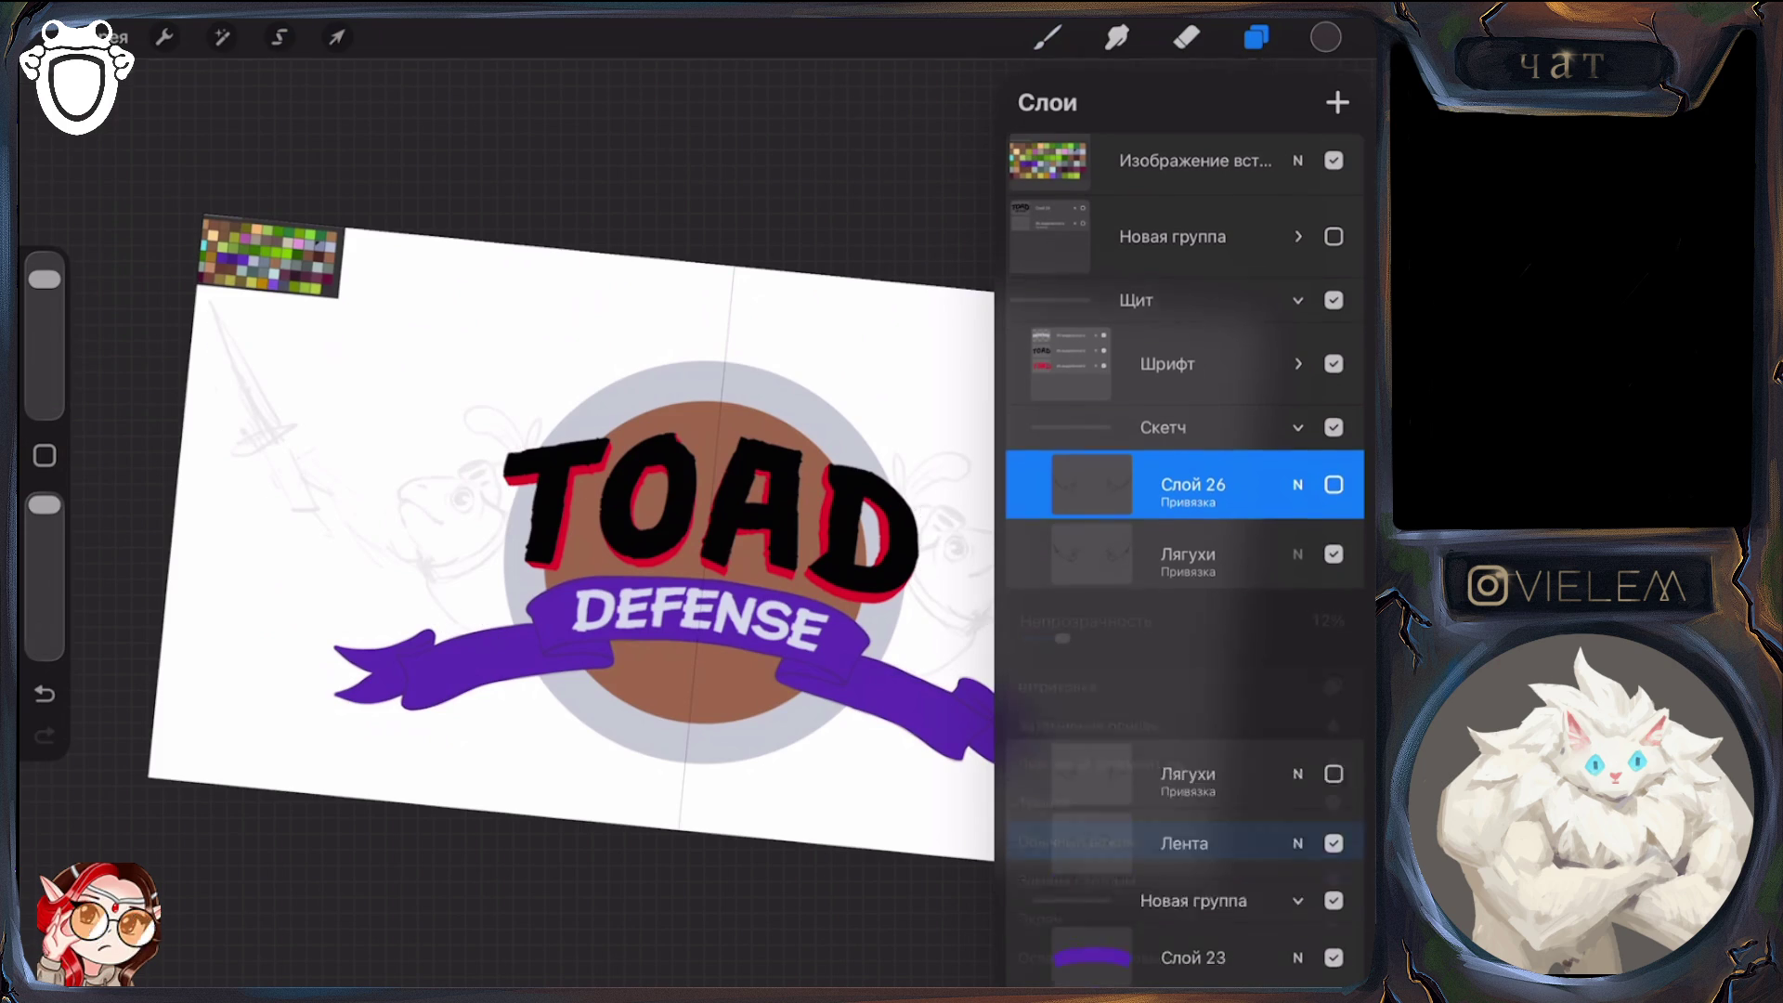
drag(1267, 615, 1356, 615)
click(1297, 532)
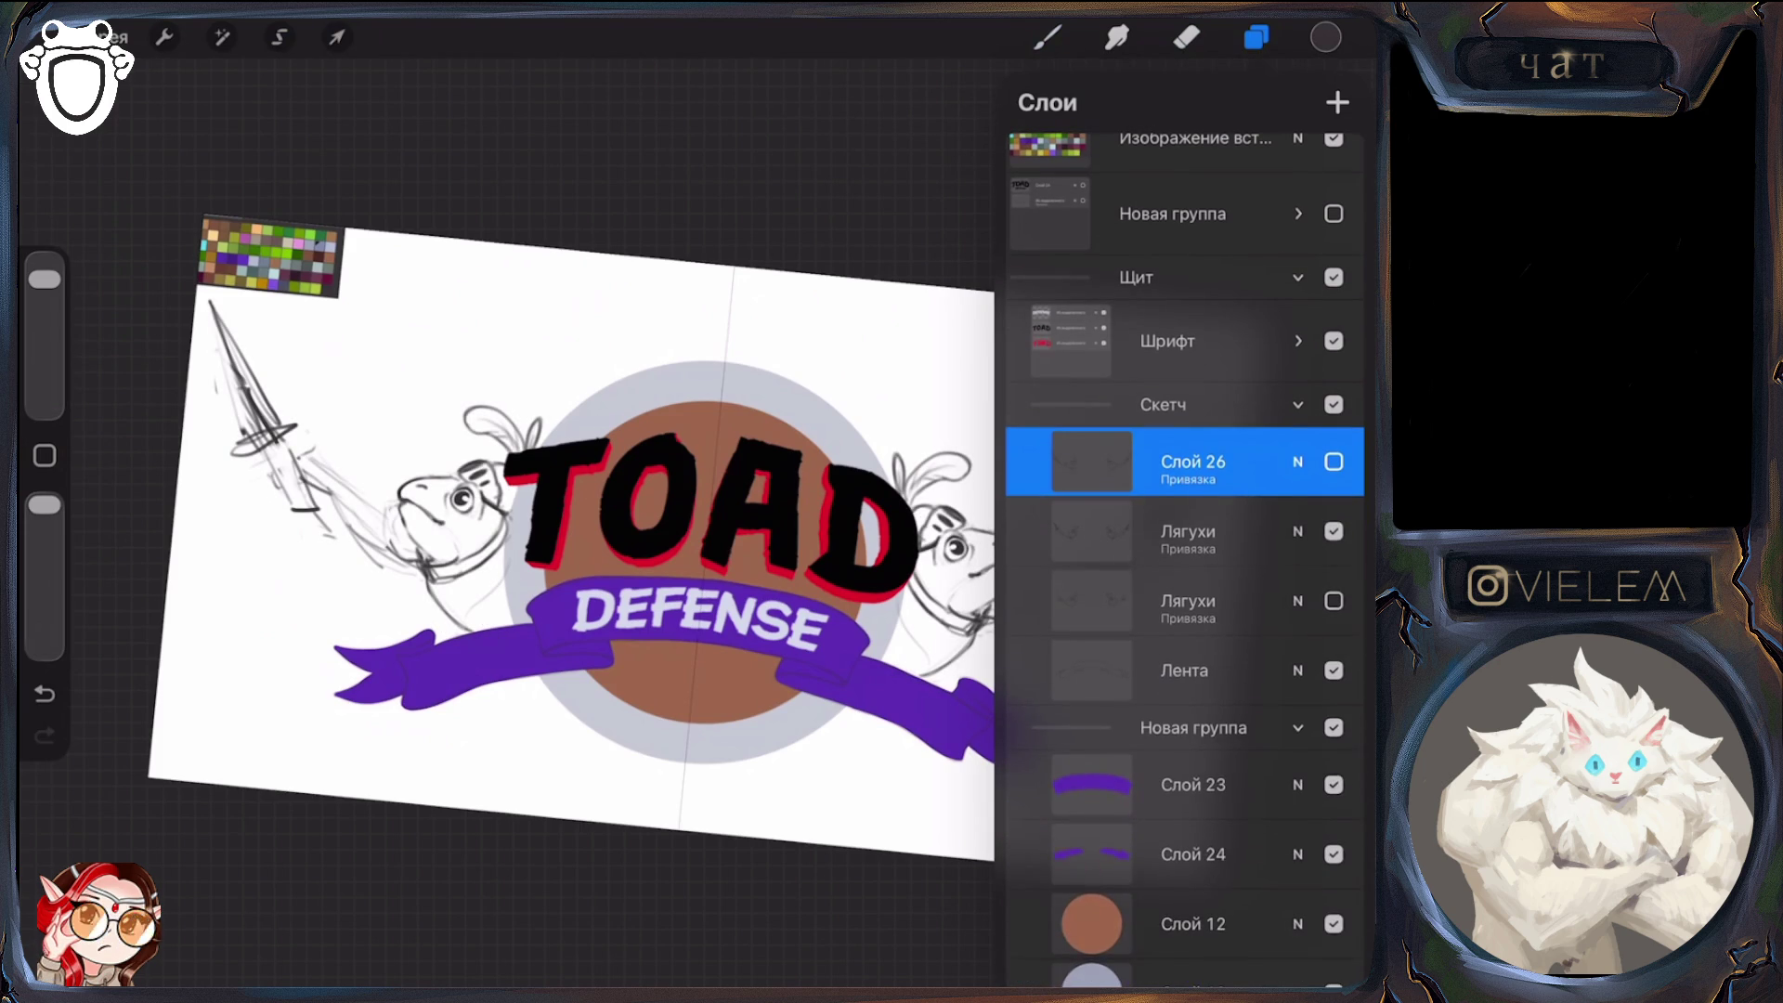
click(1189, 531)
click(1257, 37)
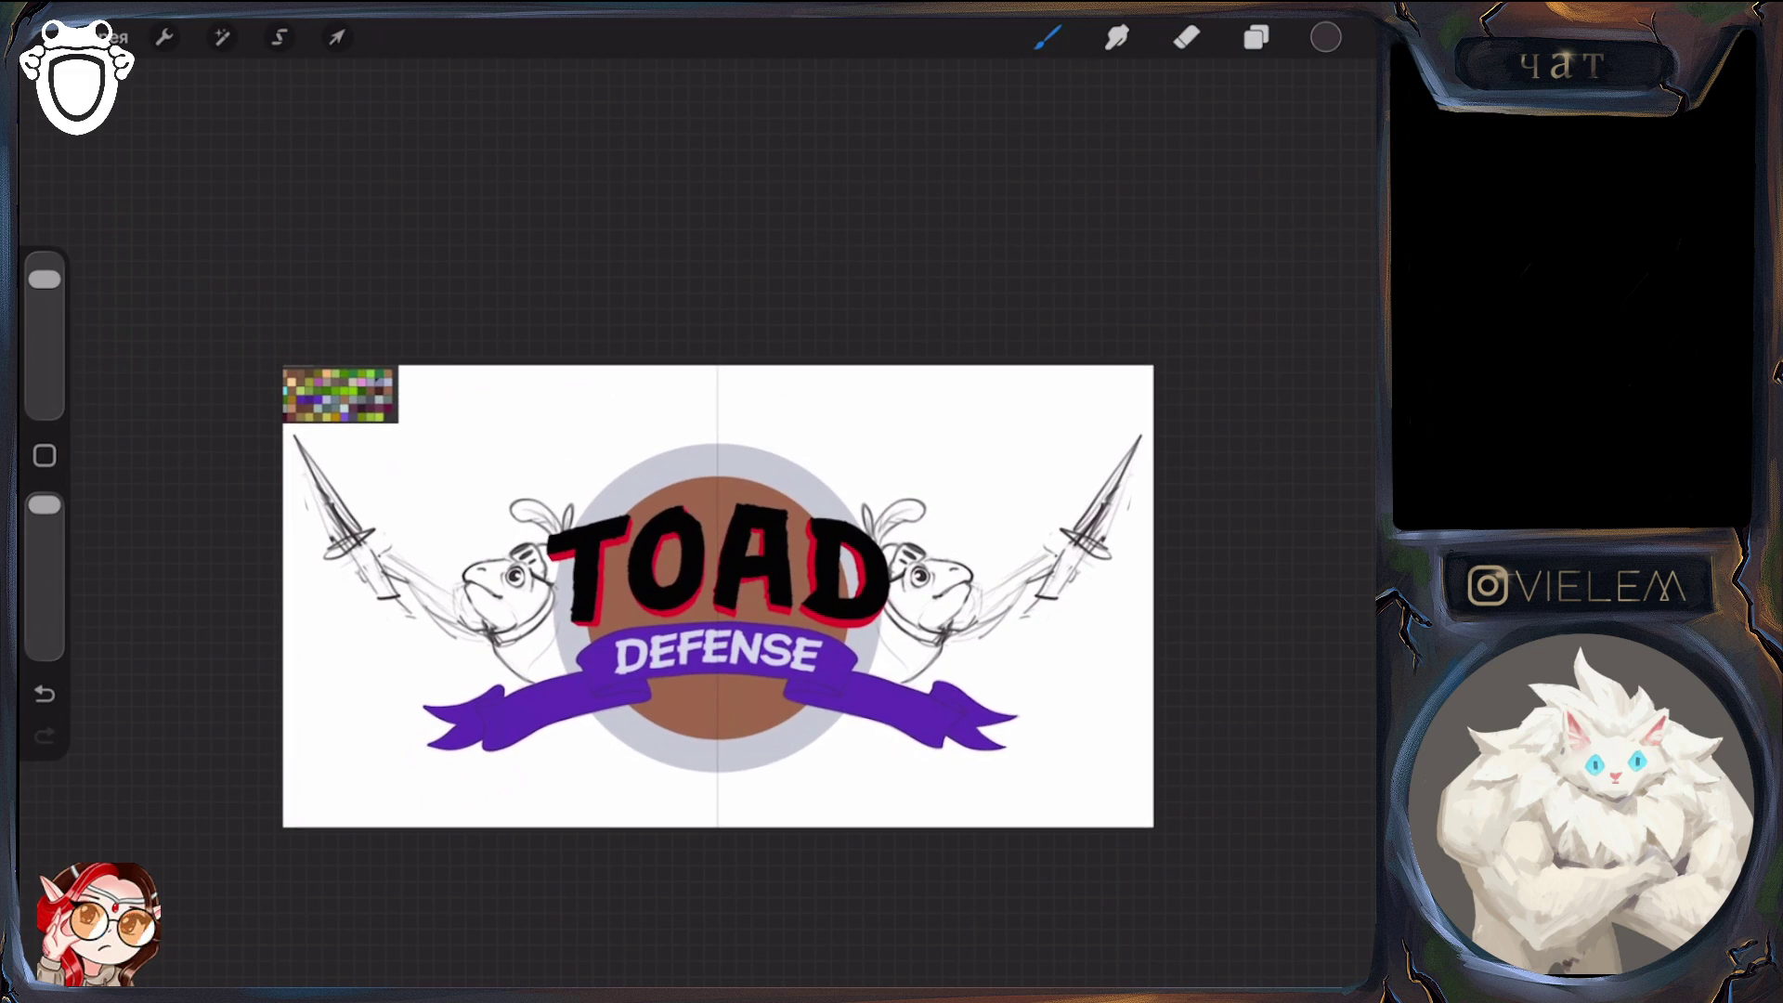
Undo two stray strokes drawn near the canvas edges
drag(301, 699, 284, 721)
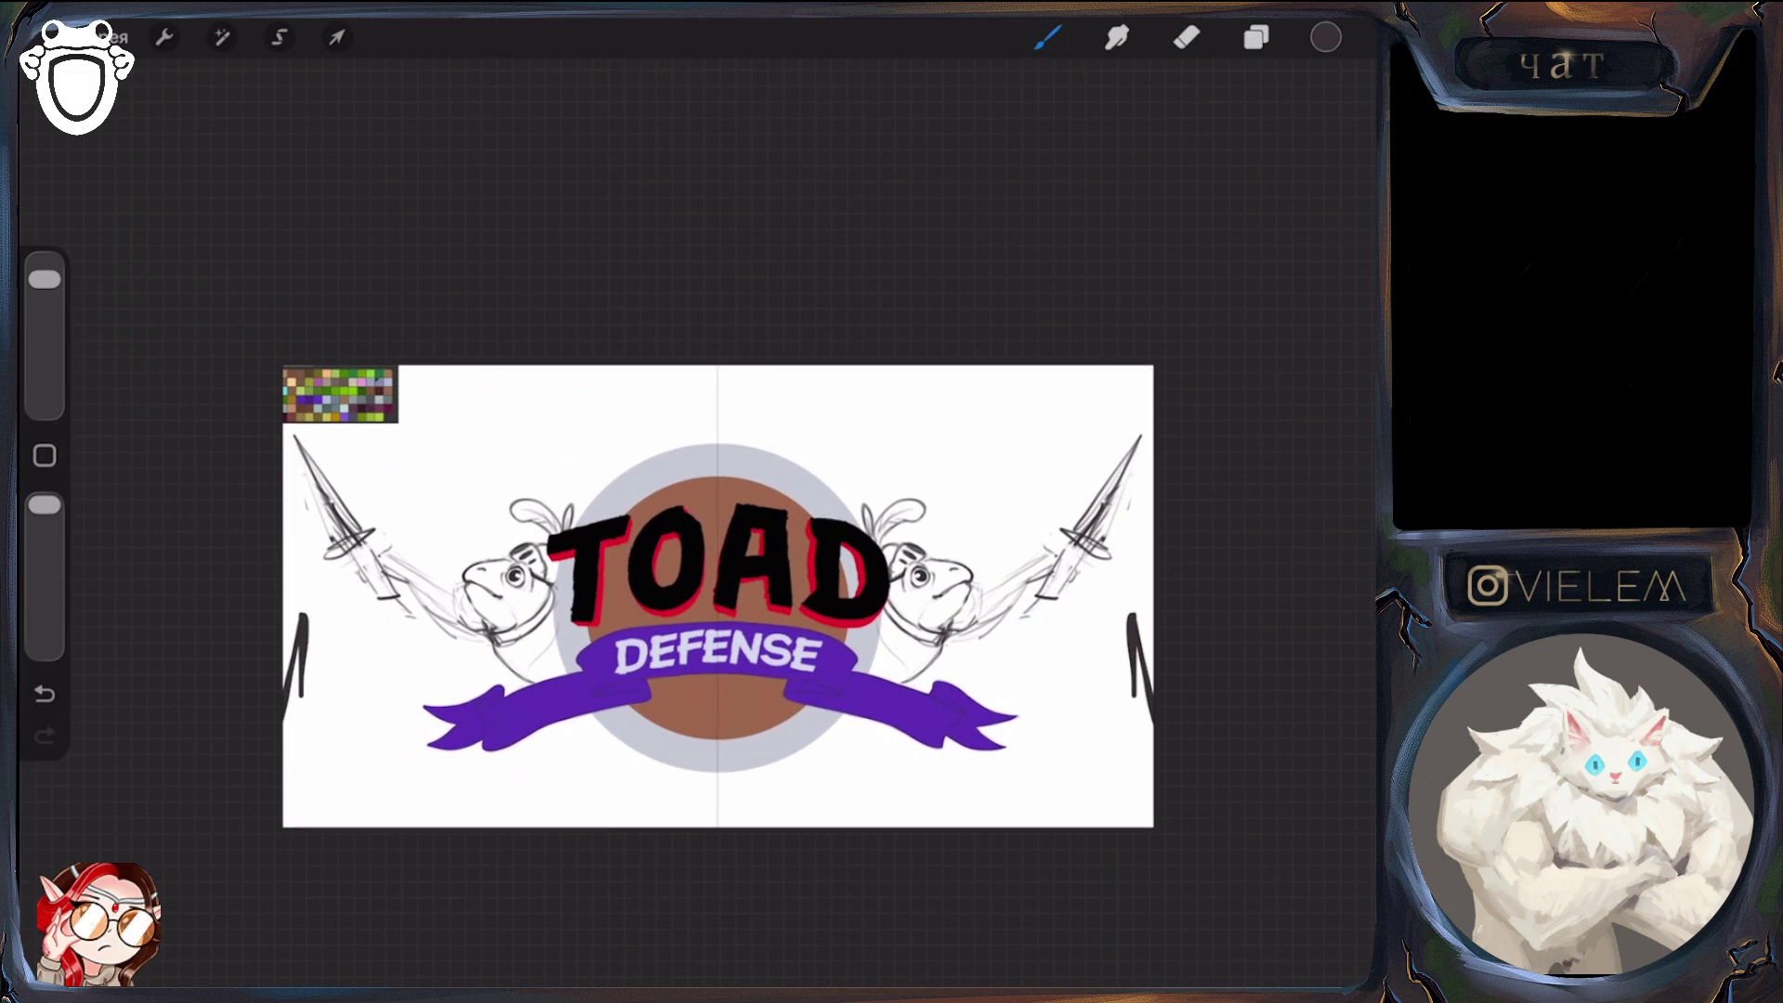
key(ctrl+z)
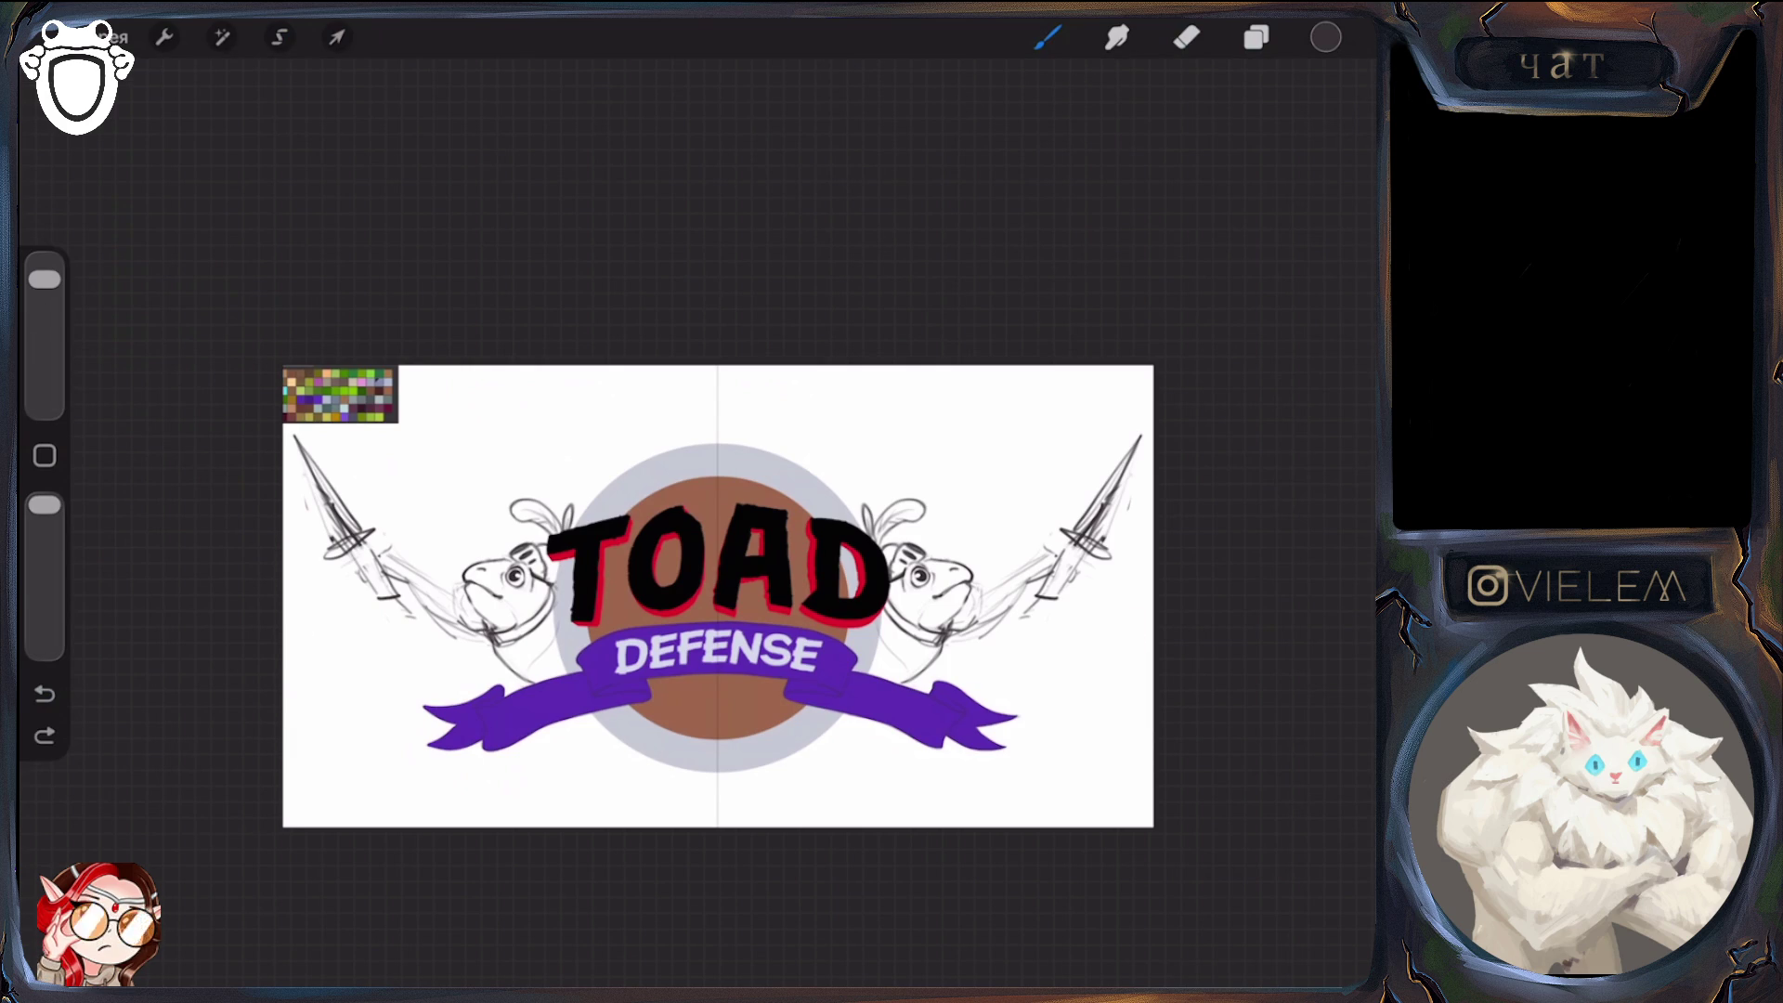
drag(1148, 648, 1133, 657)
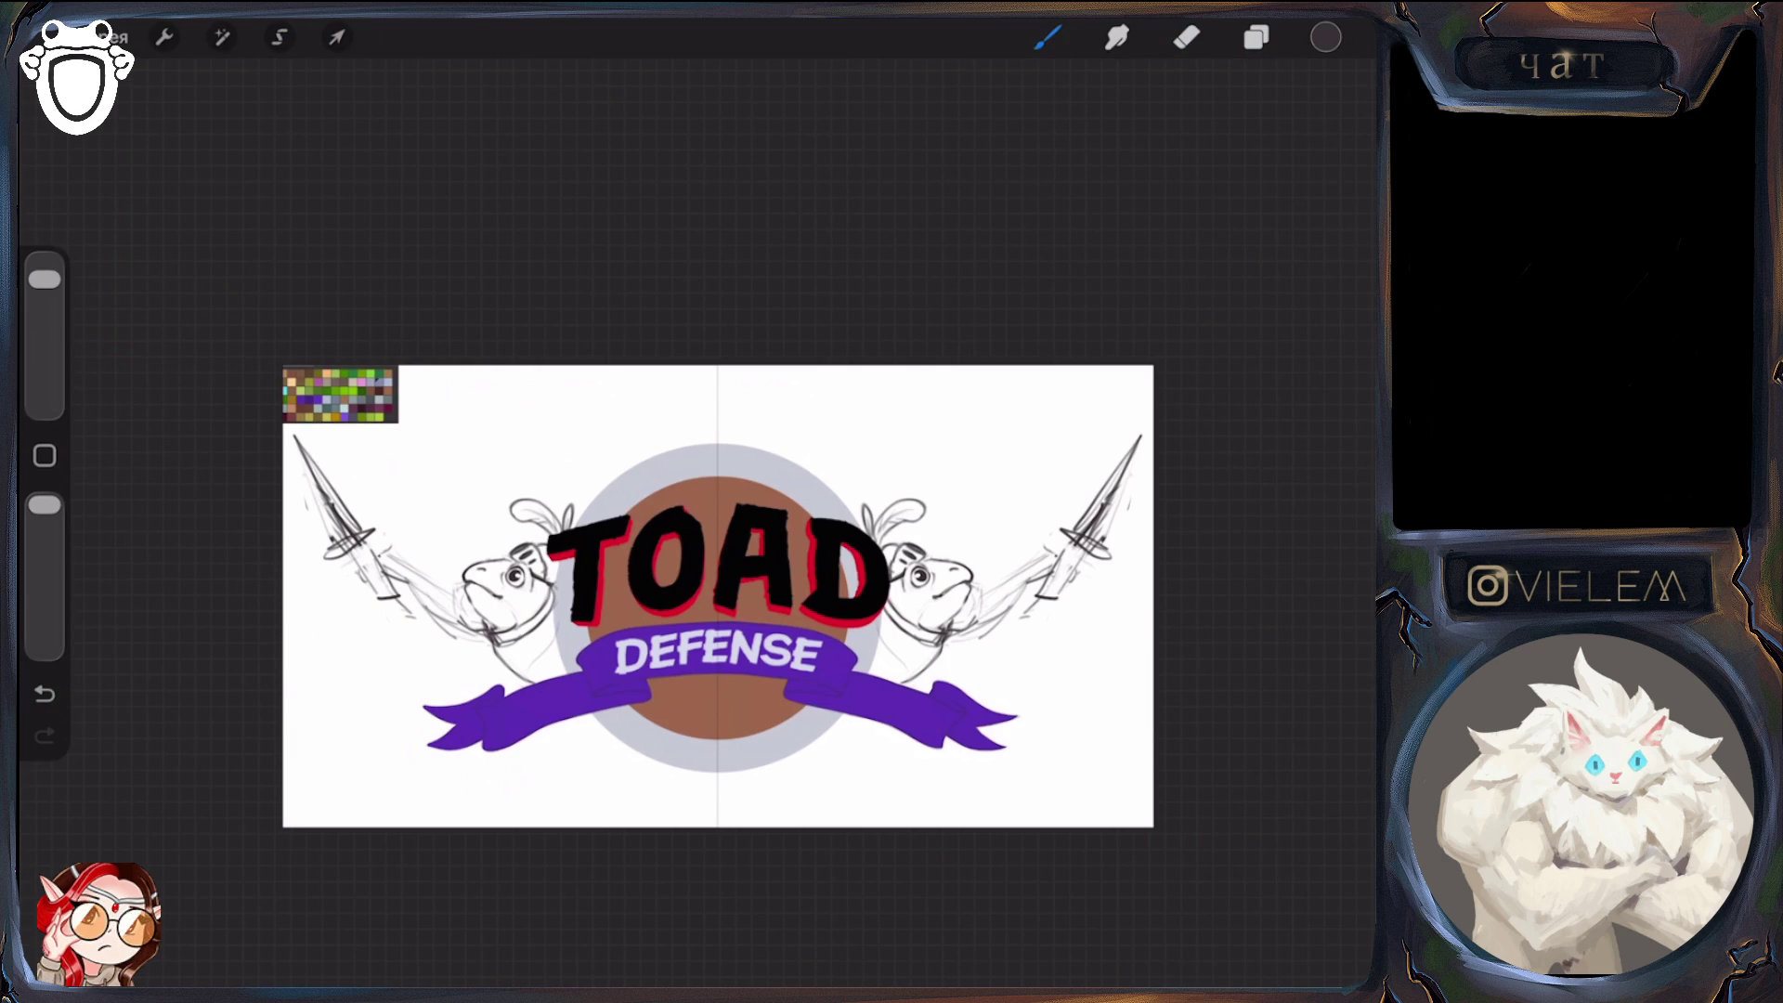
key(ctrl+z)
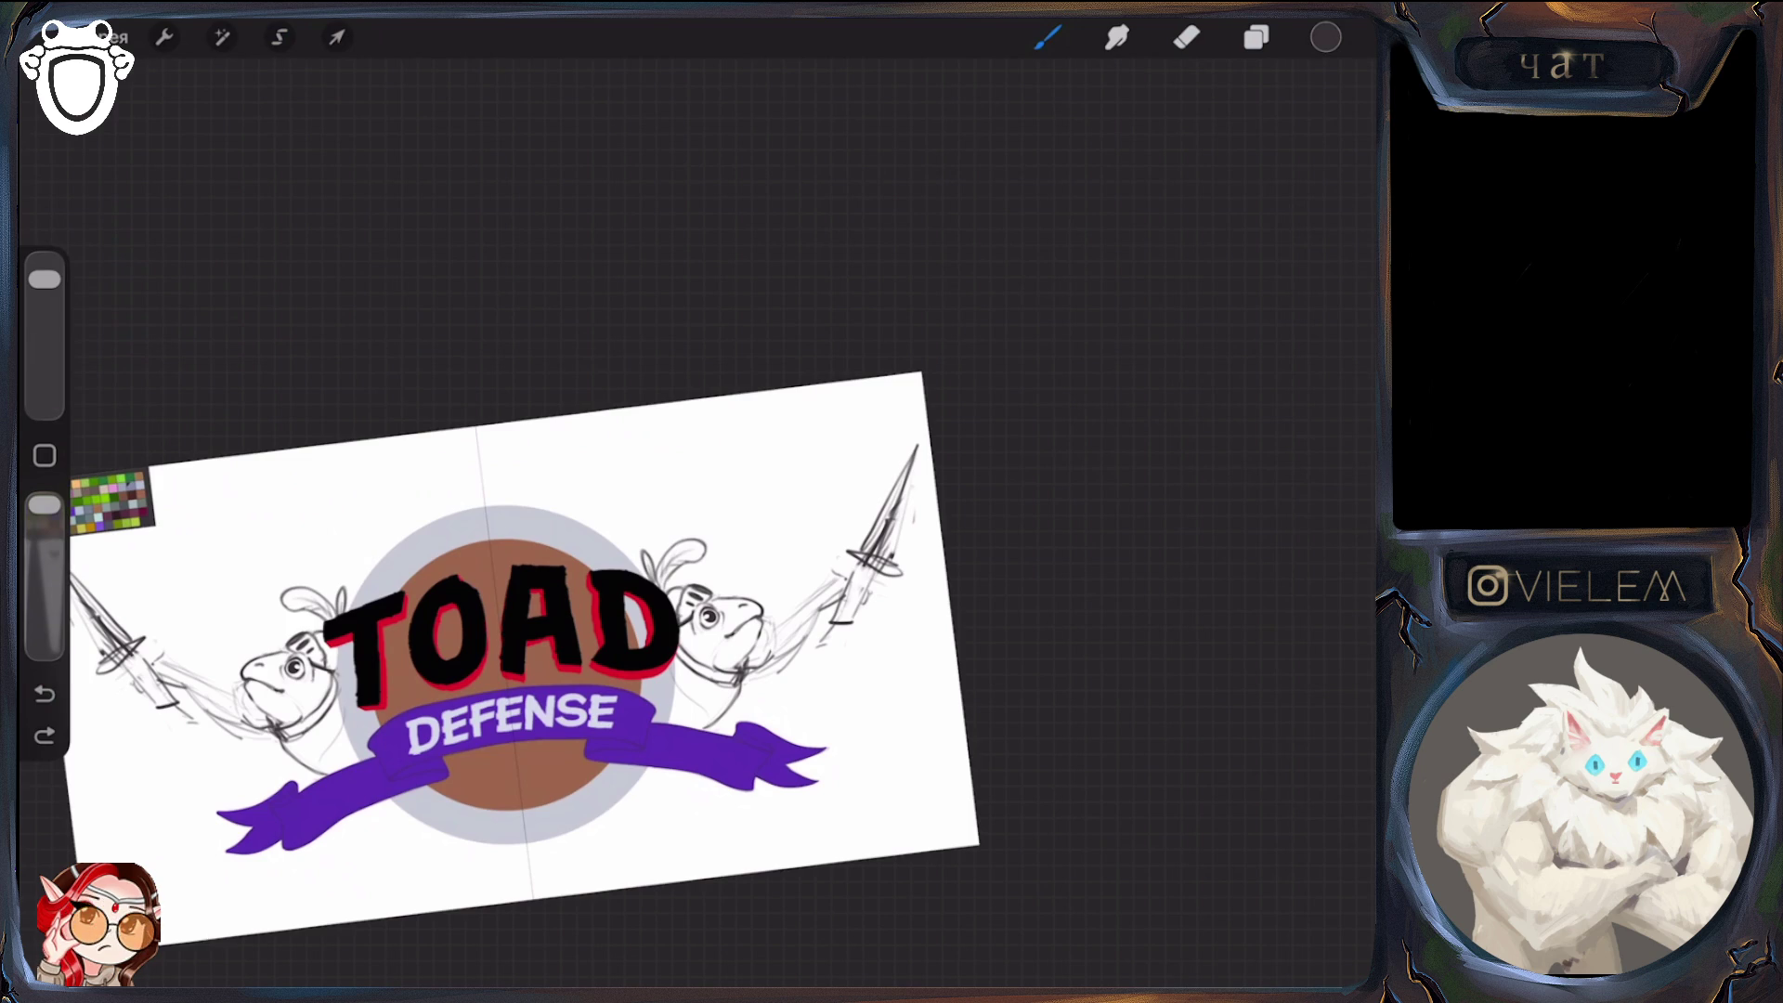
Sketch new mirrored arm strokes beside the right and left toads
drag(744, 686, 834, 580)
key(e)
key(b)
drag(784, 661, 799, 631)
drag(245, 733, 223, 719)
mouse_move(750, 683)
mouse_down()
mouse_move(827, 611)
mouse_move(821, 595)
mouse_up()
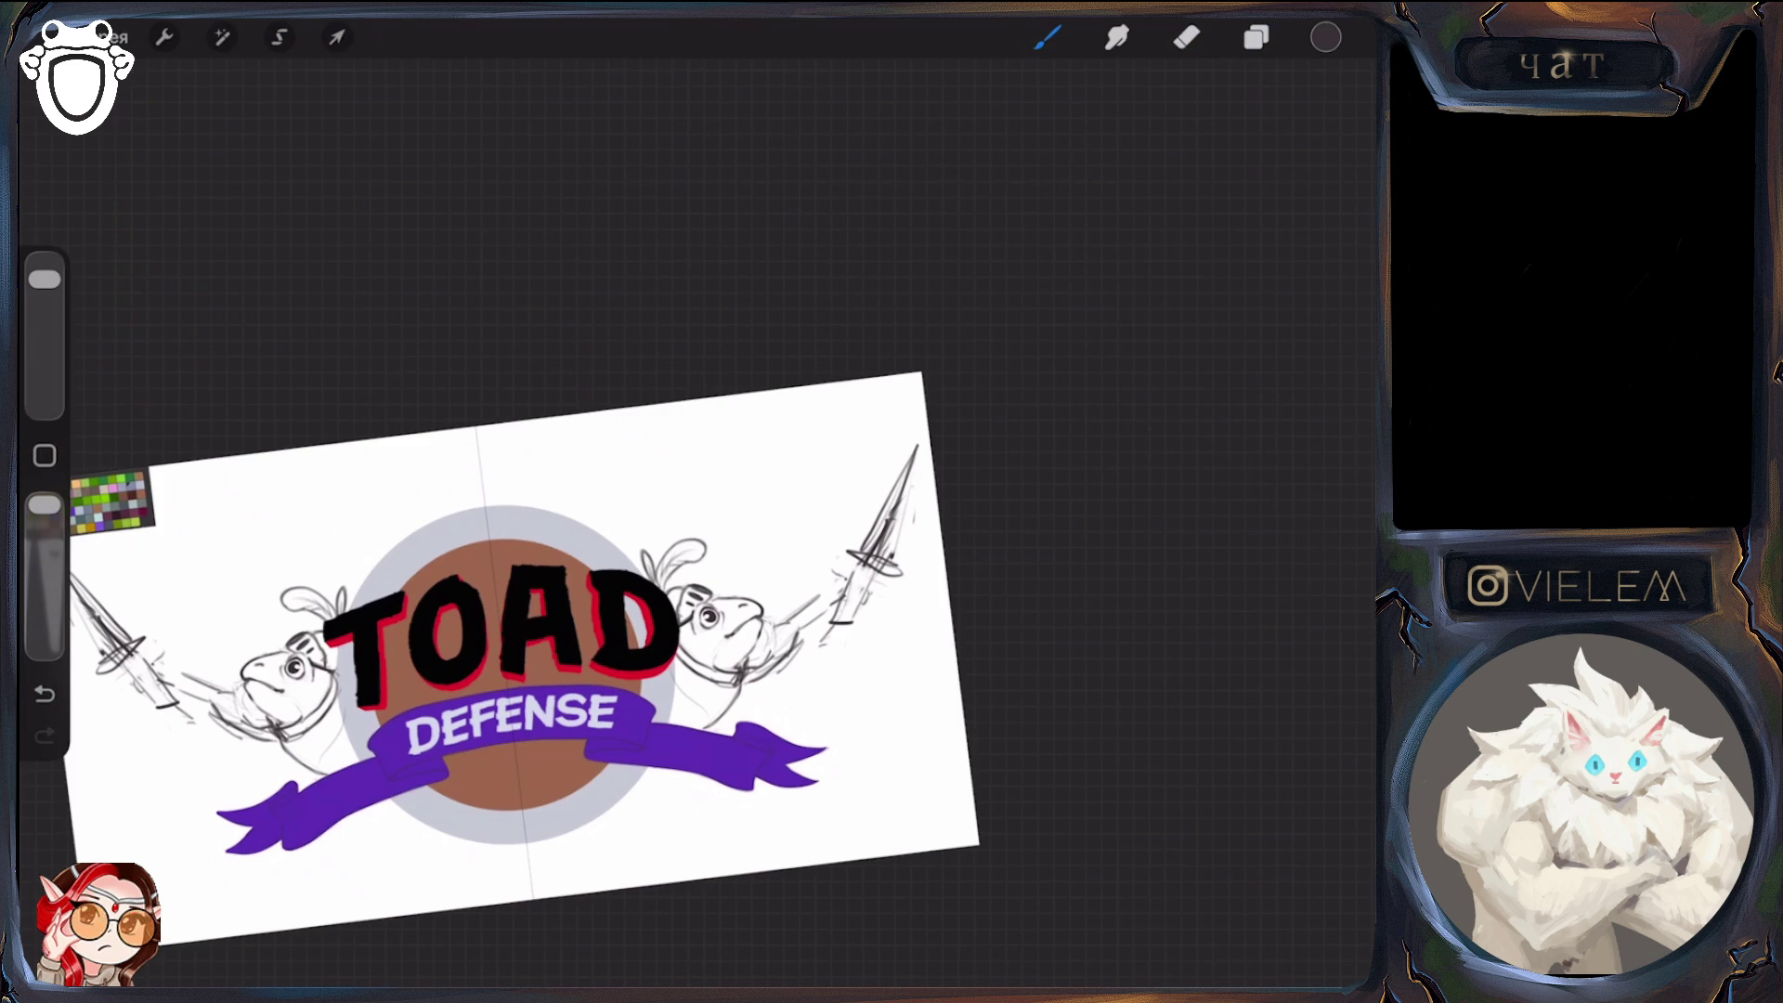
mouse_move(797, 632)
mouse_down()
mouse_move(840, 589)
mouse_move(806, 599)
mouse_move(867, 593)
mouse_up()
Erase the old spear strokes and faint leftovers near the right toad's arm
click(1187, 38)
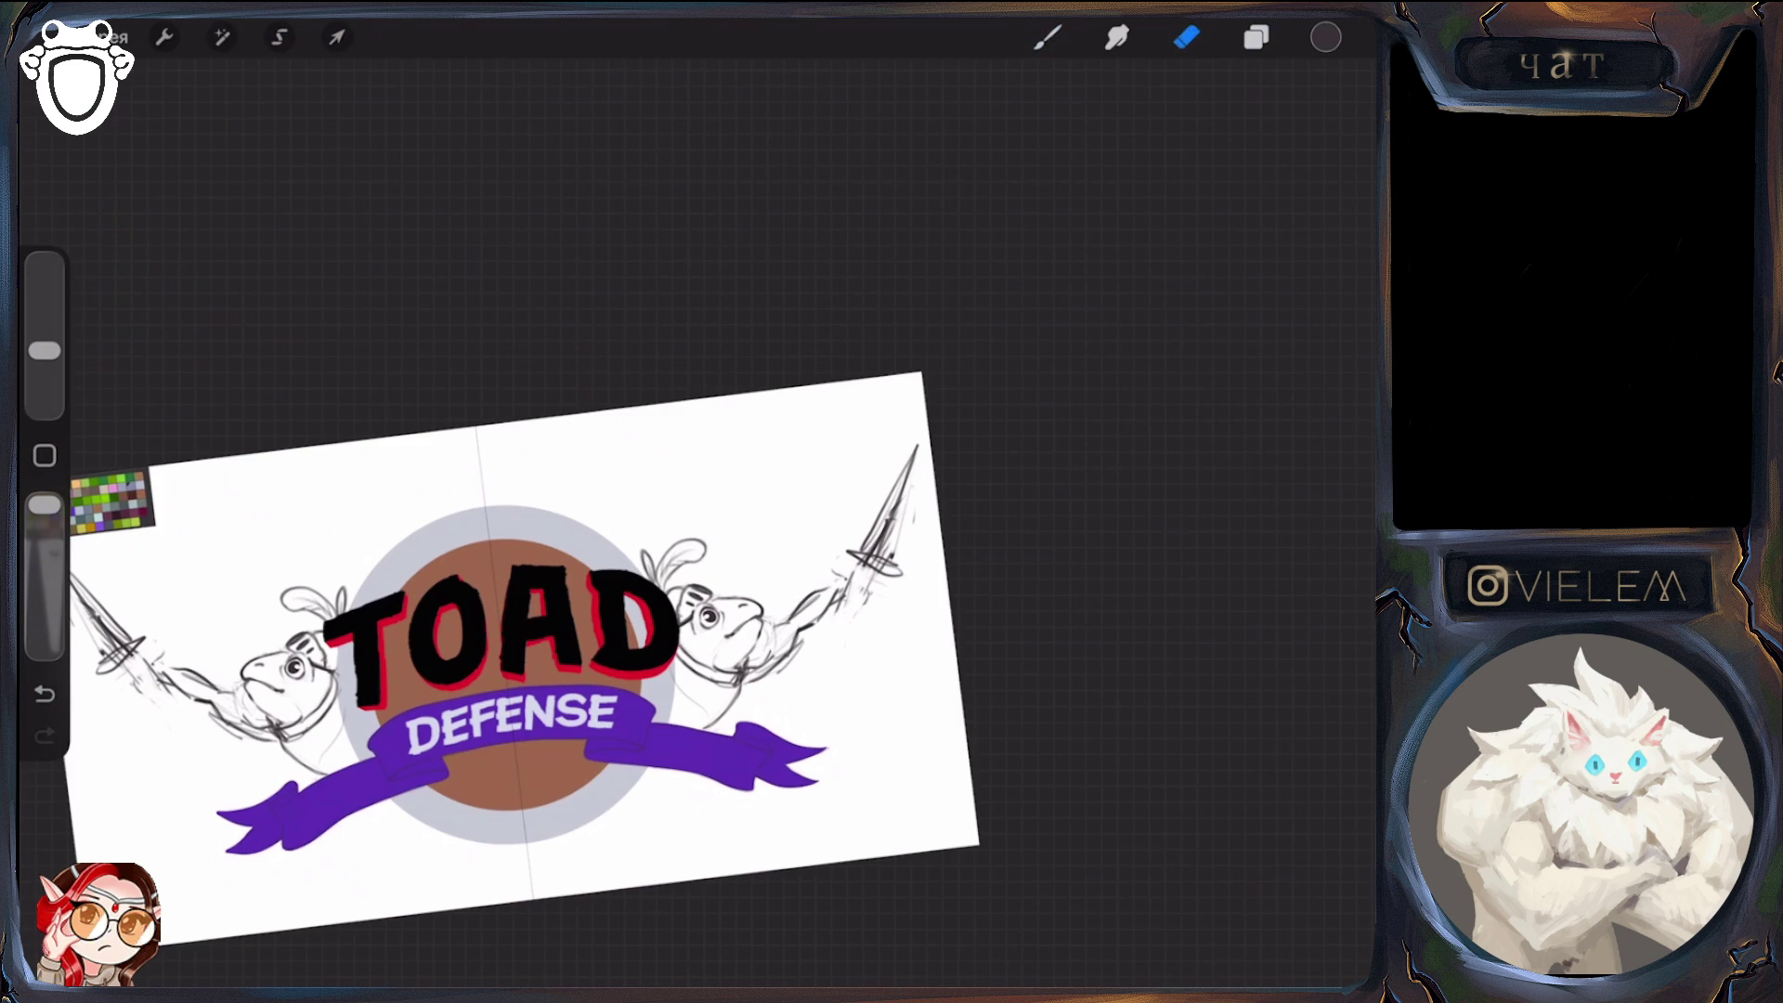
drag(44, 350, 45, 278)
click(1047, 38)
mouse_move(498, 657)
mouse_down()
mouse_move(756, 696)
mouse_move(517, 577)
mouse_move(492, 604)
mouse_up()
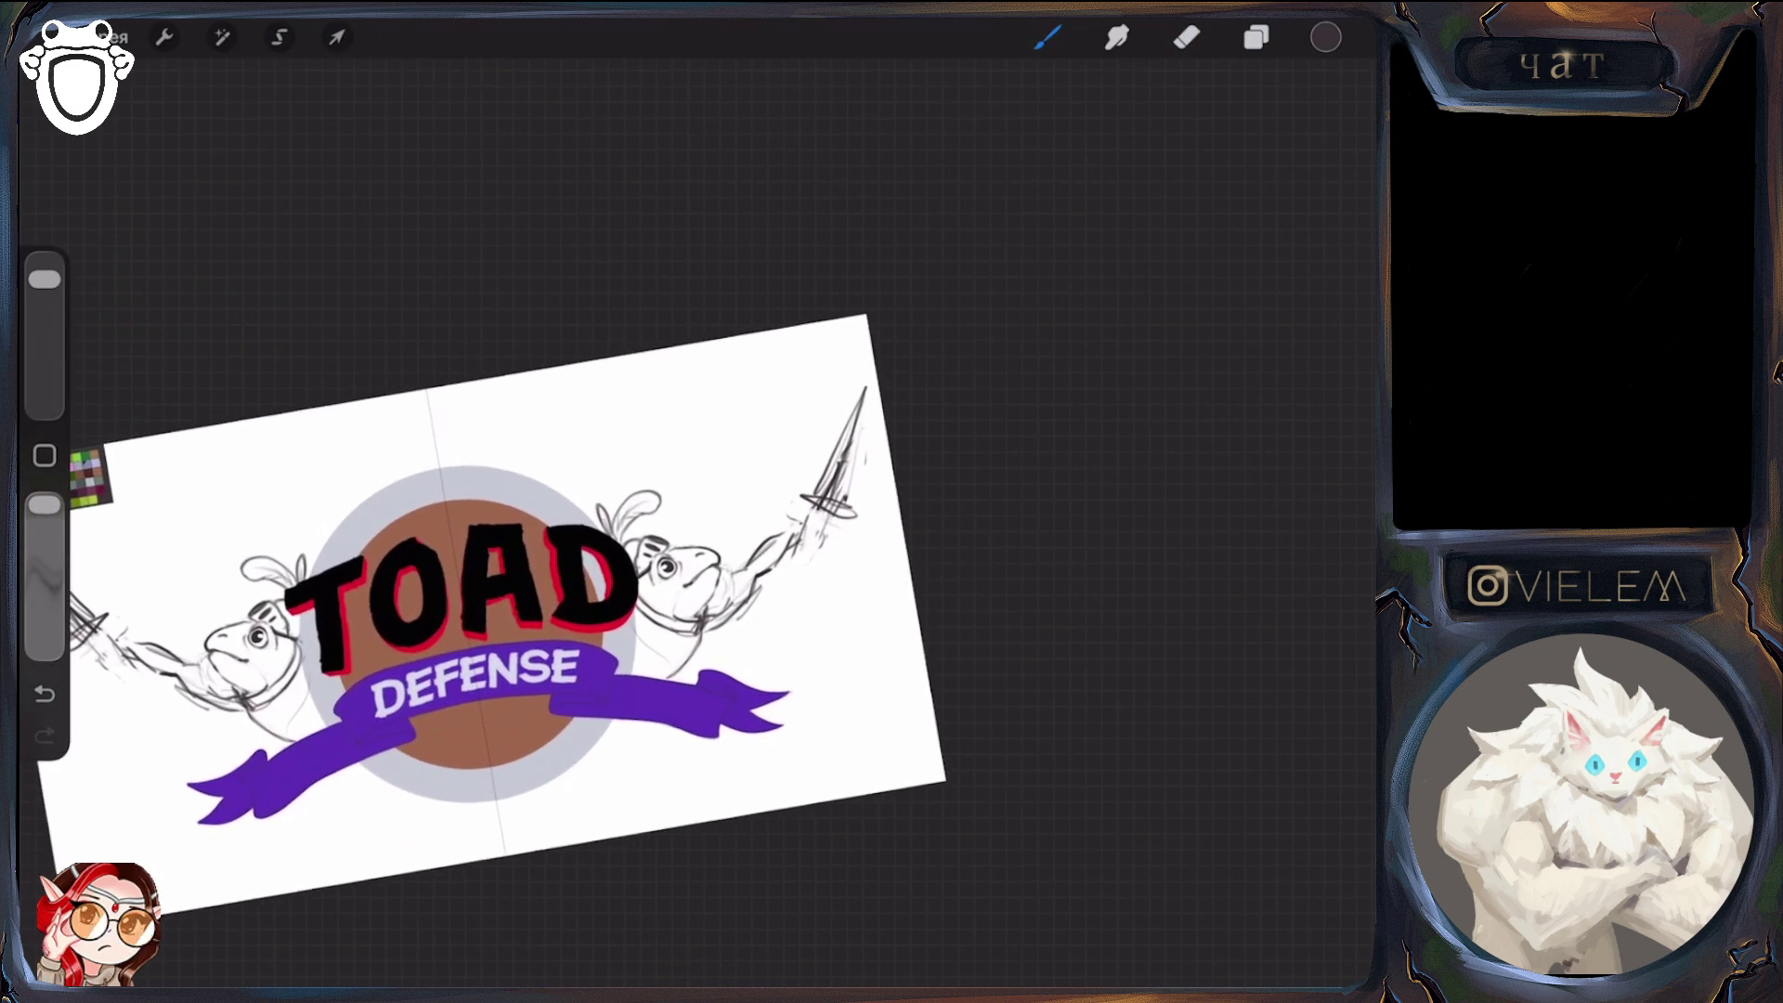
click(1187, 37)
mouse_move(747, 558)
mouse_down()
mouse_move(781, 538)
mouse_move(860, 390)
mouse_up()
drag(832, 465, 836, 543)
mouse_move(852, 451)
mouse_down()
mouse_move(832, 497)
mouse_move(692, 390)
mouse_up()
Enlarge the brush and sketch lines near a toad's ear
click(1047, 38)
drag(44, 350, 44, 278)
drag(679, 611, 662, 634)
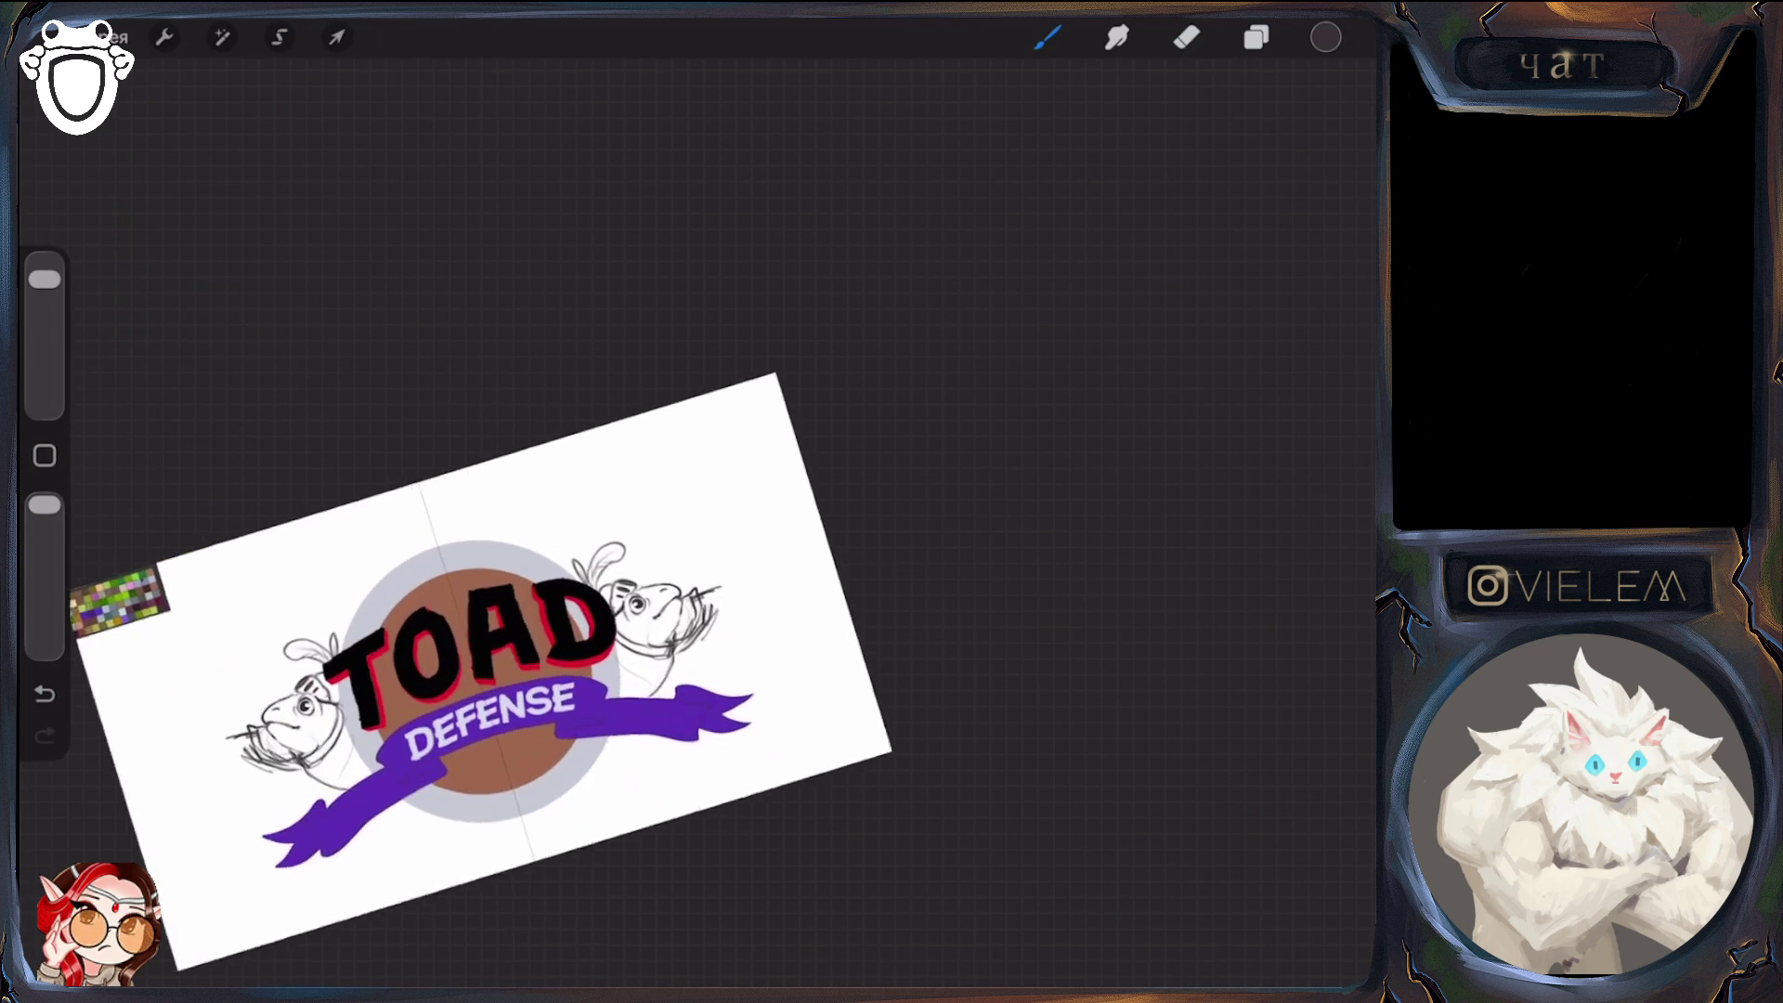
key(e)
key(b)
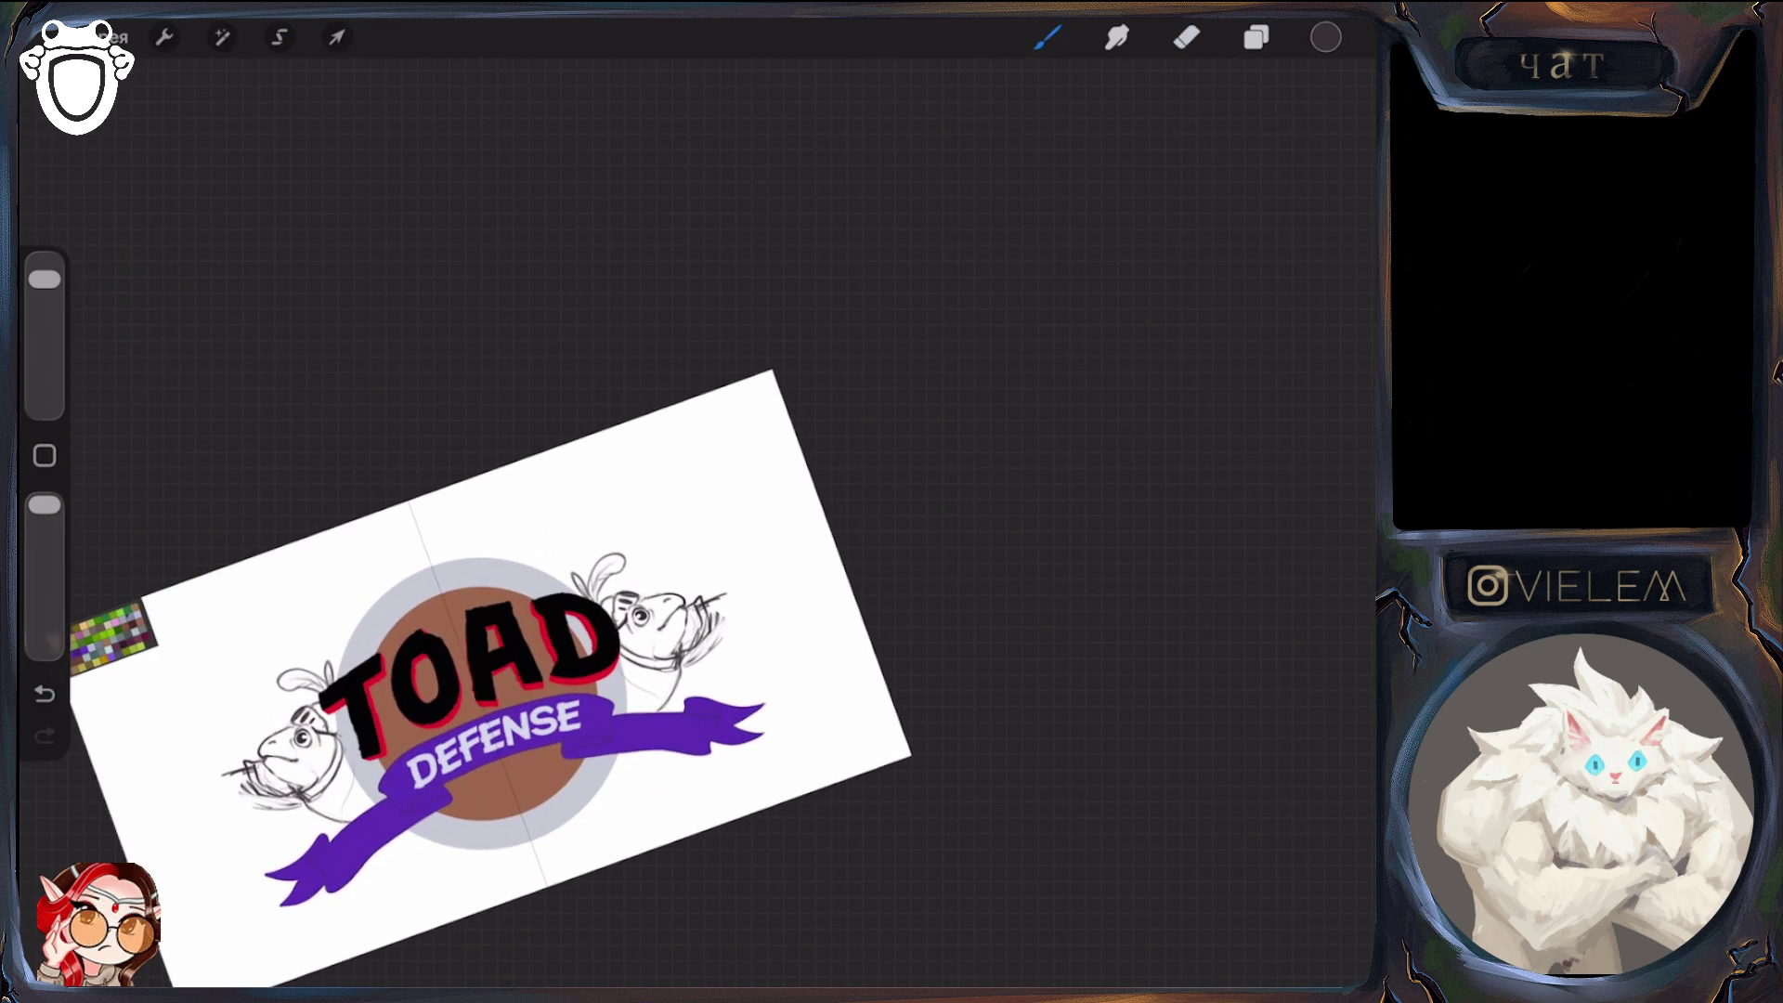
Draw mirrored diagonal lines beside both toad heads, then undo the latest strokes
drag(760, 552, 728, 586)
drag(170, 764, 215, 771)
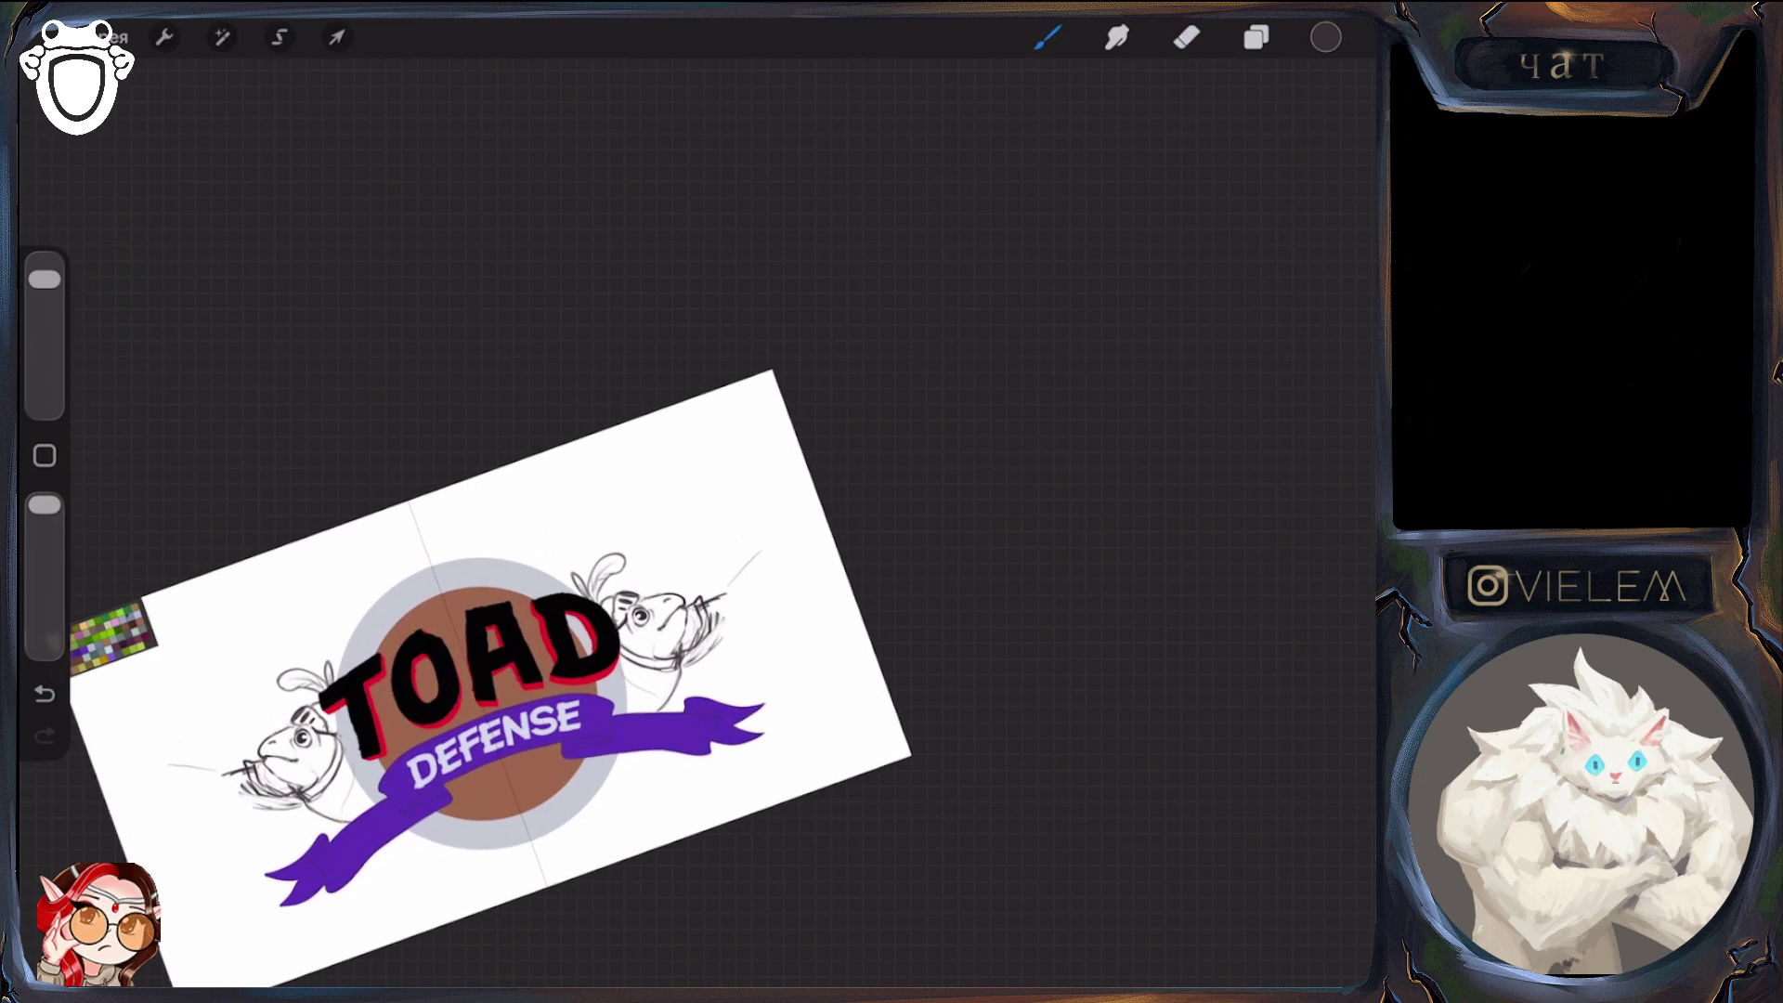
drag(666, 576, 724, 503)
drag(171, 706, 217, 716)
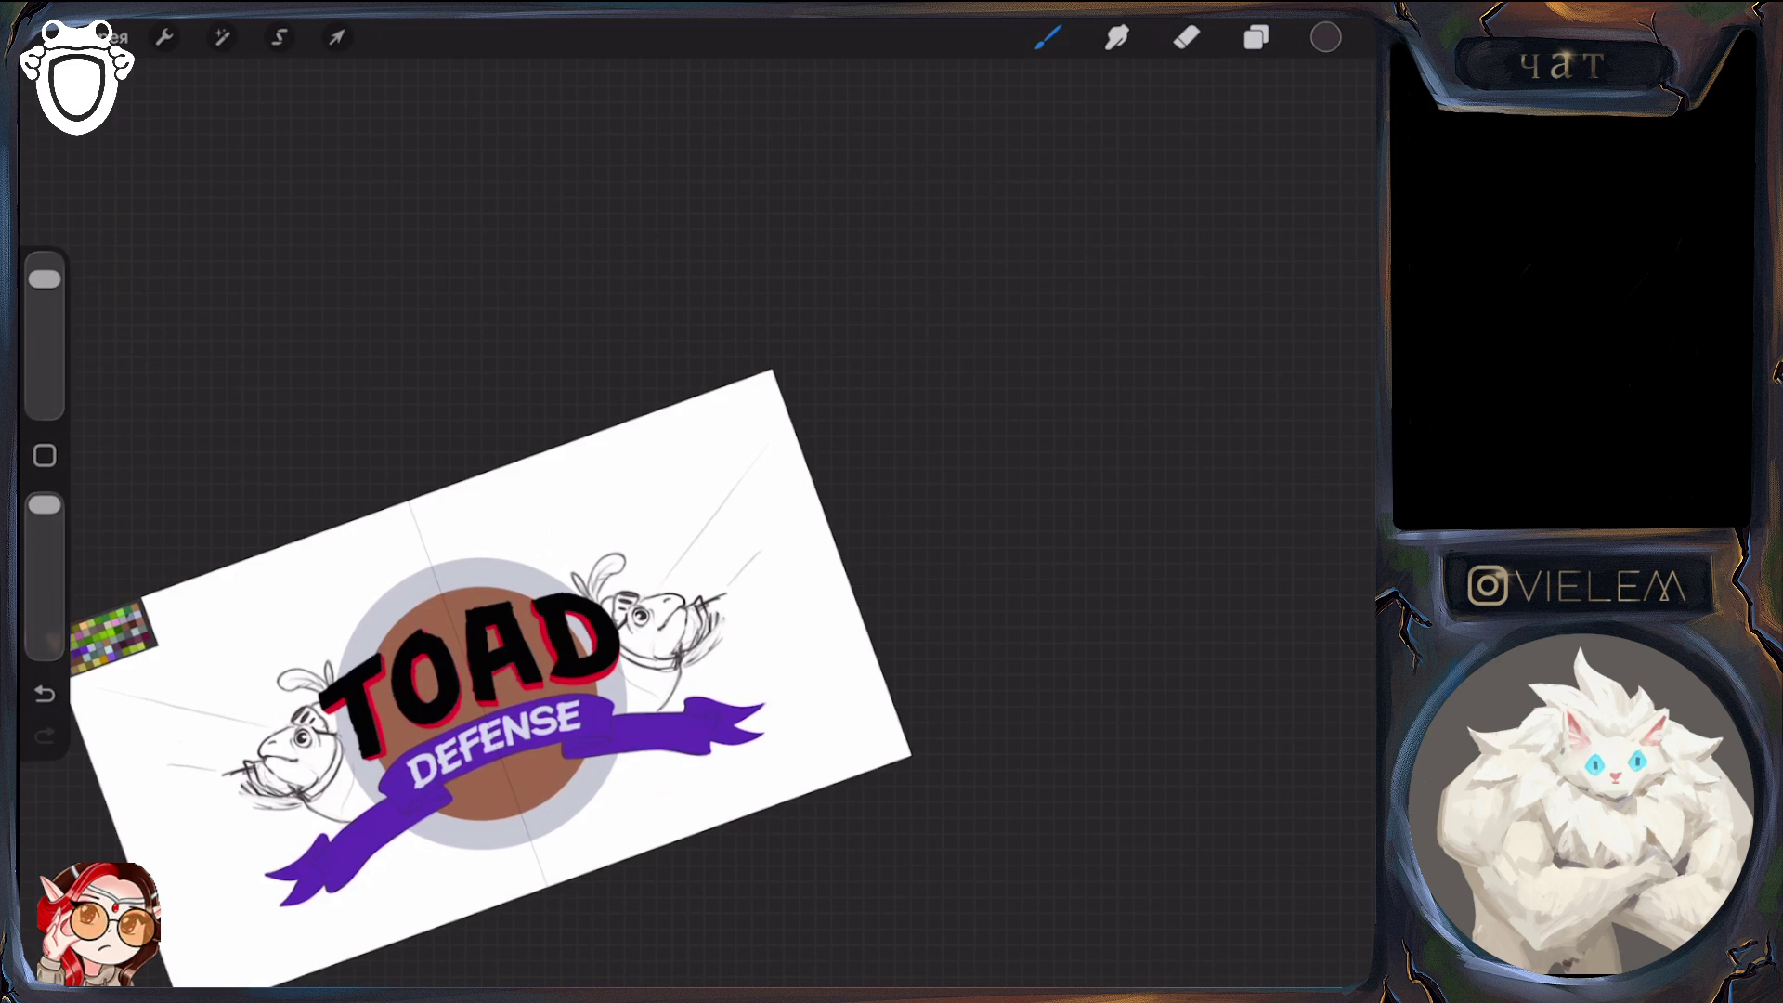
key(ctrl+z)
key(ctrl+z)
scroll(465, 650, up, 2)
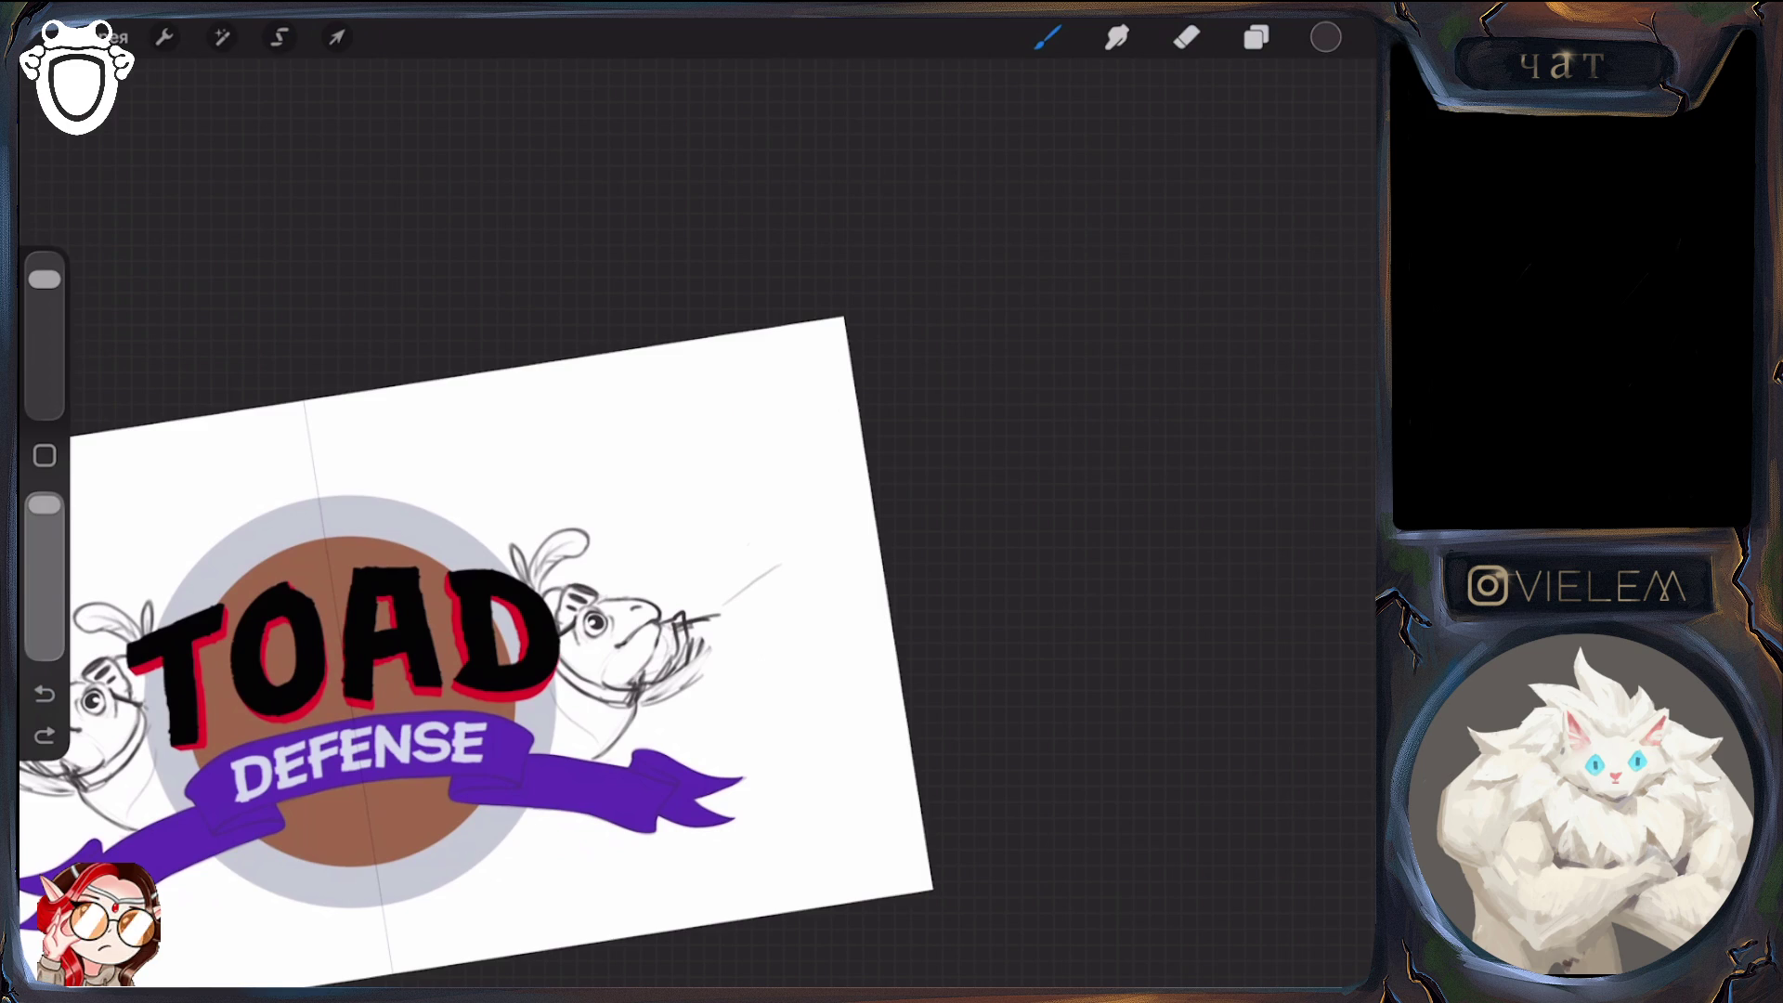
Lasso the right toad, rotate it slightly, nudge it down, and apply the transform
click(279, 37)
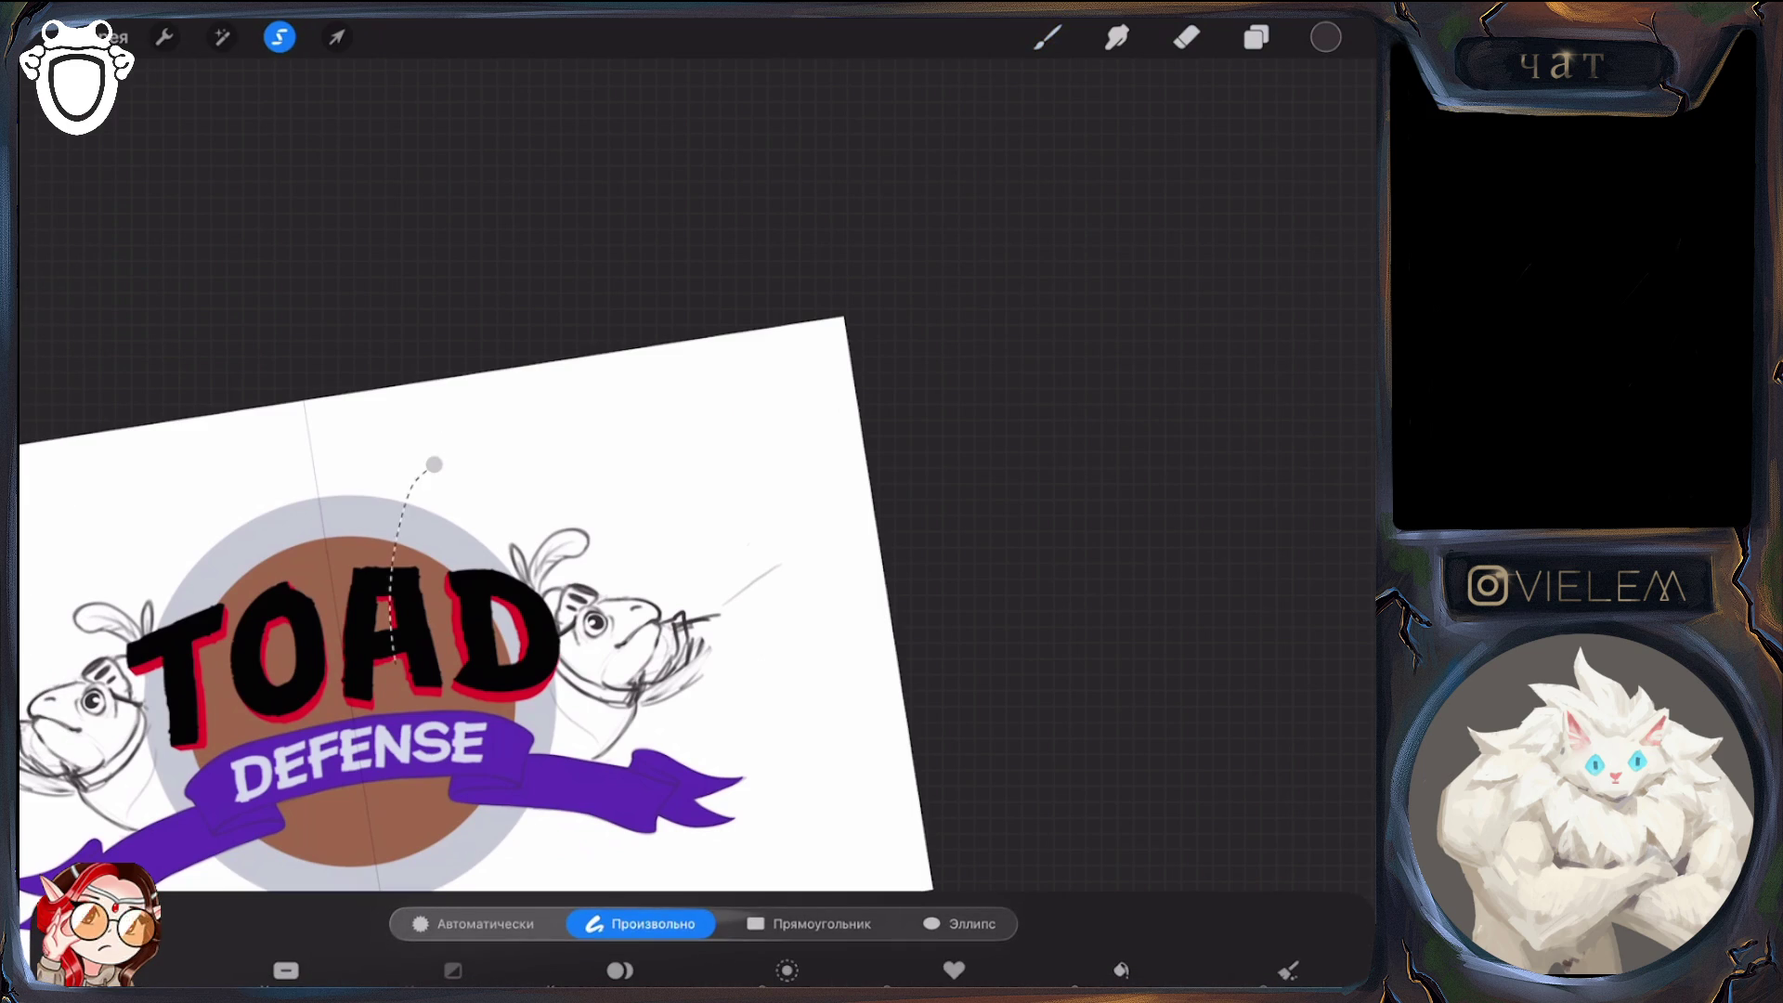
mouse_move(434, 464)
mouse_down()
mouse_move(651, 836)
mouse_move(513, 432)
mouse_up()
click(337, 37)
drag(632, 486, 652, 479)
drag(655, 641, 657, 651)
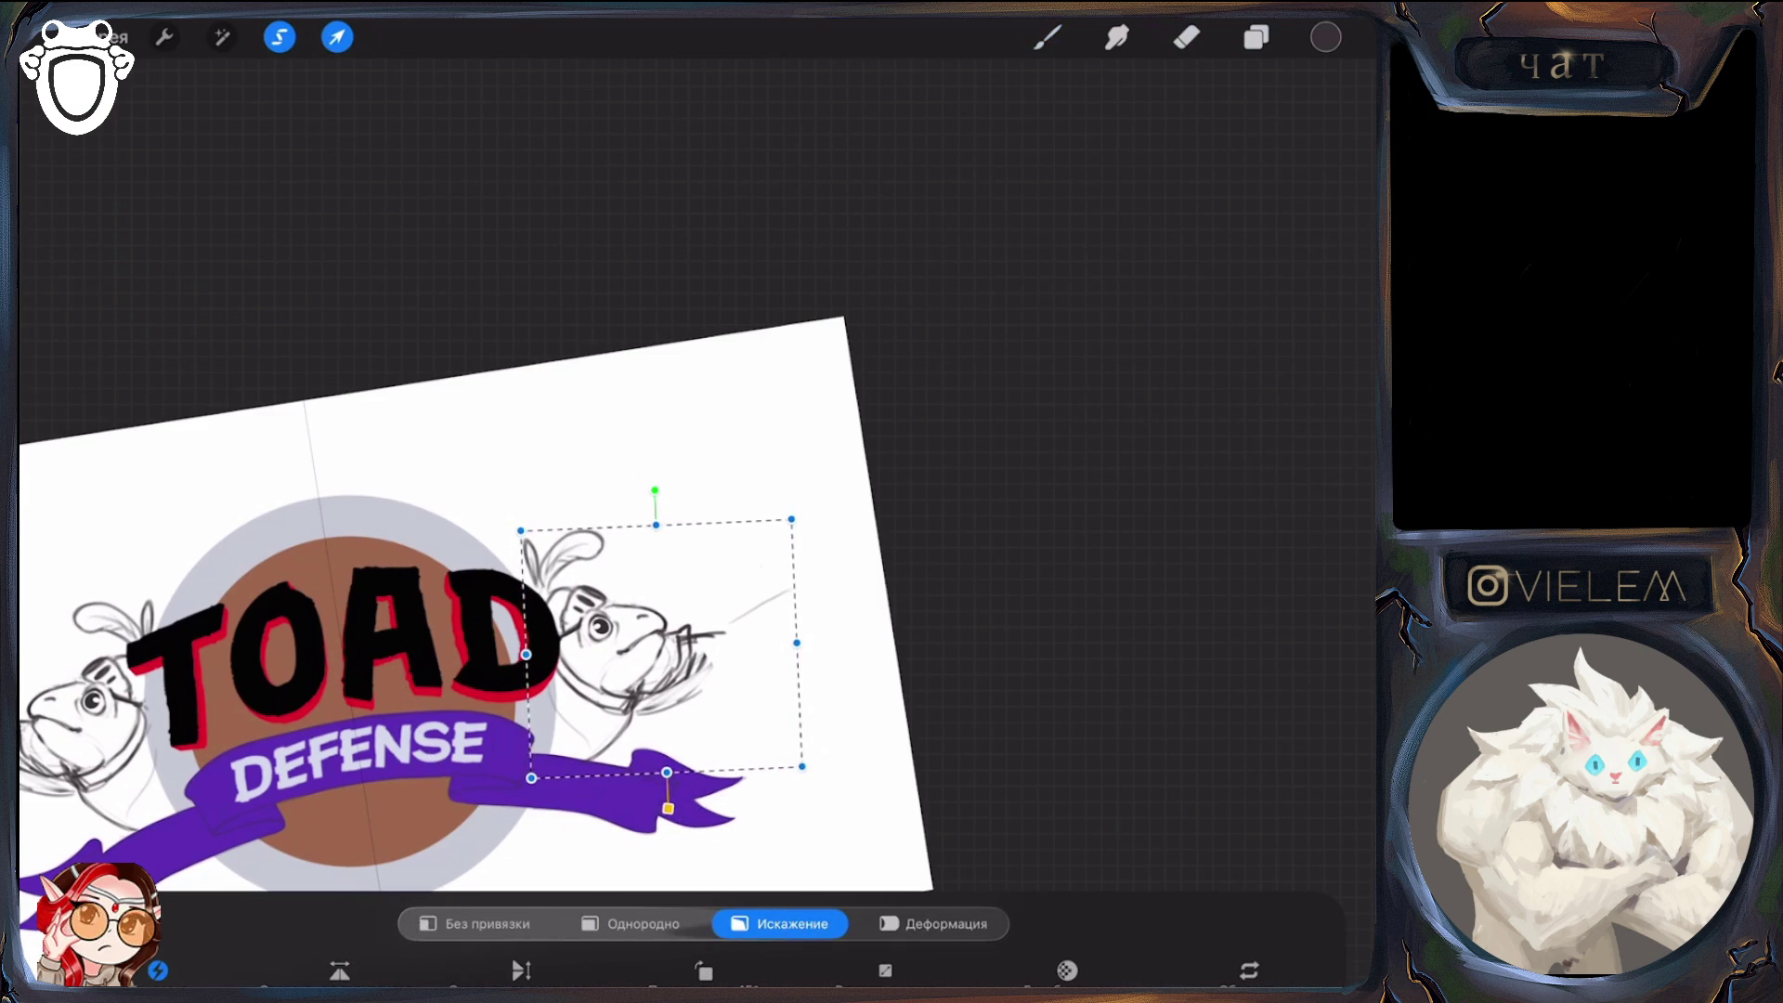
click(1256, 37)
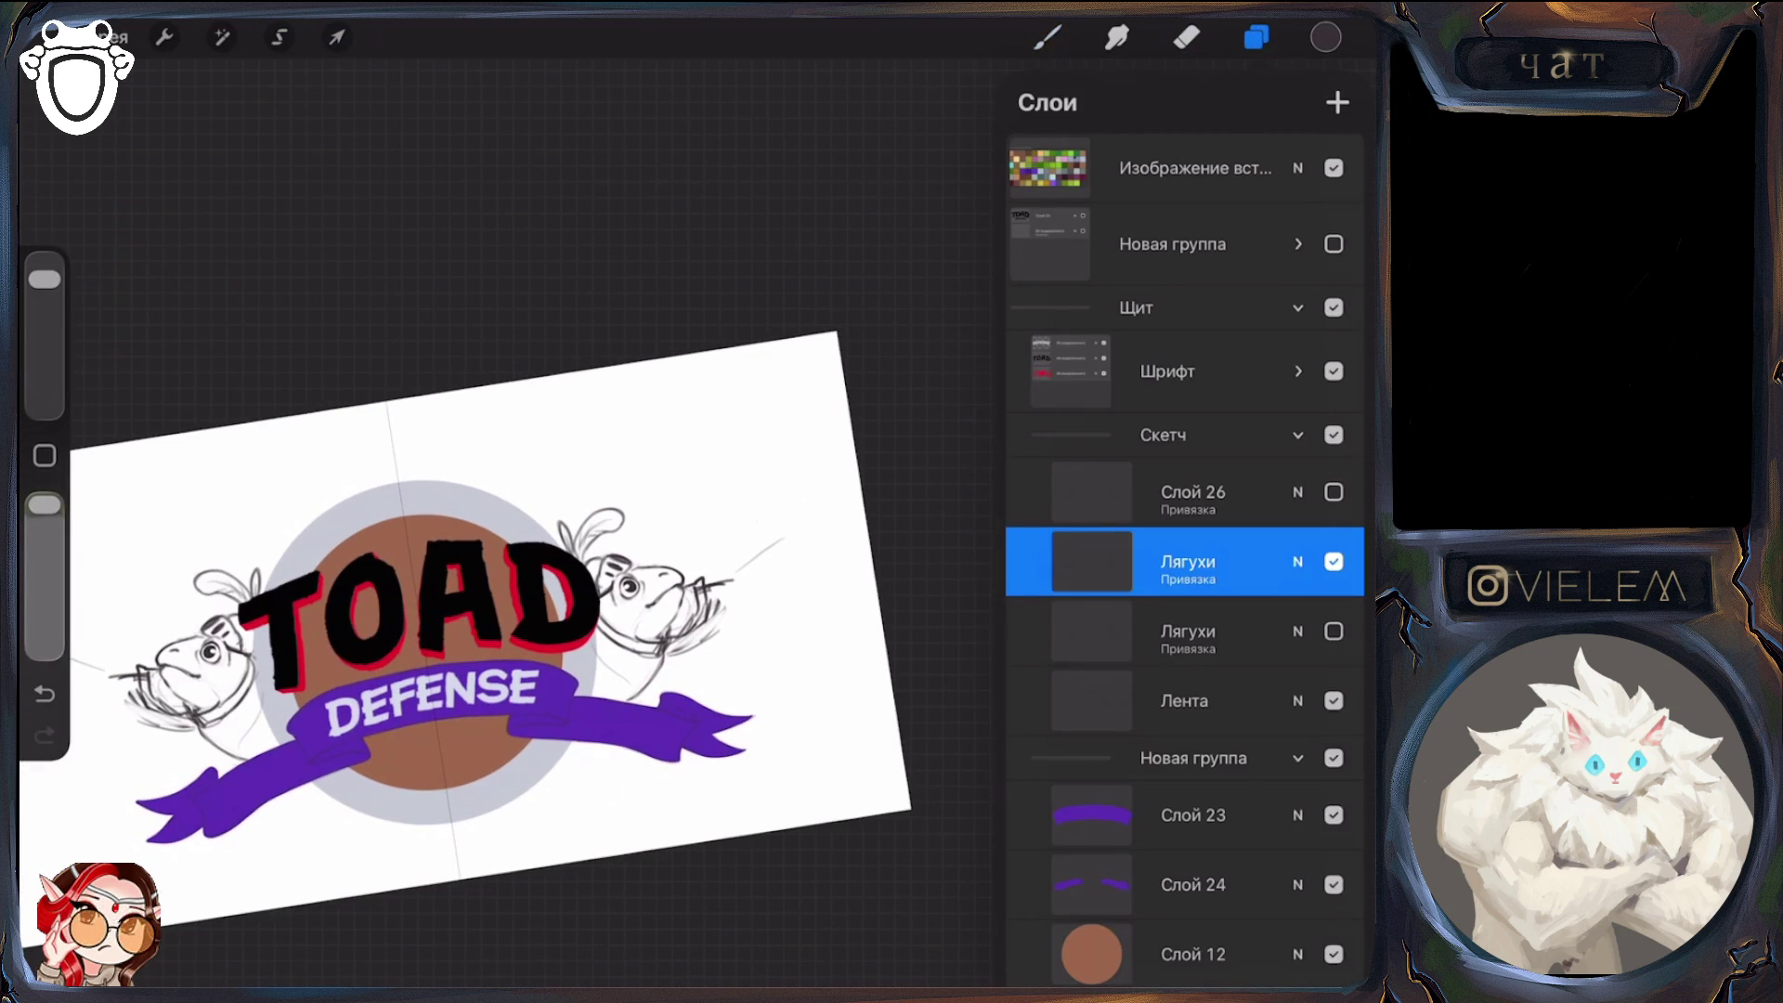
Make the Лайн airbrush from the Аэрограф set the active brush
click(1256, 37)
click(1048, 37)
click(1048, 37)
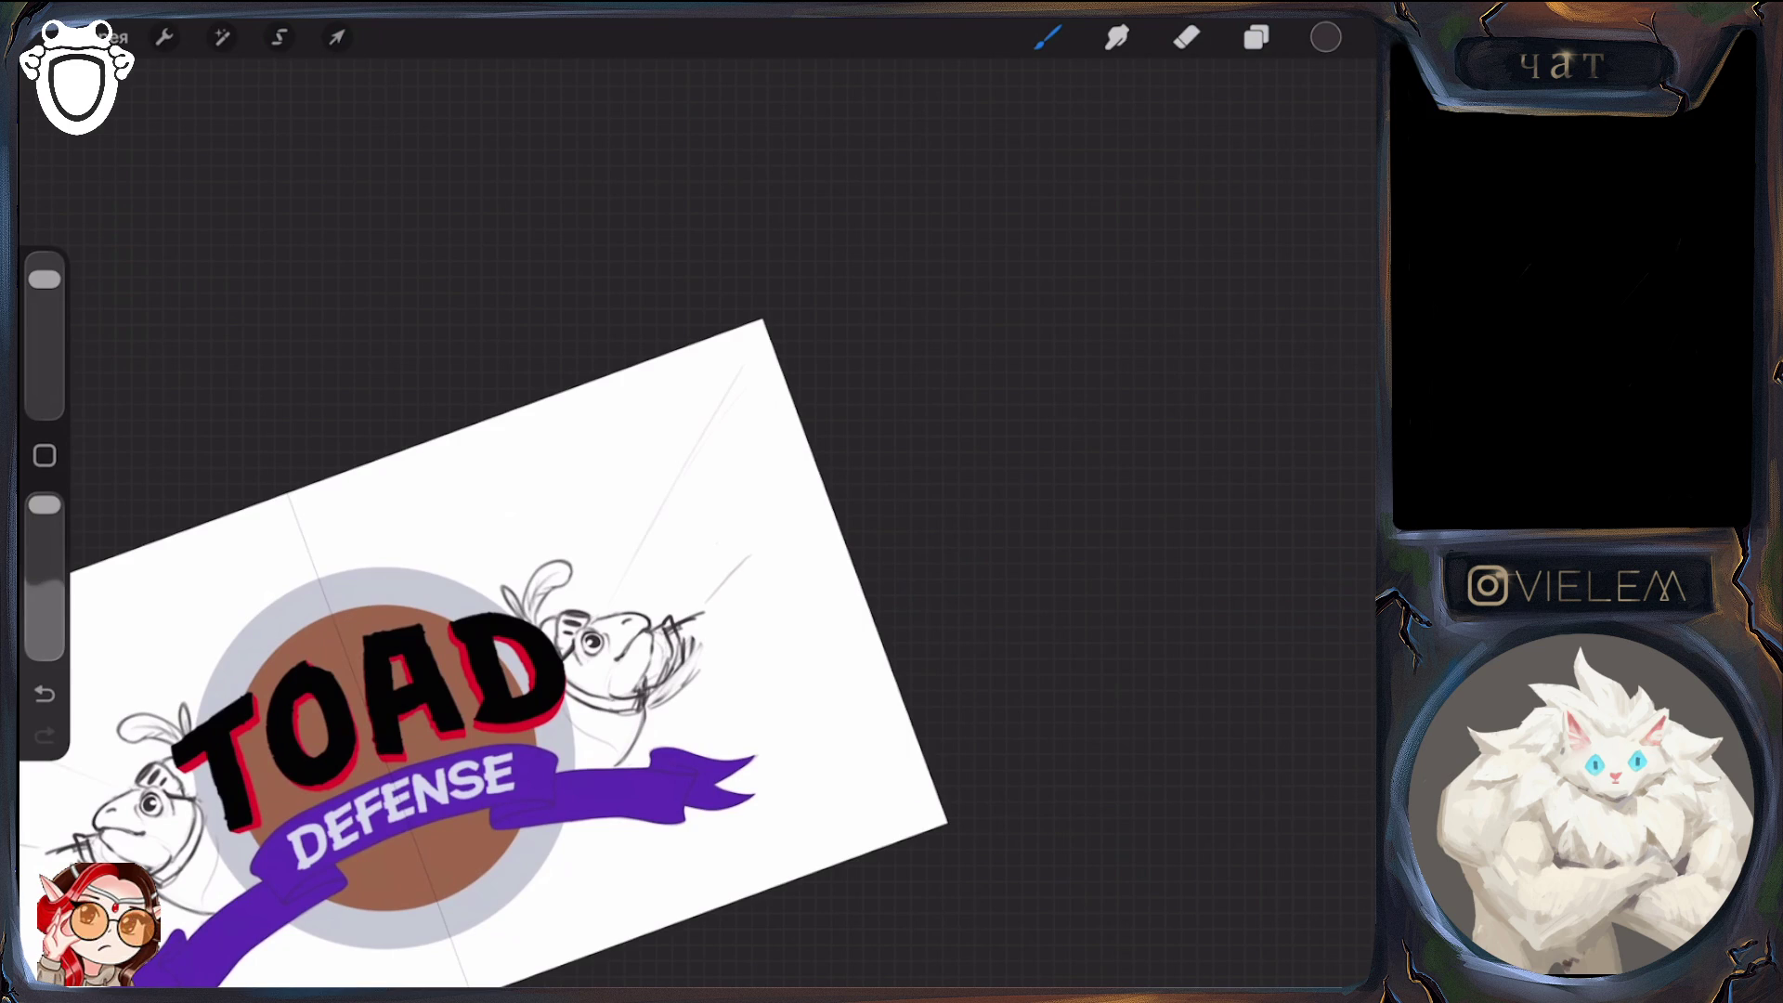
Sketch a blade line near the top toad, replacing two earlier lines and erasing stray strokes
drag(666, 615, 728, 432)
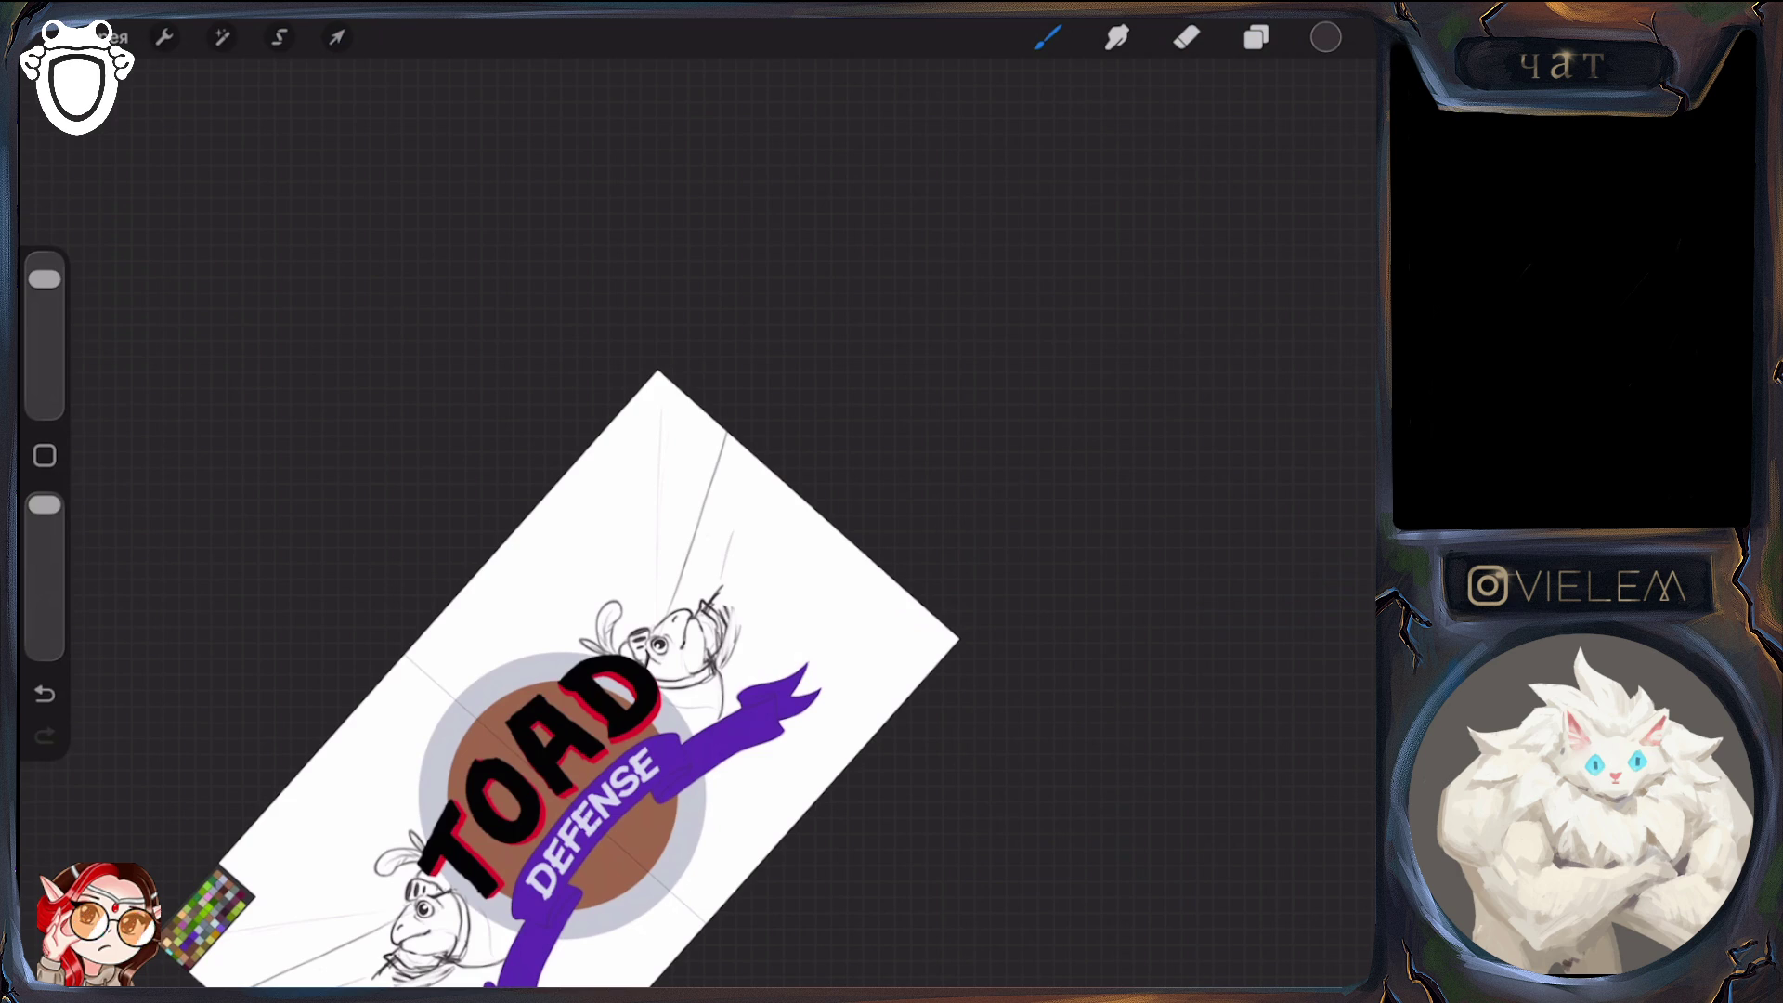
click(1186, 37)
drag(688, 594, 728, 435)
click(1048, 37)
drag(674, 546, 696, 402)
drag(45, 278, 45, 350)
click(1187, 37)
drag(704, 526, 699, 493)
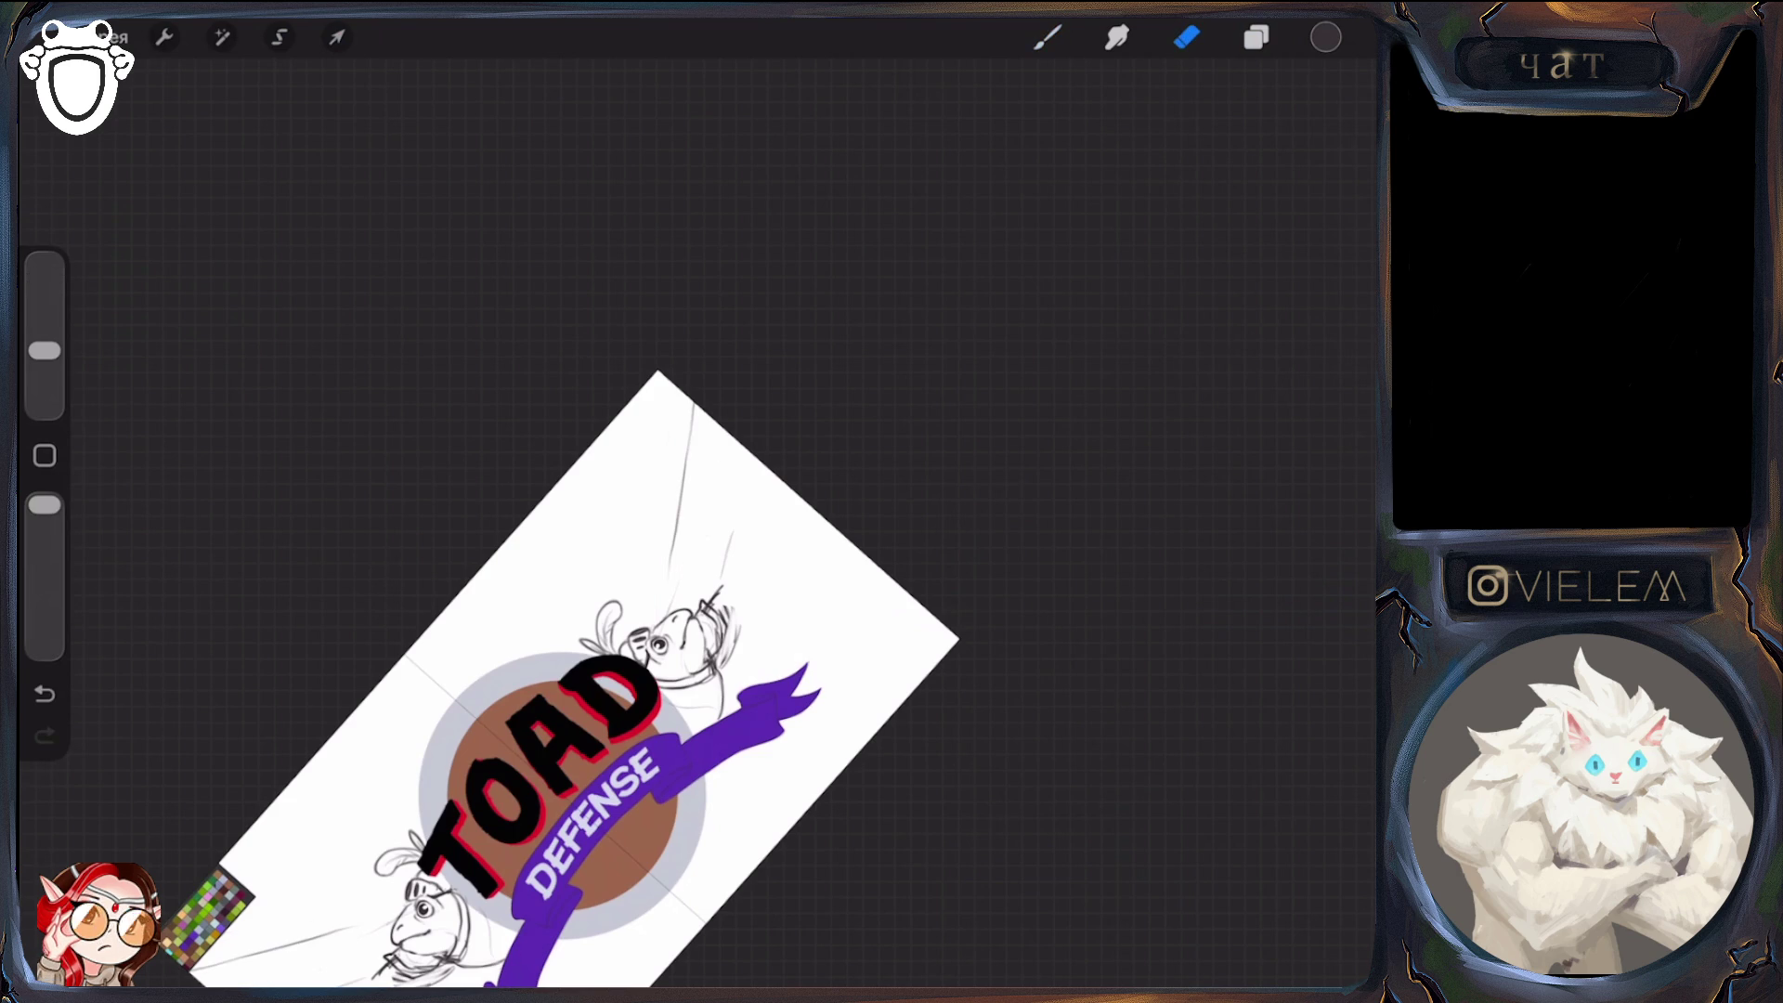
drag(45, 350, 44, 279)
click(1048, 37)
Rotate the canvas, clean up lines near the right toad, and add mirrored hatch strokes along the ropes
drag(586, 688, 418, 692)
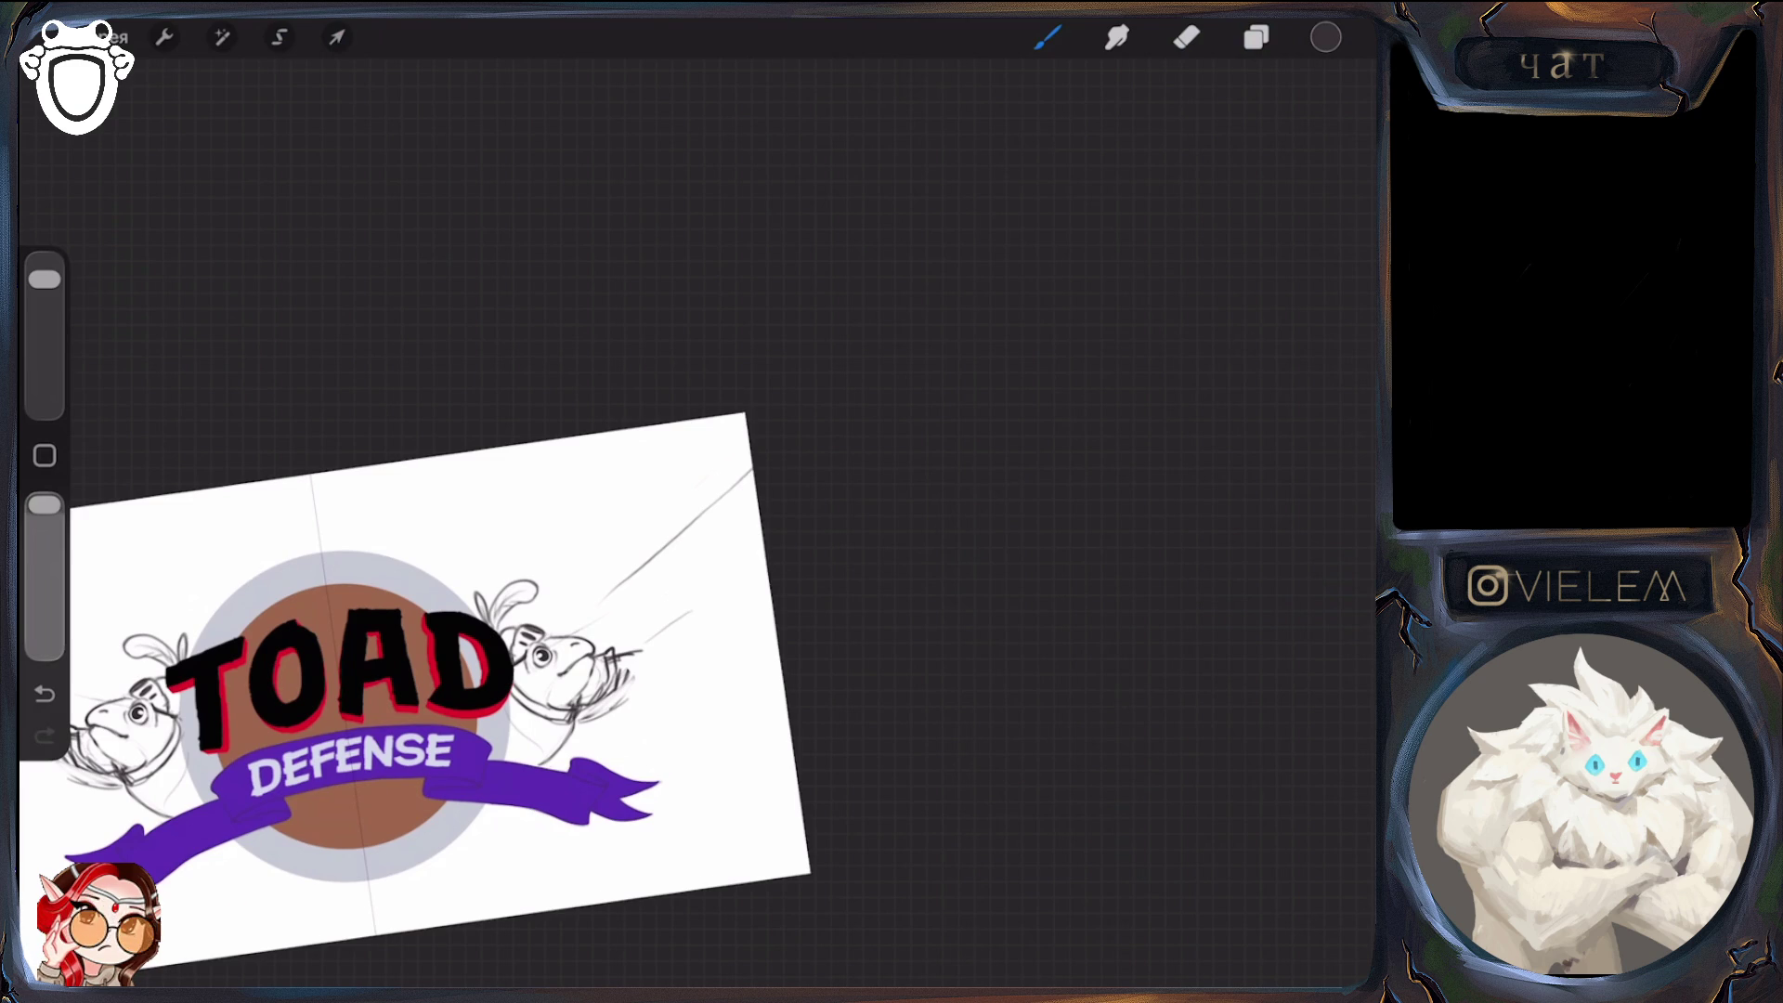
drag(520, 705, 557, 650)
drag(45, 278, 44, 350)
click(1187, 37)
mouse_move(641, 650)
mouse_down()
mouse_move(652, 692)
mouse_move(617, 720)
mouse_move(641, 687)
mouse_move(622, 698)
mouse_up()
click(1048, 37)
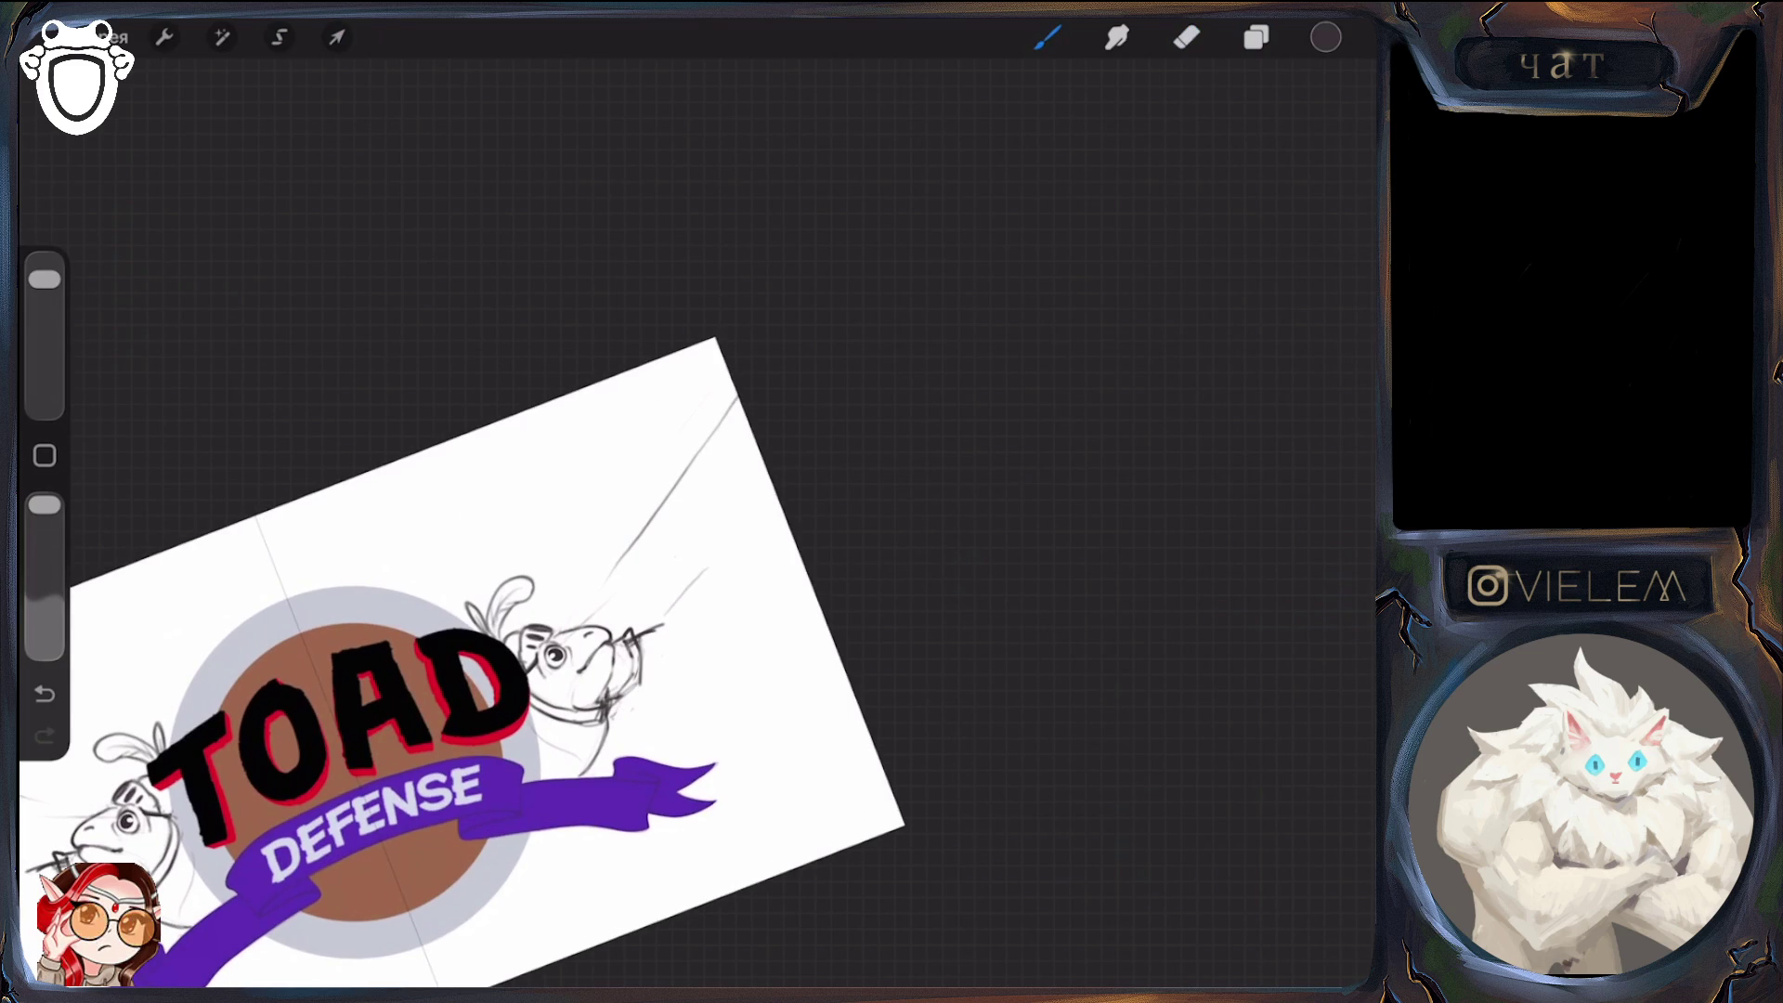
scroll(464, 669, down, 2)
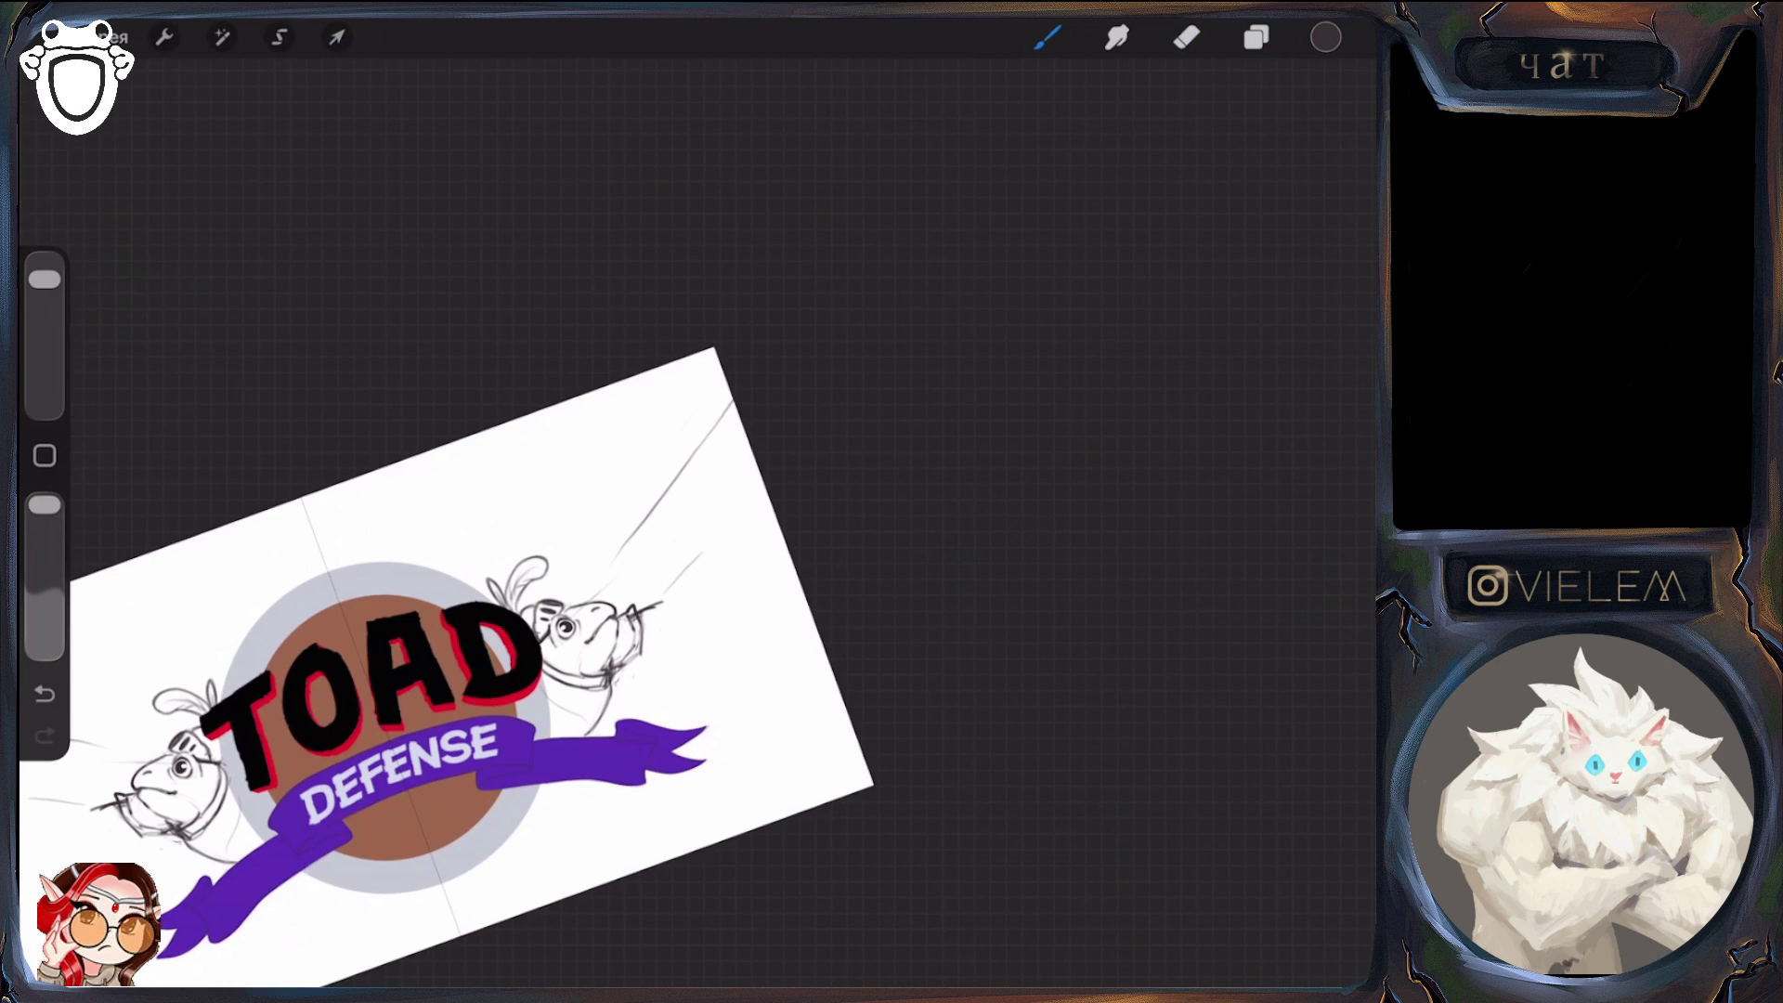
drag(390, 706, 474, 651)
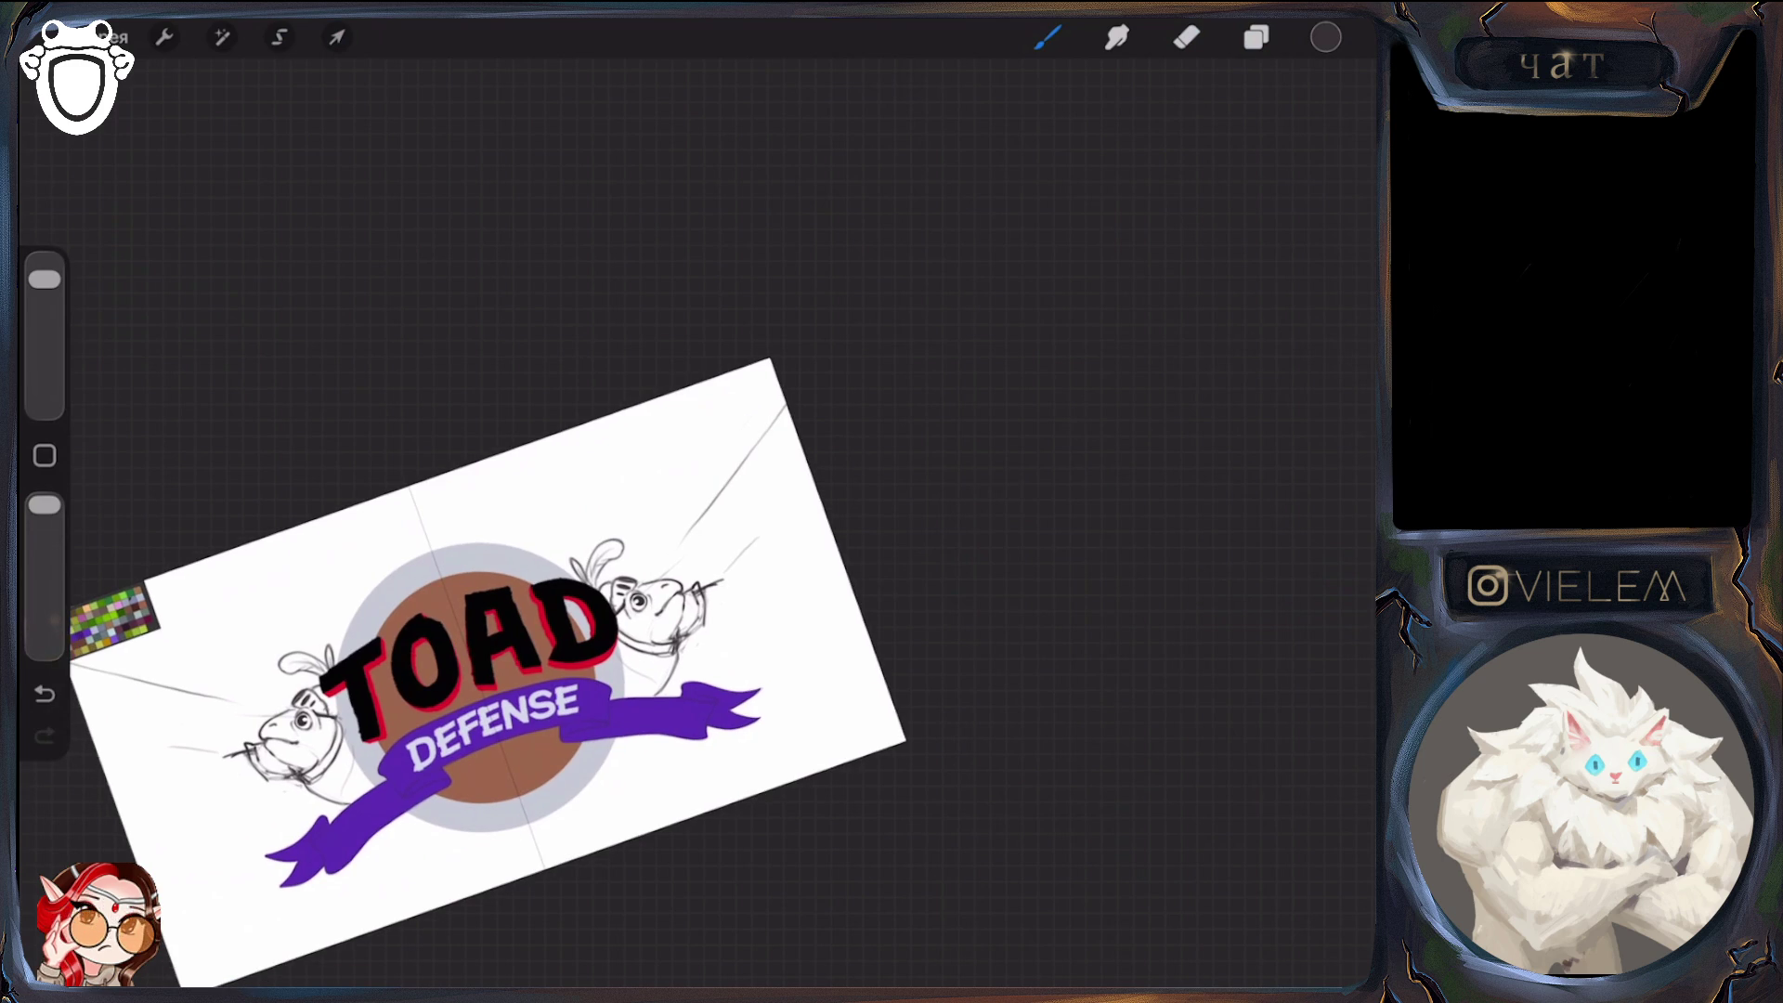
key(e)
key(b)
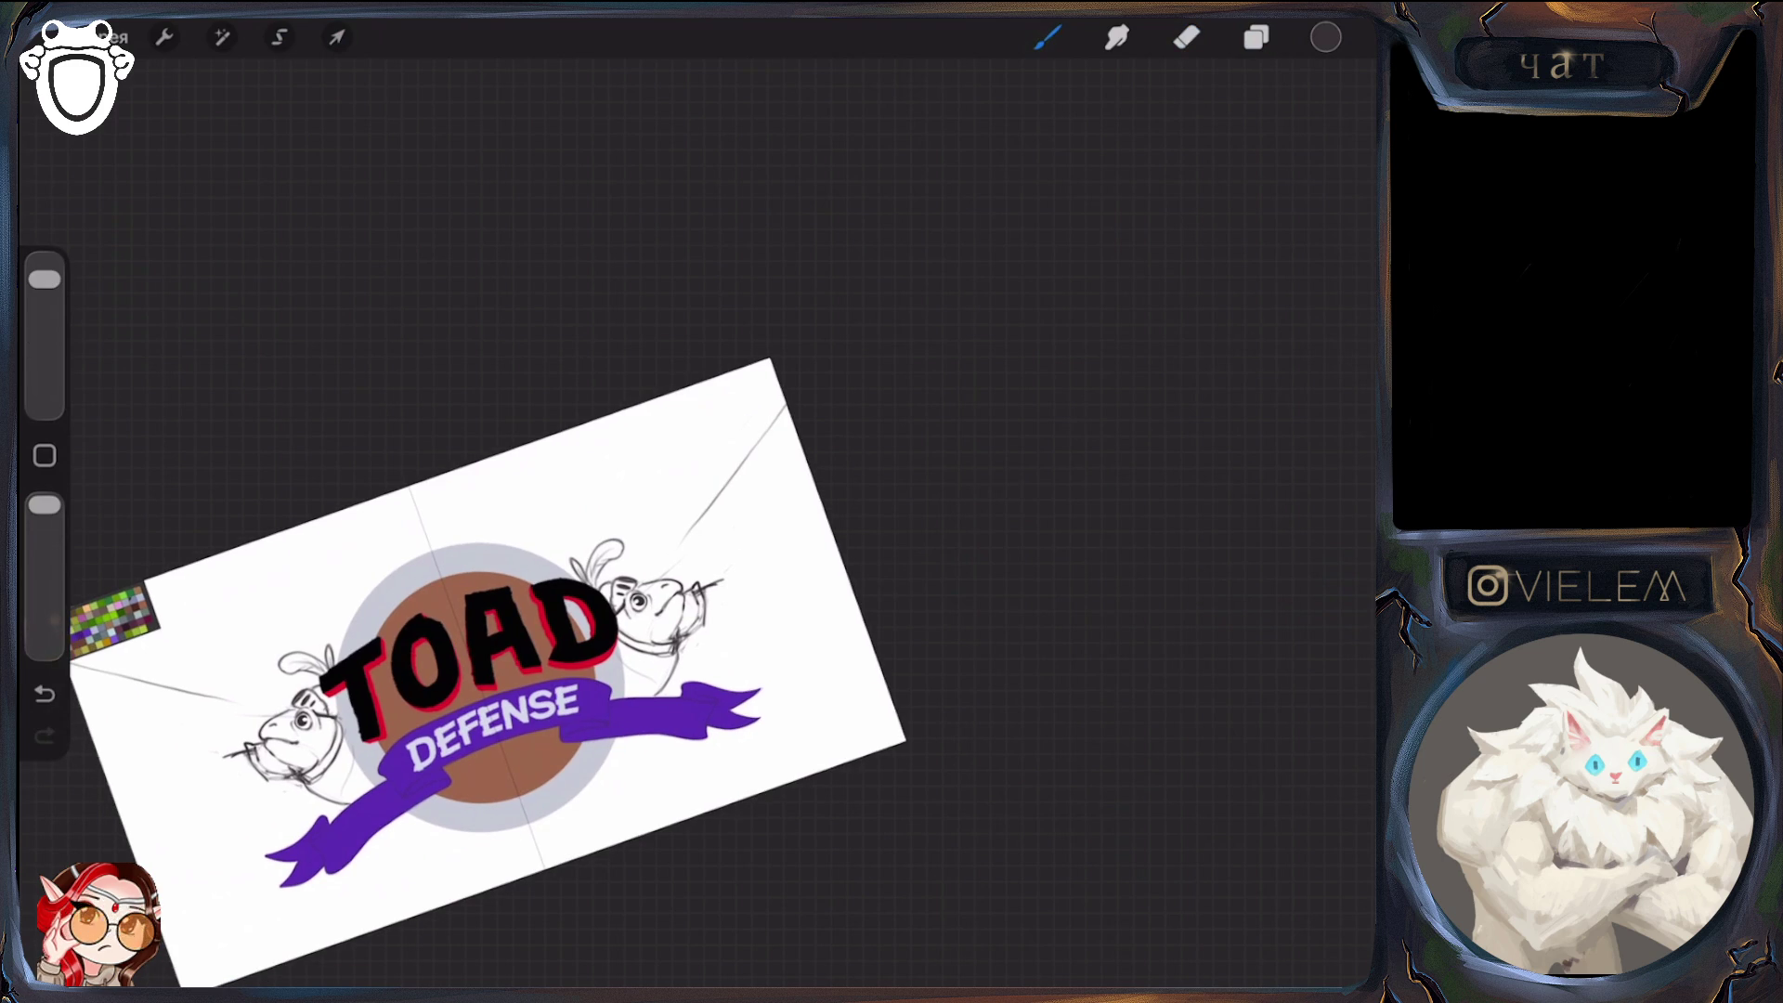
mouse_move(776, 422)
mouse_down()
mouse_move(773, 475)
mouse_move(742, 493)
mouse_move(769, 531)
mouse_move(770, 489)
mouse_move(714, 529)
mouse_move(743, 610)
mouse_up()
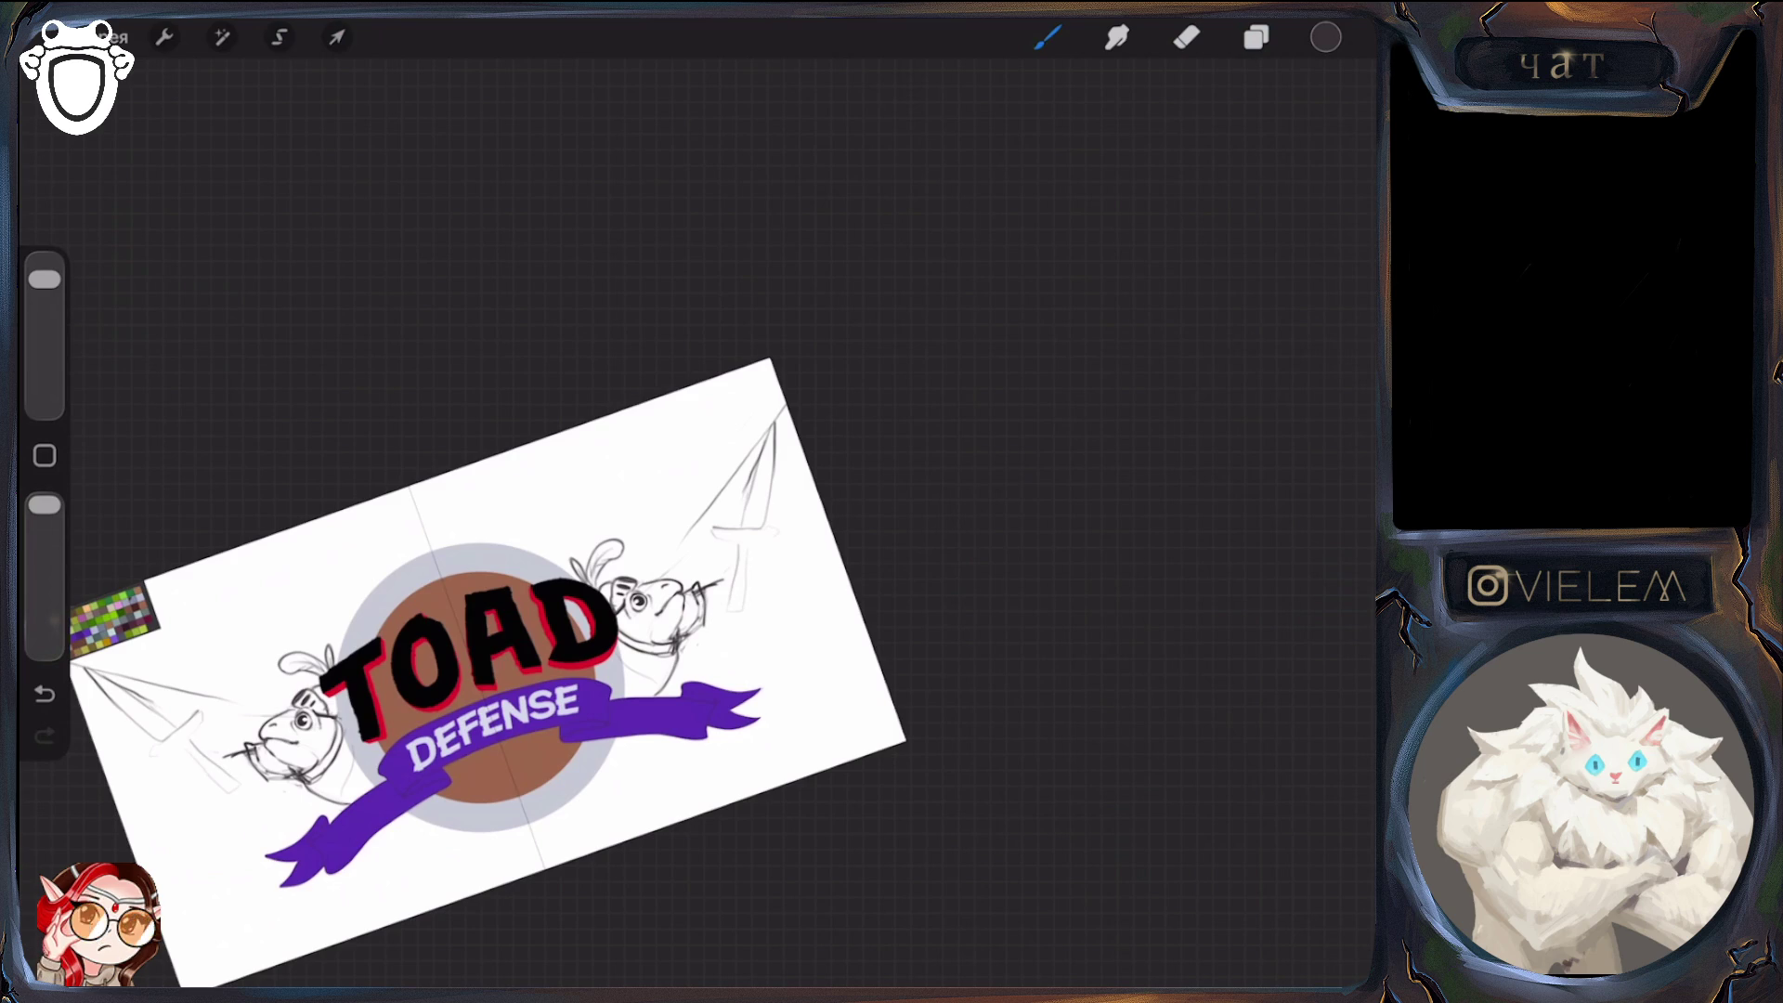
Erase the sword sketches on the ropes, redraw an upper-right sword outline, then erase it
click(1187, 37)
mouse_move(769, 418)
mouse_down()
mouse_move(761, 527)
mouse_move(743, 492)
mouse_move(729, 529)
mouse_up()
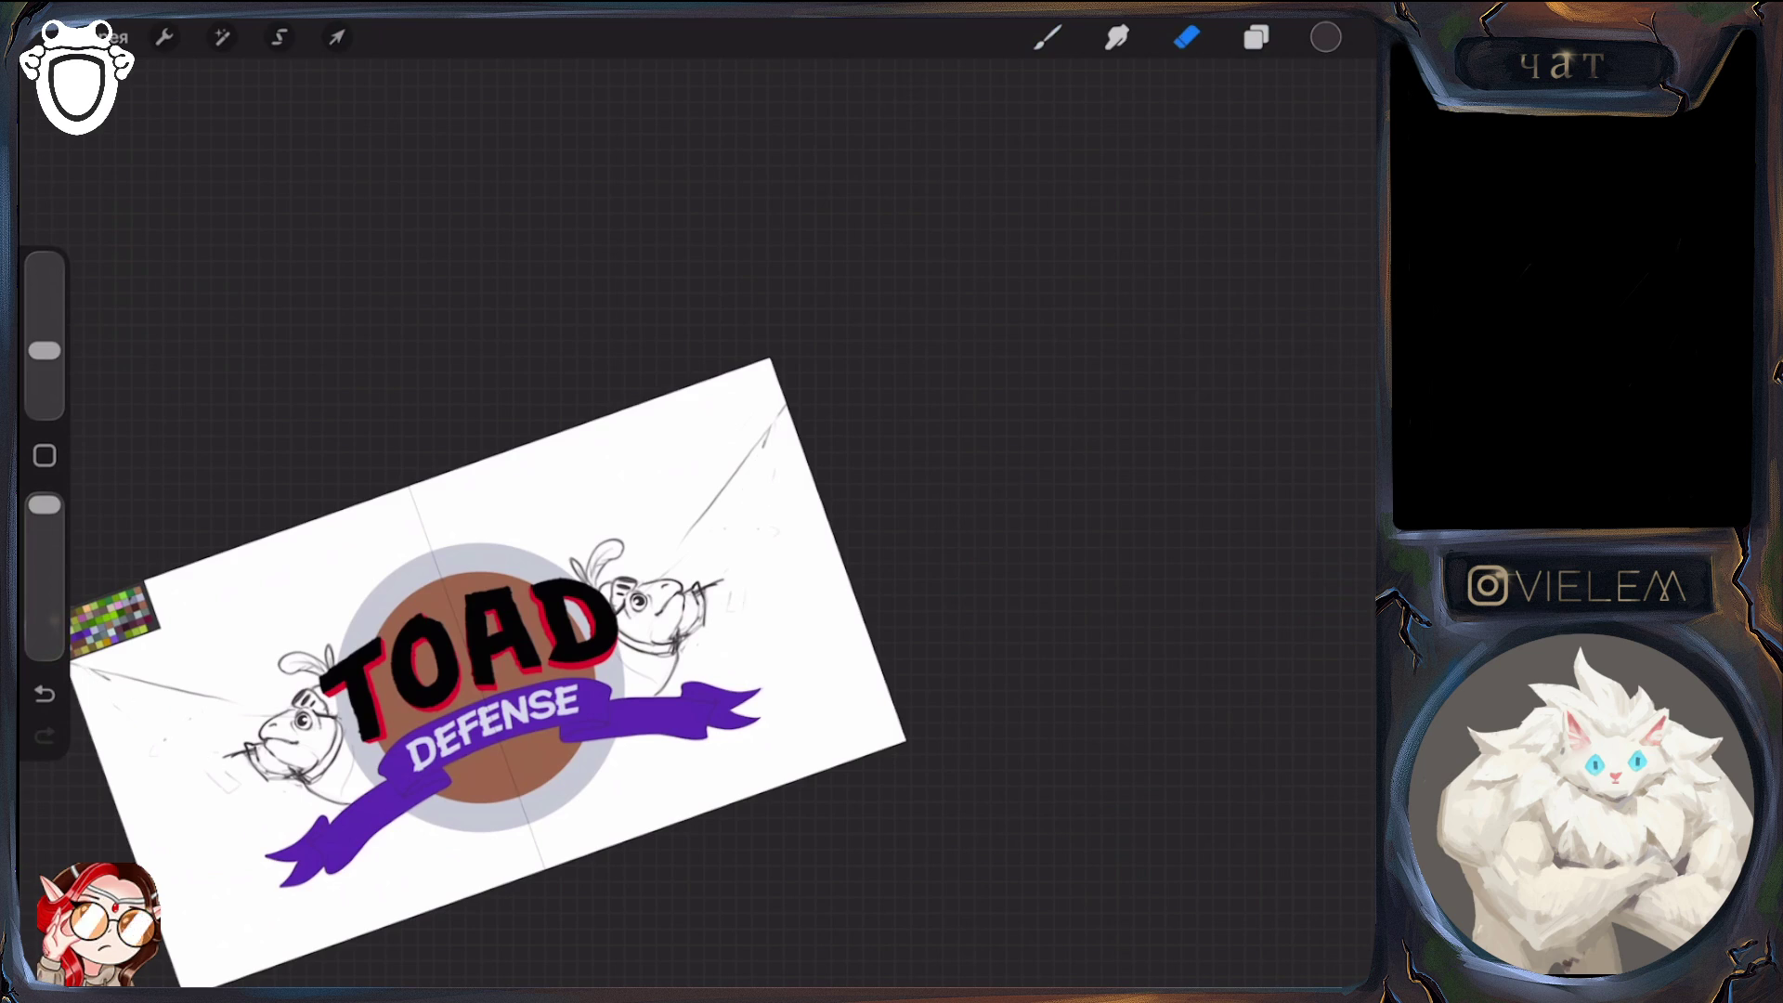
drag(45, 350, 45, 278)
click(1048, 37)
drag(763, 446, 752, 513)
drag(718, 525, 771, 522)
drag(745, 534, 743, 576)
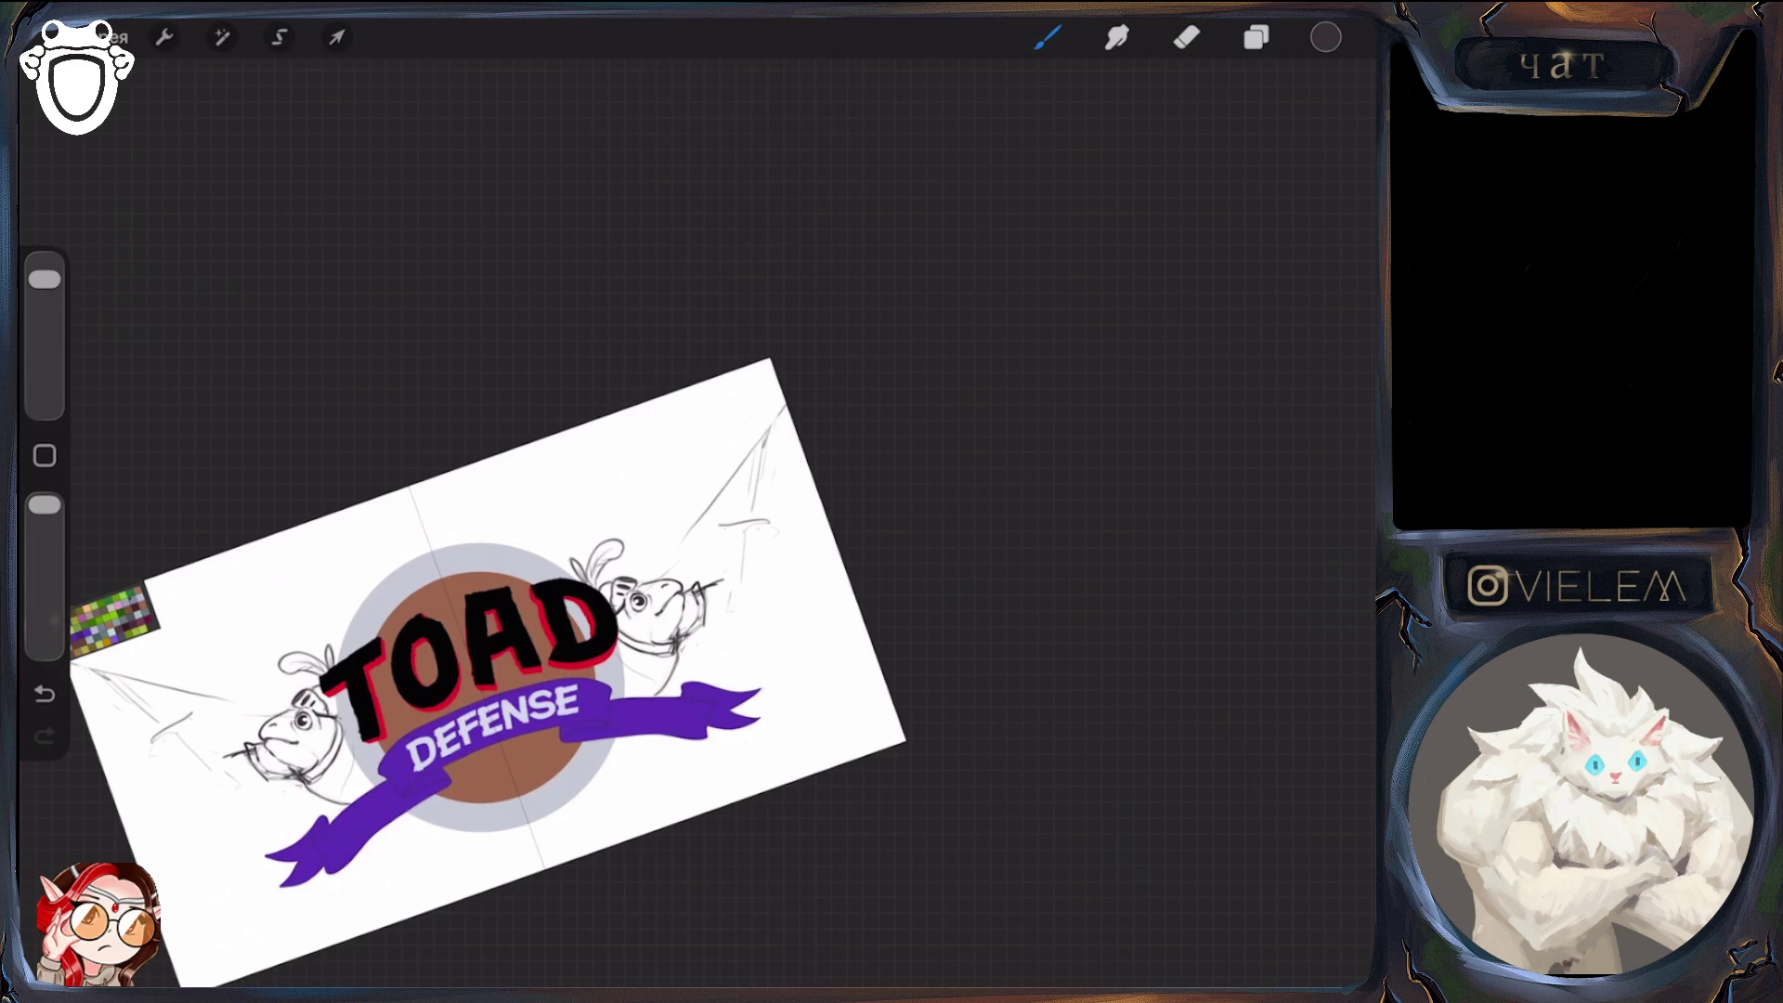
click(1187, 37)
drag(749, 522, 772, 522)
drag(762, 441, 754, 511)
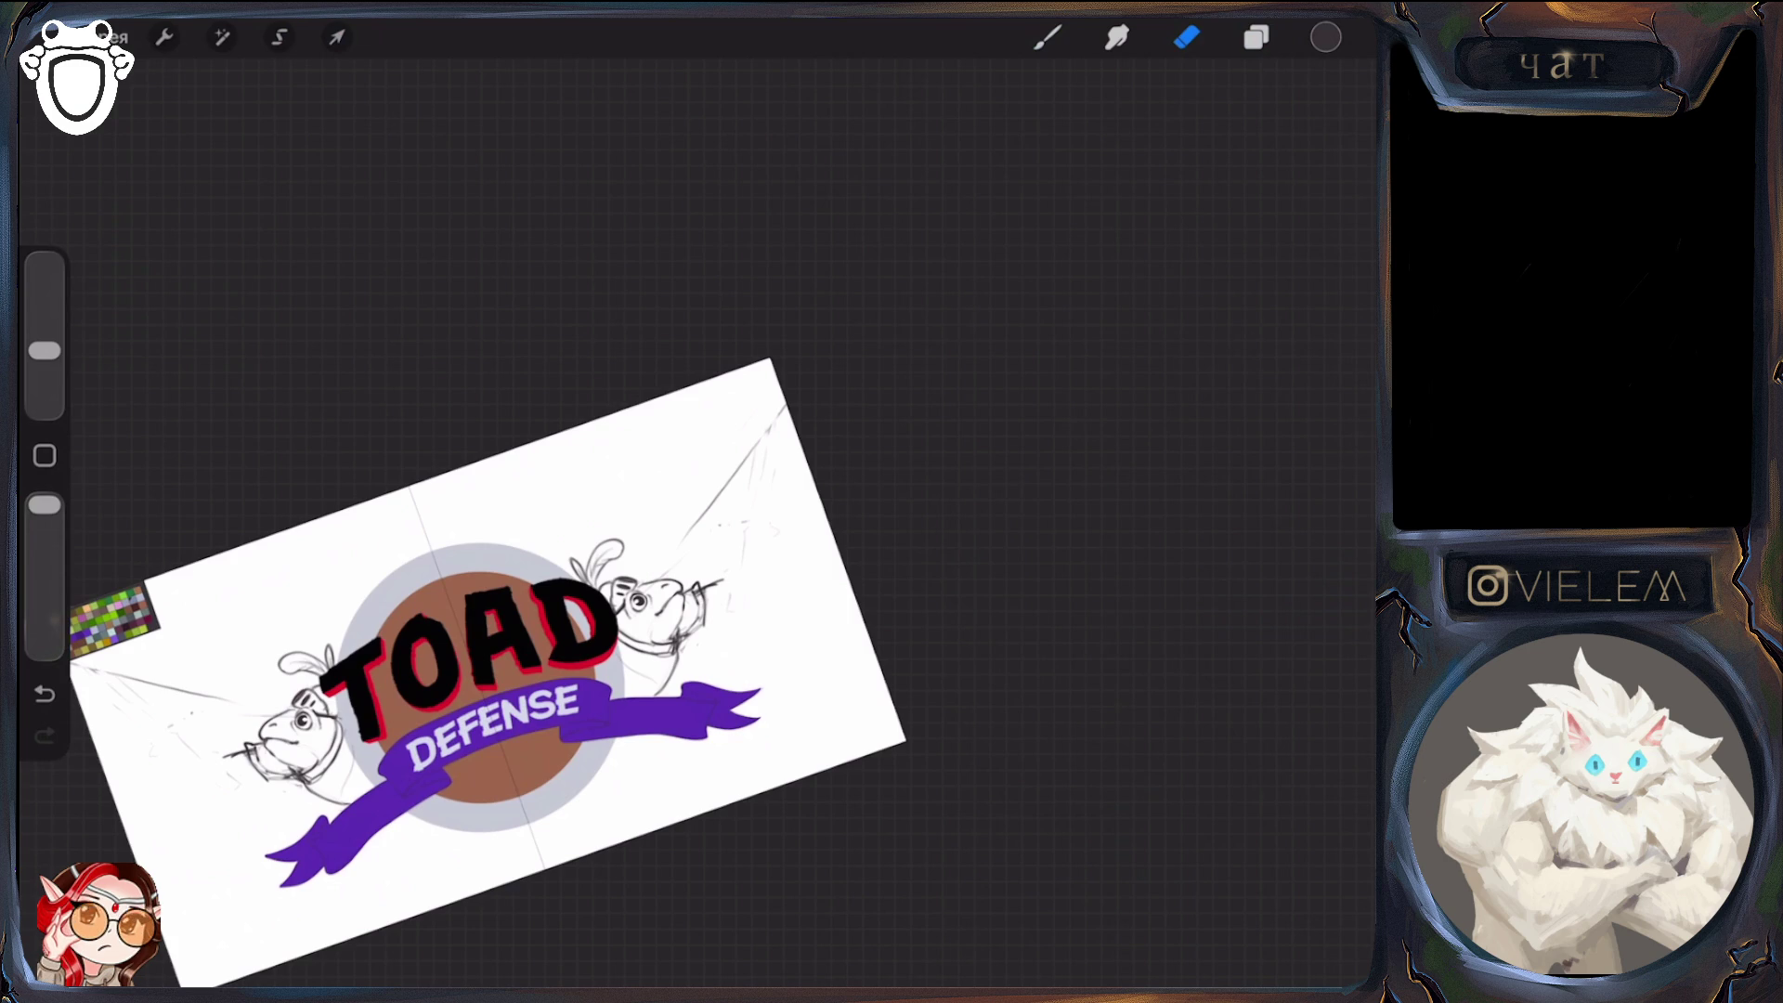
Add a new layer, Слой 27, above the Лягухи toad layer
drag(478, 687, 445, 675)
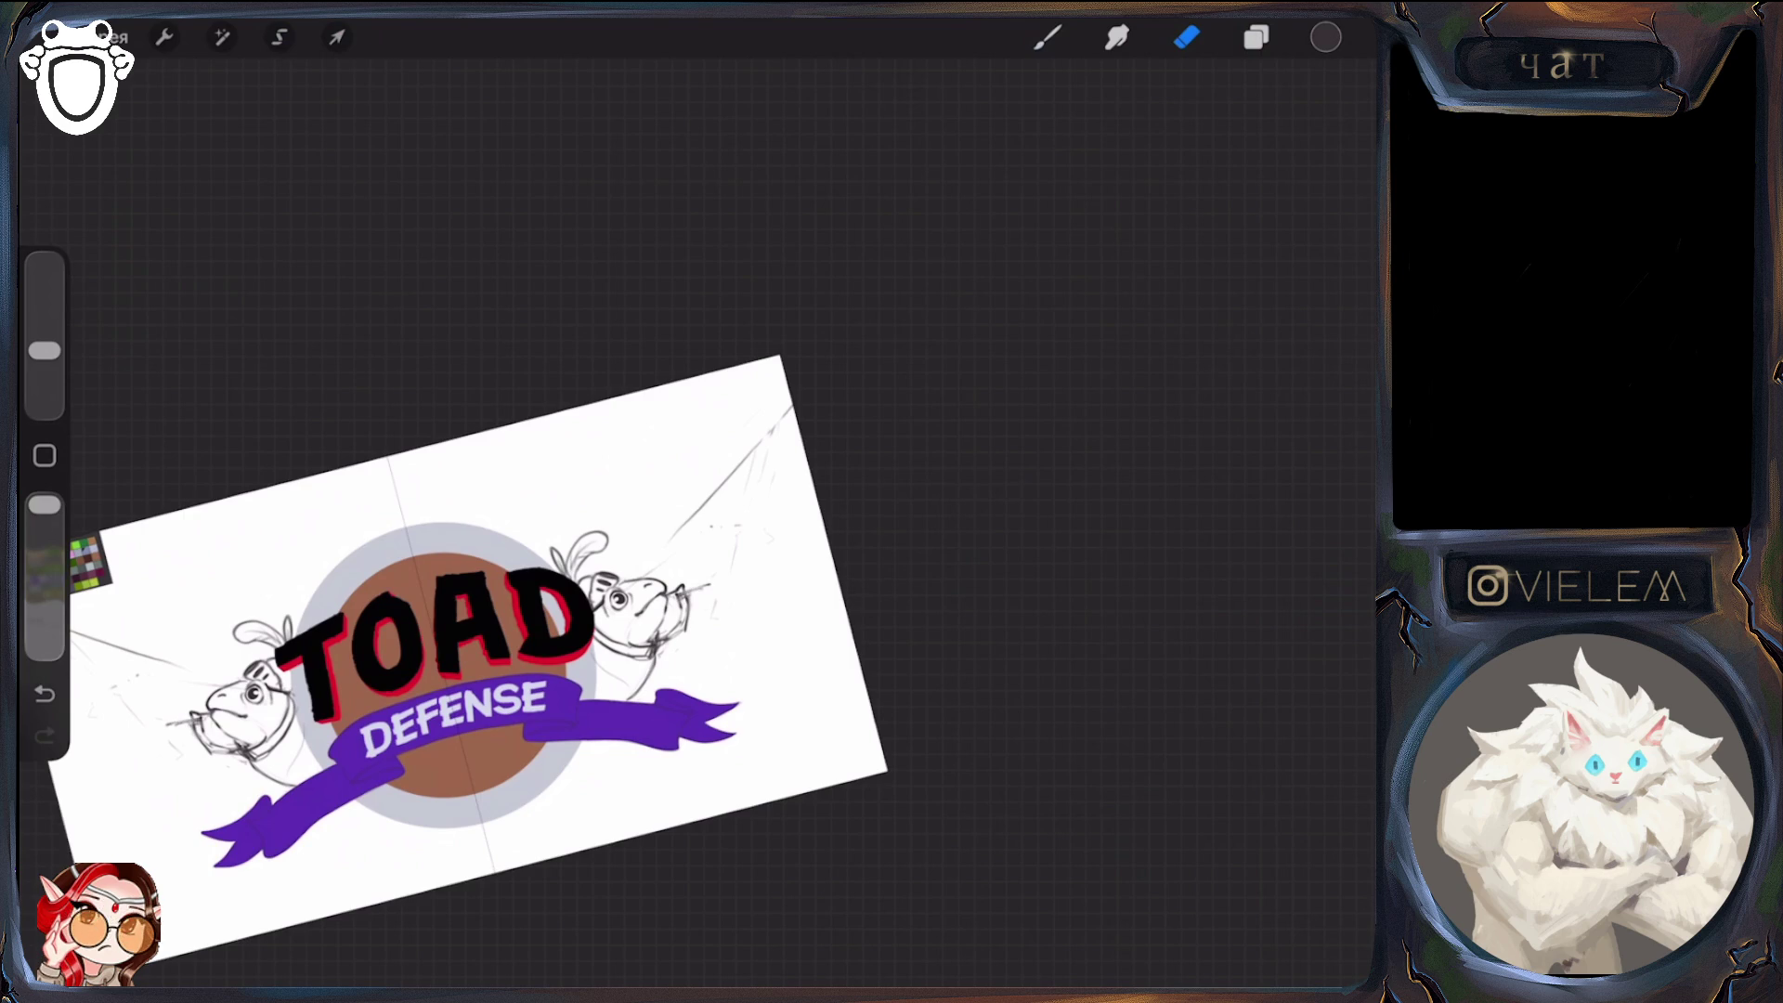
key(b)
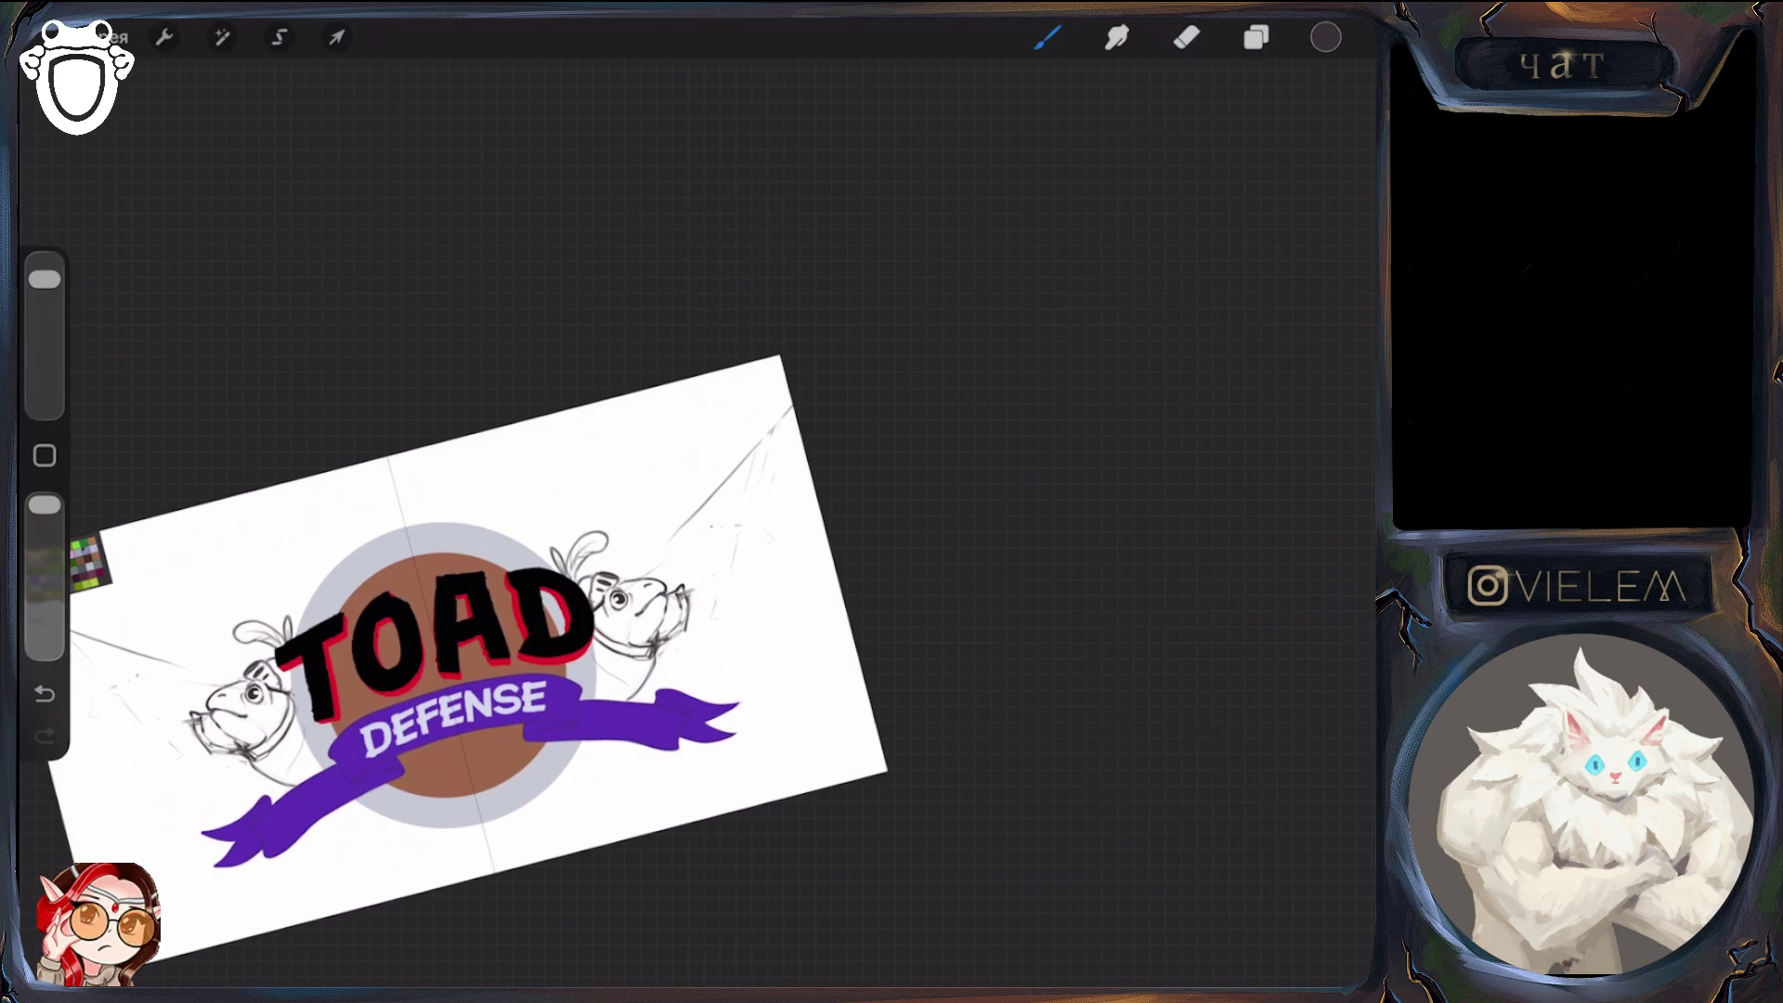
key(l)
click(1338, 102)
click(1257, 37)
Turn on drawing assist for Слой 27 and hide Слой 26
click(1256, 38)
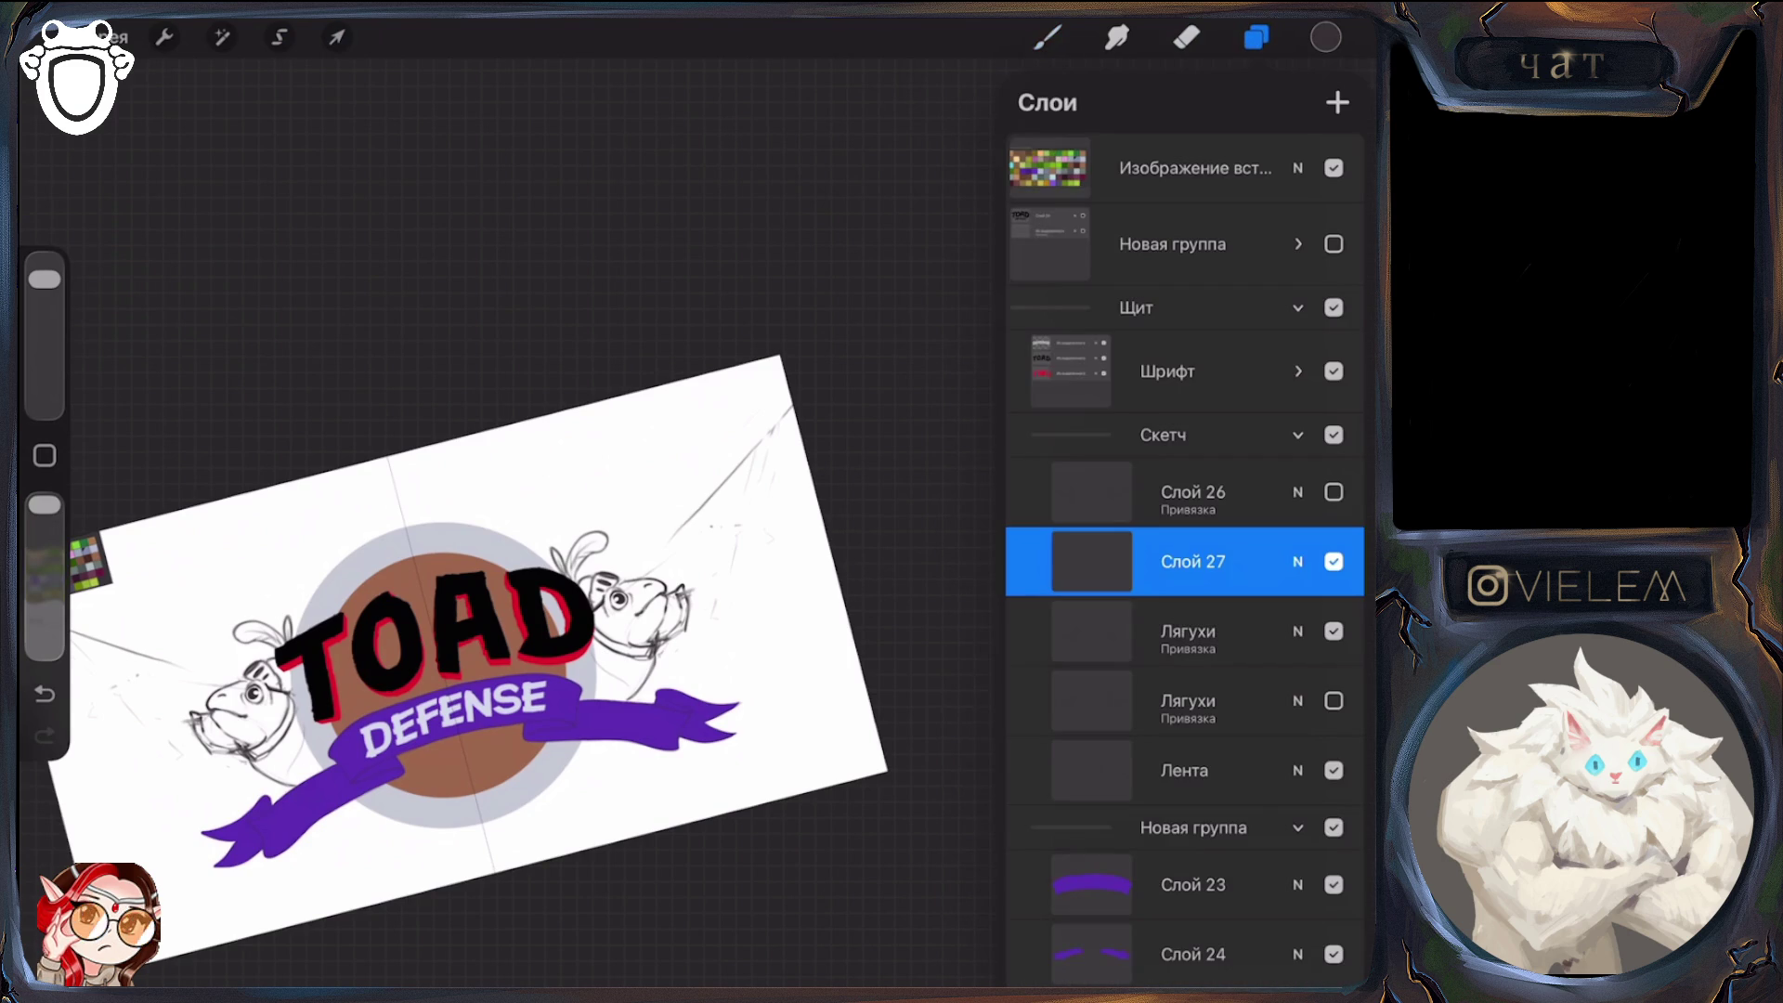
click(1092, 561)
click(864, 636)
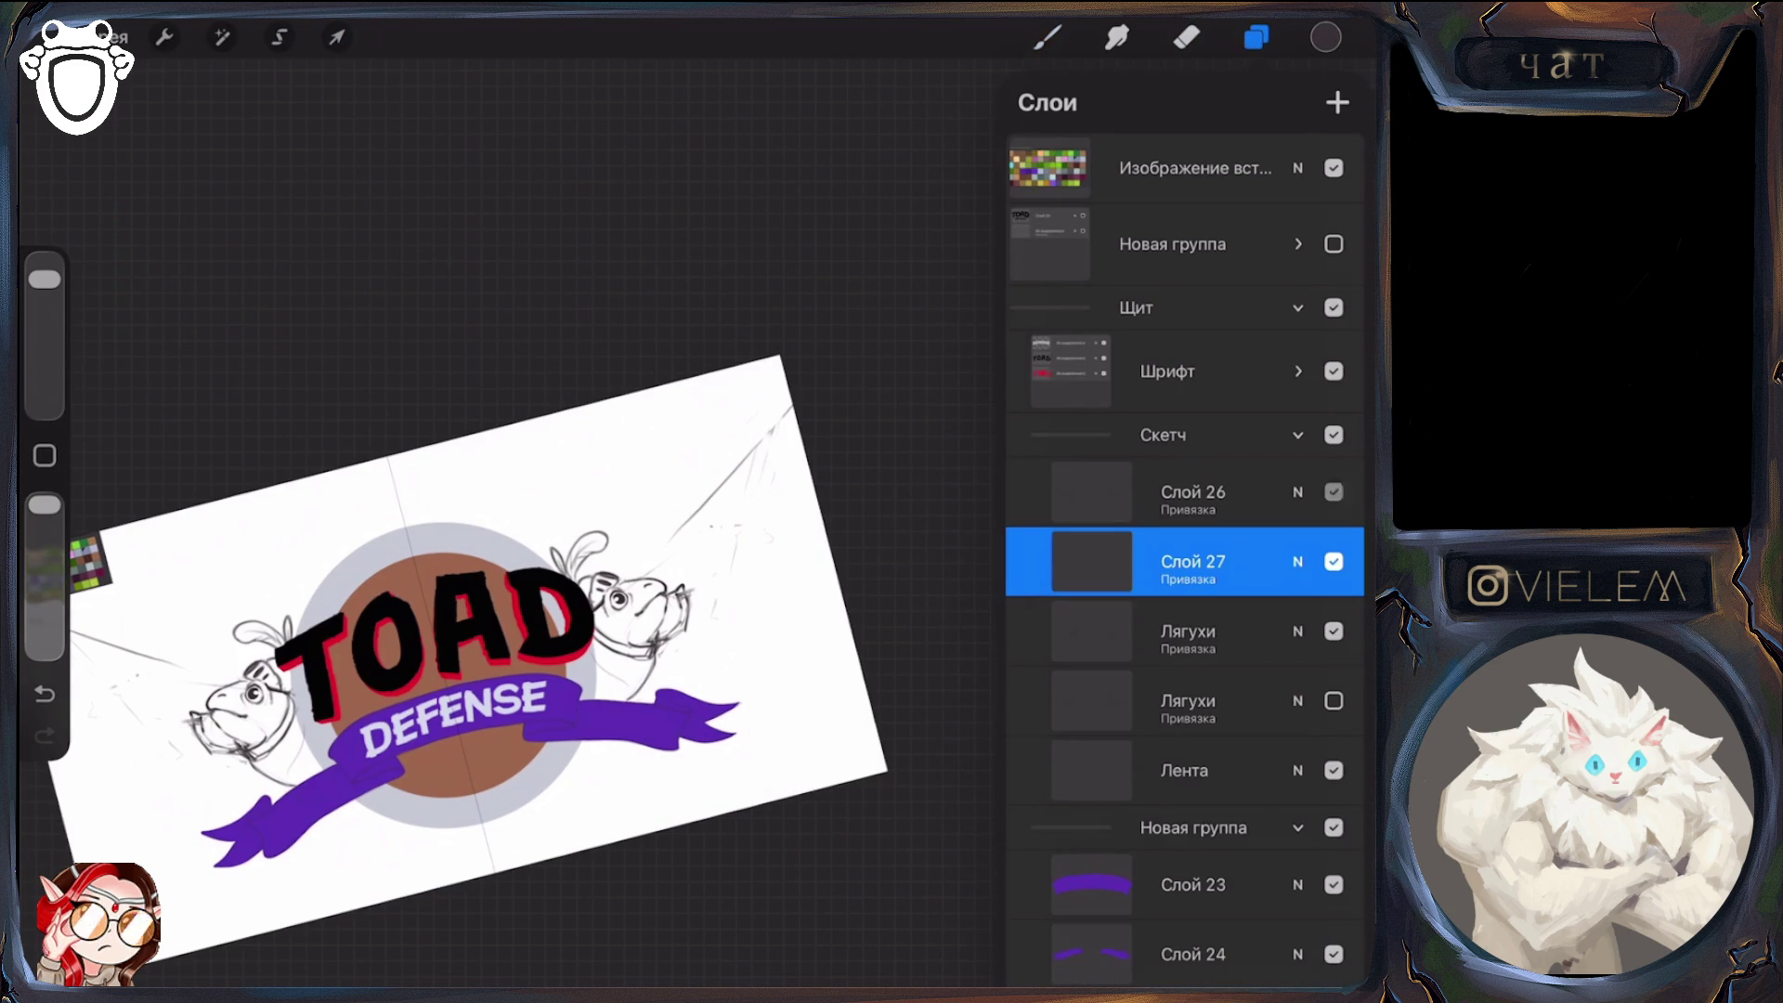
click(1334, 493)
click(1334, 492)
click(1334, 492)
click(1334, 632)
click(1334, 631)
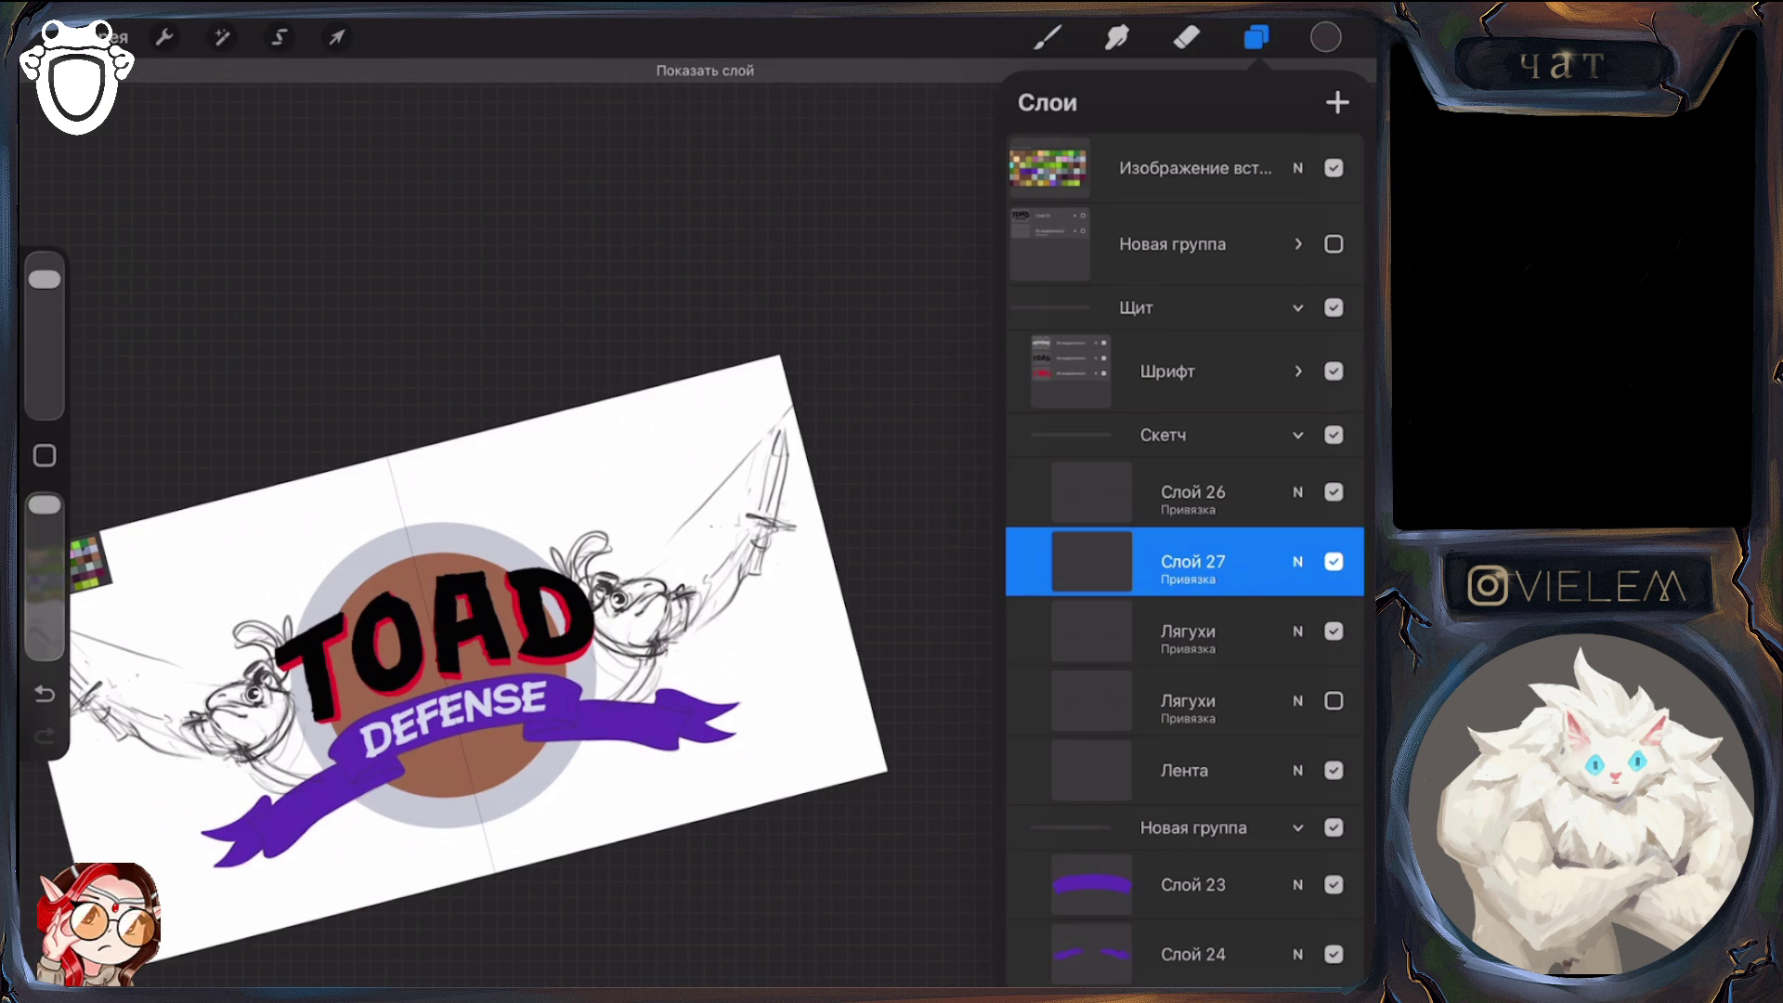
click(1334, 493)
click(1047, 37)
Sketch strokes around the right toad's head and neck, erasing a stray neck stroke
scroll(483, 651, up, 3)
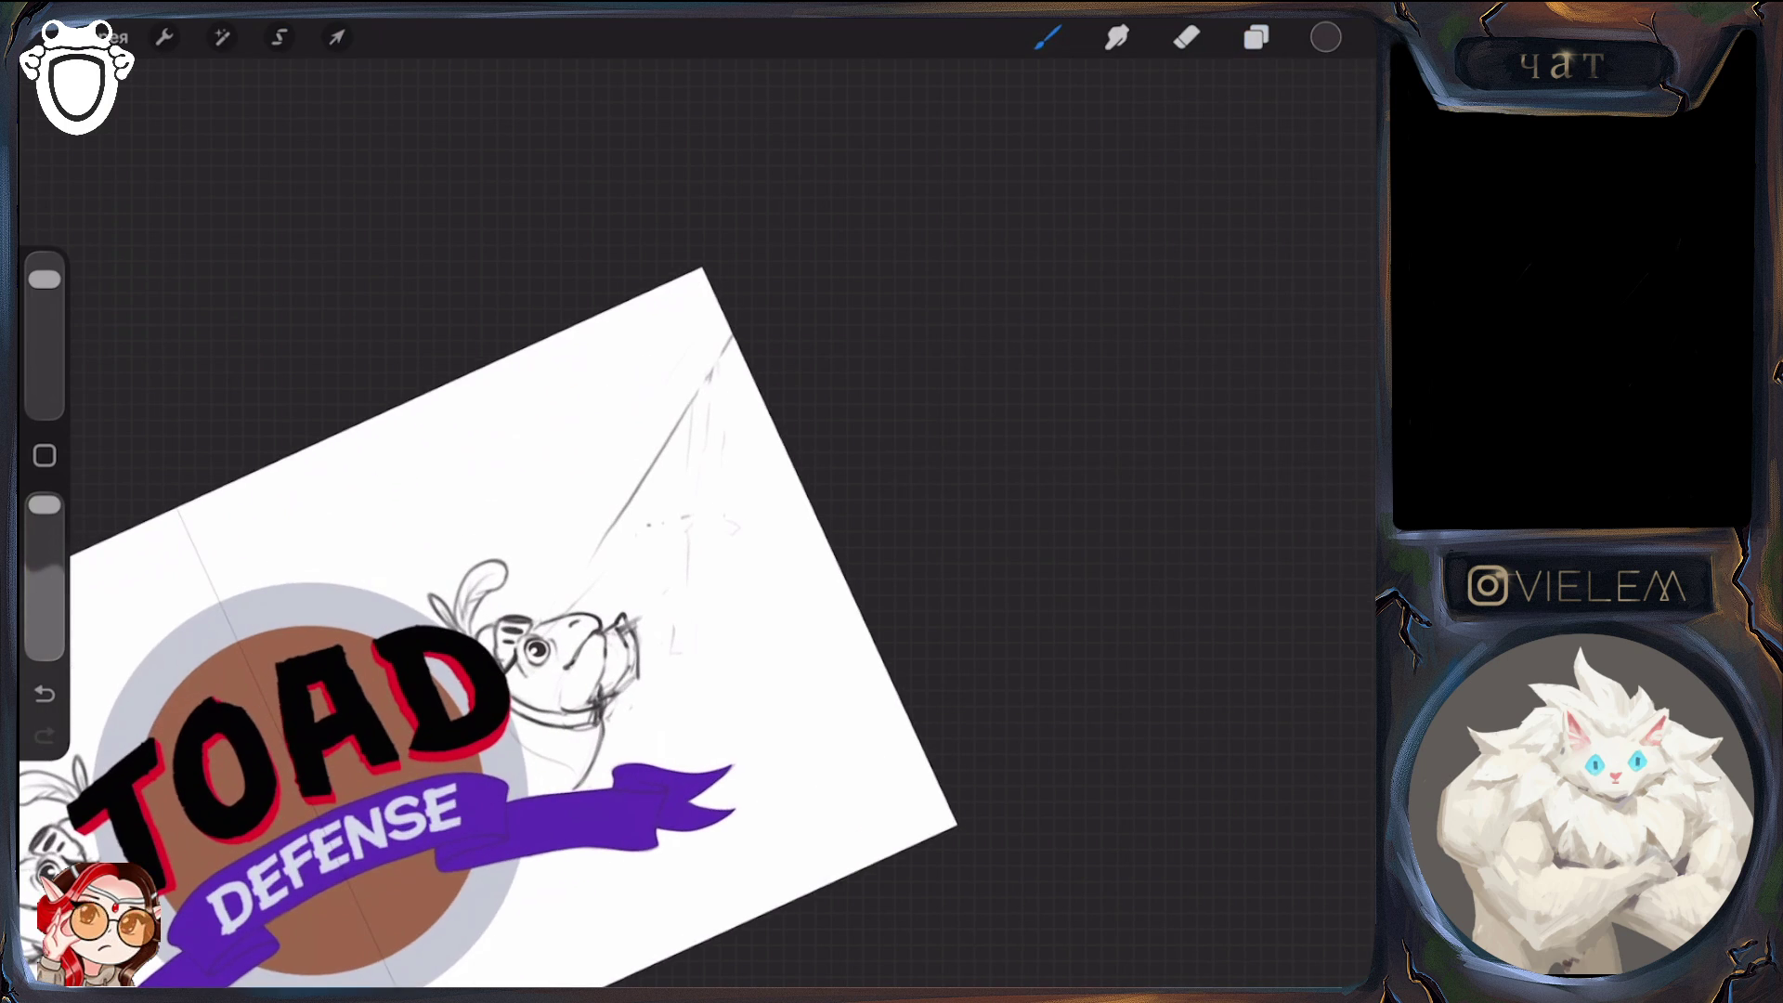
mouse_move(602, 635)
mouse_down()
mouse_move(621, 624)
mouse_move(641, 644)
mouse_move(641, 682)
mouse_move(607, 704)
mouse_move(662, 688)
mouse_up()
click(1188, 37)
click(1048, 37)
drag(635, 620, 676, 610)
click(1187, 37)
mouse_move(606, 723)
mouse_down()
mouse_move(662, 673)
mouse_move(693, 598)
mouse_move(697, 639)
mouse_move(735, 598)
mouse_move(746, 561)
mouse_move(659, 672)
mouse_move(736, 592)
mouse_move(785, 464)
mouse_up()
click(1048, 37)
click(1187, 37)
click(1048, 37)
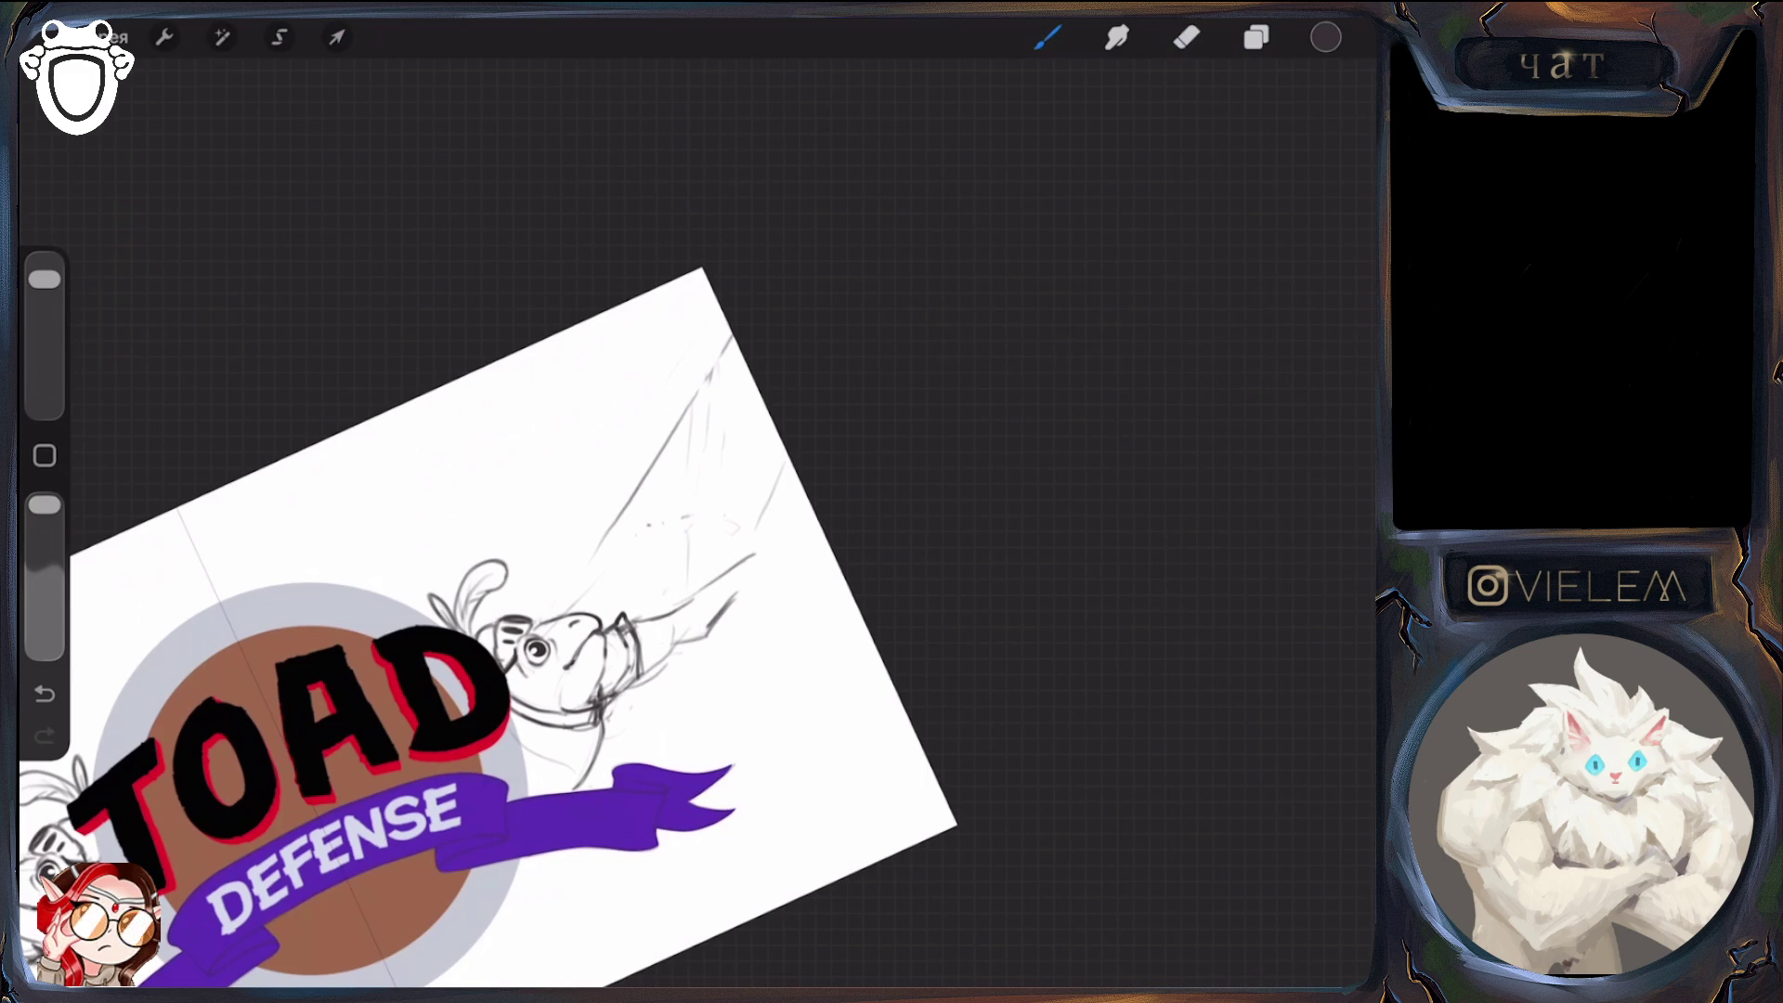
Sketch the raised arm and the sword's blade edge, crossguard, and grip
drag(785, 493, 786, 464)
click(1187, 37)
mouse_move(768, 523)
mouse_down()
mouse_move(771, 479)
mouse_move(748, 557)
mouse_up()
click(1048, 37)
drag(795, 493, 780, 570)
drag(740, 561, 781, 566)
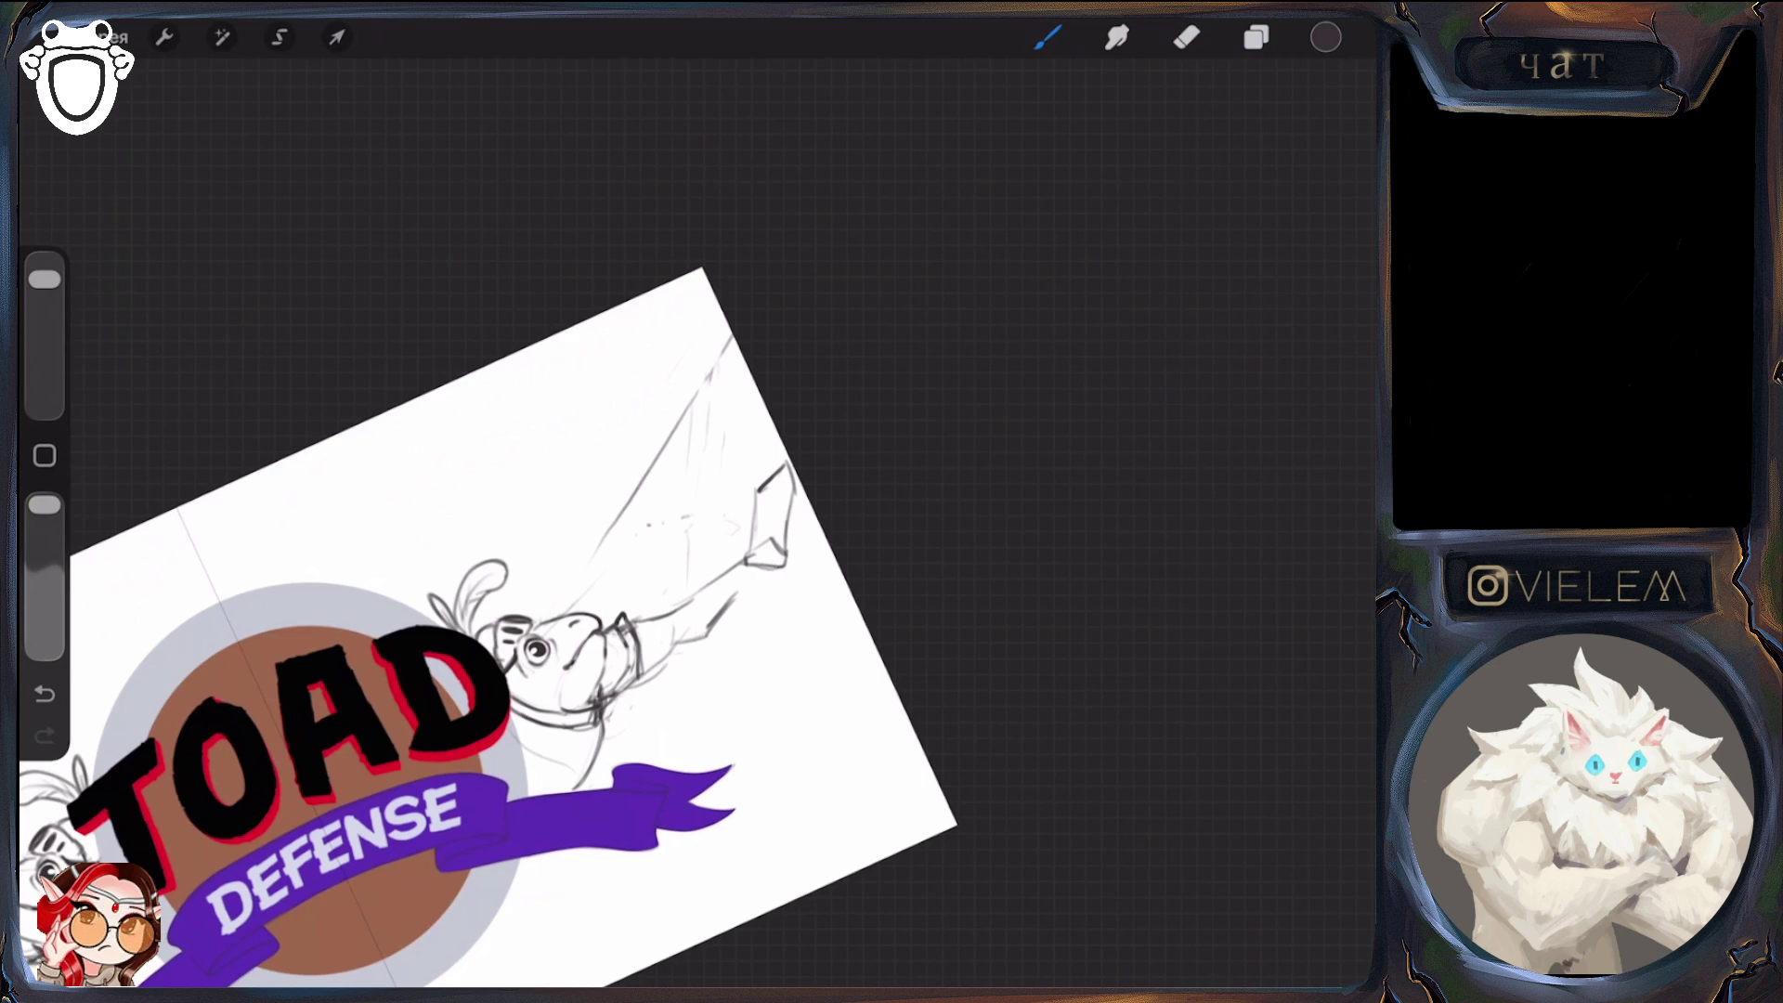
mouse_move(749, 563)
mouse_down()
mouse_move(700, 552)
mouse_move(702, 572)
mouse_move(812, 583)
mouse_move(815, 561)
mouse_up()
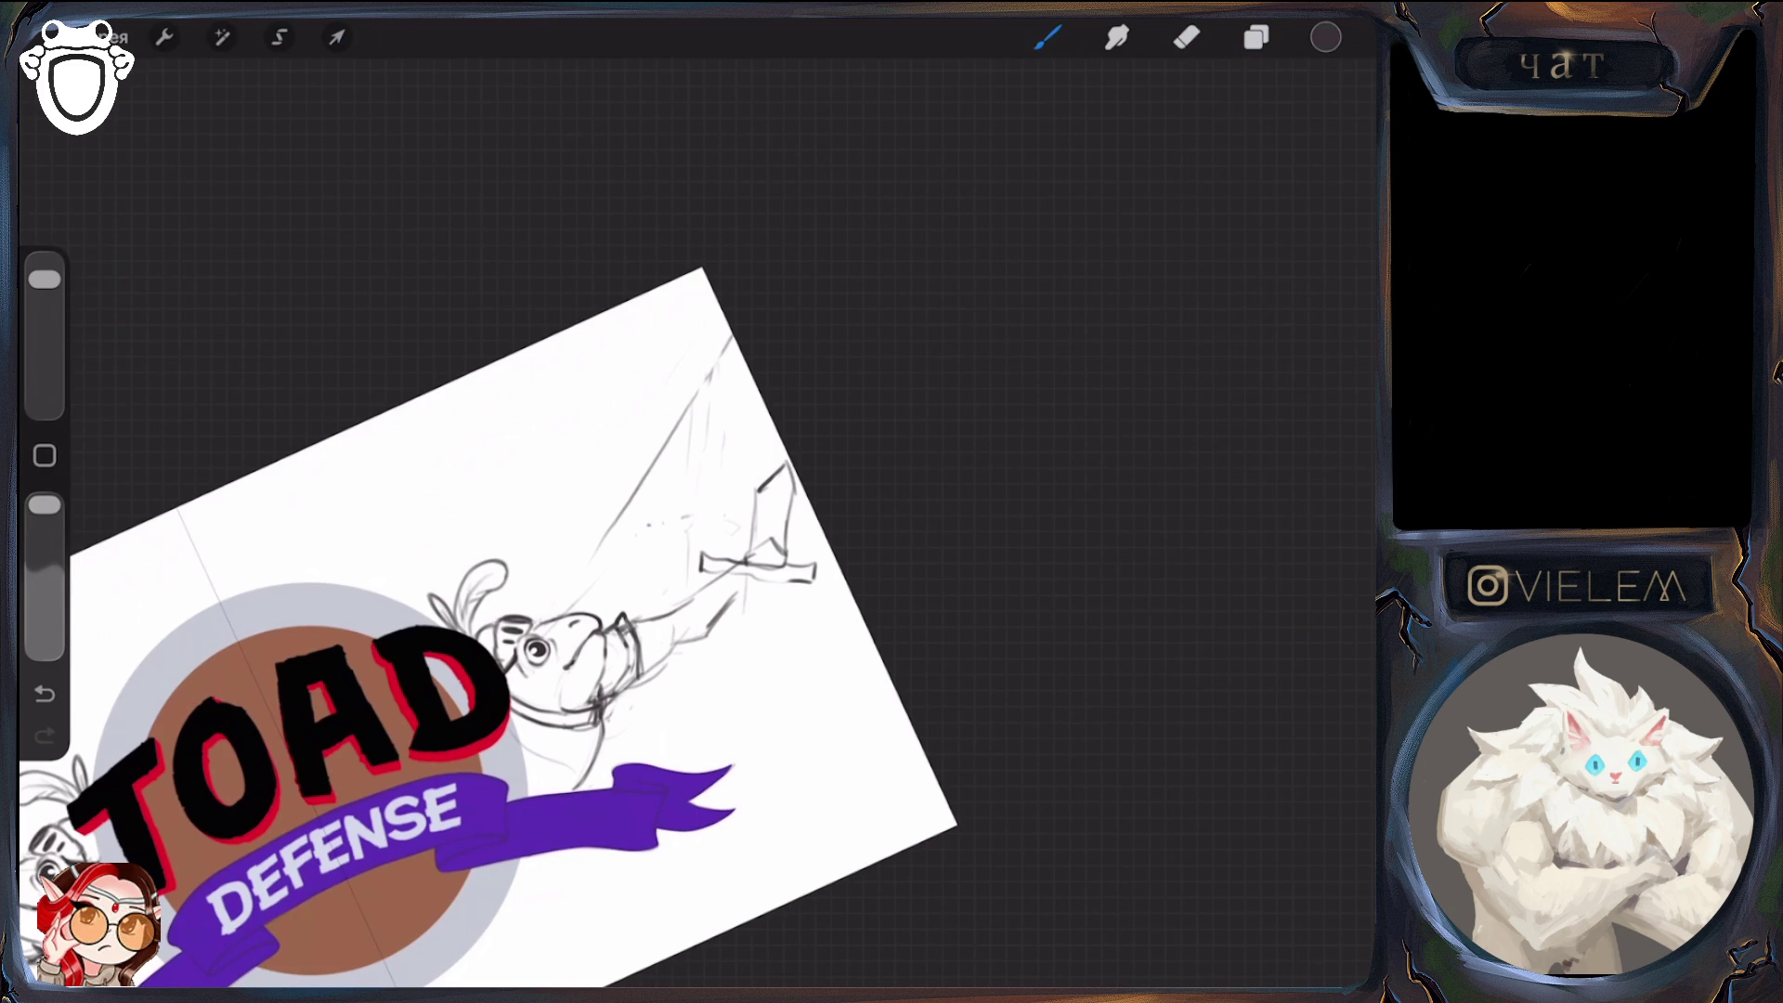
mouse_move(774, 583)
mouse_down()
mouse_move(742, 643)
mouse_move(771, 603)
mouse_up()
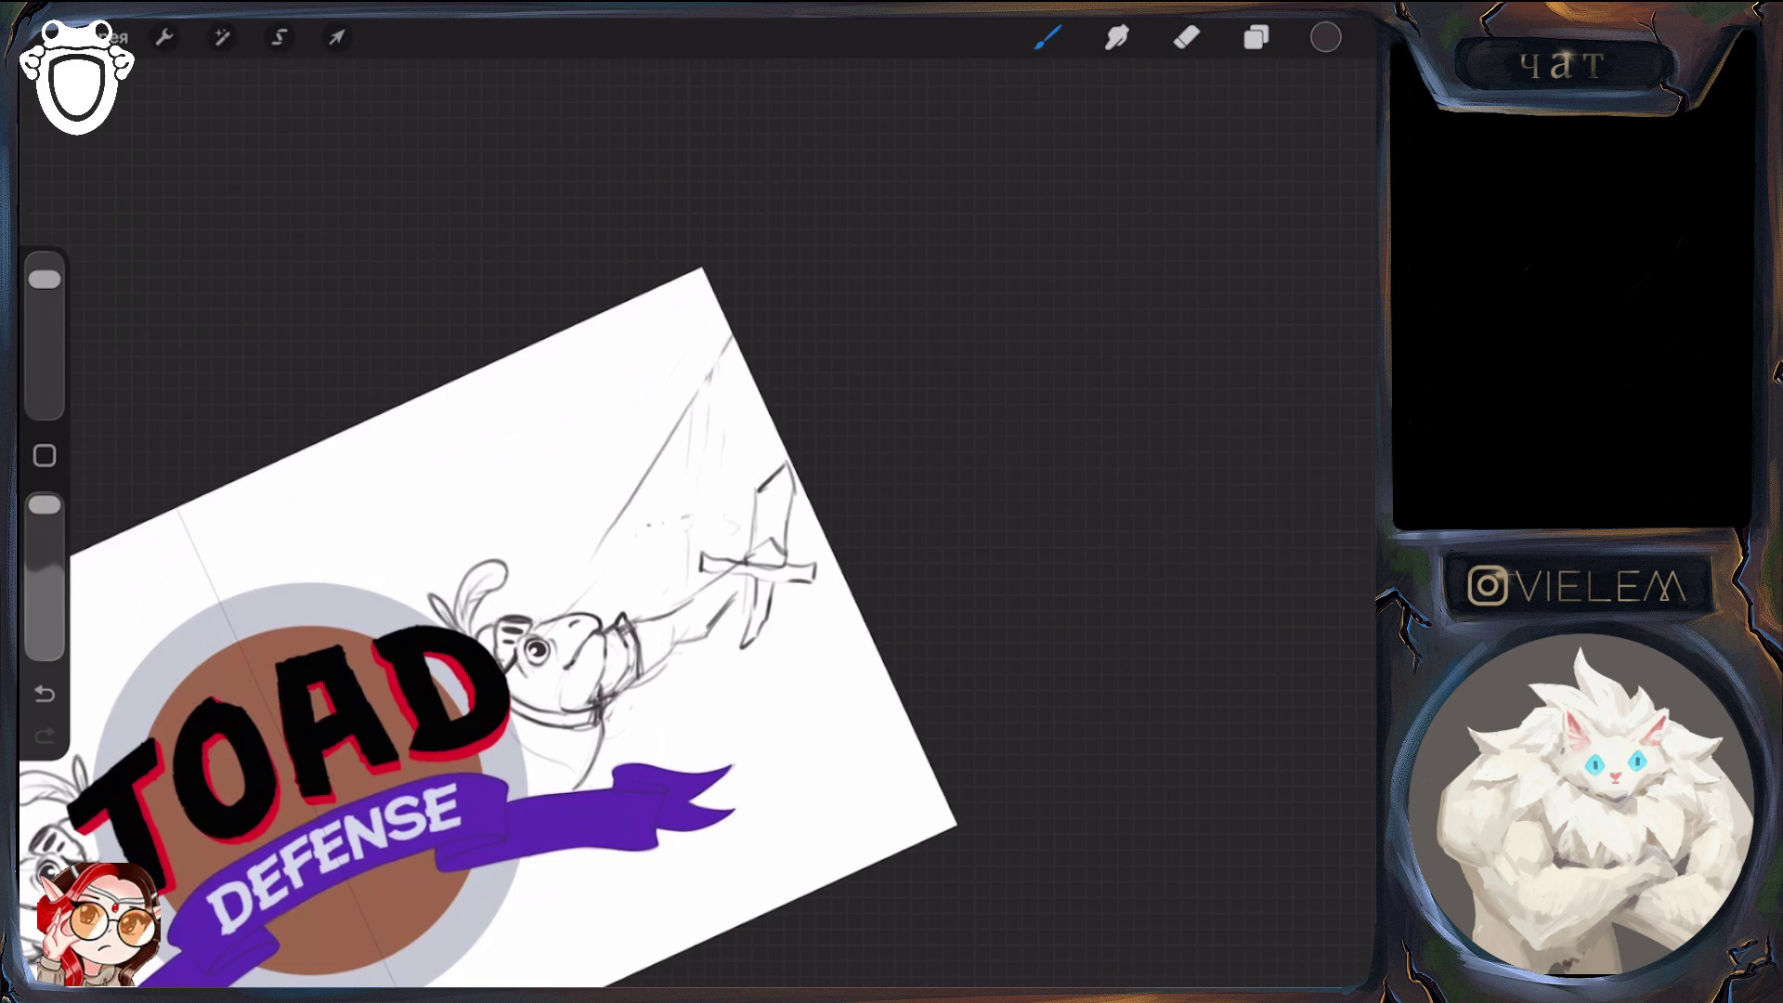
drag(760, 580, 750, 617)
Refine the raised arm strokes, erasing parts of them
mouse_move(733, 662)
mouse_down()
mouse_move(764, 626)
mouse_move(739, 661)
mouse_up()
click(1187, 38)
click(1048, 37)
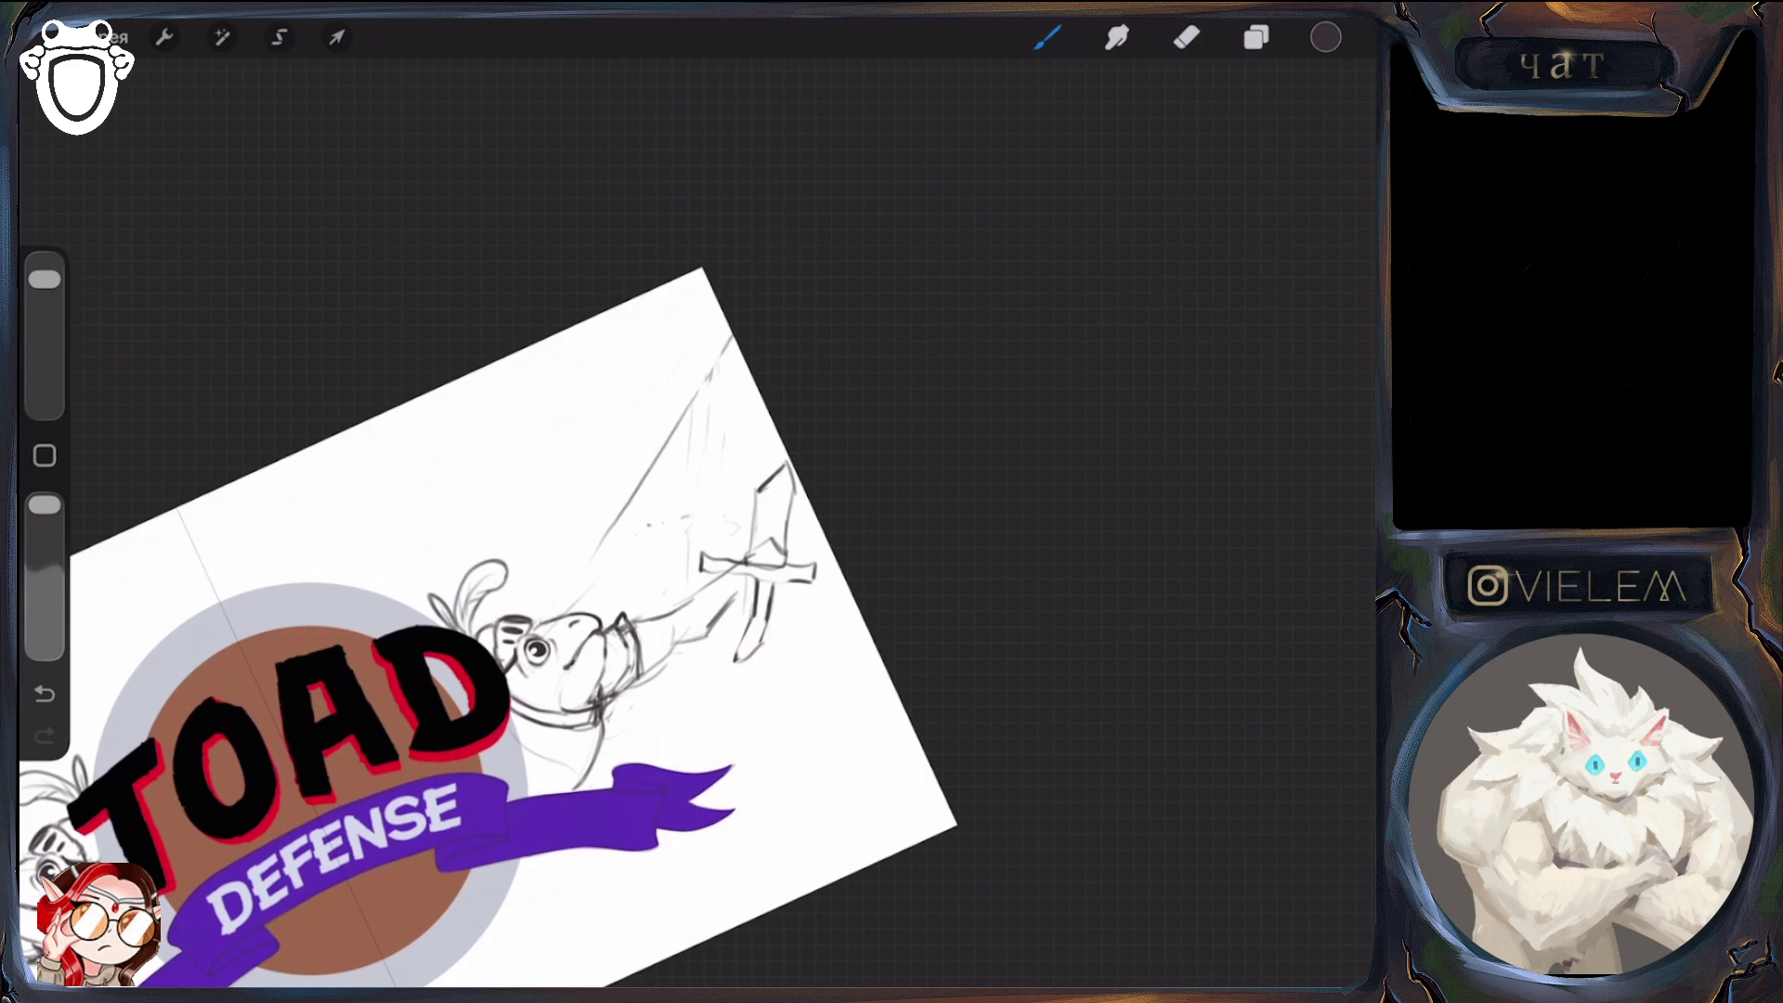
click(1187, 37)
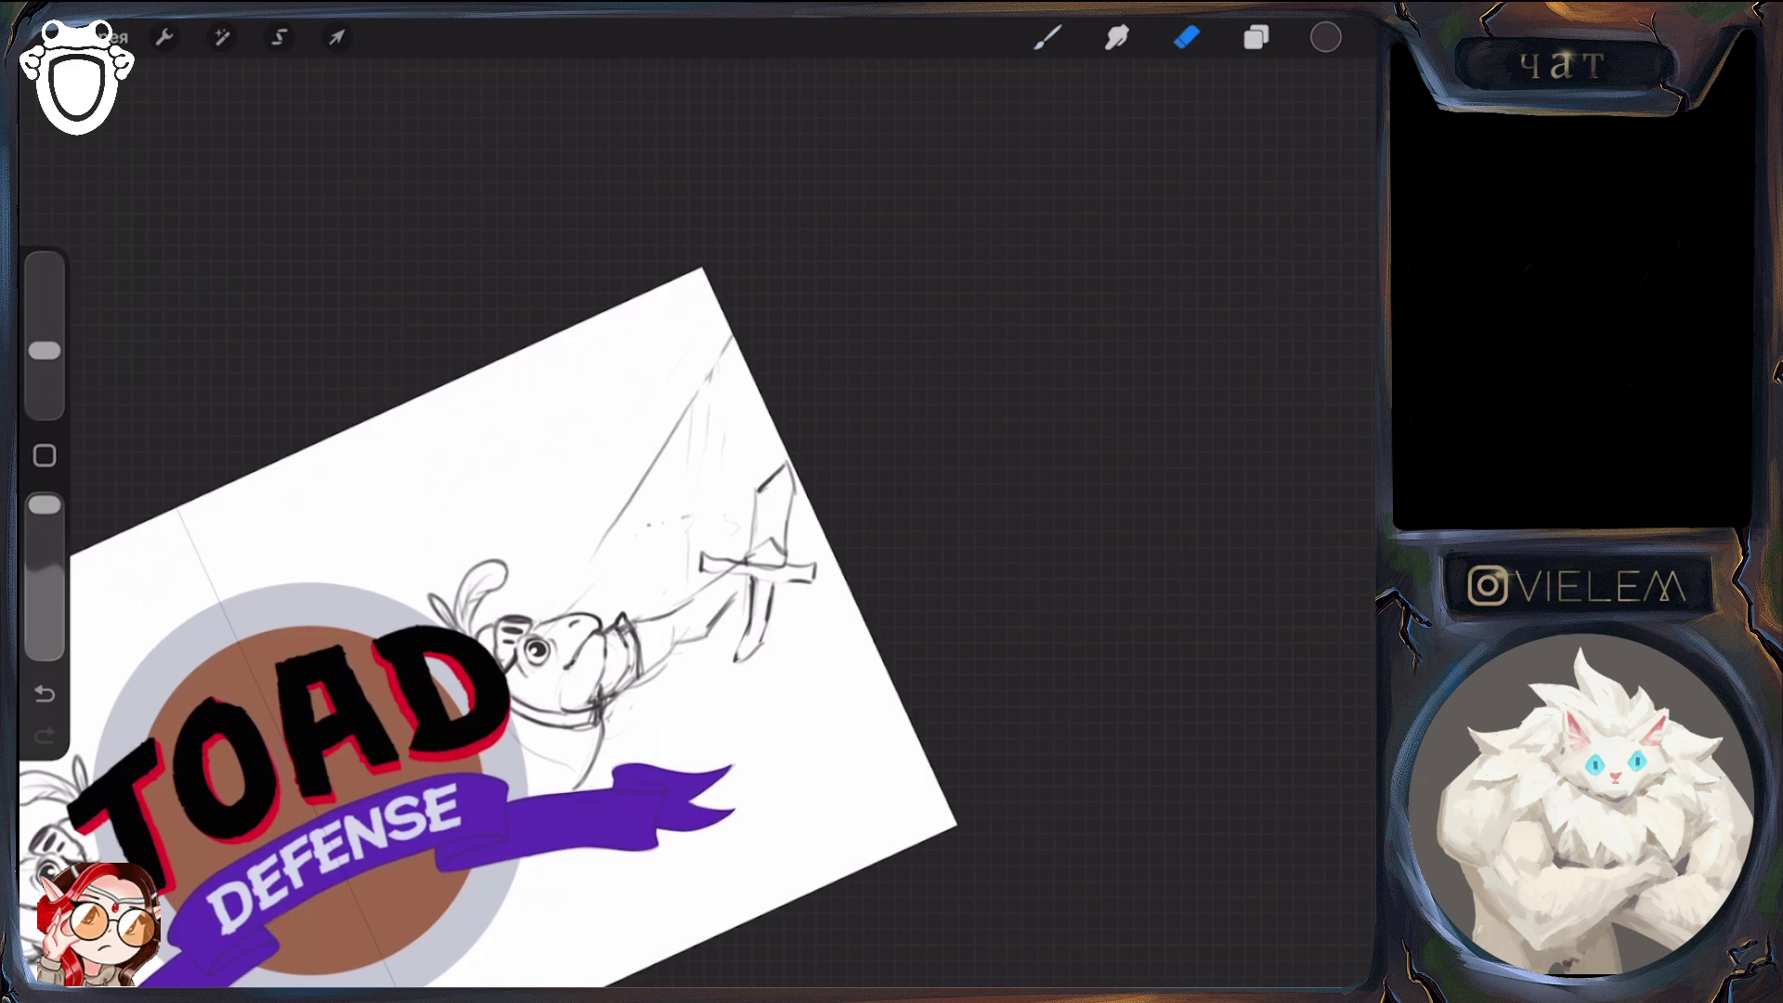
click(1048, 37)
click(1187, 37)
click(1048, 38)
mouse_move(757, 491)
mouse_down()
mouse_move(781, 444)
mouse_move(792, 486)
mouse_move(778, 464)
mouse_move(766, 478)
mouse_up()
click(1187, 37)
click(1048, 37)
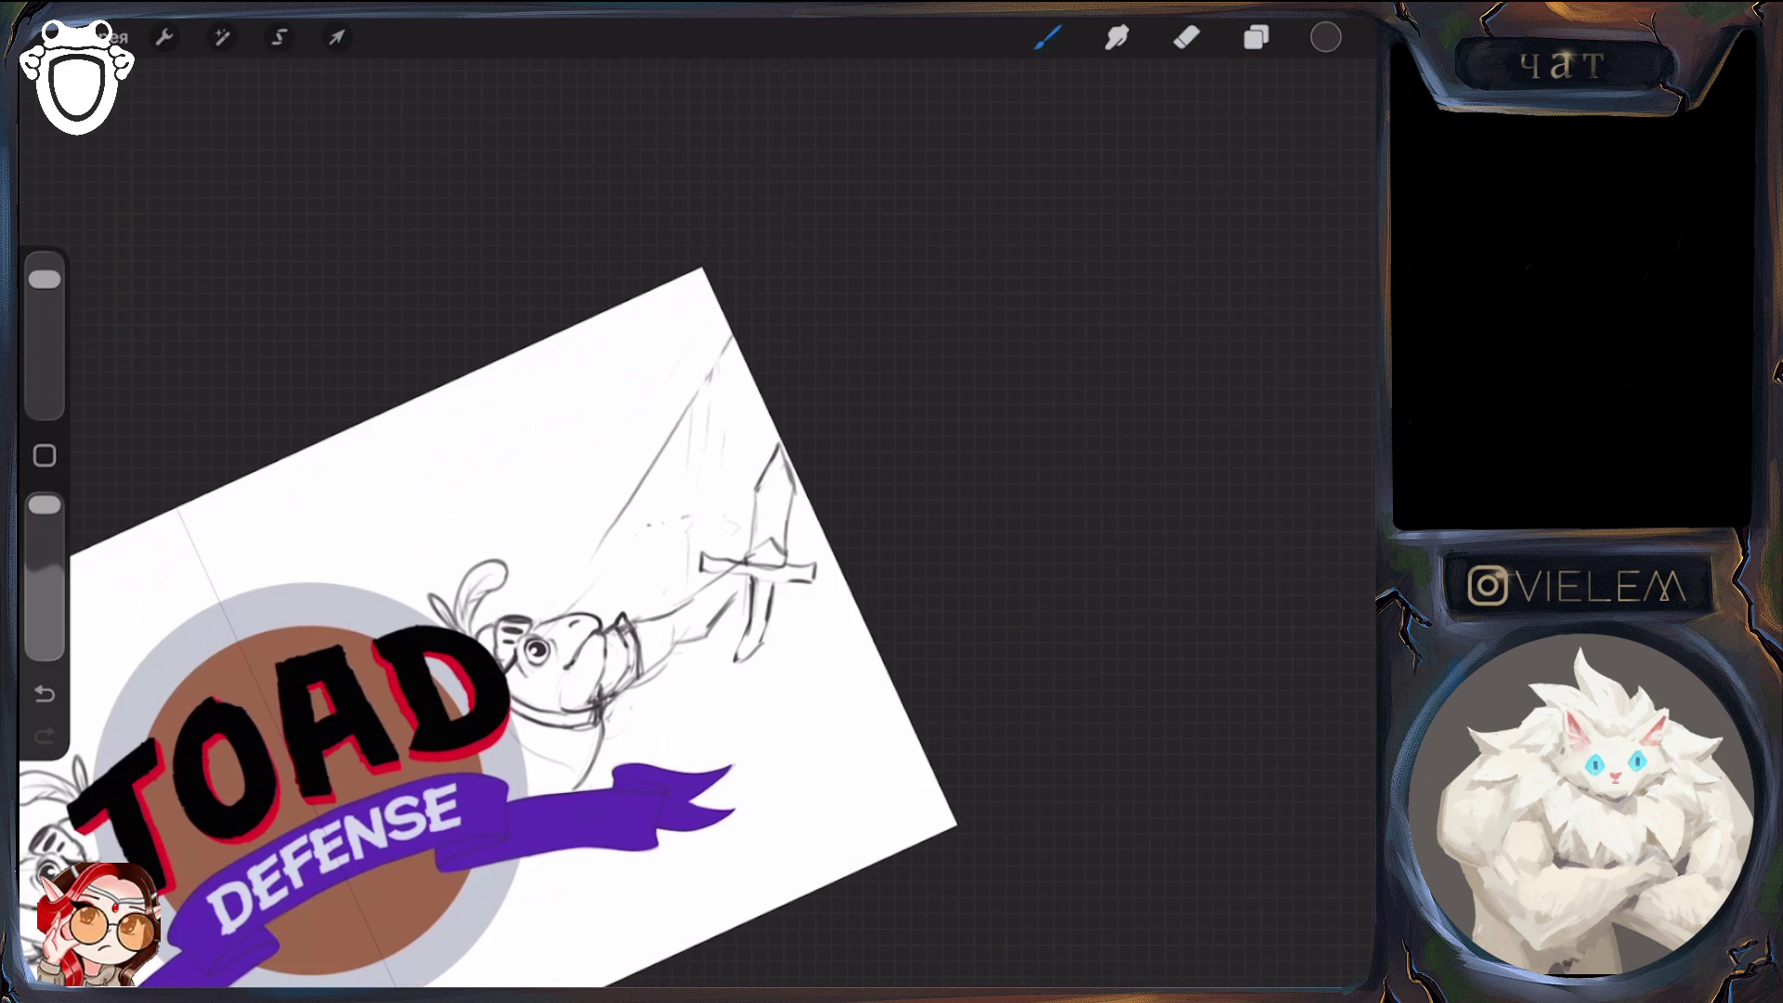
click(1187, 37)
click(1048, 37)
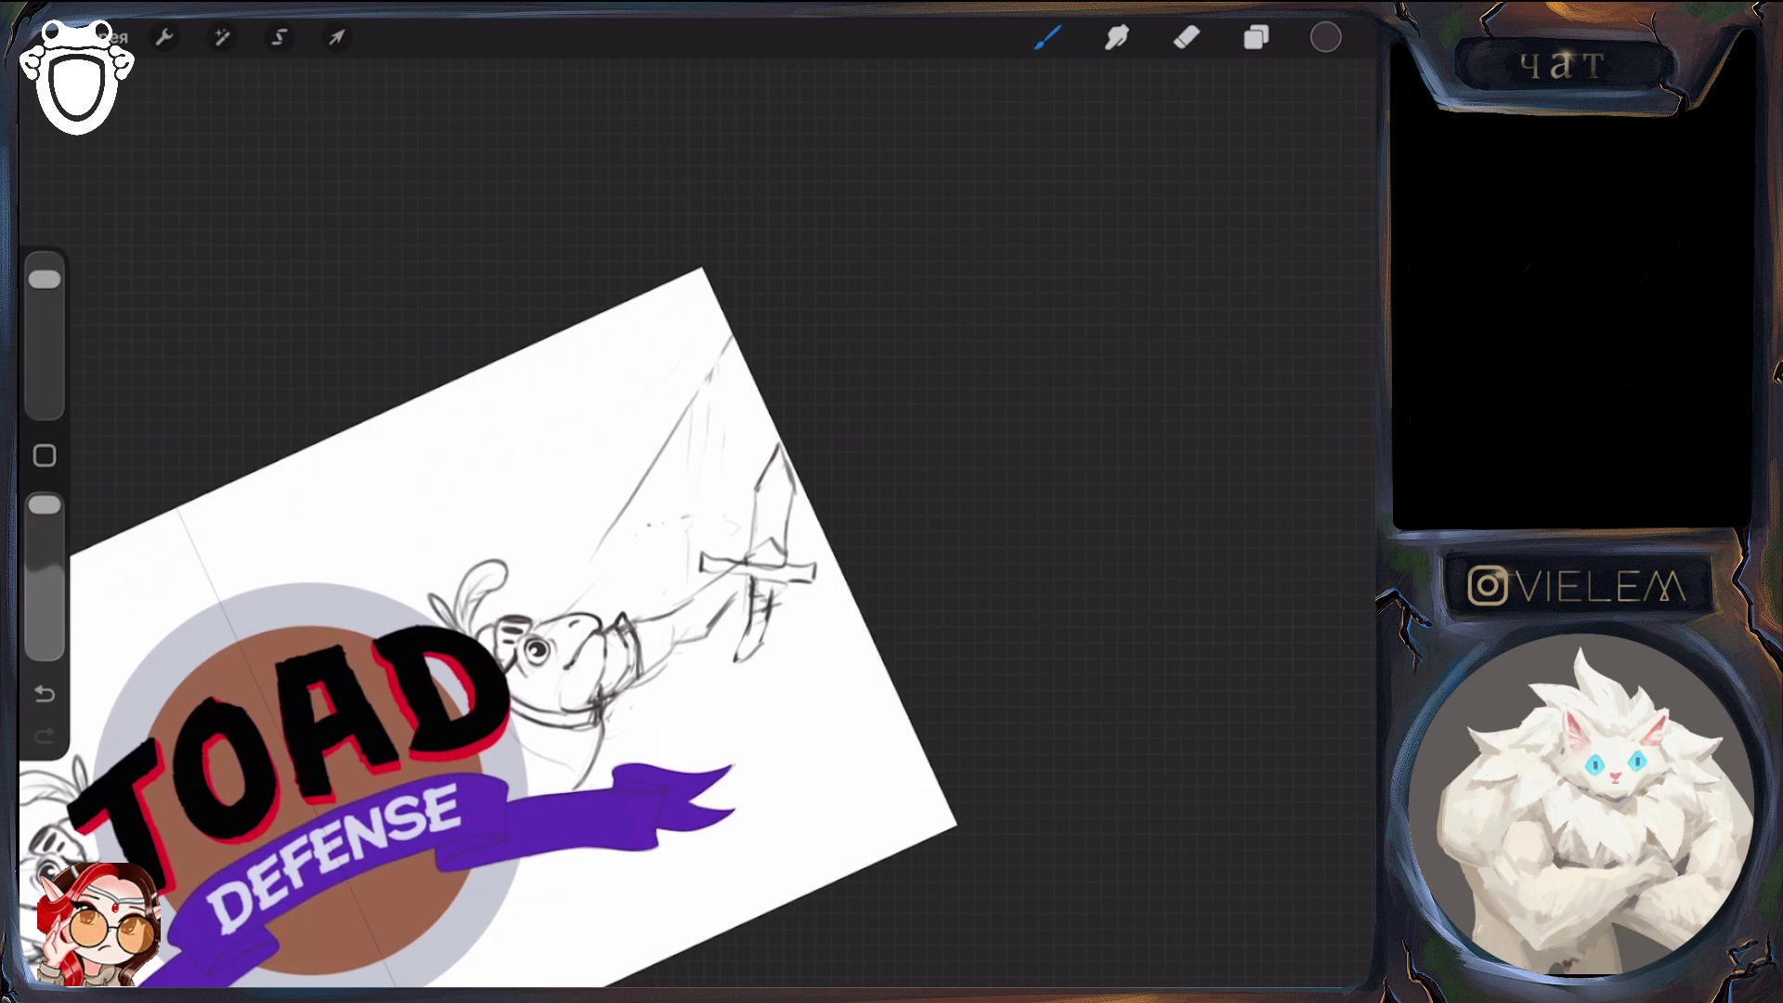
Lasso the sword, then move it up-left and distort it to fit the raised fist
click(279, 37)
mouse_move(765, 418)
mouse_down()
mouse_move(687, 565)
mouse_move(720, 568)
mouse_move(734, 667)
mouse_move(836, 464)
mouse_up()
click(338, 37)
drag(758, 552, 739, 519)
drag(750, 403, 752, 391)
drag(632, 471, 644, 471)
drag(845, 566, 837, 563)
drag(644, 471, 642, 472)
drag(752, 391, 751, 393)
click(1257, 37)
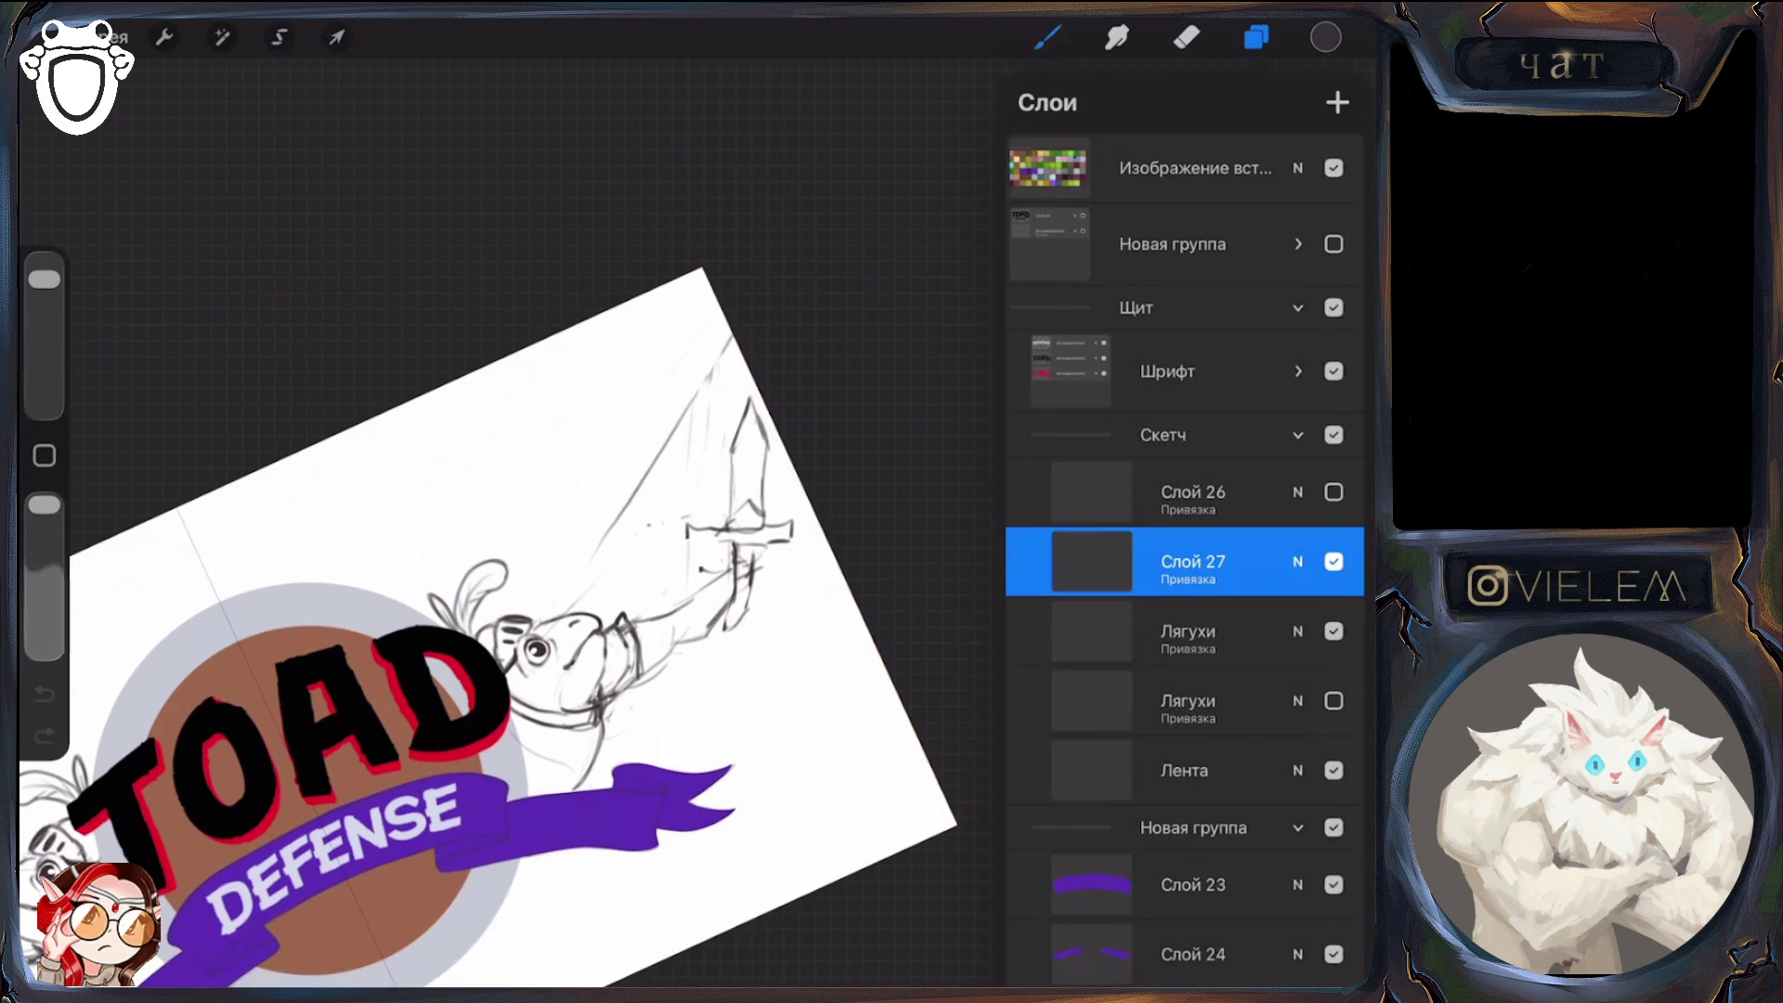
click(1047, 37)
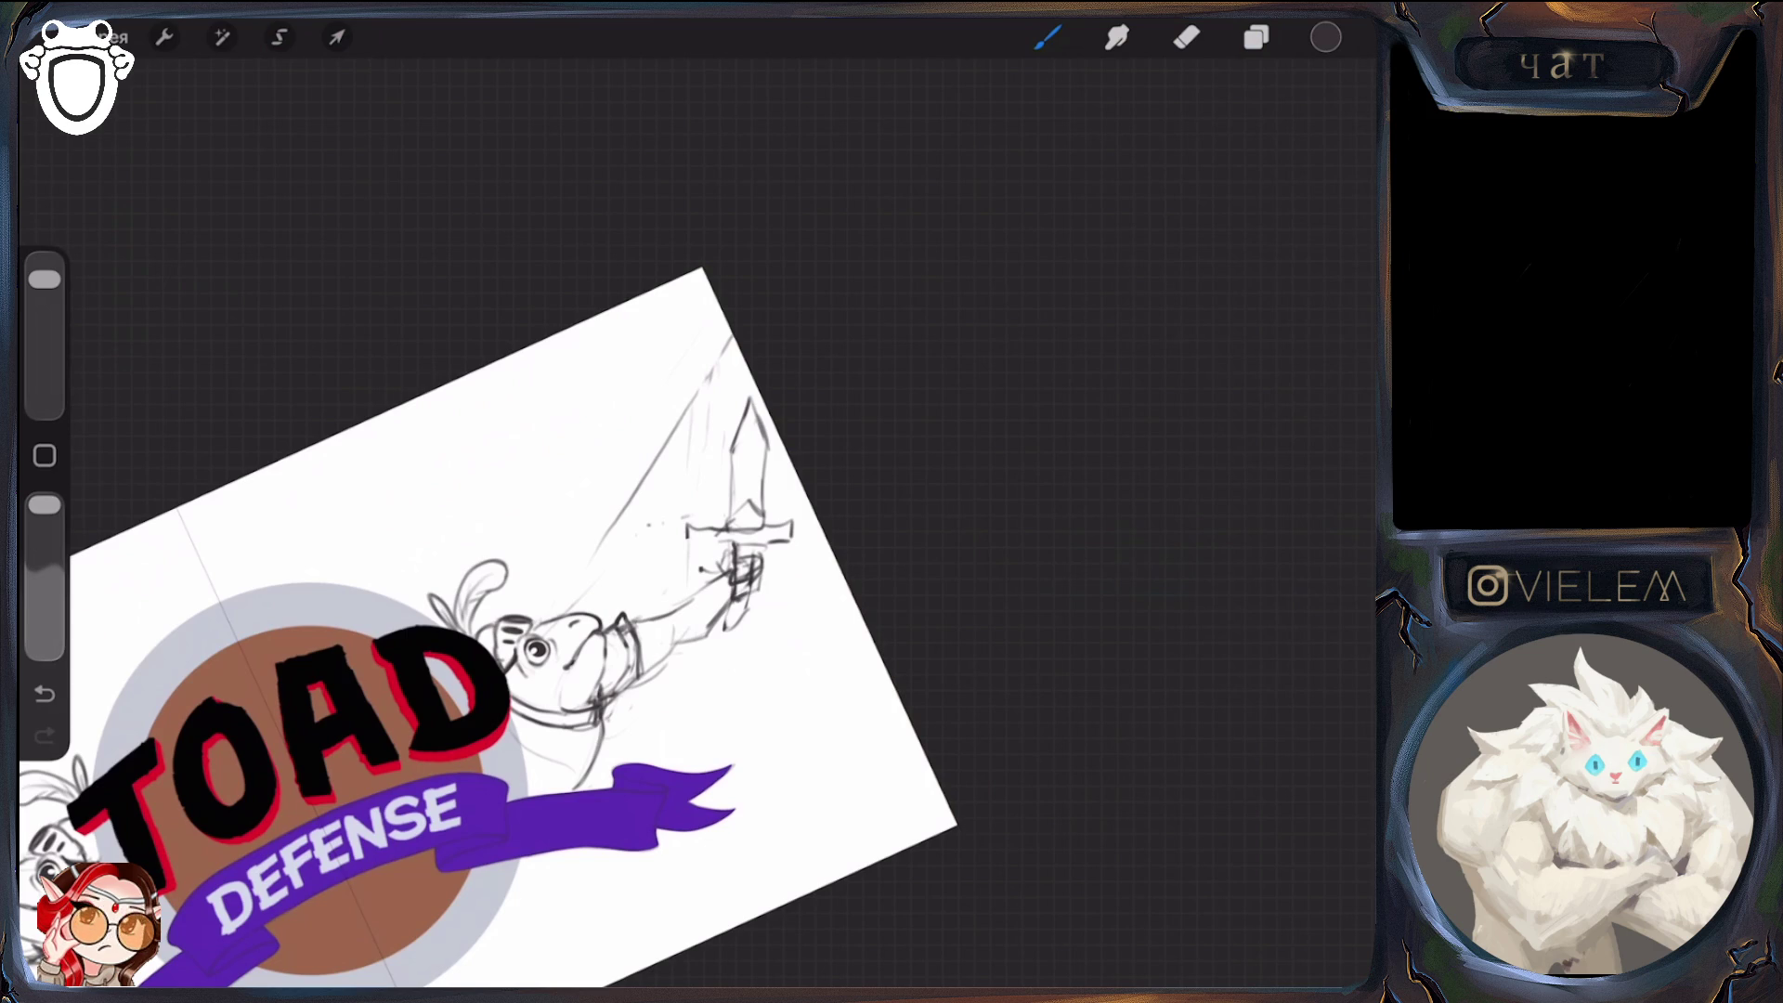
mouse_move(537, 650)
mouse_down()
mouse_move(545, 616)
mouse_move(516, 613)
mouse_up()
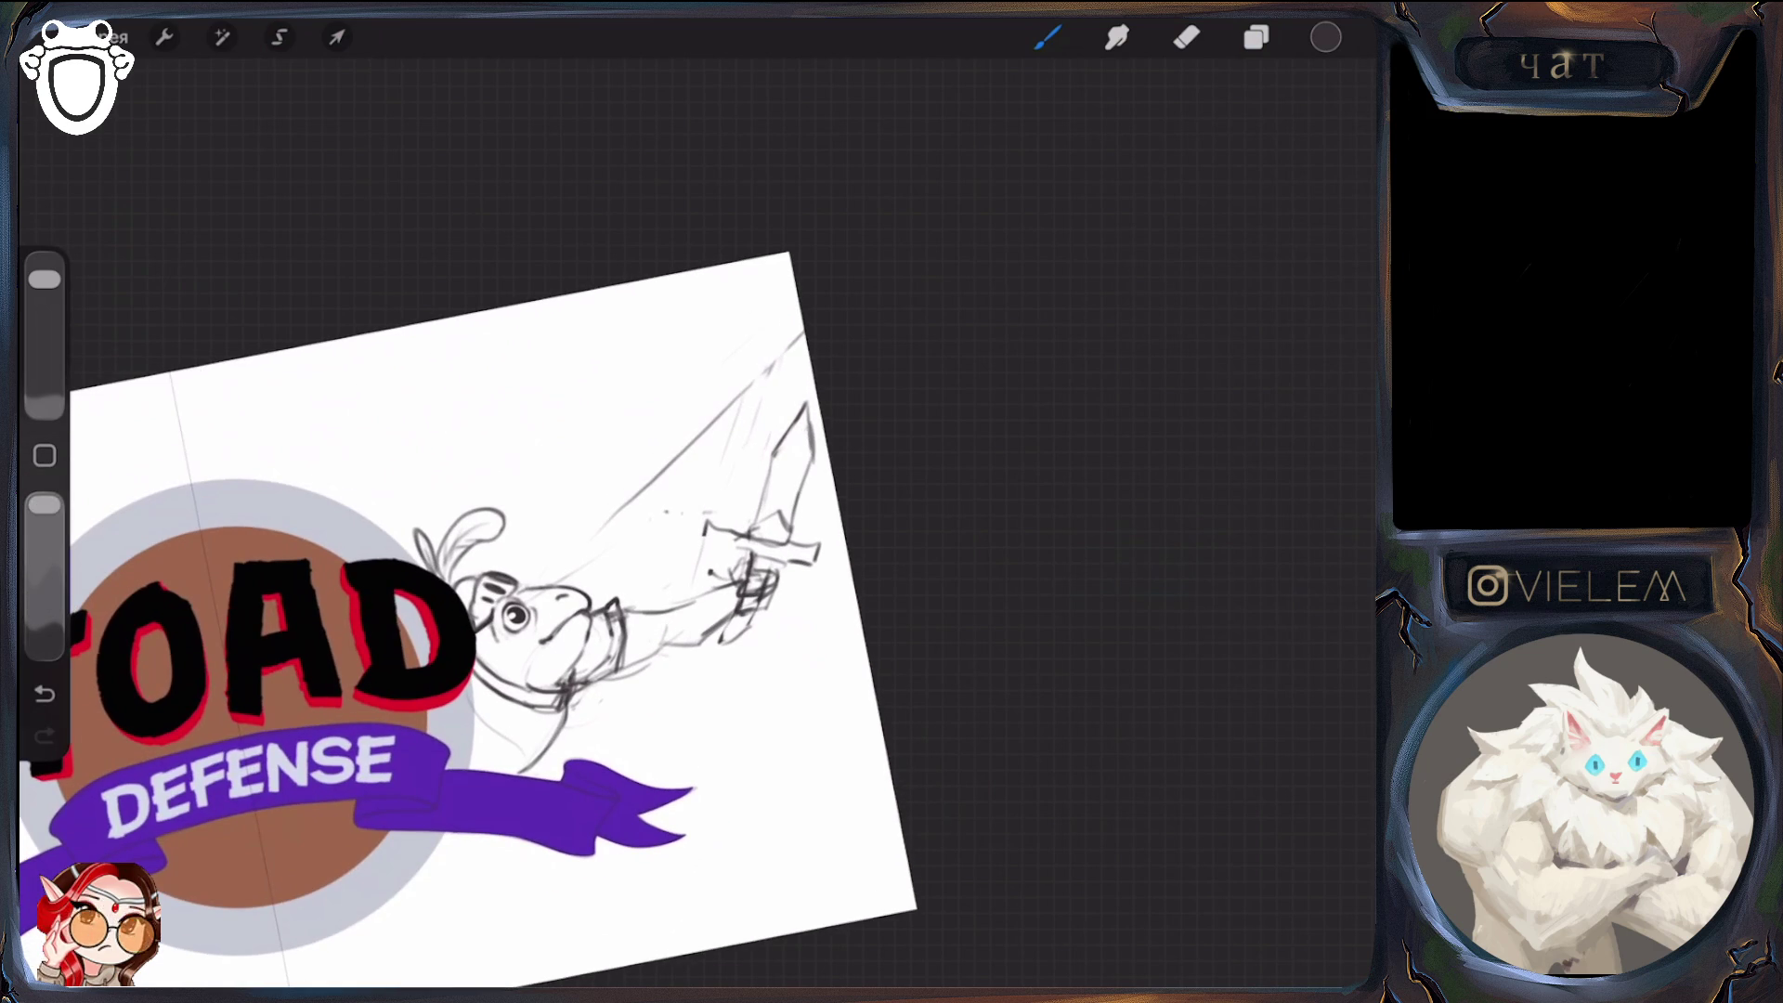
Lasso the sword-arm sketch, rotate it 8°, and shift and skew it into position
click(336, 37)
click(280, 37)
mouse_move(619, 269)
mouse_down()
mouse_move(455, 446)
mouse_move(892, 706)
mouse_up()
click(337, 37)
drag(649, 390, 626, 389)
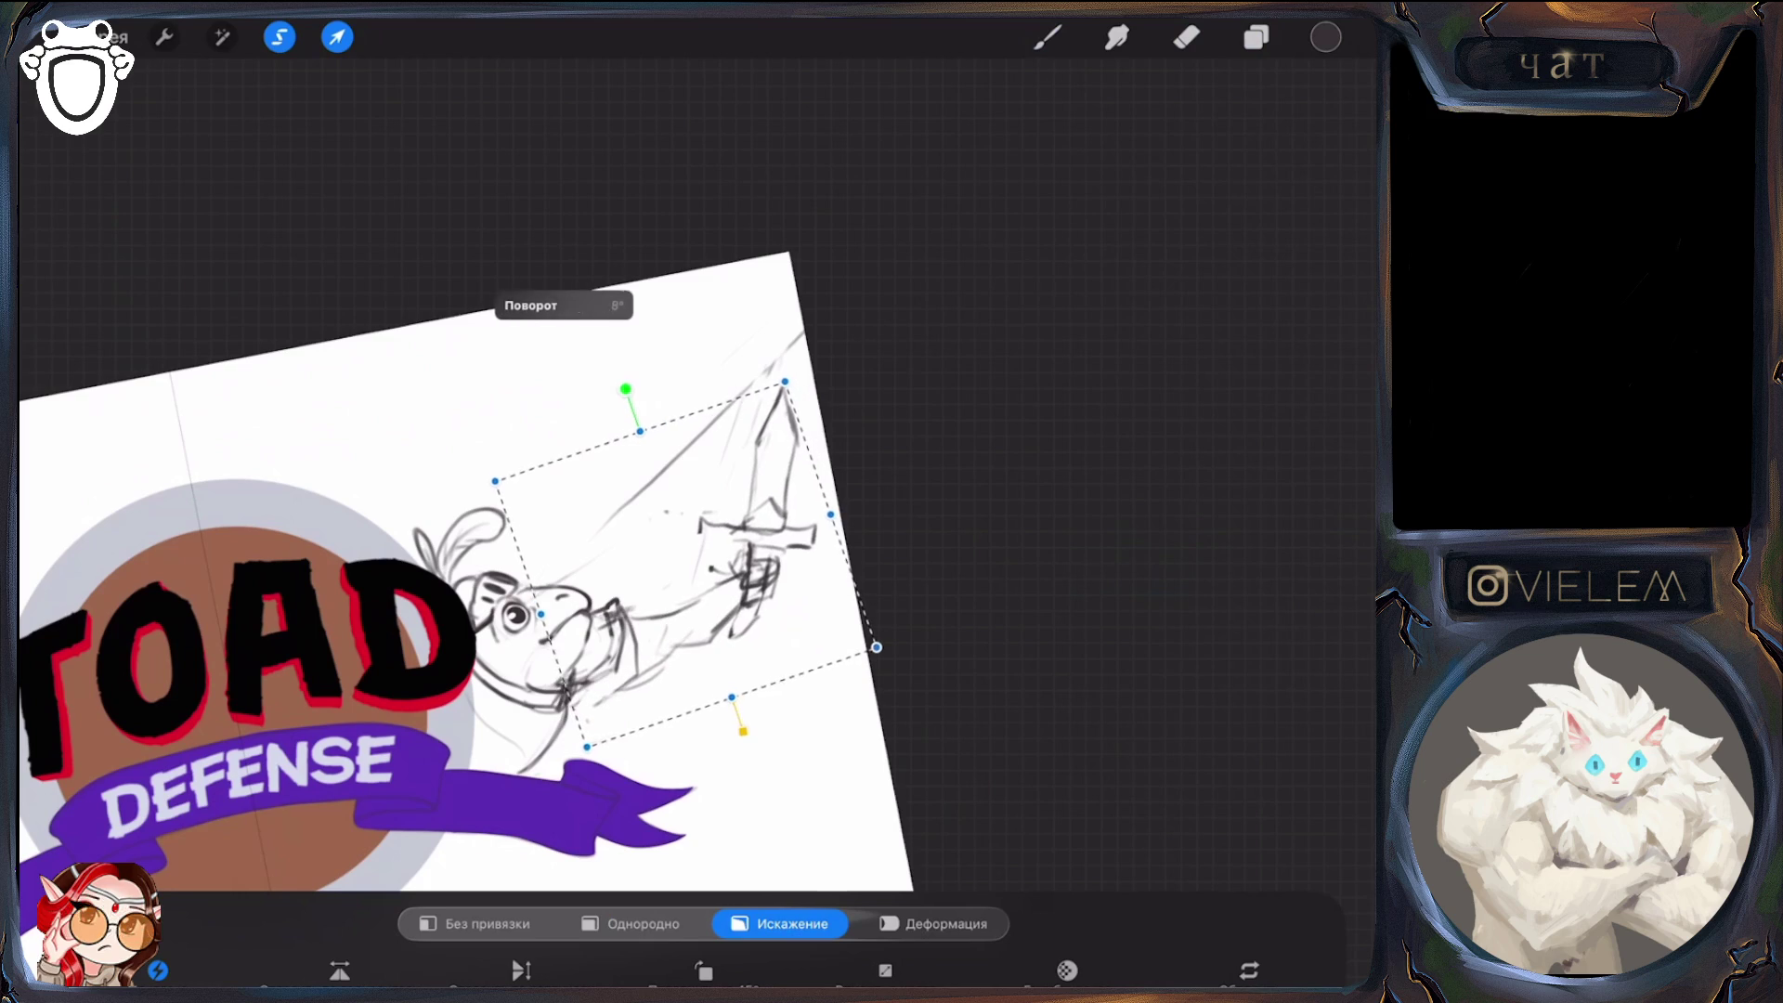
drag(706, 538, 694, 513)
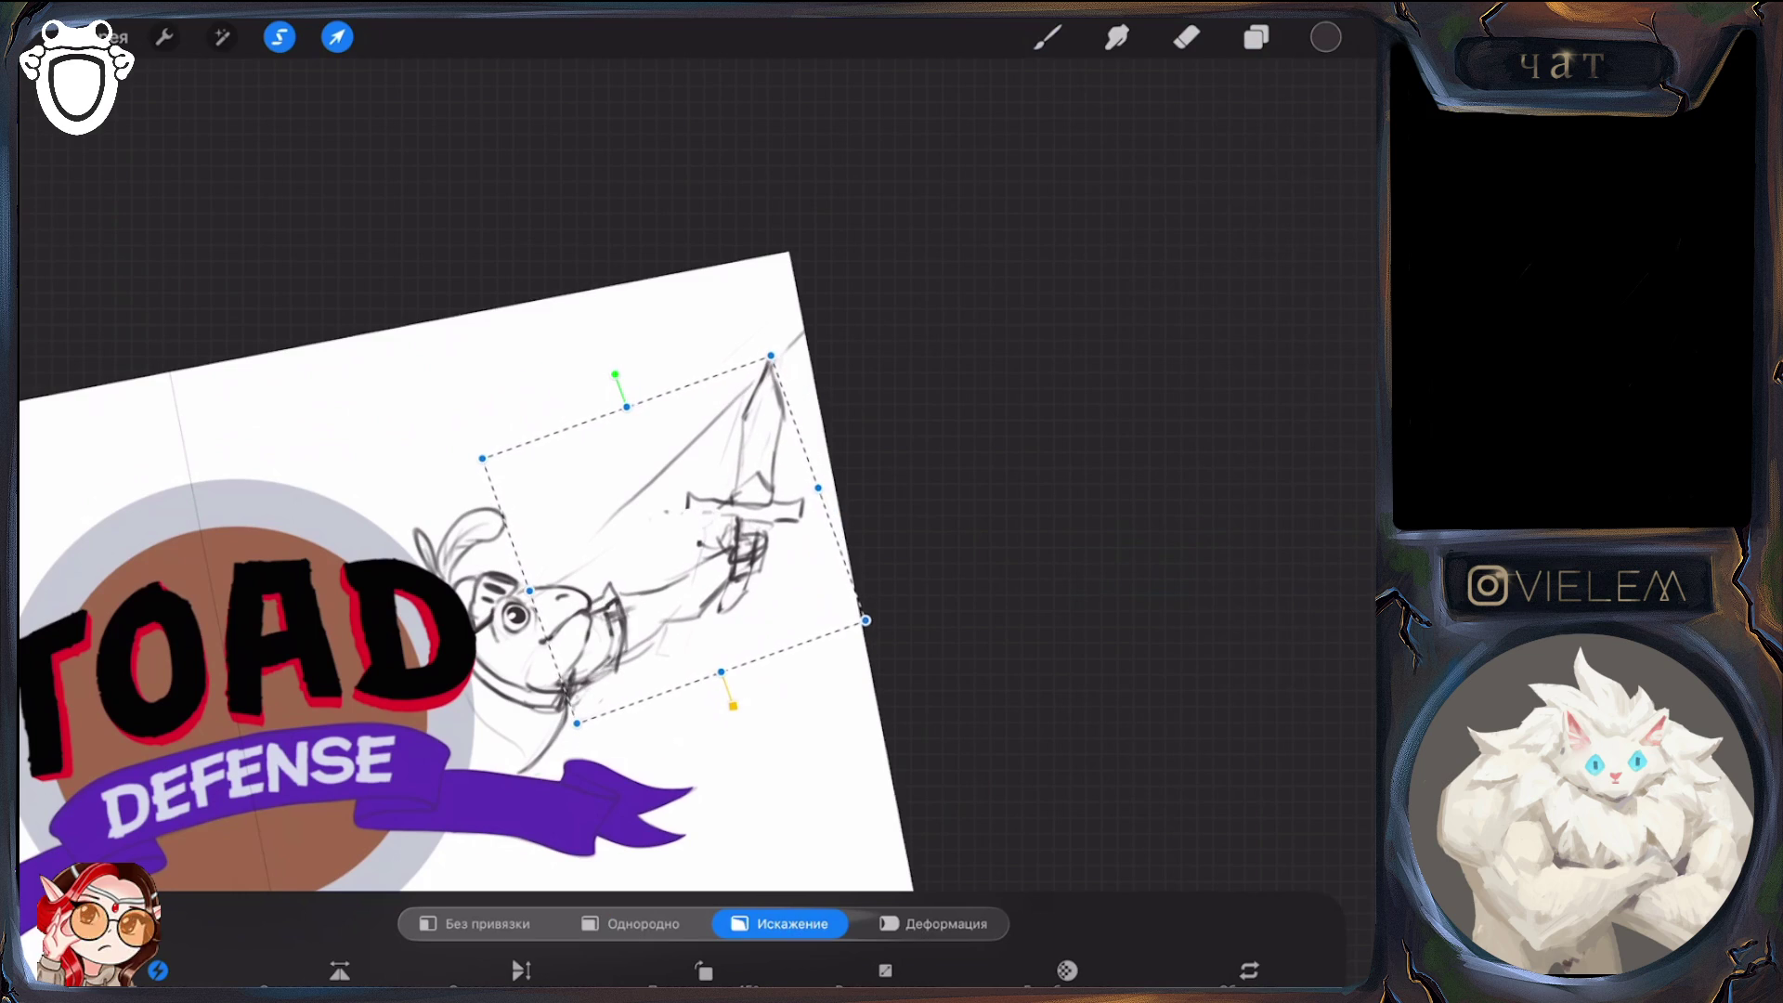
drag(771, 356, 792, 331)
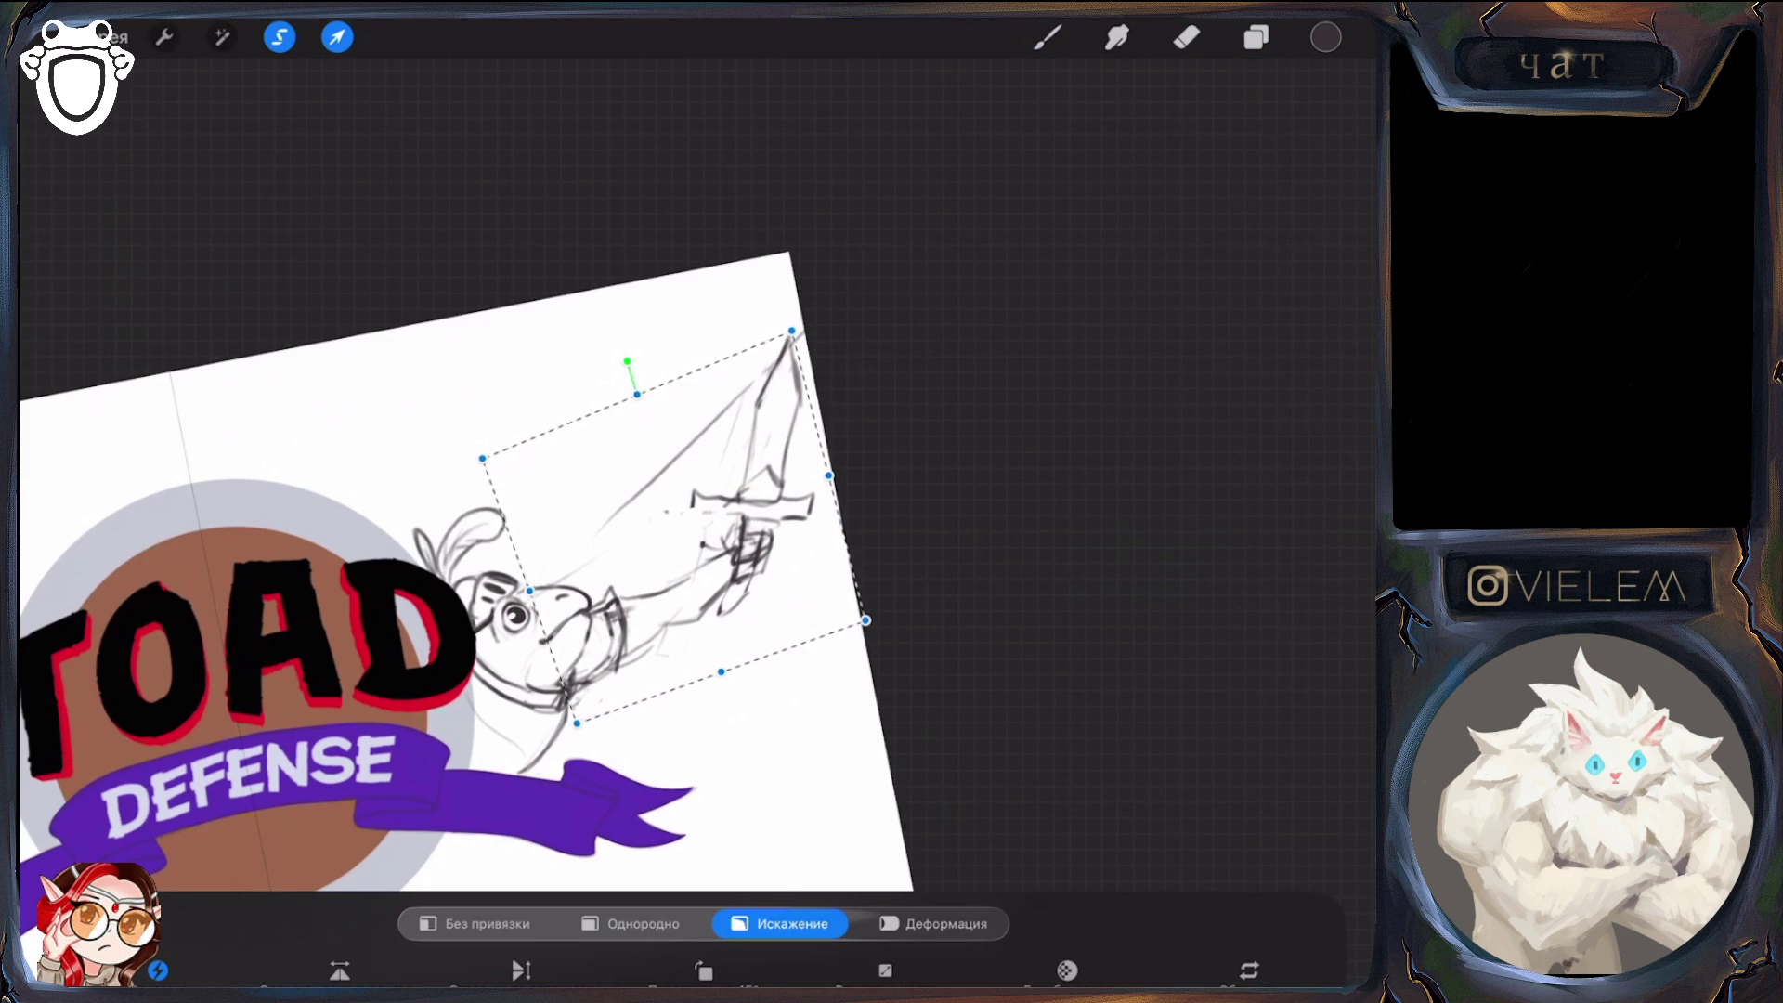
scroll(520, 566, down, 5)
scroll(520, 567, up, 5)
drag(631, 469, 601, 495)
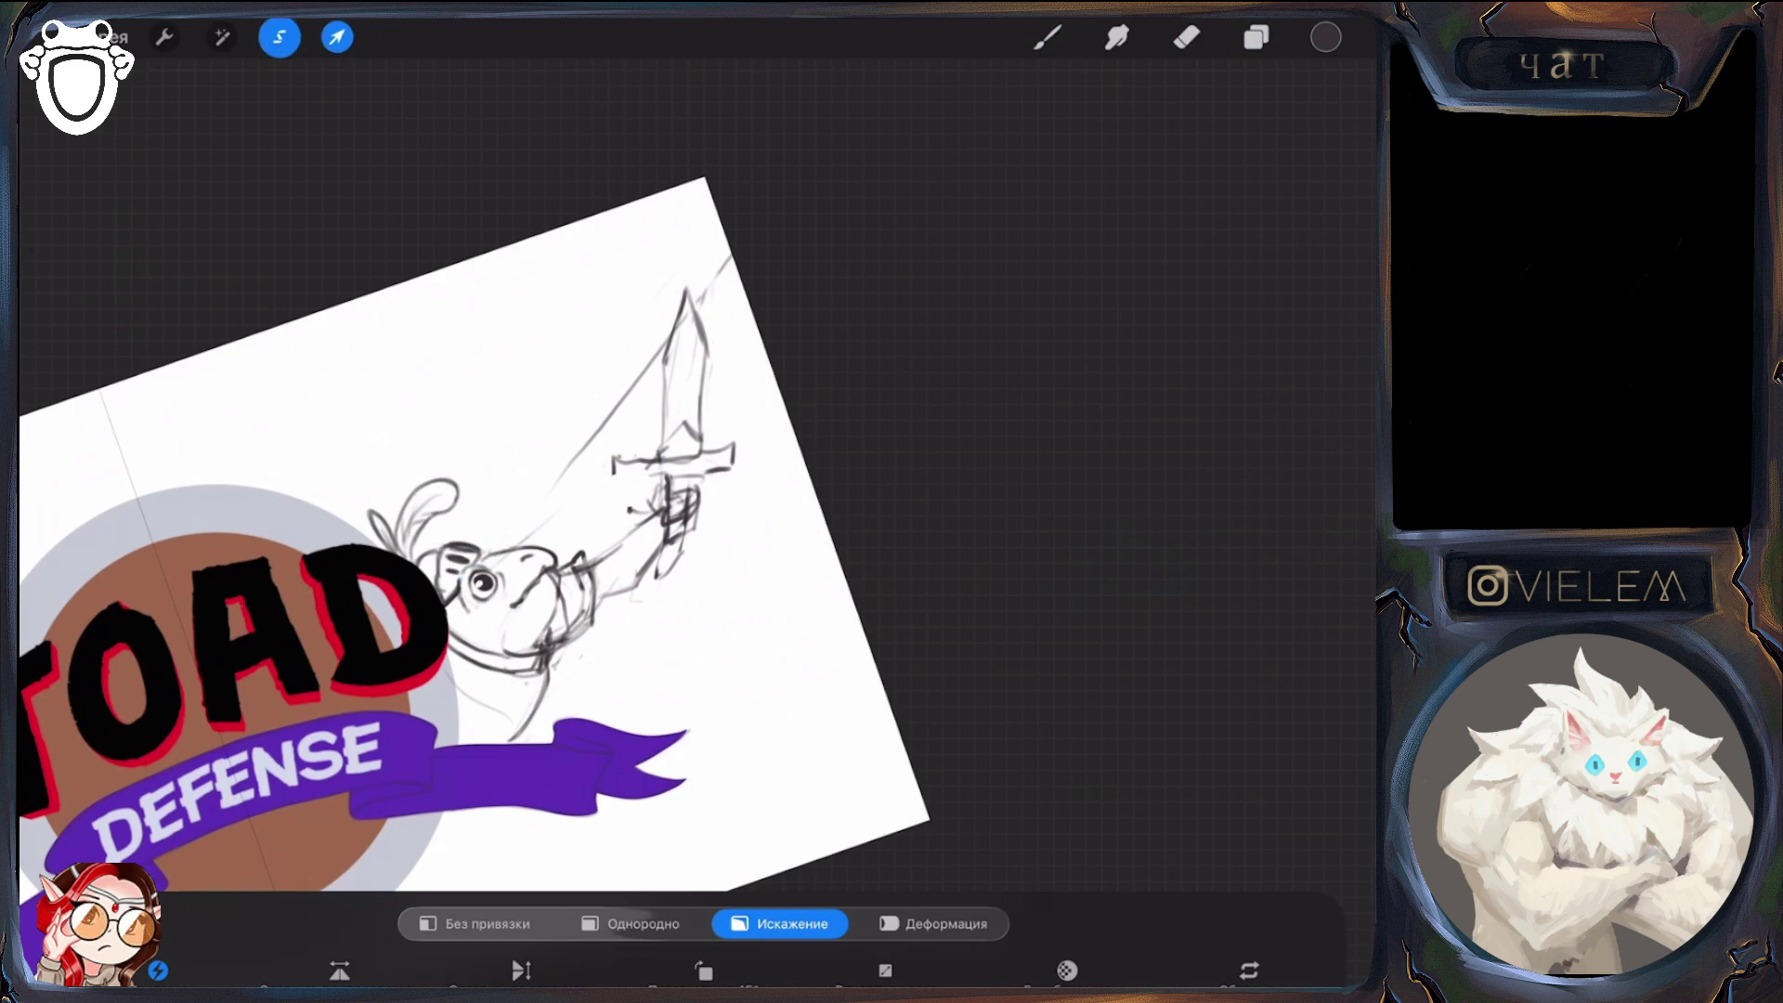
click(1048, 37)
Lasso the sword above the frog's hand and shift it slightly up and right
click(280, 37)
mouse_move(635, 270)
mouse_down()
mouse_move(585, 478)
mouse_move(664, 632)
mouse_move(637, 271)
mouse_move(714, 265)
mouse_move(638, 262)
mouse_up()
click(337, 37)
drag(669, 428, 676, 422)
click(1257, 37)
Redraw the lines on the sword hilt with the brush
click(1048, 37)
drag(661, 567, 682, 570)
mouse_move(678, 536)
mouse_down()
mouse_move(679, 573)
mouse_move(659, 568)
mouse_up()
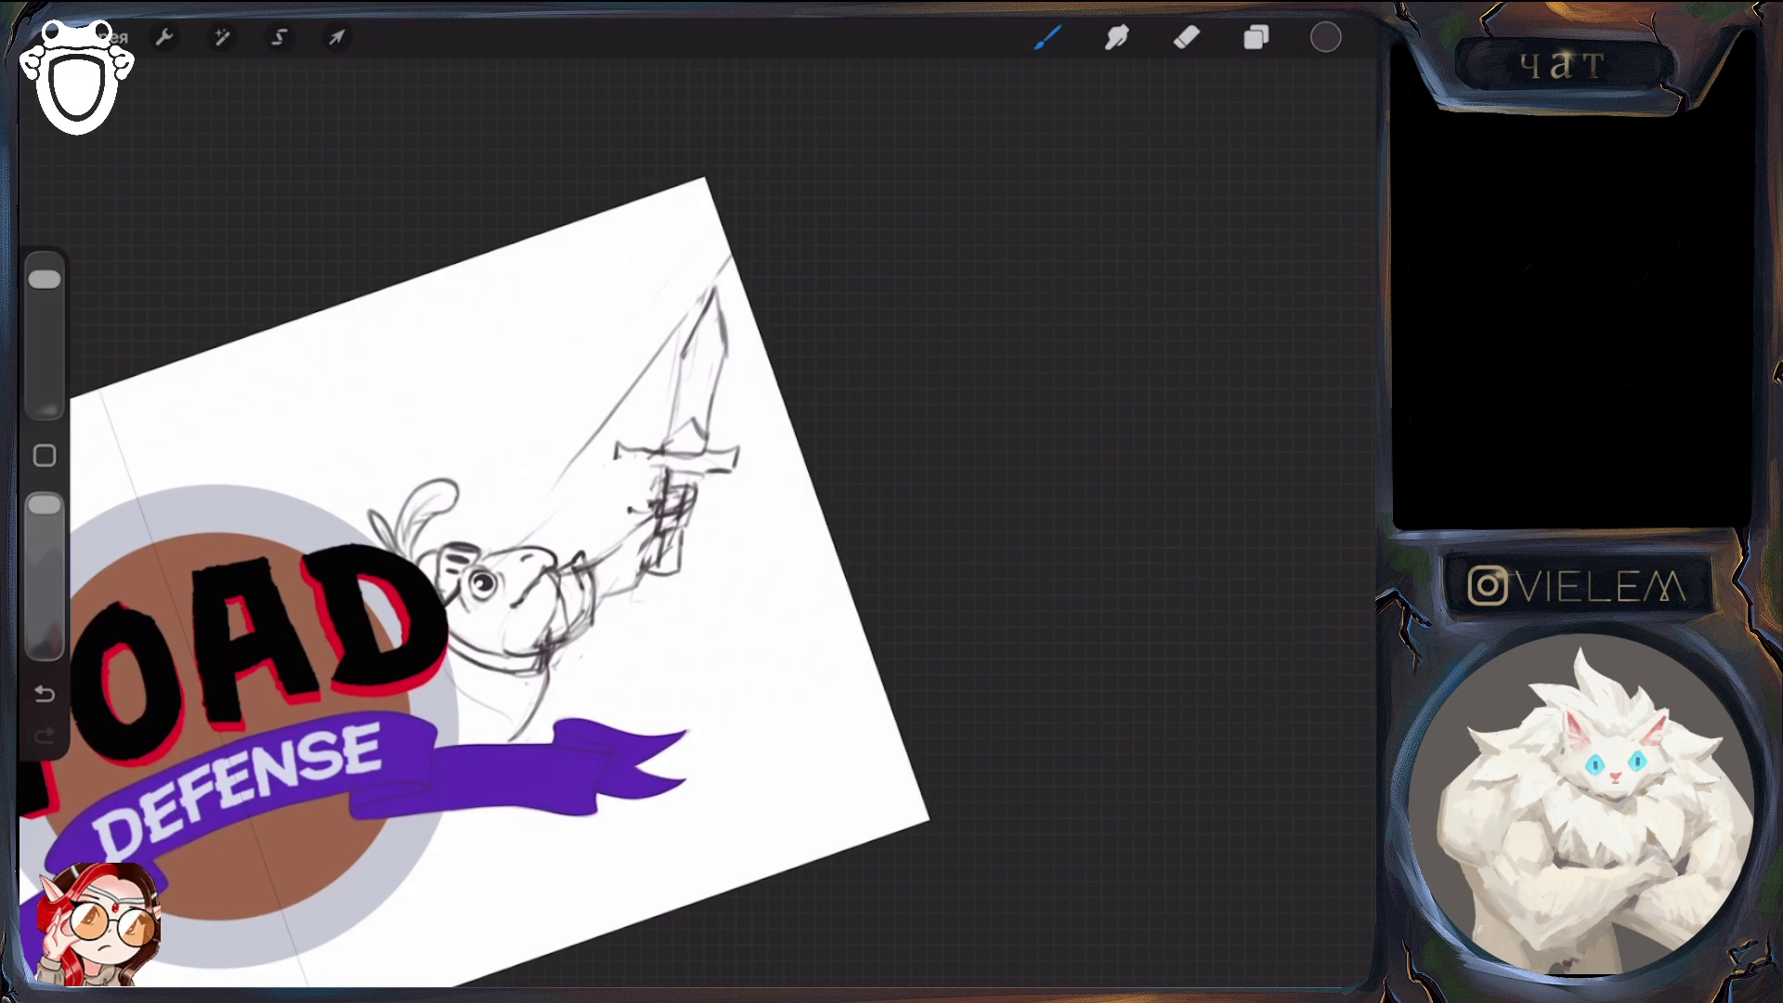
scroll(705, 557, down, 5)
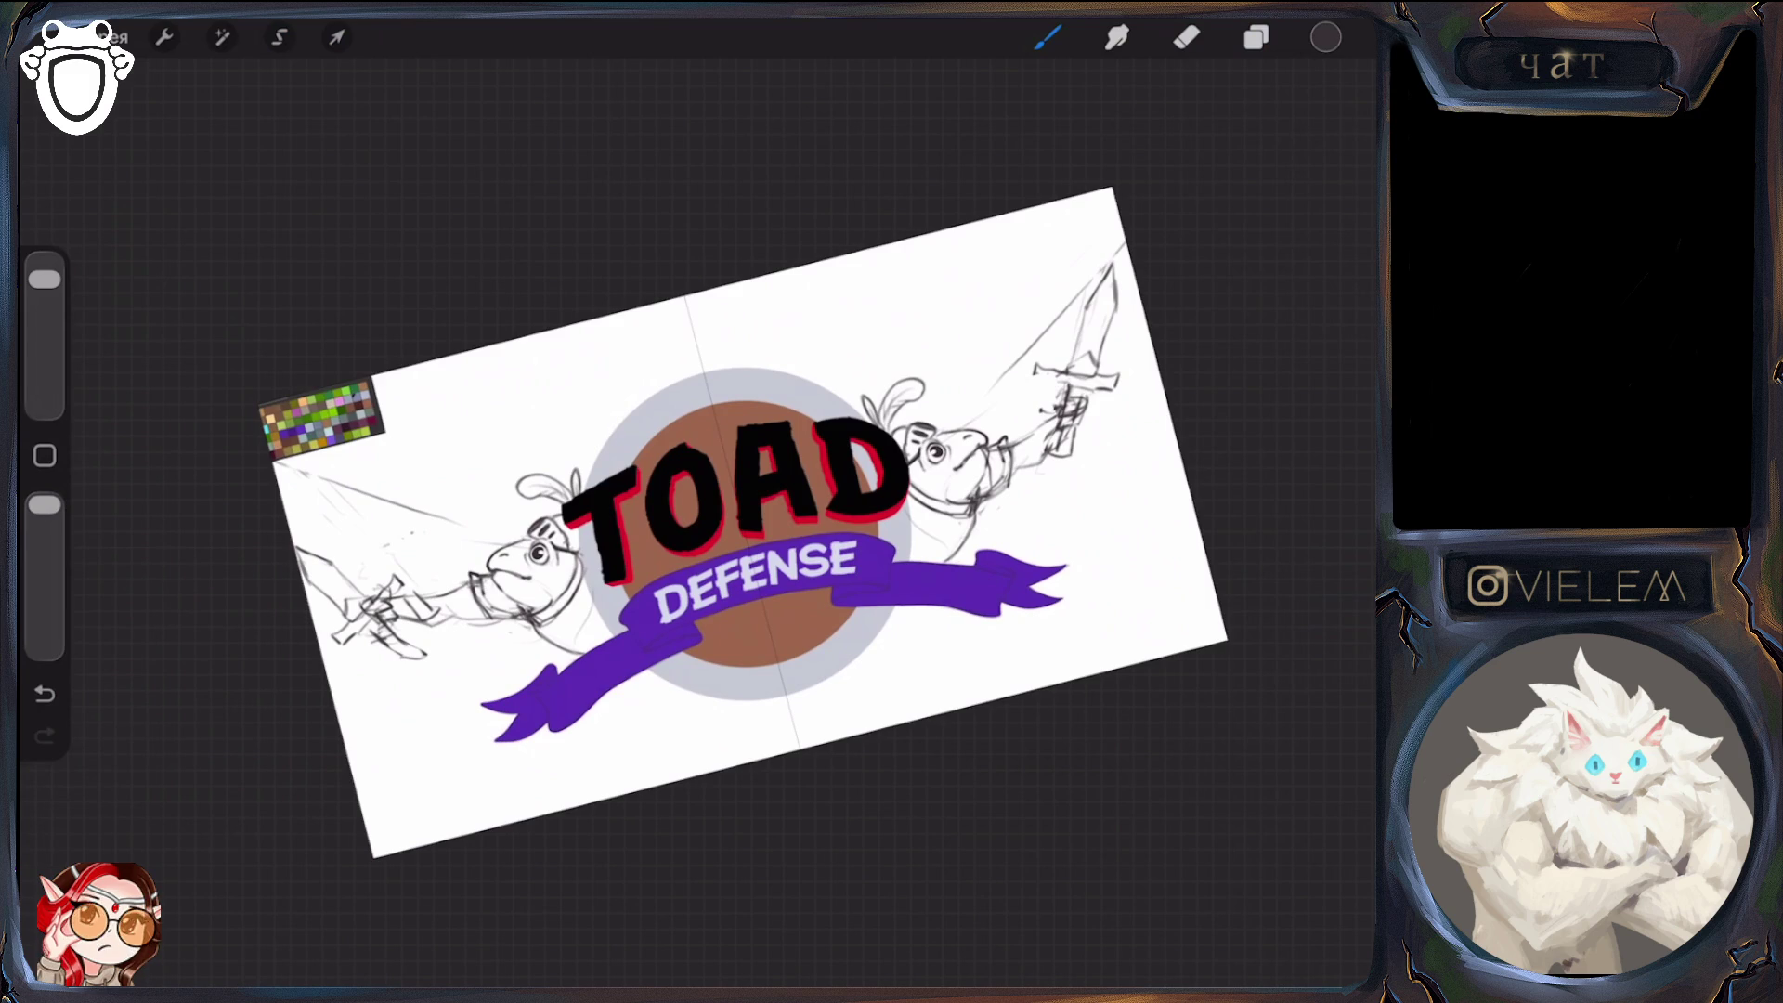
Enlarge the eraser and erase faint sketch lines near the left frog's hand, checking layer Слой 27
key(e)
drag(45, 350, 45, 274)
drag(243, 517, 279, 599)
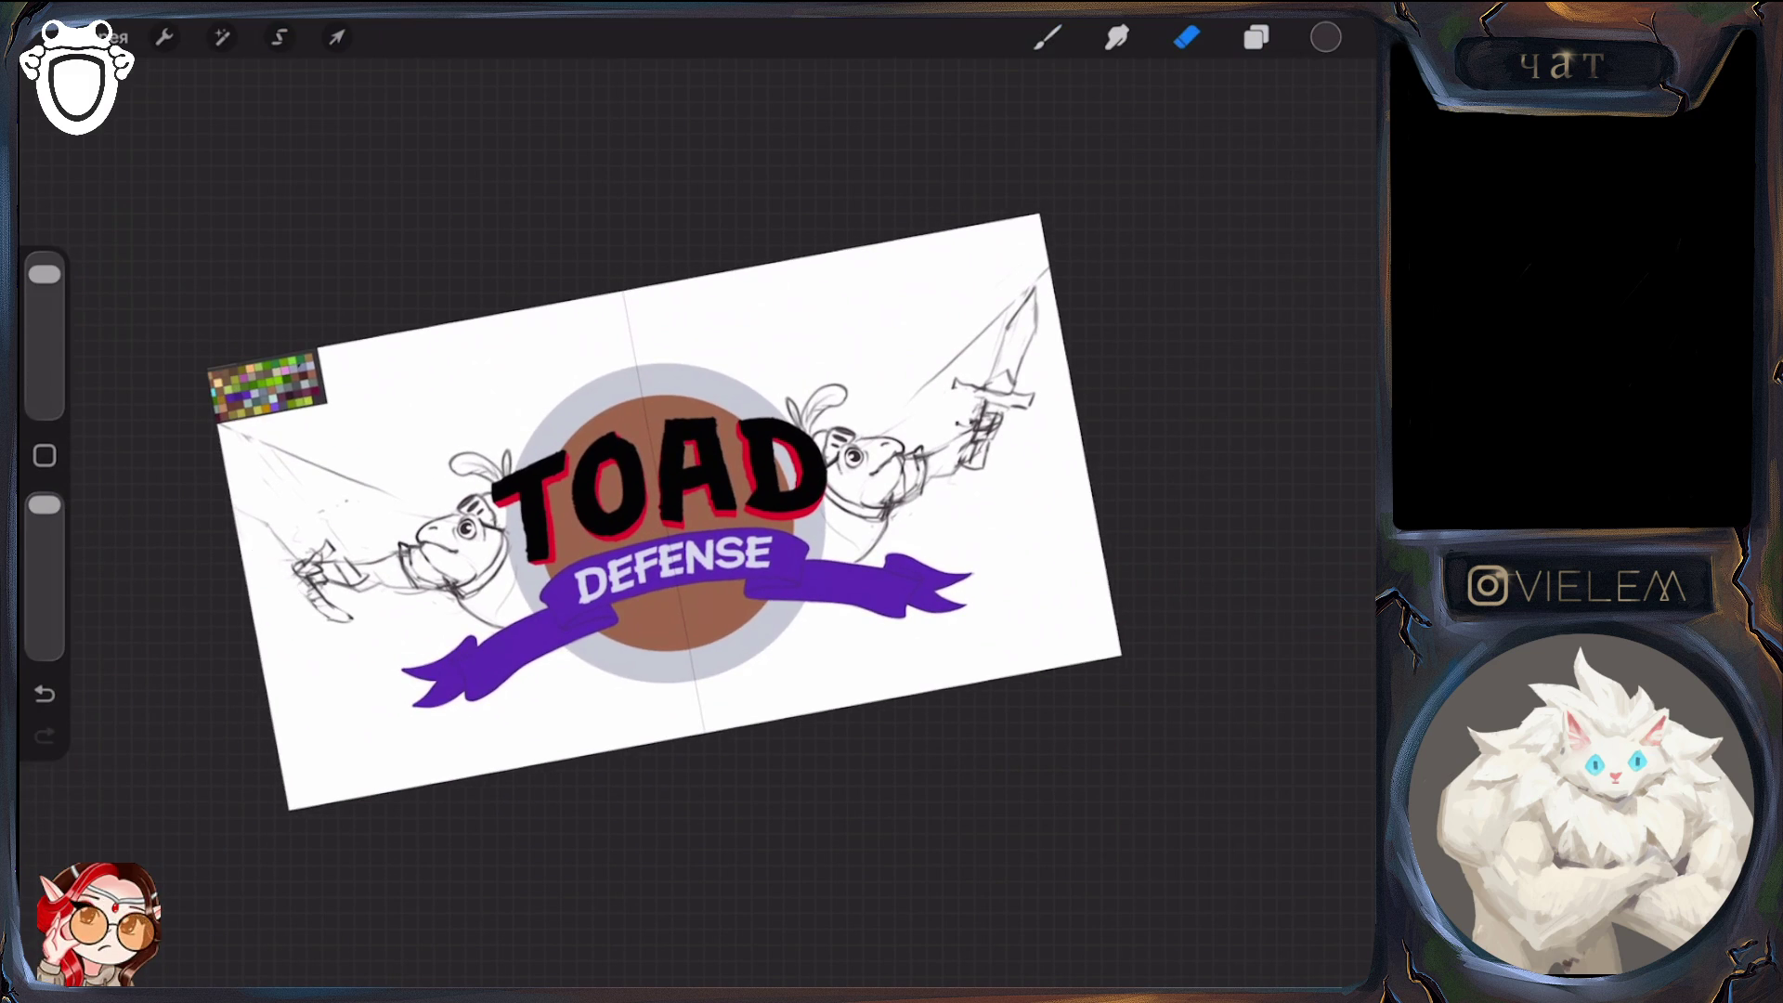
click(44, 694)
click(1257, 37)
click(1194, 561)
click(892, 279)
click(45, 736)
click(1257, 37)
Erase more stray sketch lines on the left side, then zoom toward the right frog
drag(325, 557, 436, 590)
click(1257, 37)
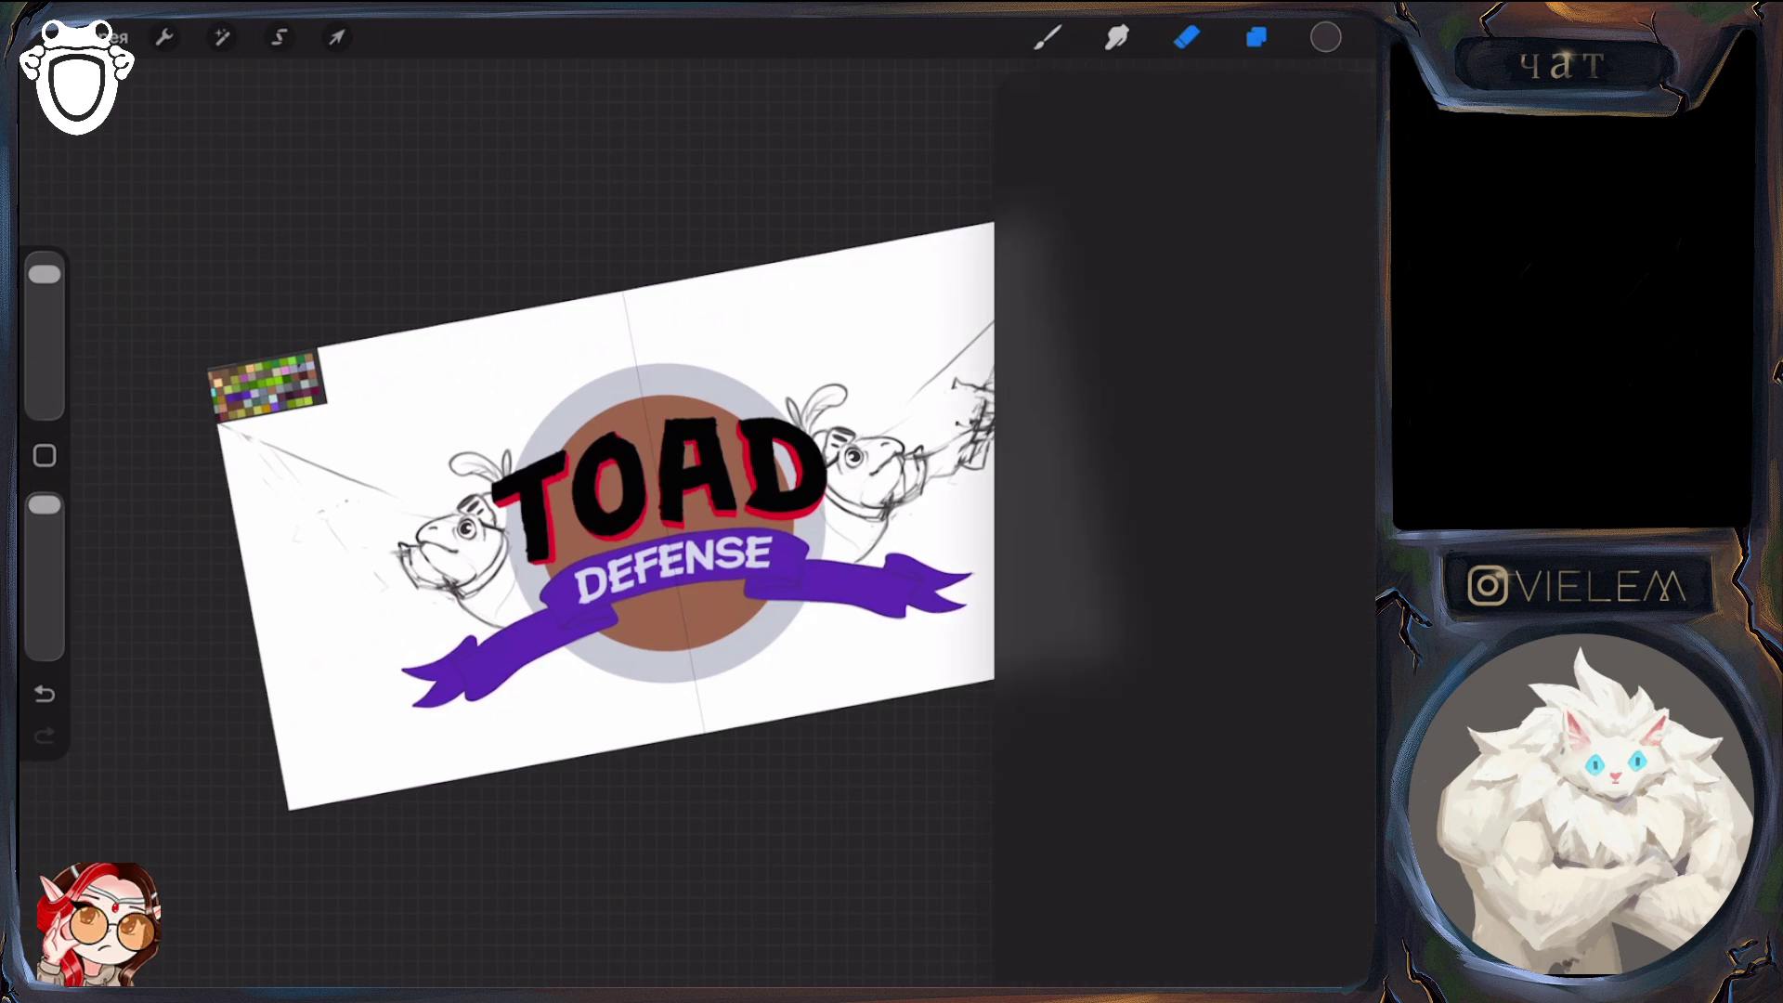
drag(660, 474, 409, 575)
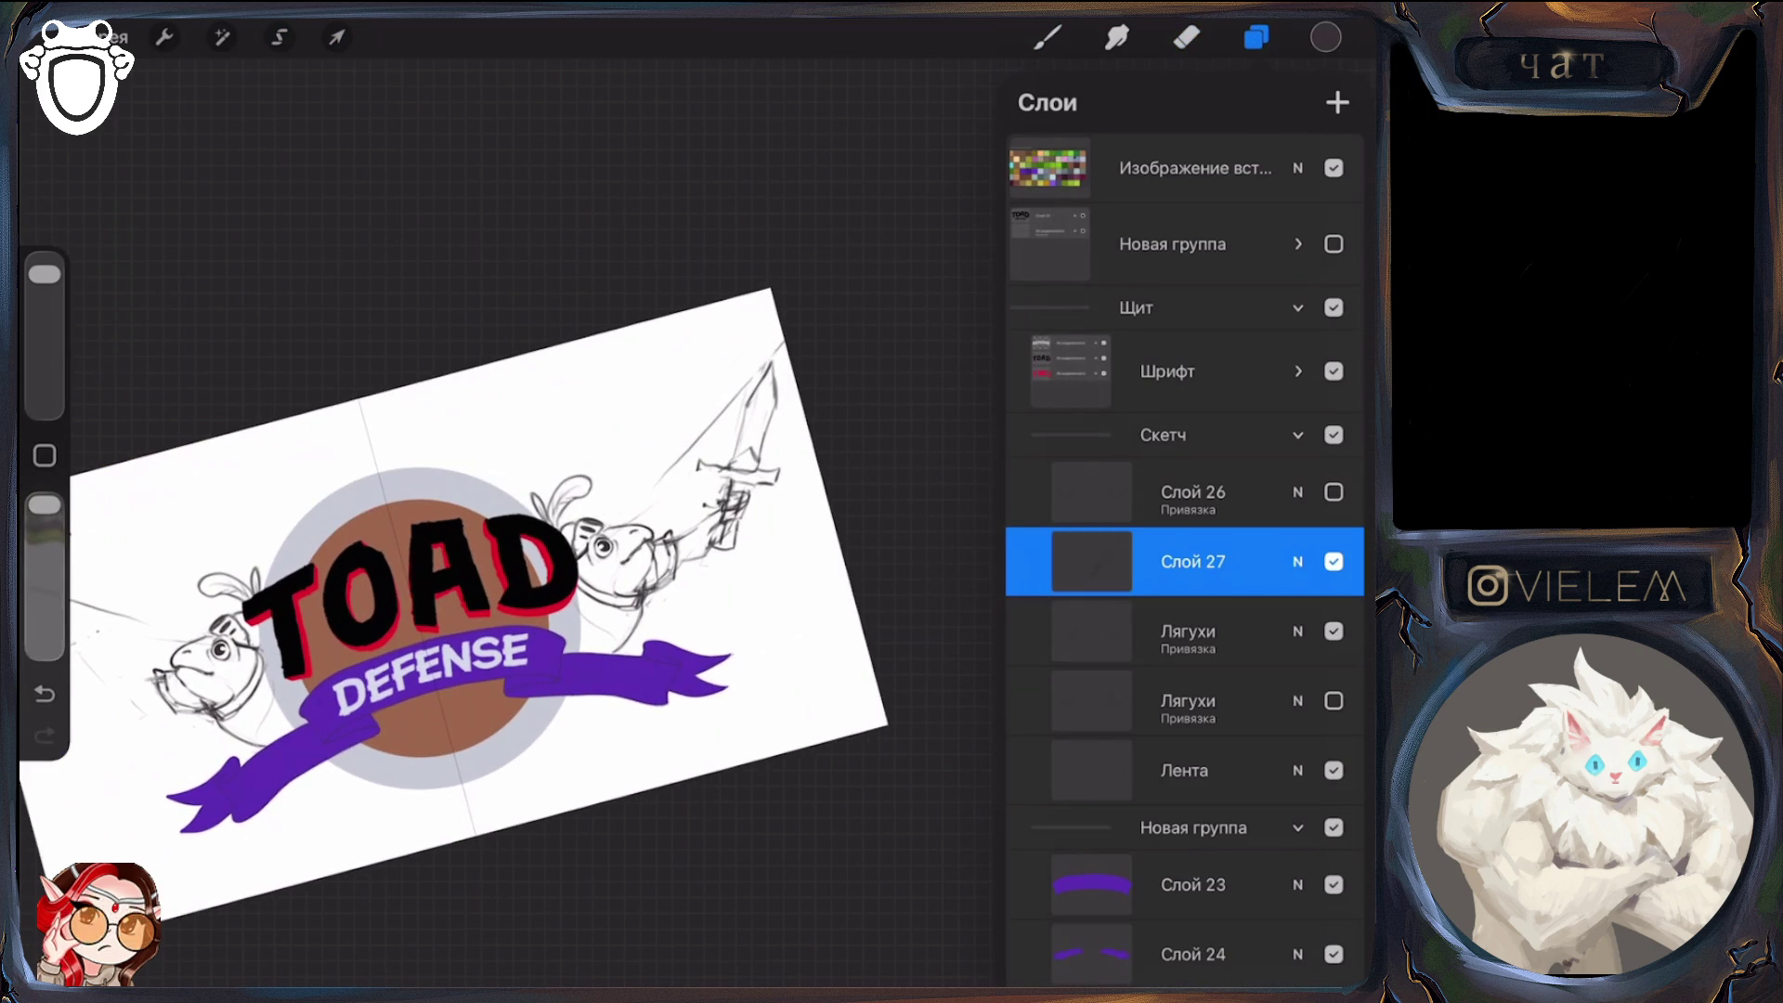
click(338, 37)
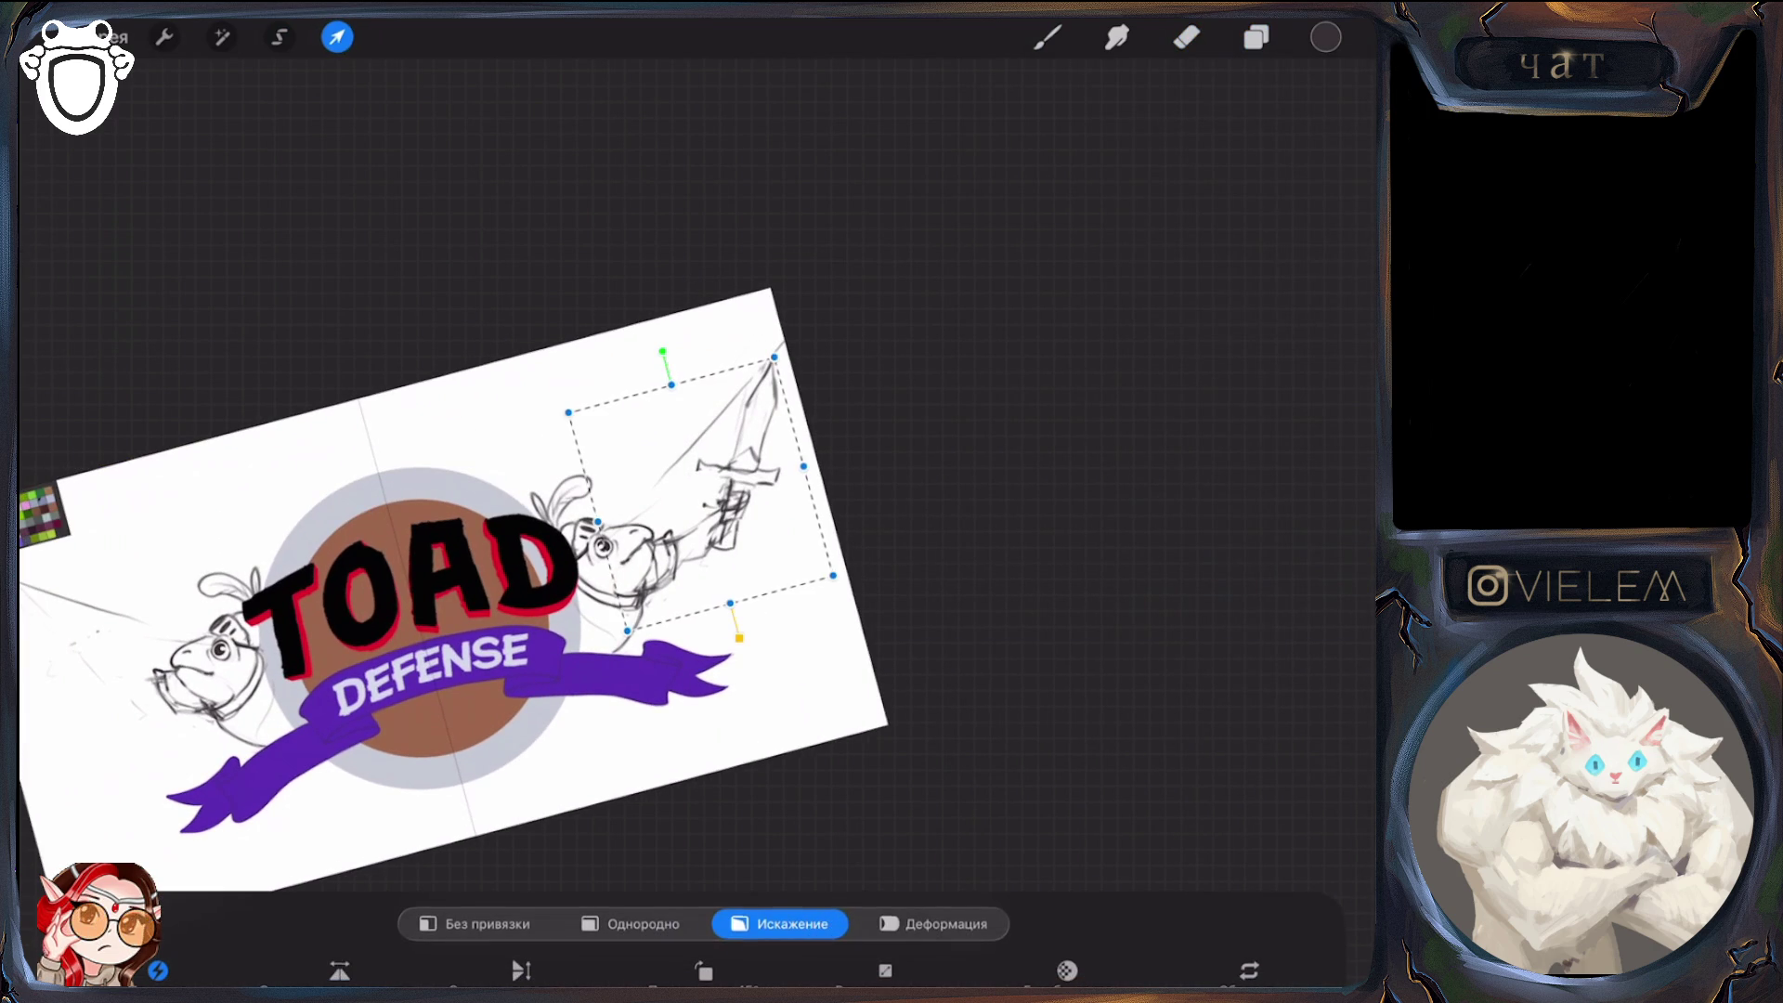
Make Лягухи the working layer and erase stray lines near the sword with a smaller eraser
click(1256, 38)
click(1334, 631)
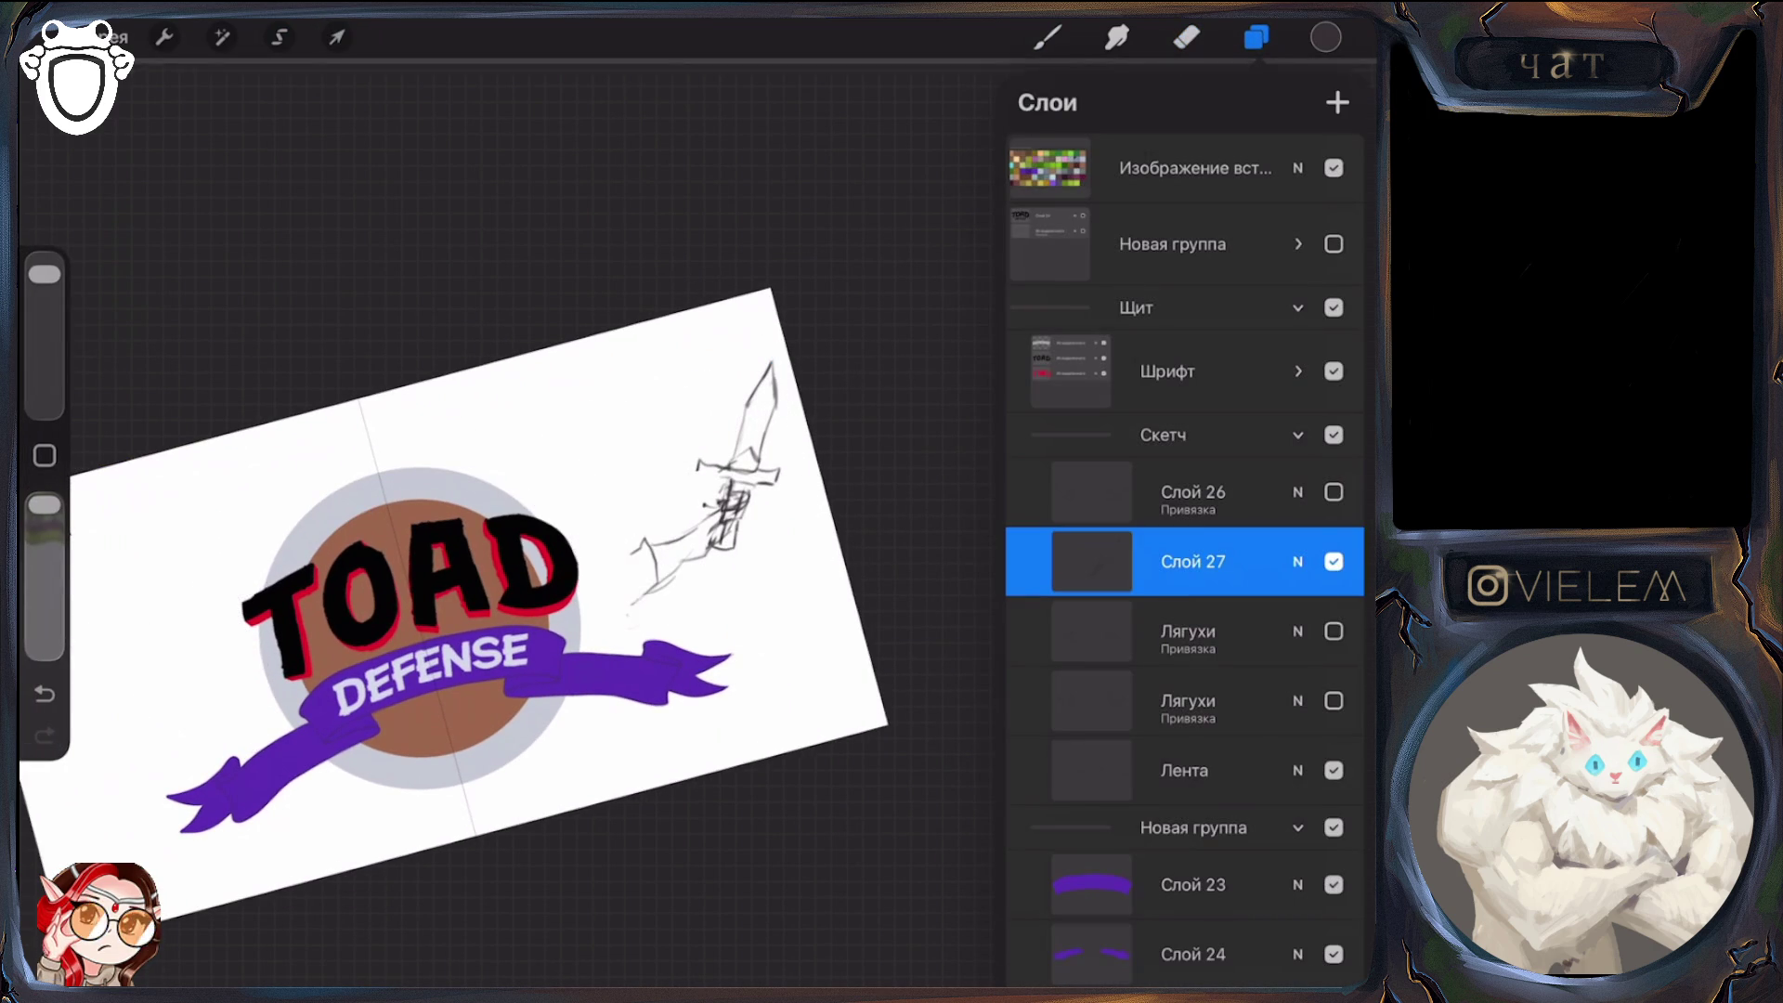
click(1334, 632)
click(1189, 632)
click(1188, 37)
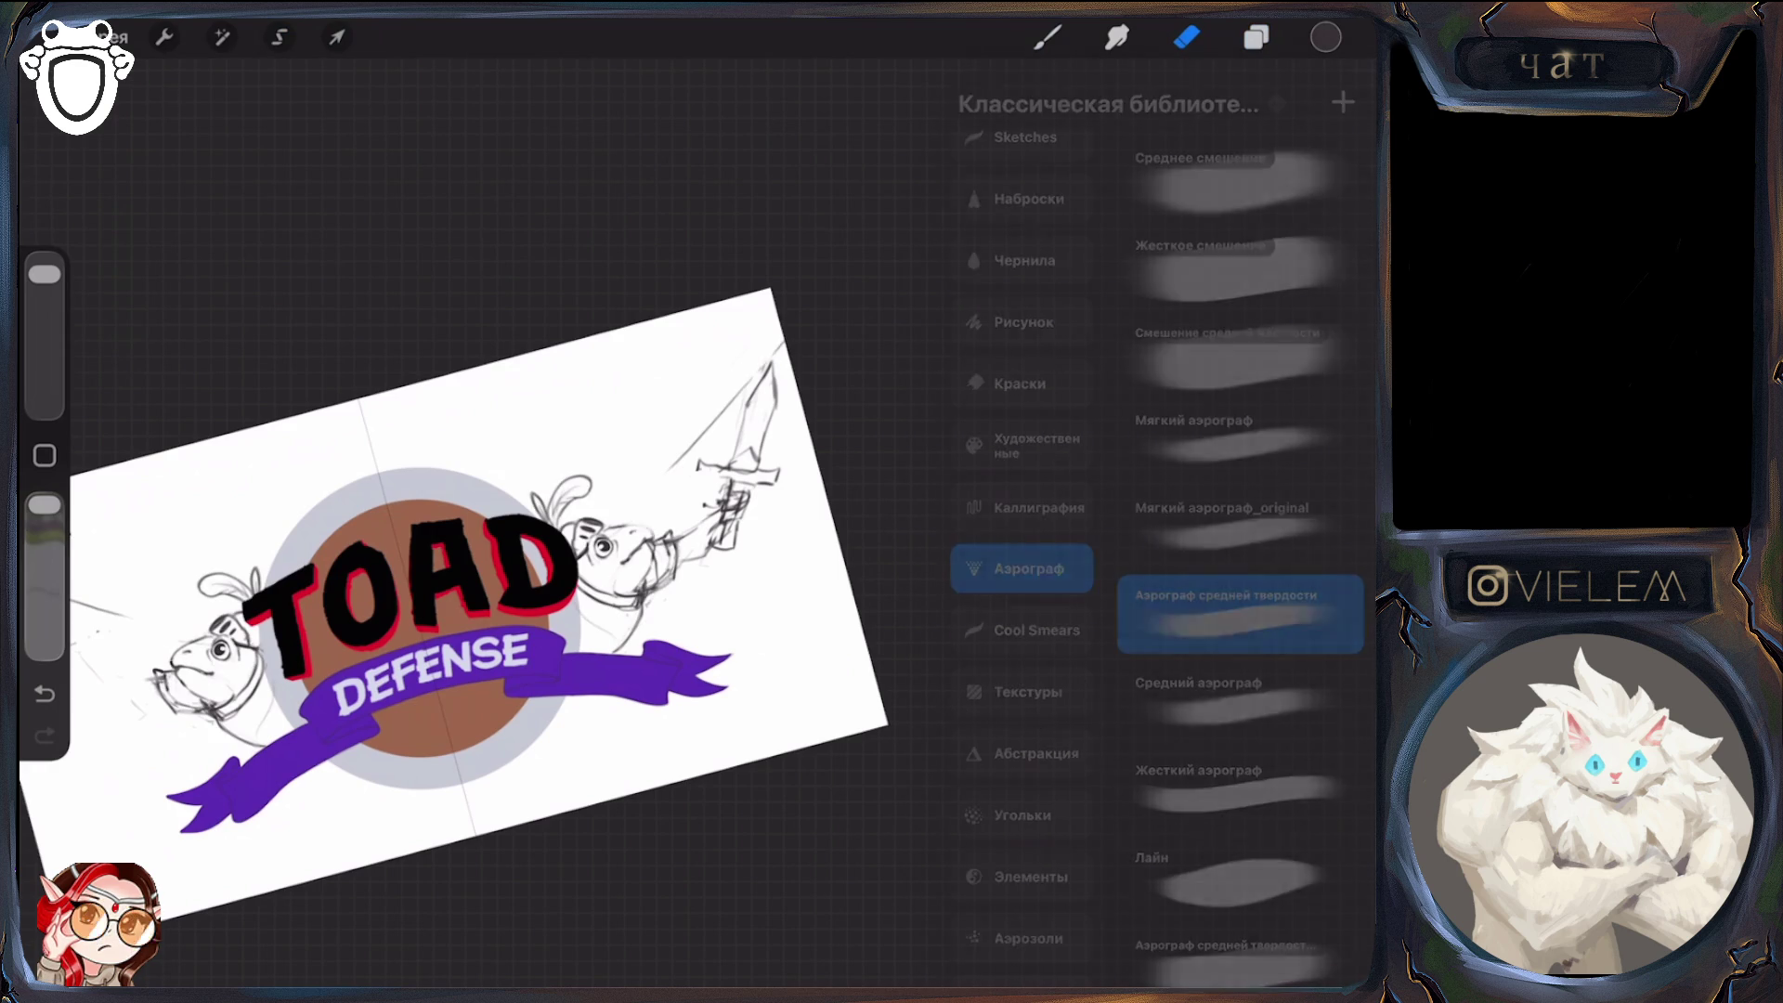
drag(752, 376, 669, 470)
key(ctrl+z)
drag(45, 274, 44, 284)
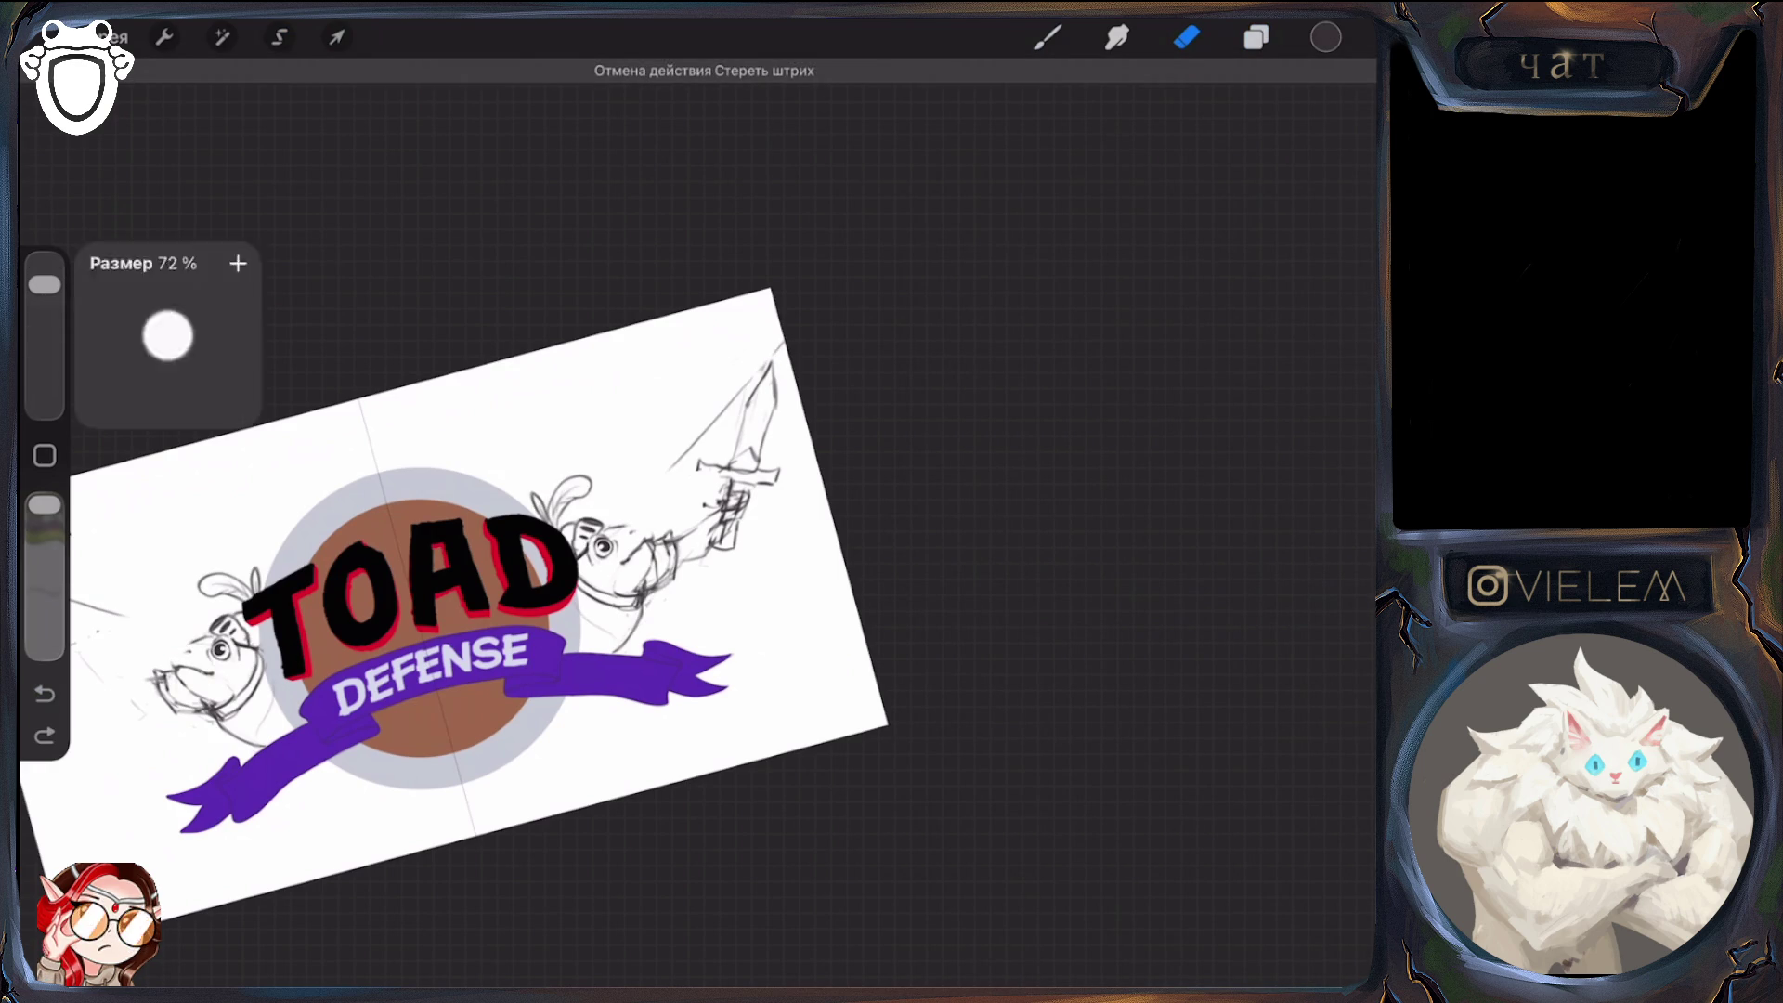
key(ctrl+shift+z)
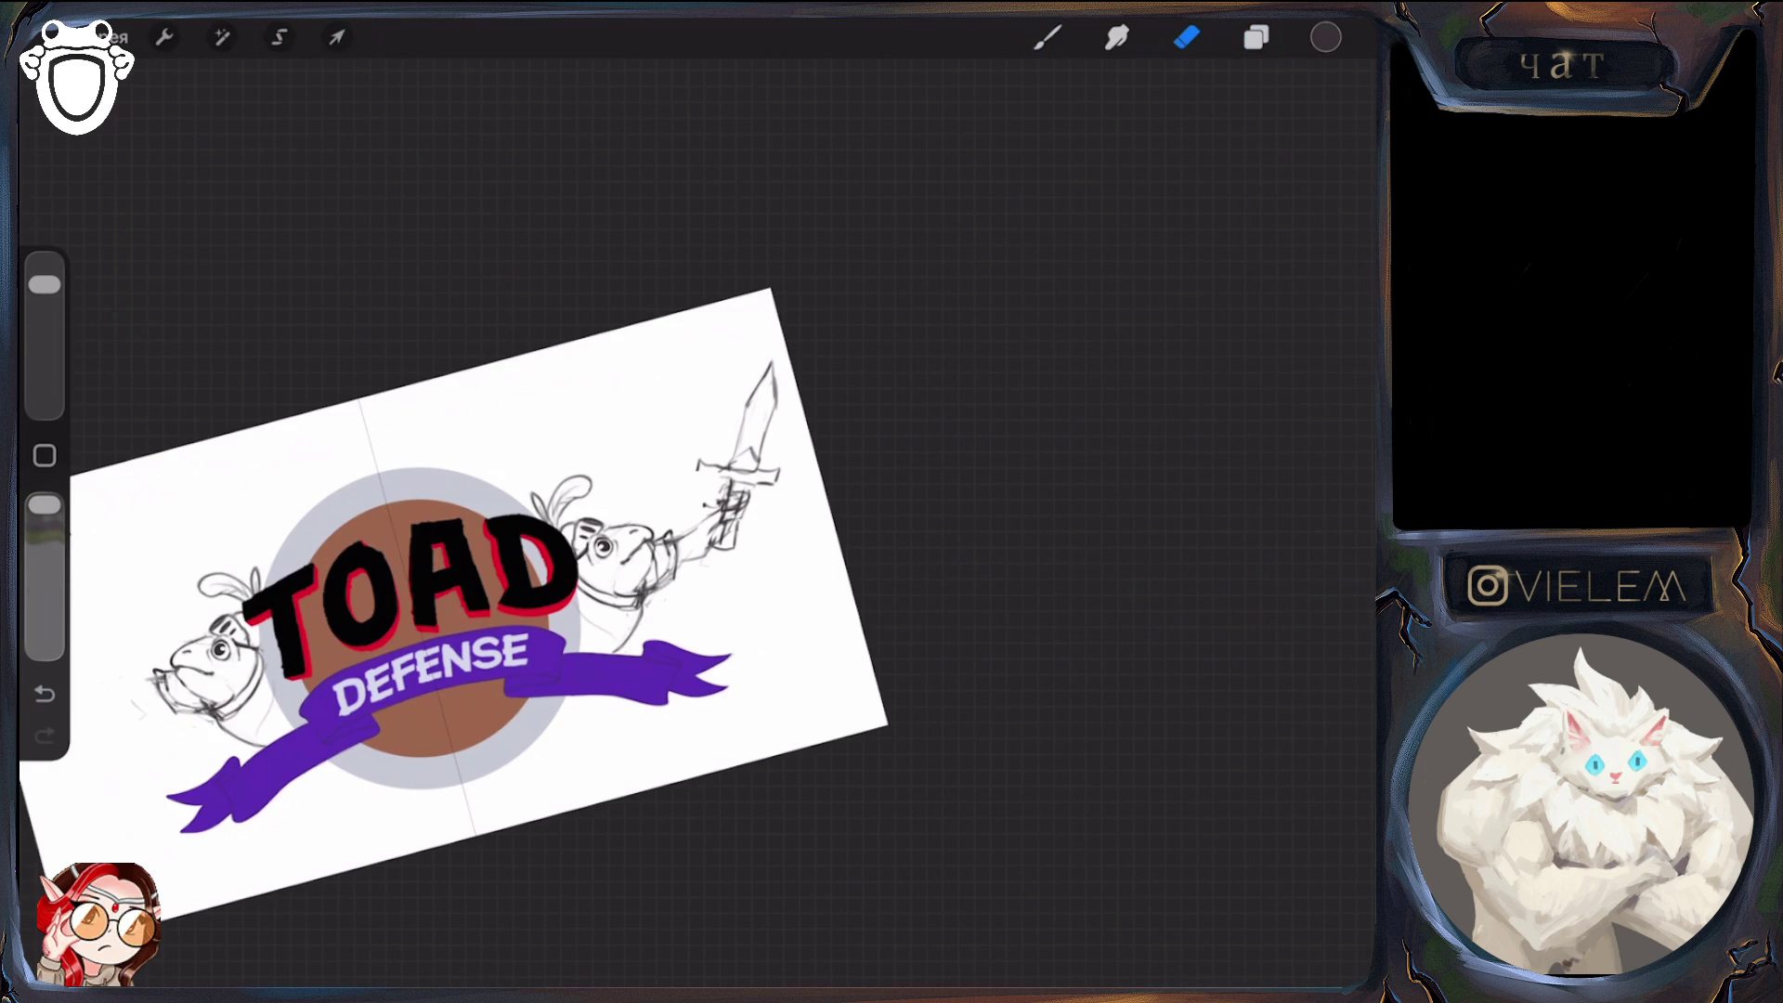
Compare with Слой 27 hidden, then select Слой 27 and transform its sword sketch
key(l)
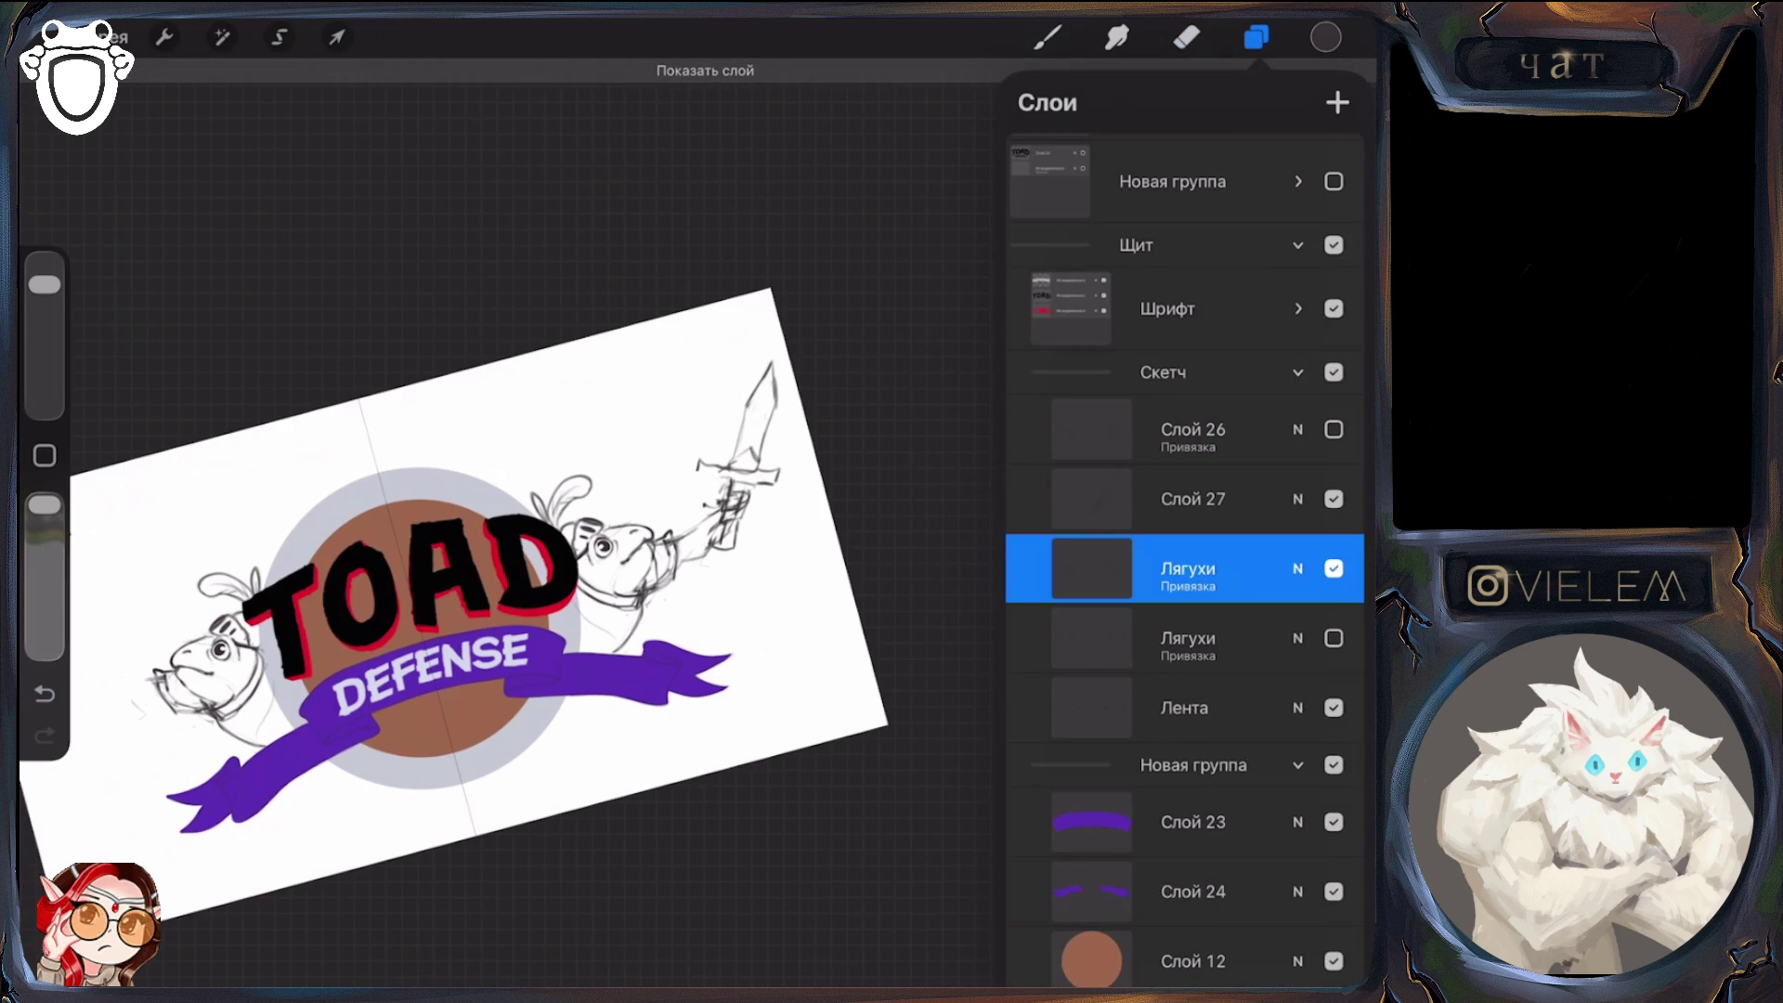
key(e)
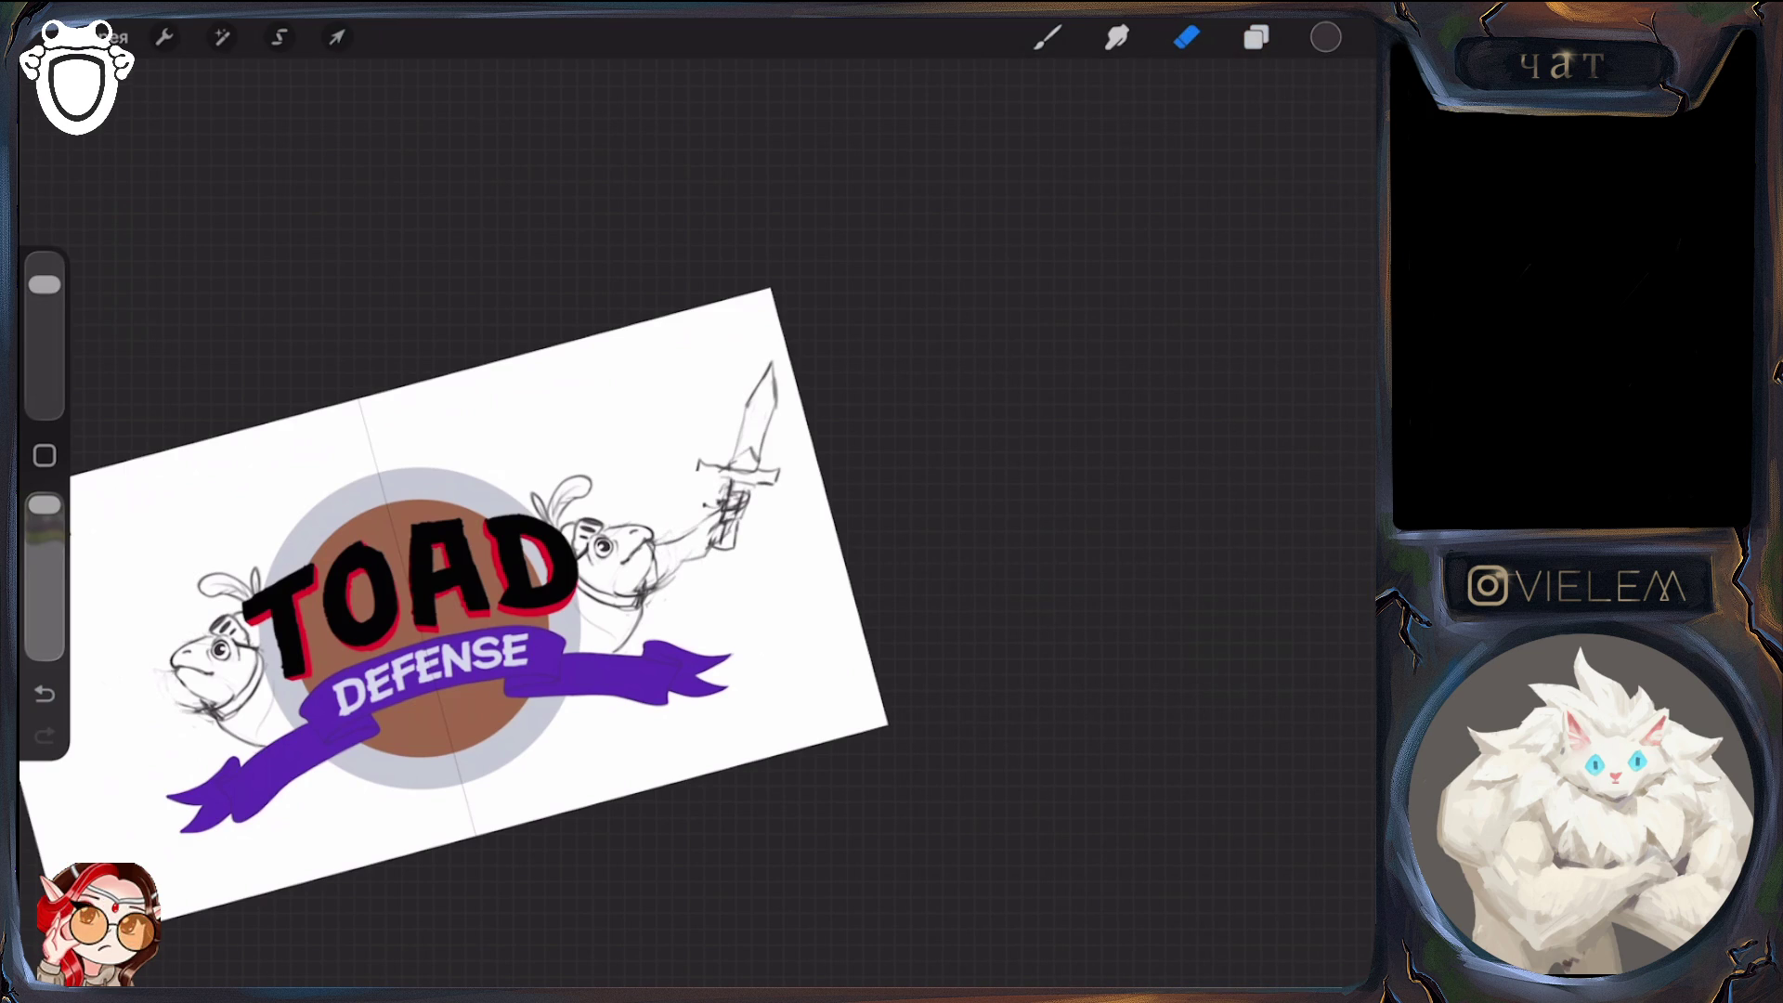
key(l)
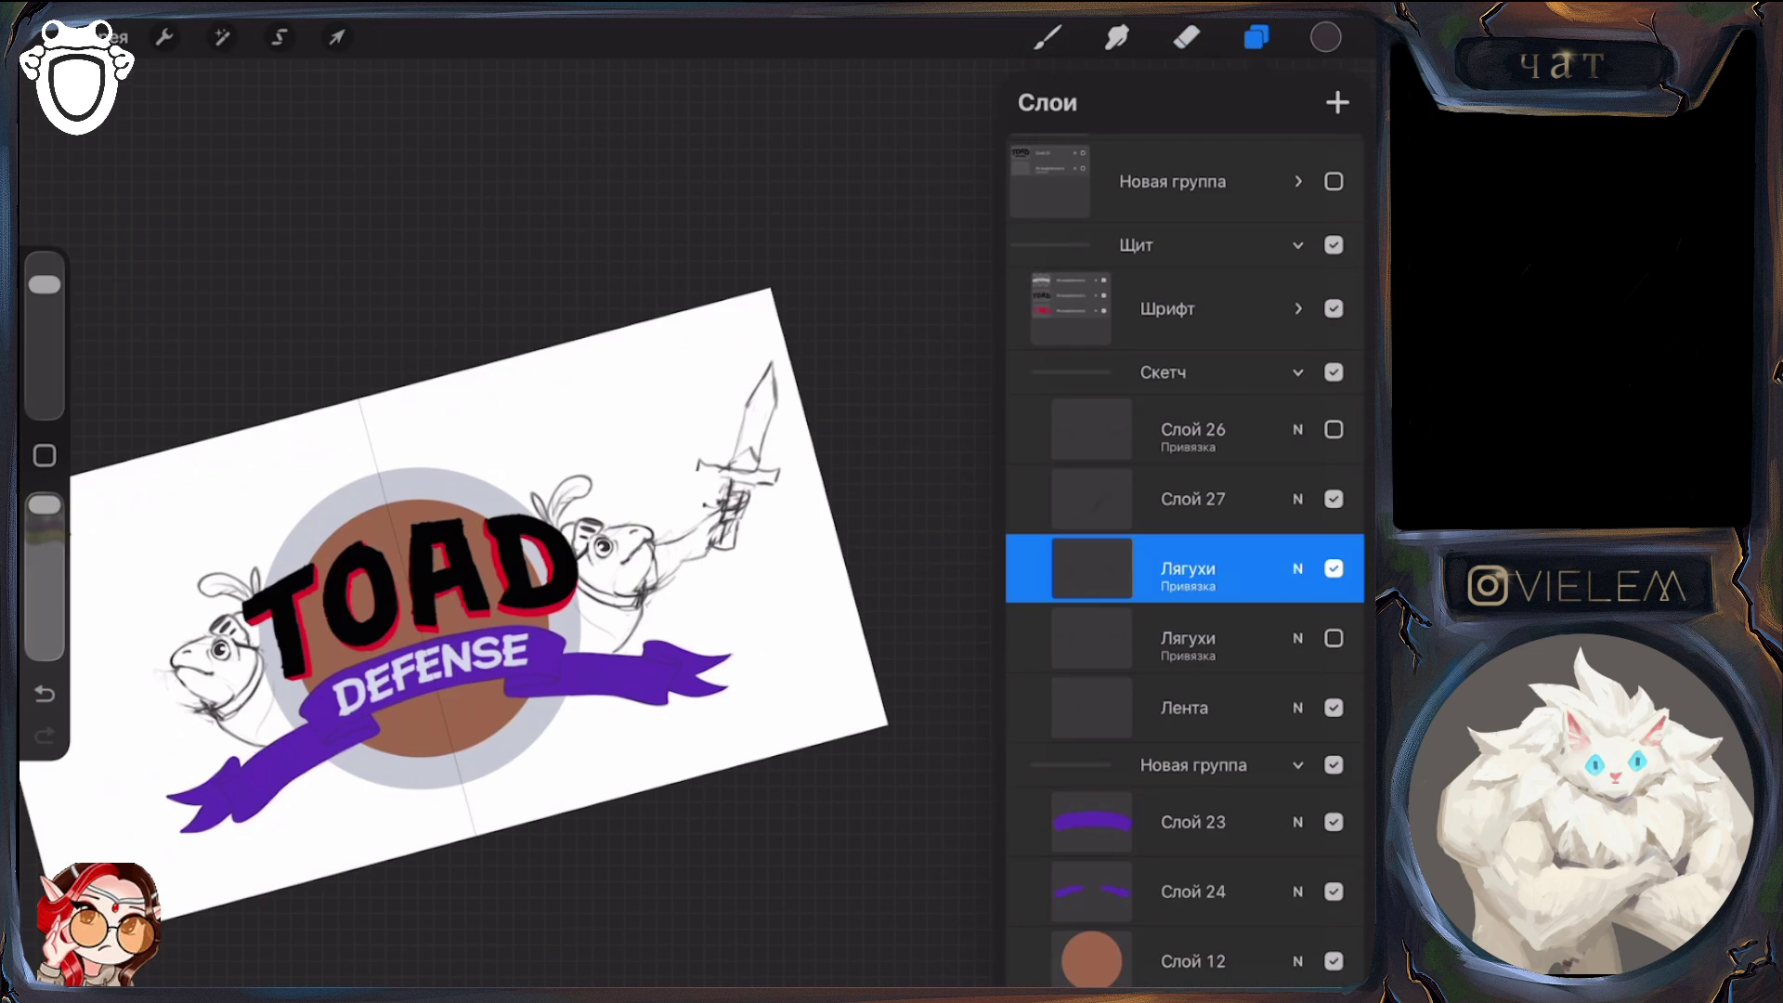
click(1334, 499)
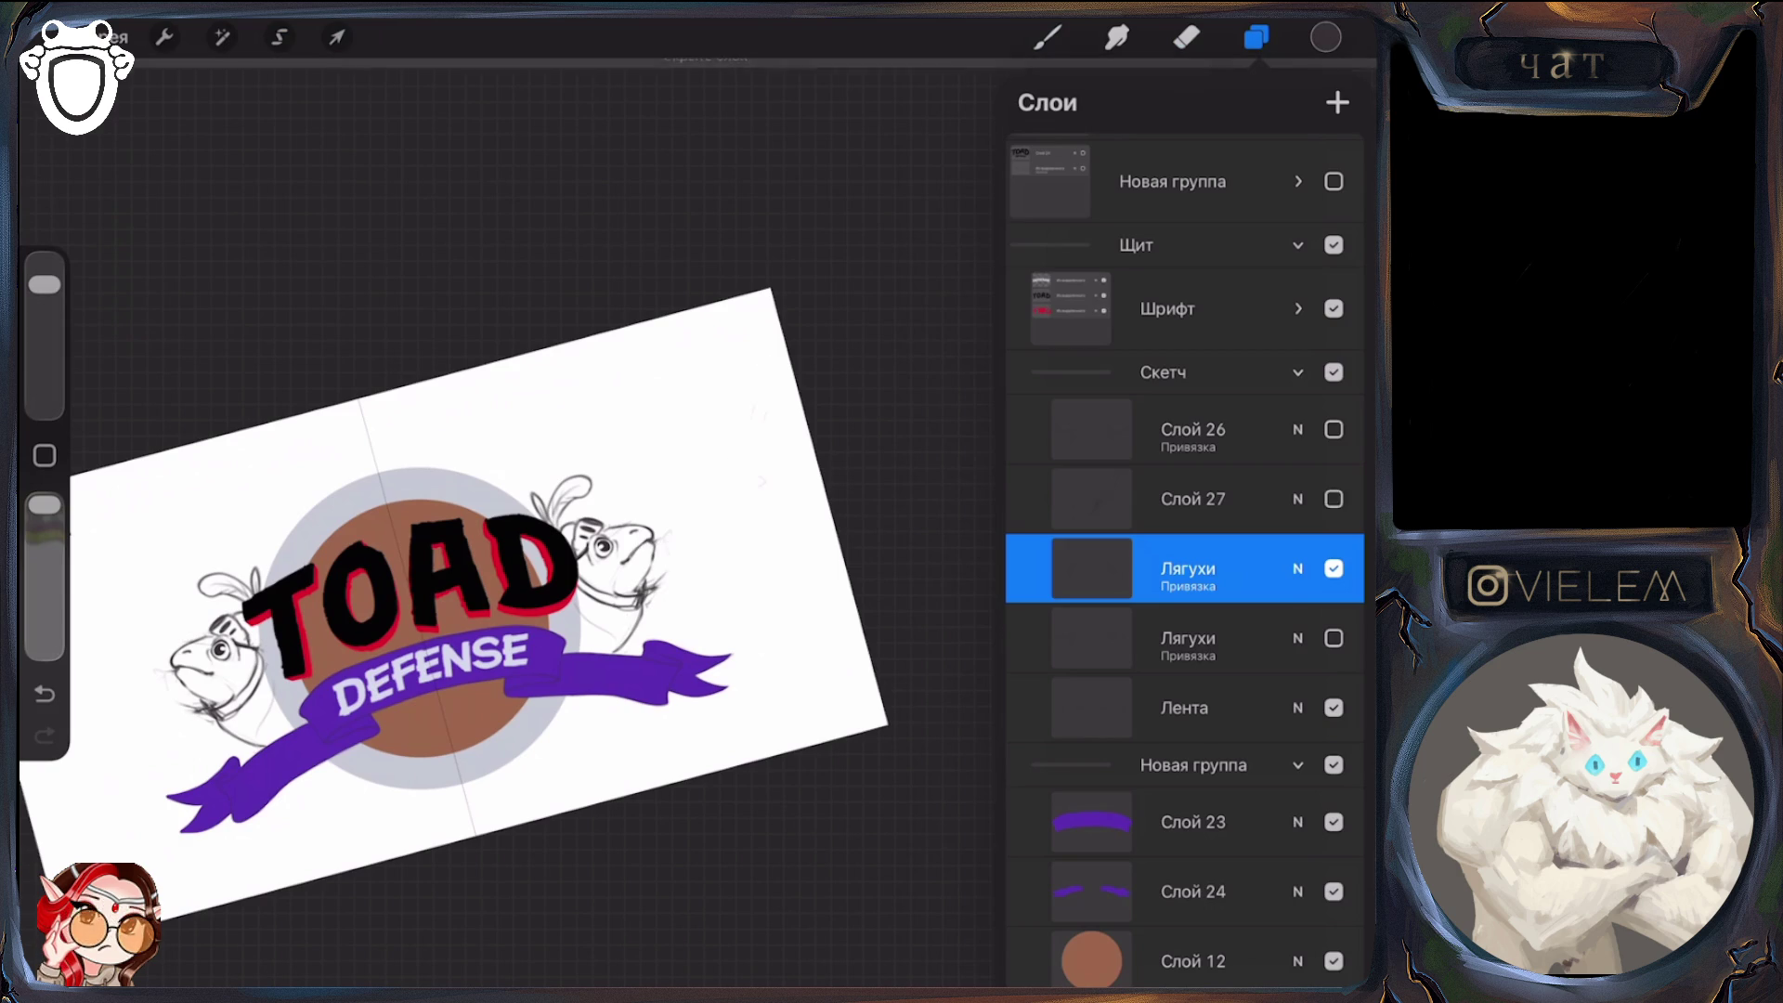
click(1334, 499)
click(1194, 499)
key(v)
mouse_move(464, 576)
mouse_down()
mouse_move(507, 585)
mouse_move(483, 585)
mouse_up()
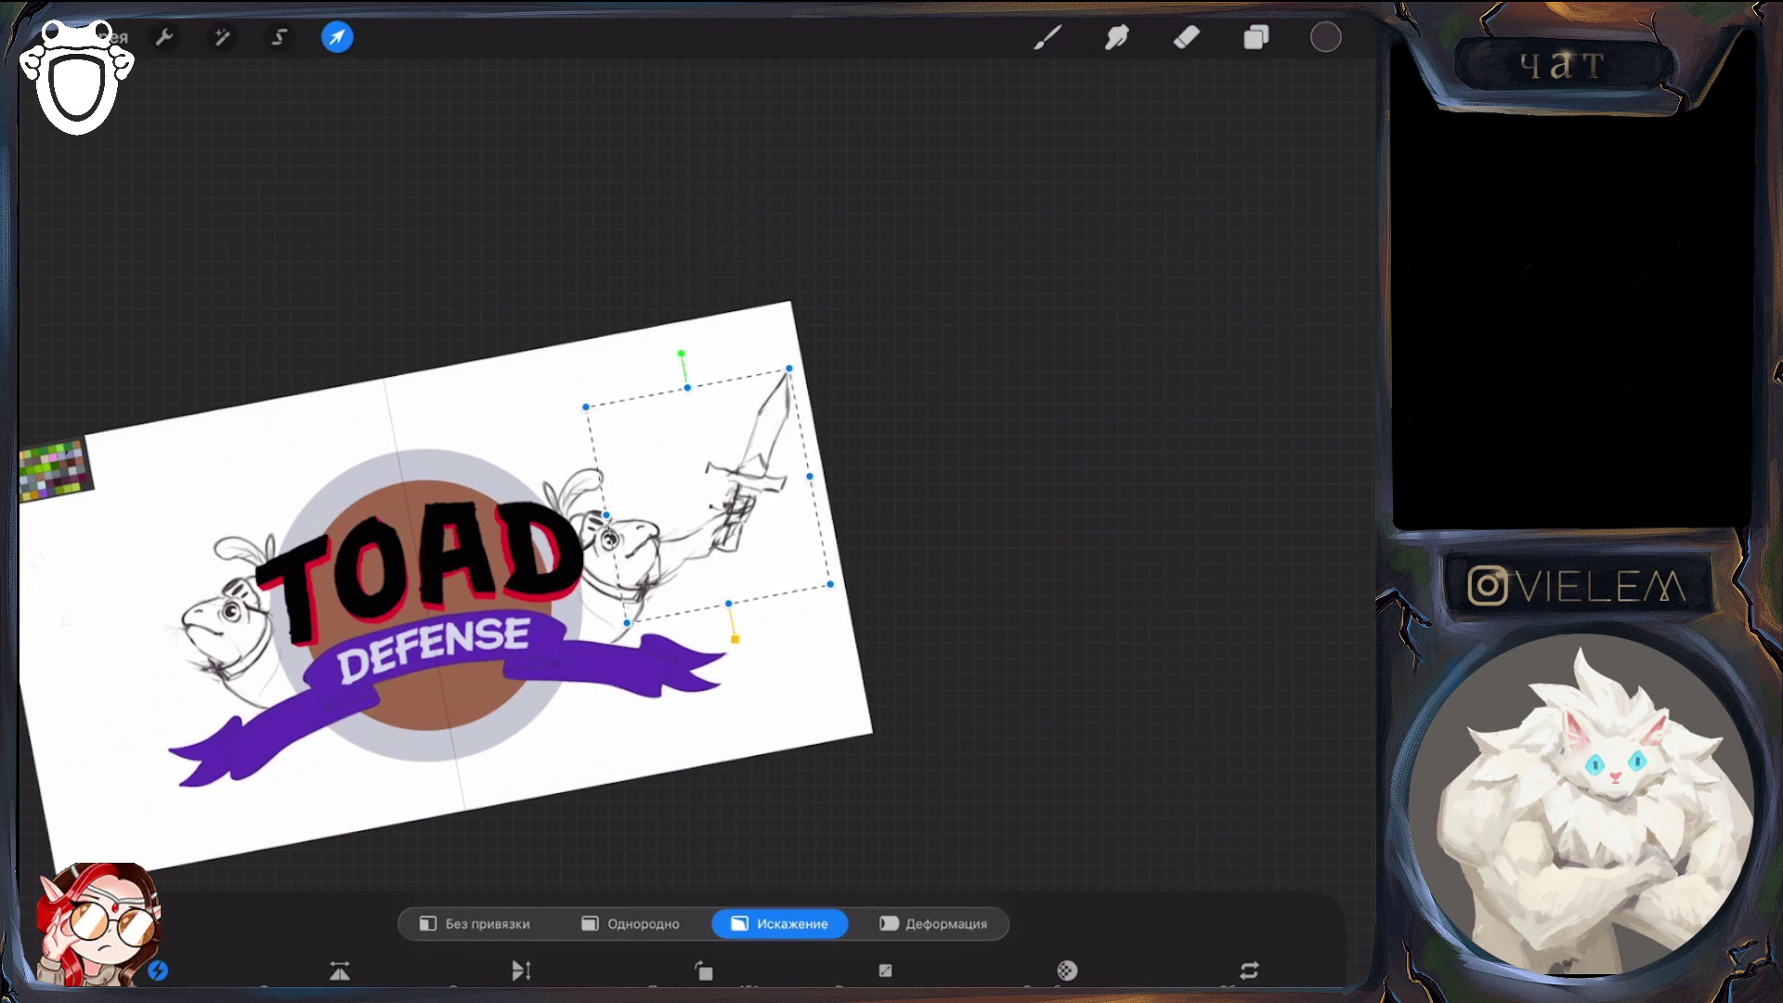
Commit the sword-sketch transform and return to the brush with its size slightly reduced
scroll(446, 576, down, 5)
scroll(446, 576, up, 5)
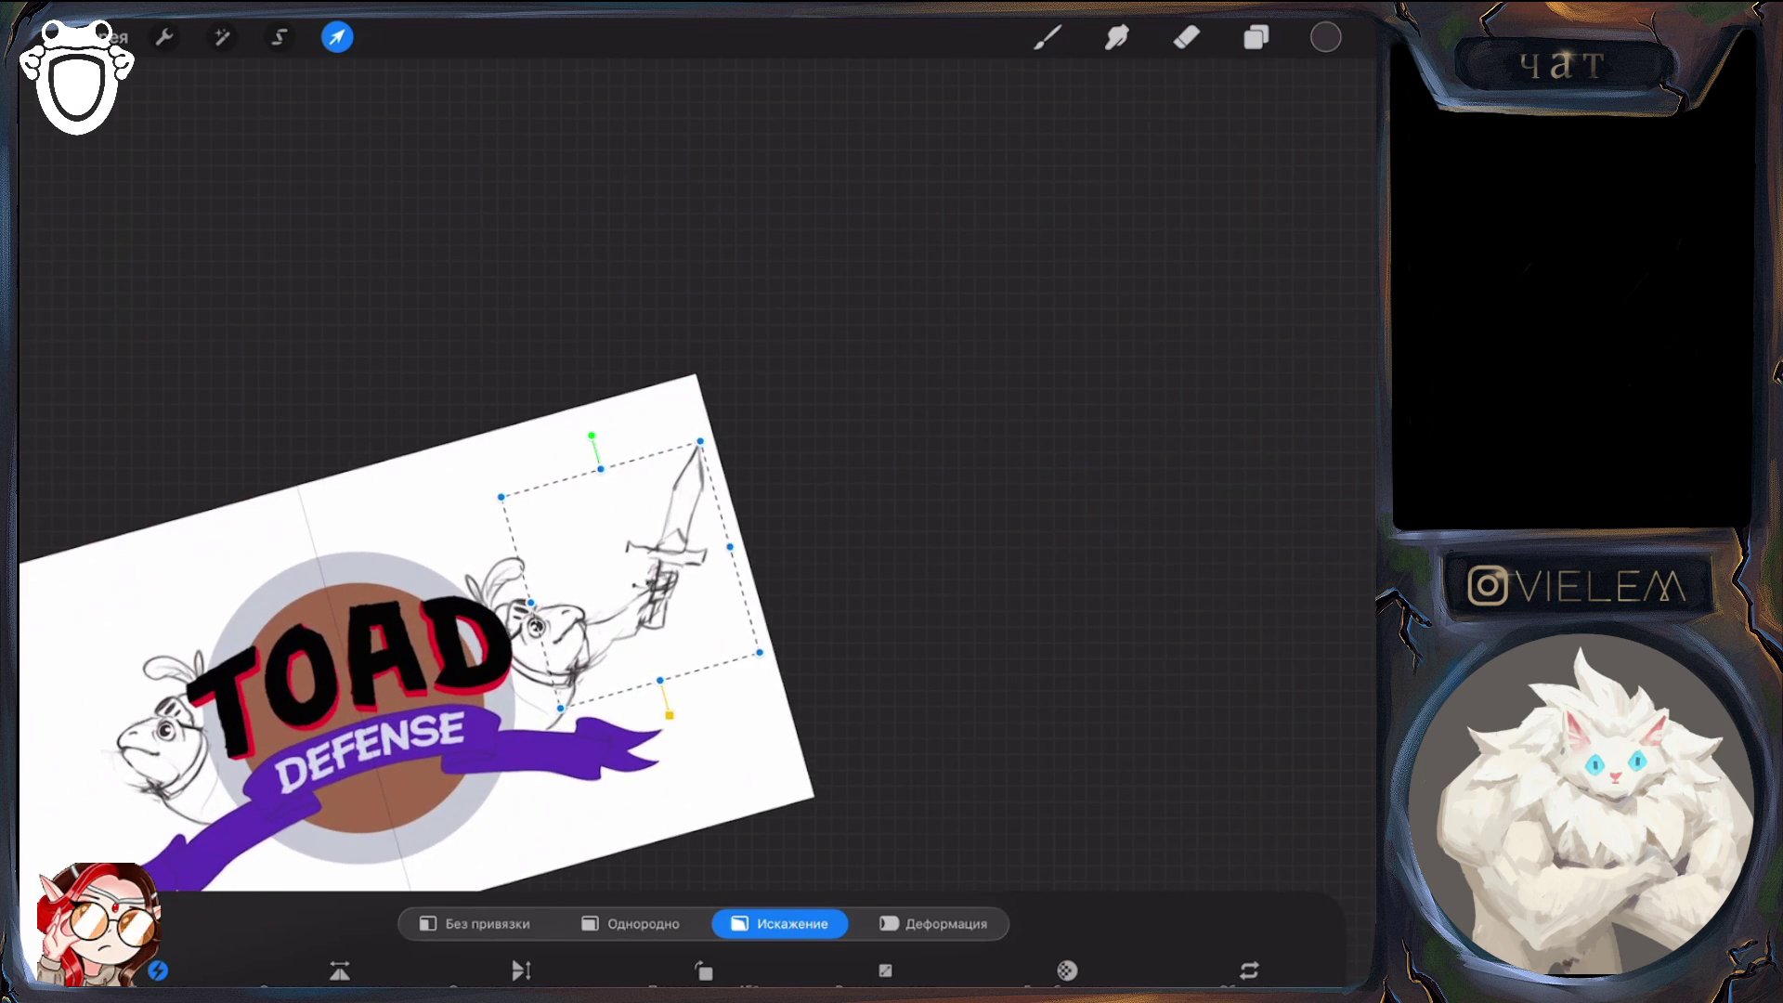
click(1257, 37)
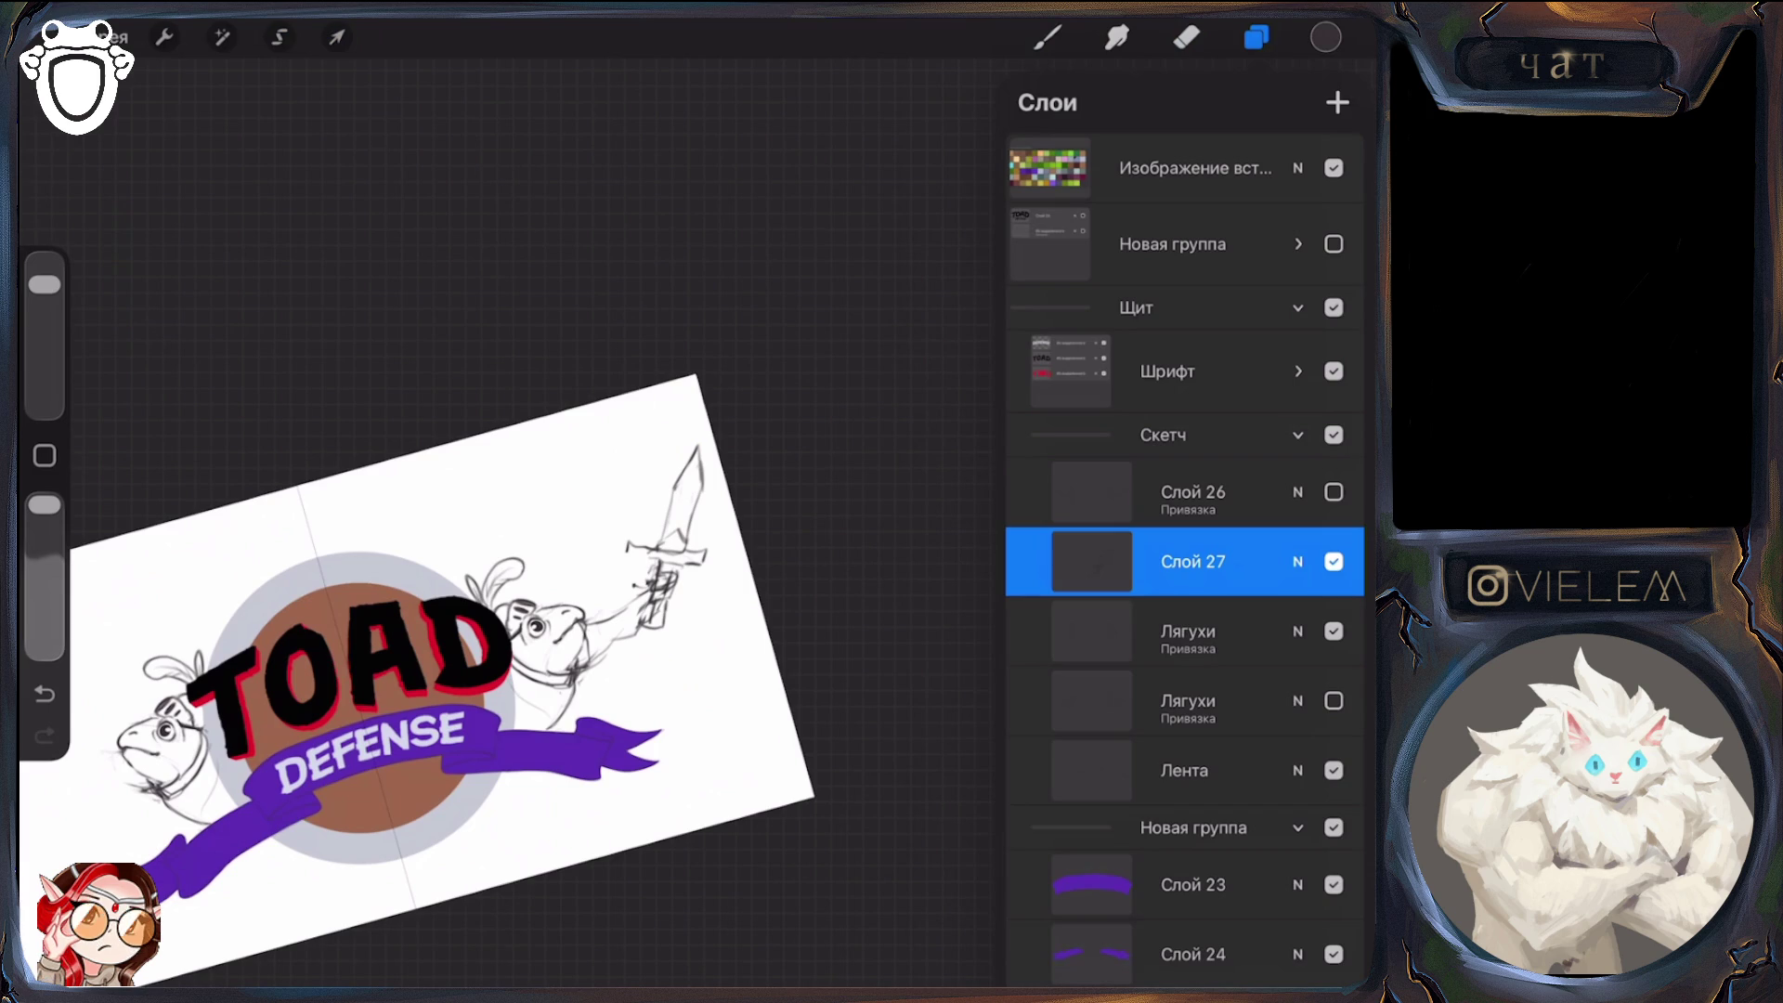
click(1048, 38)
drag(44, 285, 44, 319)
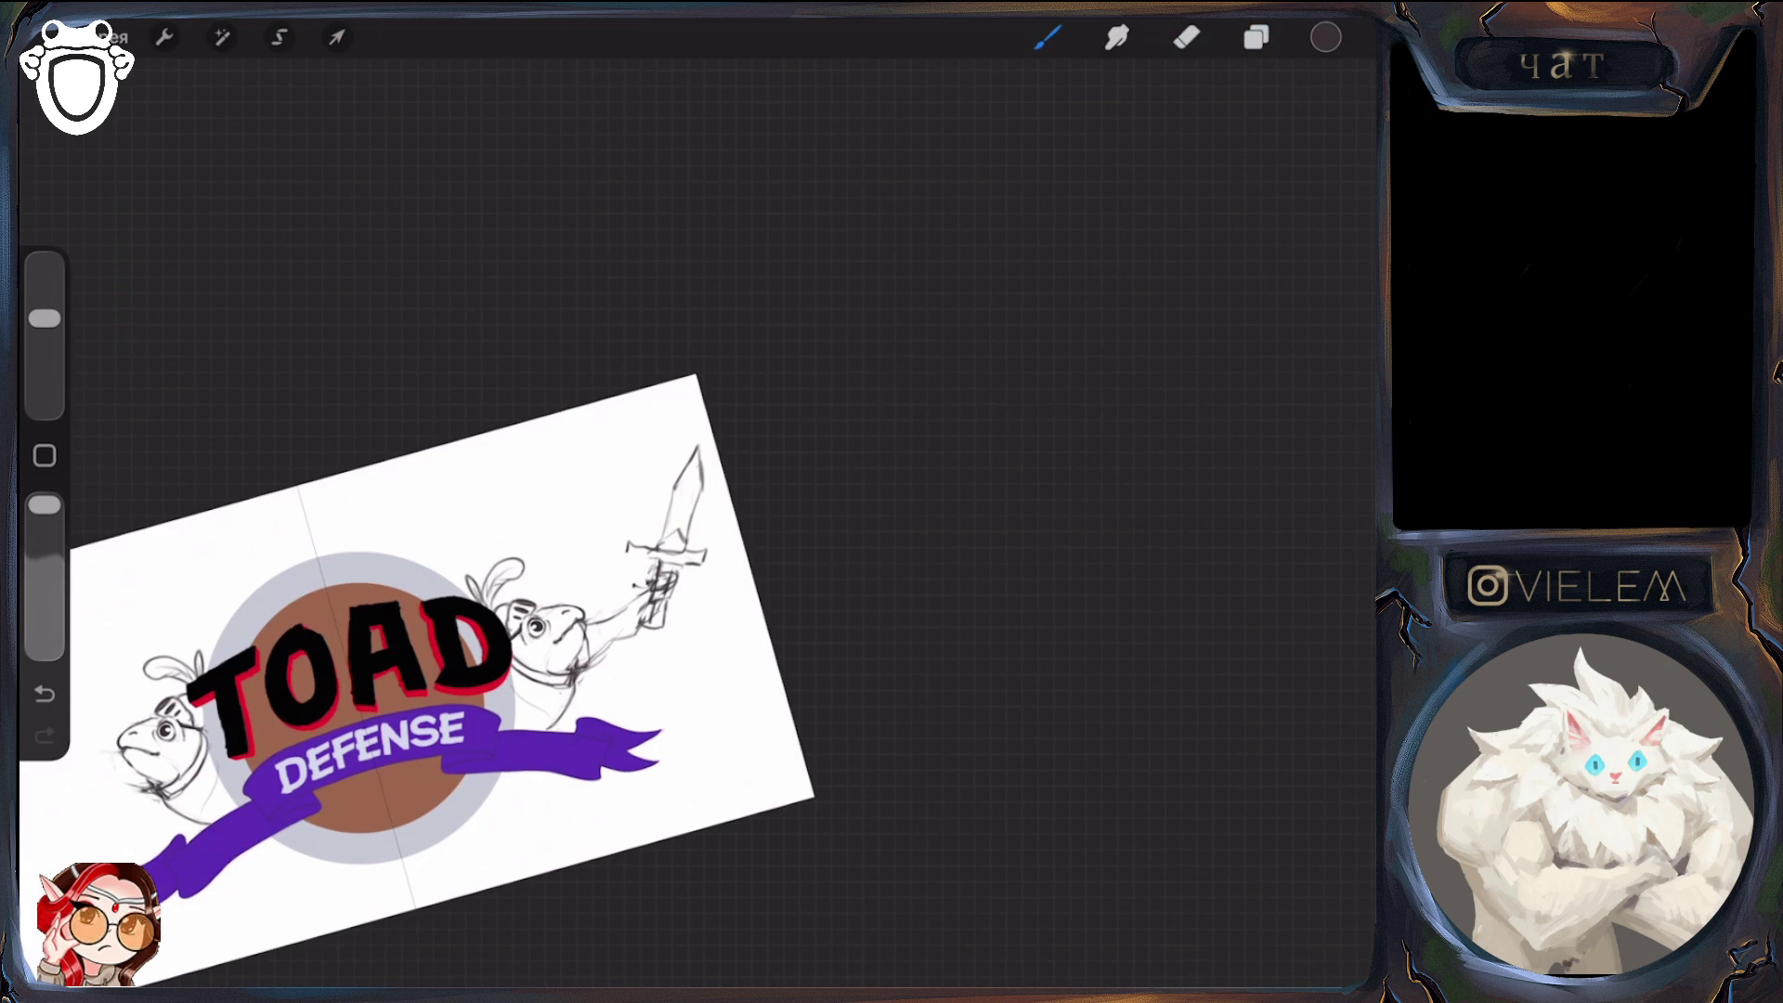
drag(44, 319, 44, 289)
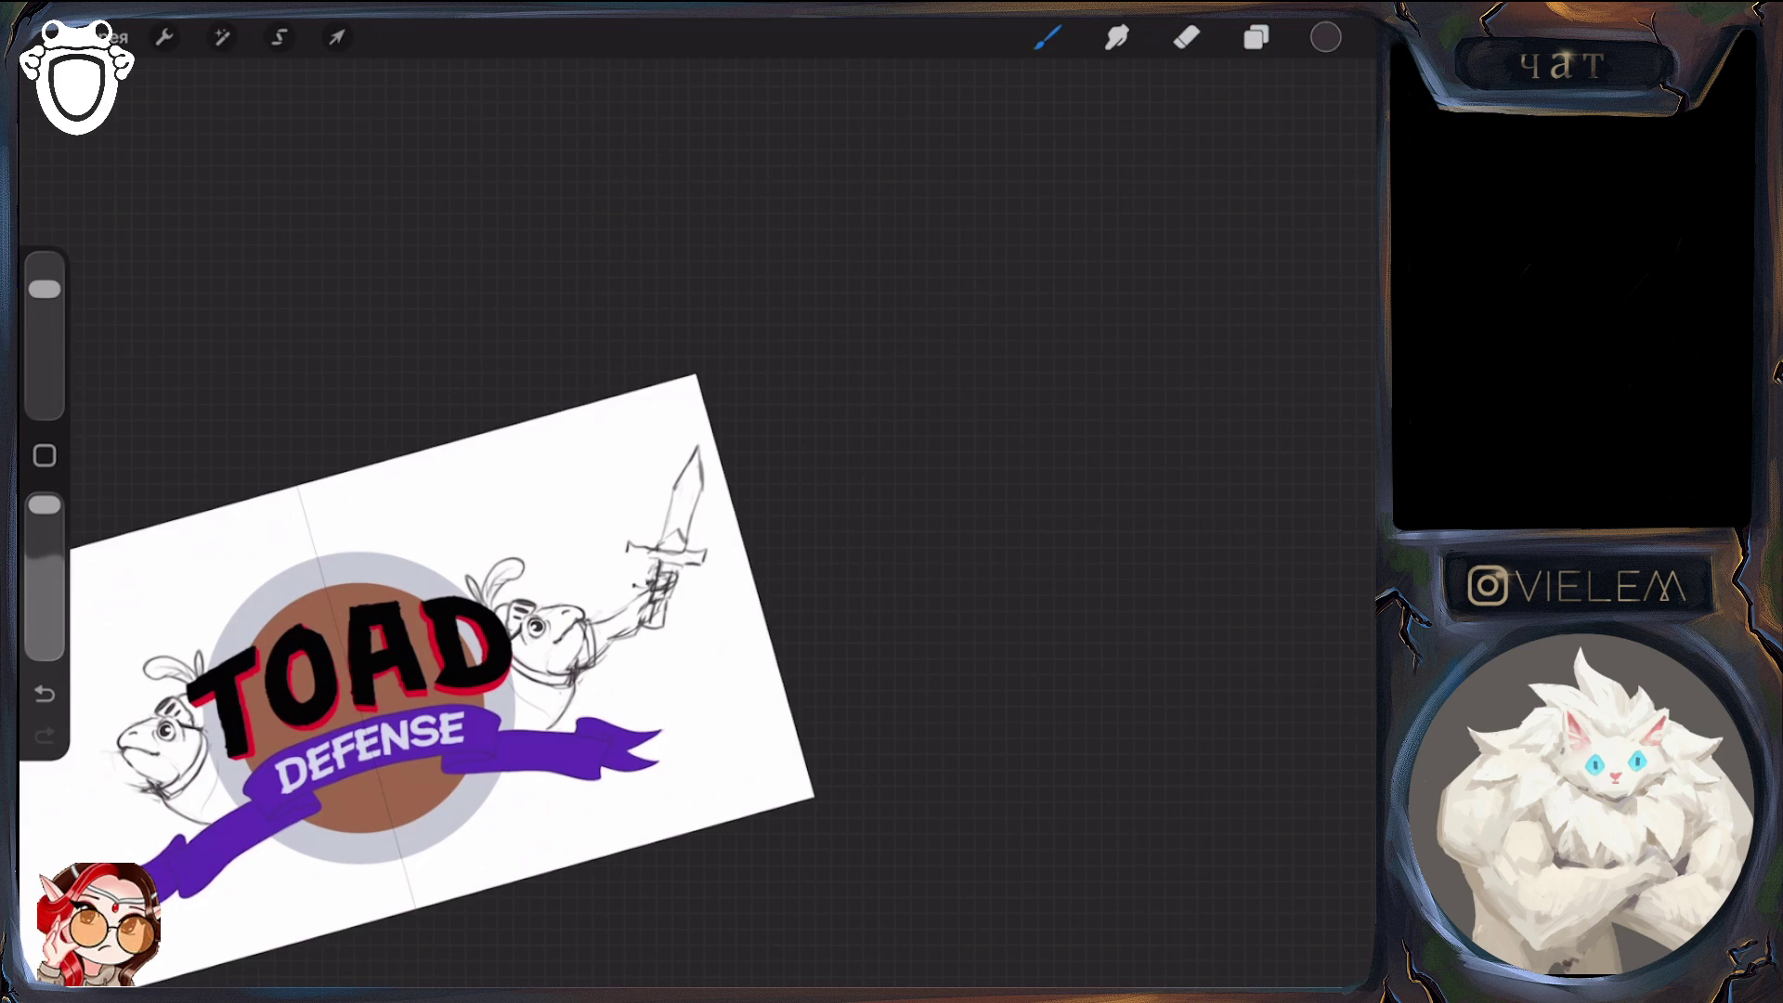
scroll(502, 614, up, 3)
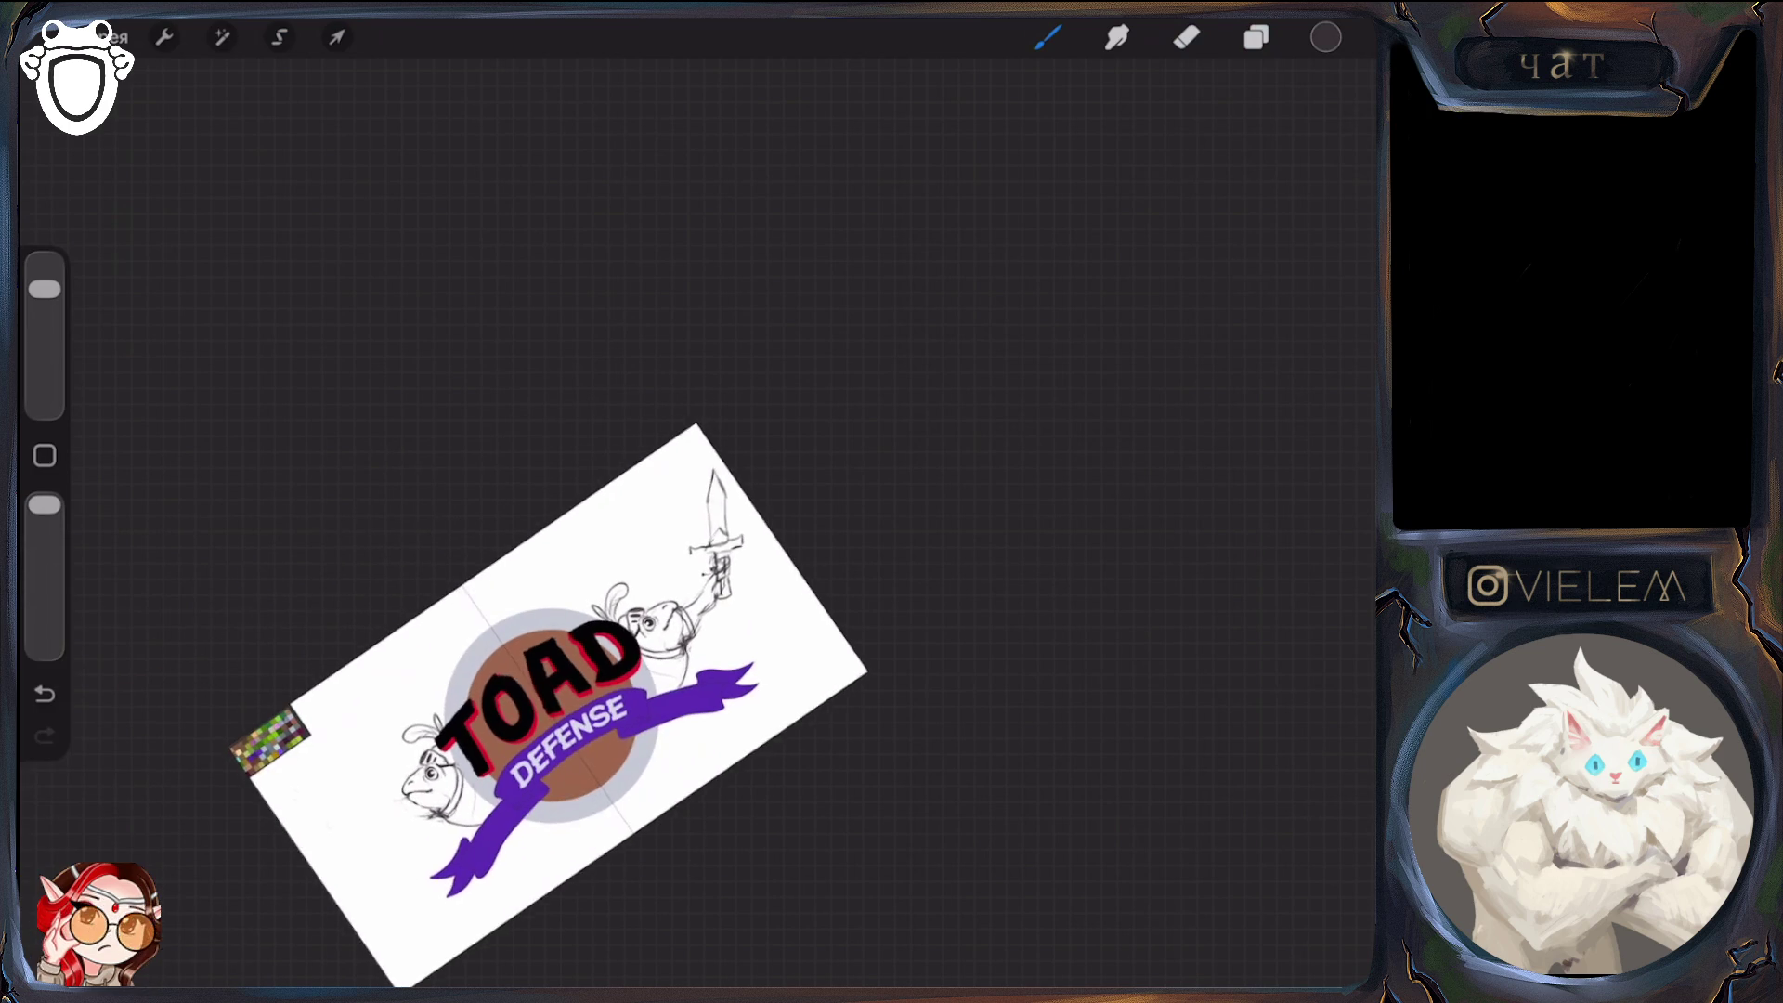
Redraw the arm strokes beneath the sword hilt, erasing stray marks between strokes
mouse_move(608, 678)
mouse_down()
mouse_move(646, 651)
mouse_move(585, 659)
mouse_move(636, 593)
mouse_move(576, 664)
mouse_move(635, 596)
mouse_up()
key(e)
key(b)
key(e)
key(b)
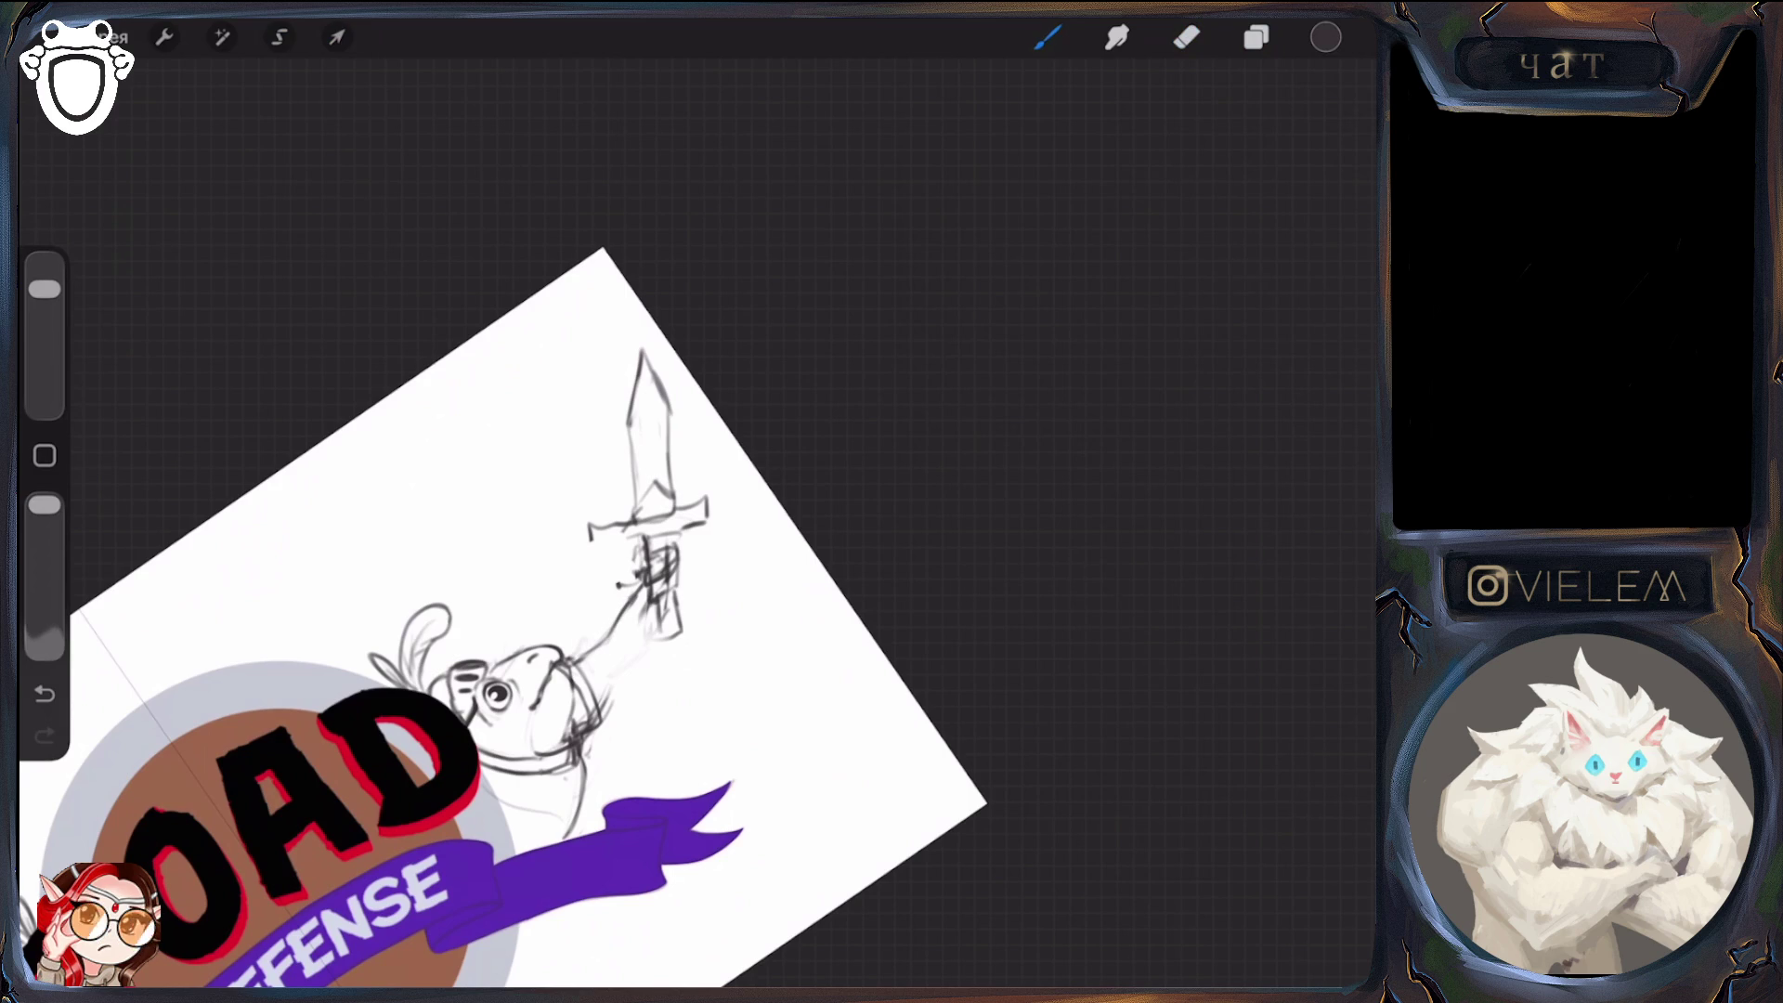
drag(613, 715, 621, 665)
drag(623, 654, 634, 642)
key(e)
drag(602, 724, 602, 624)
key(b)
drag(614, 709, 573, 658)
drag(636, 587, 609, 633)
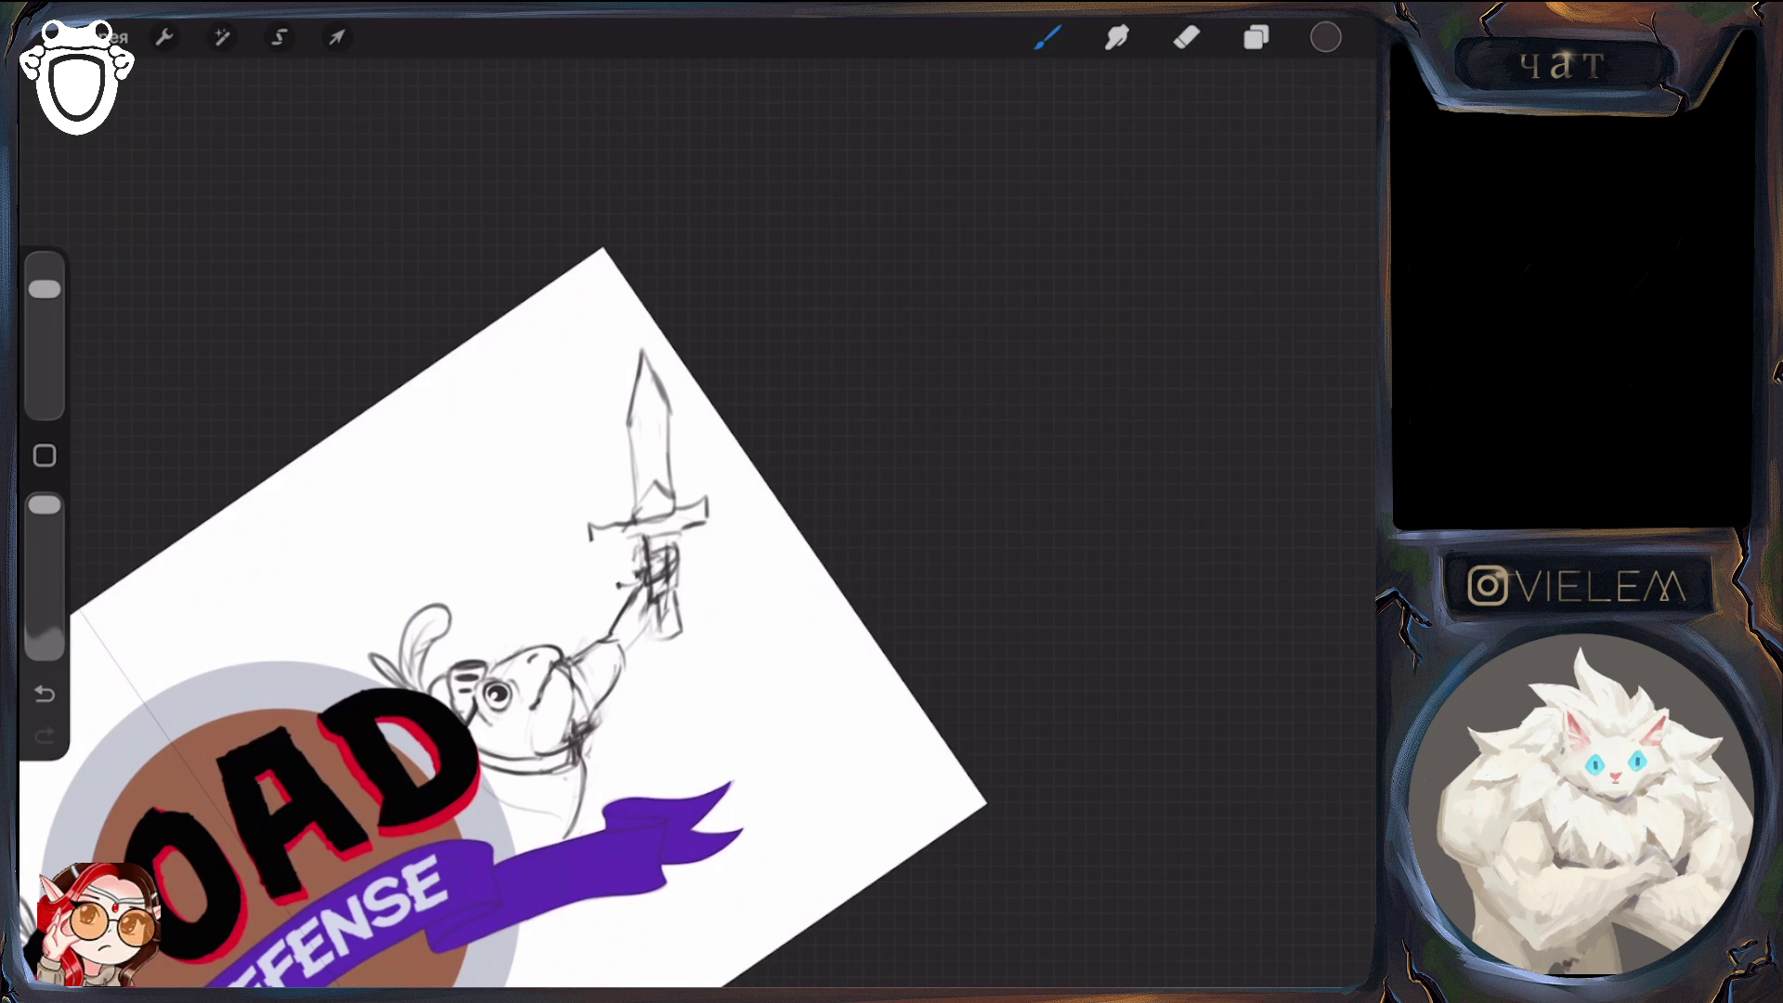
mouse_move(644, 632)
mouse_down()
mouse_move(623, 650)
mouse_move(640, 641)
mouse_move(615, 619)
mouse_up()
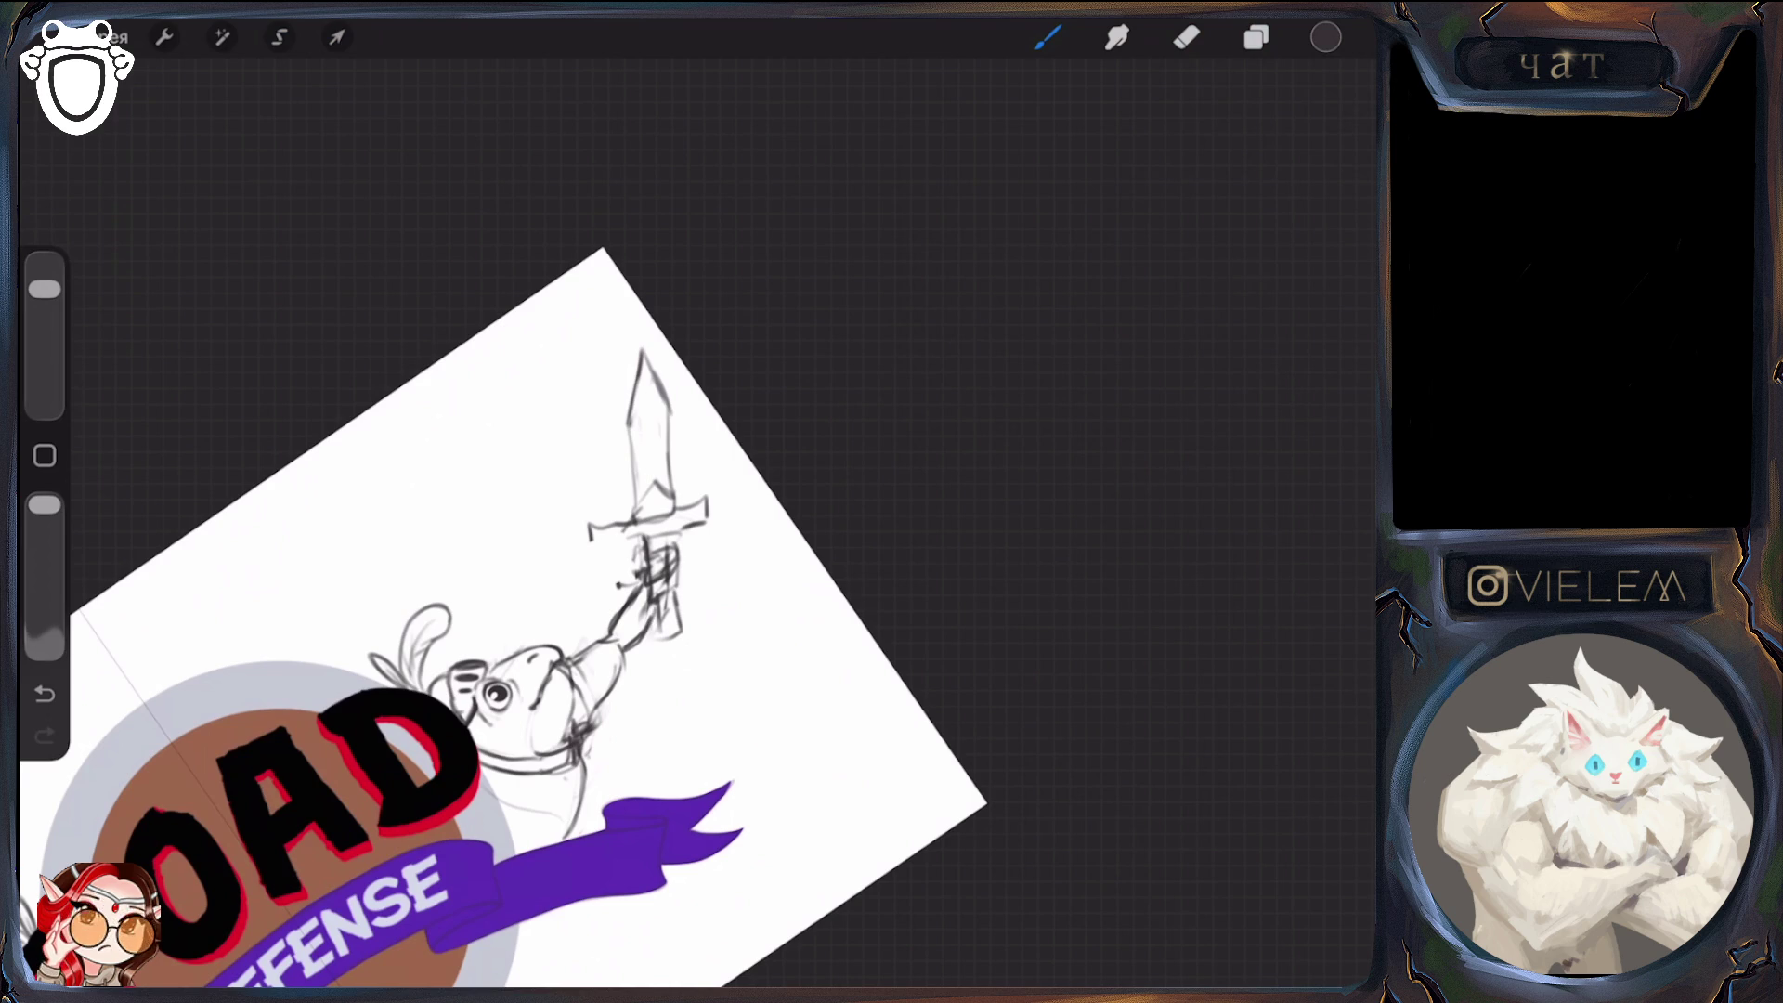
Set the eraser size to 59%, then return to the brush
scroll(501, 622, down, 5)
scroll(692, 583, up, 5)
click(1187, 37)
click(45, 295)
drag(44, 295, 45, 346)
scroll(557, 464, up, 3)
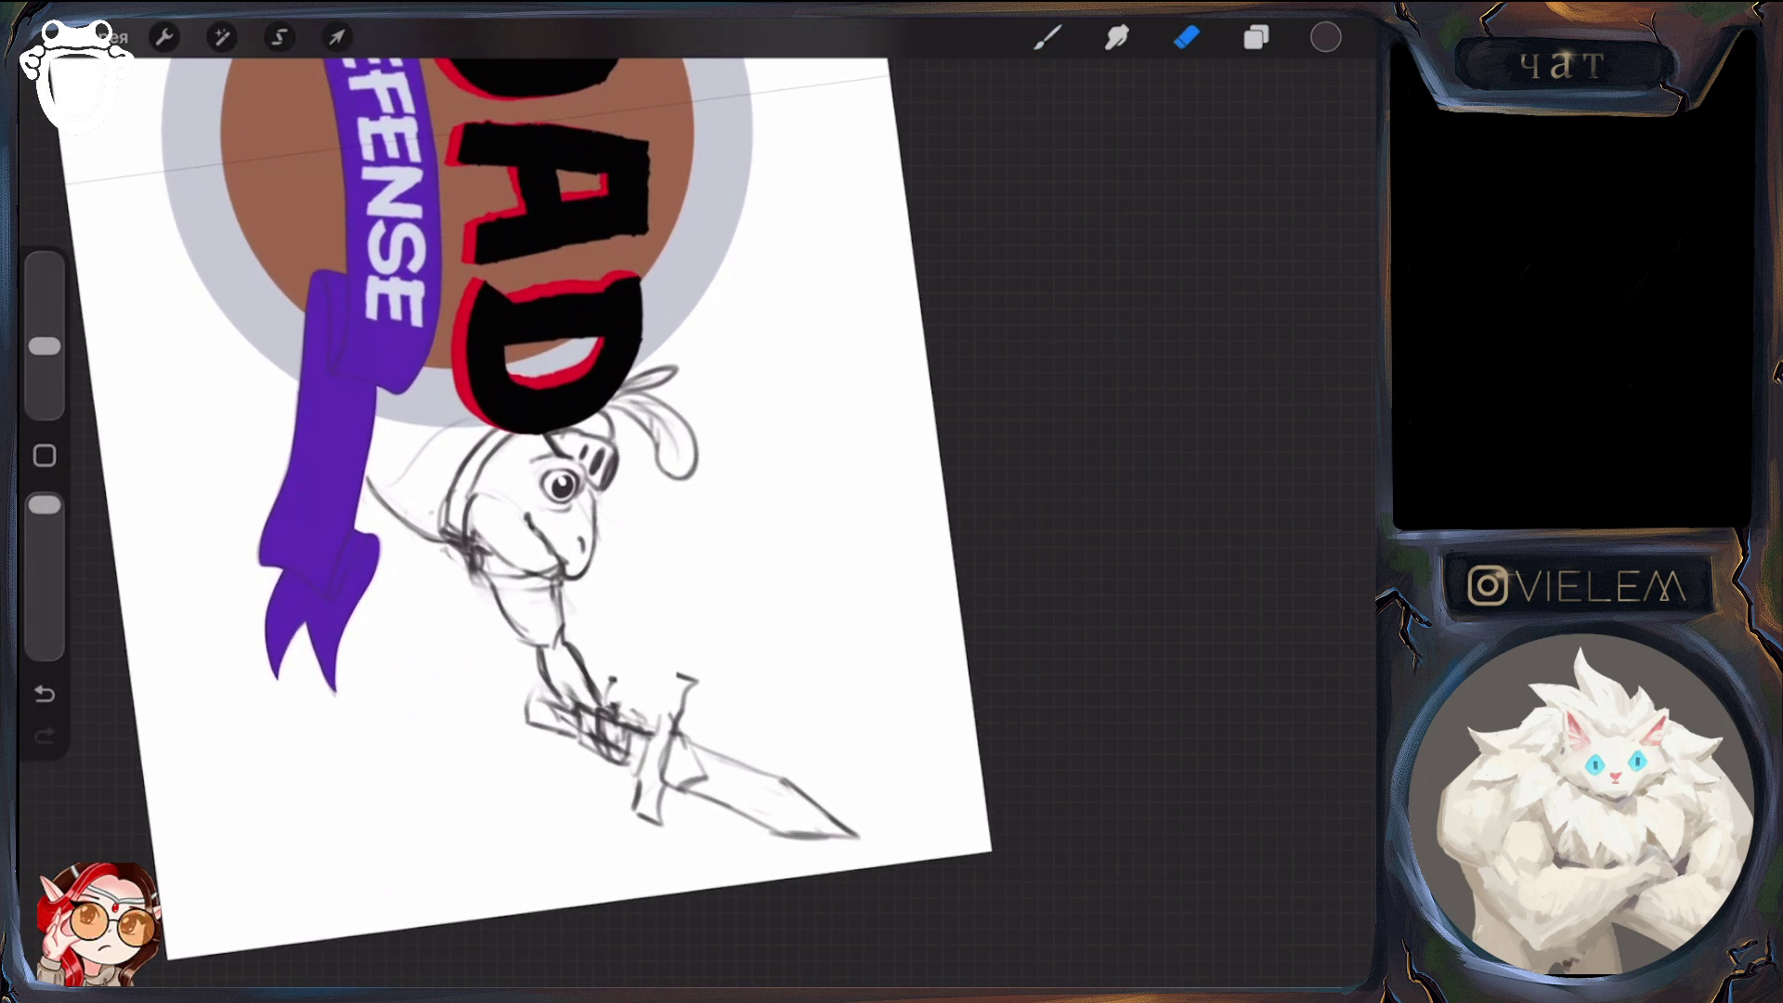
drag(44, 345, 45, 289)
click(1047, 37)
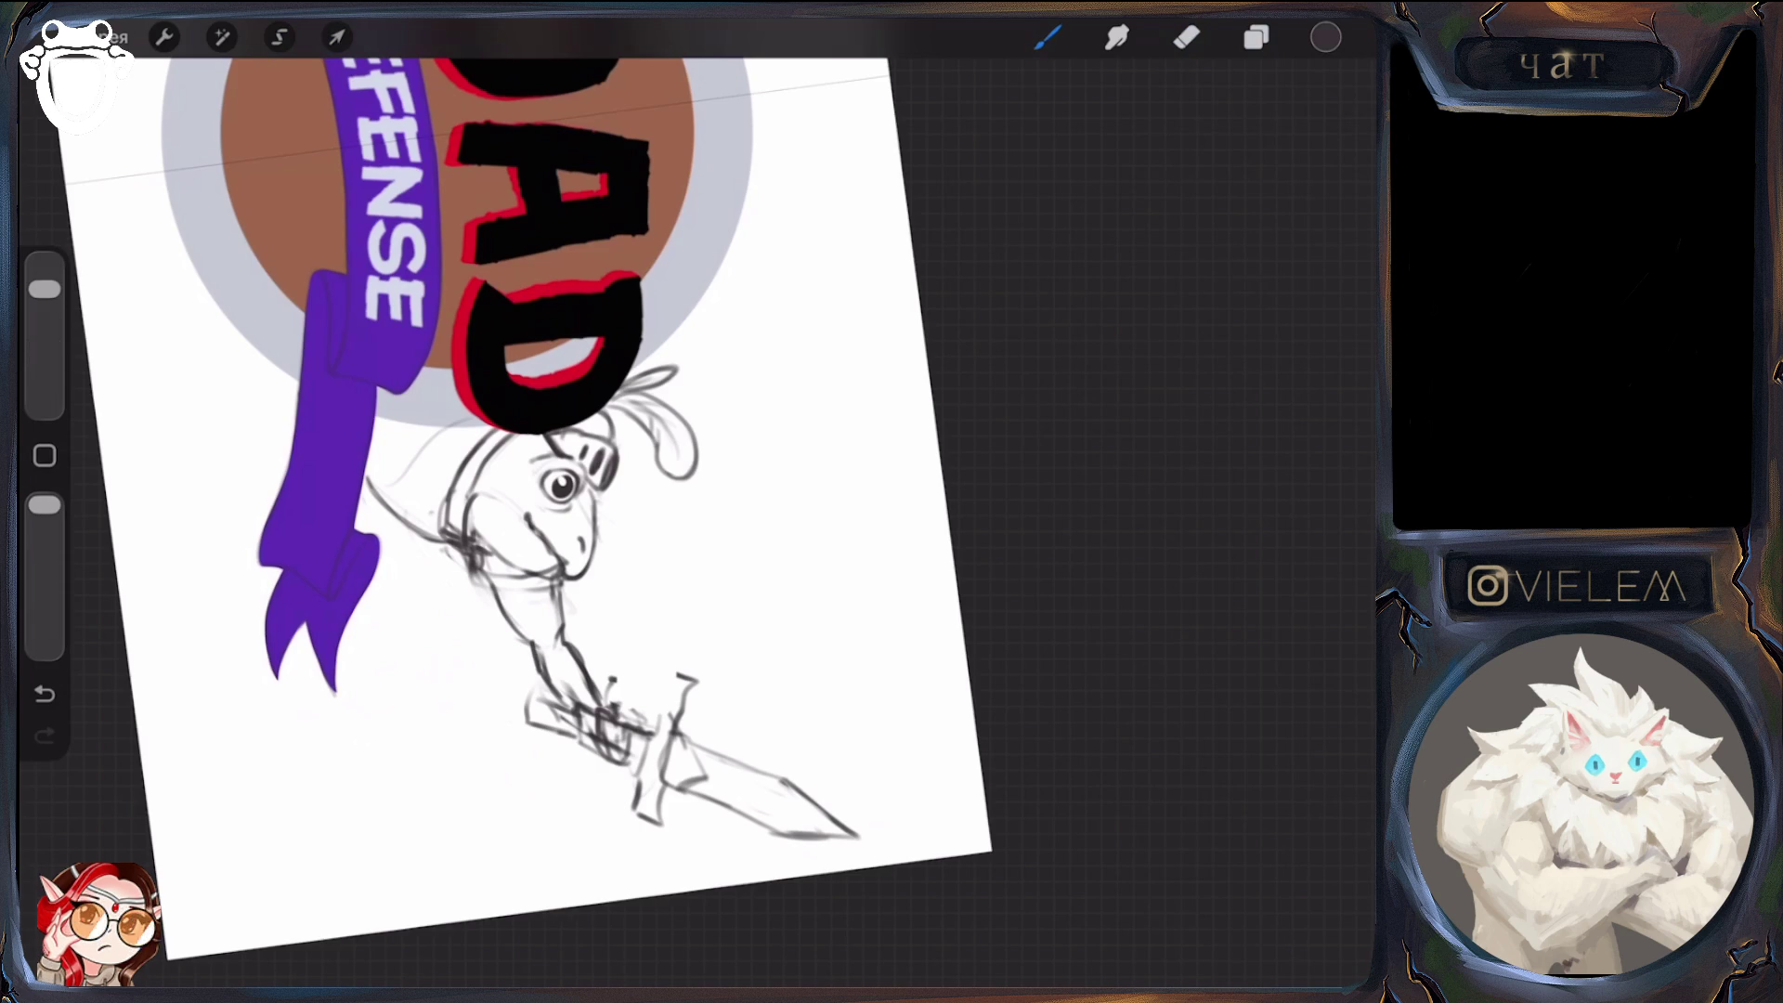
click(1187, 37)
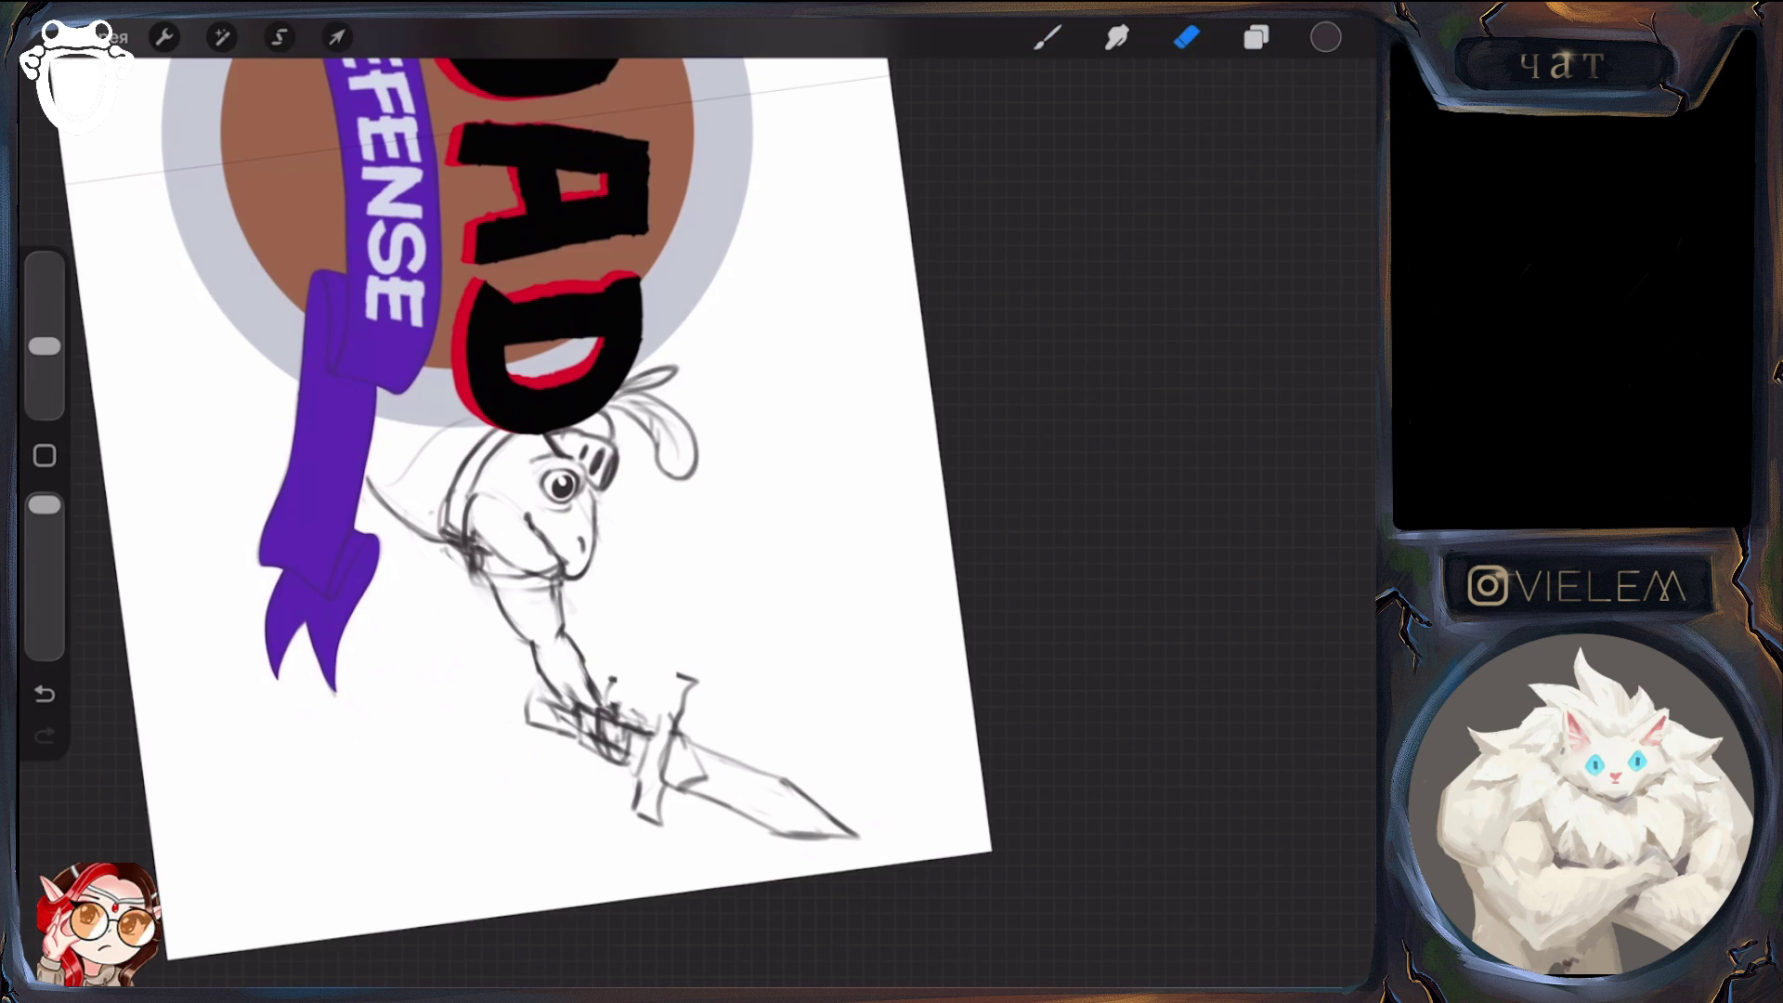
click(1048, 37)
scroll(525, 488, down, 5)
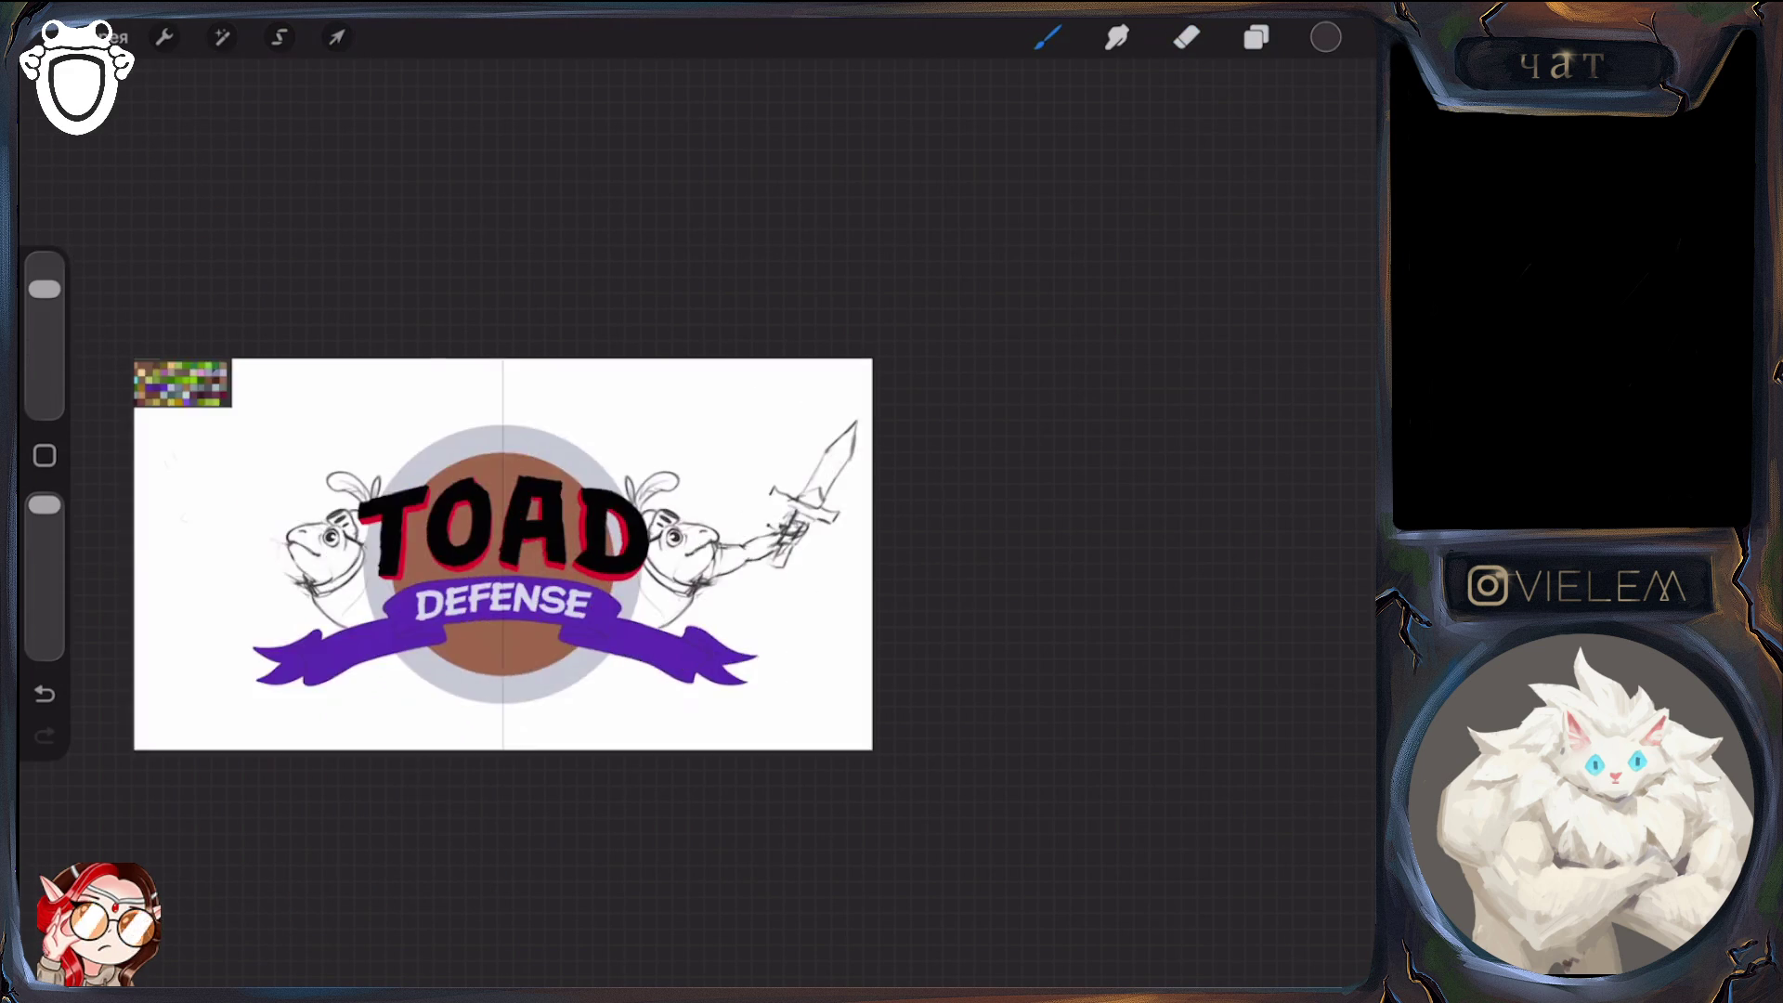
Erase stray lines on the right toad's sword hand and sketch new pencil marks around it
scroll(557, 604, up, 5)
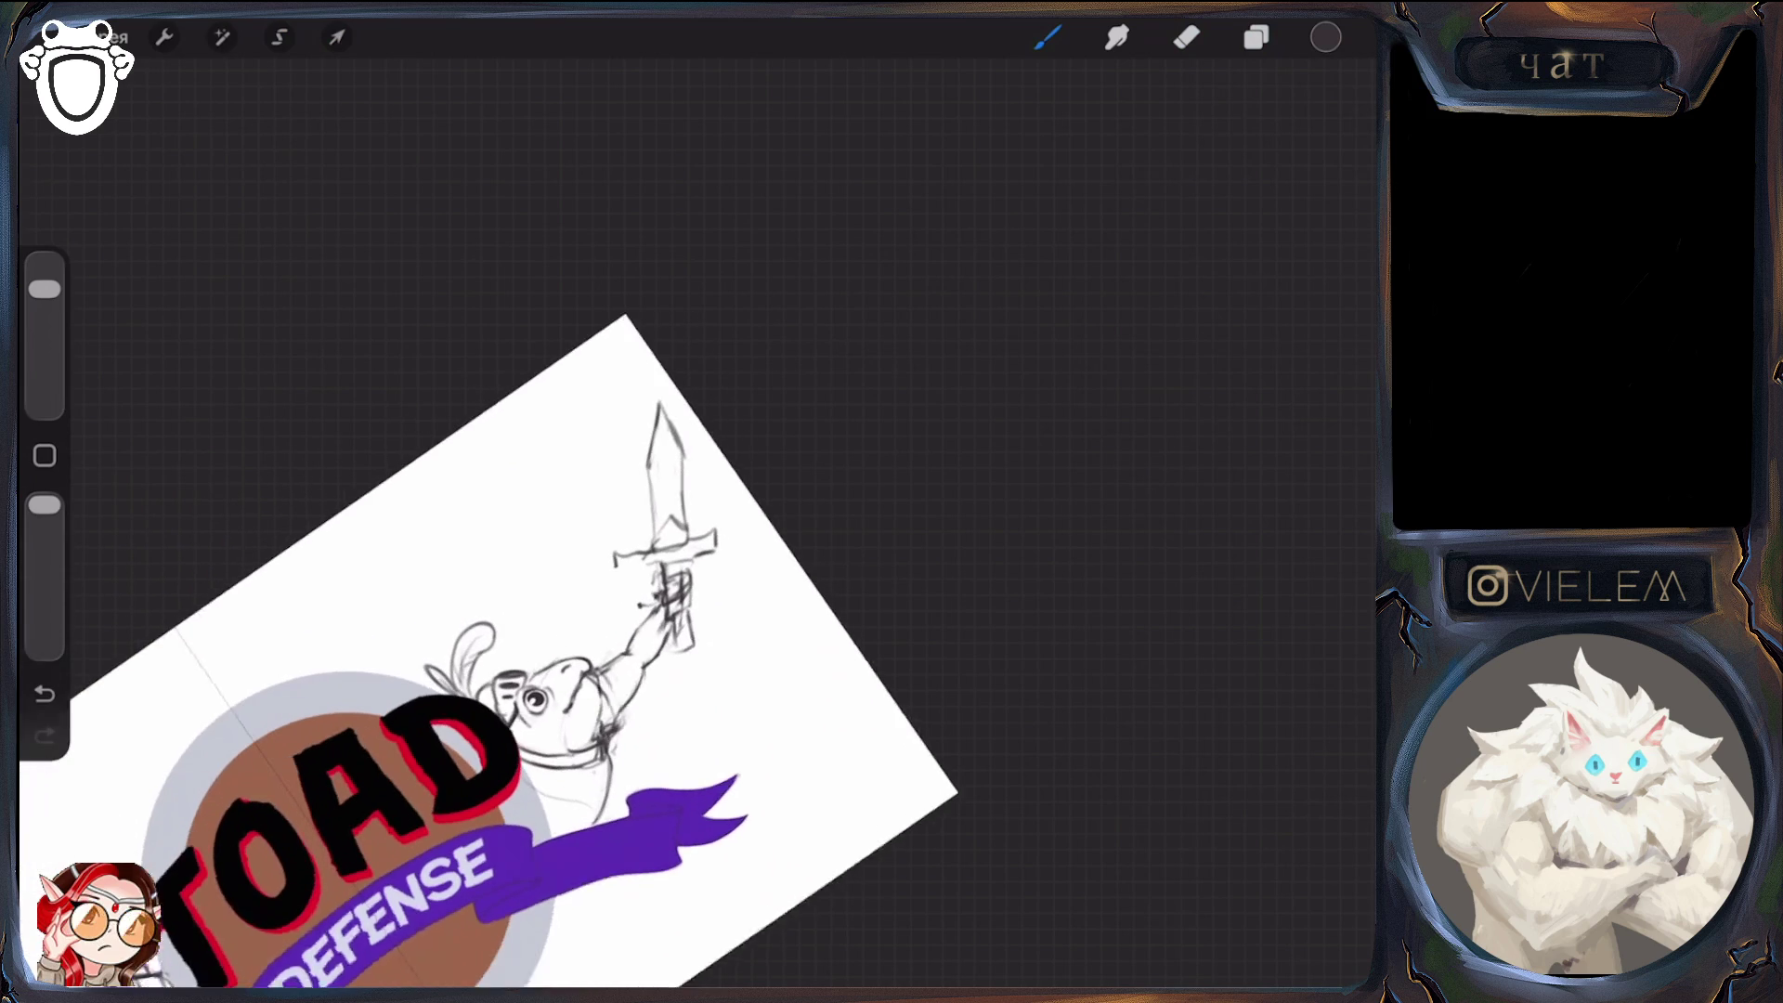
key(e)
drag(678, 584, 662, 632)
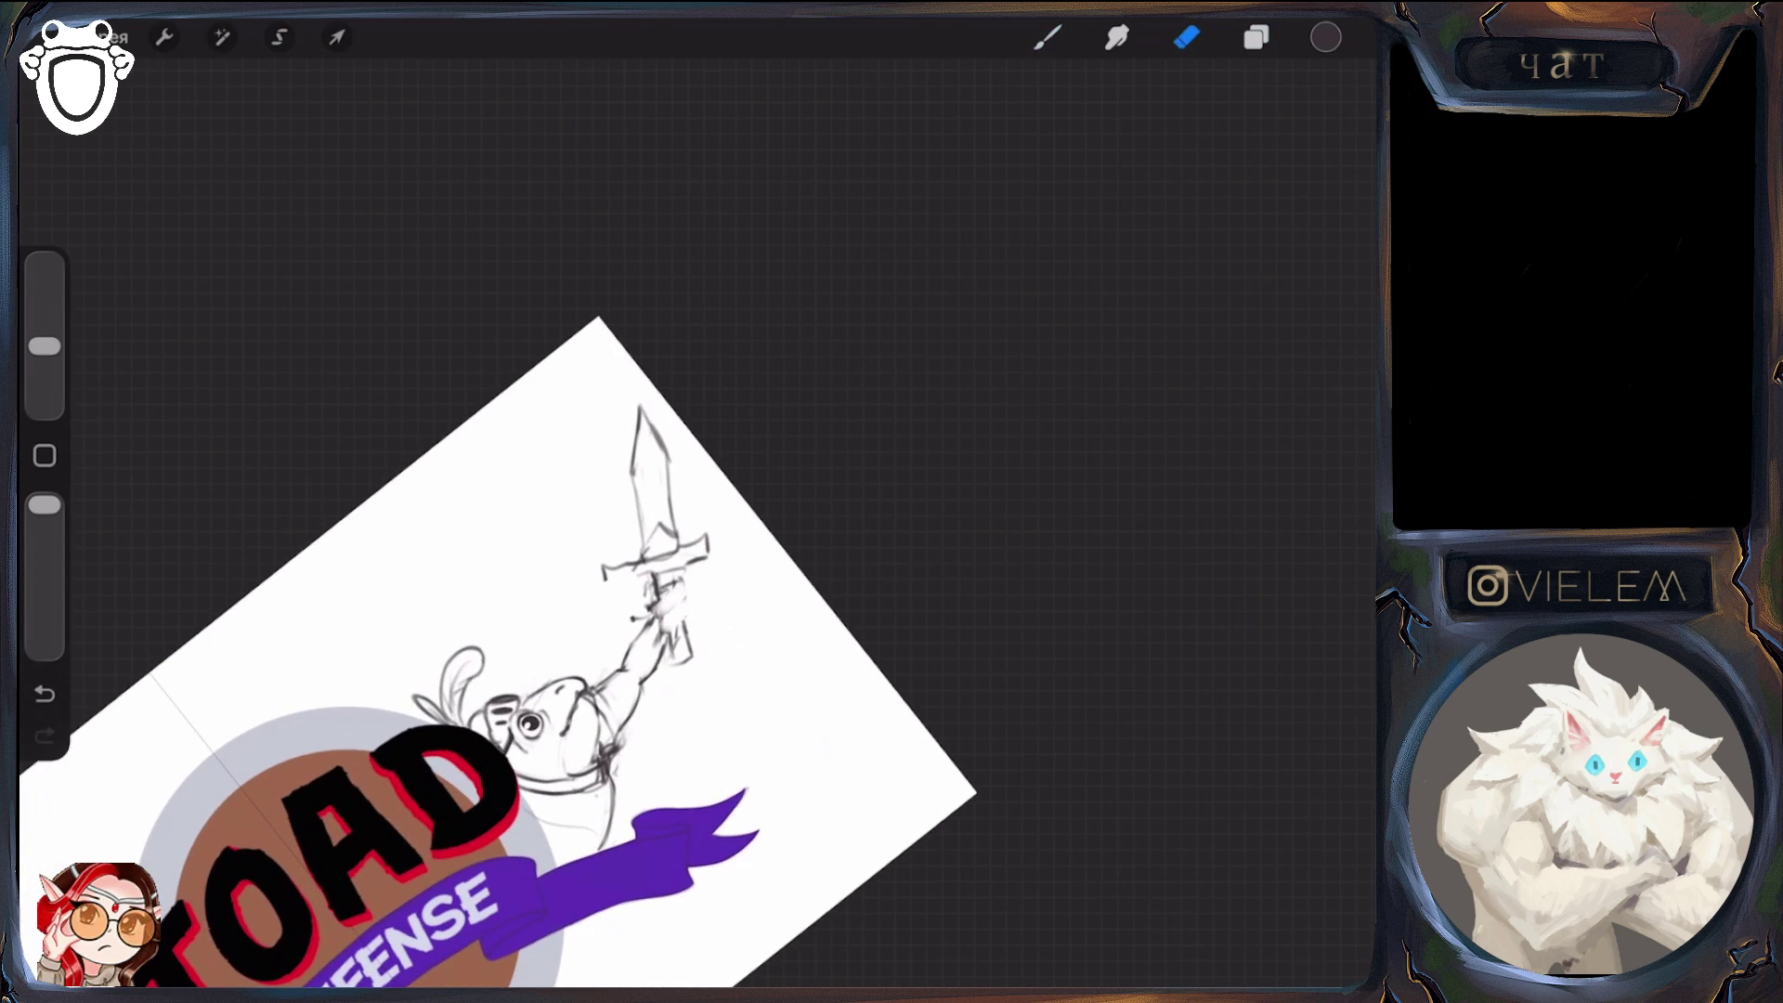
key(b)
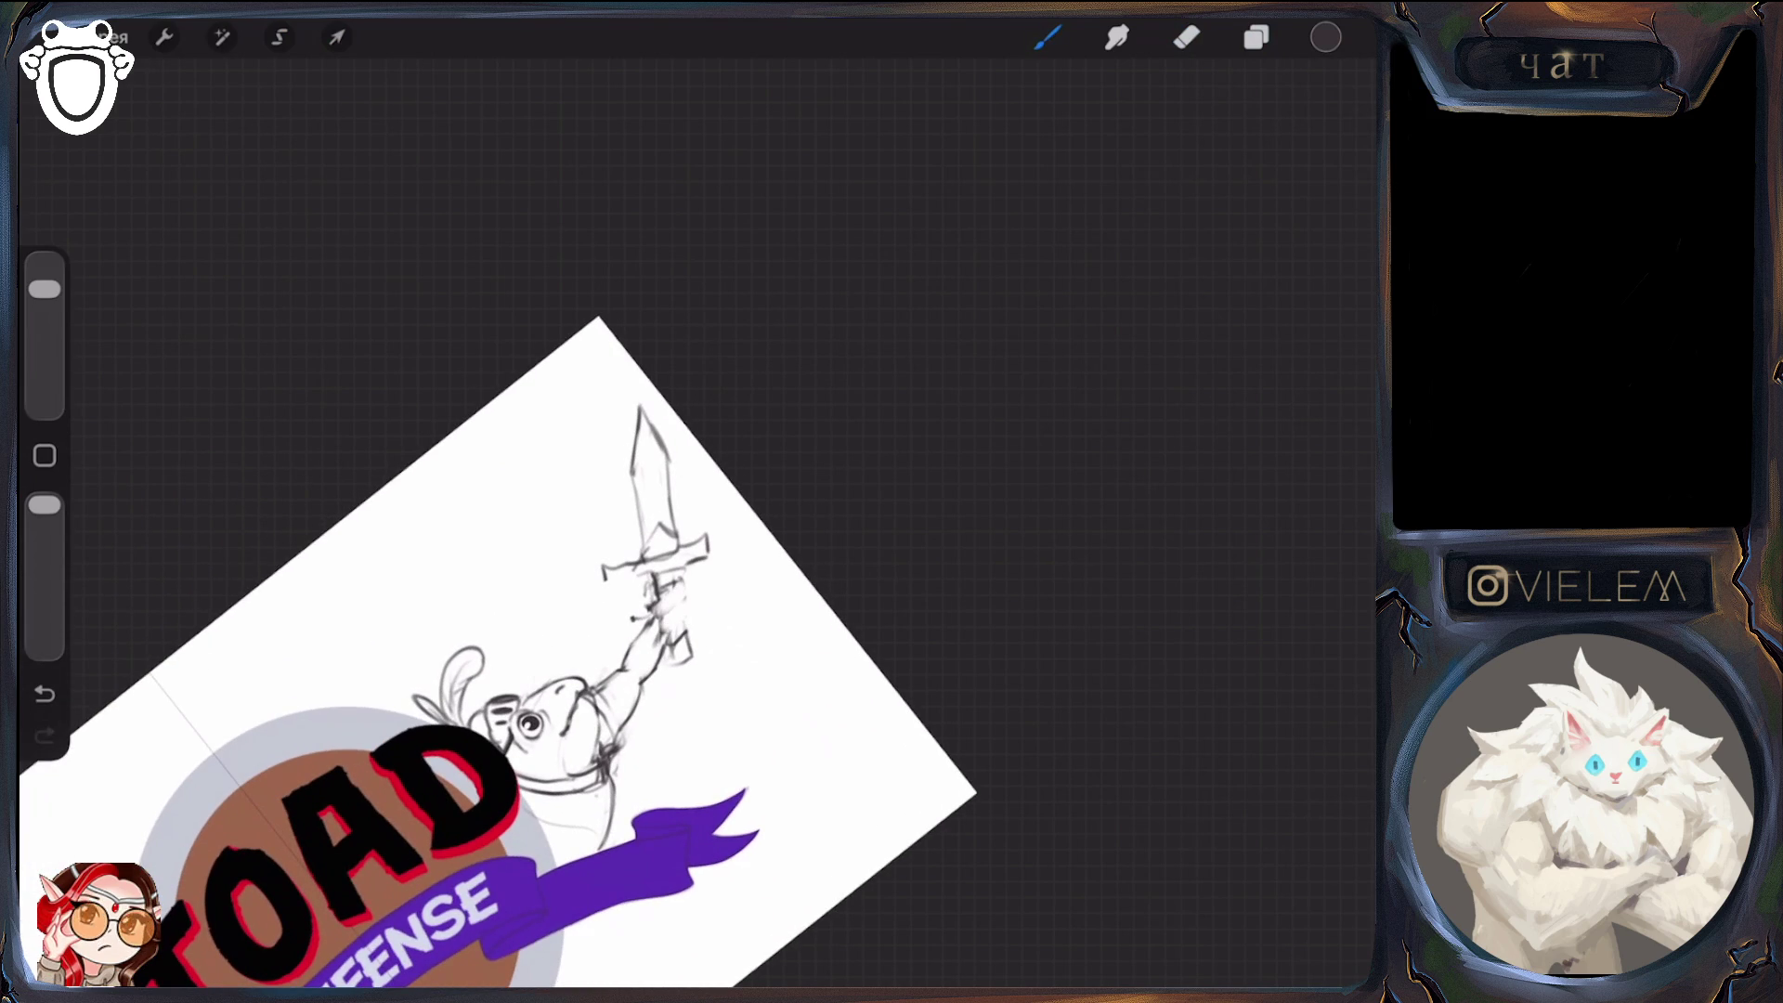
mouse_move(689, 610)
mouse_down()
mouse_move(671, 634)
mouse_move(662, 621)
mouse_up()
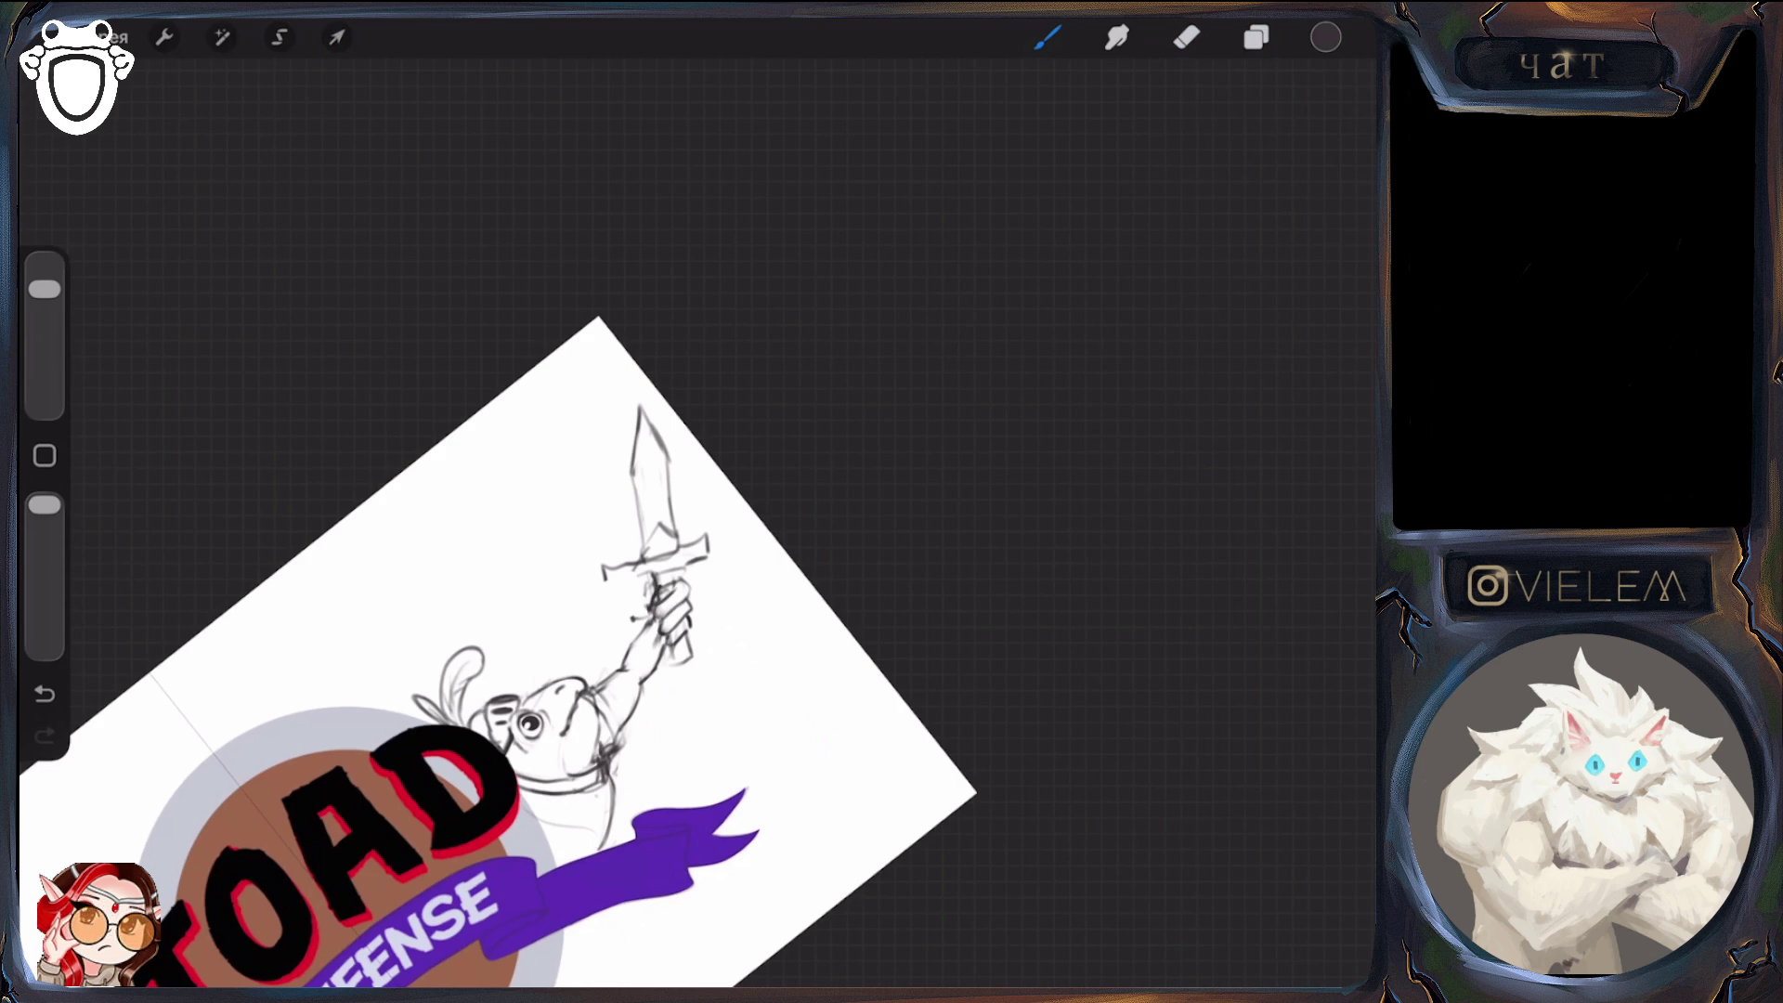
key(e)
key(b)
drag(646, 586, 666, 660)
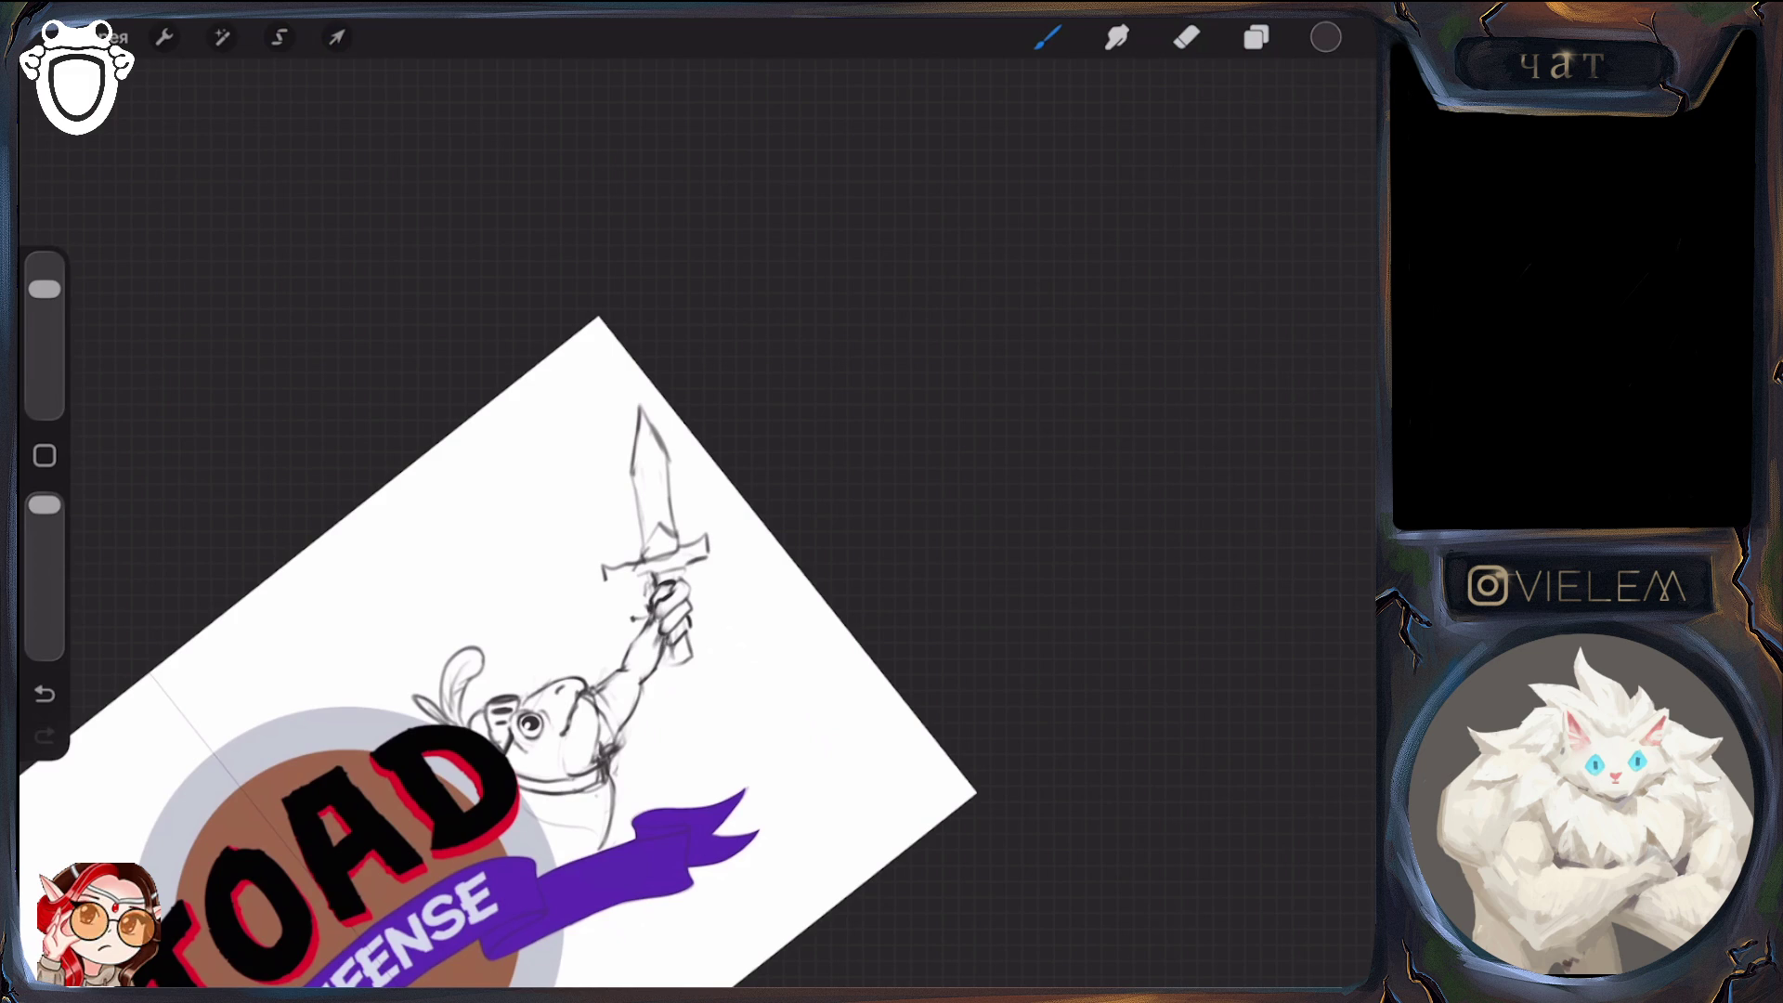
scroll(683, 616, down, 5)
scroll(880, 527, up, 10)
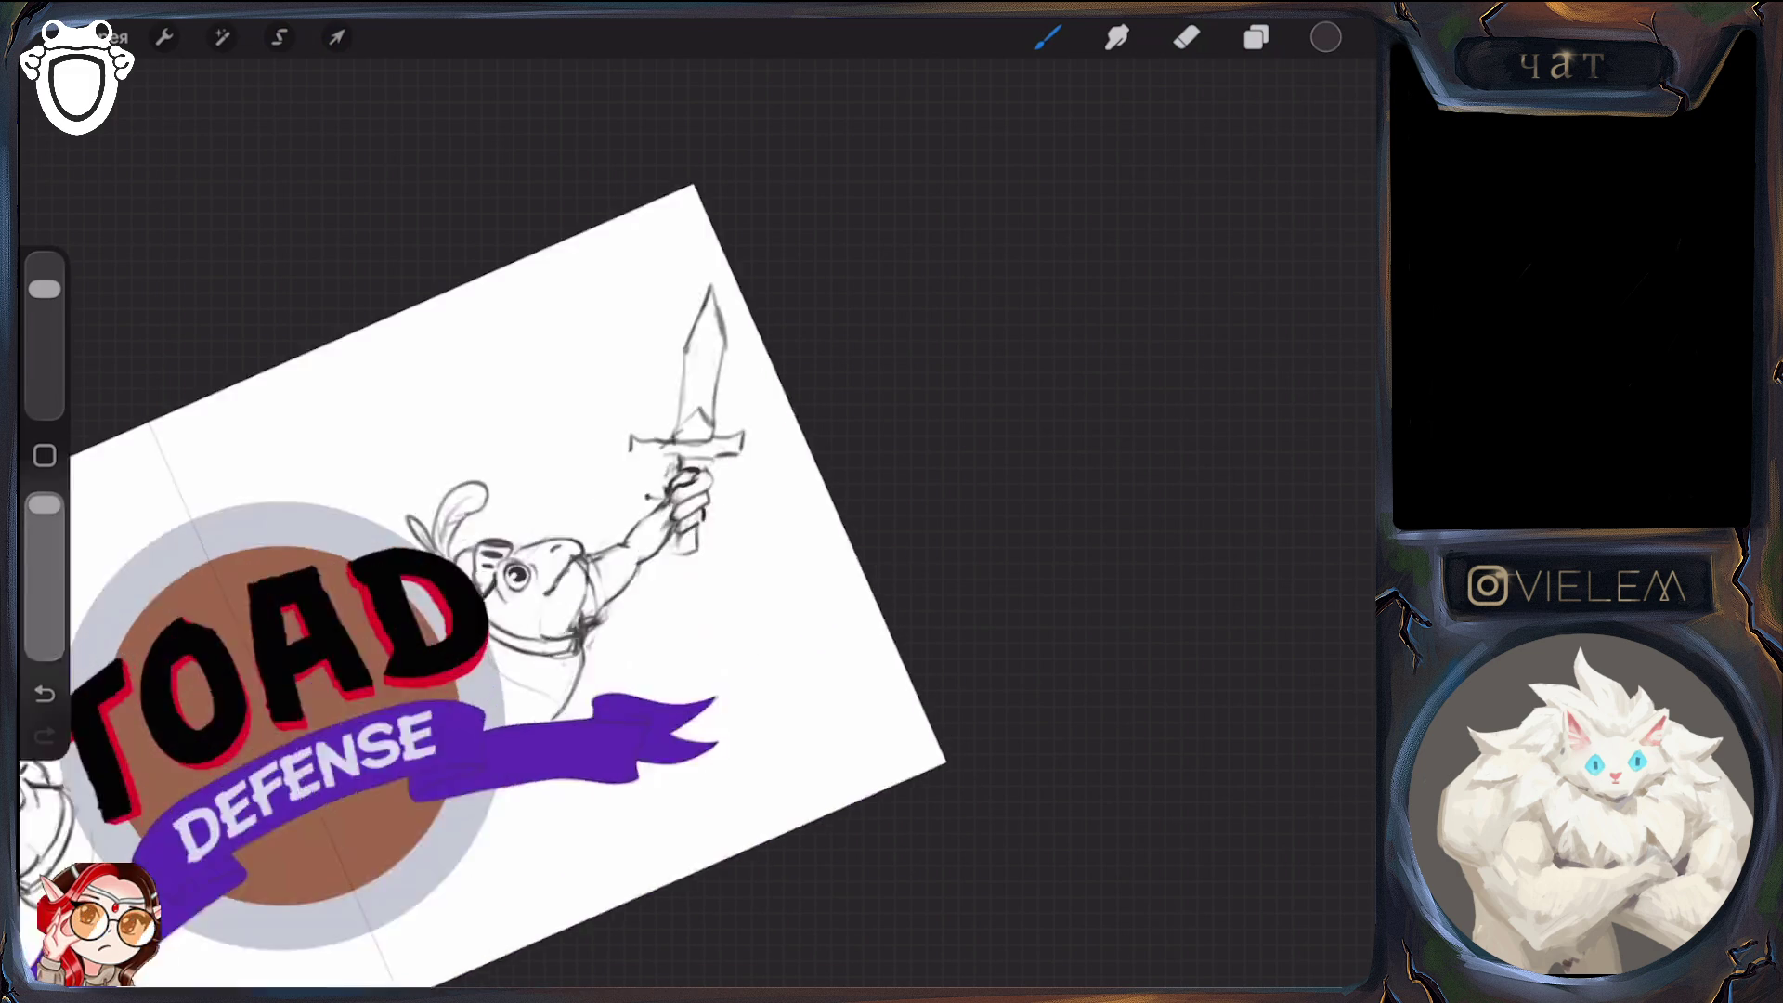
mouse_move(574, 507)
mouse_down()
mouse_move(599, 580)
mouse_move(591, 560)
mouse_up()
Erase marks near the hand, redraw the sword grip longer, and lighten its right edge
click(1187, 38)
click(1048, 38)
click(1188, 37)
mouse_move(577, 549)
mouse_down()
mouse_move(596, 571)
mouse_move(591, 632)
mouse_move(632, 566)
mouse_move(594, 656)
mouse_up()
click(1047, 37)
mouse_move(596, 652)
mouse_down()
mouse_move(627, 570)
mouse_move(592, 648)
mouse_move(613, 645)
mouse_move(617, 573)
mouse_up()
click(1187, 37)
click(1048, 37)
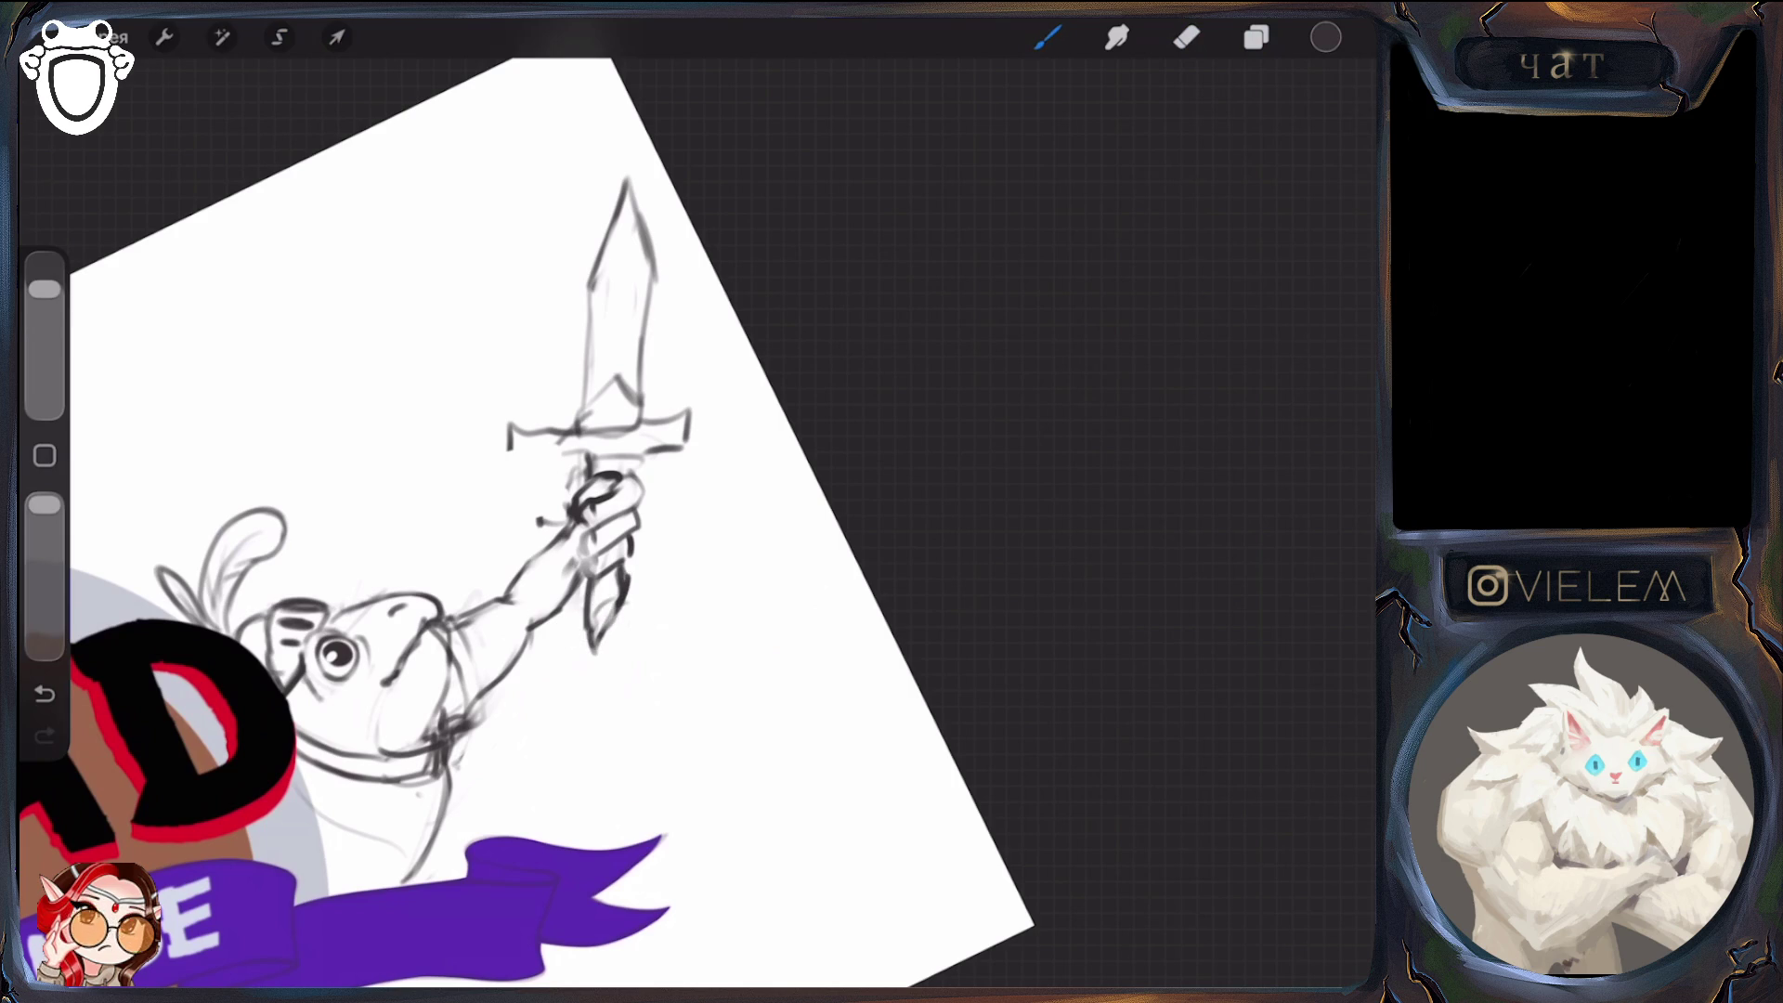
click(1187, 37)
drag(626, 555, 628, 599)
click(1048, 37)
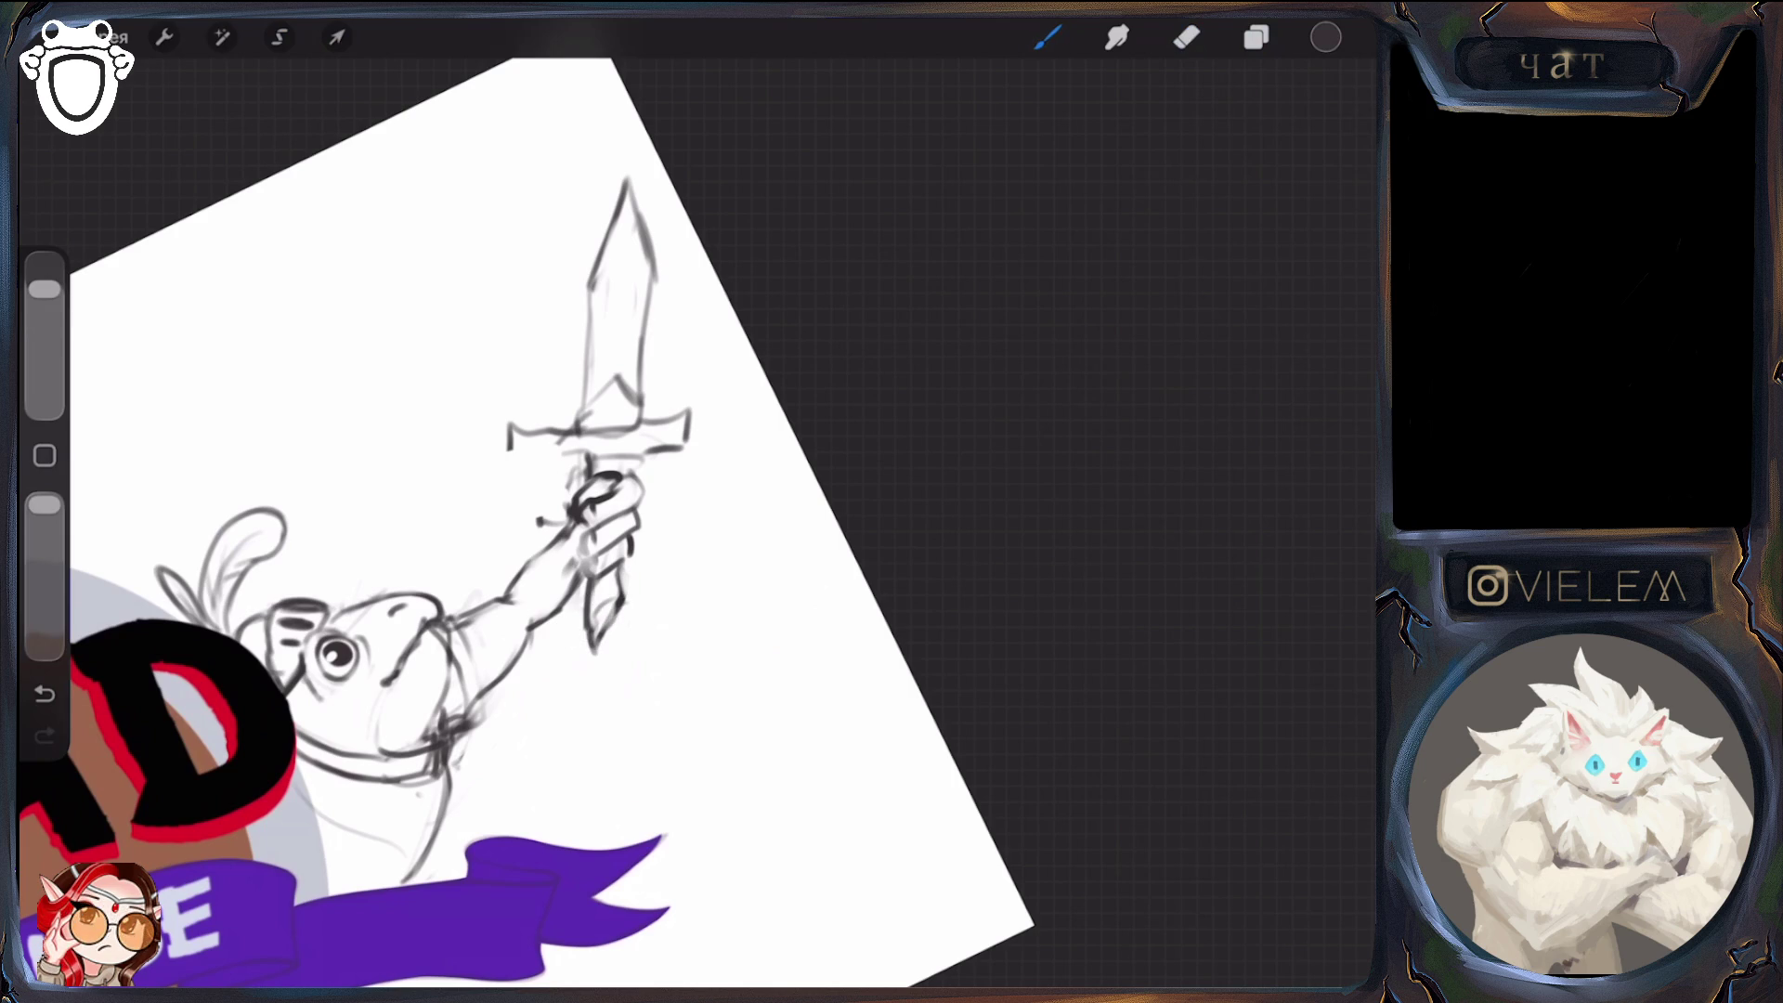
scroll(527, 504, down, 5)
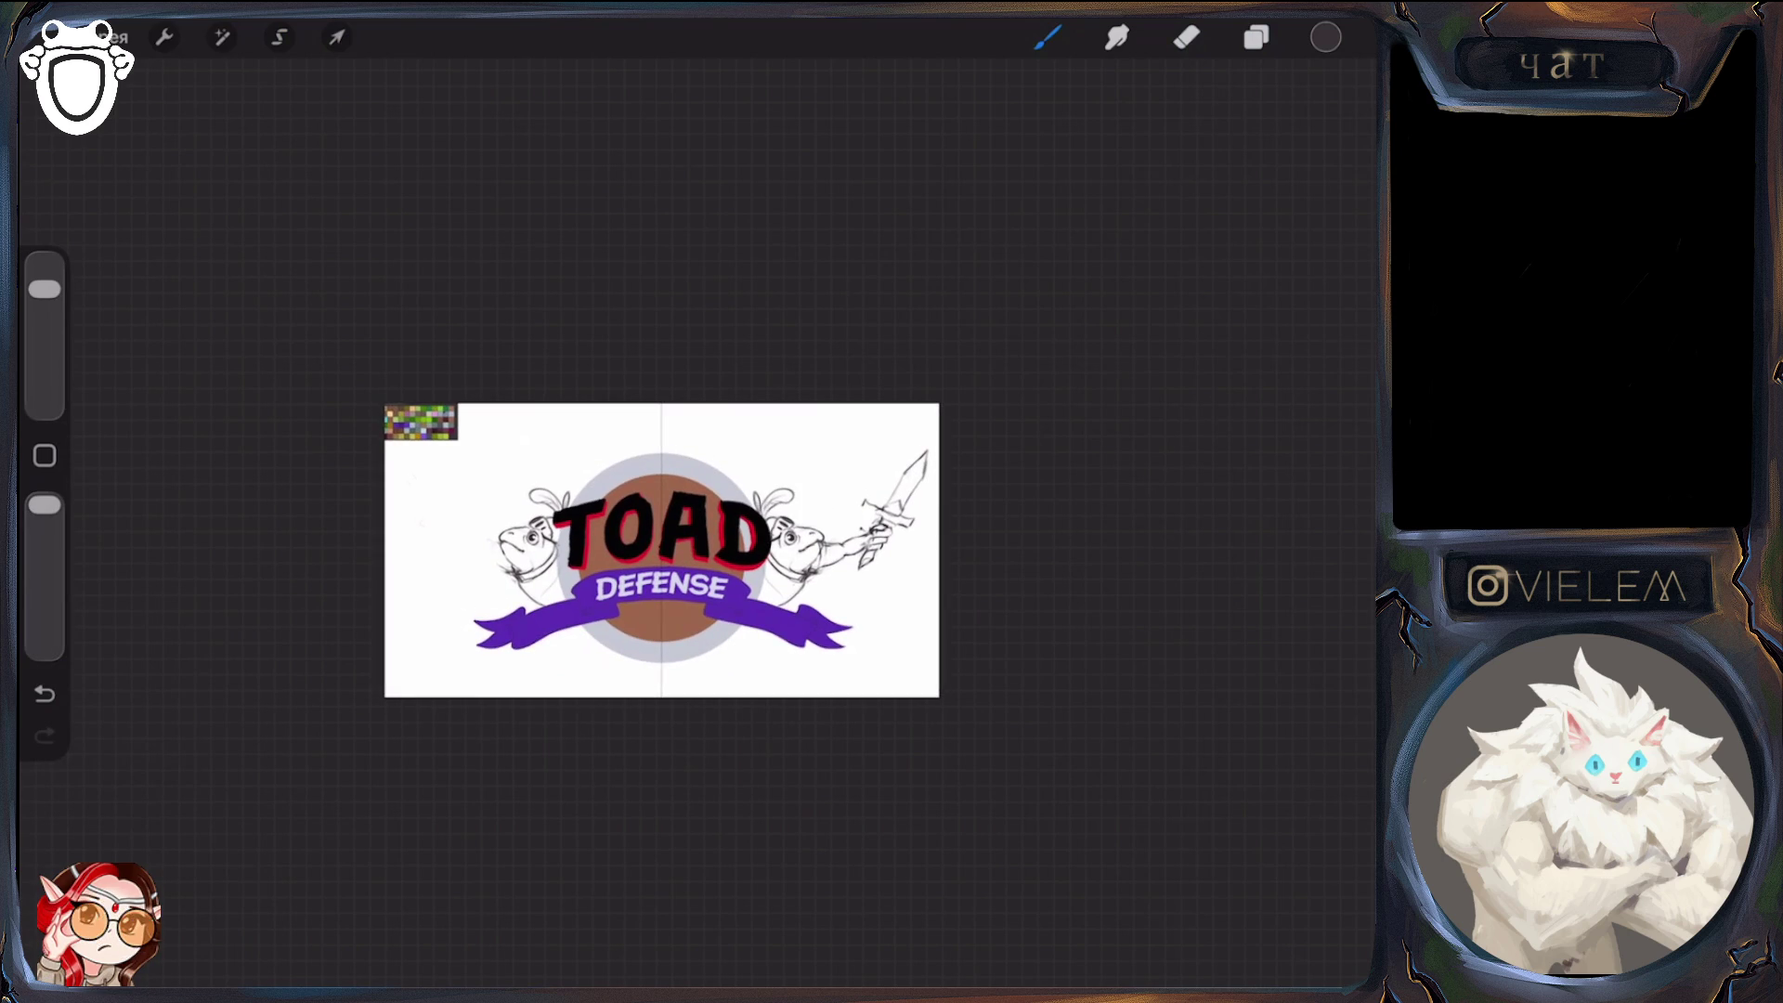
scroll(558, 521, up, 5)
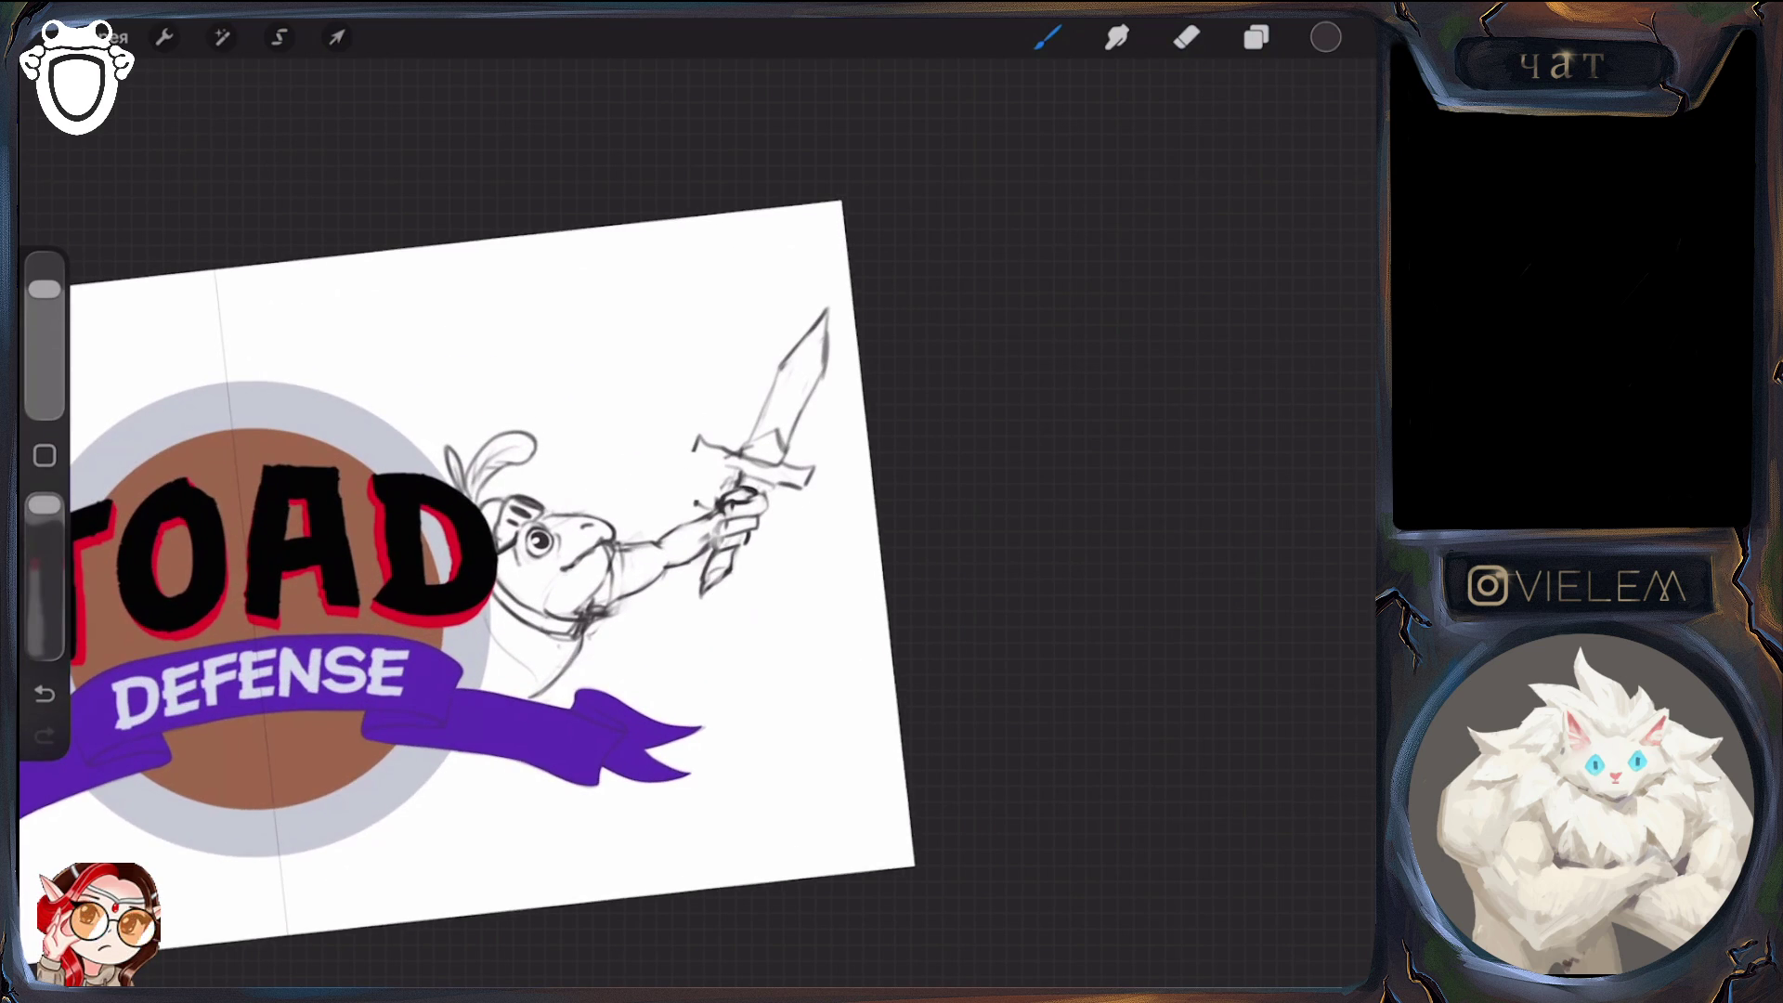
Lasso the sword arm and shrink it proportionally in Uniform mode, undoing a stray tilt
click(279, 37)
mouse_move(764, 292)
mouse_down()
mouse_move(681, 641)
mouse_move(765, 292)
mouse_up()
click(336, 37)
drag(768, 458, 530, 613)
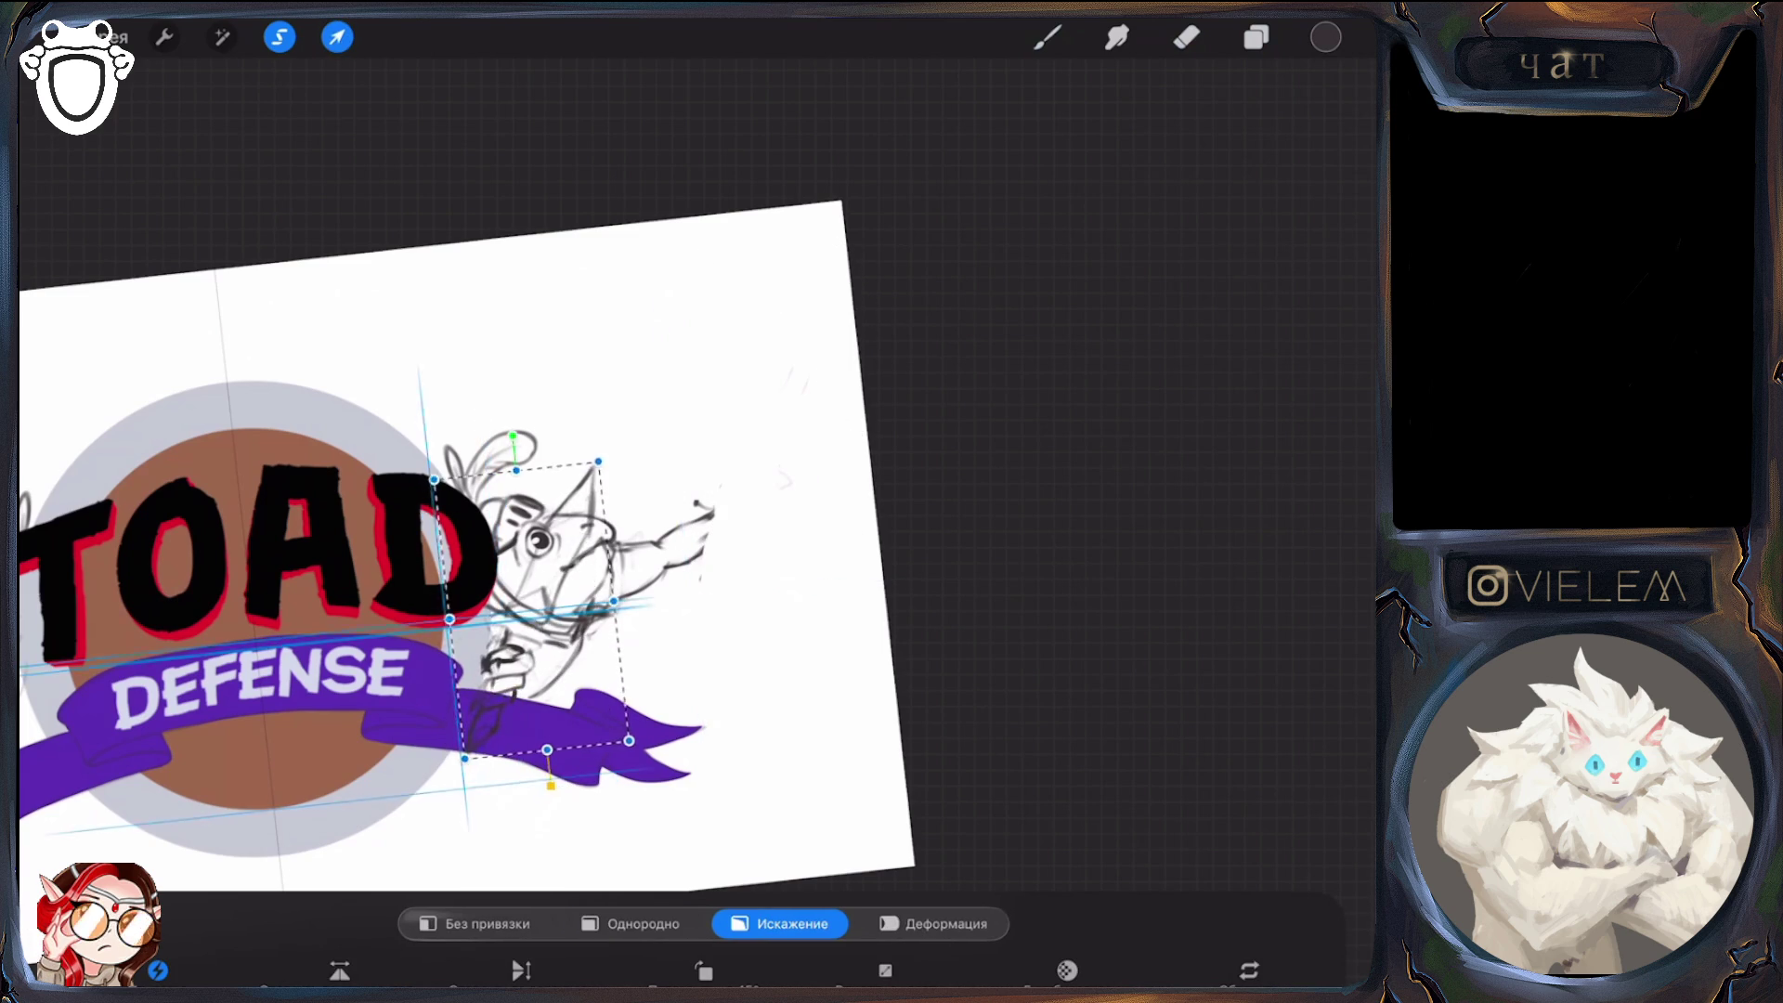
key(ctrl+z)
click(827, 302)
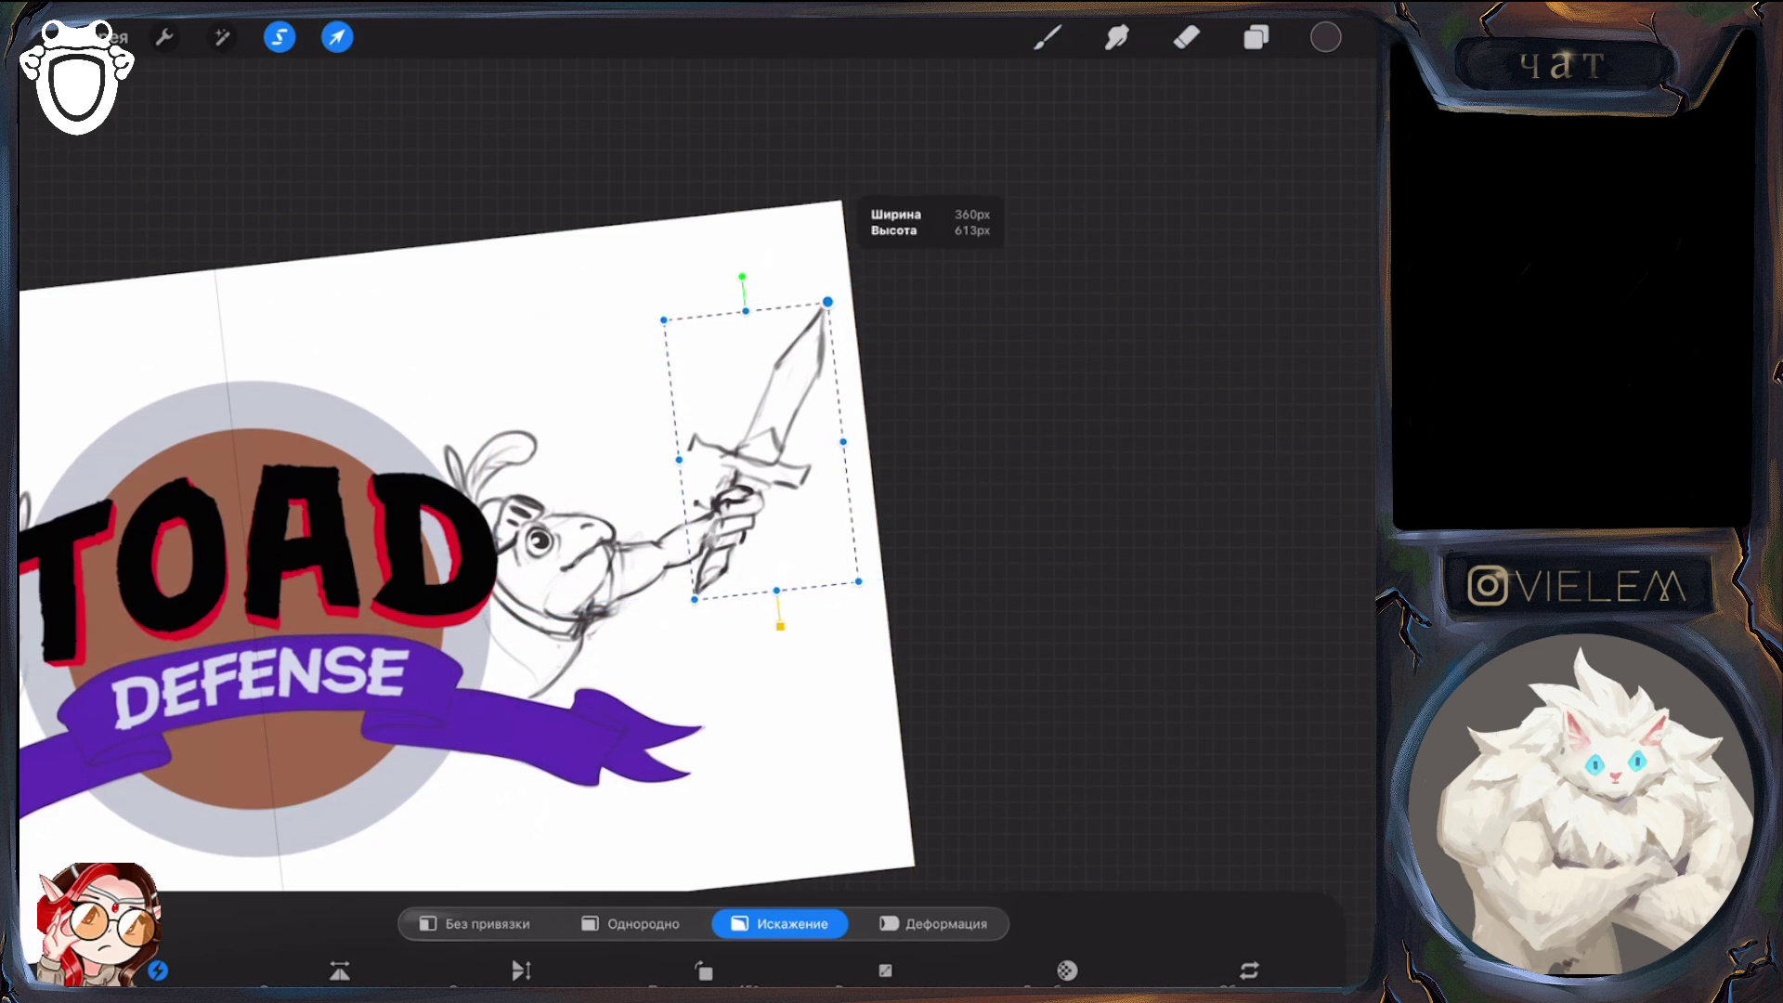
click(641, 923)
drag(828, 302, 811, 331)
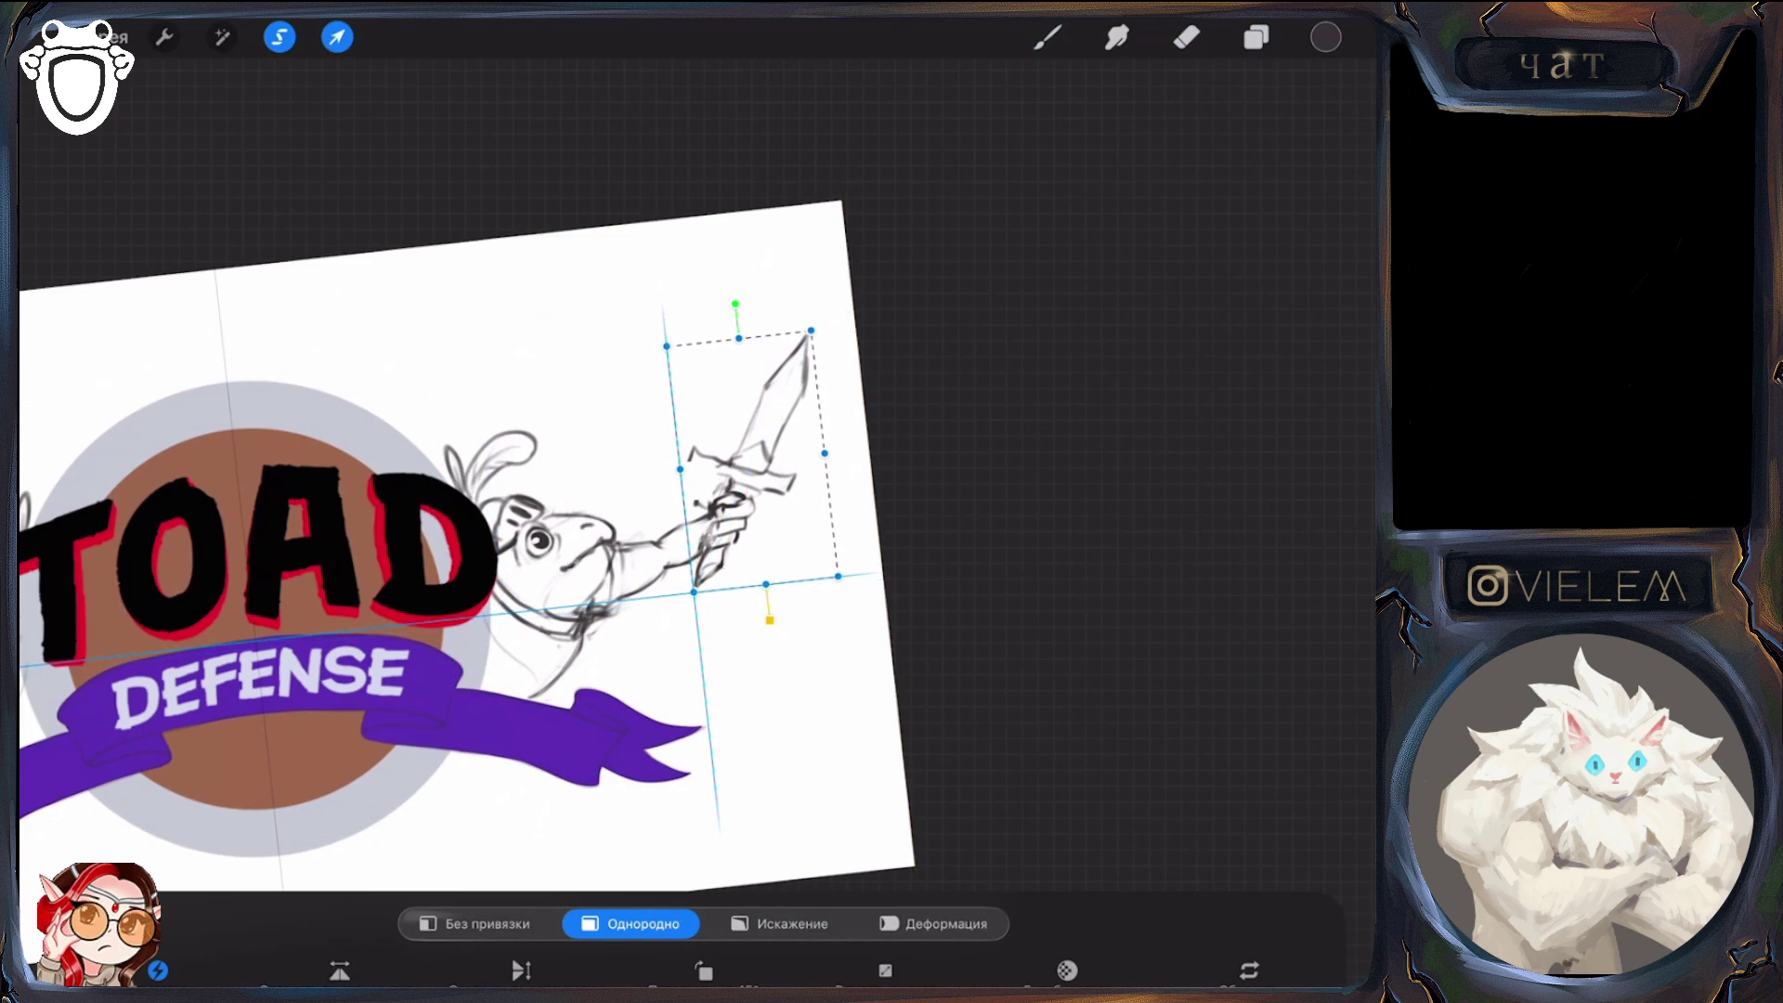
click(1256, 37)
Reselect the sword and rotate and nudge it slightly into place
scroll(539, 557, down, 3)
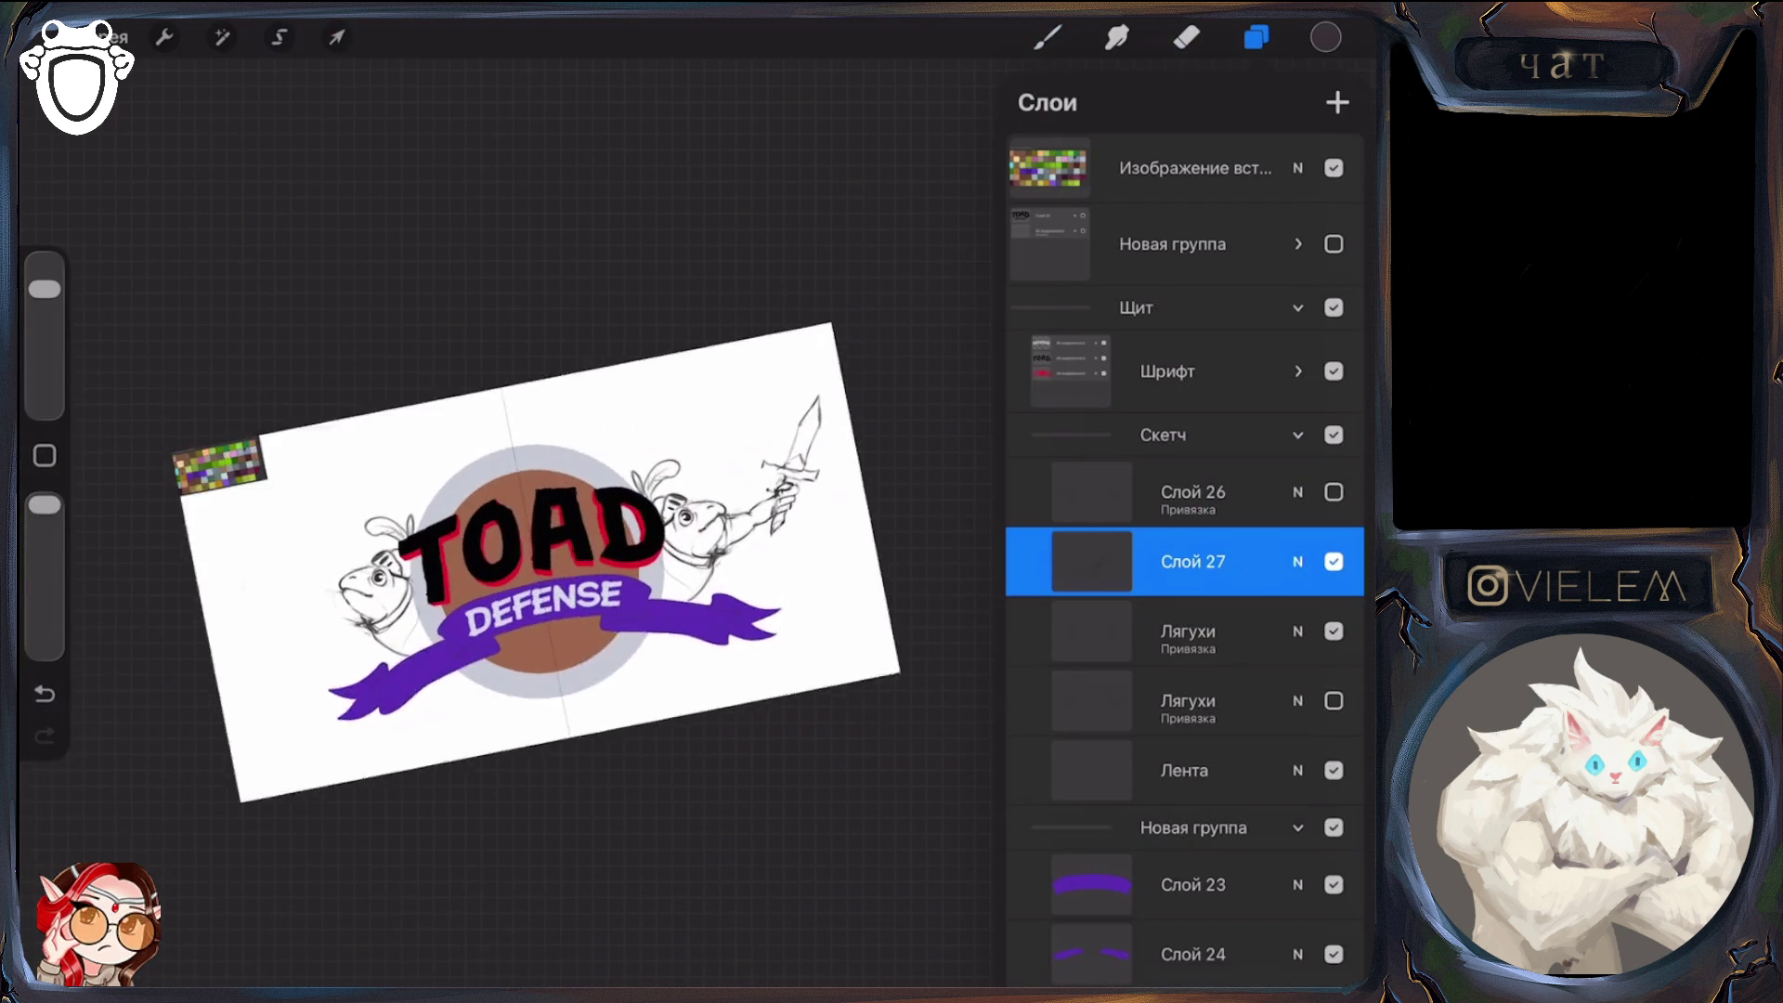
drag(539, 557, 446, 557)
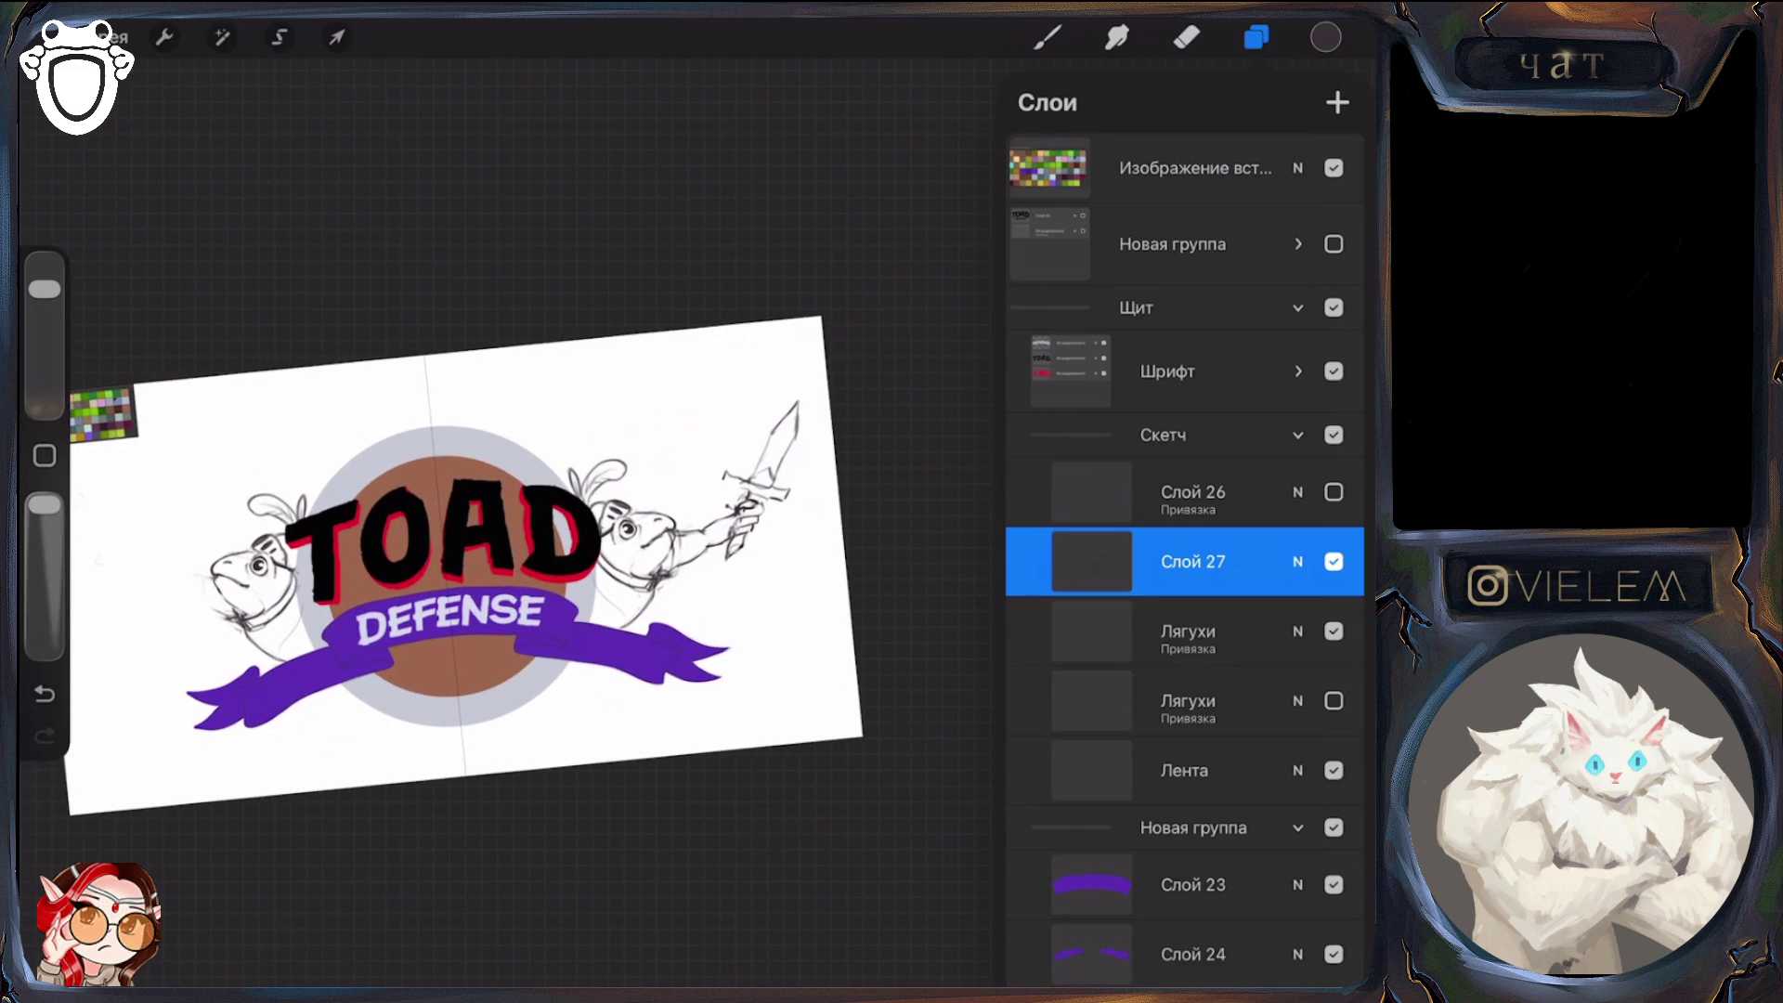
scroll(651, 538, up, 5)
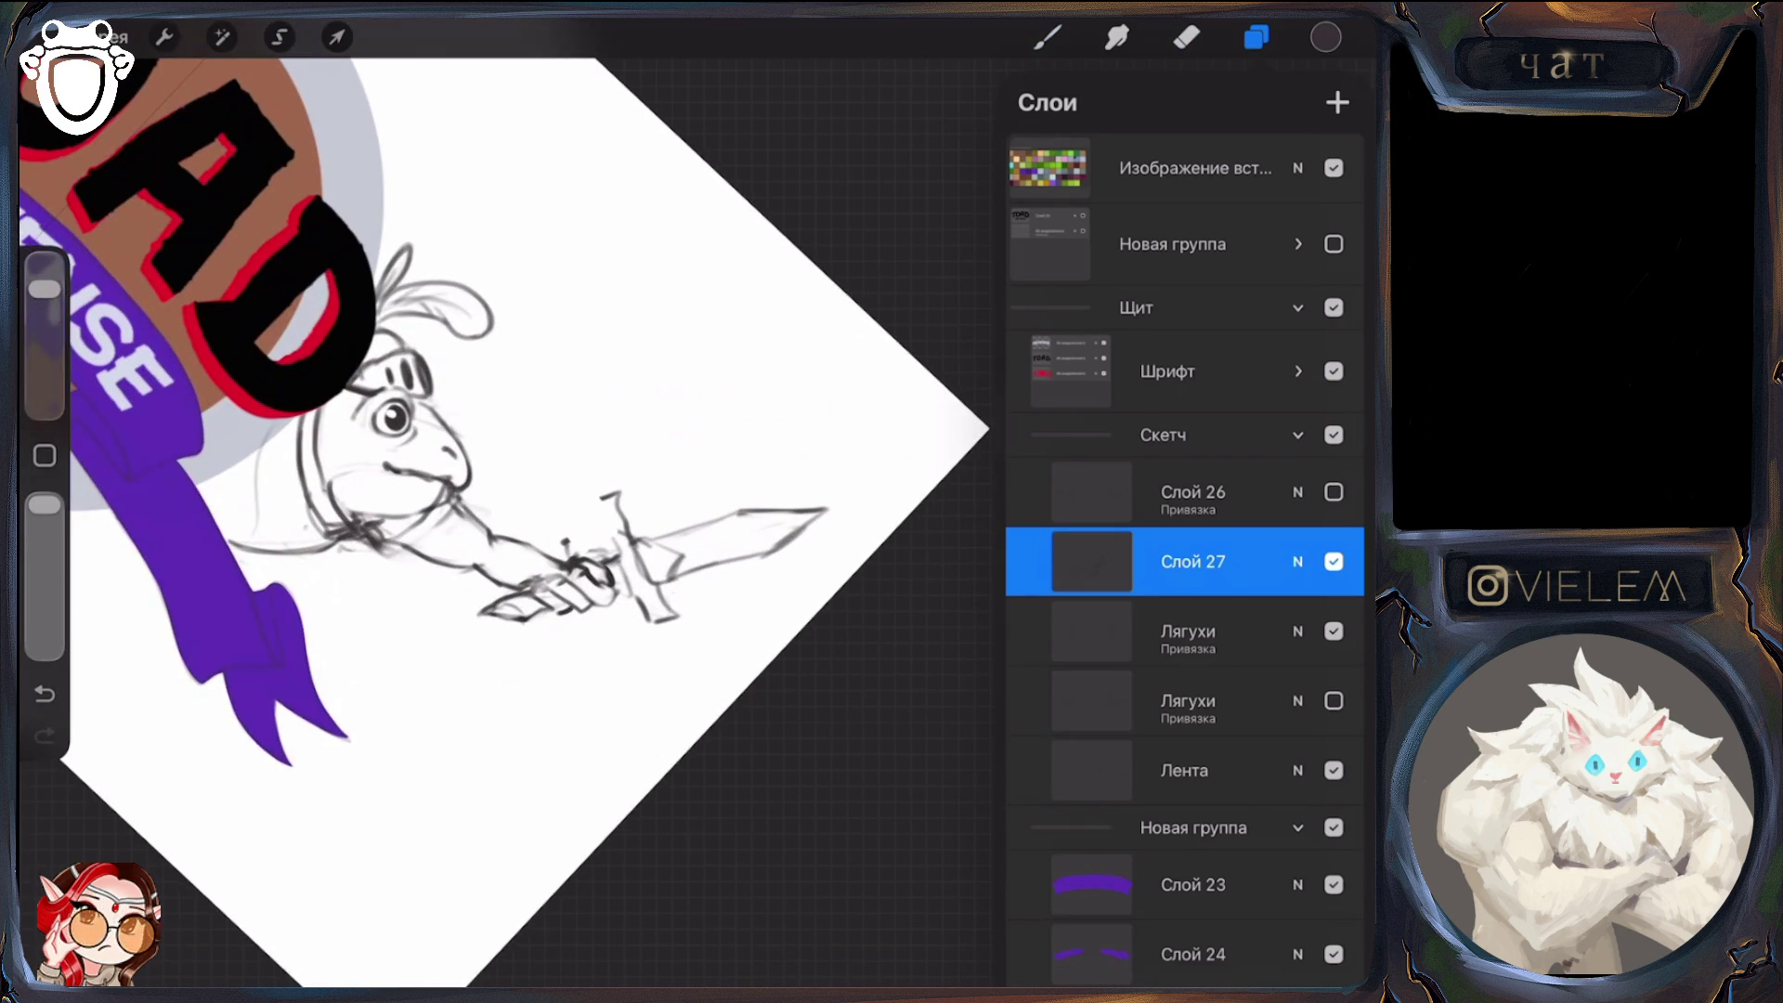
click(280, 38)
mouse_move(582, 461)
mouse_down()
mouse_move(599, 525)
mouse_move(743, 694)
mouse_move(650, 420)
mouse_up()
click(583, 460)
click(337, 37)
mouse_move(789, 414)
mouse_down()
mouse_move(768, 438)
mouse_move(756, 414)
mouse_move(777, 431)
mouse_up()
click(1048, 37)
Hatch the sword's crossguard with short strokes across its left and right ends
mouse_move(576, 553)
mouse_down()
mouse_move(601, 502)
mouse_move(583, 526)
mouse_up()
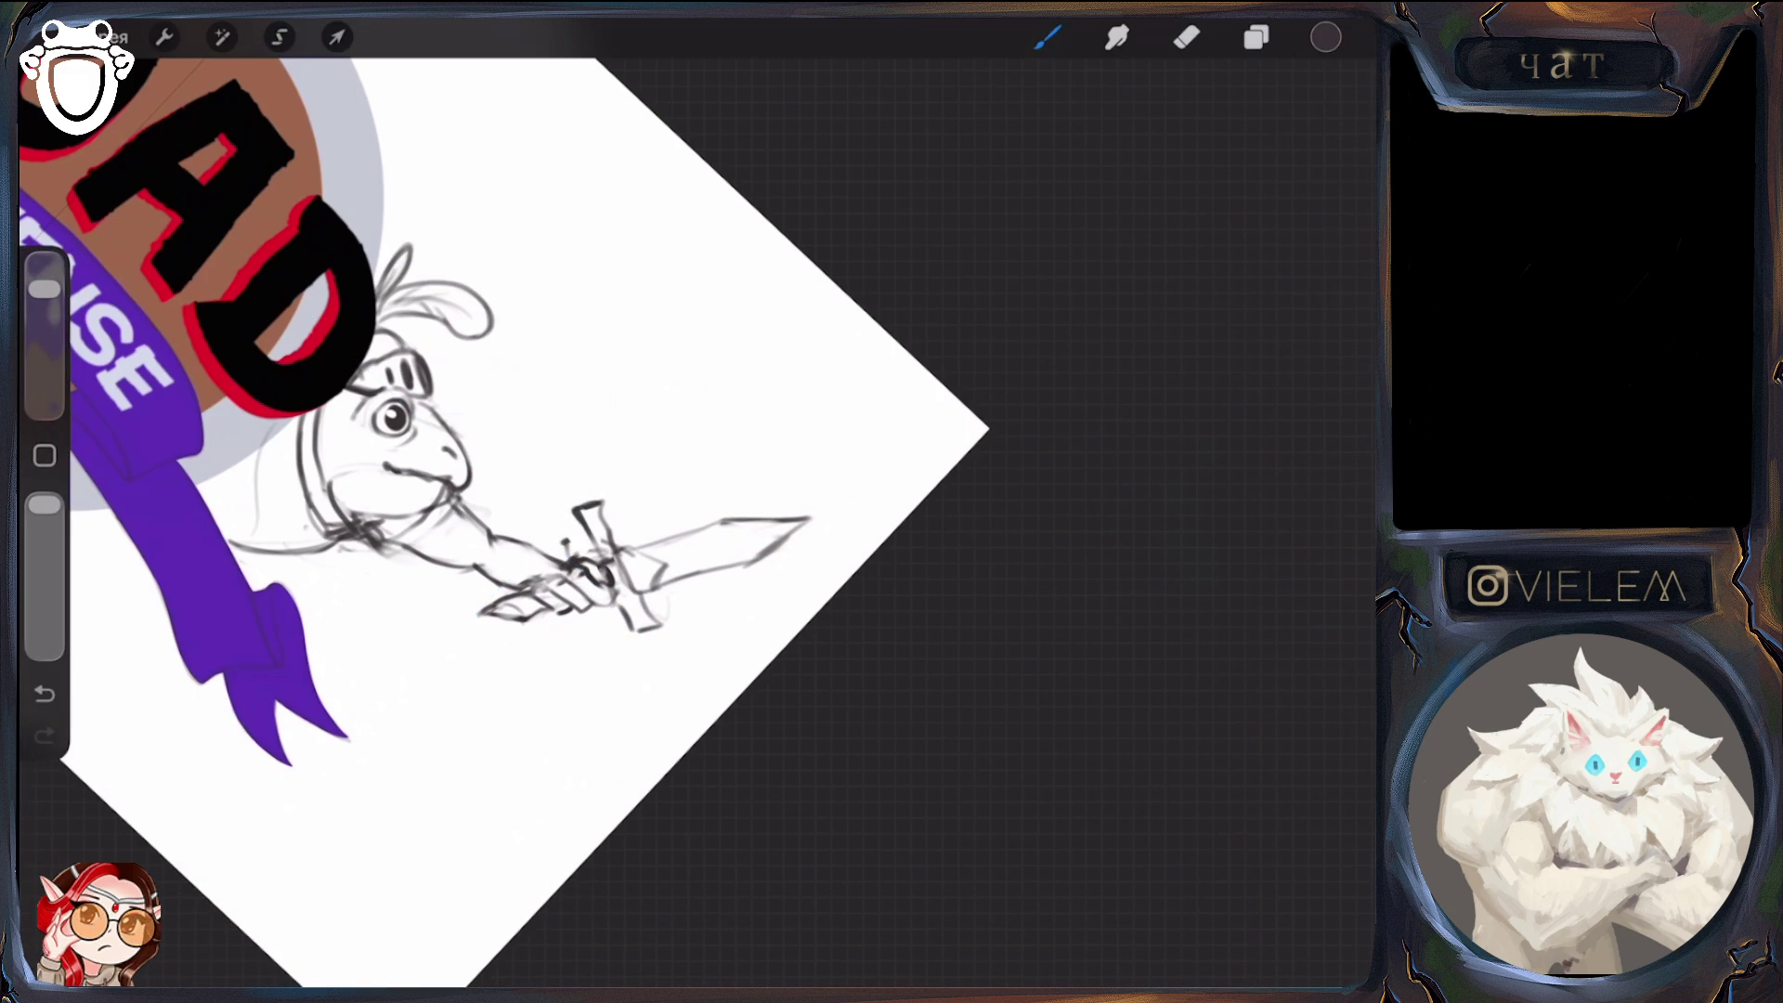
scroll(501, 501, down, 5)
scroll(418, 603, up, 5)
mouse_move(558, 671)
mouse_down()
mouse_move(594, 695)
mouse_move(694, 689)
mouse_up()
drag(682, 660, 732, 668)
drag(711, 664, 713, 693)
mouse_move(676, 667)
mouse_down()
mouse_move(732, 695)
mouse_move(729, 668)
mouse_up()
scroll(650, 539, down, 5)
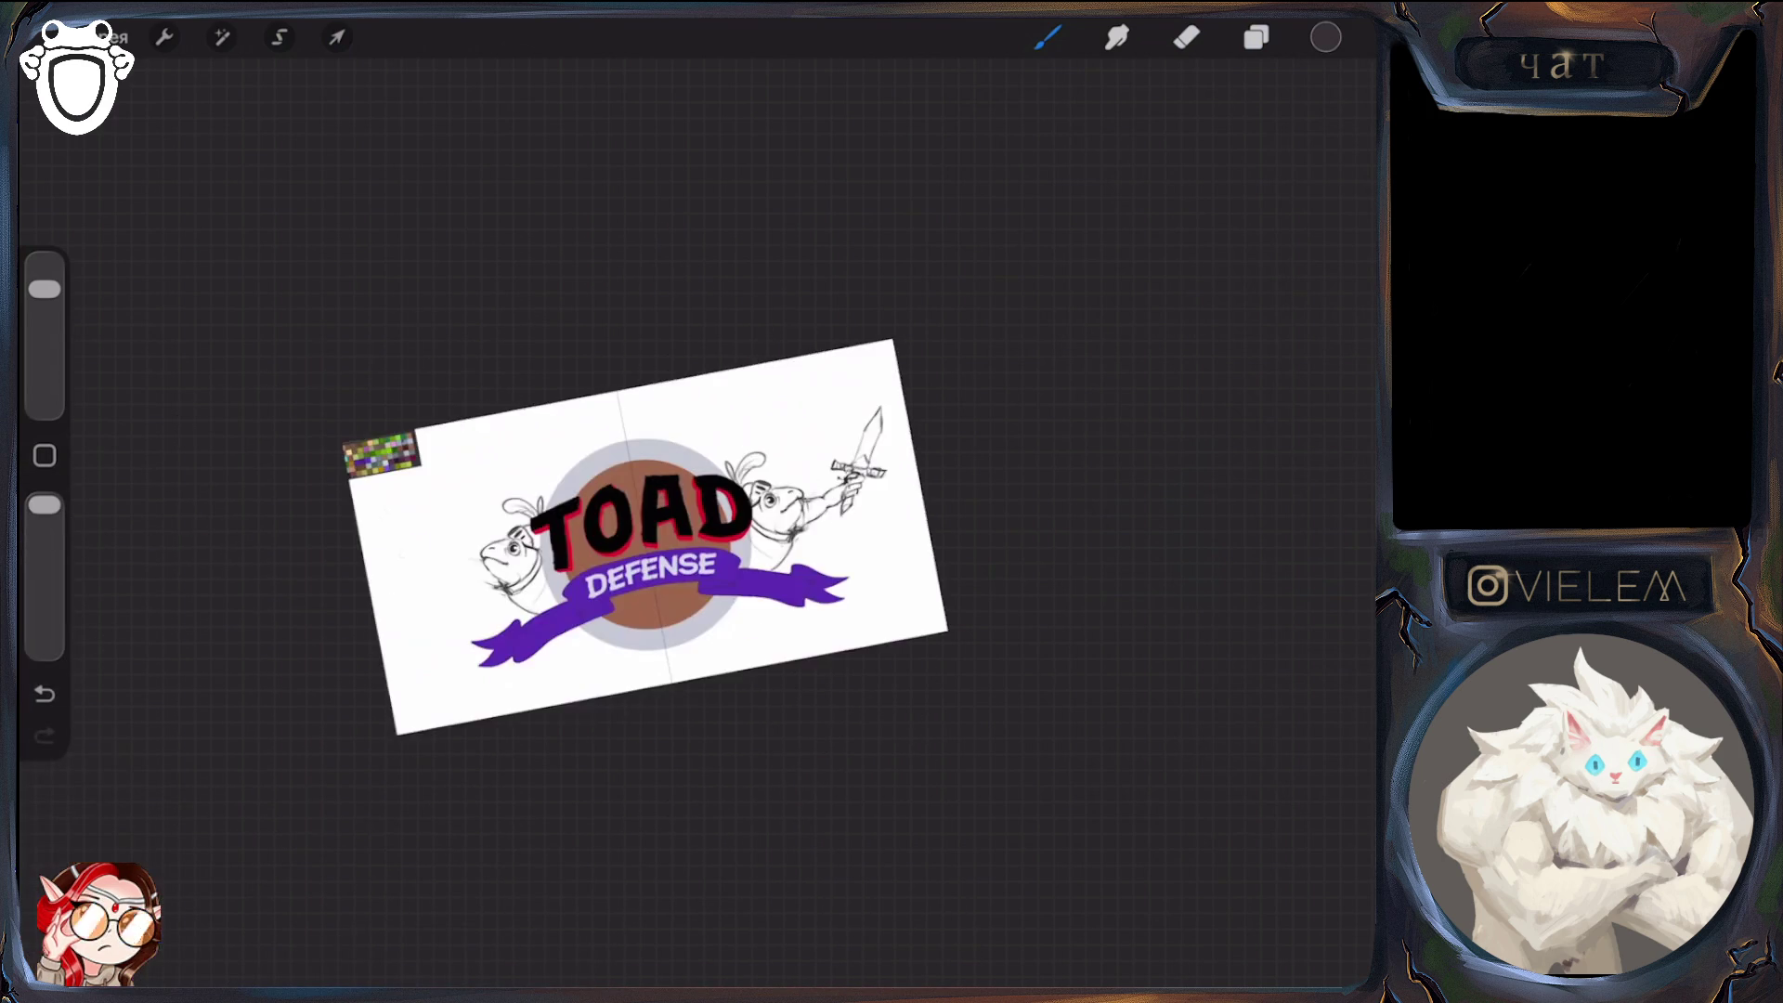
scroll(780, 484, down, 3)
scroll(585, 493, up, 6)
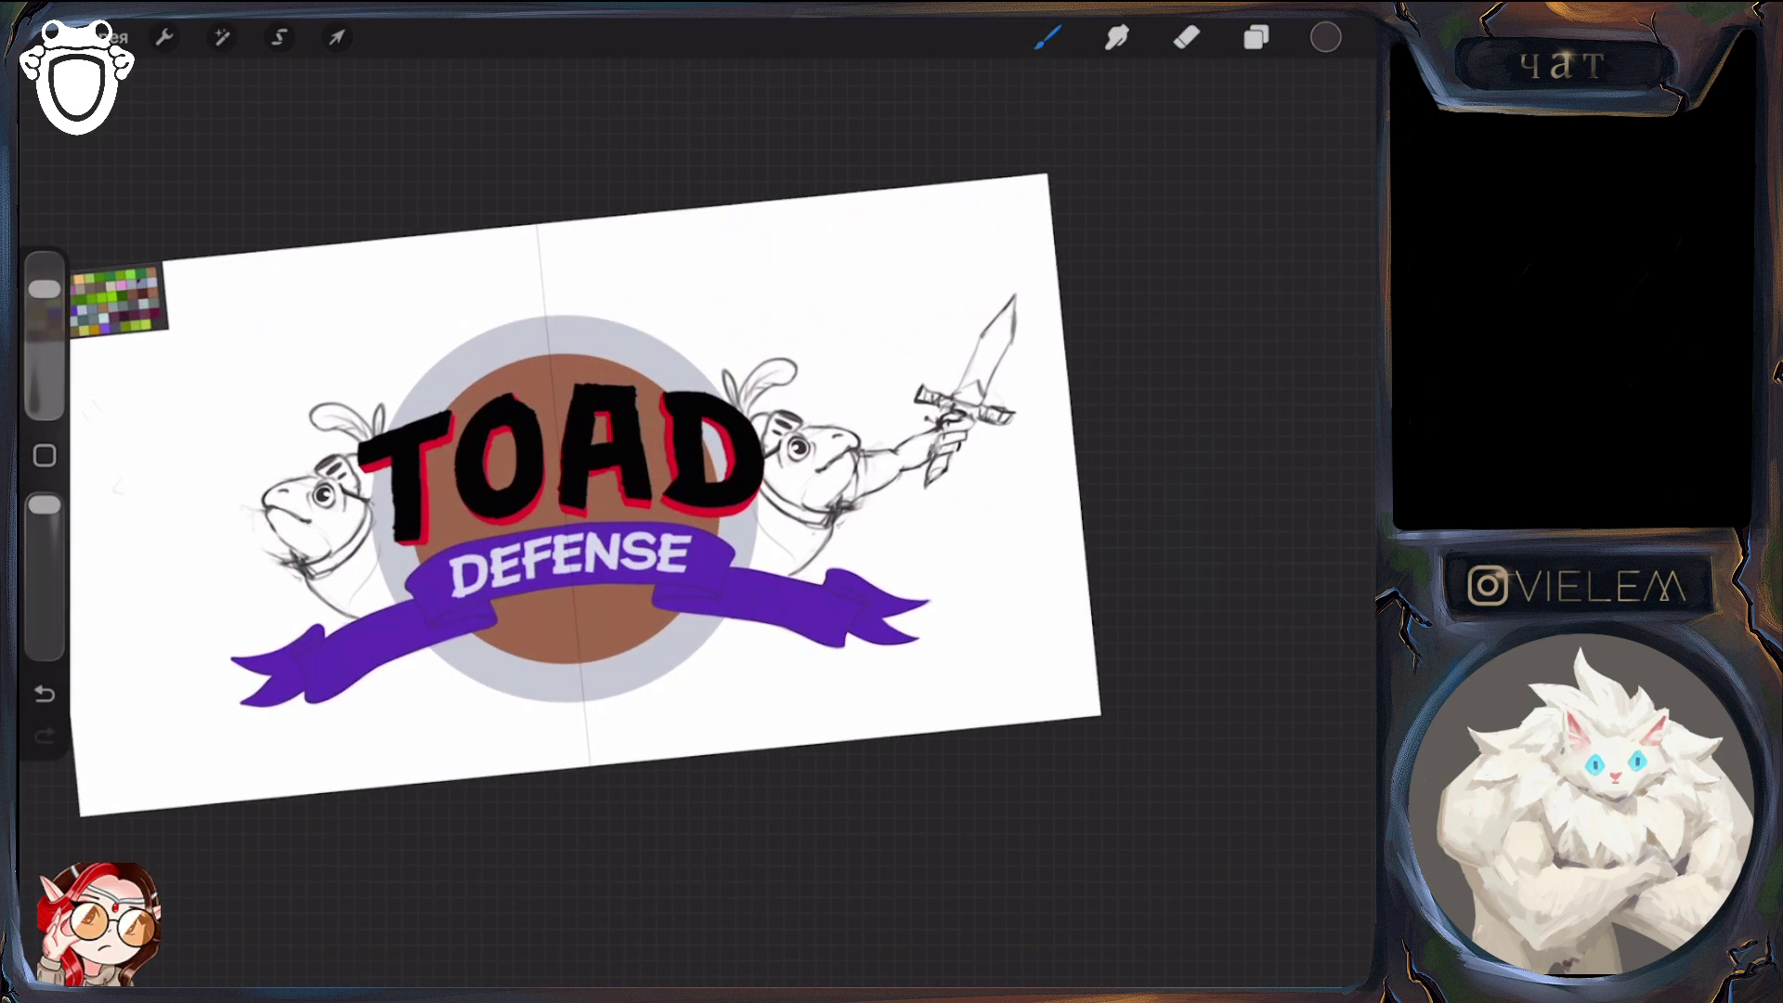
click(1257, 38)
click(1334, 561)
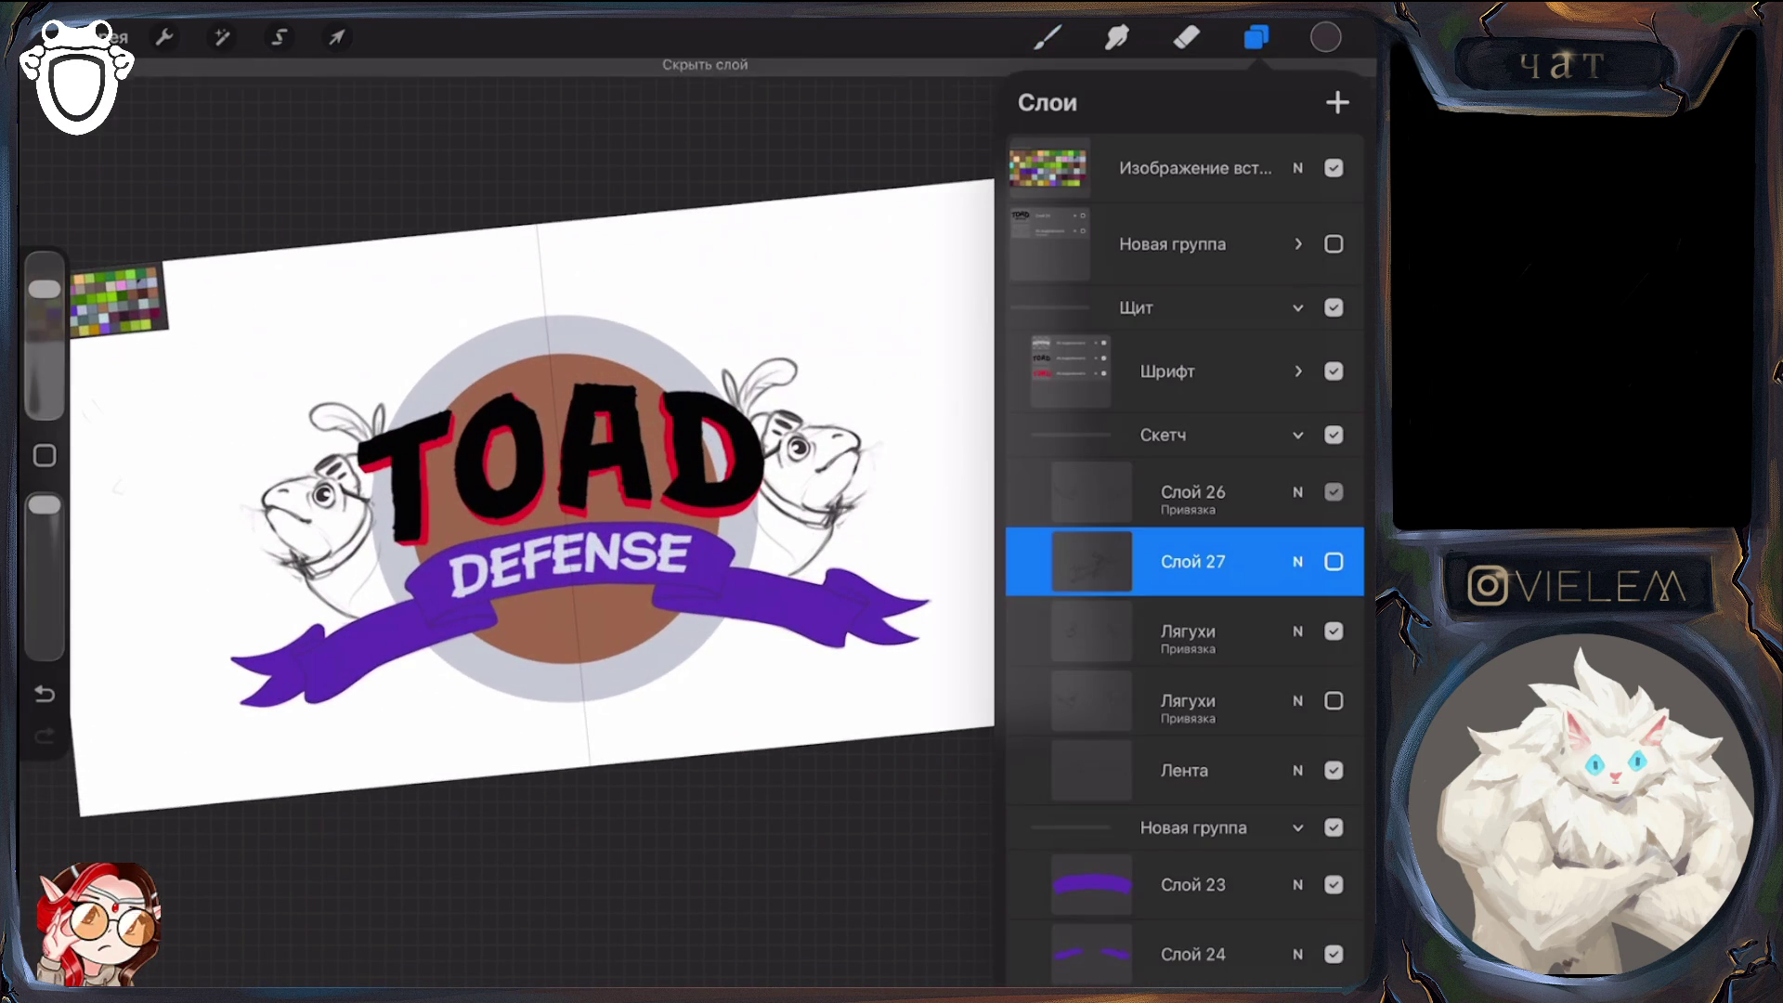
click(1334, 630)
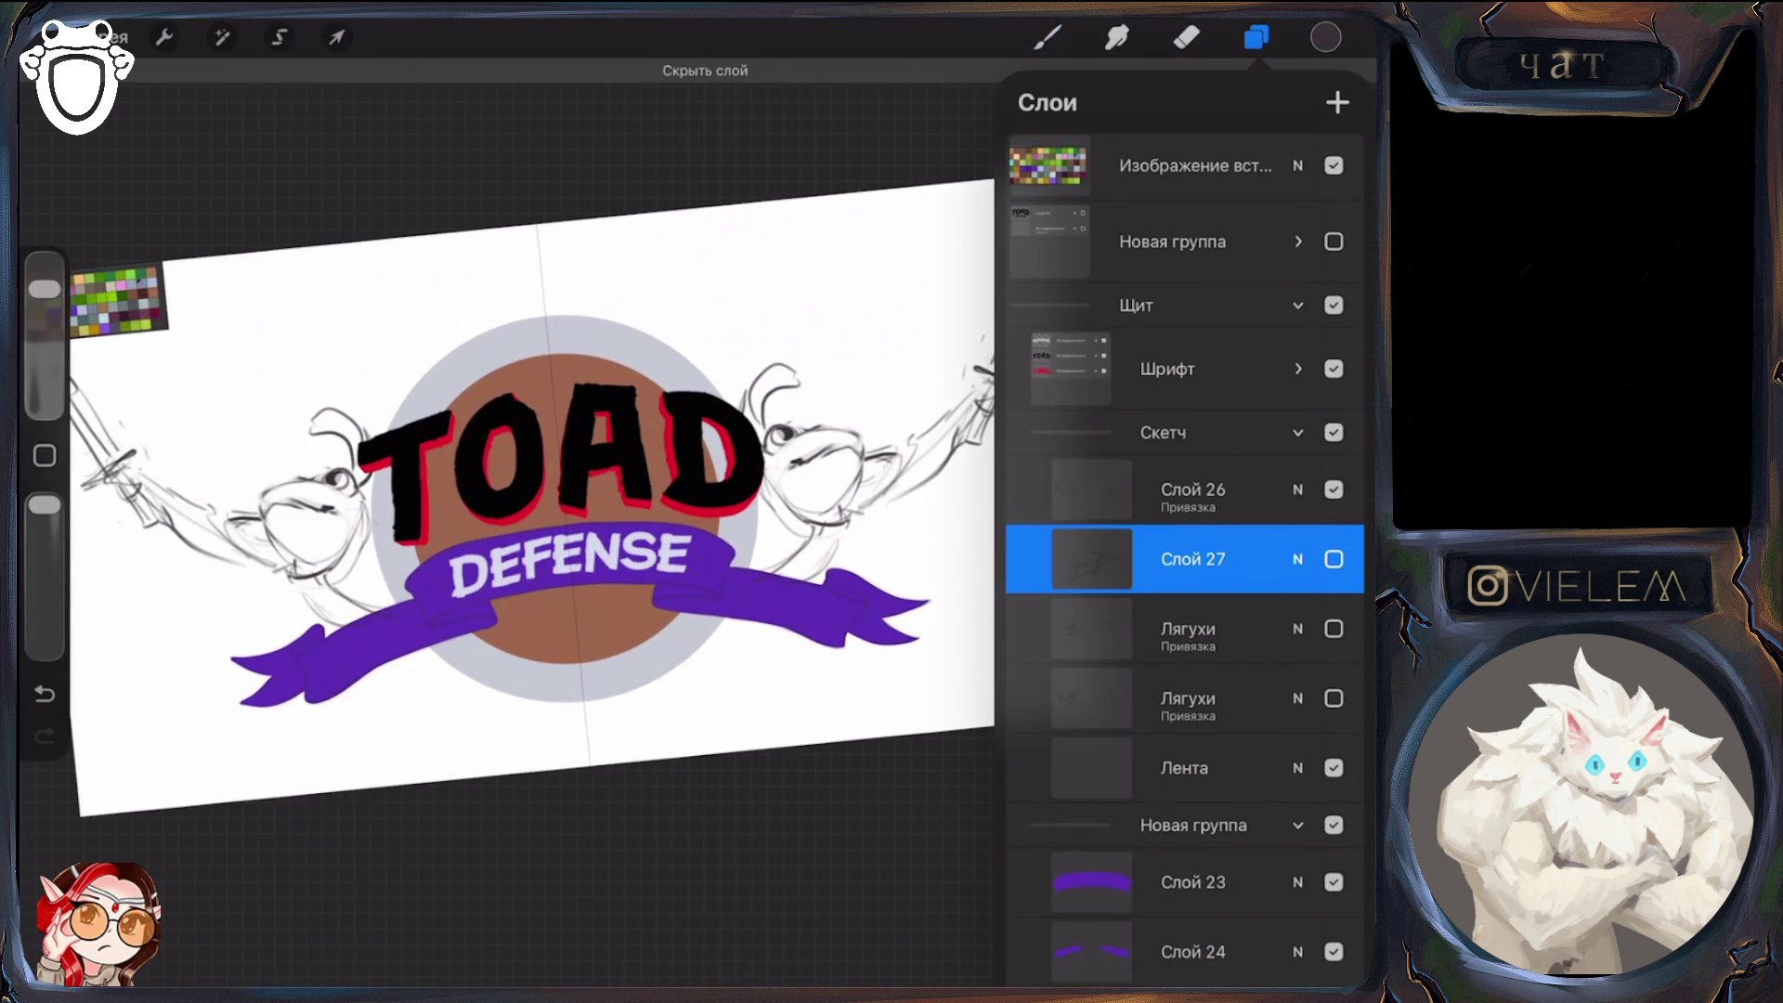
scroll(539, 539, down, 3)
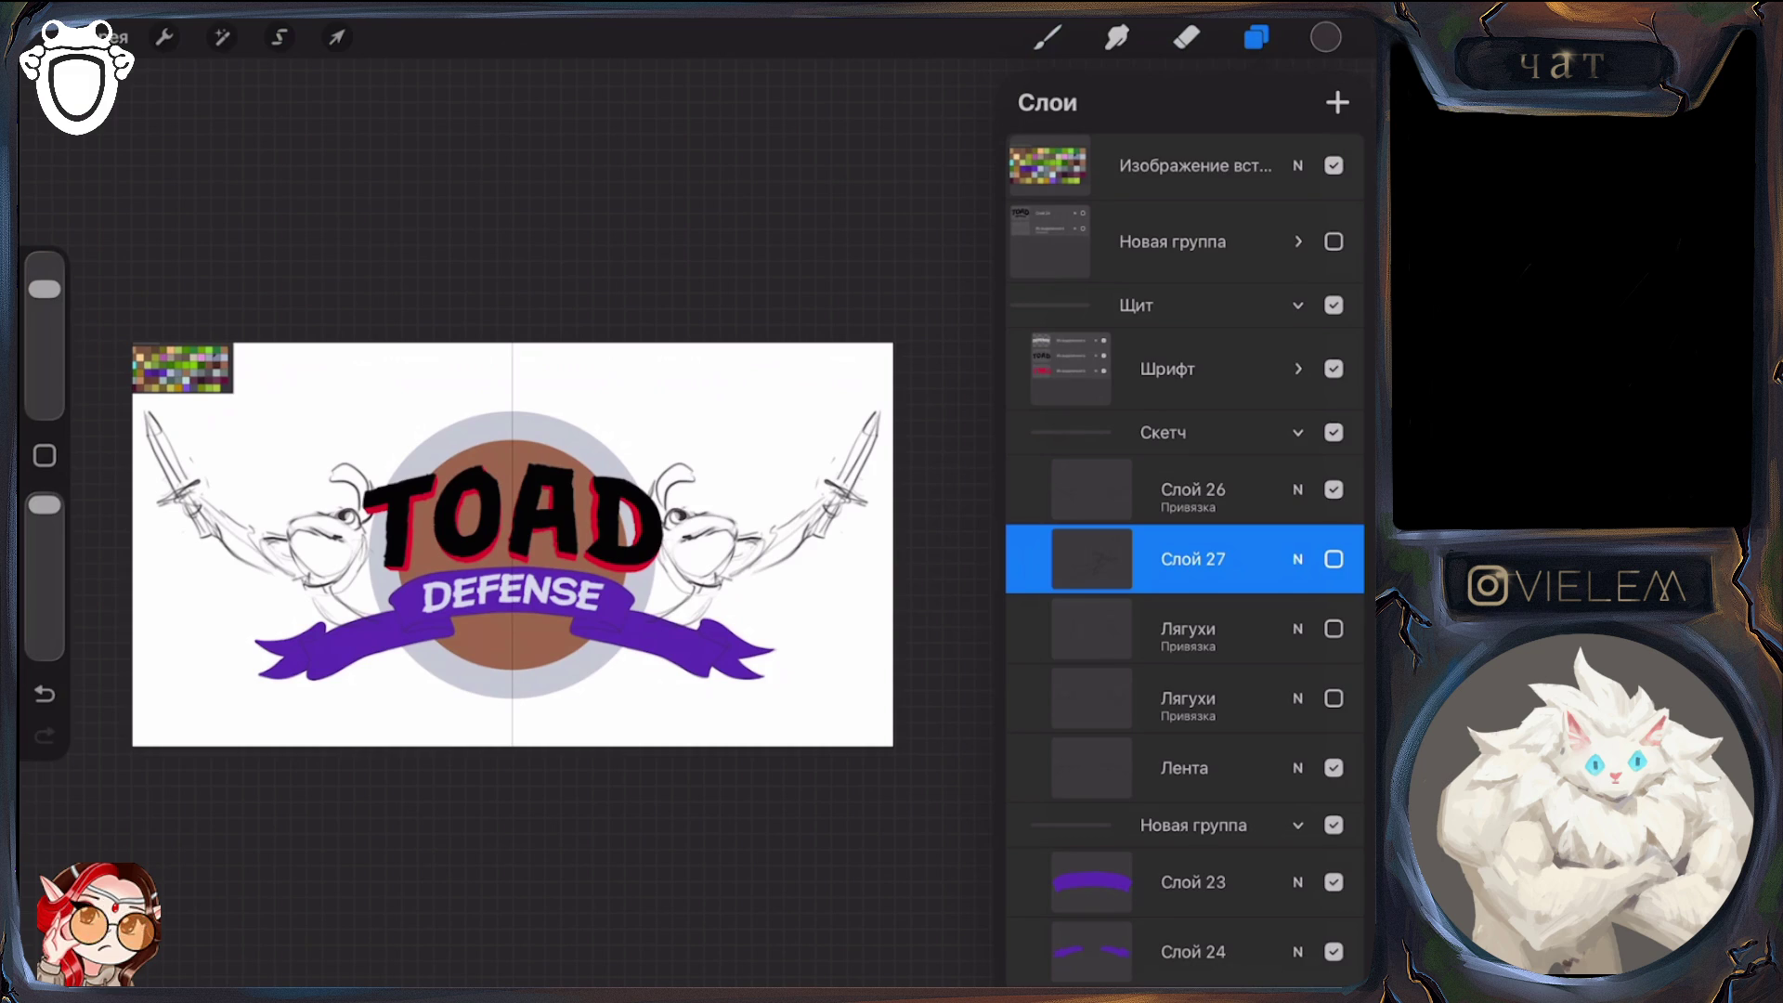
click(1193, 490)
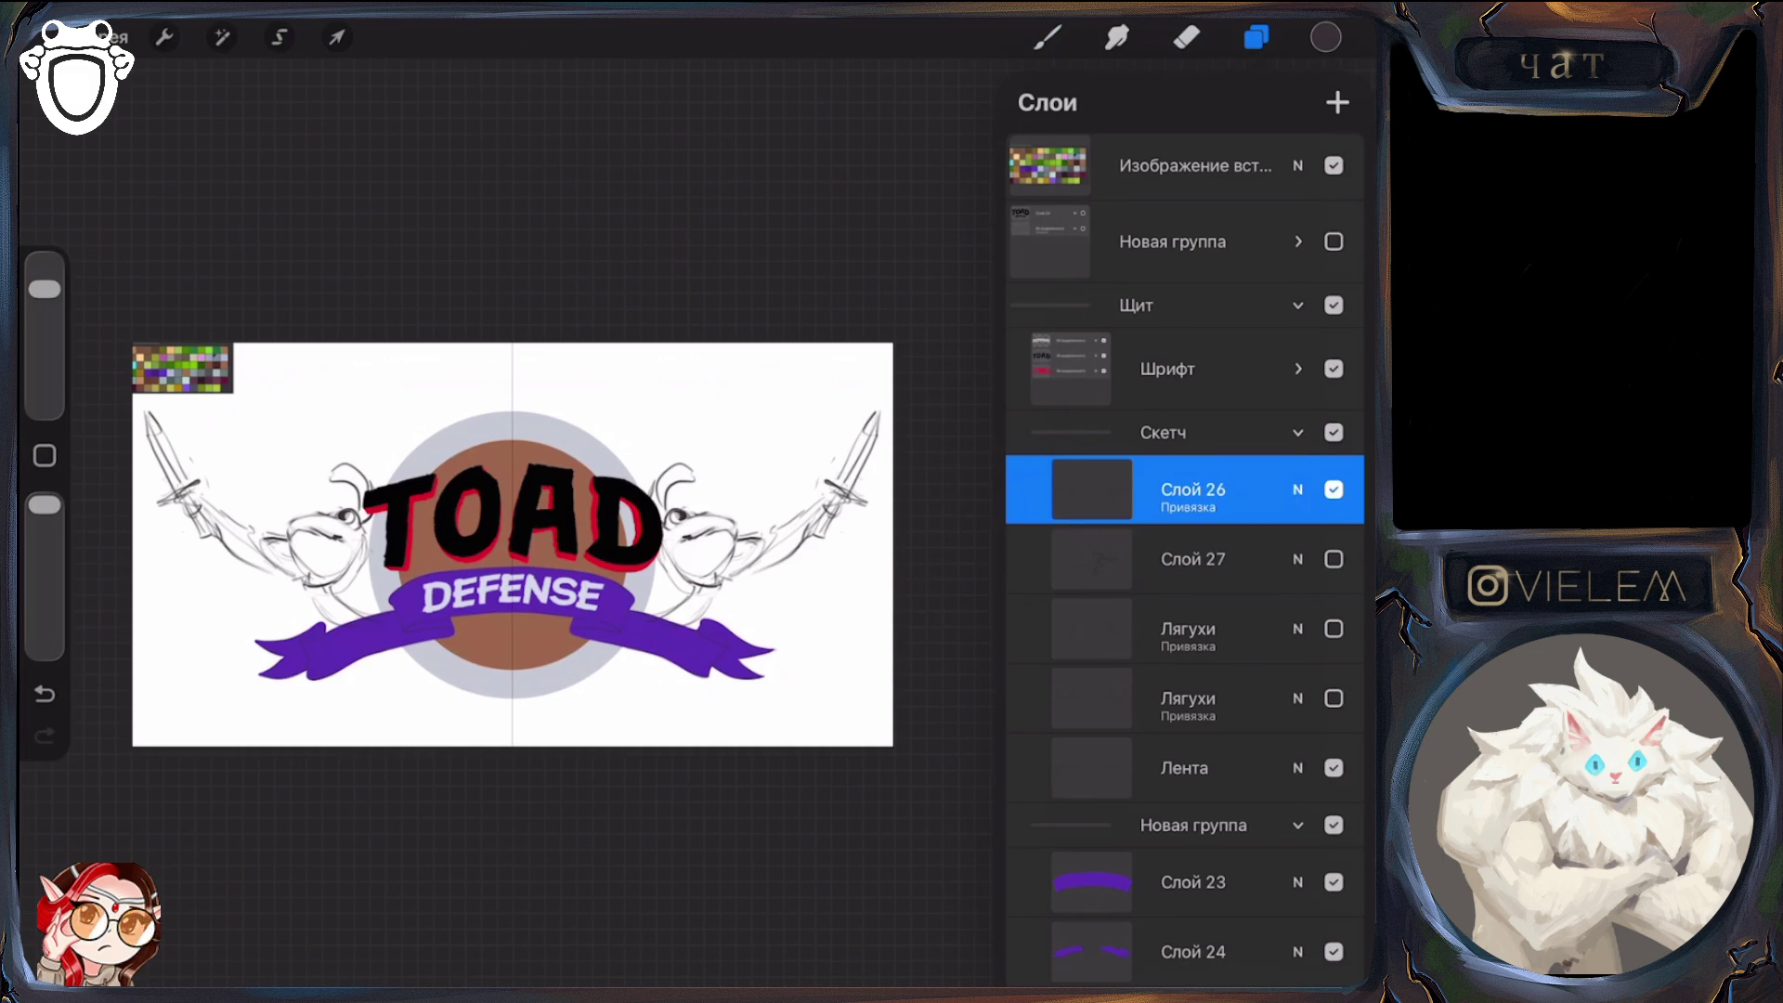
click(1334, 490)
click(1334, 559)
click(1334, 559)
click(1334, 629)
click(1334, 559)
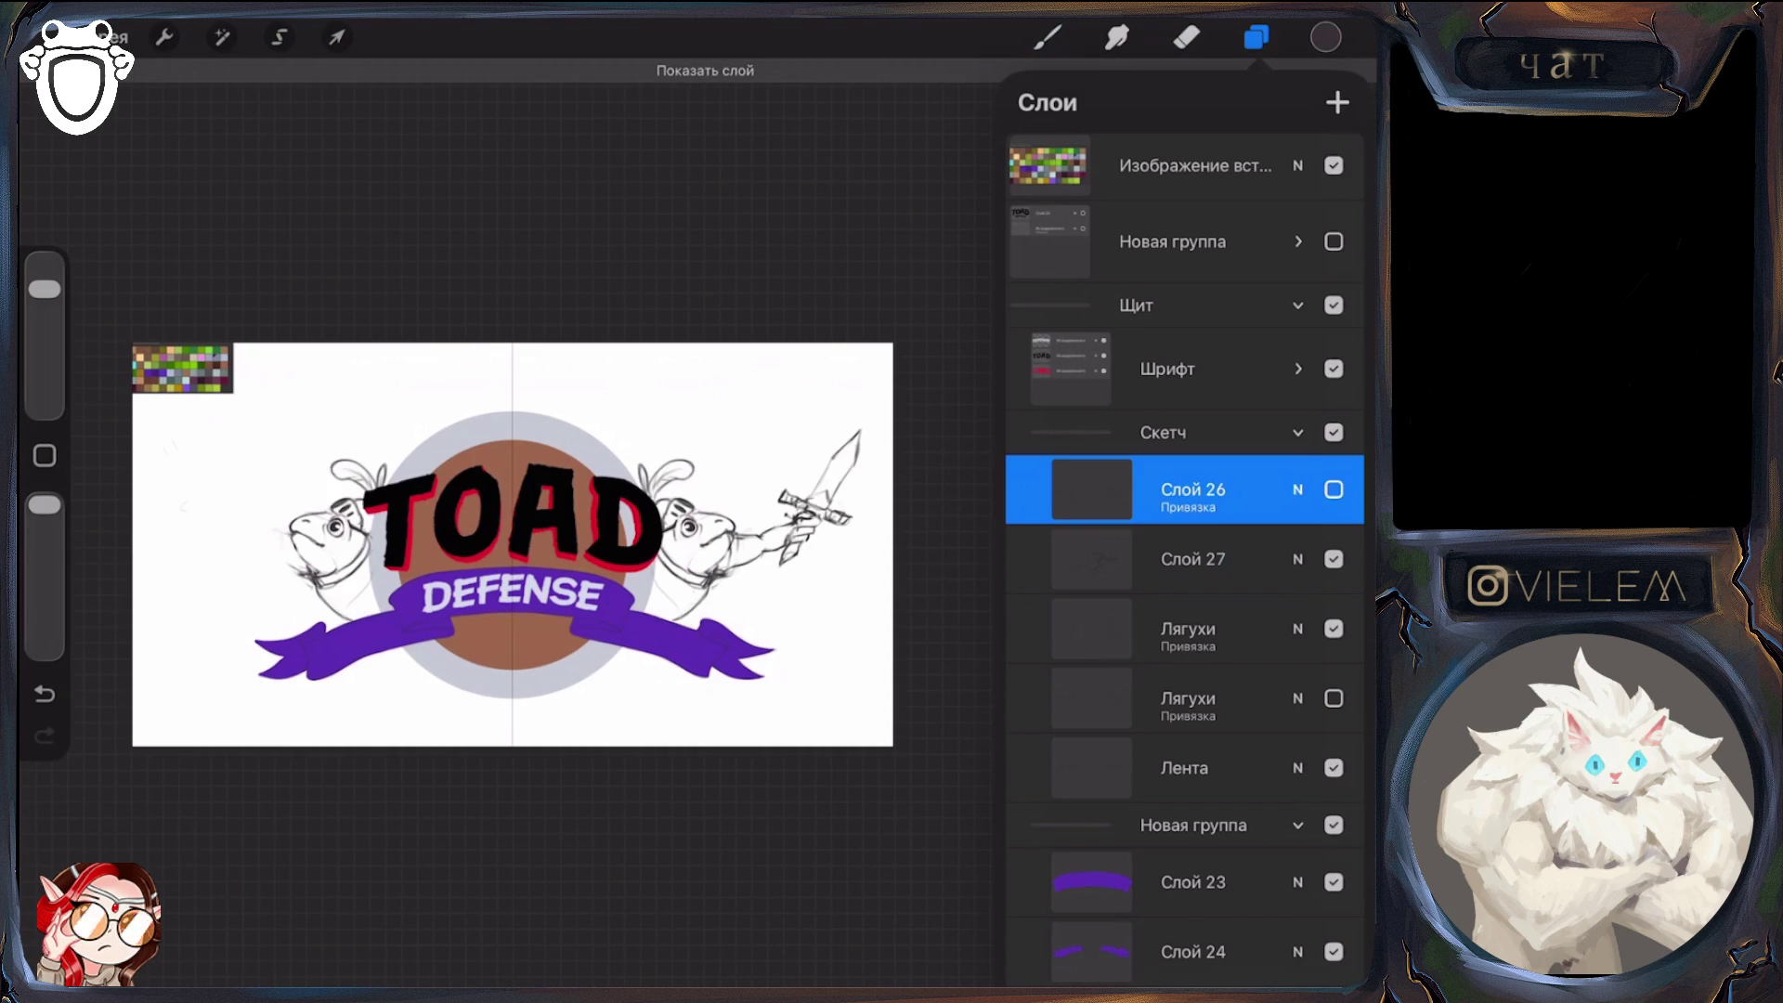
click(1193, 559)
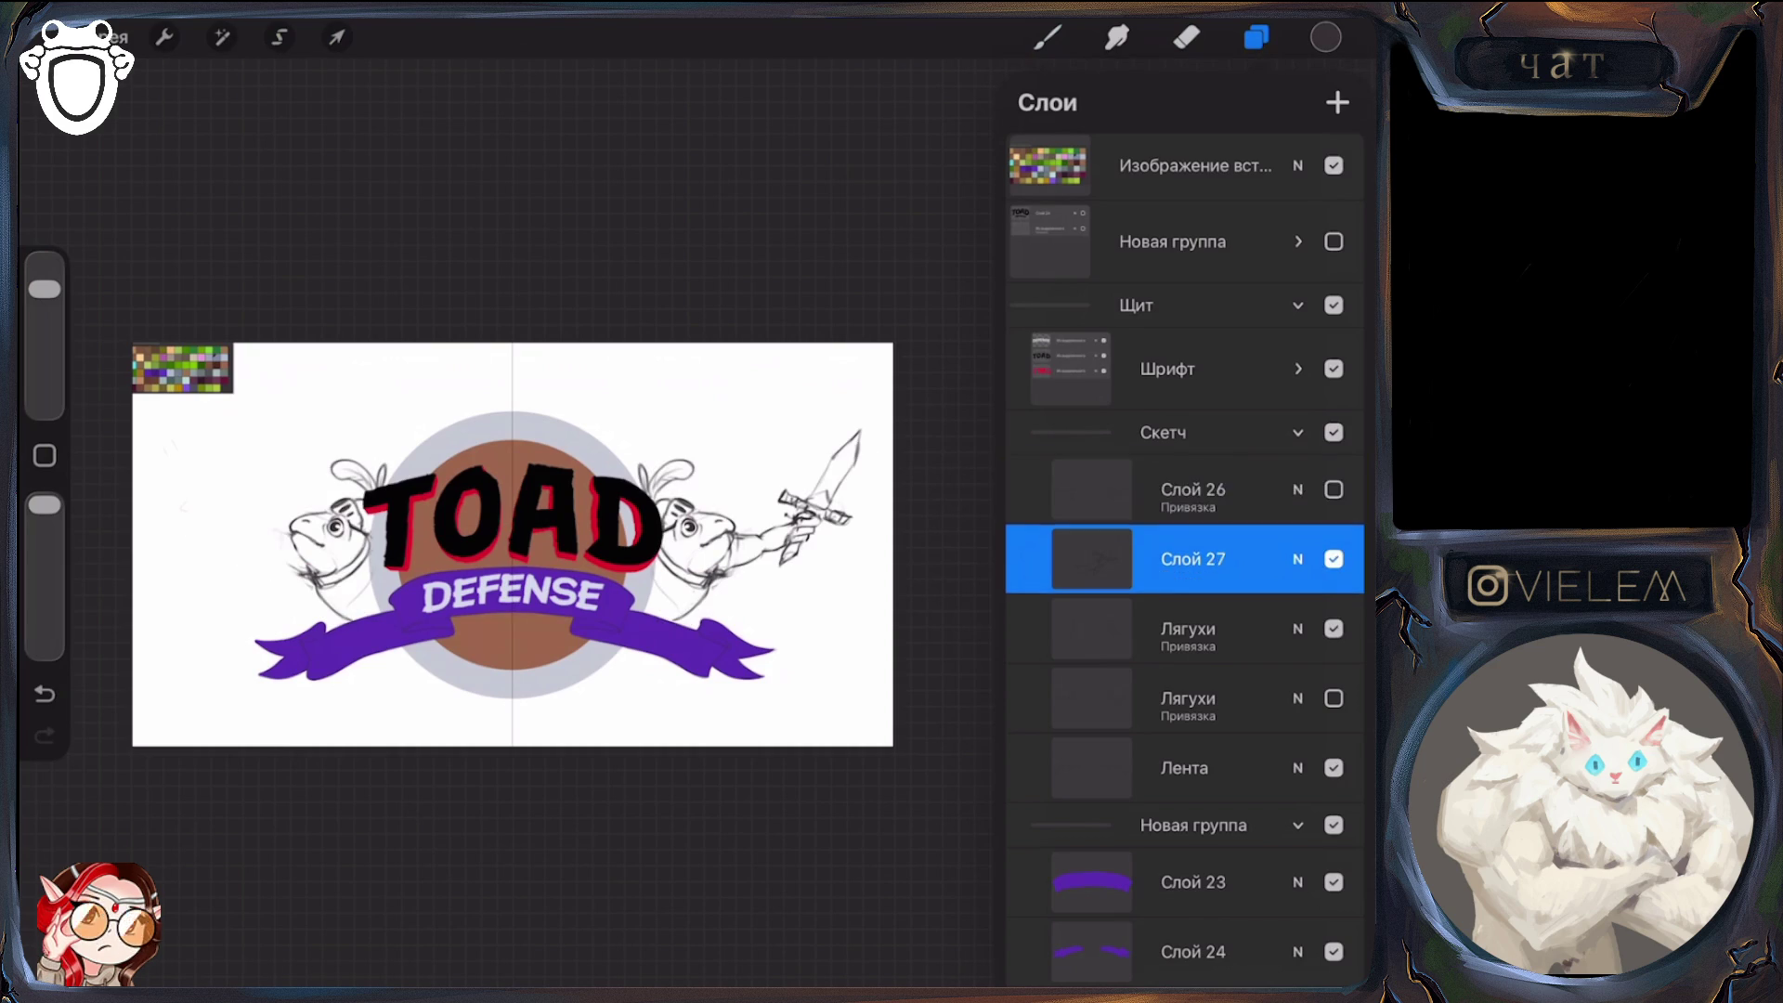
click(1187, 37)
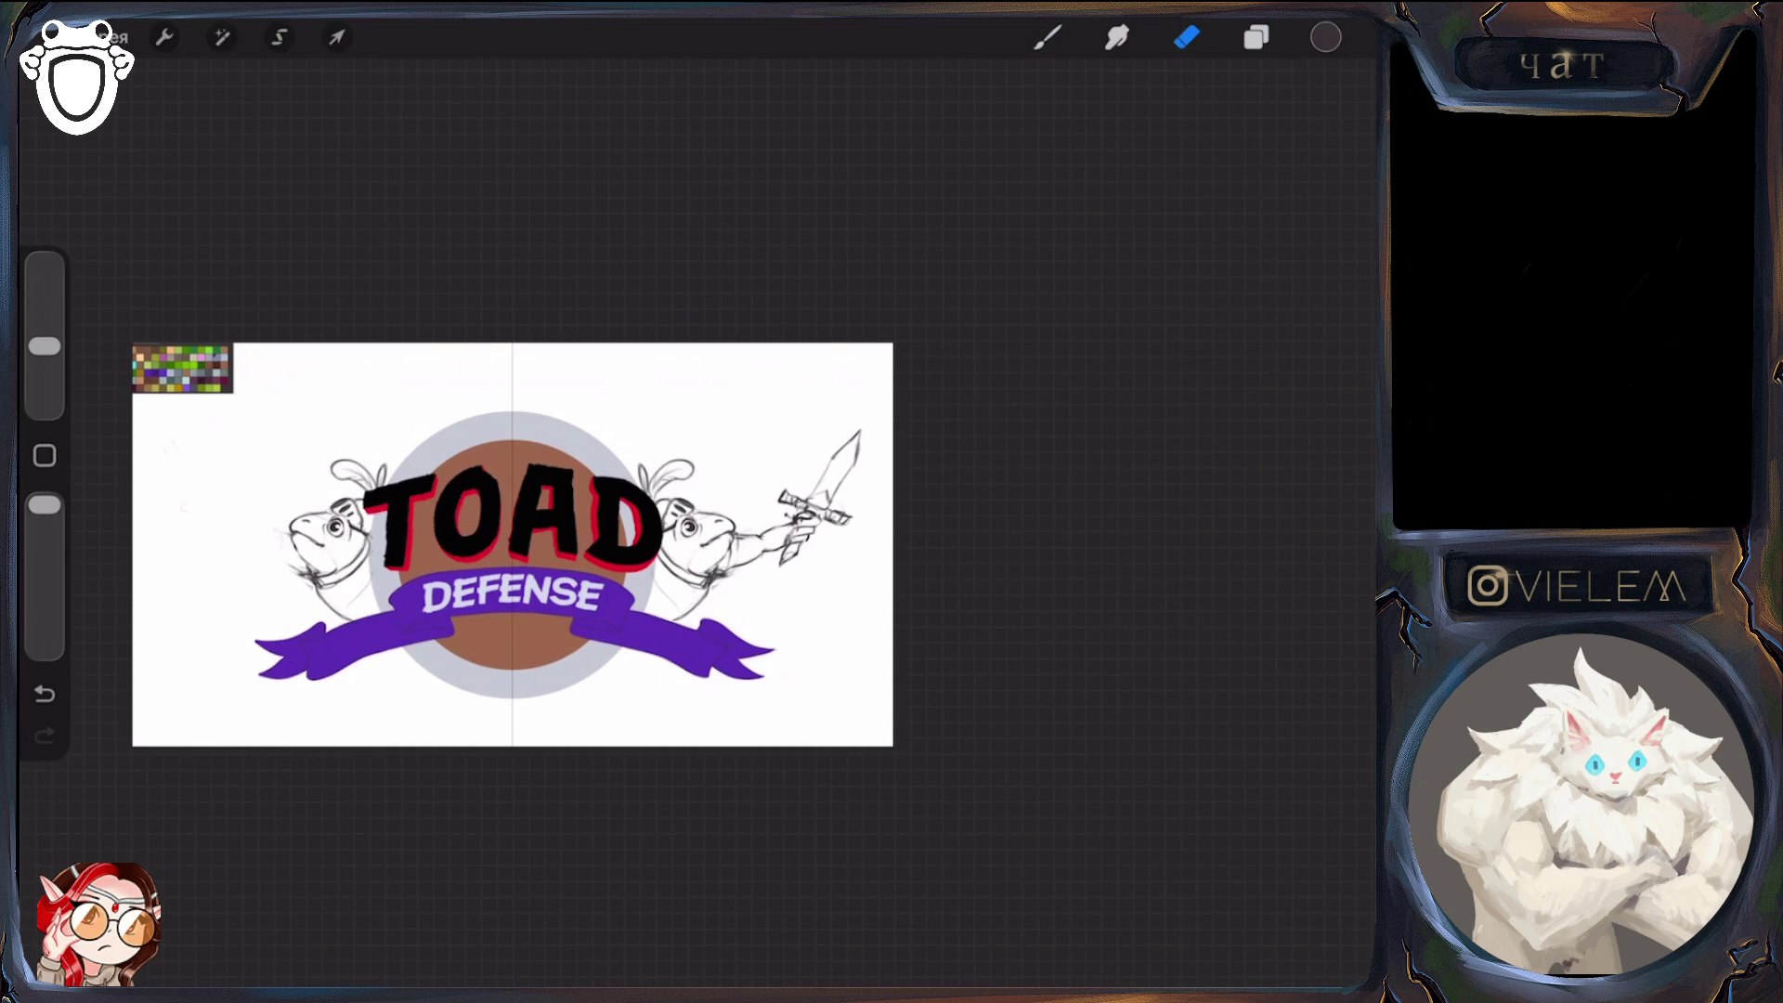
Open the Layers panel listing Слой 26 and Слой 27
scroll(511, 557, up, 2)
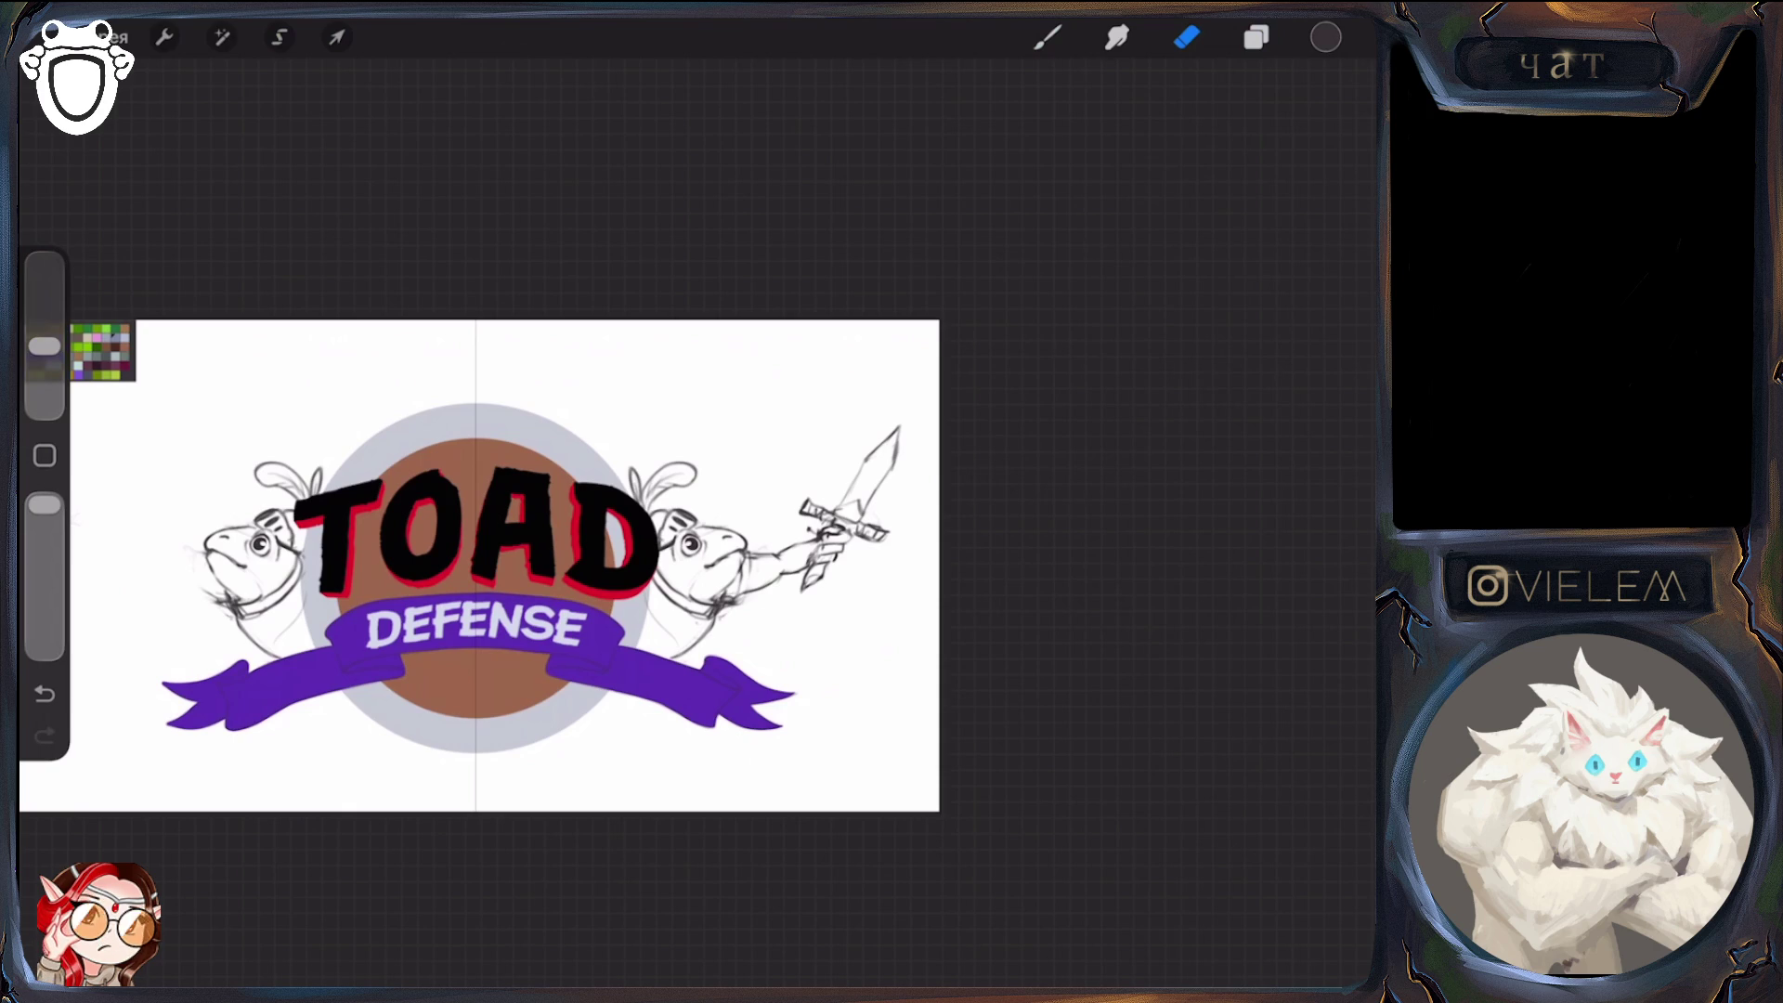
click(1257, 37)
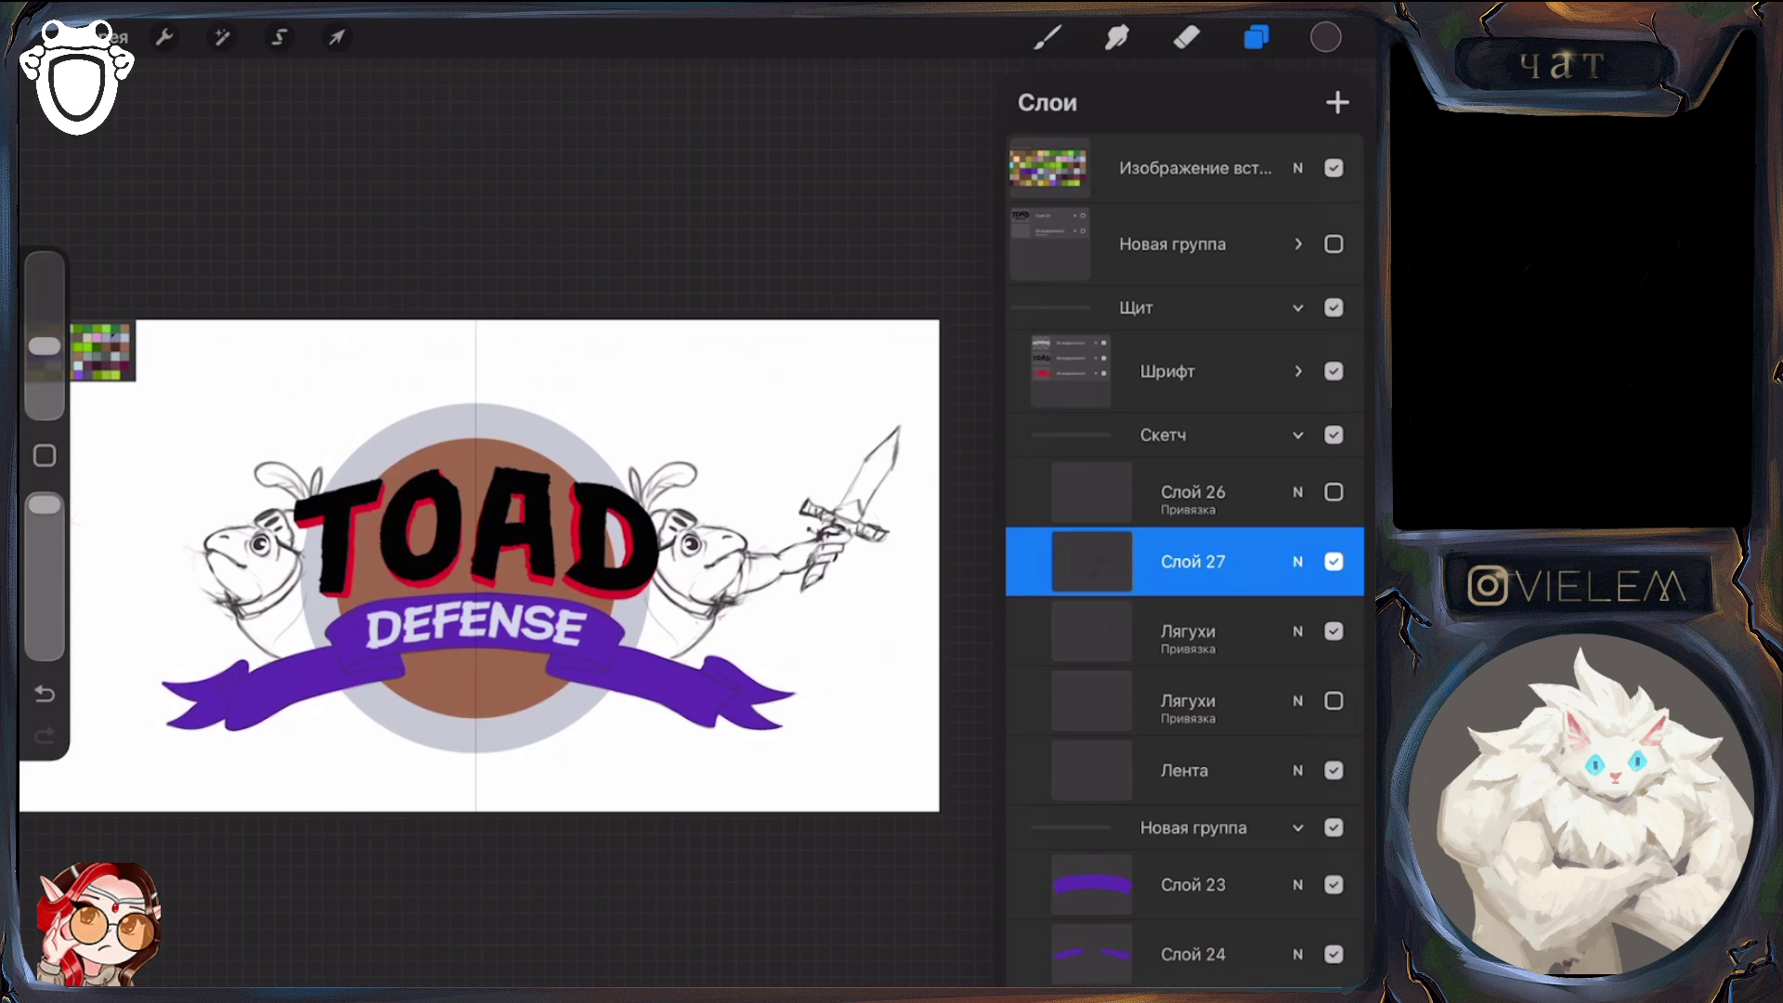
Group Слой 27 with Лягухи, fading the sword sketch to about 46% and Лягухи to about 24%
drag(1092, 561, 1092, 630)
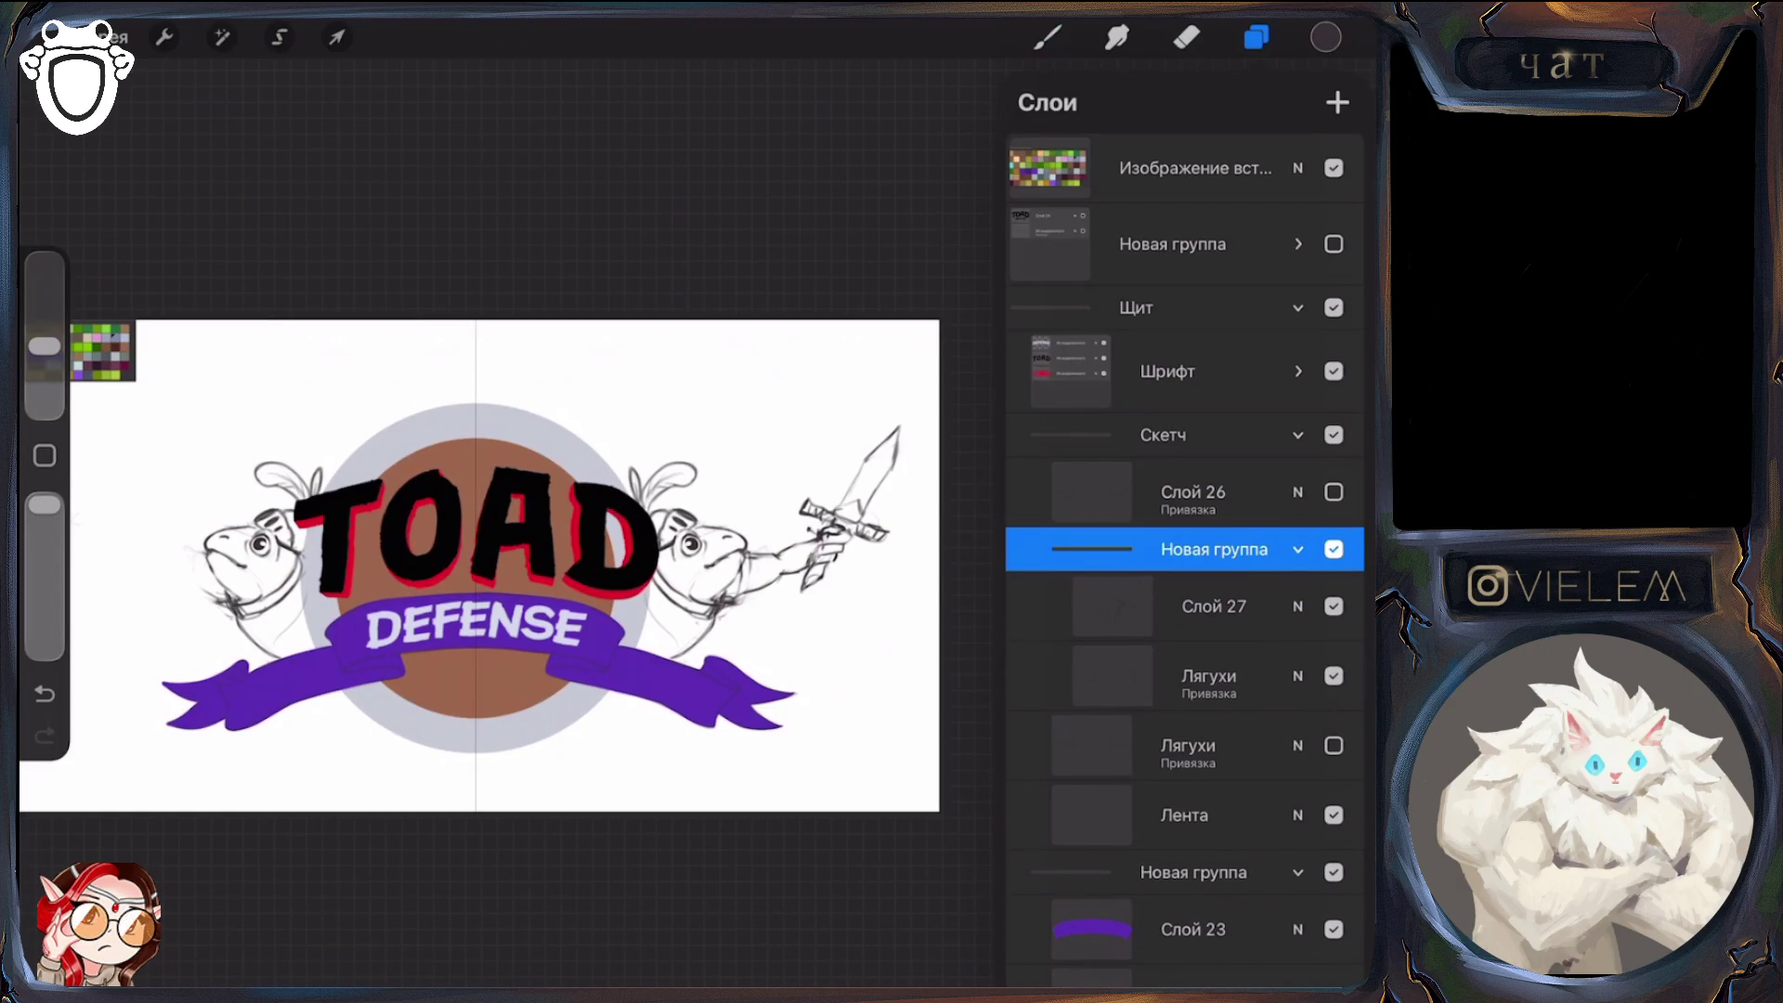
click(1297, 606)
drag(1346, 610, 1178, 609)
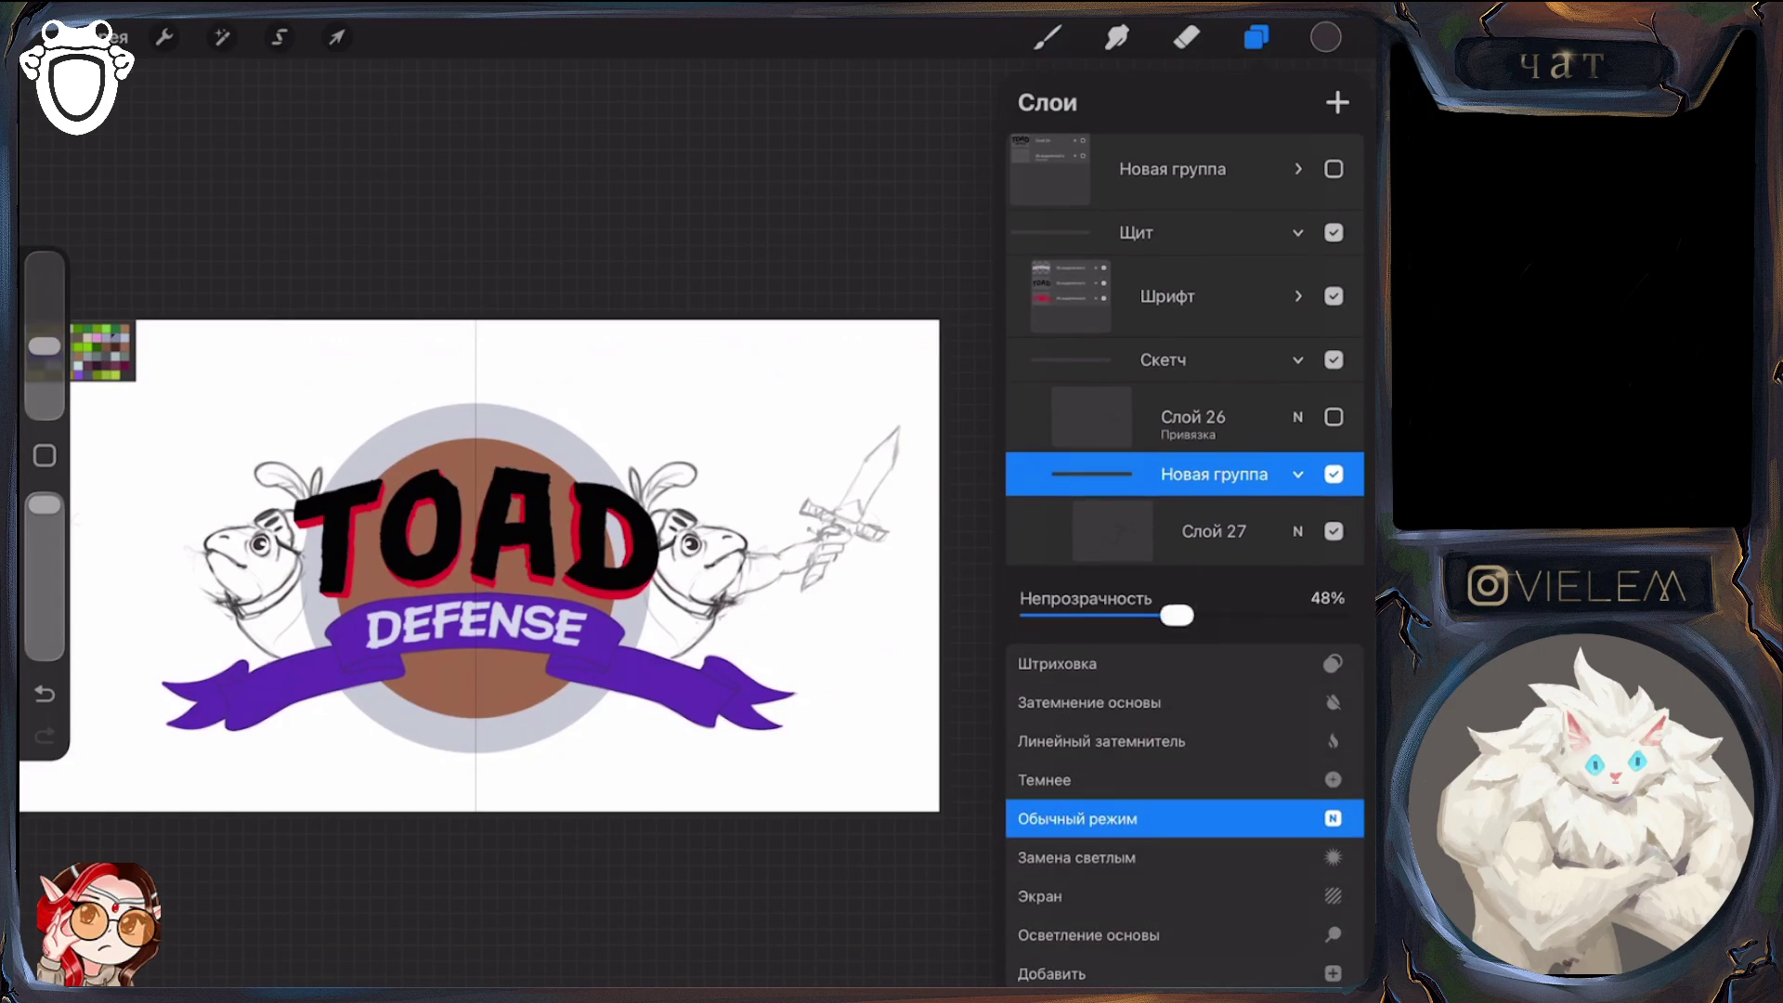
click(1297, 526)
click(1298, 601)
drag(1346, 613, 1135, 613)
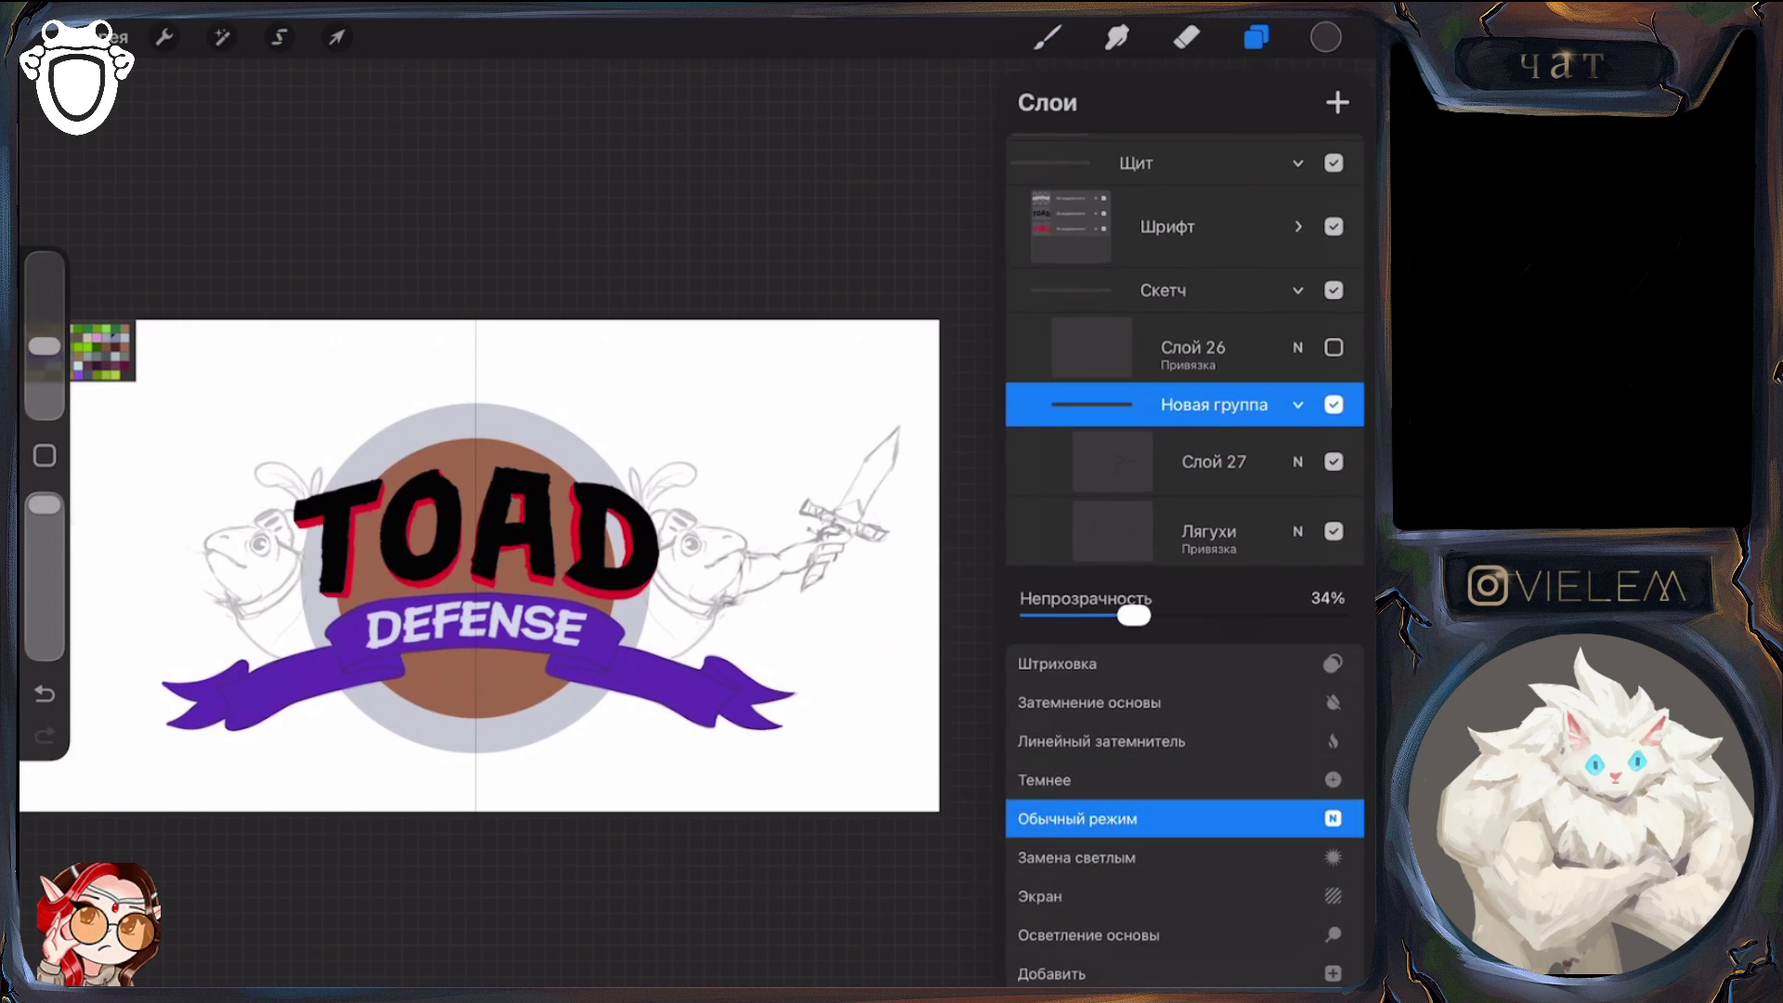
click(1298, 531)
Select Слой 27, collapse the group holding it and Лягухи, and hide it
click(1214, 461)
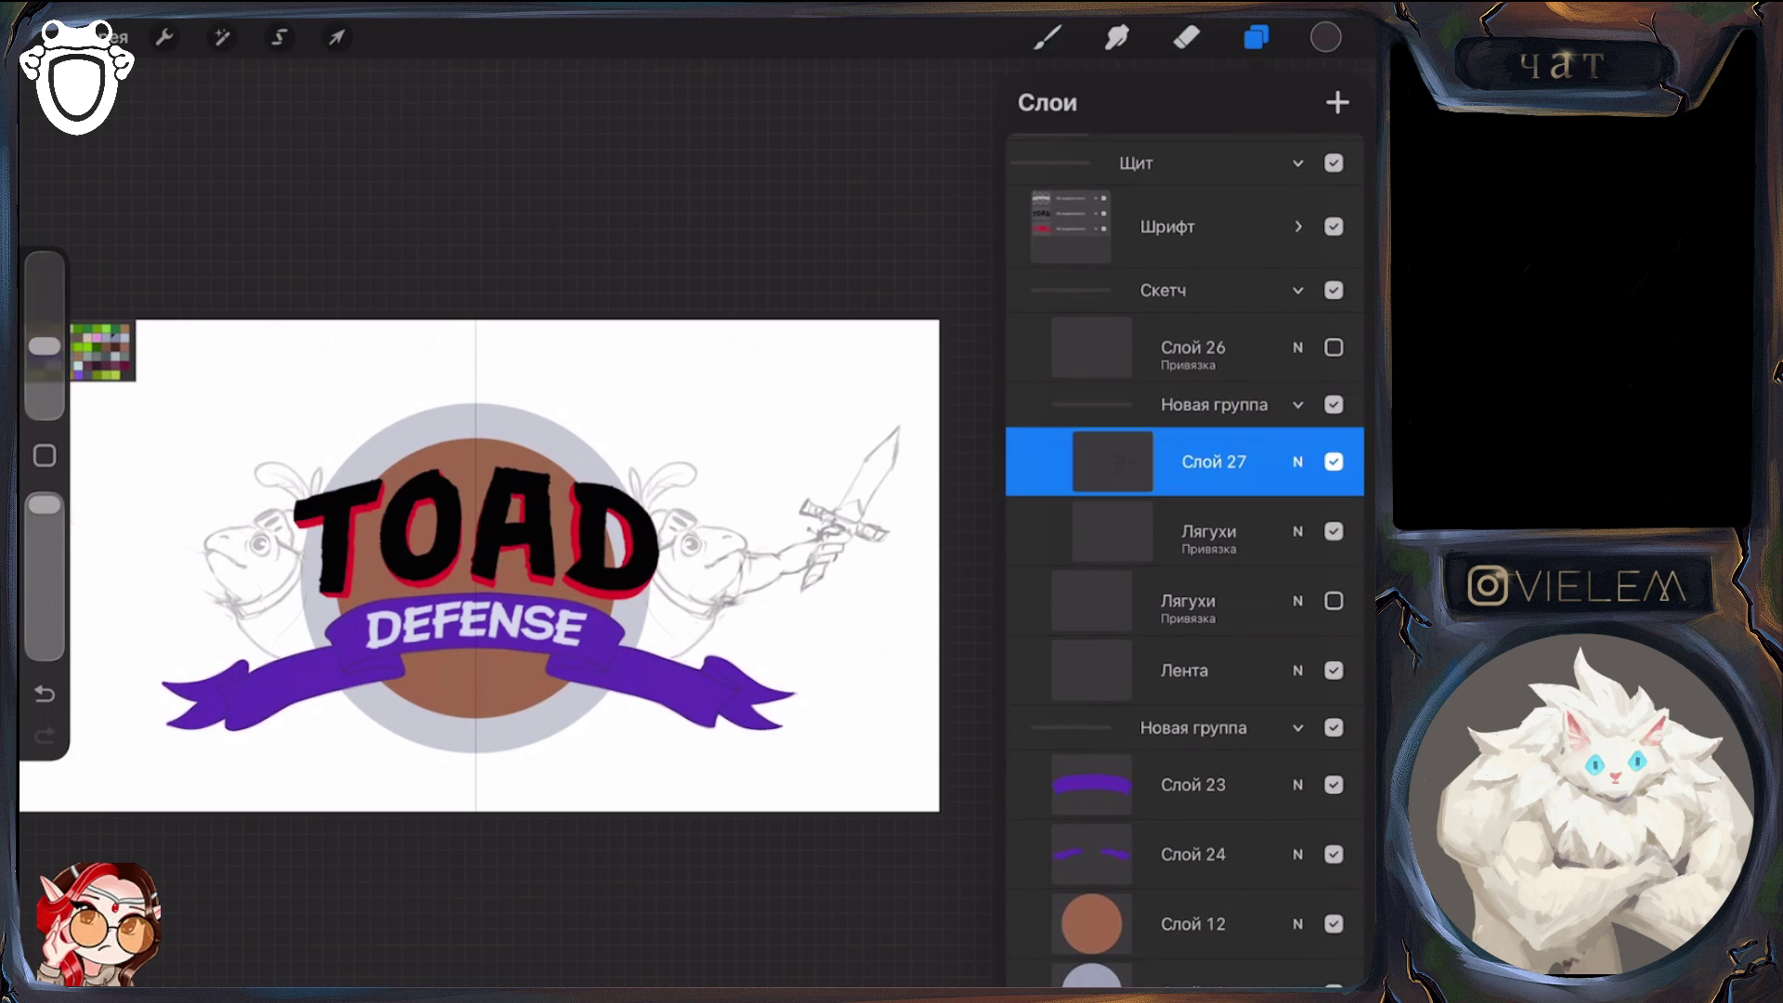
scroll(1184, 558, up, 2)
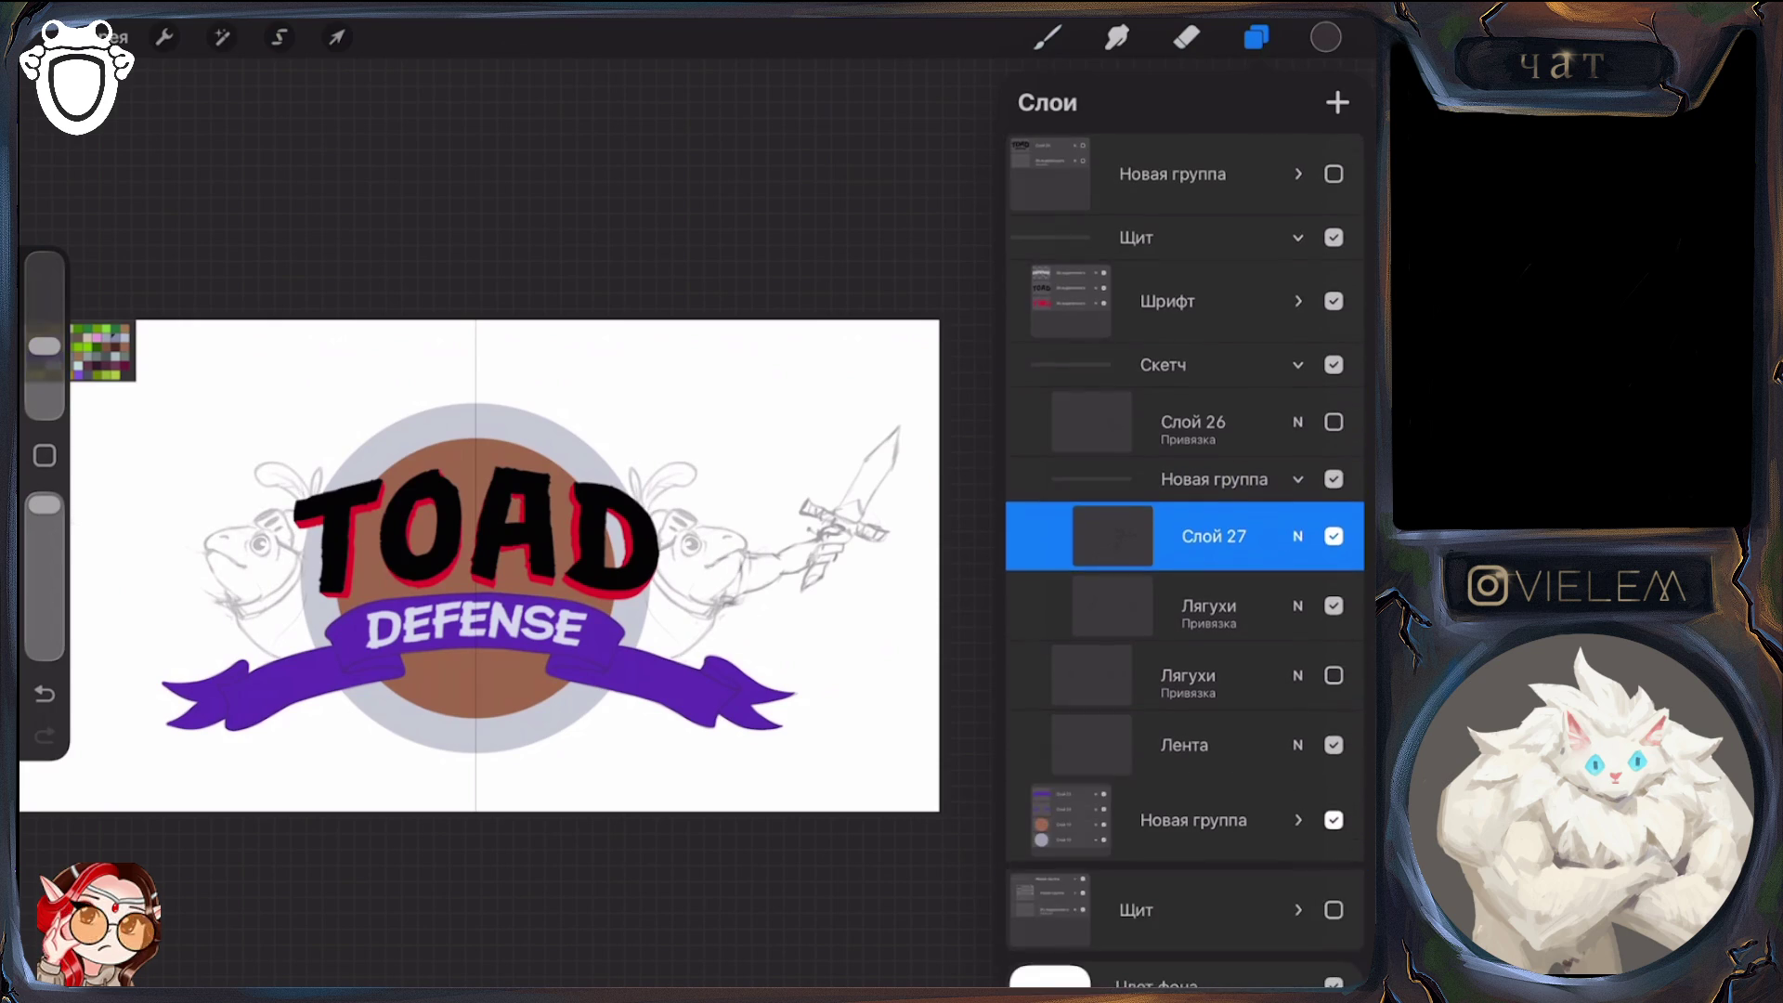
click(1297, 470)
click(1334, 567)
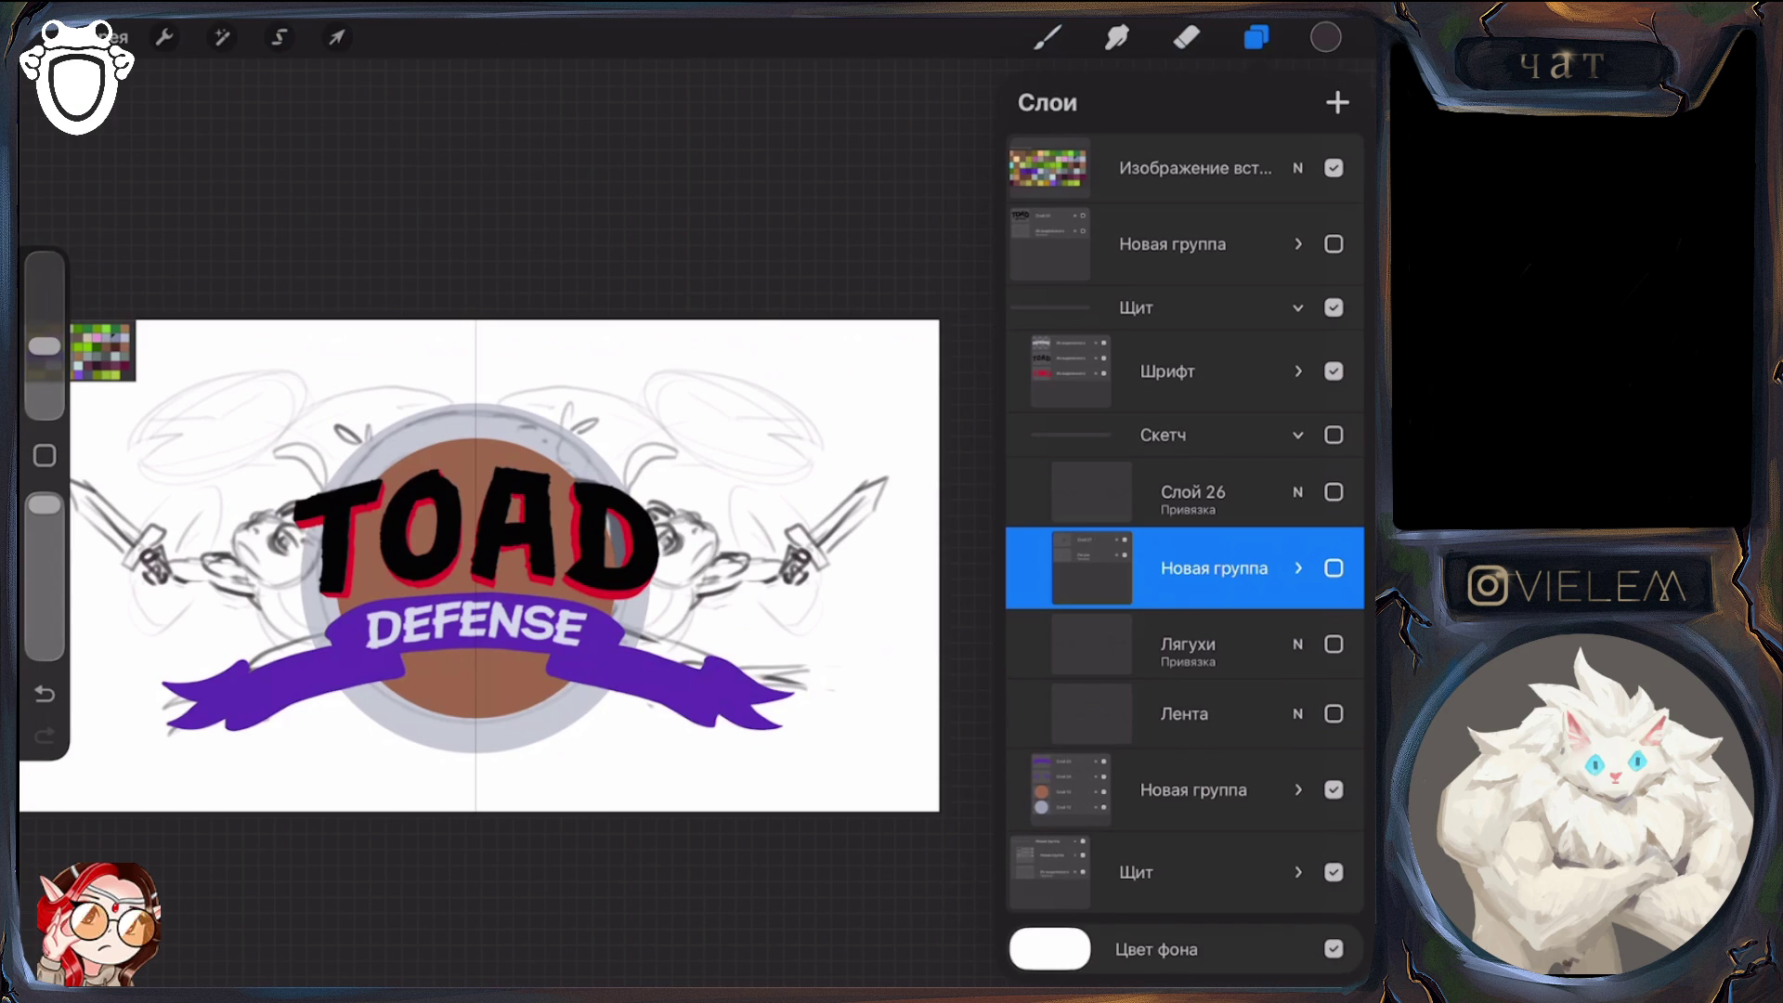
Show Скетч, the sketch group and ribbon again, hide the Щит group, and compare Лягухи on and off
click(1334, 568)
click(1334, 714)
click(1334, 873)
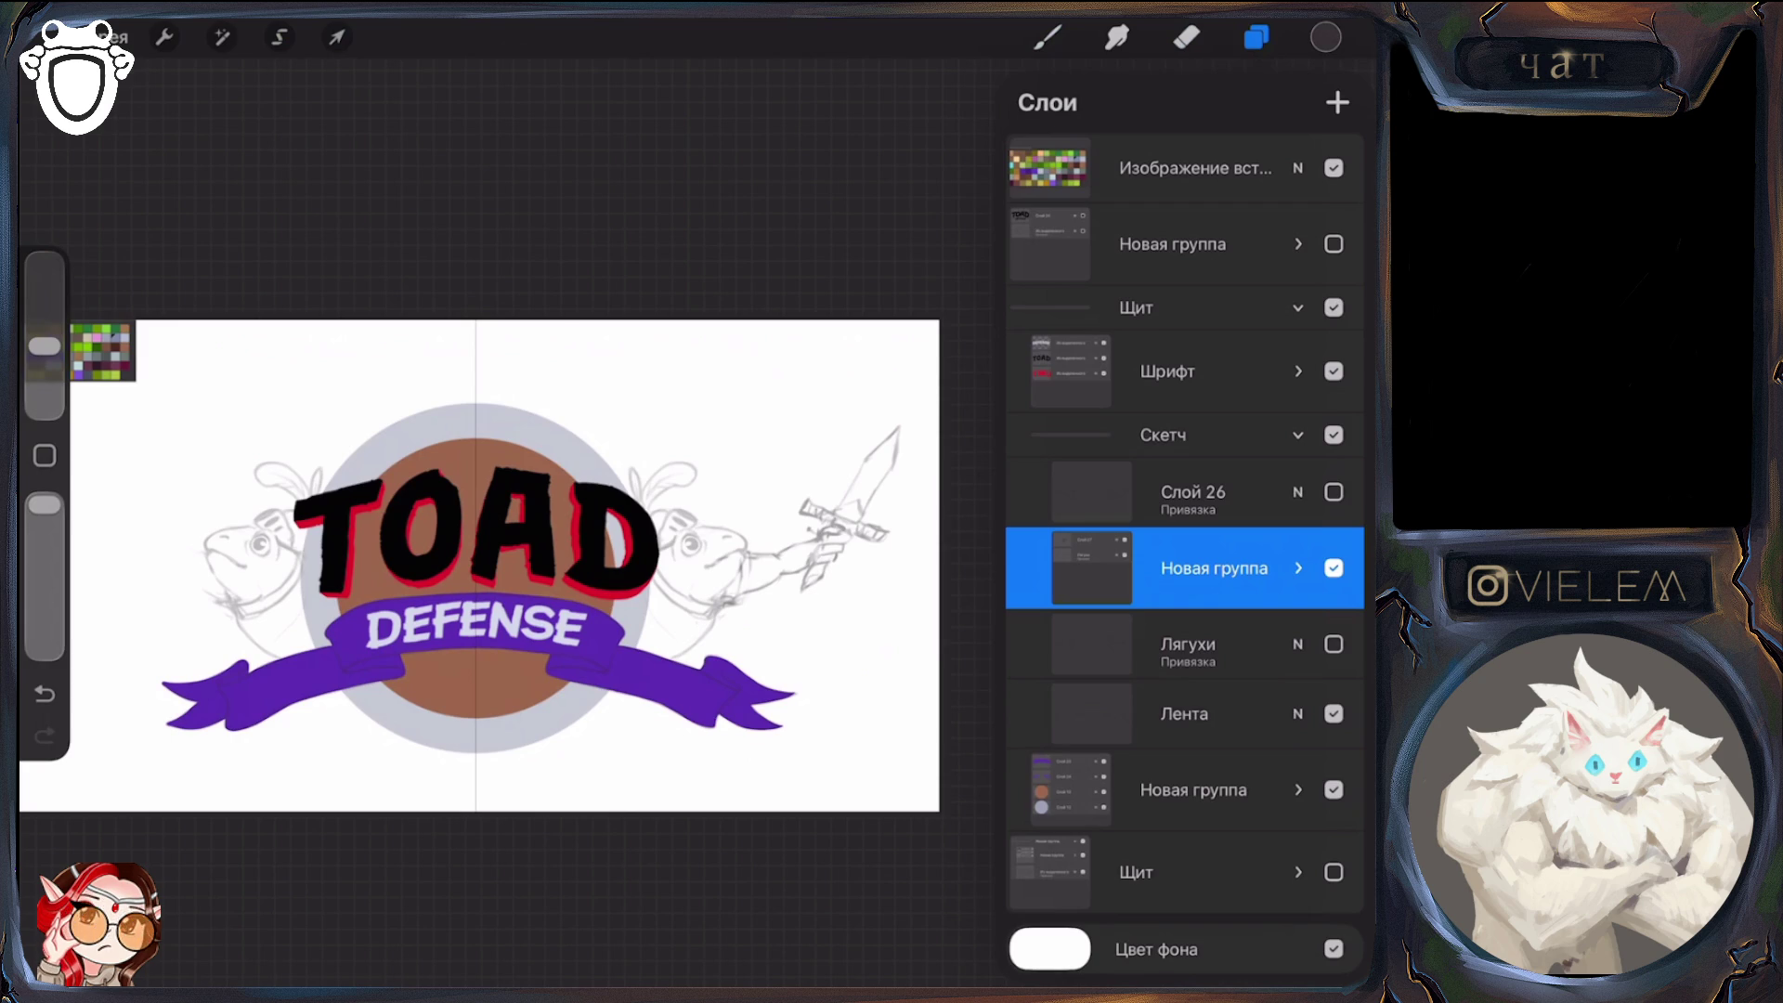
click(1333, 644)
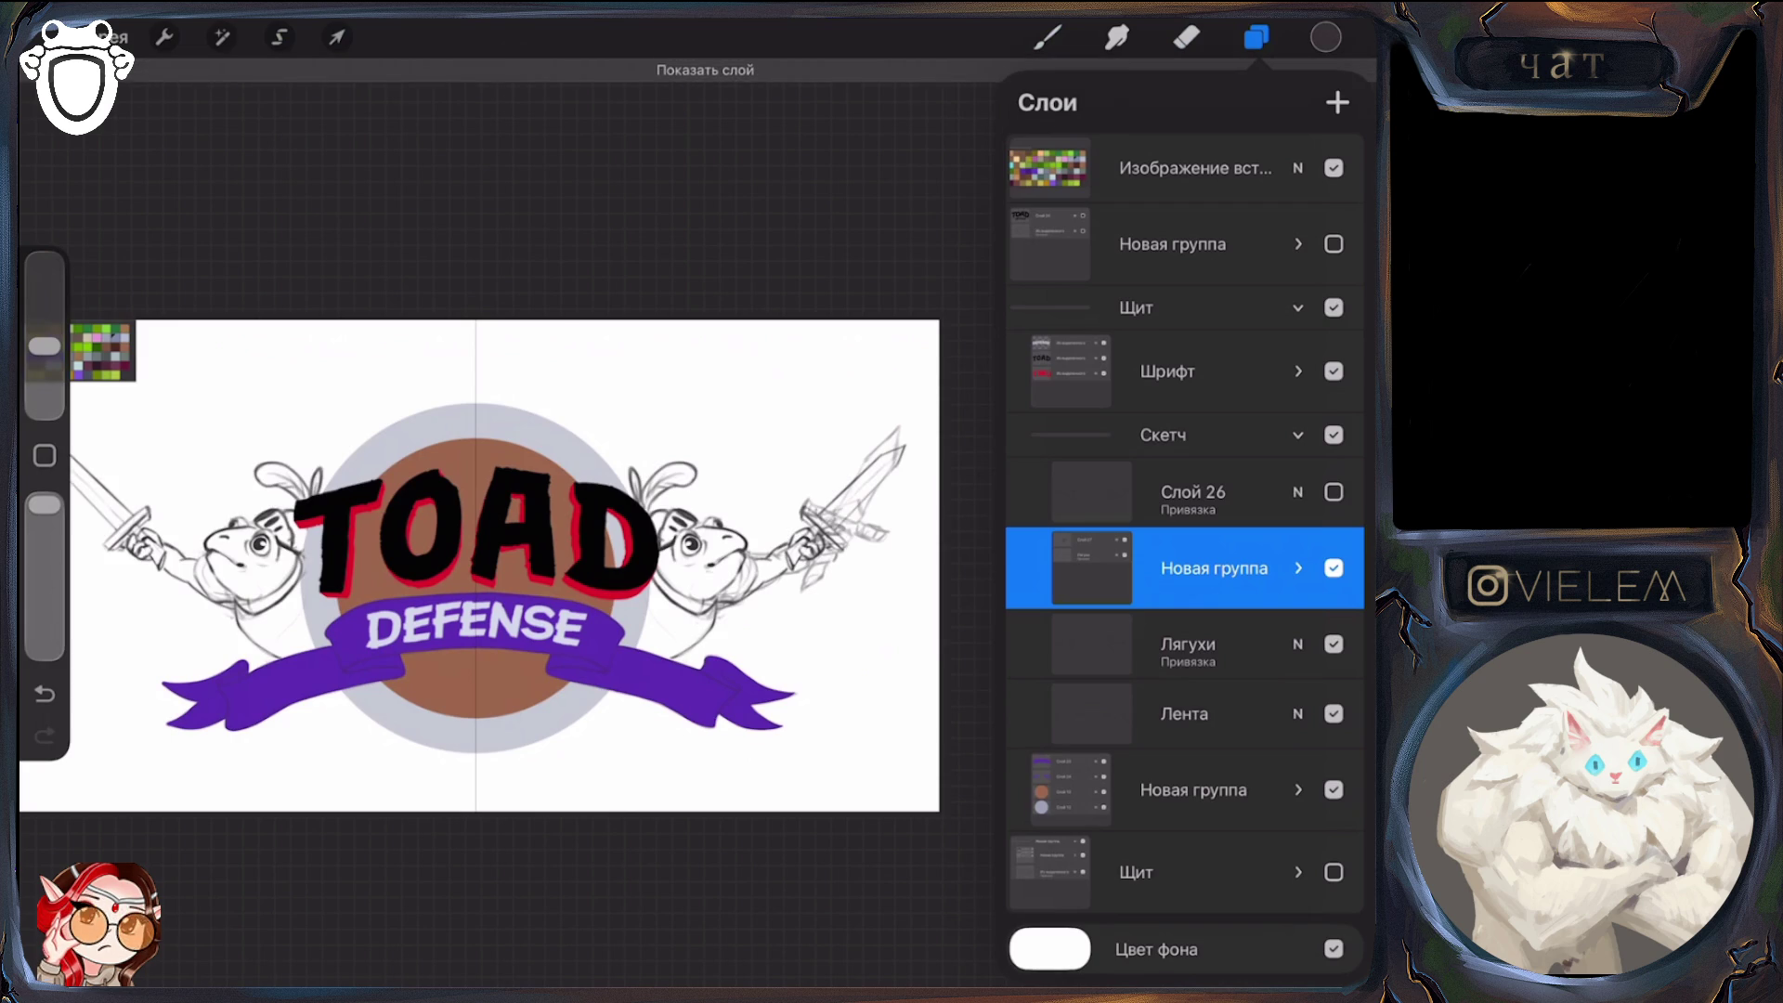
click(1334, 644)
click(1334, 643)
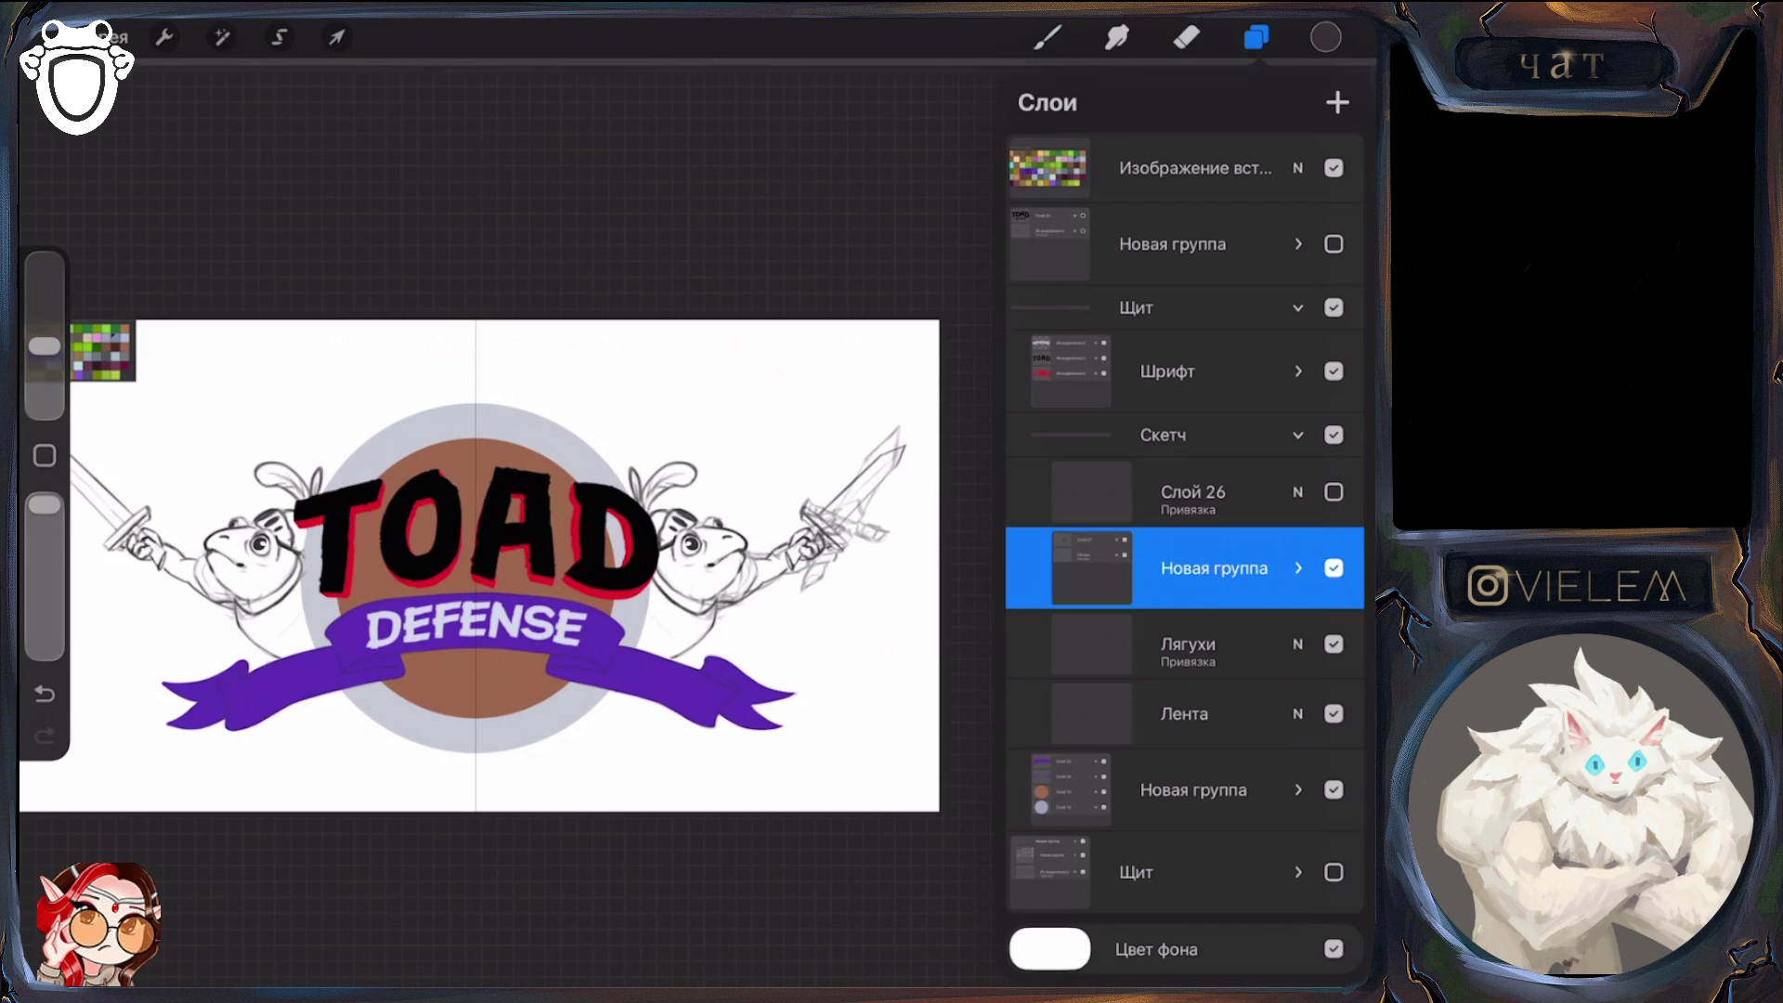
click(1334, 644)
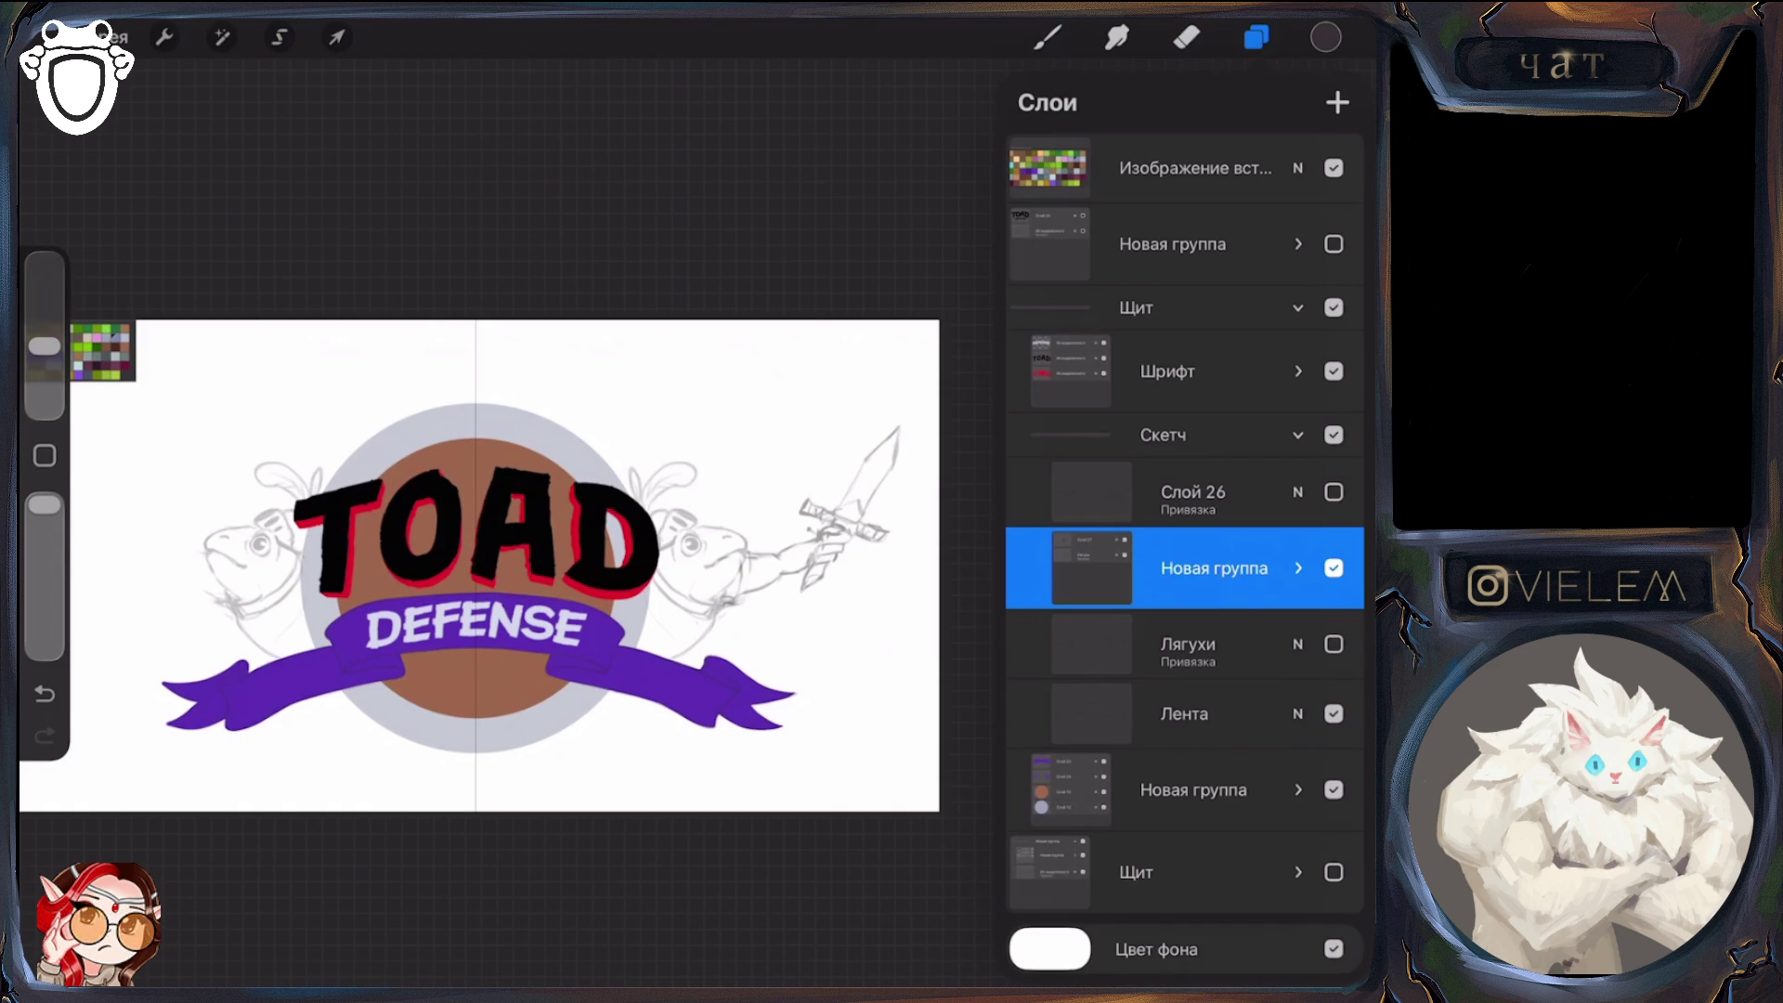
Add a new layer Слой 29 as a clipping mask and switch to the brush
click(1337, 102)
click(1091, 562)
click(896, 644)
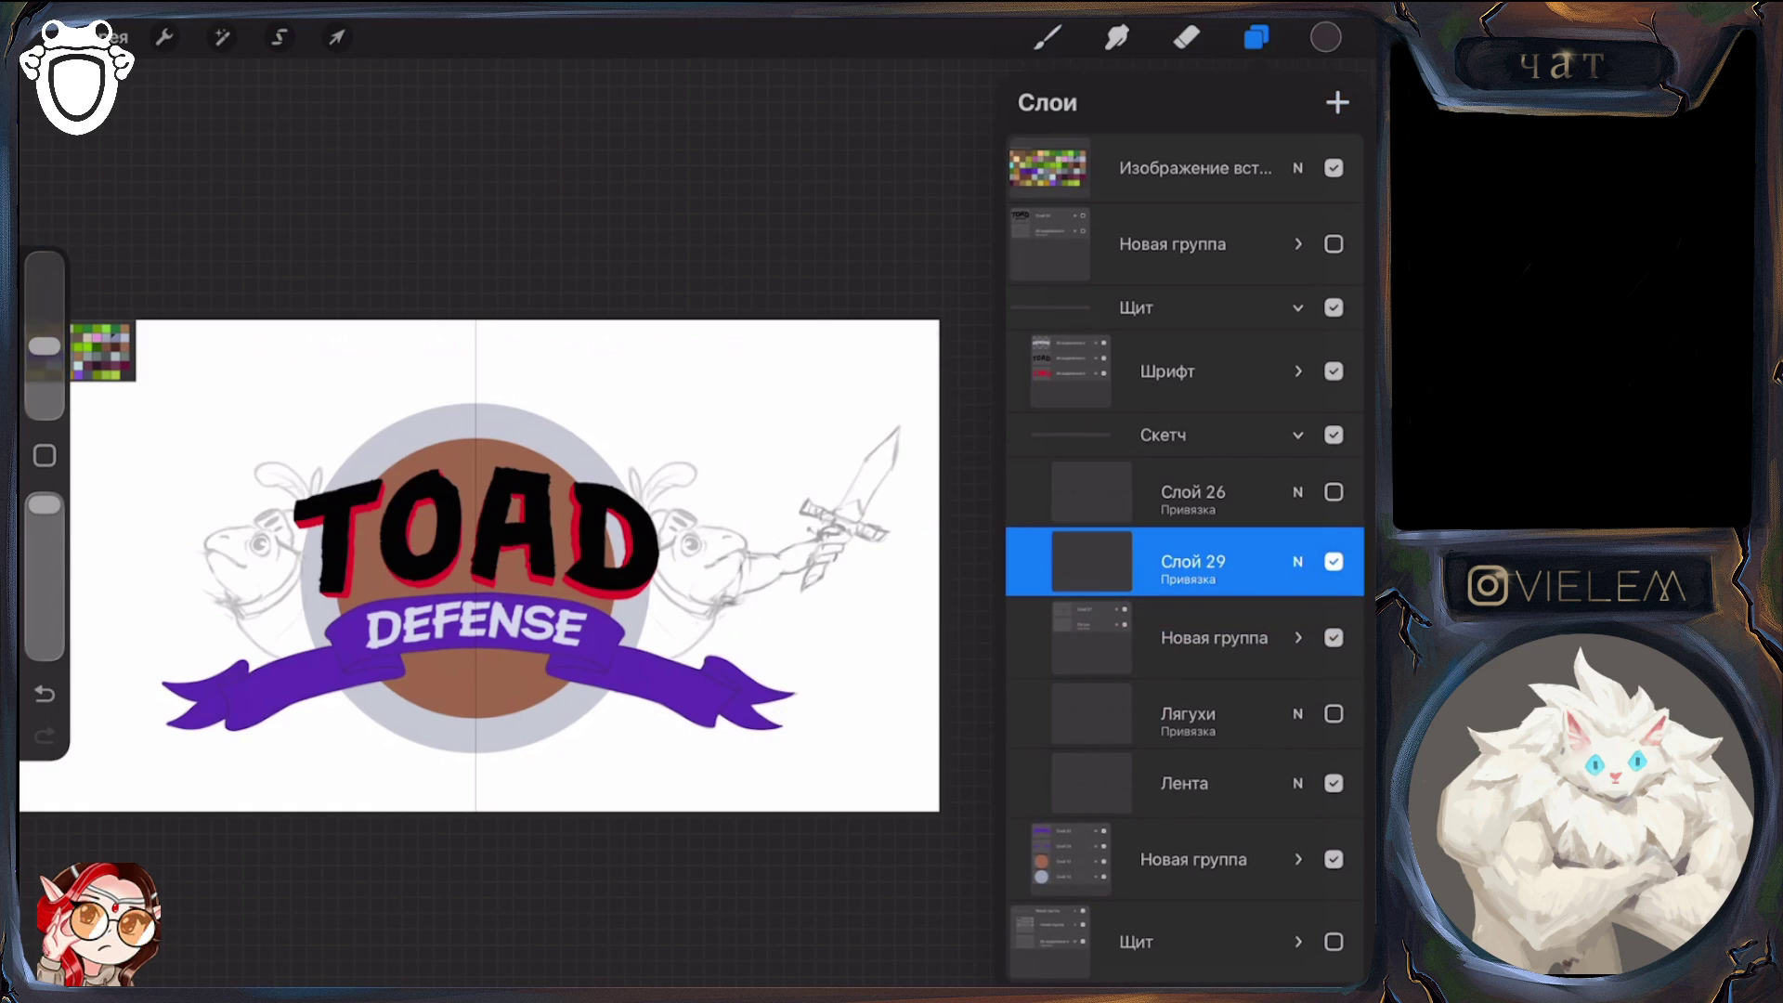
click(1048, 37)
click(1048, 37)
click(1048, 37)
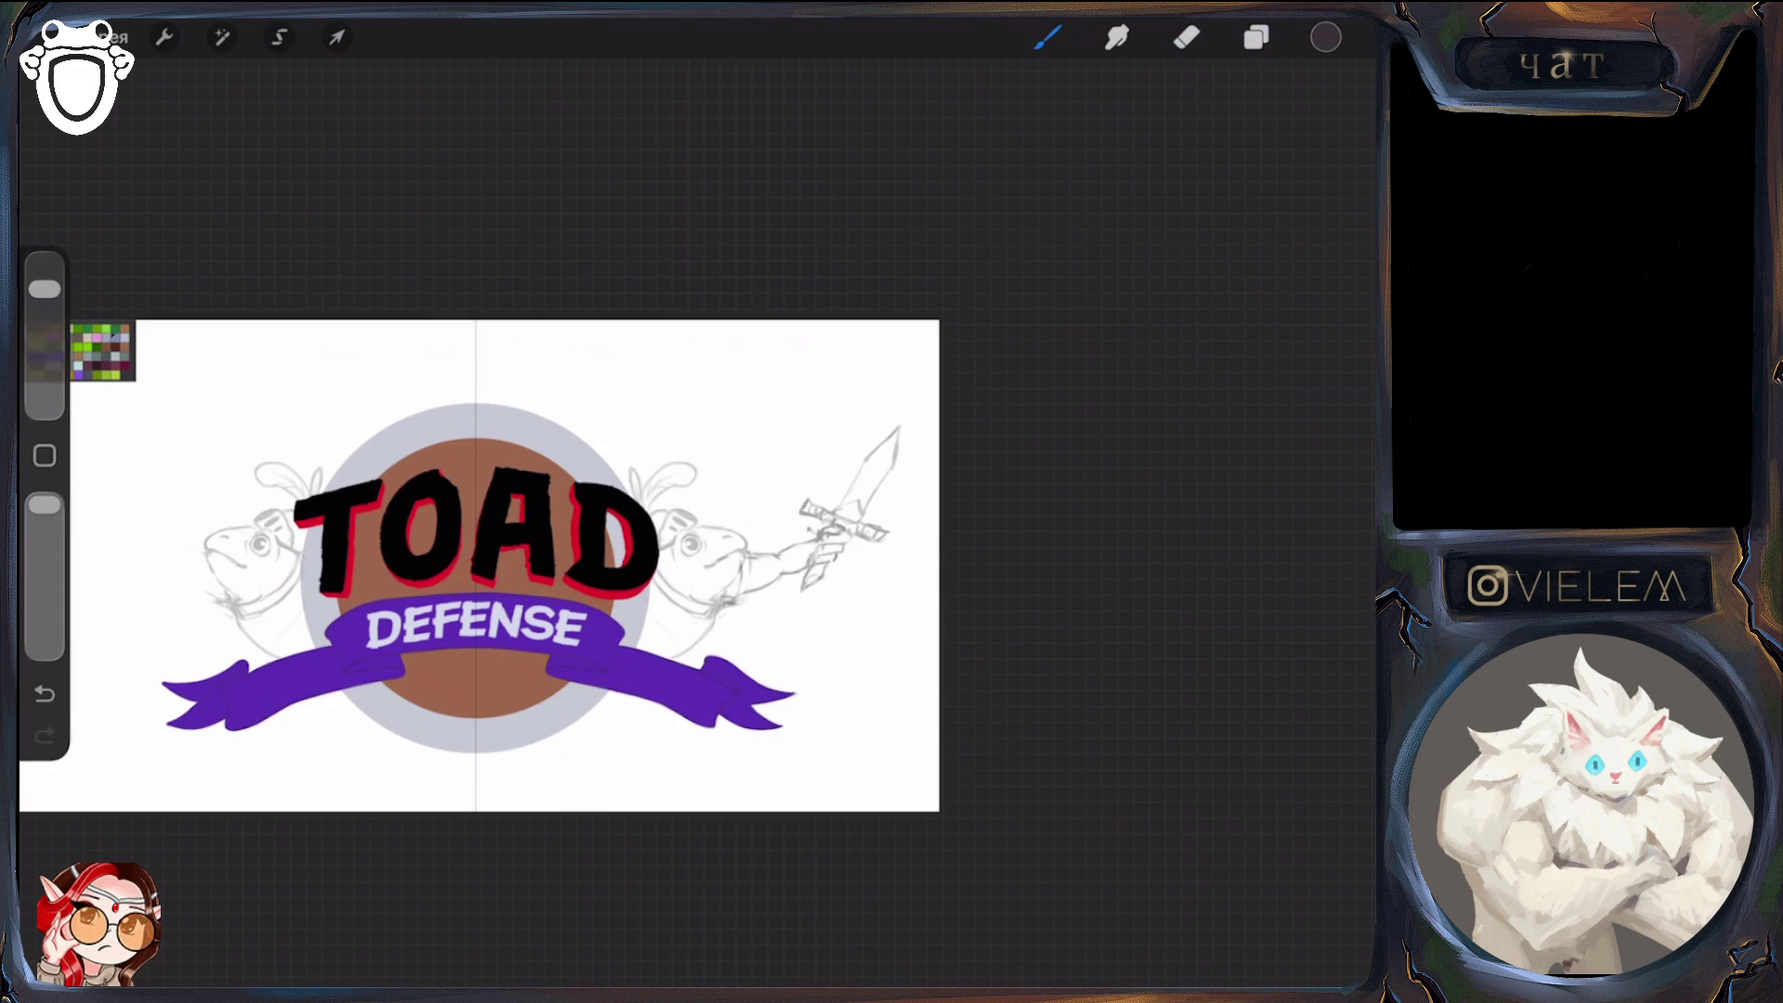
Sketch mirrored mouth and eye strokes on both toads on Слой 29
scroll(502, 548, up, 2)
scroll(474, 558, up, 2)
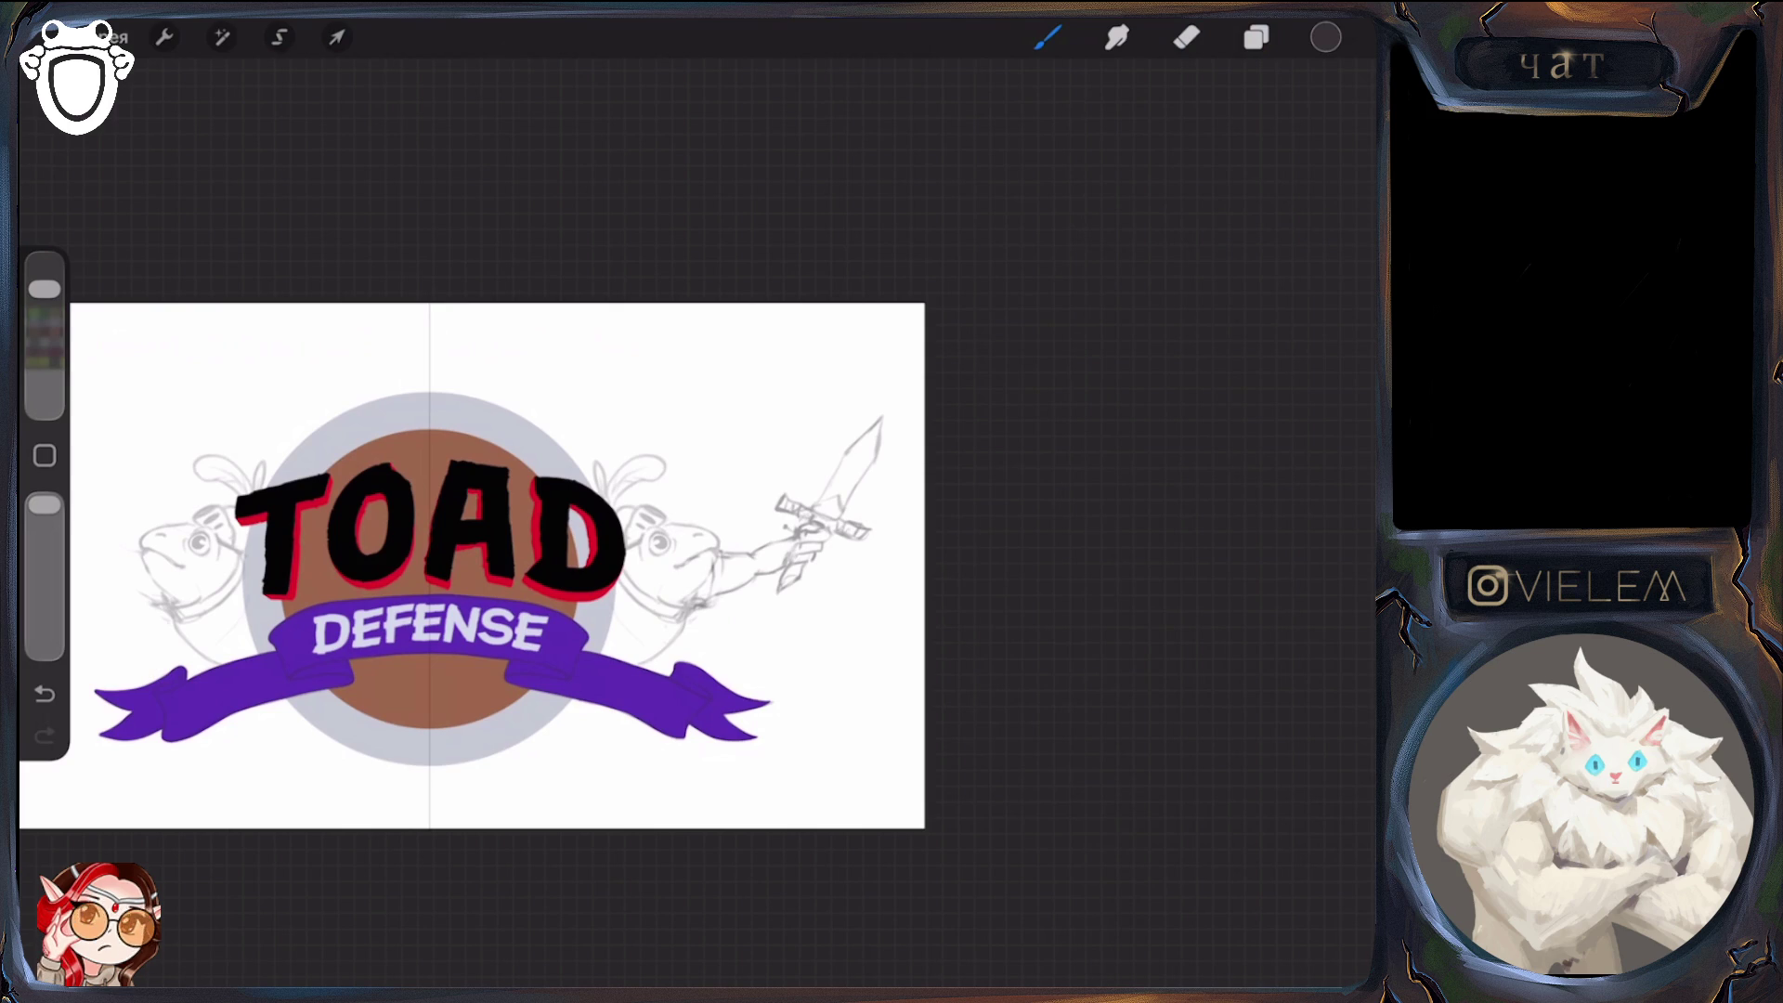
mouse_move(641, 550)
mouse_down()
mouse_move(713, 562)
mouse_move(702, 551)
mouse_up()
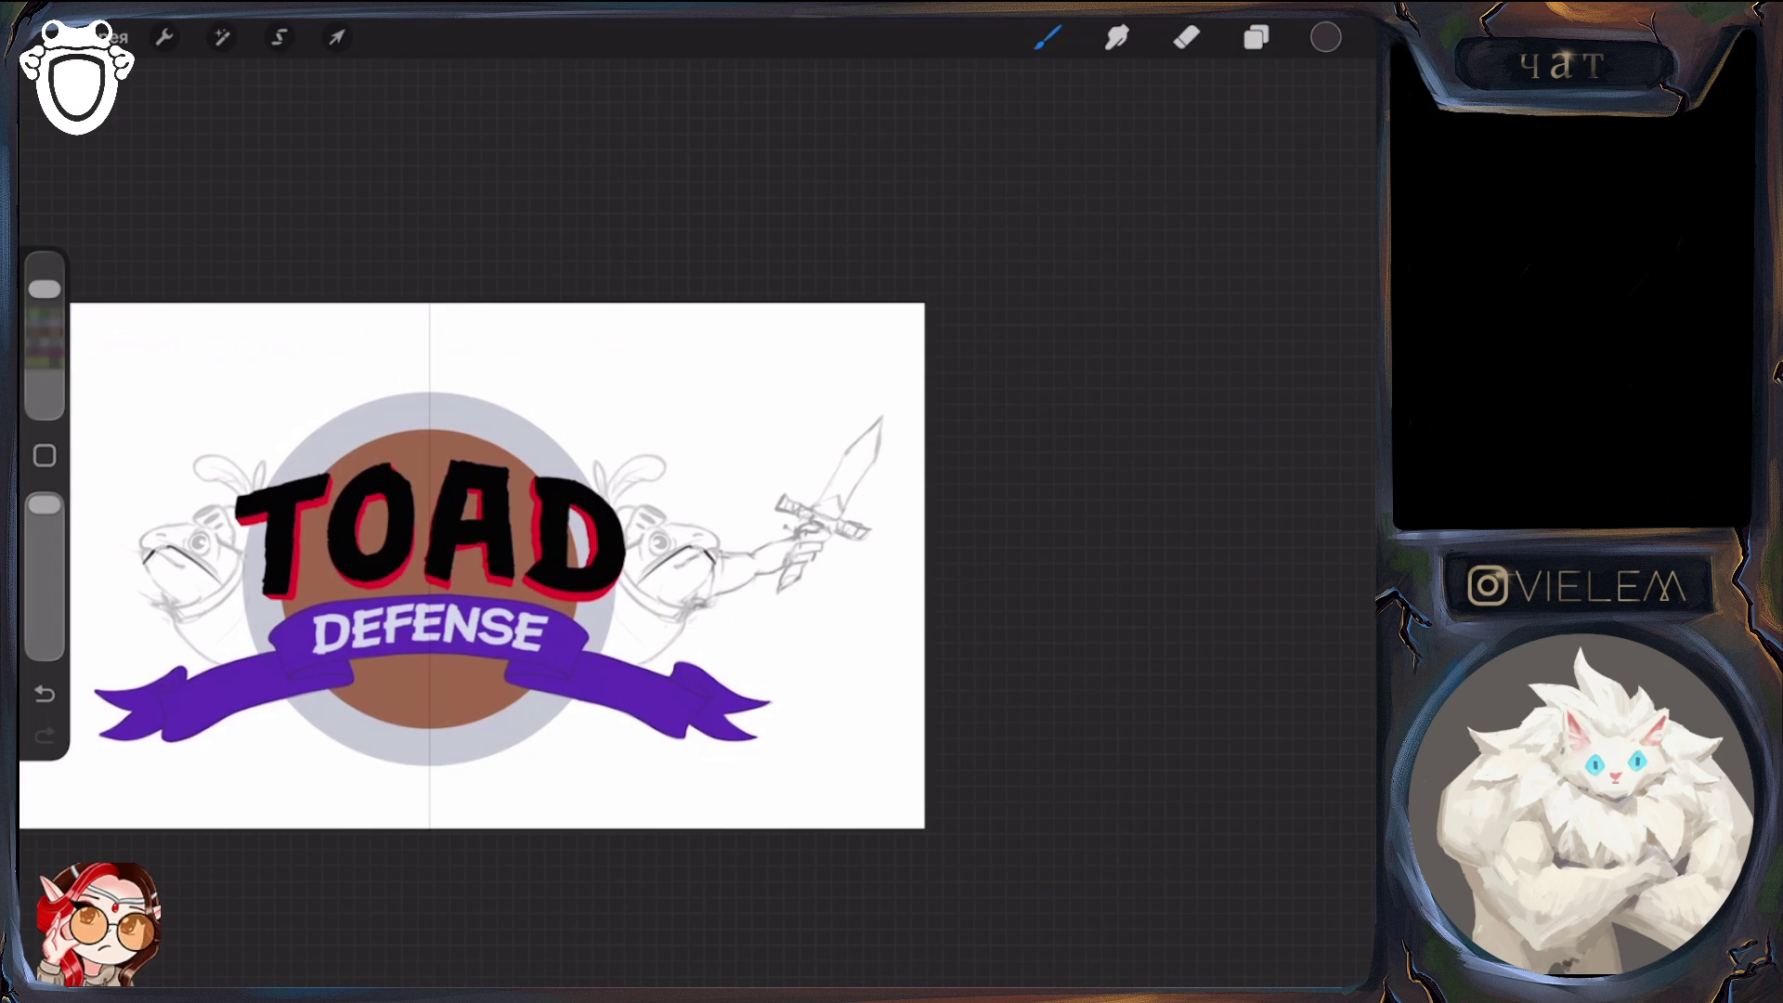
mouse_move(622, 539)
mouse_down()
mouse_move(716, 526)
mouse_move(723, 550)
mouse_up()
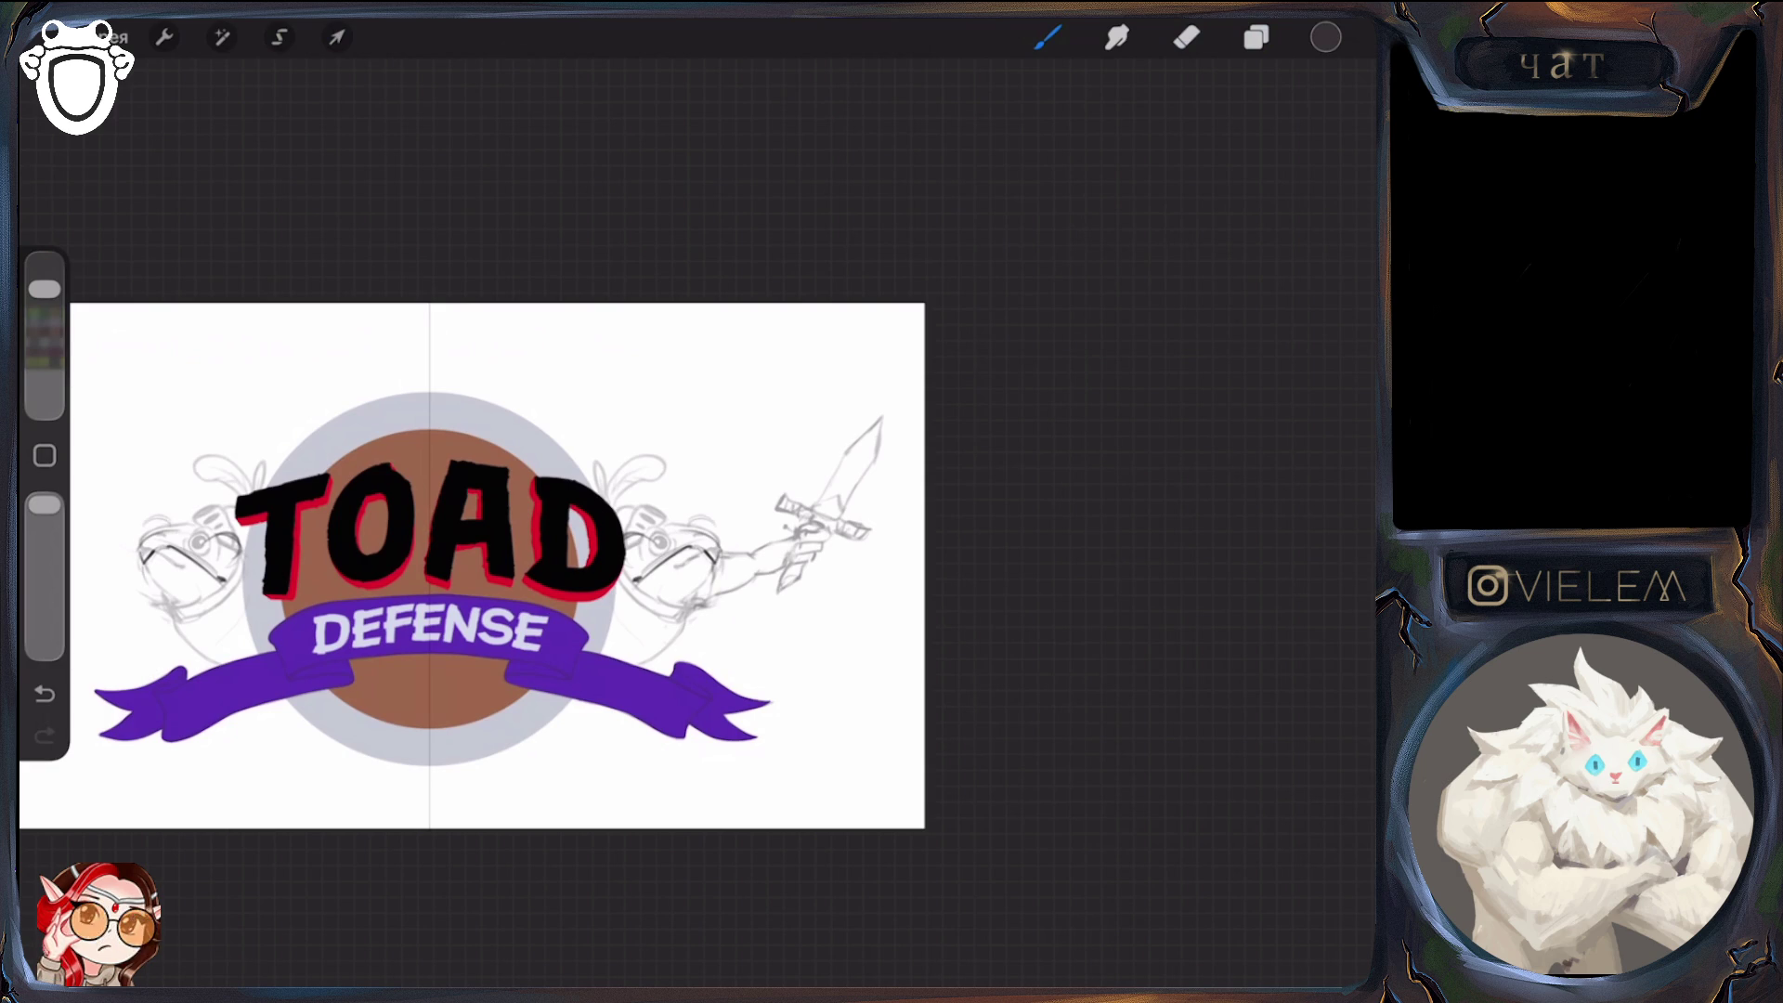
drag(626, 605, 713, 590)
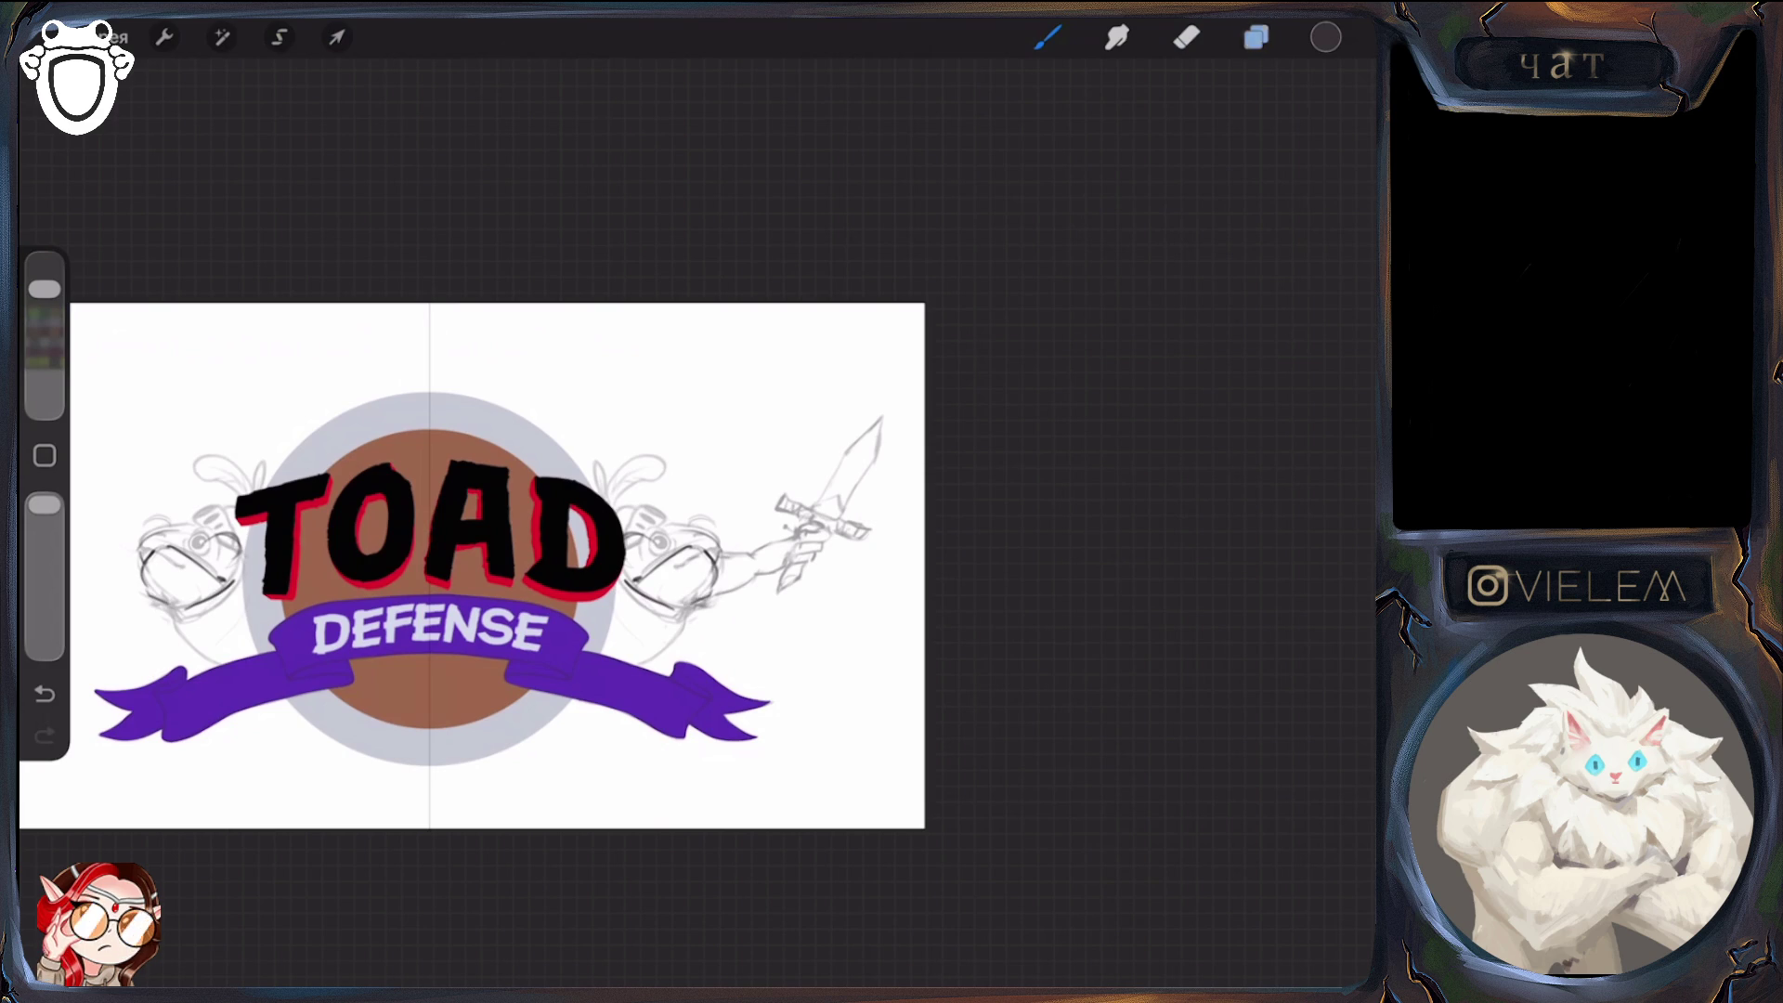
Lower Слой 29's opacity to 15% in the Layers list
key(l)
click(1299, 638)
click(1298, 561)
drag(1136, 615, 1071, 615)
click(1297, 348)
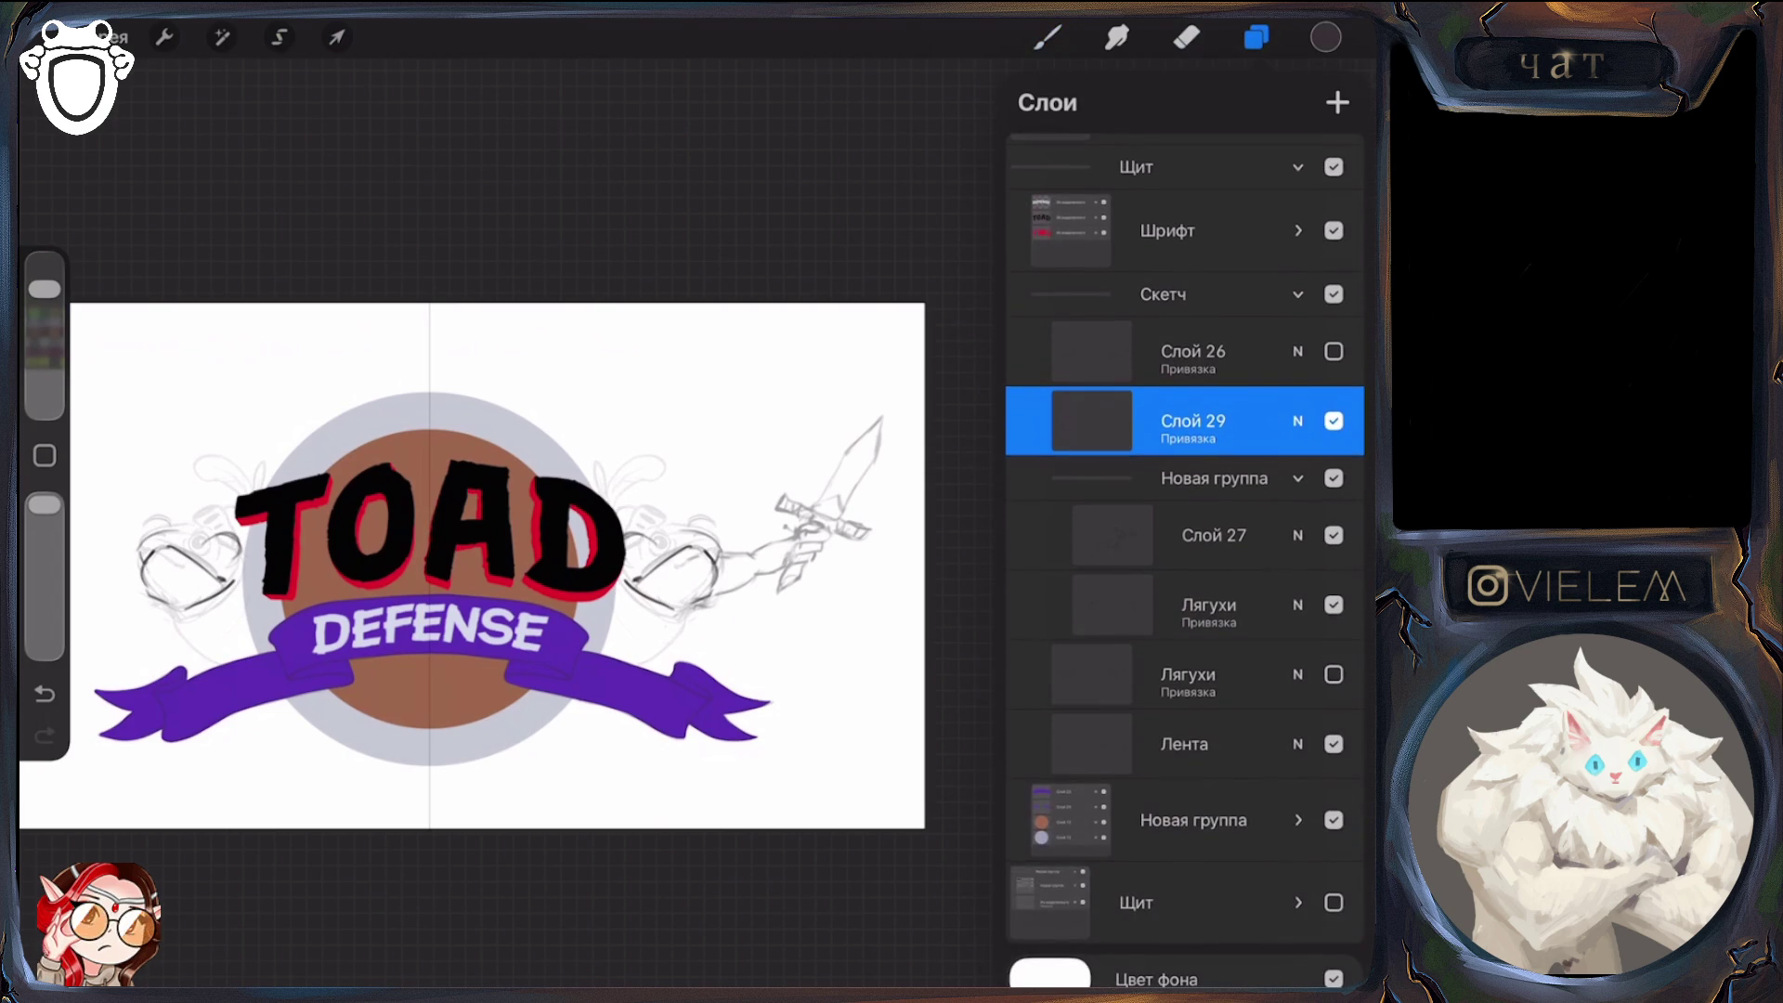
scroll(1185, 557, up, 3)
key(b)
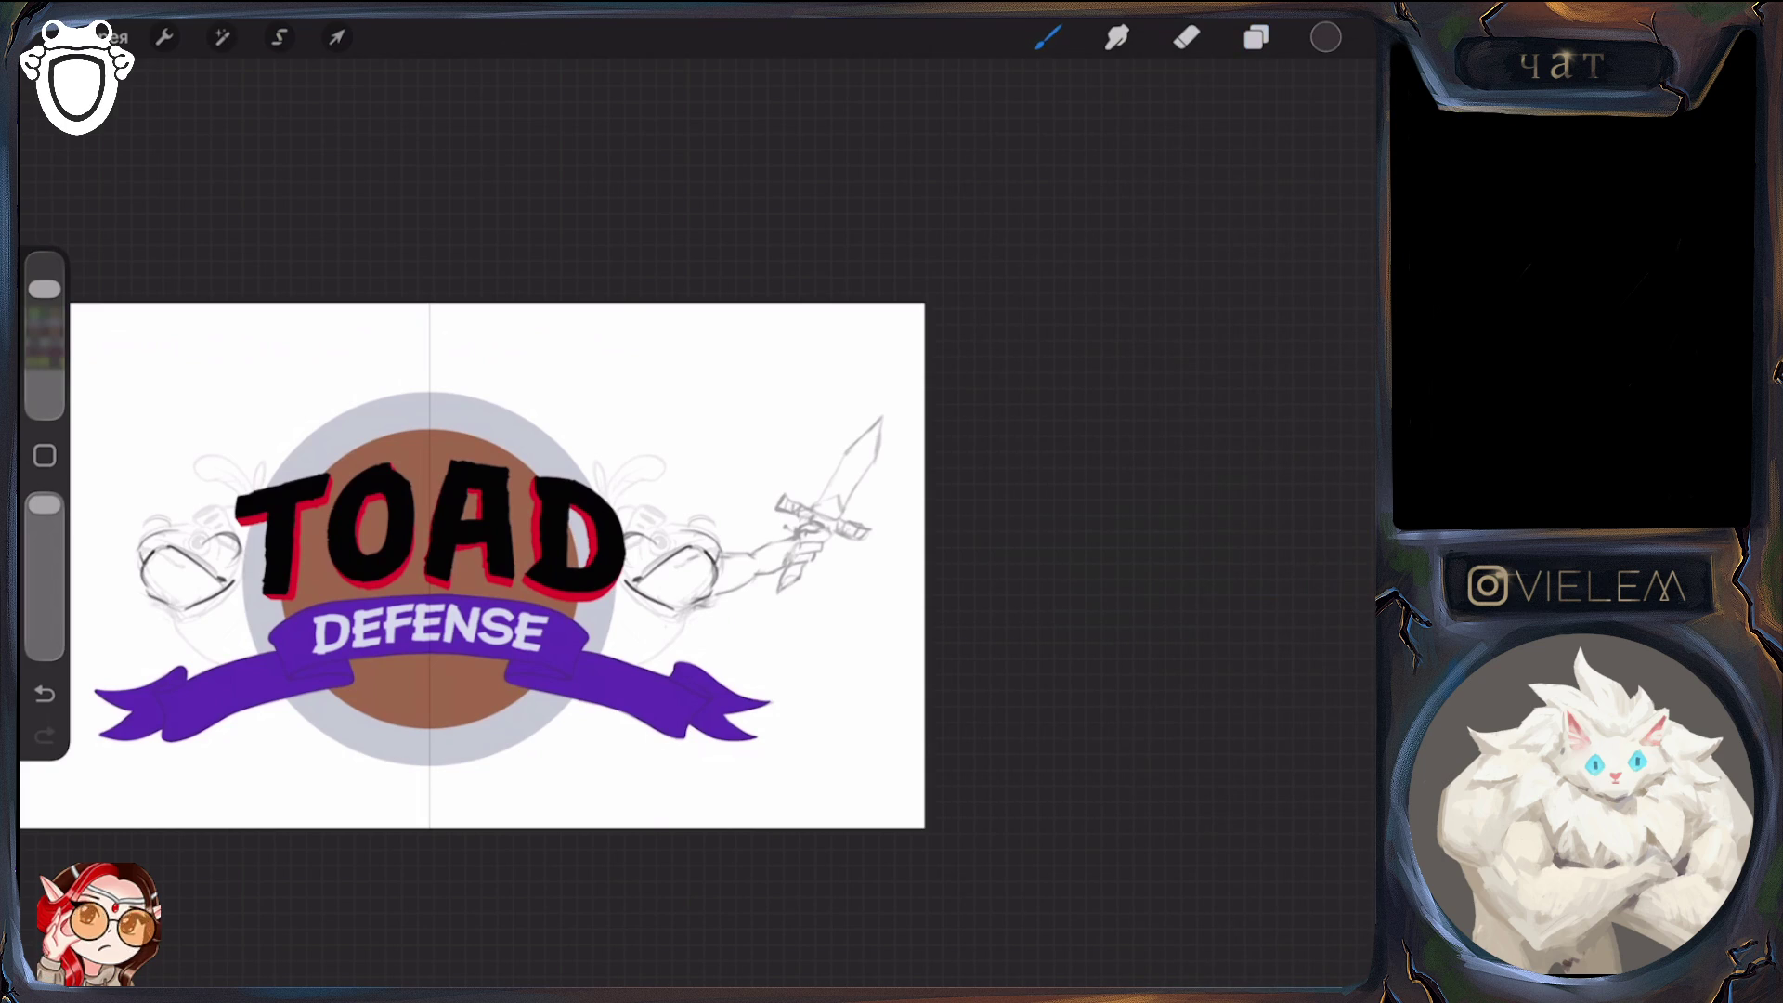
Draw mirrored goggle circles and strokes, erasing and redrawing stray lines
mouse_move(234, 541)
mouse_down()
mouse_move(214, 548)
mouse_move(228, 562)
mouse_move(221, 538)
mouse_up()
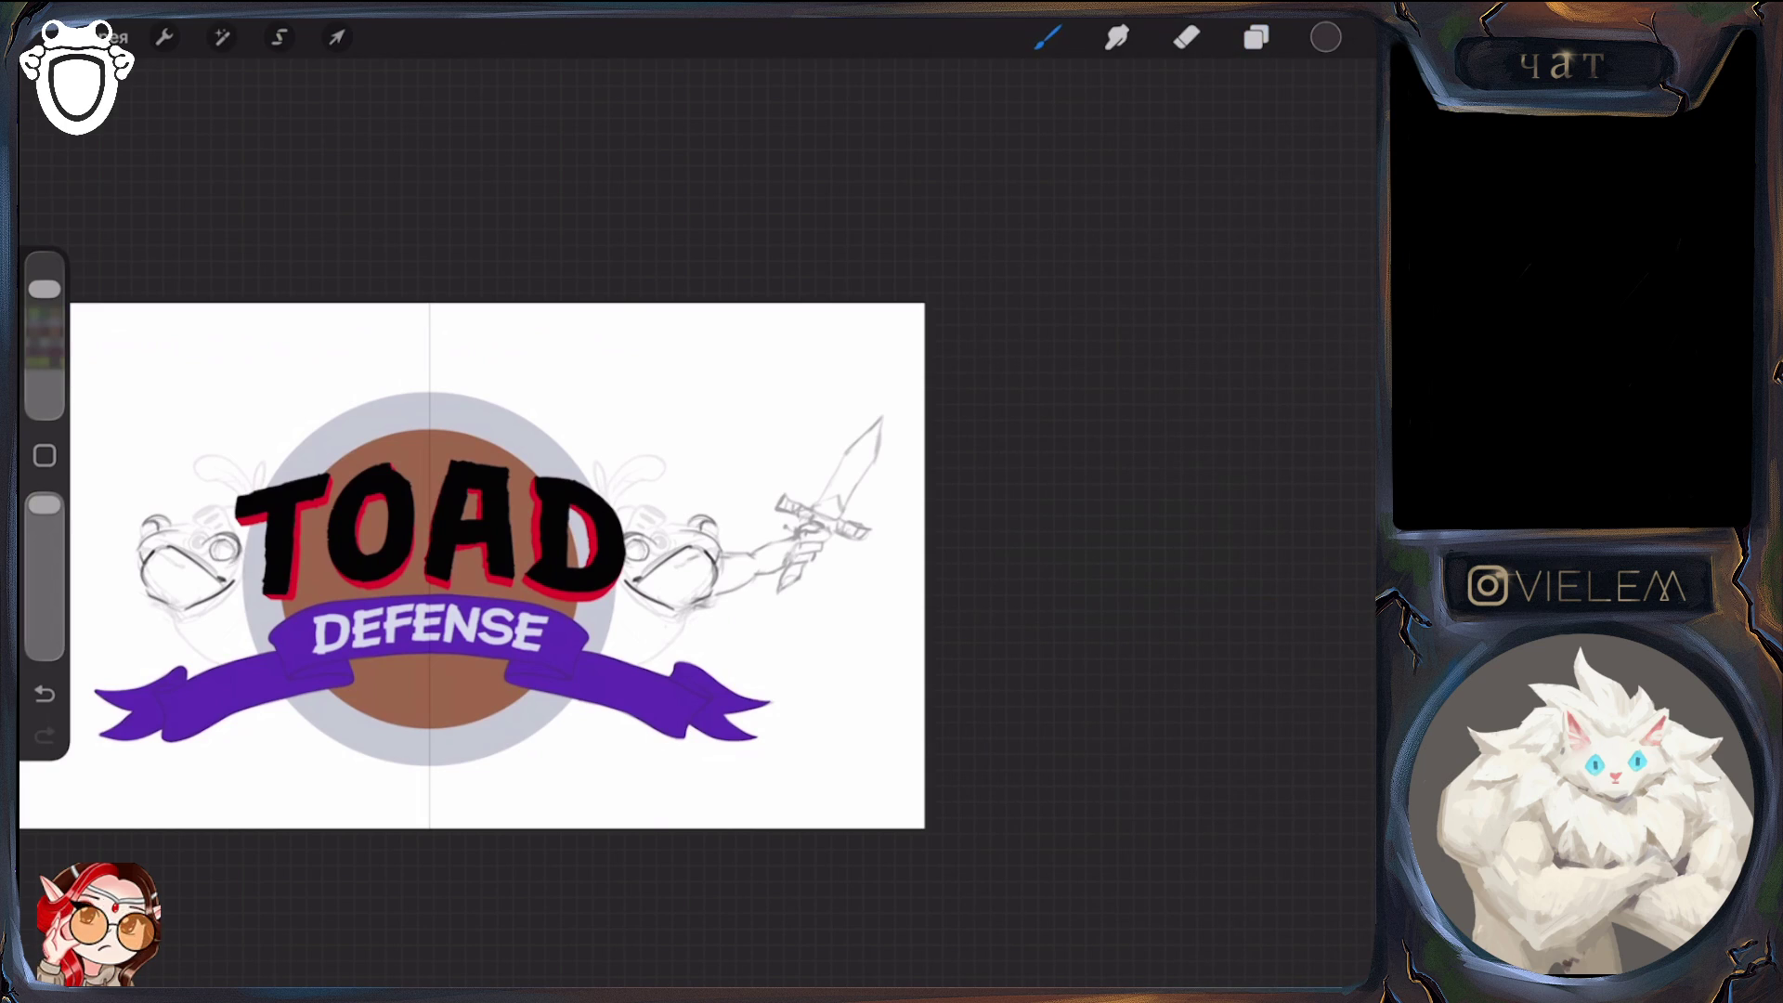
mouse_move(174, 534)
mouse_down()
mouse_move(207, 528)
mouse_move(166, 524)
mouse_up()
click(1187, 37)
click(1047, 37)
mouse_move(149, 558)
mouse_down()
mouse_move(195, 542)
mouse_move(158, 586)
mouse_move(154, 550)
mouse_move(143, 593)
mouse_up()
click(1187, 37)
click(1047, 37)
click(1186, 37)
click(1048, 37)
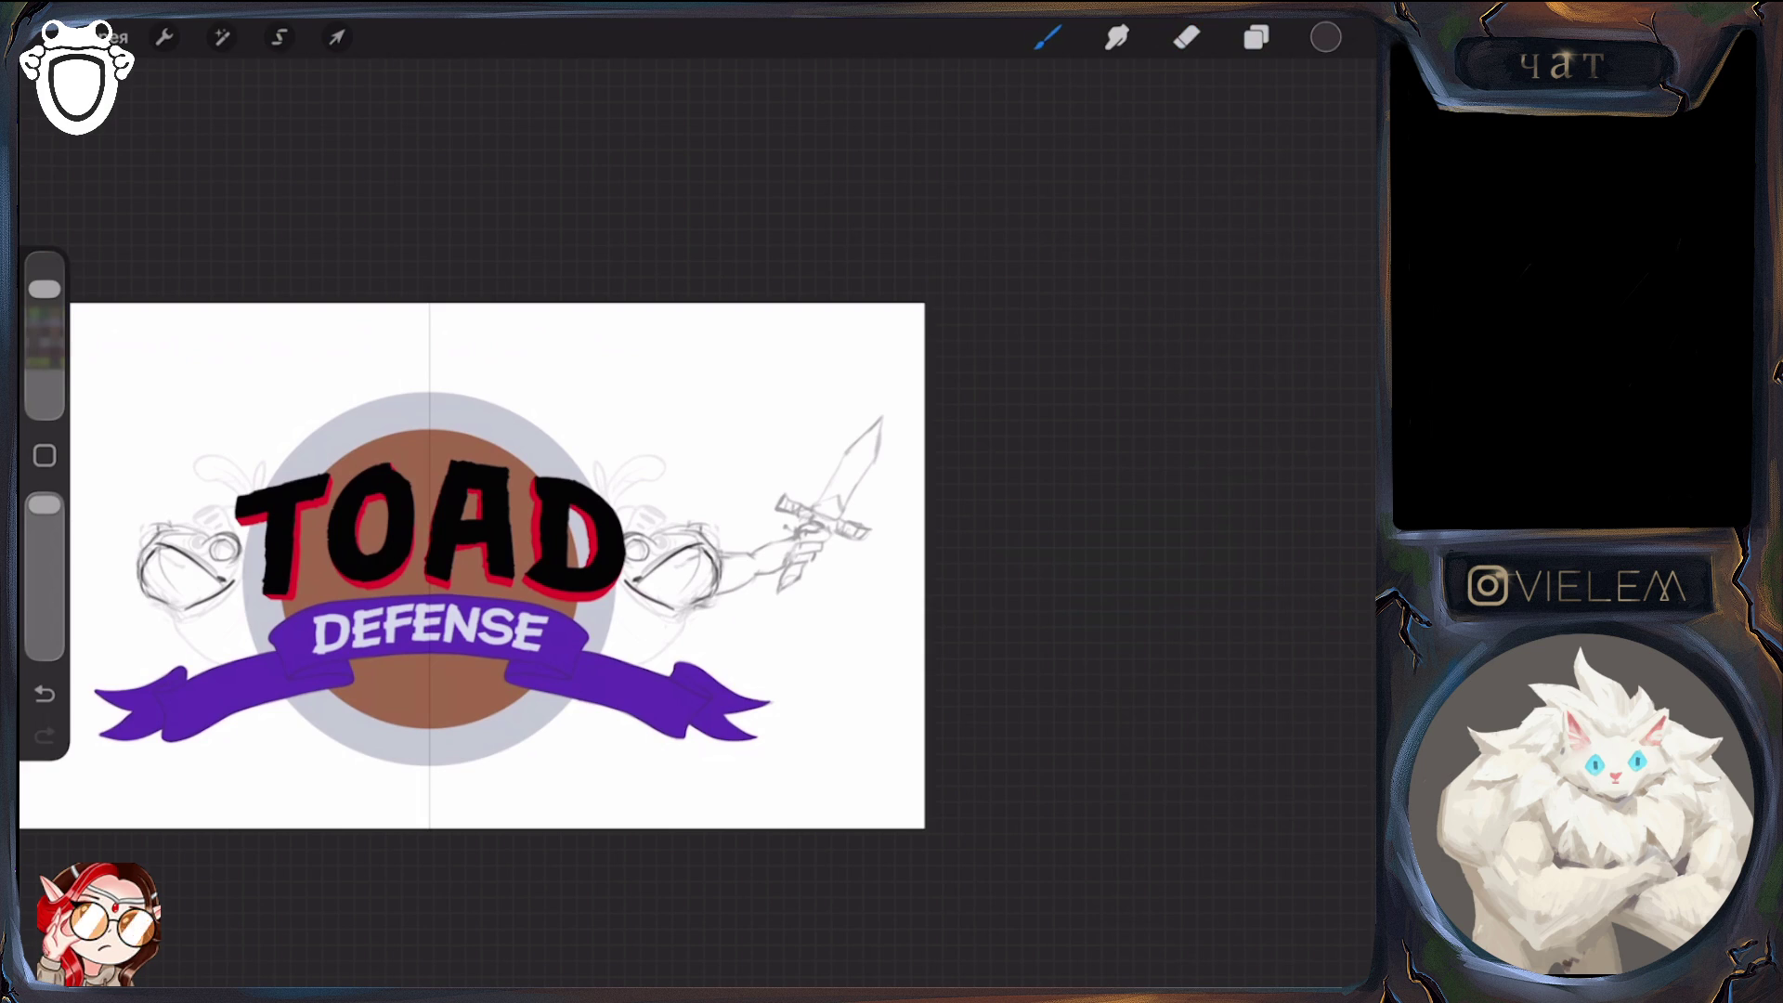
scroll(482, 546, up, 2)
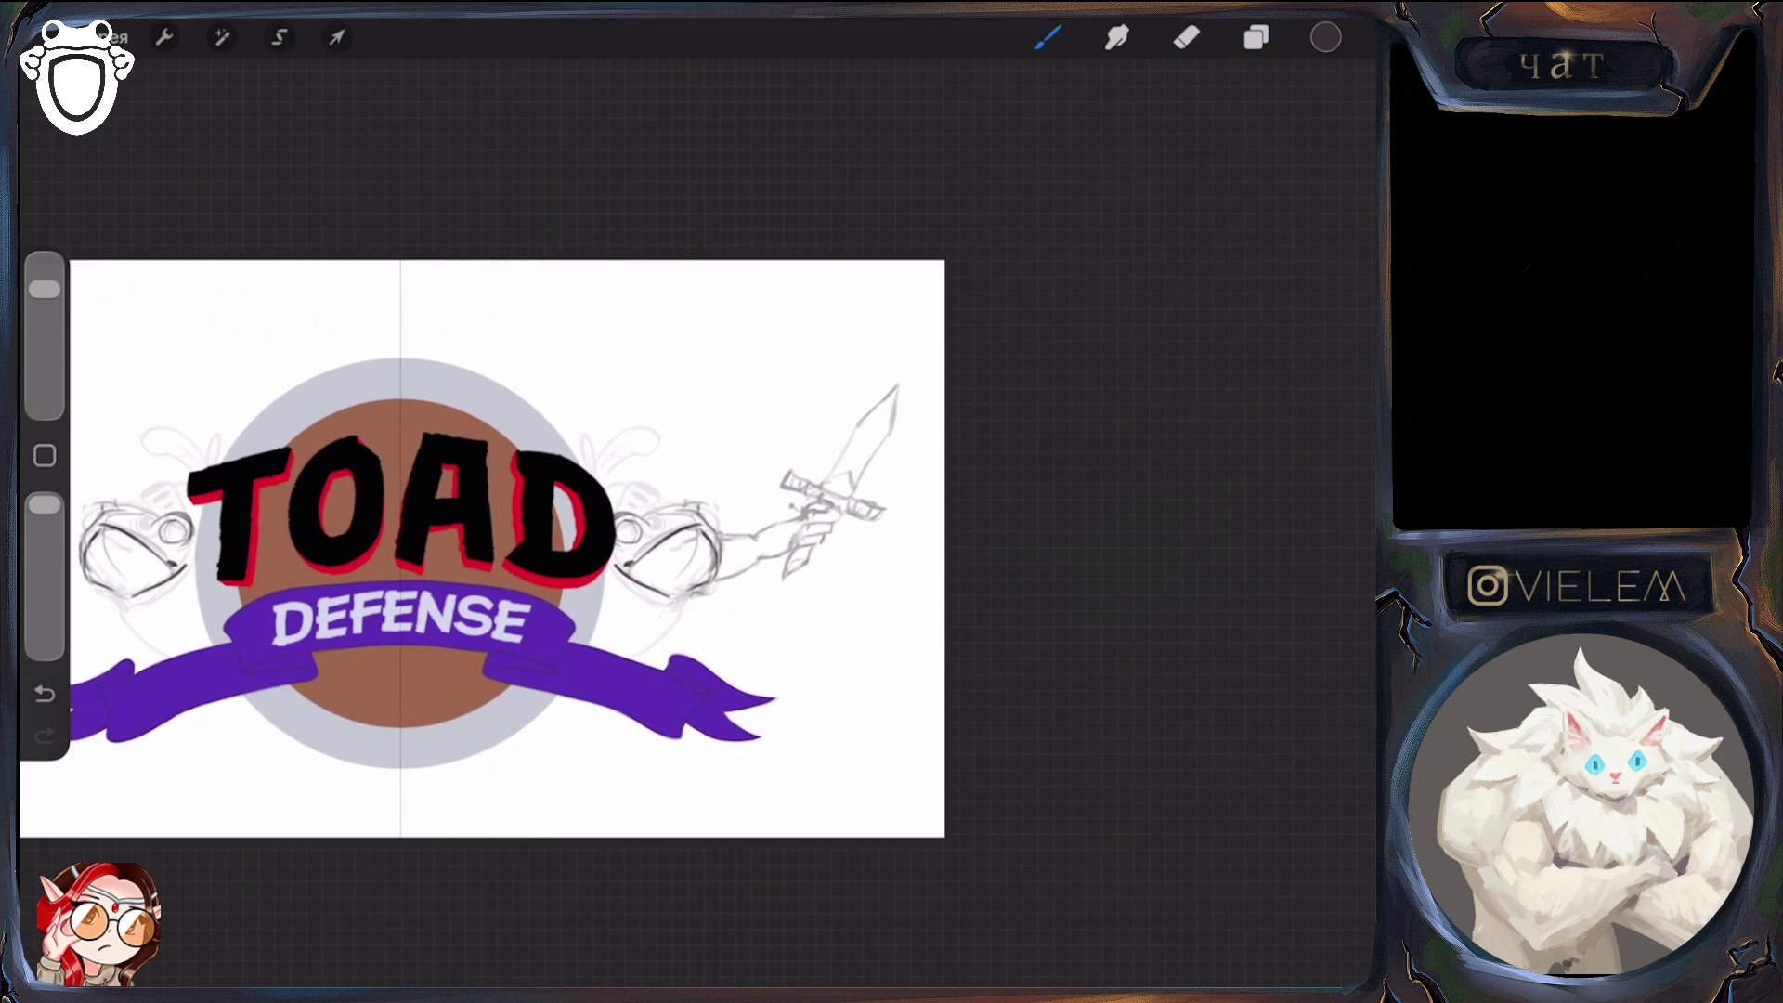
Sketch the bottom edges, lower-left strokes and tops of both goggles, with eraser corrections
mouse_move(176, 576)
mouse_down()
mouse_move(126, 602)
mouse_move(93, 592)
mouse_move(154, 583)
mouse_move(147, 613)
mouse_move(93, 613)
mouse_move(158, 661)
mouse_up()
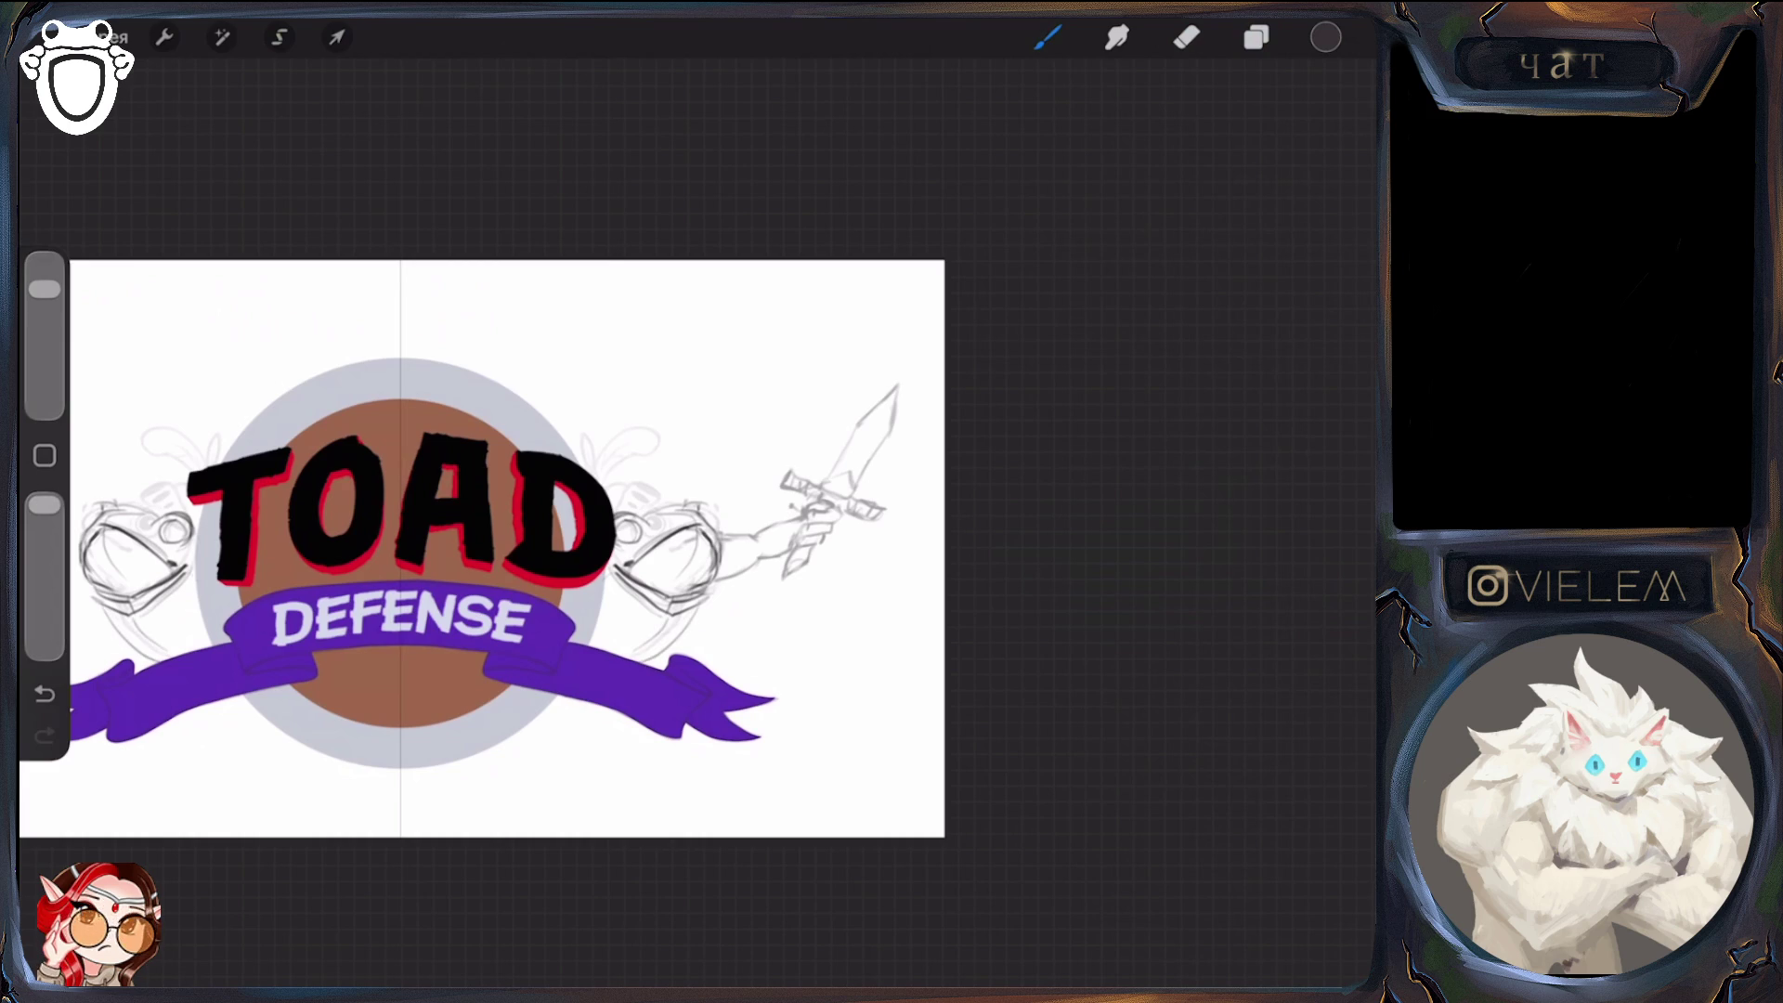
drag(85, 569, 122, 592)
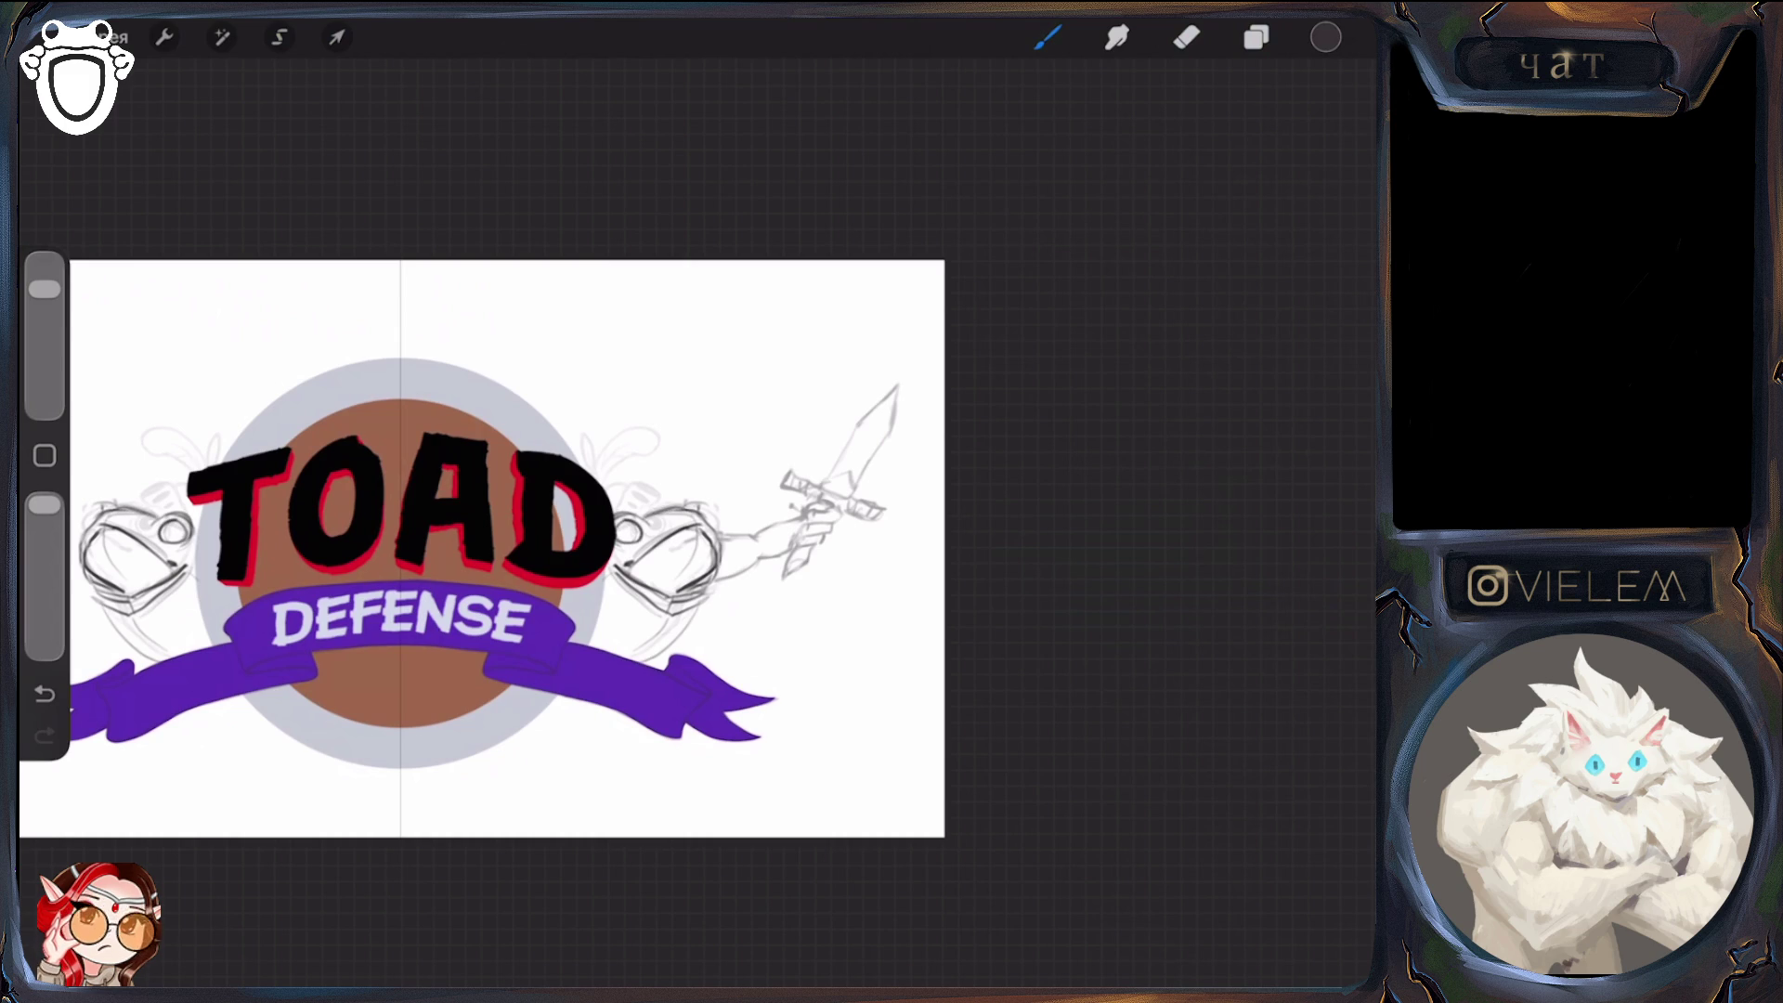
mouse_move(170, 507)
mouse_down()
mouse_move(118, 494)
mouse_move(191, 509)
mouse_move(144, 417)
mouse_move(190, 497)
mouse_move(190, 472)
mouse_move(182, 499)
mouse_move(175, 445)
mouse_move(188, 481)
mouse_up()
click(1187, 37)
click(1048, 37)
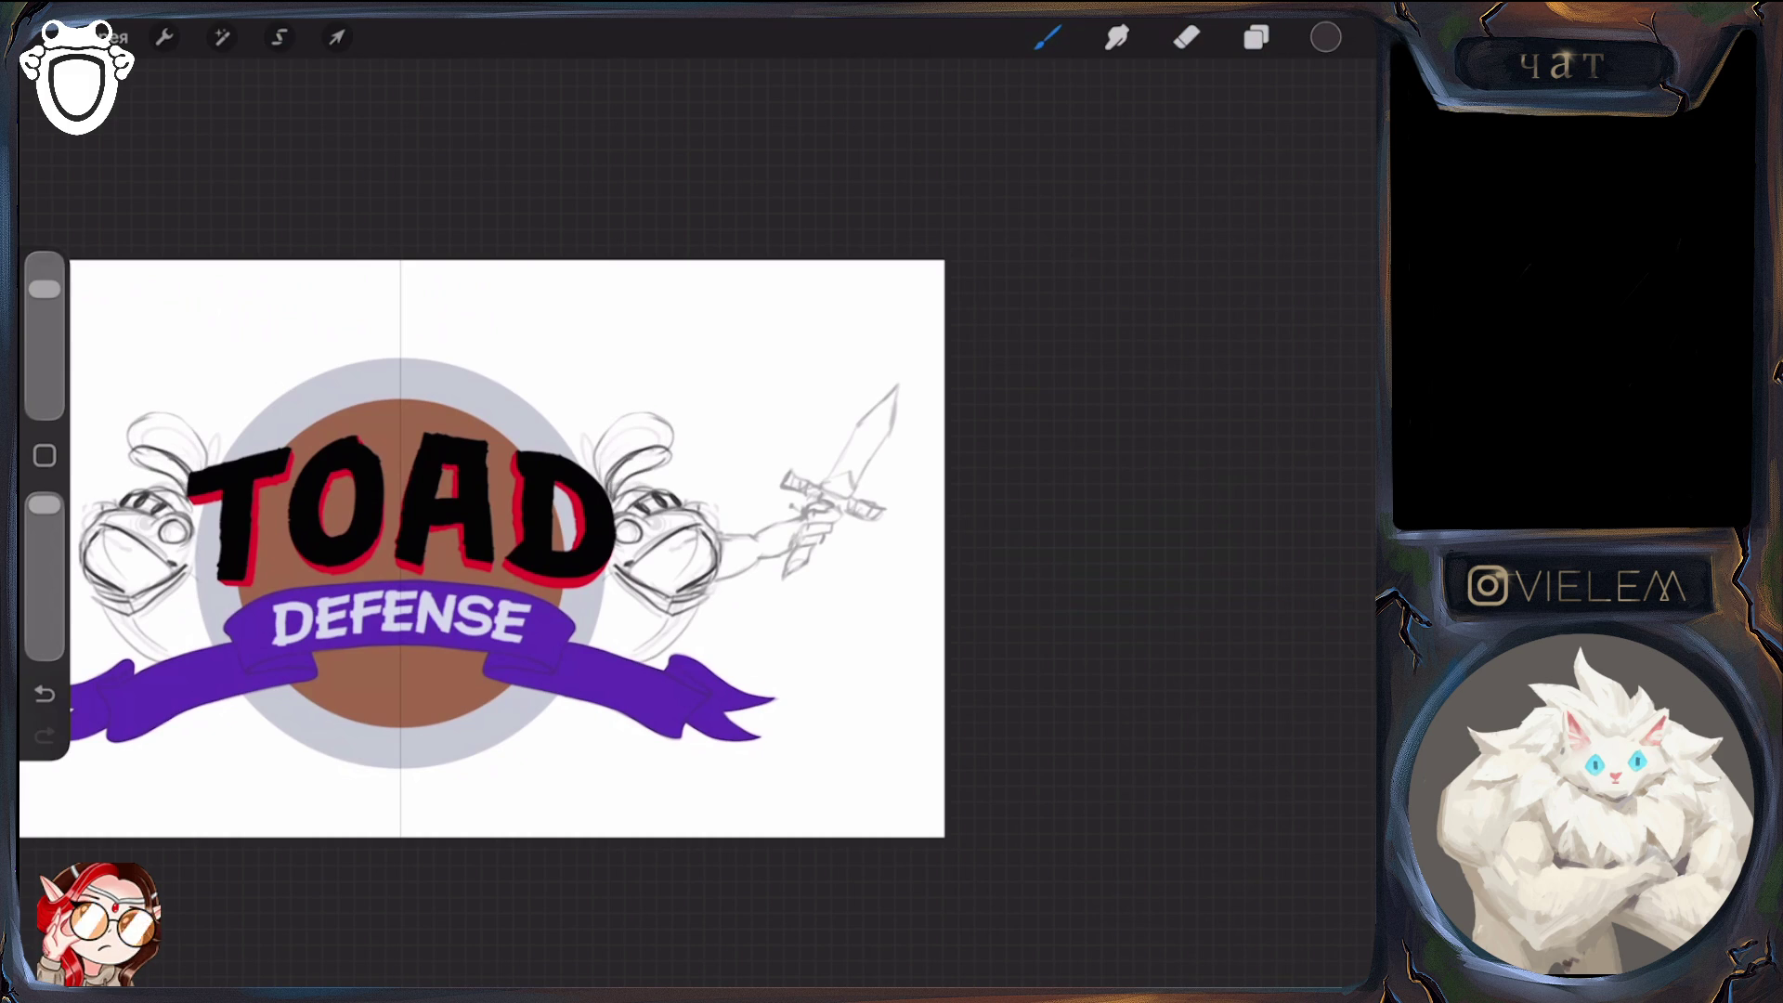
Darken the strokes beside the goggles and shade both pupils
mouse_move(92, 504)
mouse_down()
mouse_move(115, 504)
mouse_move(92, 527)
mouse_up()
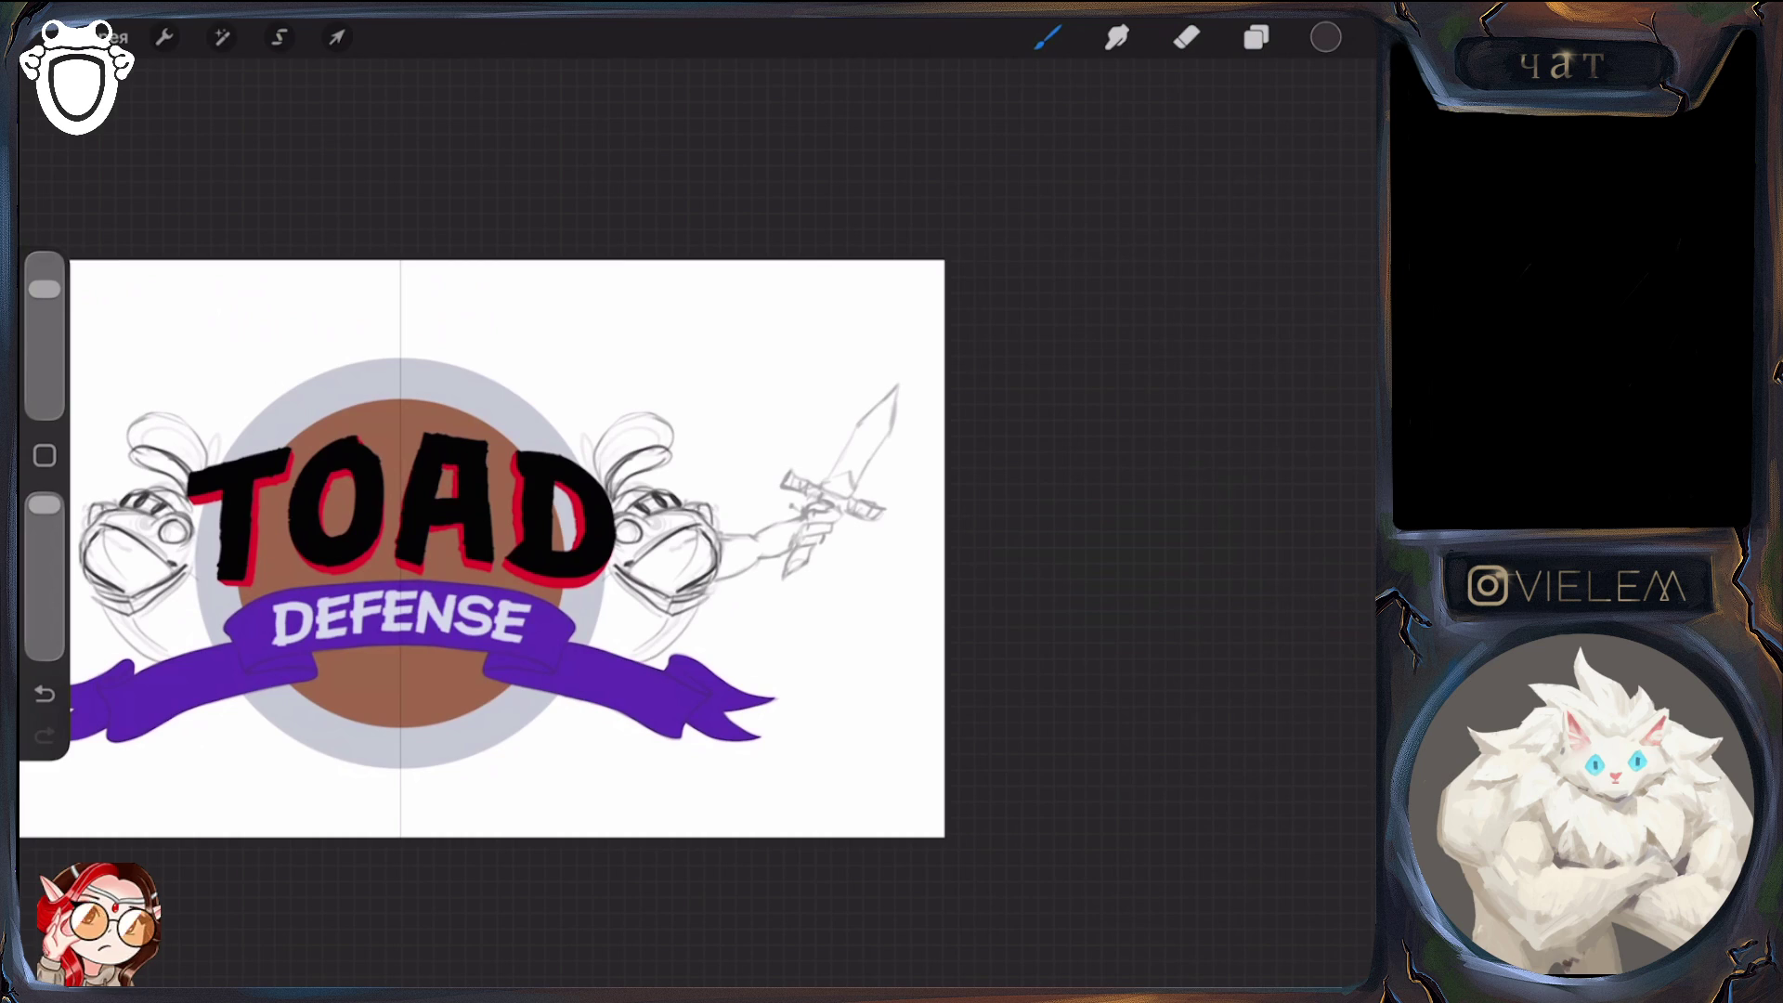
drag(173, 526, 182, 540)
drag(92, 505, 90, 524)
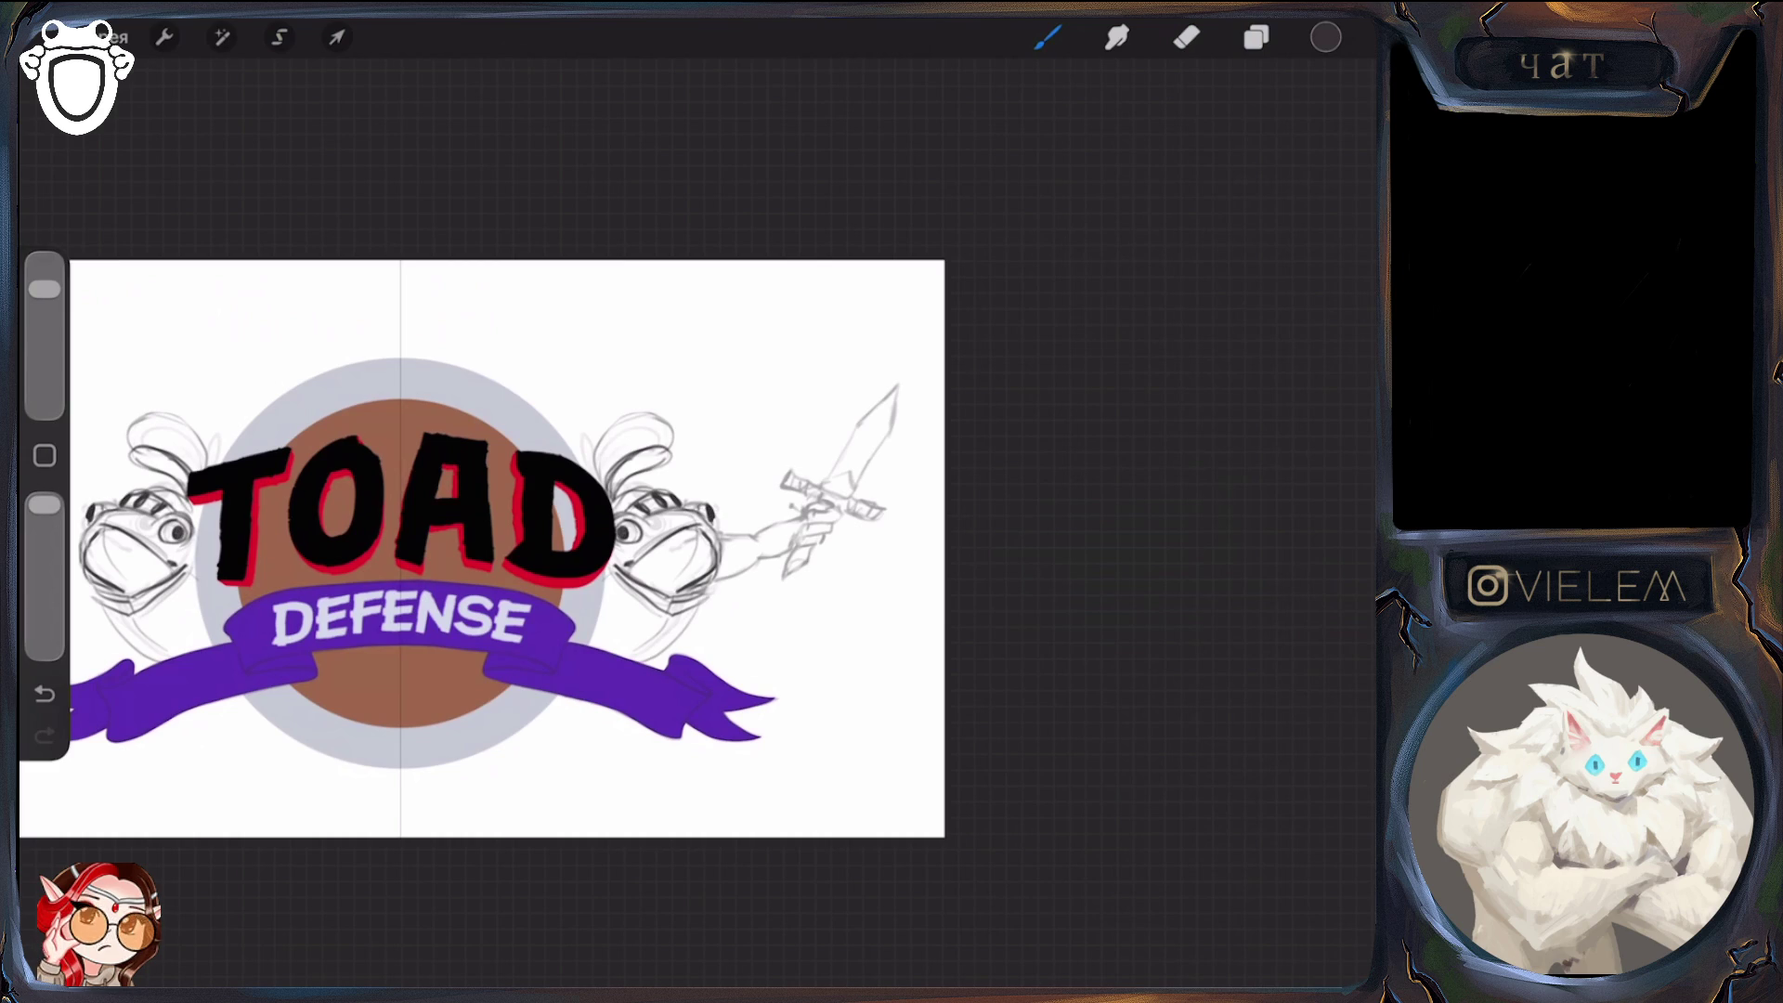
scroll(483, 548, down, 2)
click(1257, 37)
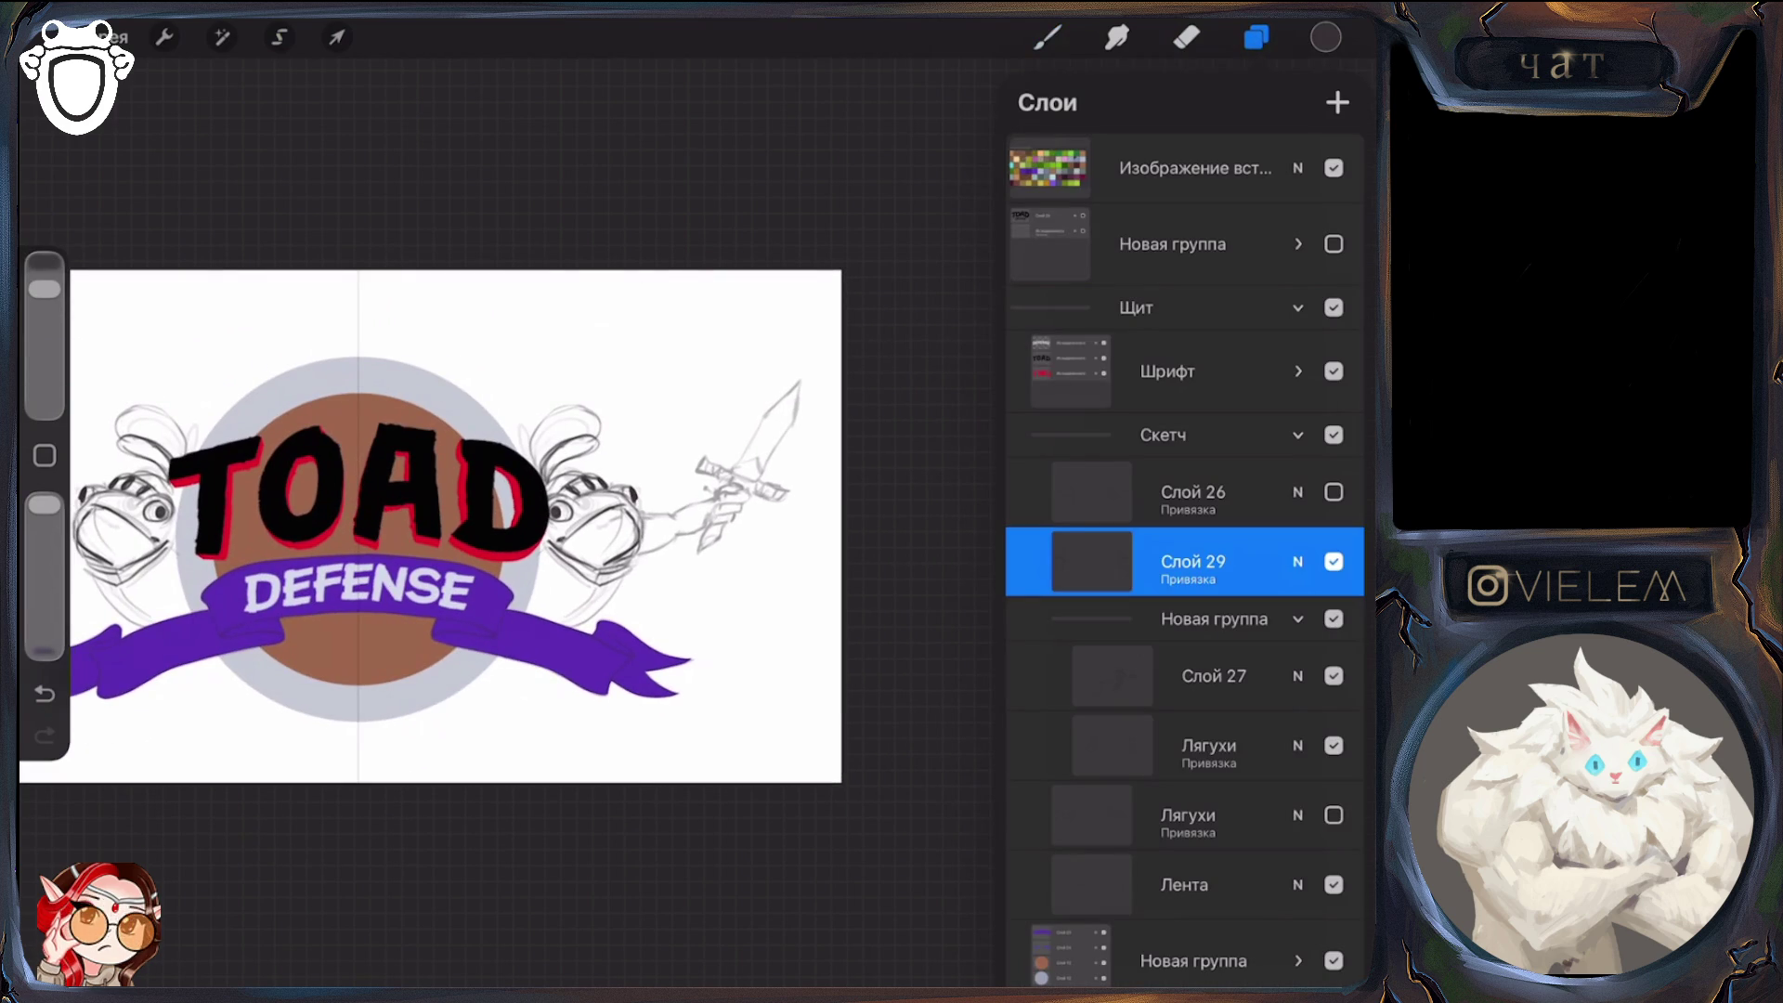
Hide the sword sketch layer and redraw both toads' pupils as hollow rings
click(1334, 677)
click(1257, 37)
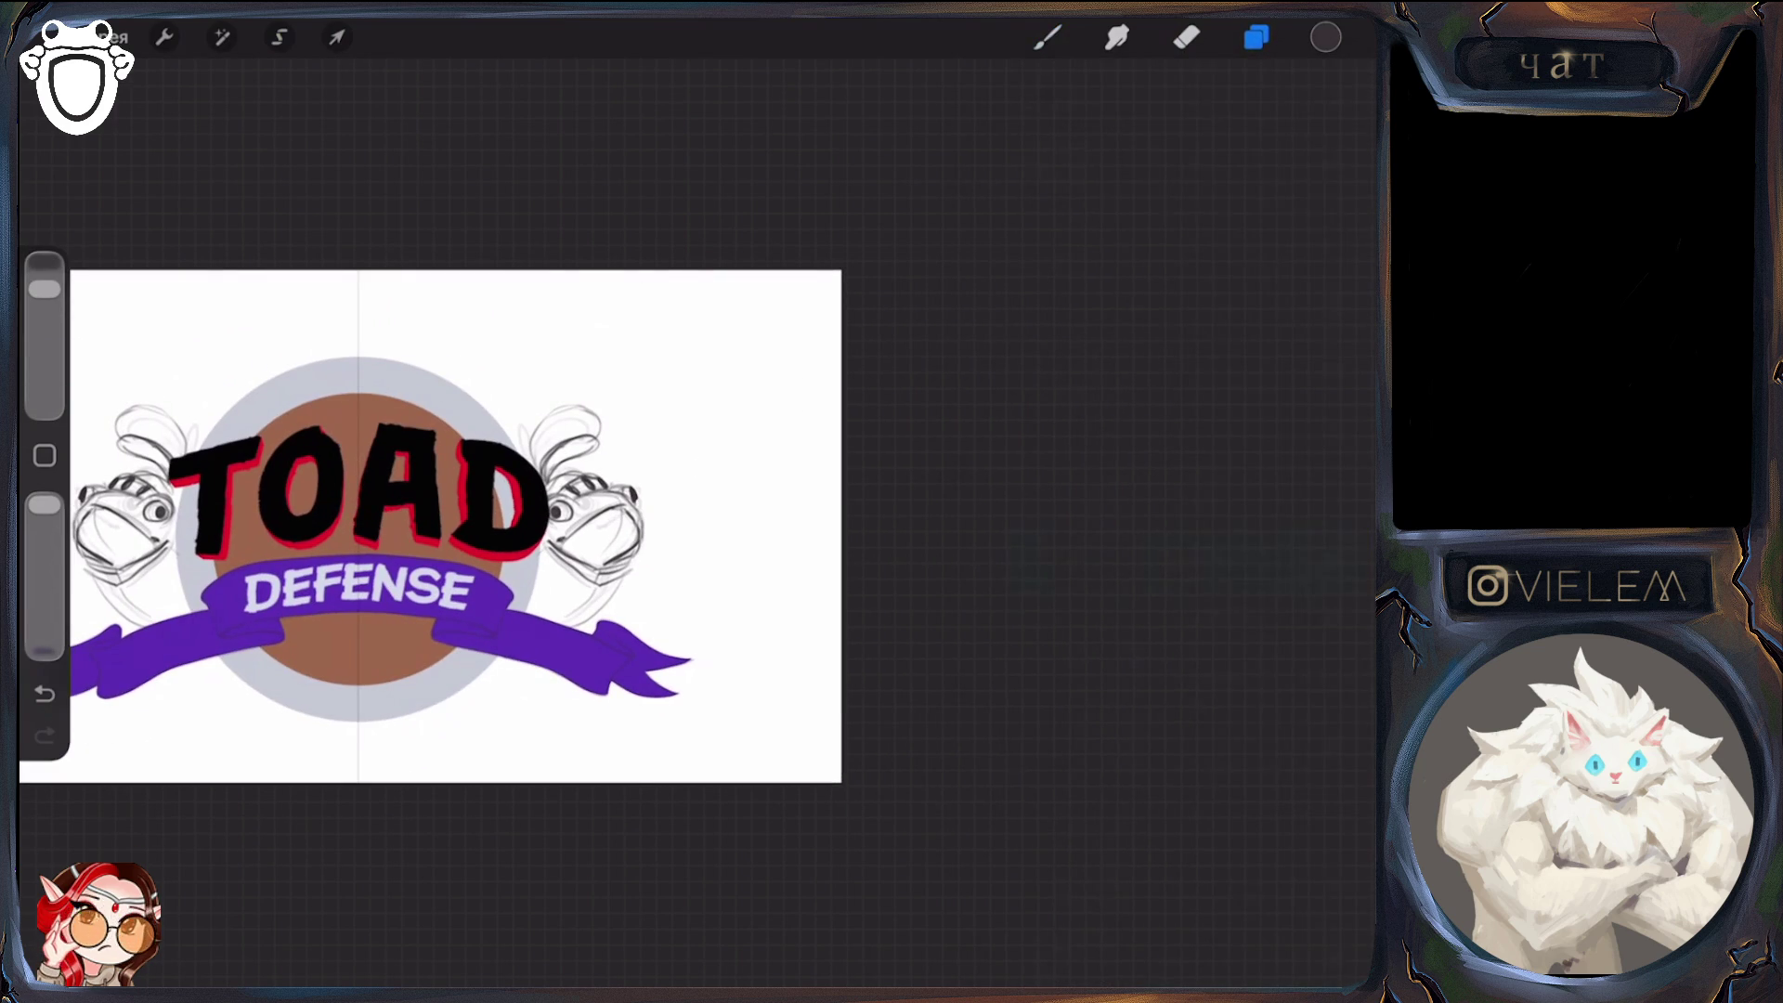
mouse_move(630, 552)
mouse_down()
mouse_move(669, 541)
mouse_move(665, 578)
mouse_move(642, 582)
mouse_move(678, 566)
mouse_up()
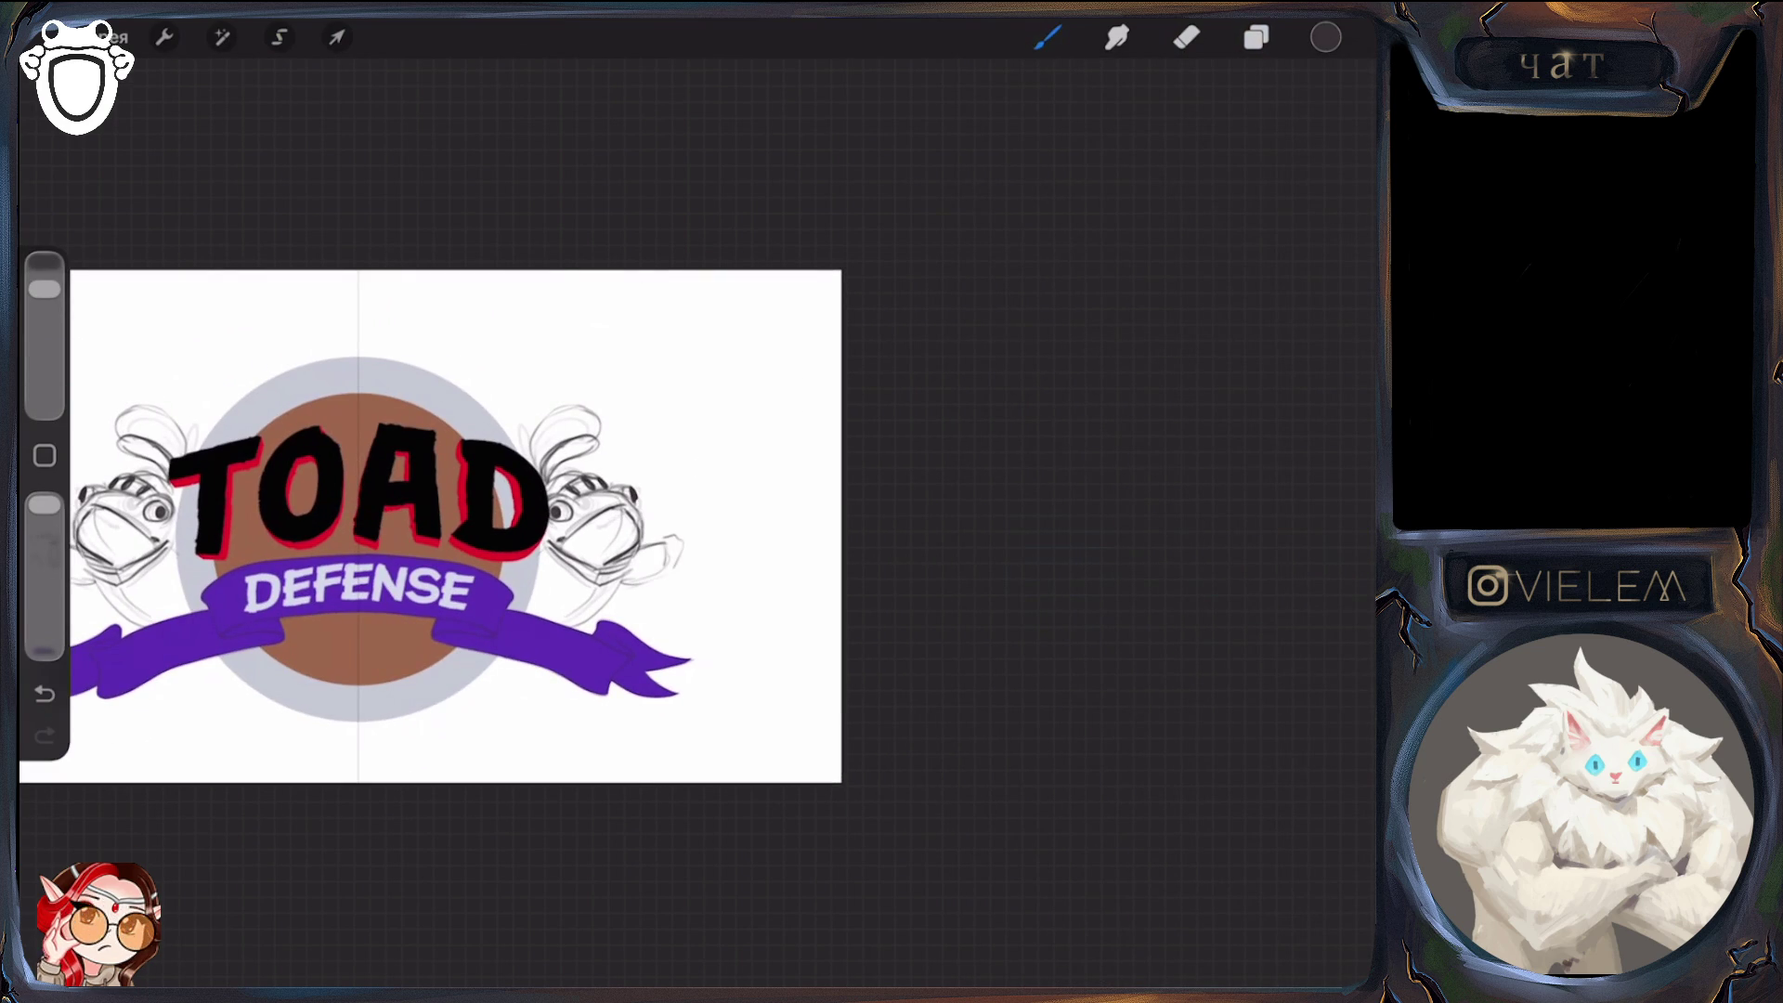
click(1188, 37)
drag(154, 509, 156, 515)
click(1048, 37)
Add strokes at the right toad's head and face, erasing the stray lines to its right
drag(635, 486, 639, 503)
mouse_move(86, 509)
mouse_down()
mouse_move(104, 522)
mouse_move(95, 557)
mouse_up()
mouse_move(615, 600)
mouse_down()
mouse_move(708, 543)
mouse_move(700, 517)
mouse_move(760, 493)
mouse_move(730, 492)
mouse_move(748, 514)
mouse_move(767, 480)
mouse_up()
click(1187, 37)
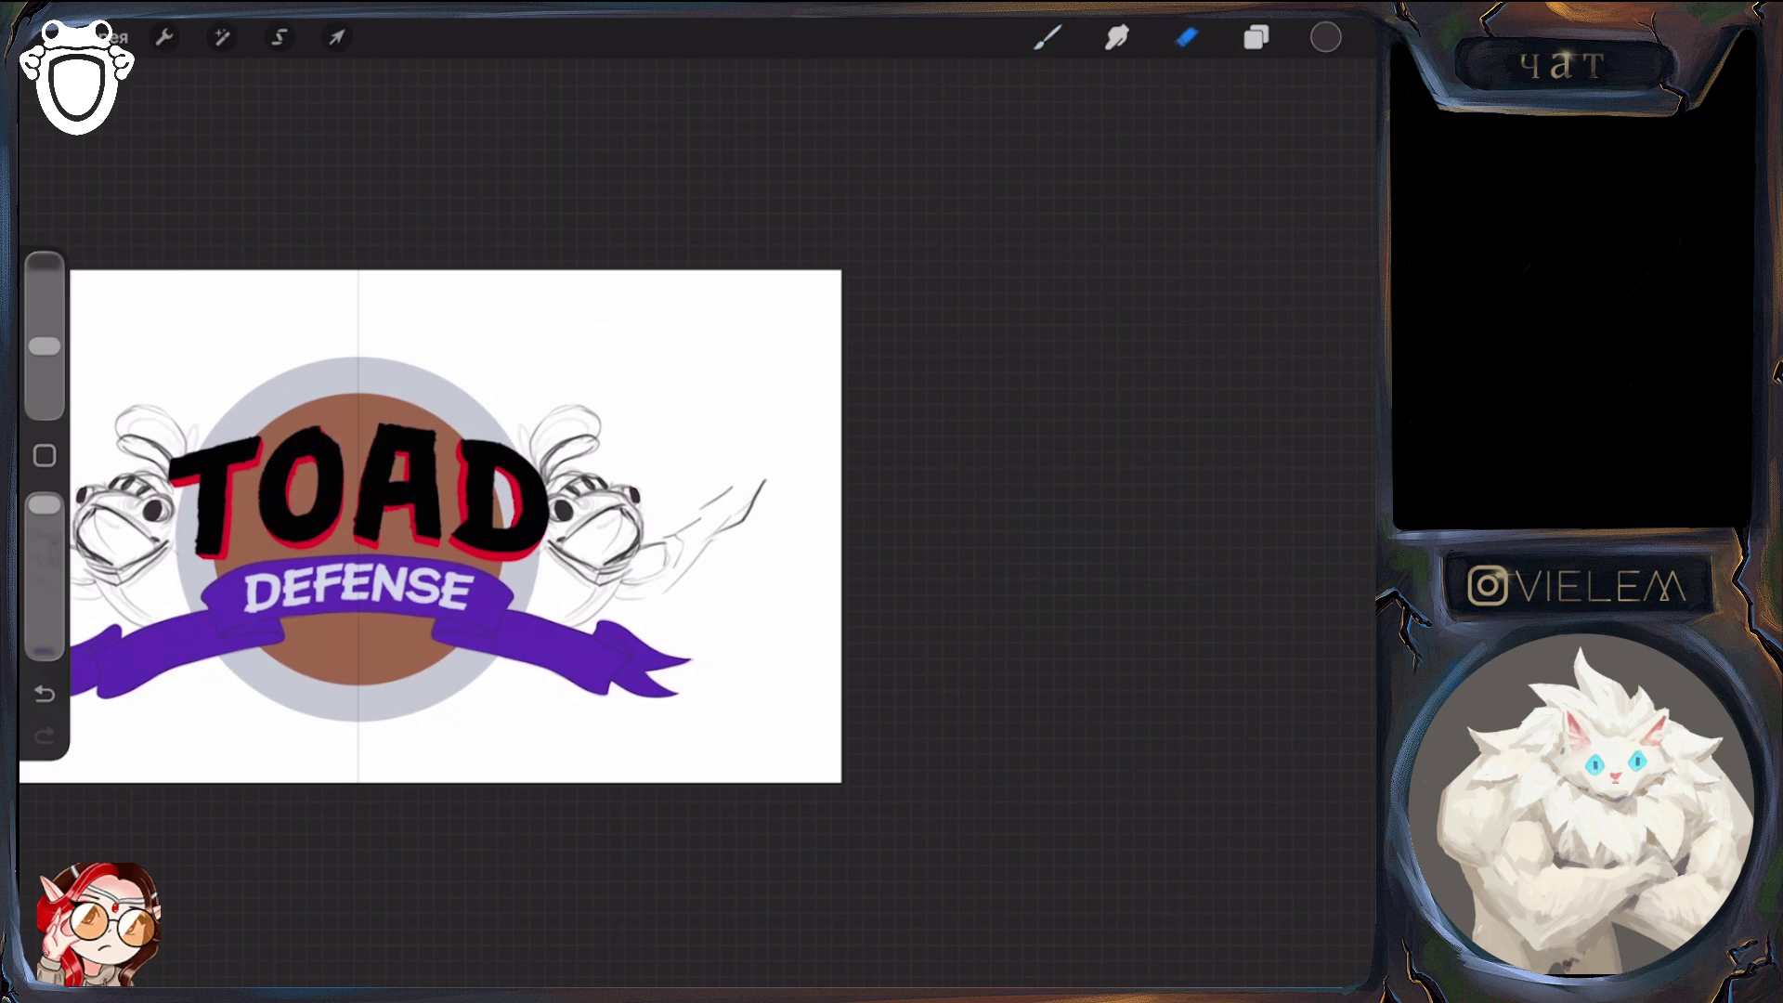
click(1047, 37)
click(1187, 37)
mouse_move(764, 481)
mouse_down()
mouse_move(667, 589)
mouse_move(701, 508)
mouse_move(624, 585)
mouse_up()
click(1048, 38)
Sketch a fist at the end of the right toad's arm, erasing and refining it
drag(662, 537, 630, 591)
drag(708, 538, 669, 538)
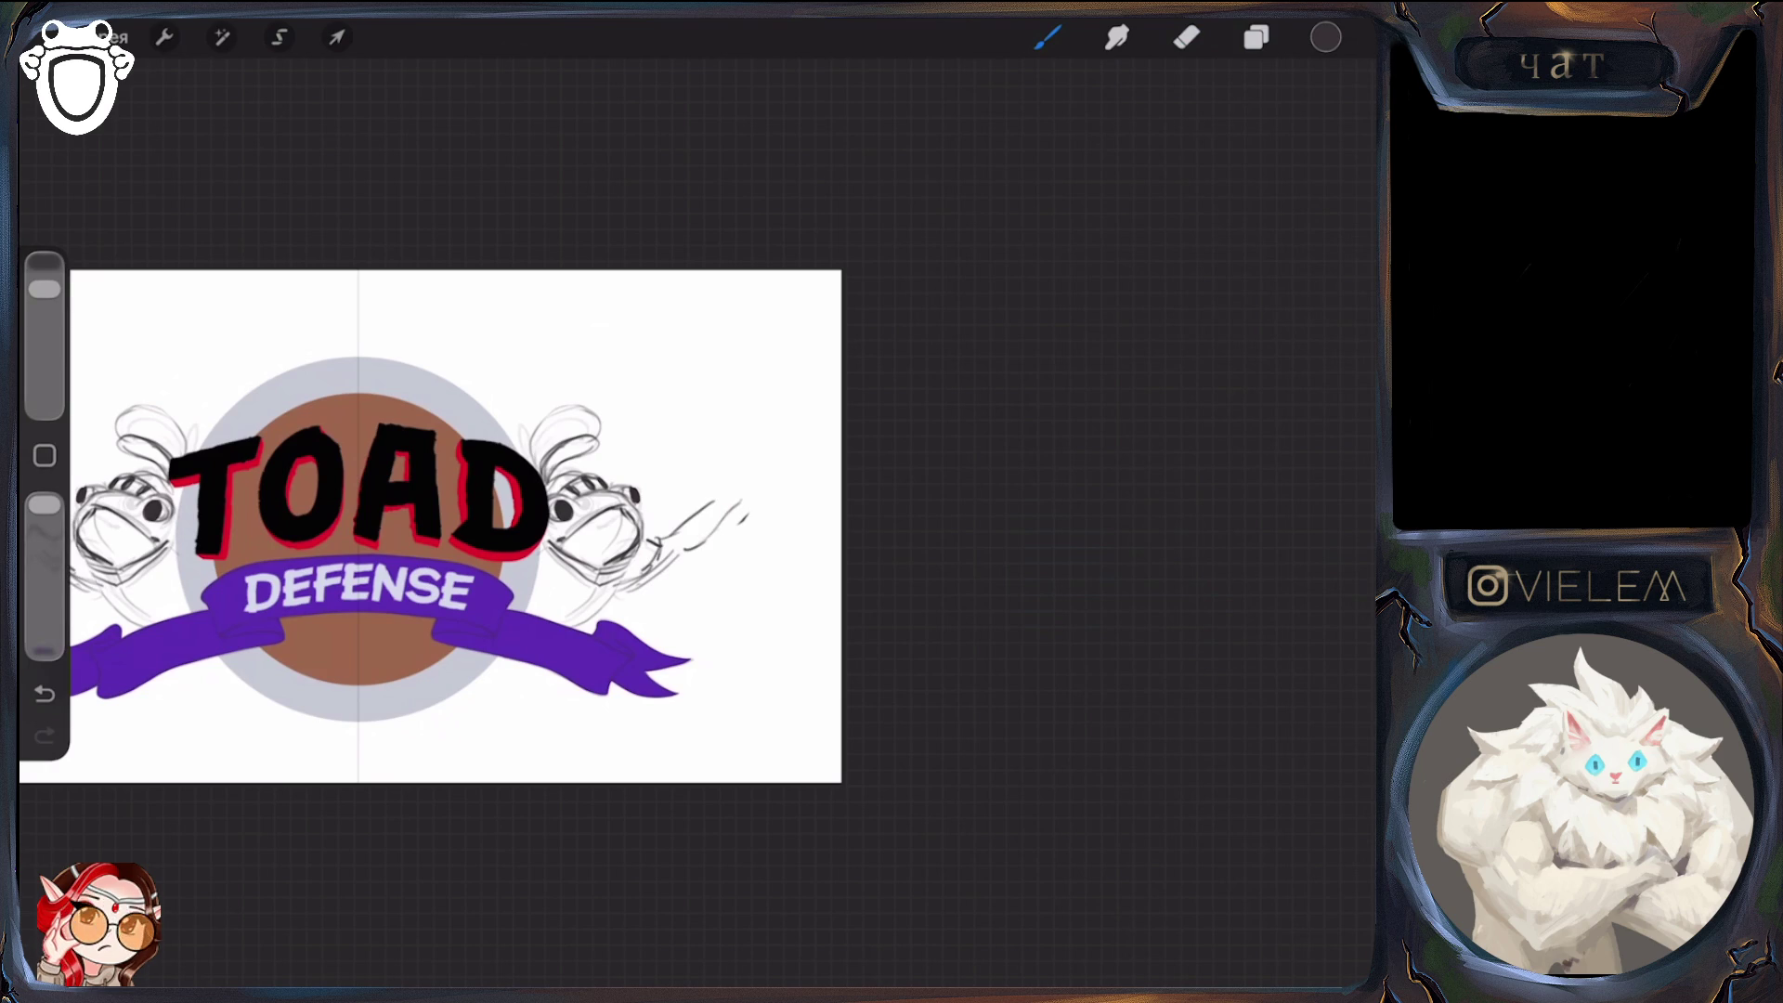
mouse_move(727, 485)
mouse_down()
mouse_move(753, 480)
mouse_move(754, 523)
mouse_up()
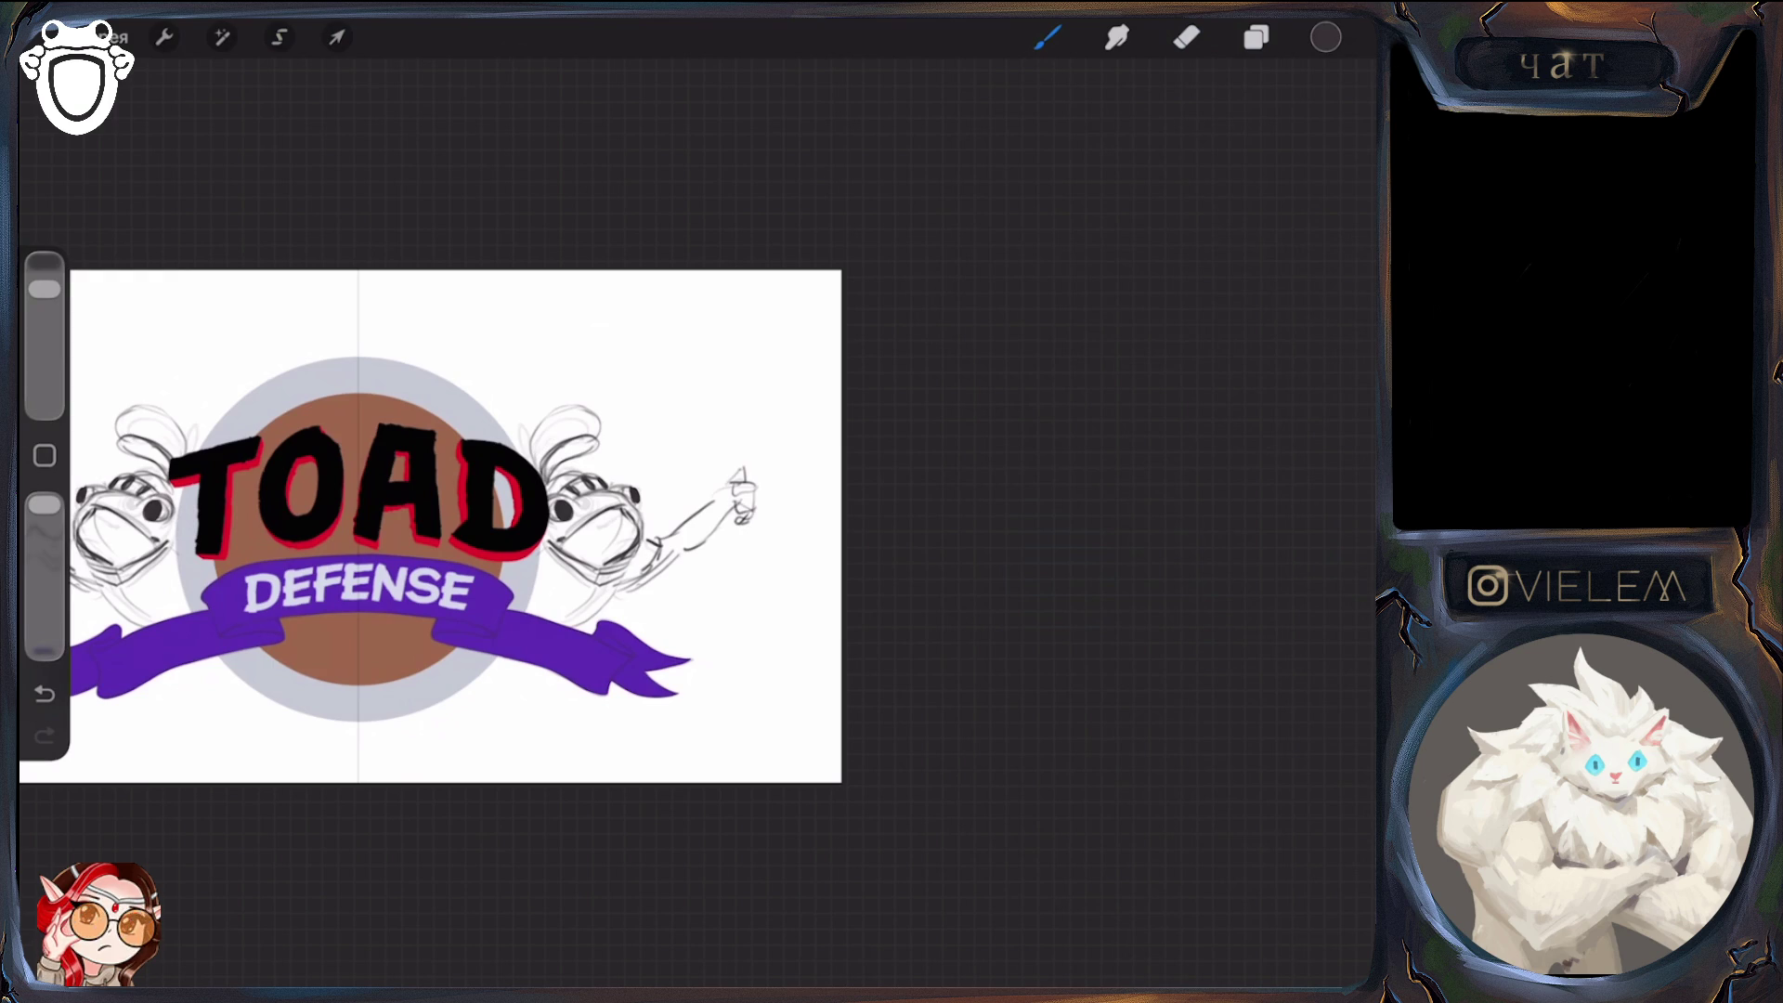
click(1187, 37)
mouse_move(741, 469)
mouse_down()
mouse_move(743, 520)
mouse_move(760, 490)
mouse_move(753, 530)
mouse_move(720, 531)
mouse_move(751, 472)
mouse_move(791, 487)
mouse_up()
click(1048, 37)
drag(739, 506, 766, 491)
Draw the sword's handle, long upward blade and pointed tip in the fist
drag(710, 564, 735, 536)
mouse_move(743, 467)
mouse_down()
mouse_move(784, 355)
mouse_move(791, 392)
mouse_move(739, 484)
mouse_up()
drag(785, 422, 767, 470)
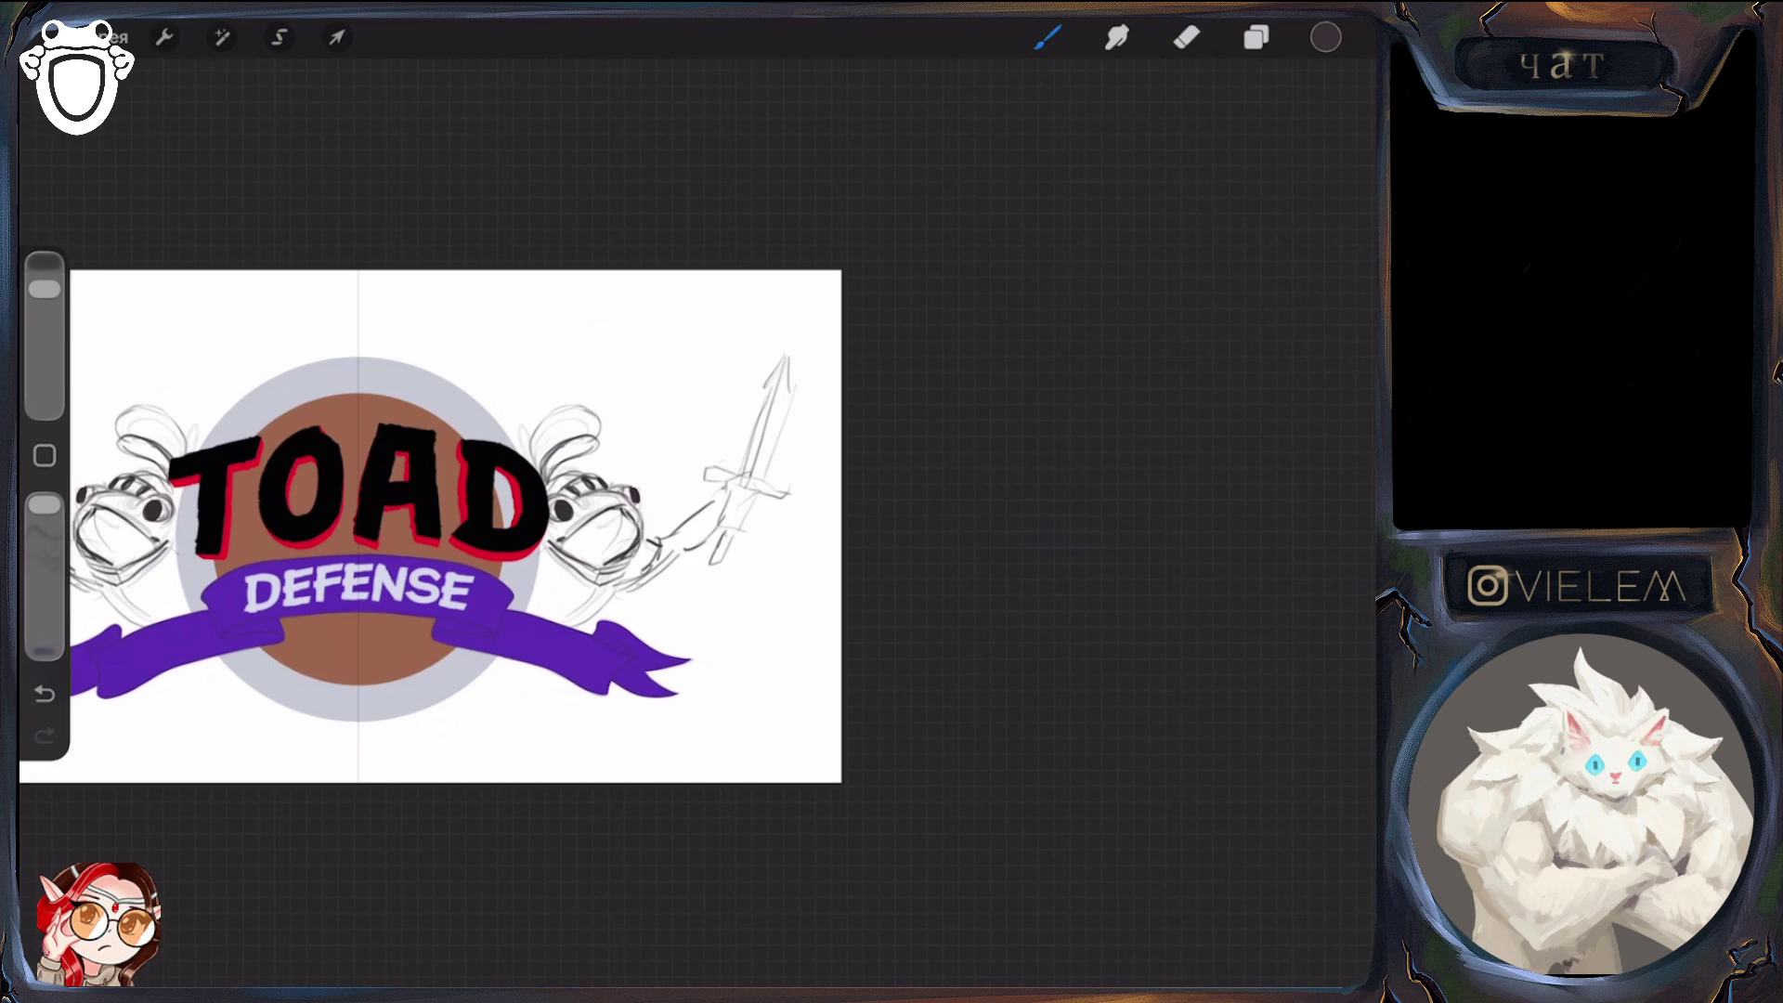
click(1256, 37)
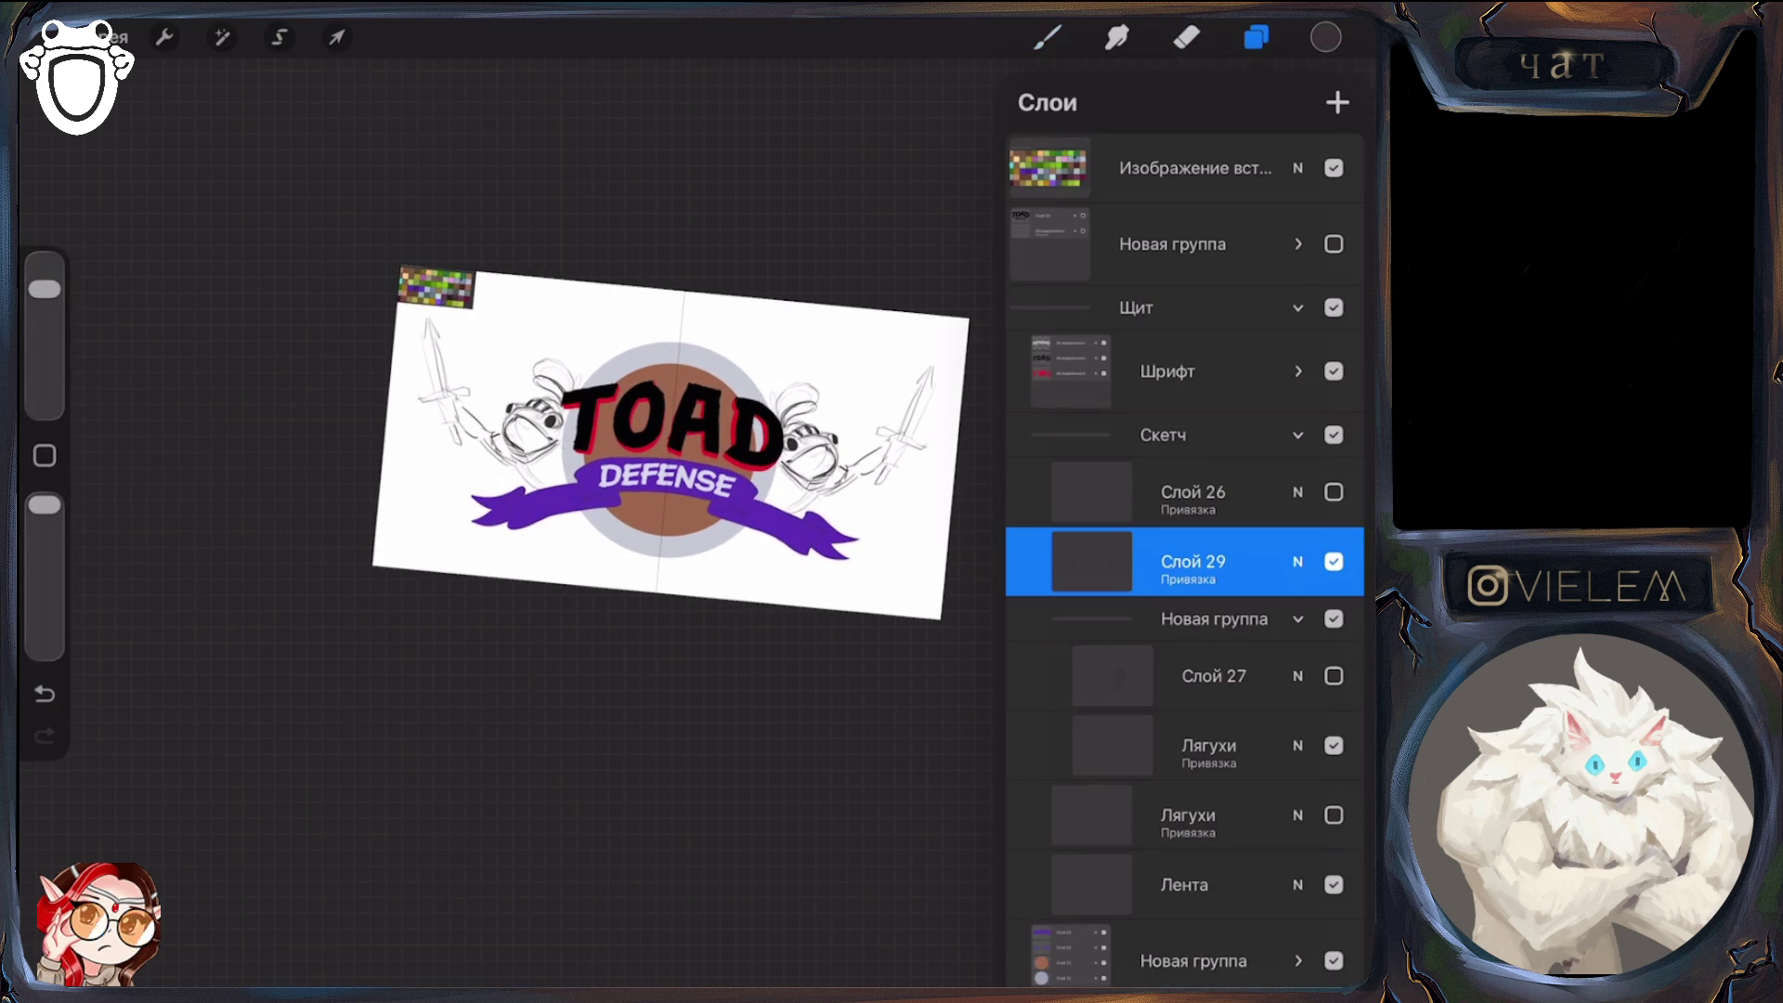
Untick Новая группа under Скетч and return to drawing
click(1334, 618)
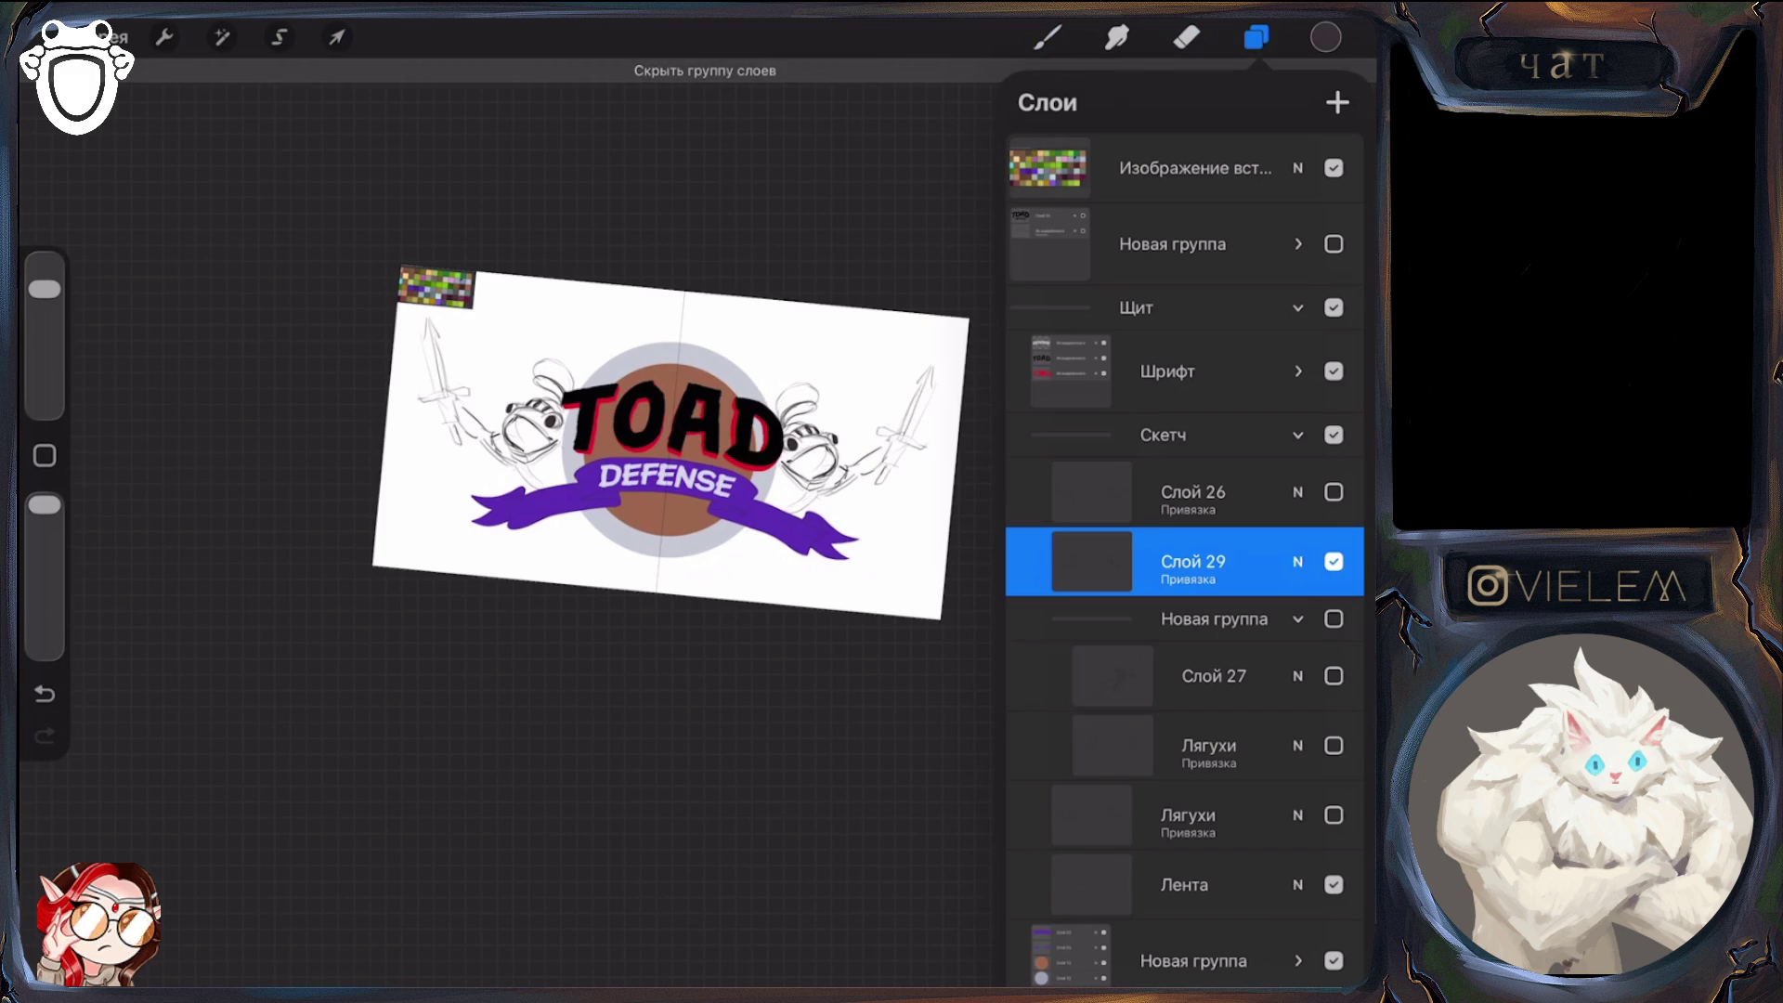
click(1048, 37)
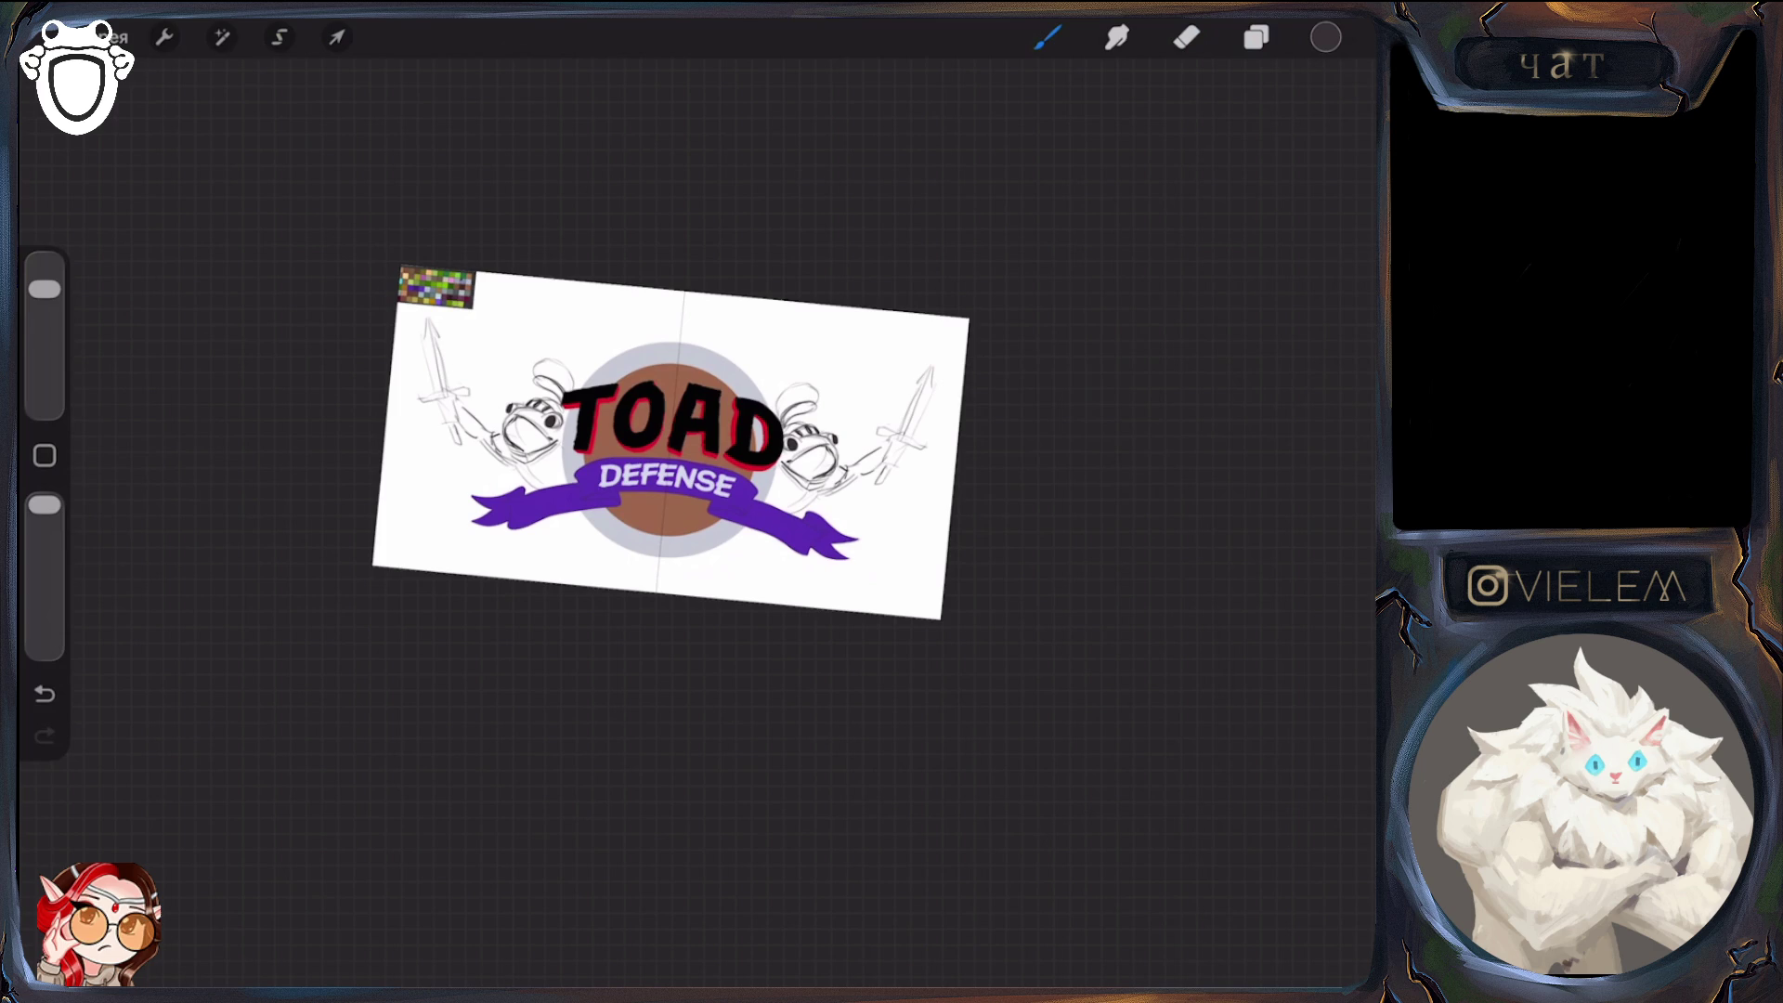
scroll(668, 446, up, 5)
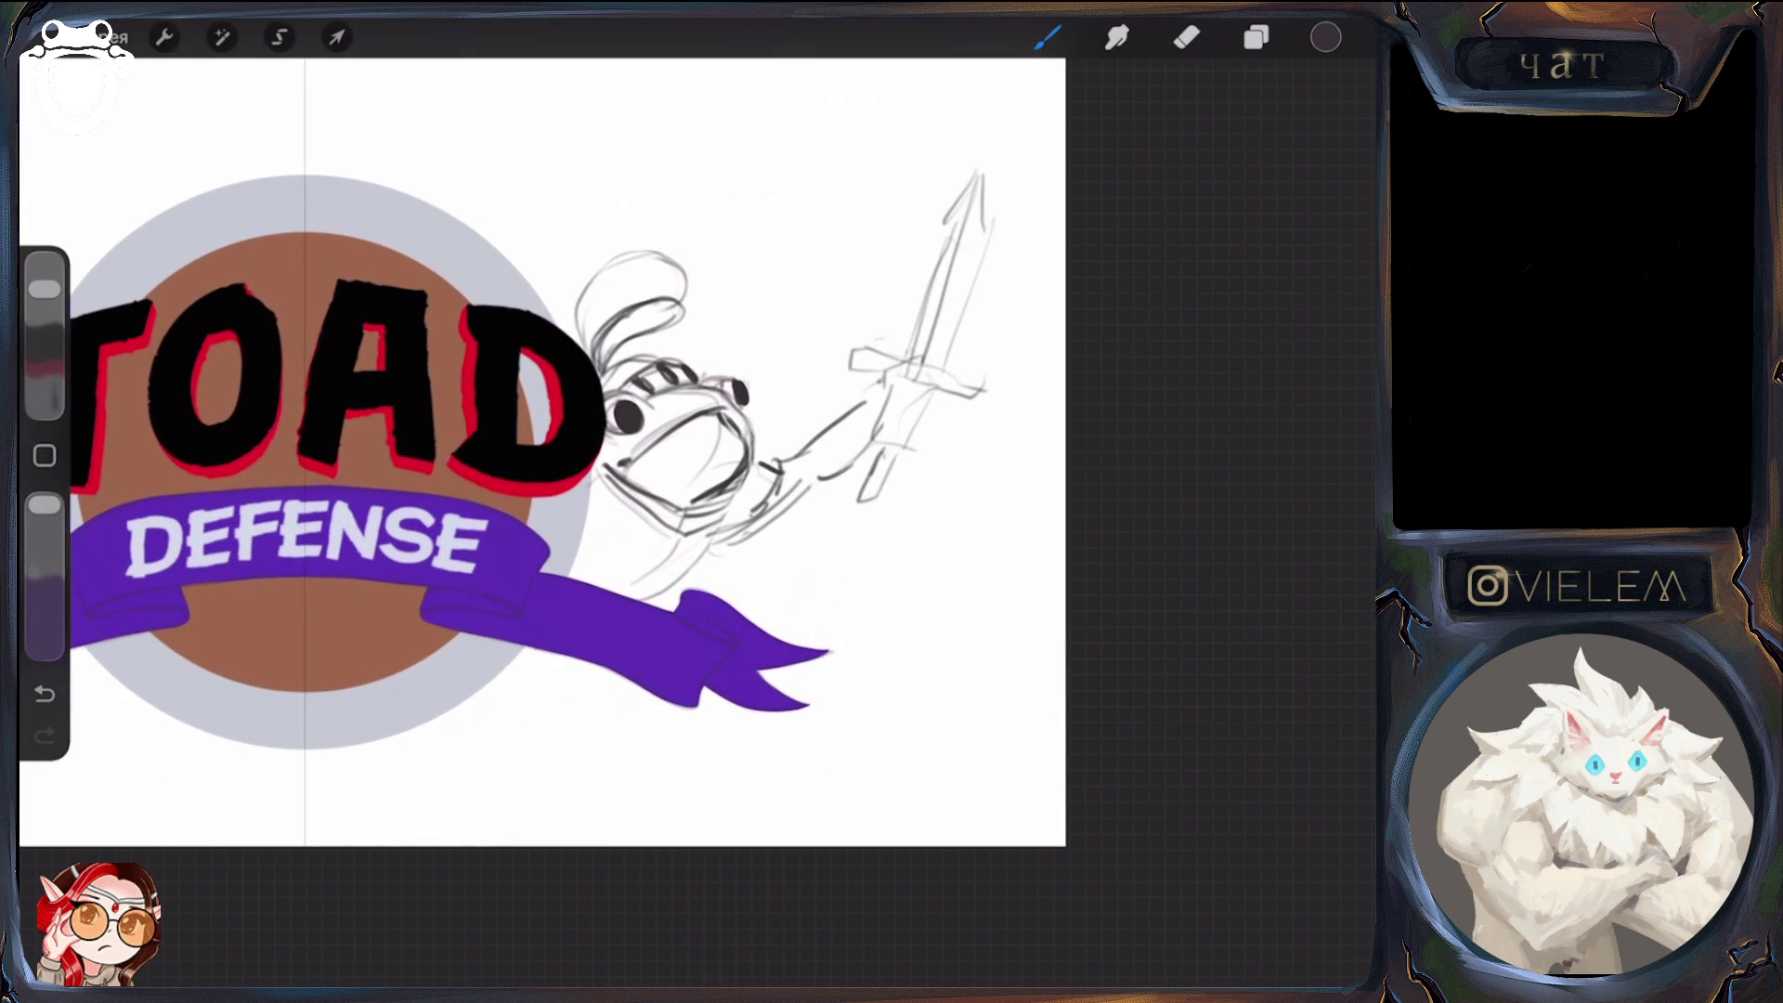
Erase the right toad's old eye and draw a rounded new one
click(1187, 37)
drag(734, 379, 743, 423)
click(1048, 37)
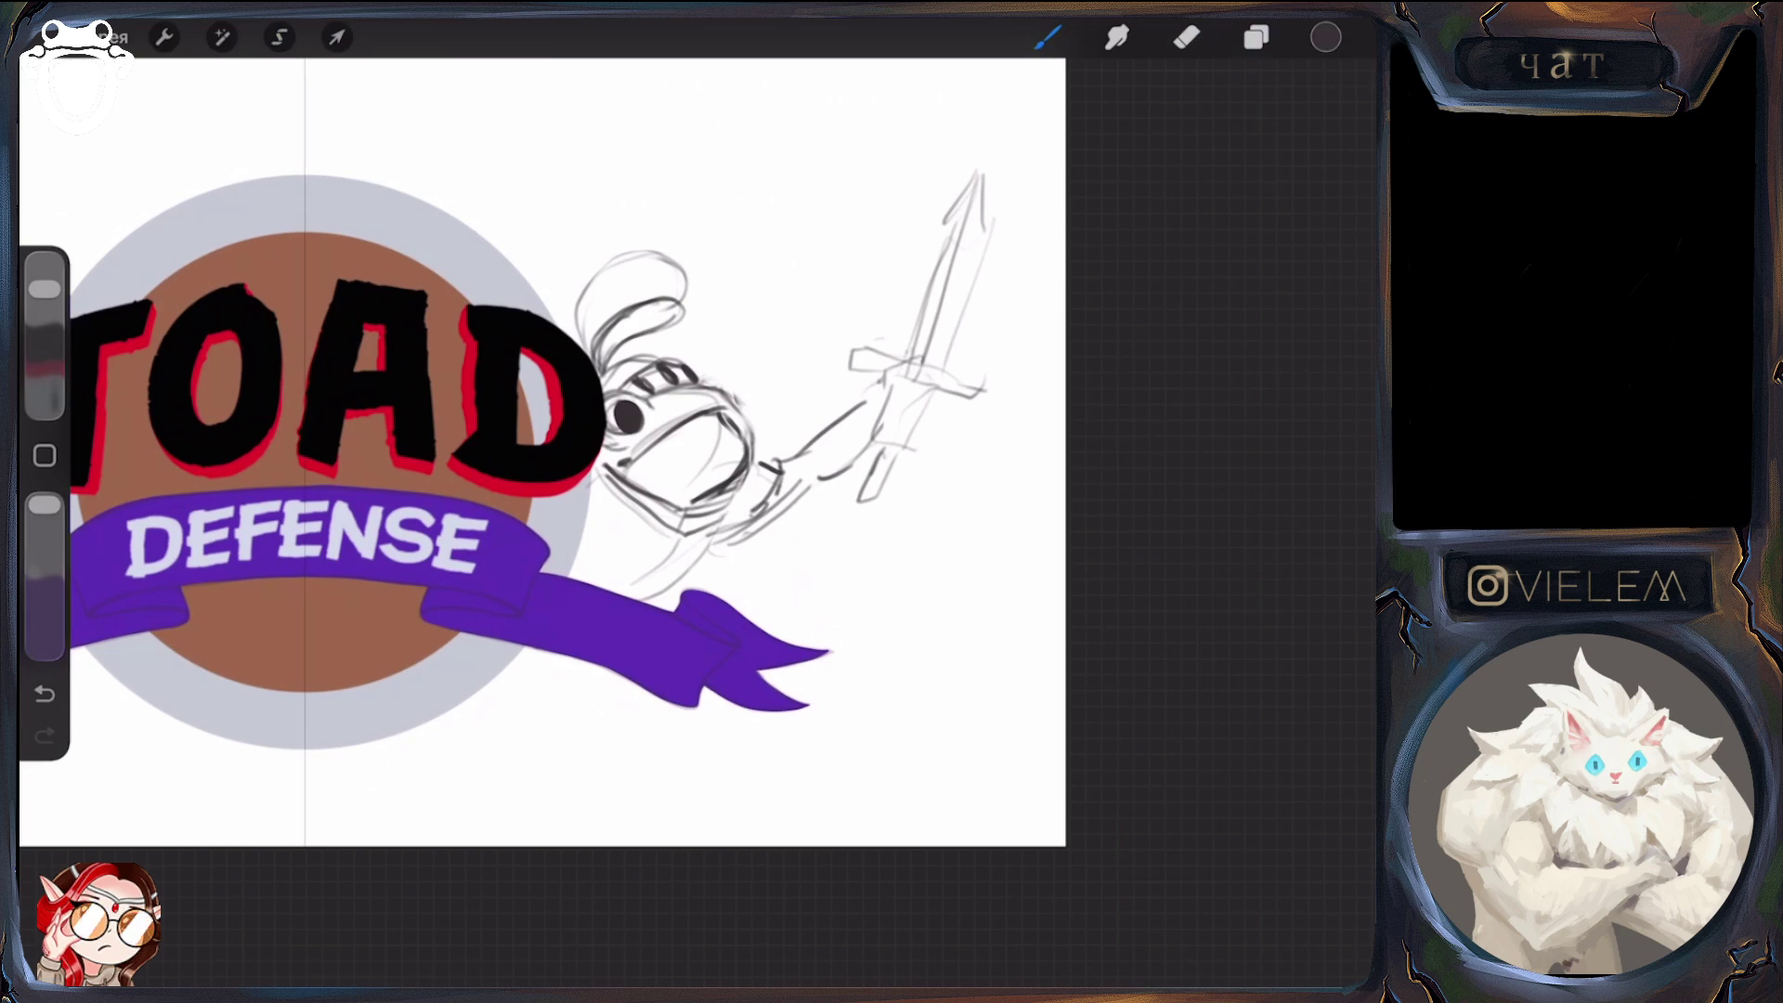
mouse_move(734, 409)
mouse_down()
mouse_move(764, 390)
mouse_move(767, 438)
mouse_move(751, 388)
mouse_move(743, 441)
mouse_move(639, 457)
mouse_move(750, 423)
mouse_up()
Trim stray face strokes, darken the mouth and cheek lines, and mark the head
click(1187, 37)
click(1048, 37)
click(1187, 37)
click(1047, 37)
mouse_move(710, 428)
mouse_down()
mouse_move(735, 417)
mouse_move(712, 418)
mouse_up()
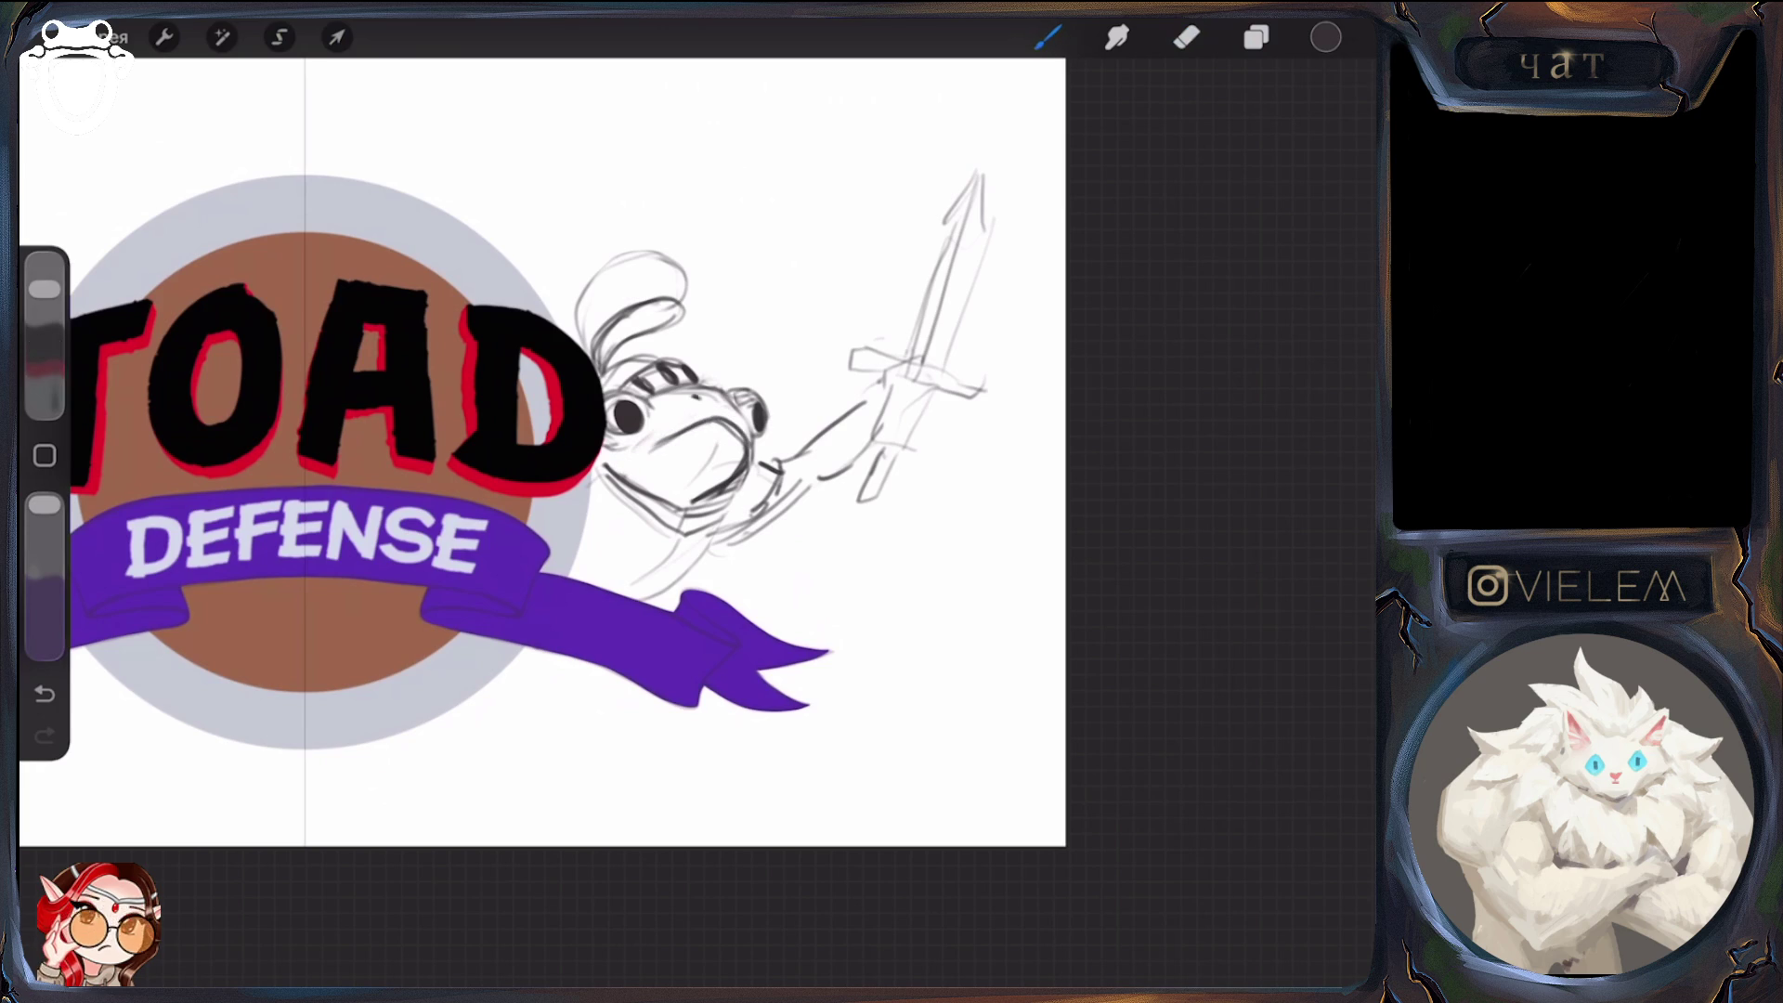
mouse_move(700, 394)
mouse_down()
mouse_move(728, 399)
mouse_move(688, 427)
mouse_up()
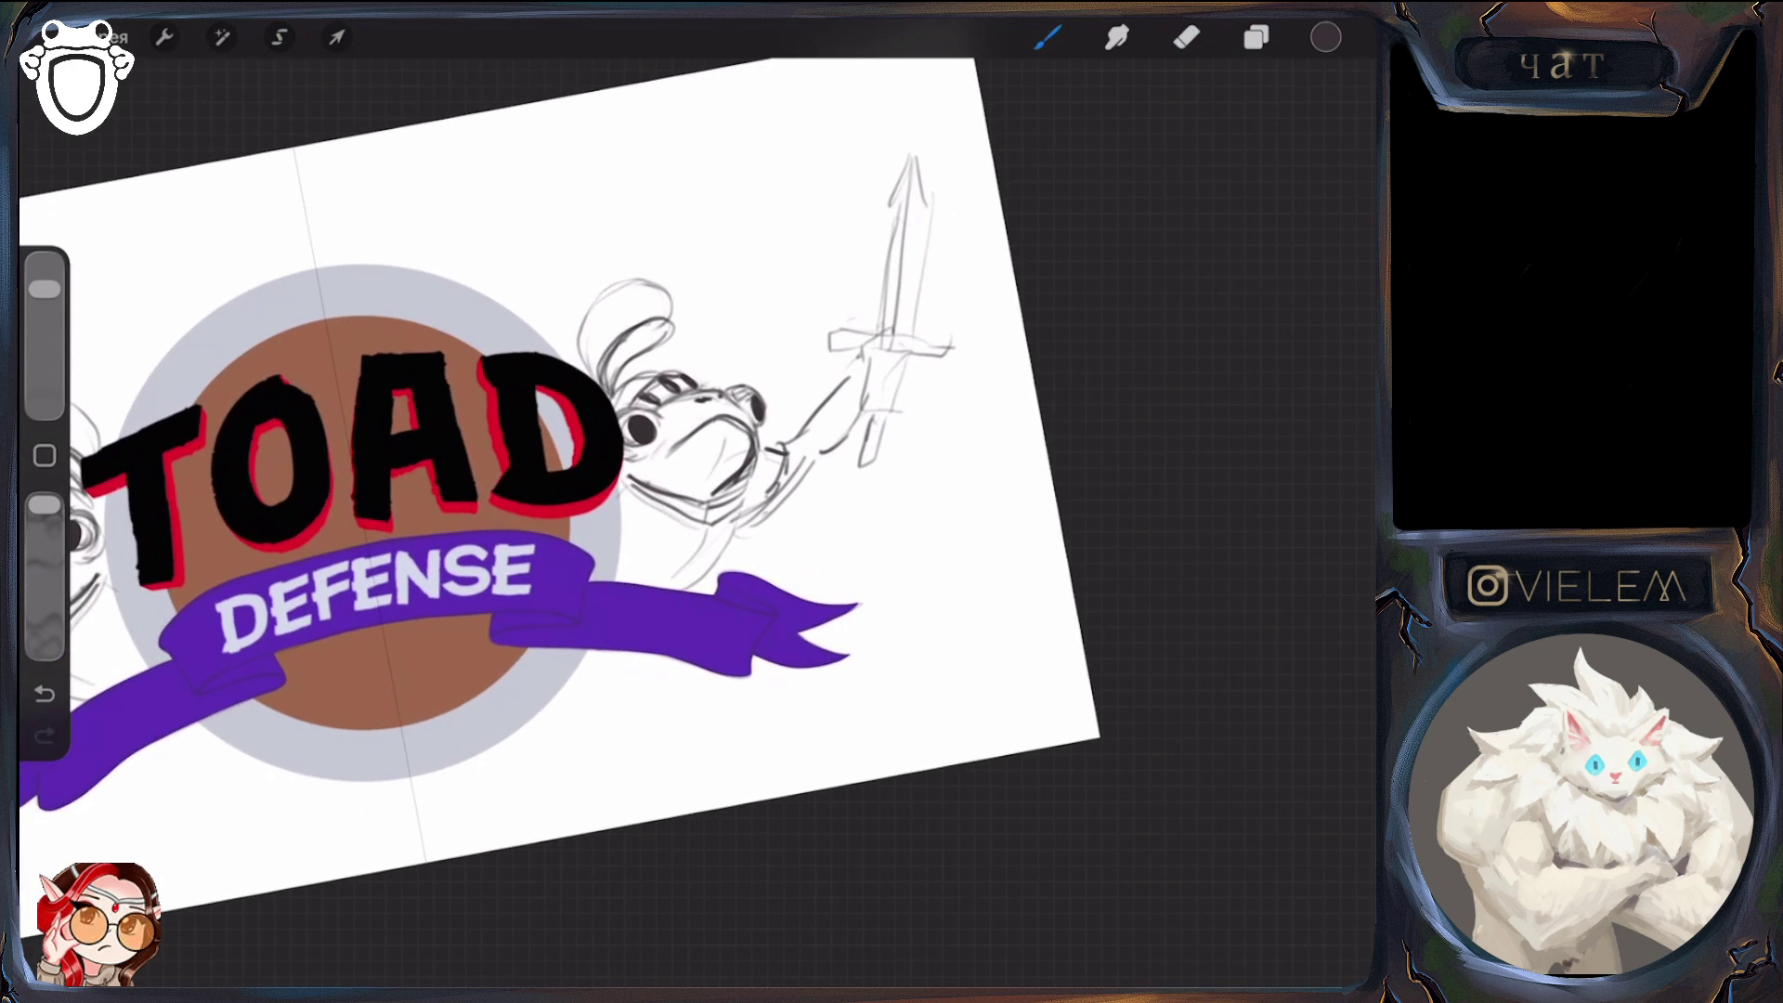
Darken the right toad's chin and body outline and add strokes near its arm
mouse_move(761, 453)
mouse_down()
mouse_move(723, 503)
mouse_move(748, 503)
mouse_up()
mouse_move(749, 500)
mouse_down()
mouse_move(706, 529)
mouse_move(692, 590)
mouse_move(748, 515)
mouse_up()
click(1187, 38)
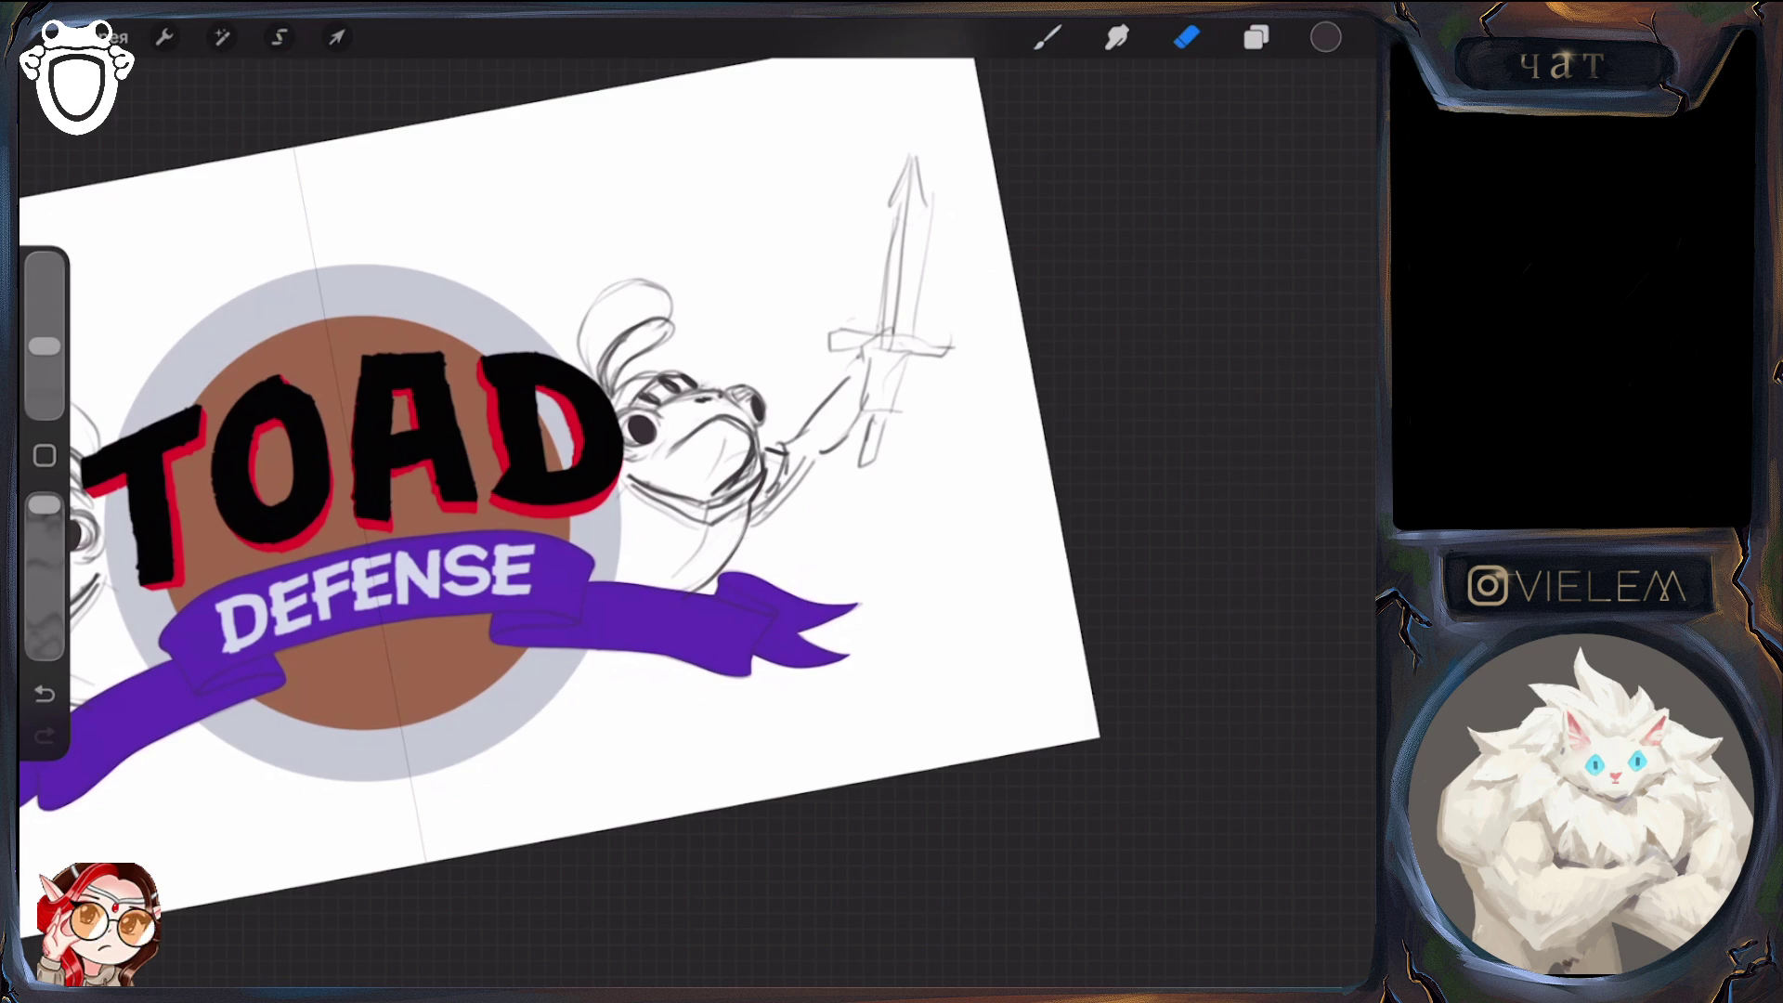
click(1048, 37)
mouse_move(786, 447)
mouse_down()
mouse_move(758, 455)
mouse_move(787, 453)
mouse_move(768, 508)
mouse_up()
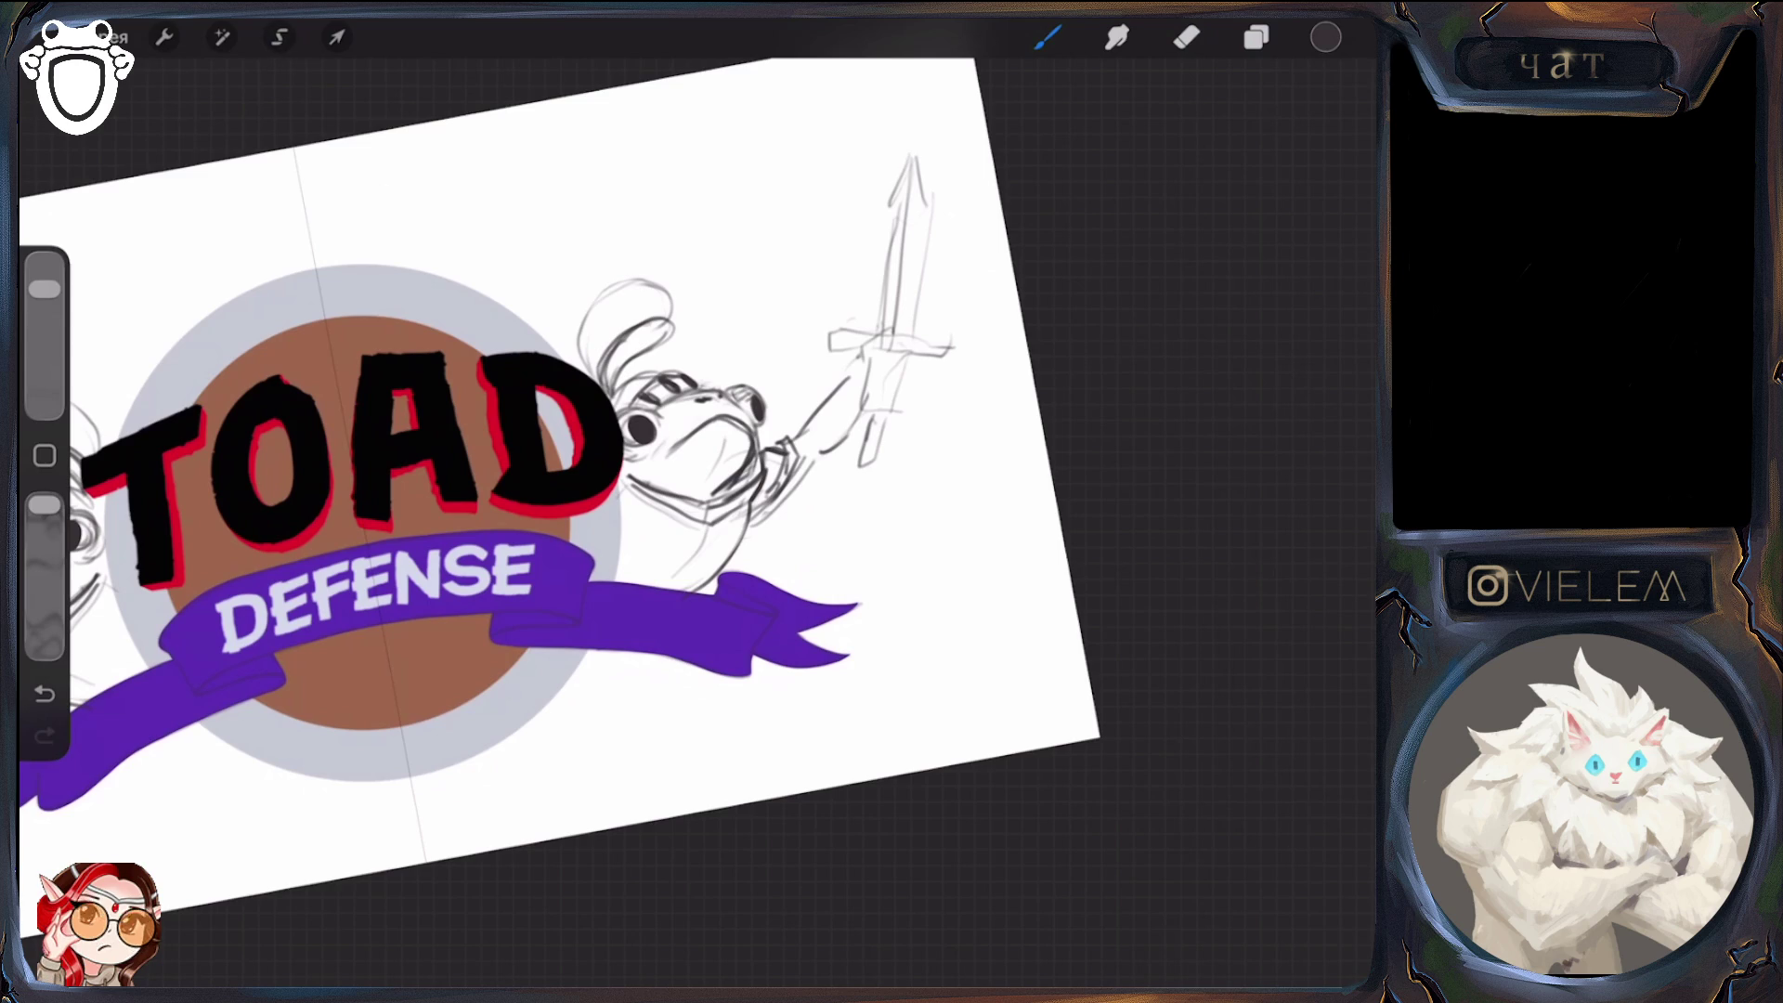
Shrink the brush and sketch a small eye beside the toad's head
click(337, 37)
click(337, 38)
click(336, 37)
click(336, 37)
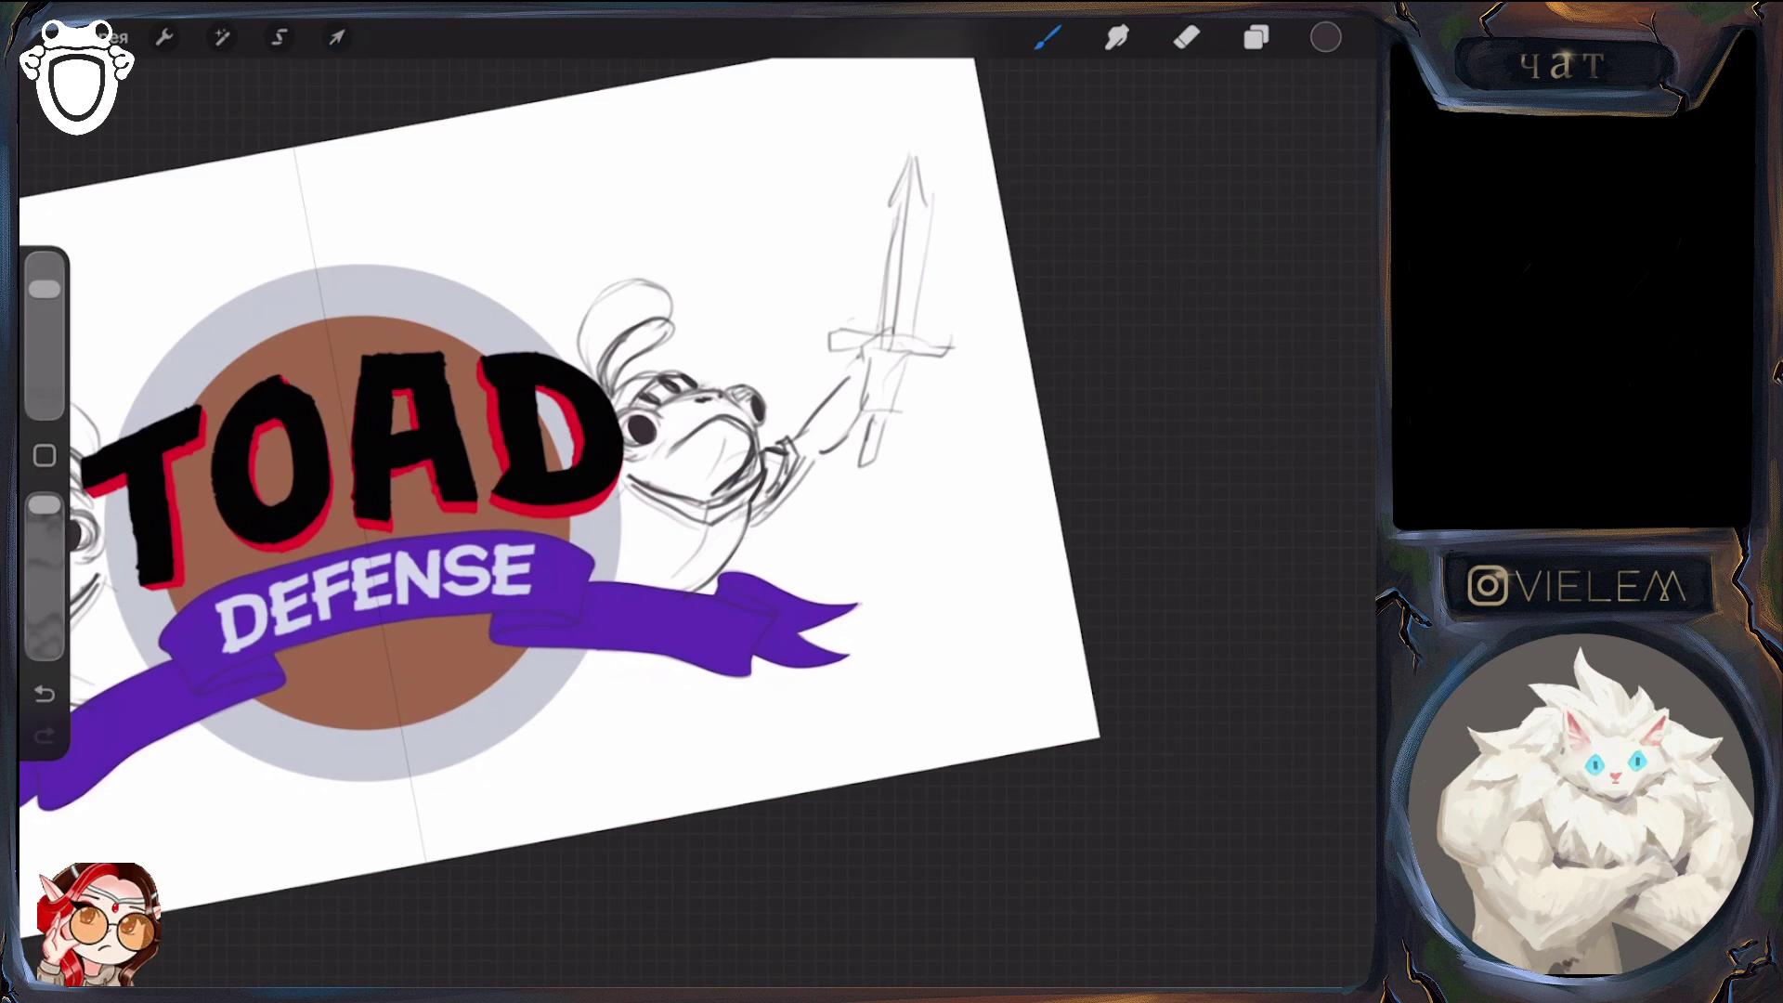
drag(44, 289, 44, 345)
click(1187, 37)
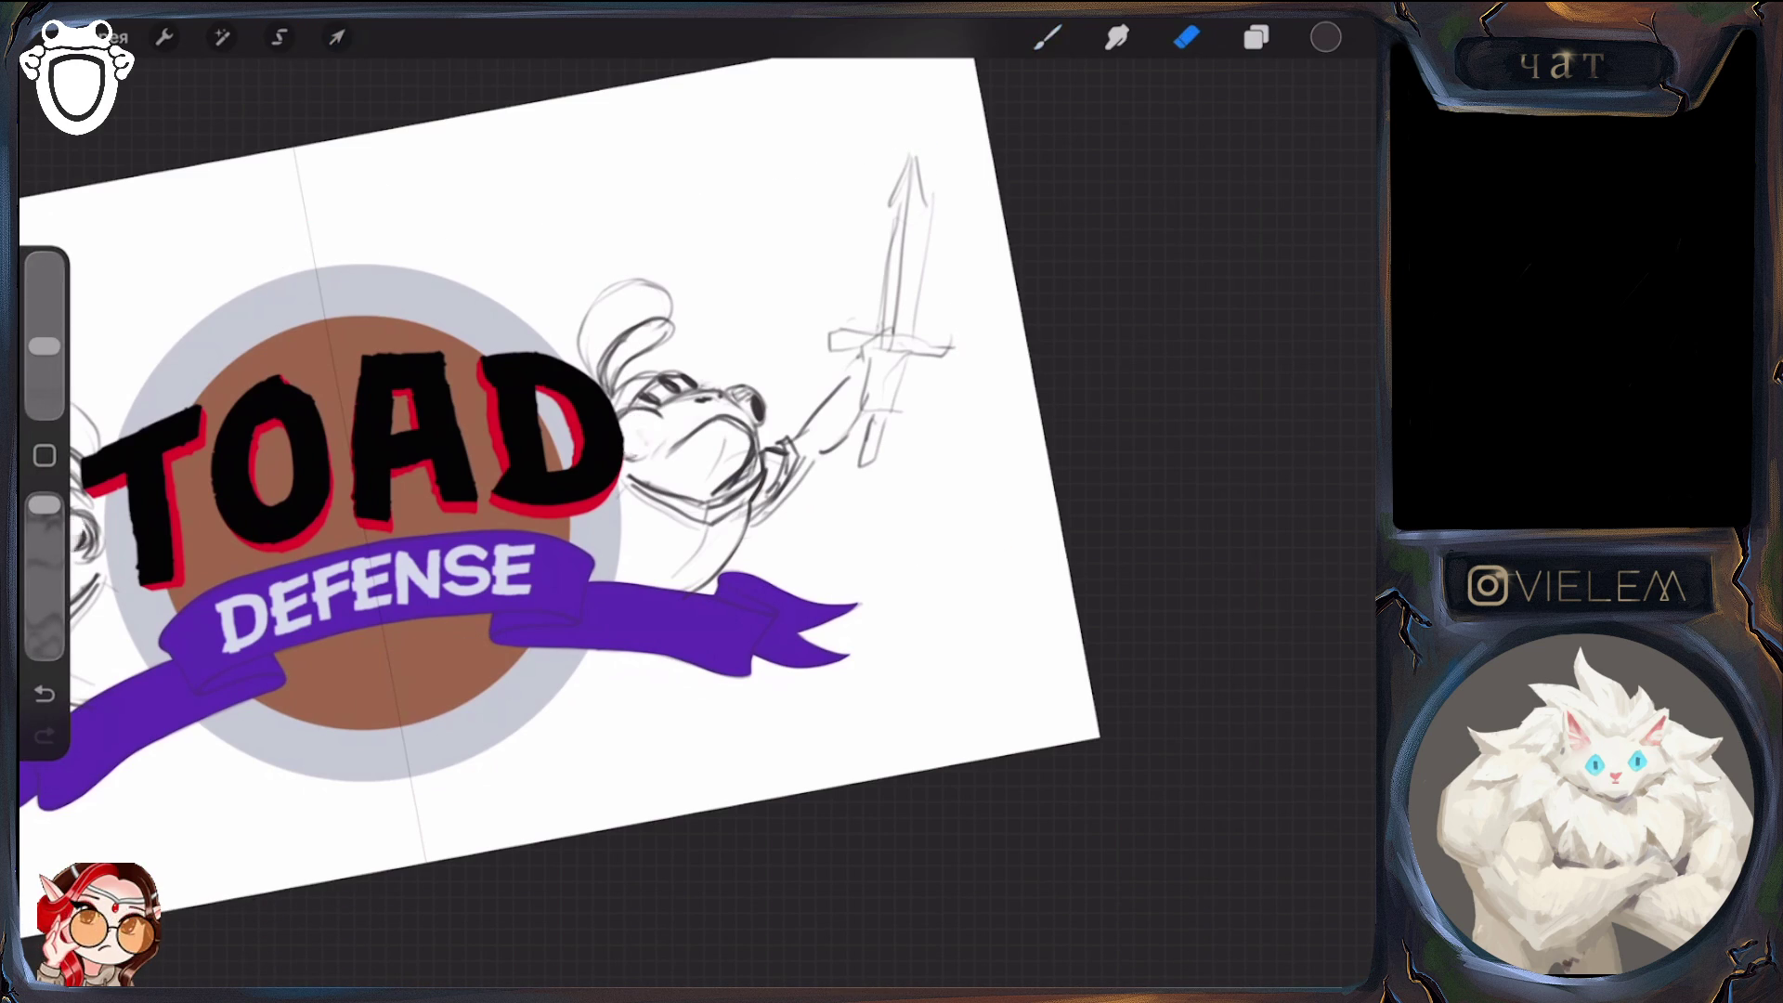
click(1048, 37)
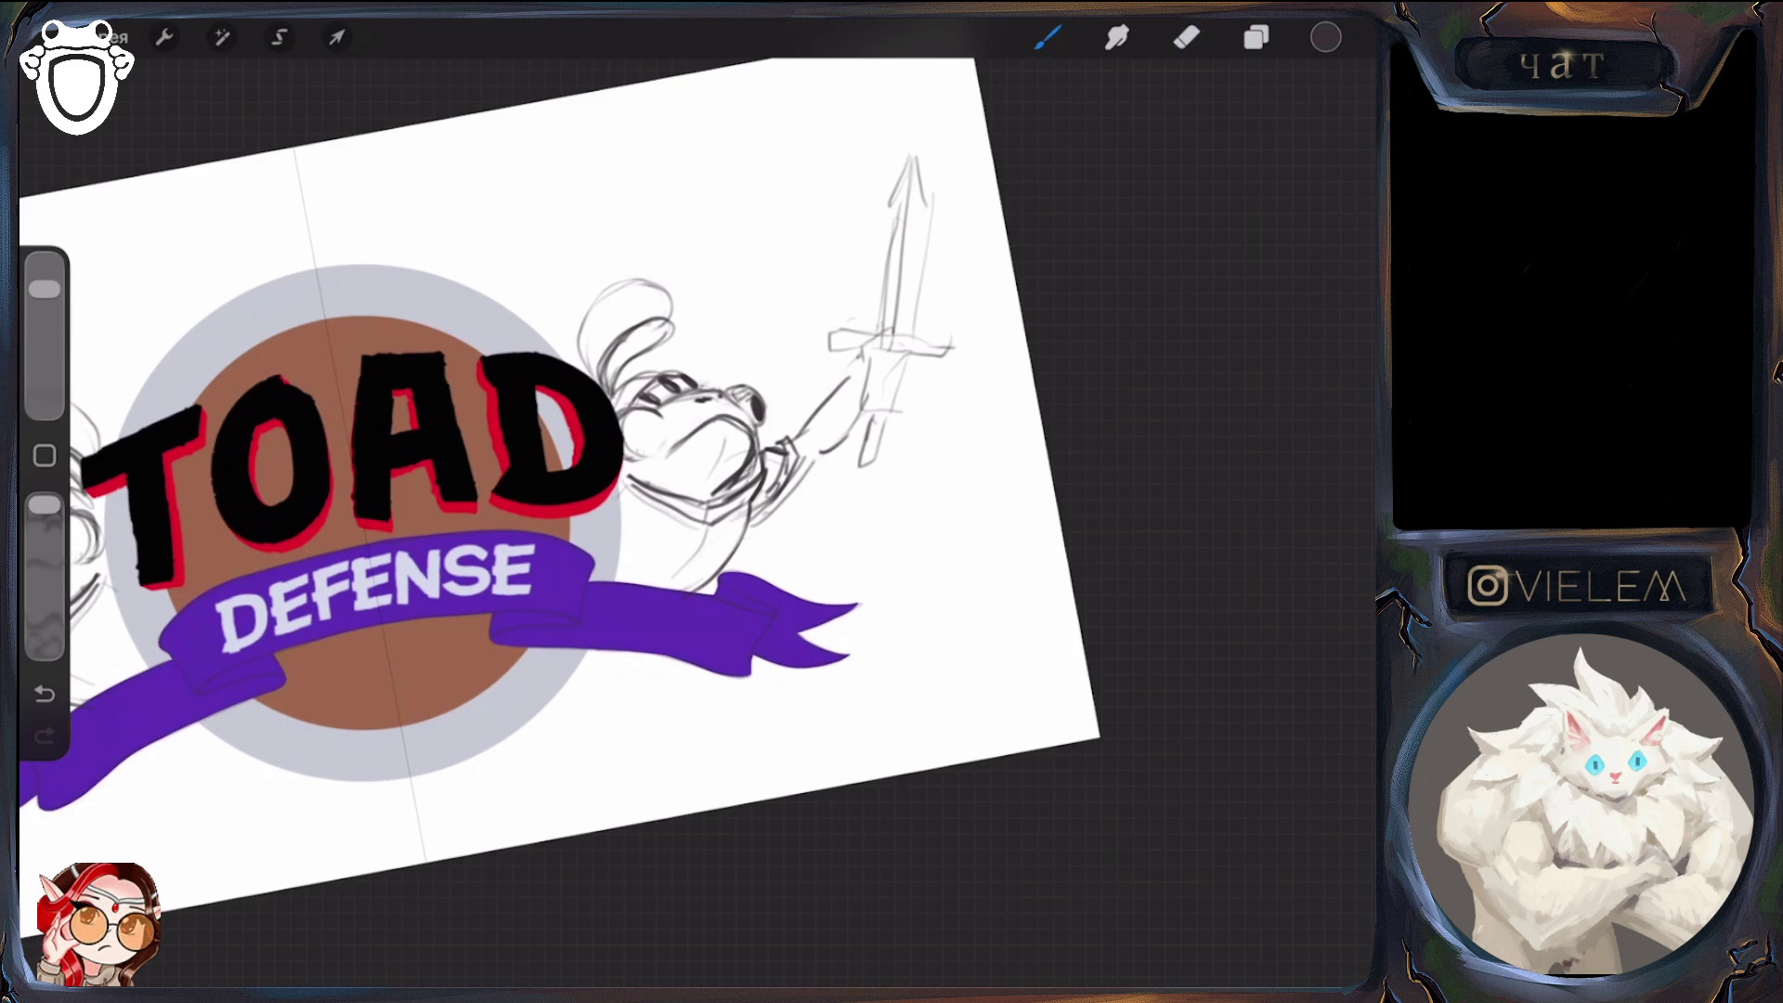
mouse_move(650, 418)
mouse_down()
mouse_move(632, 445)
mouse_move(641, 423)
mouse_move(648, 442)
mouse_up()
Enlarge the eraser size again and return to the brush
scroll(557, 464, down, 3)
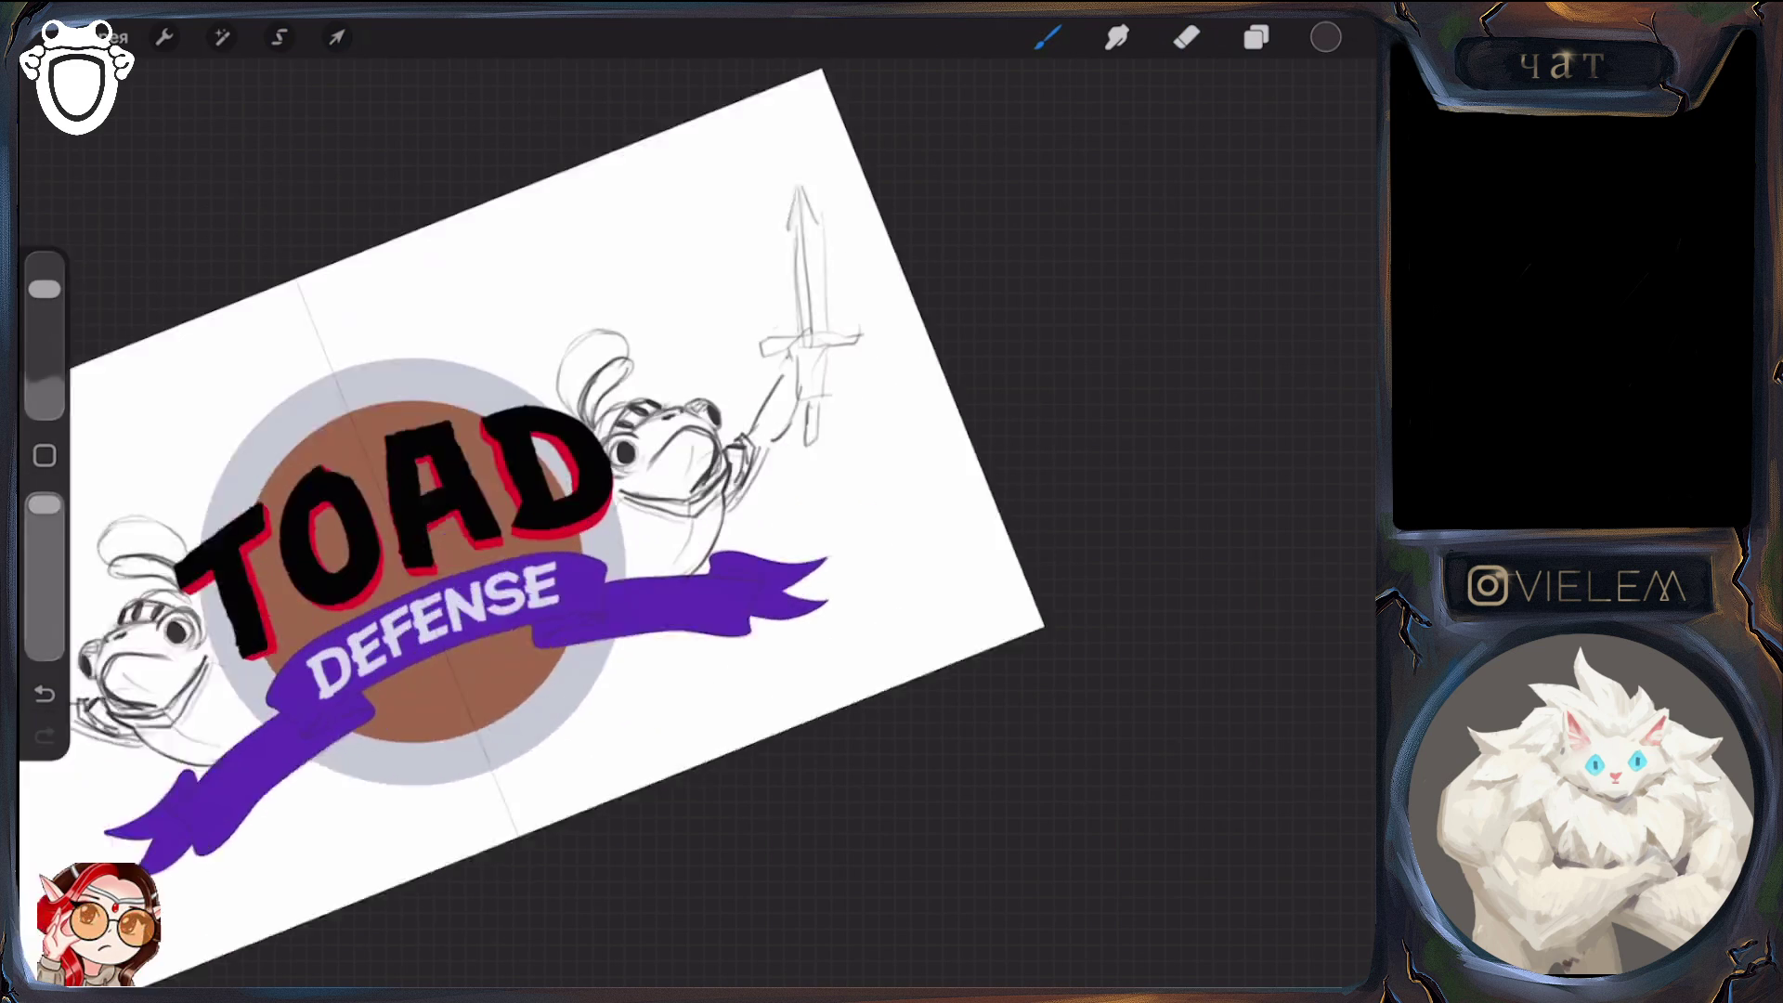
scroll(558, 464, up, 4)
key(e)
drag(44, 346, 43, 288)
key(b)
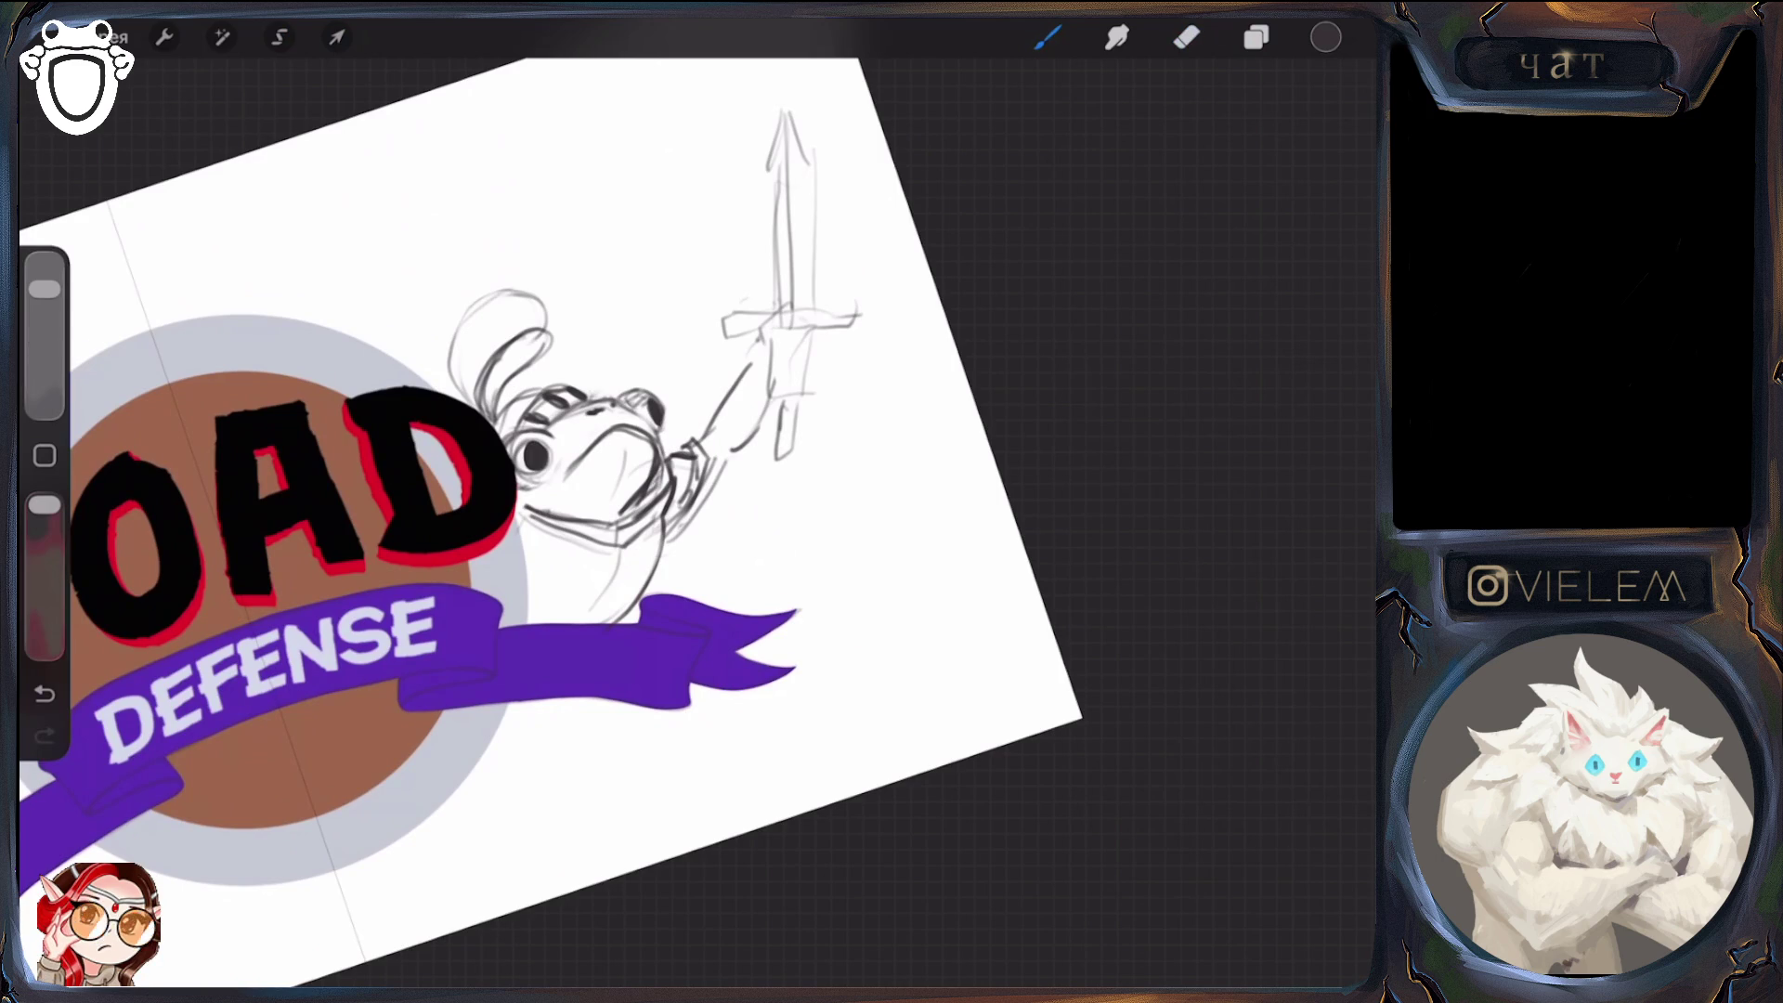
scroll(558, 502, down, 3)
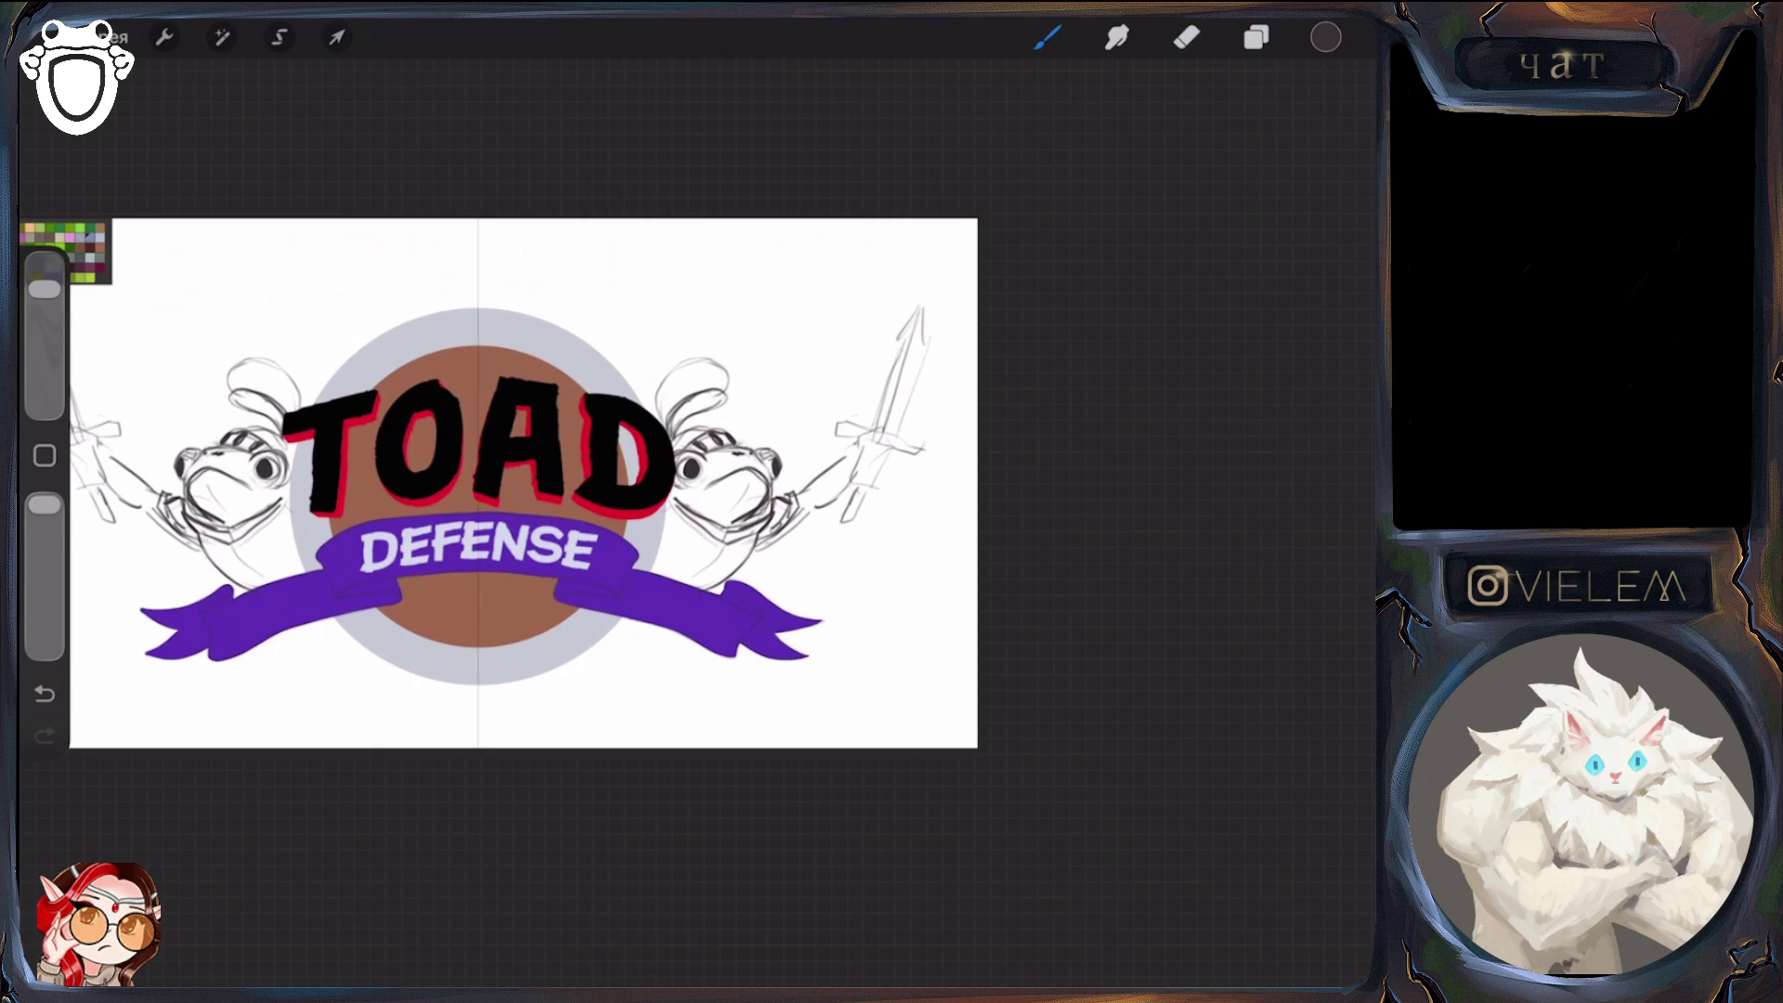
Leave the logo for the Gallery and open the TOAD DEFENSE logo-variations sheet
scroll(524, 483, down, 3)
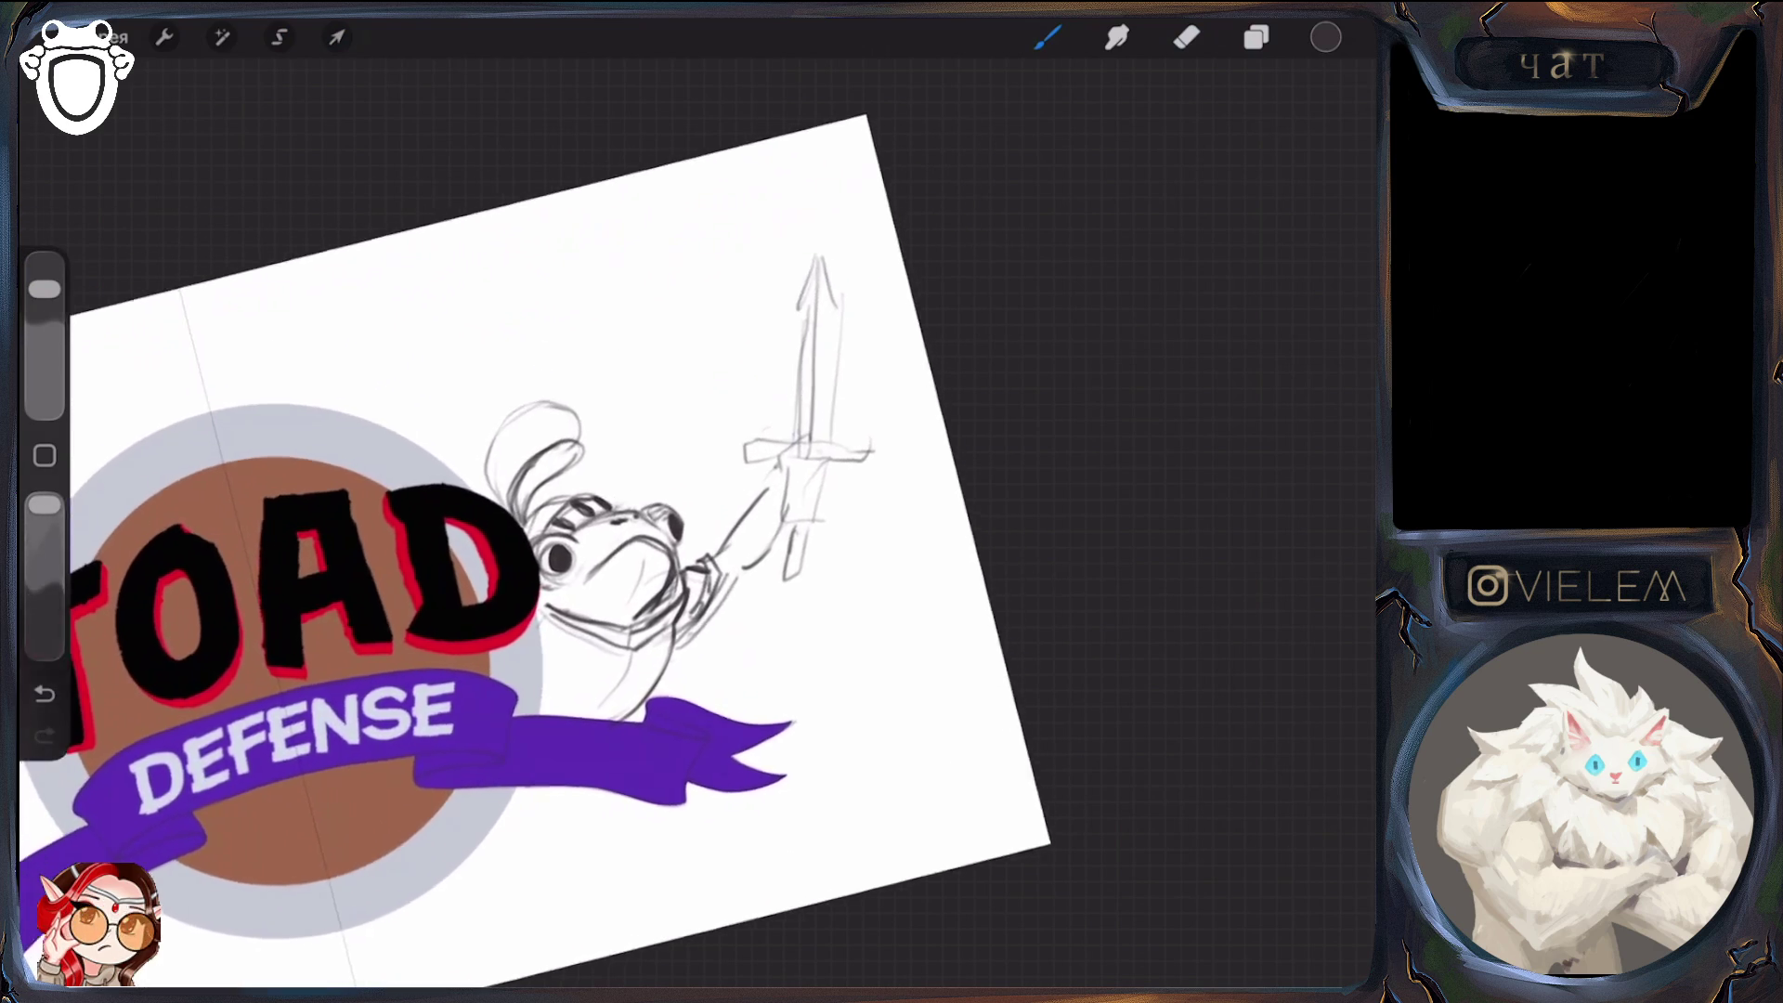
scroll(546, 522, up, 3)
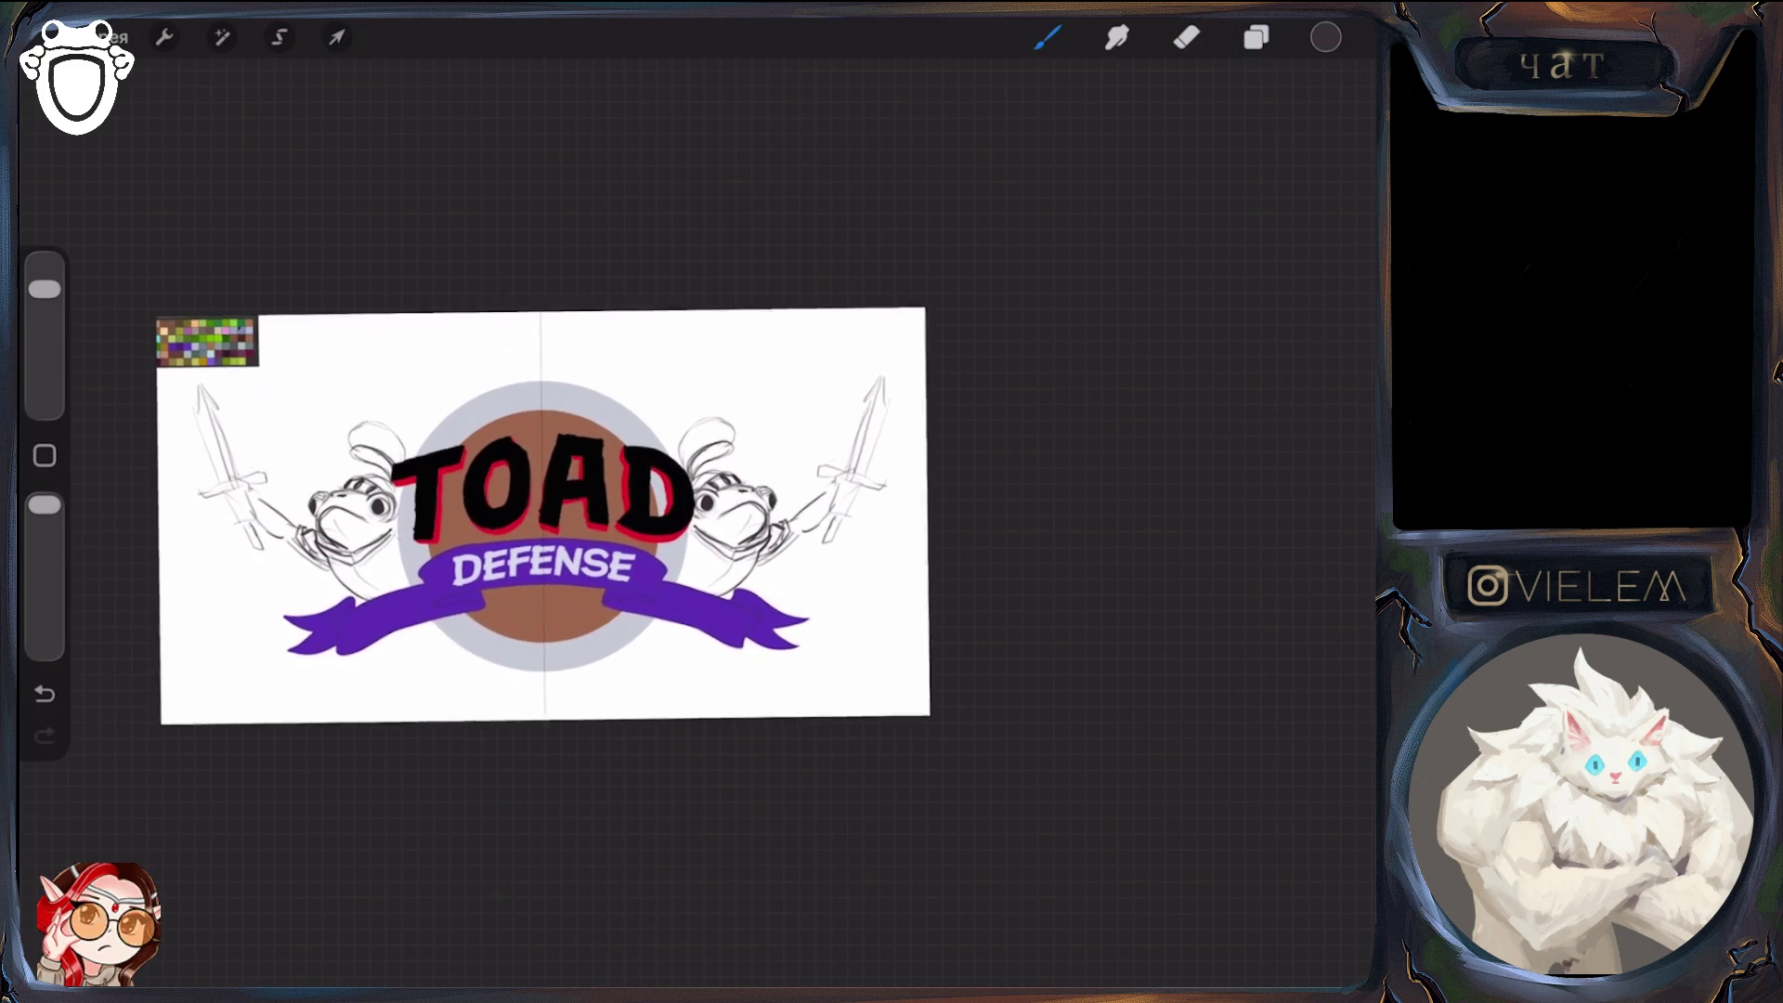
click(116, 37)
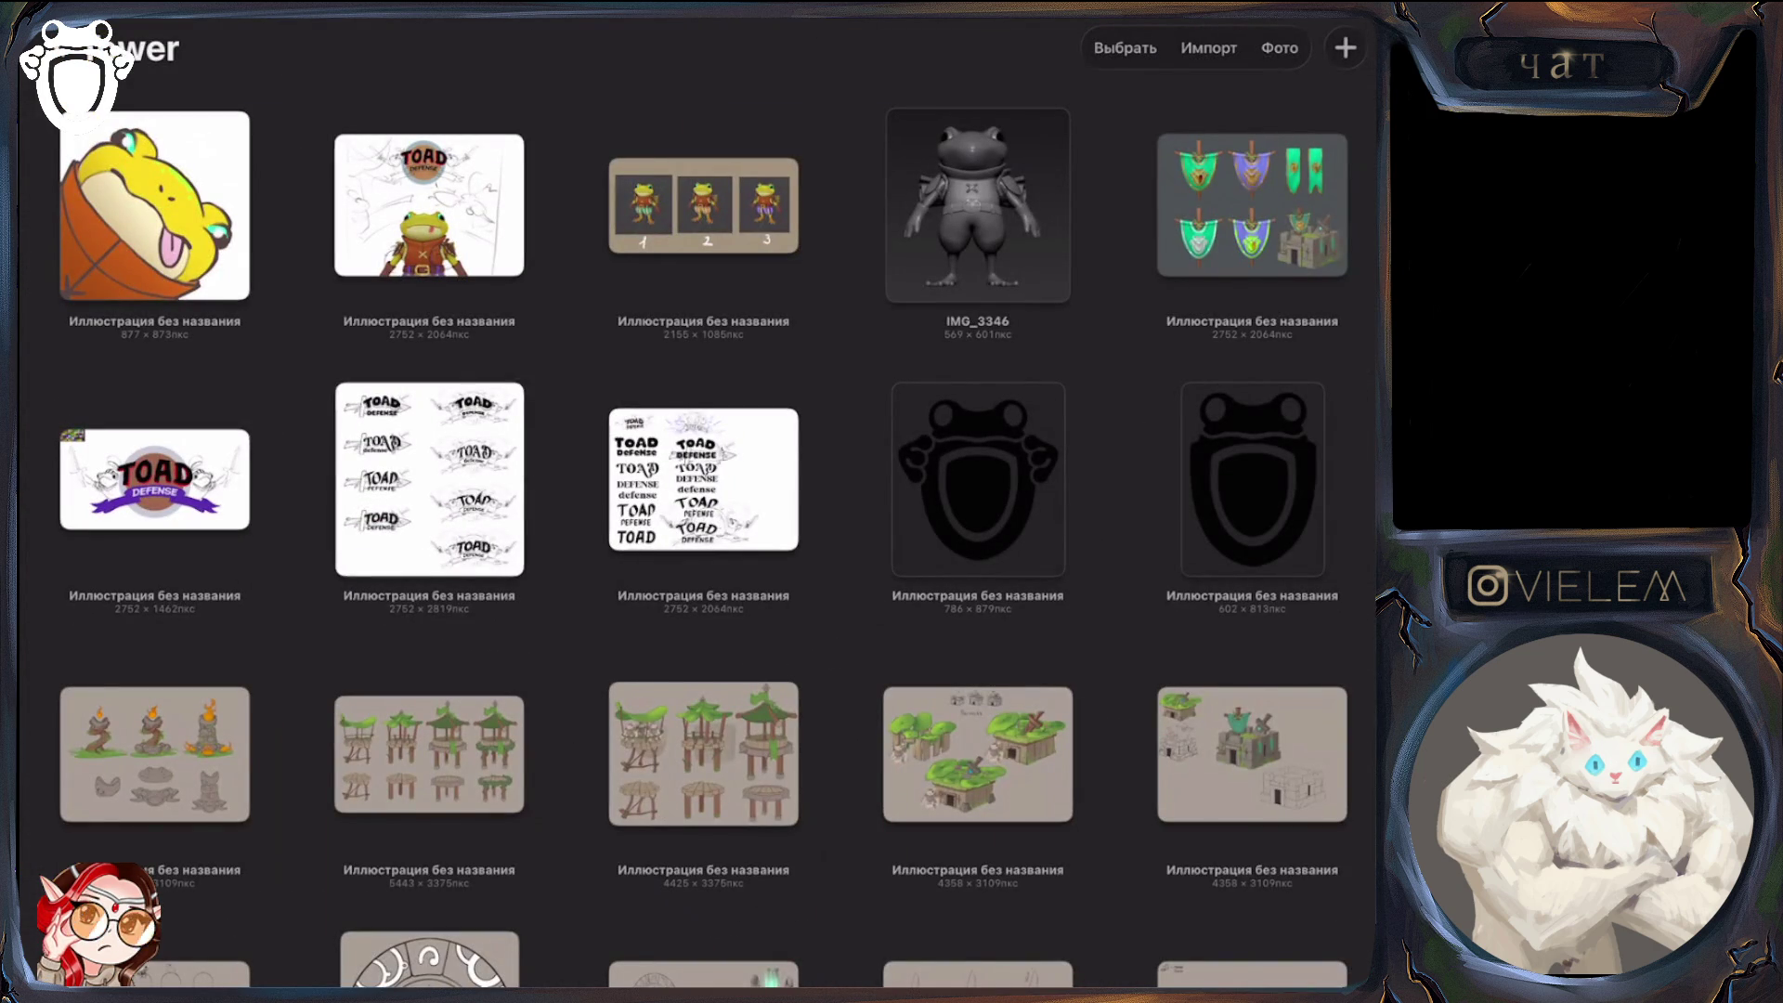
click(429, 479)
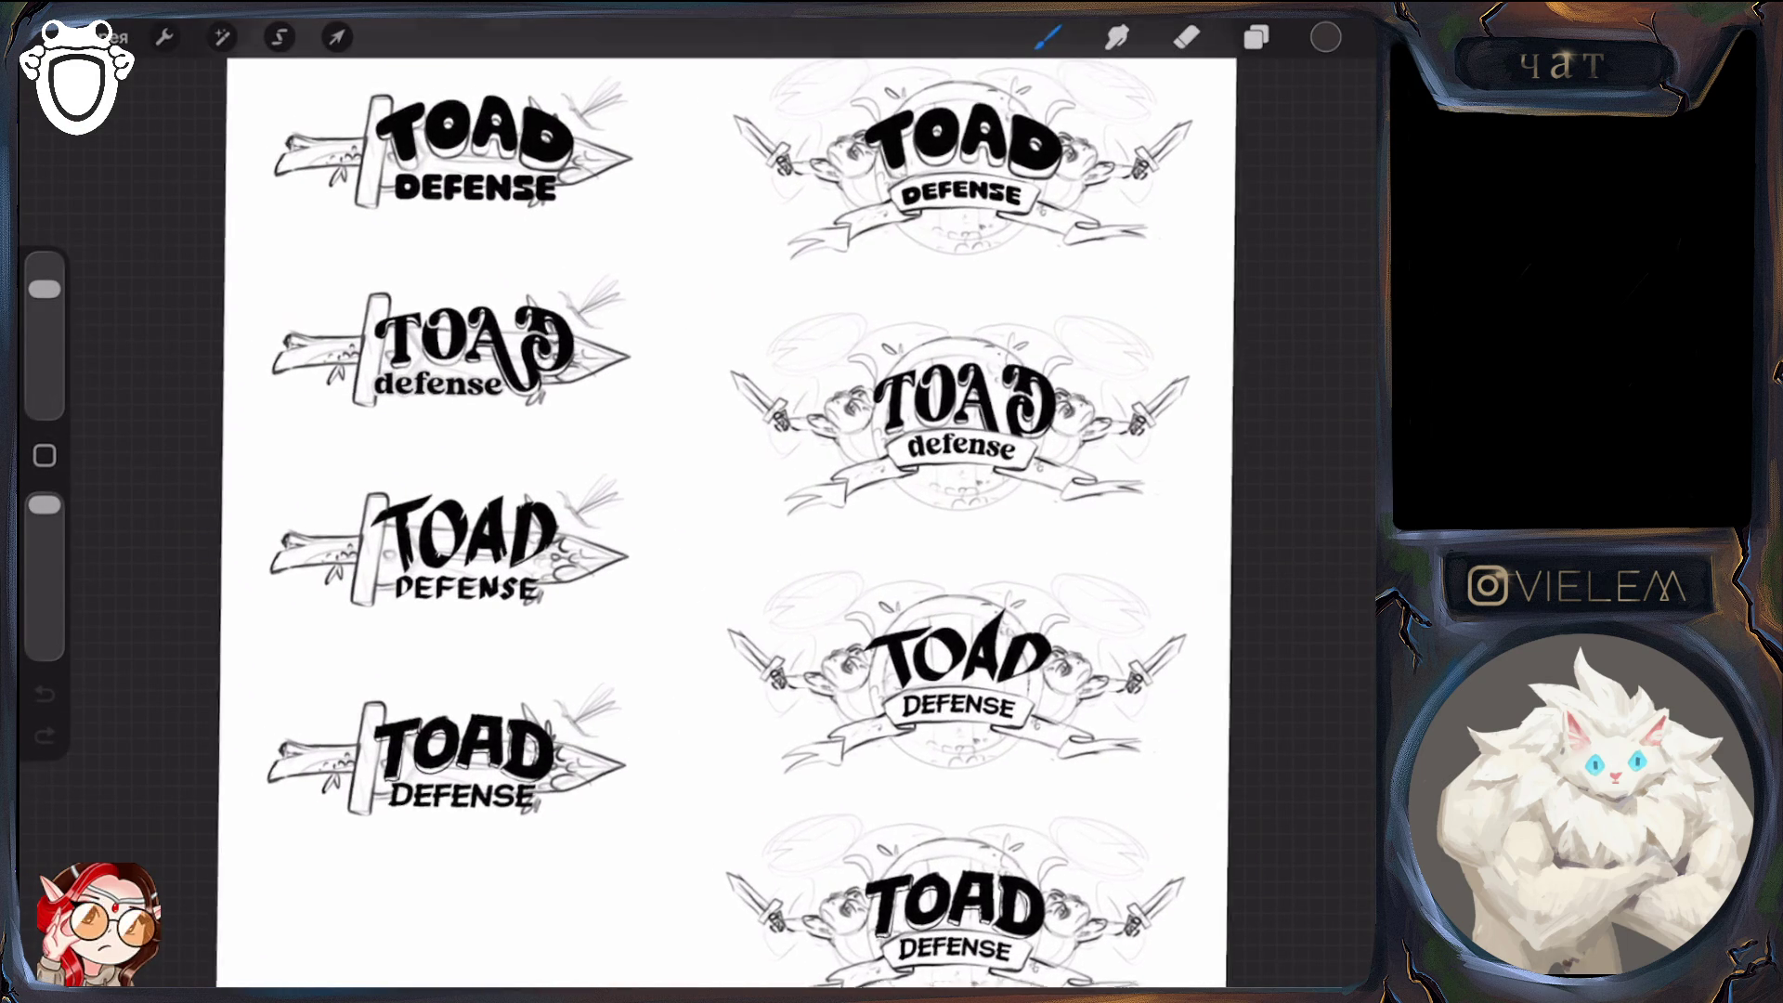
Zoom over the lettering variations, then go back to the Gallery
scroll(706, 520, up, 2)
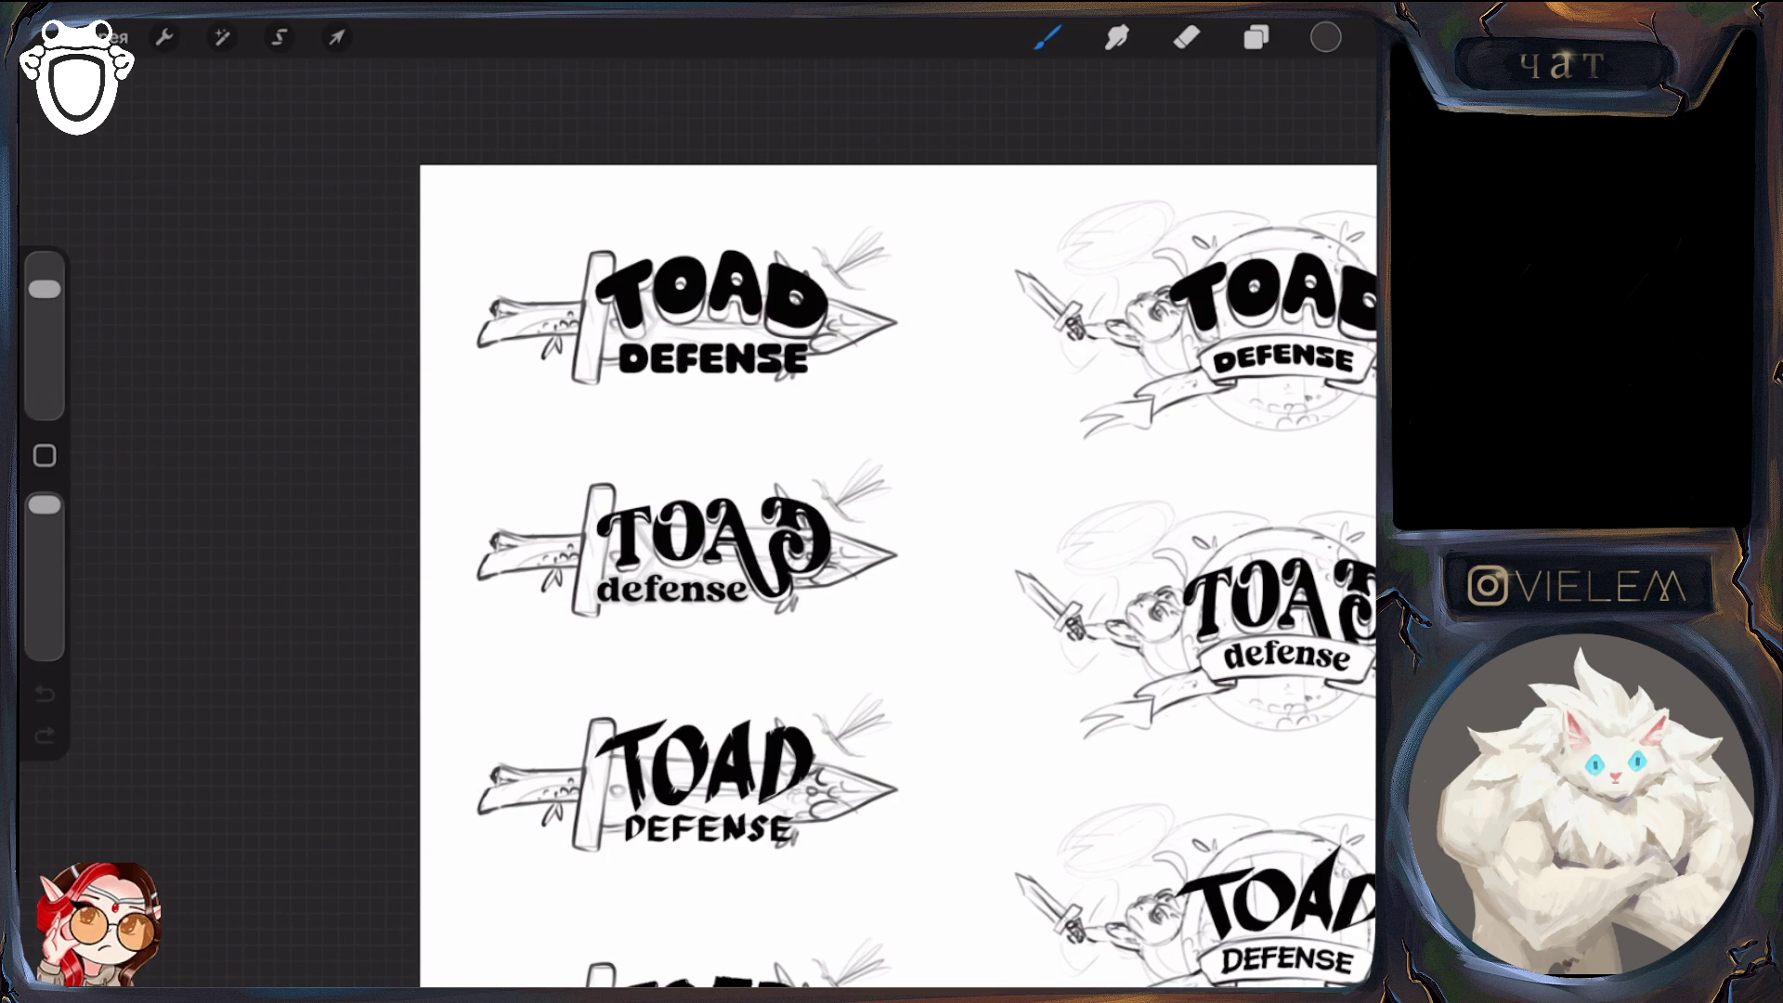
scroll(836, 557, down, 2)
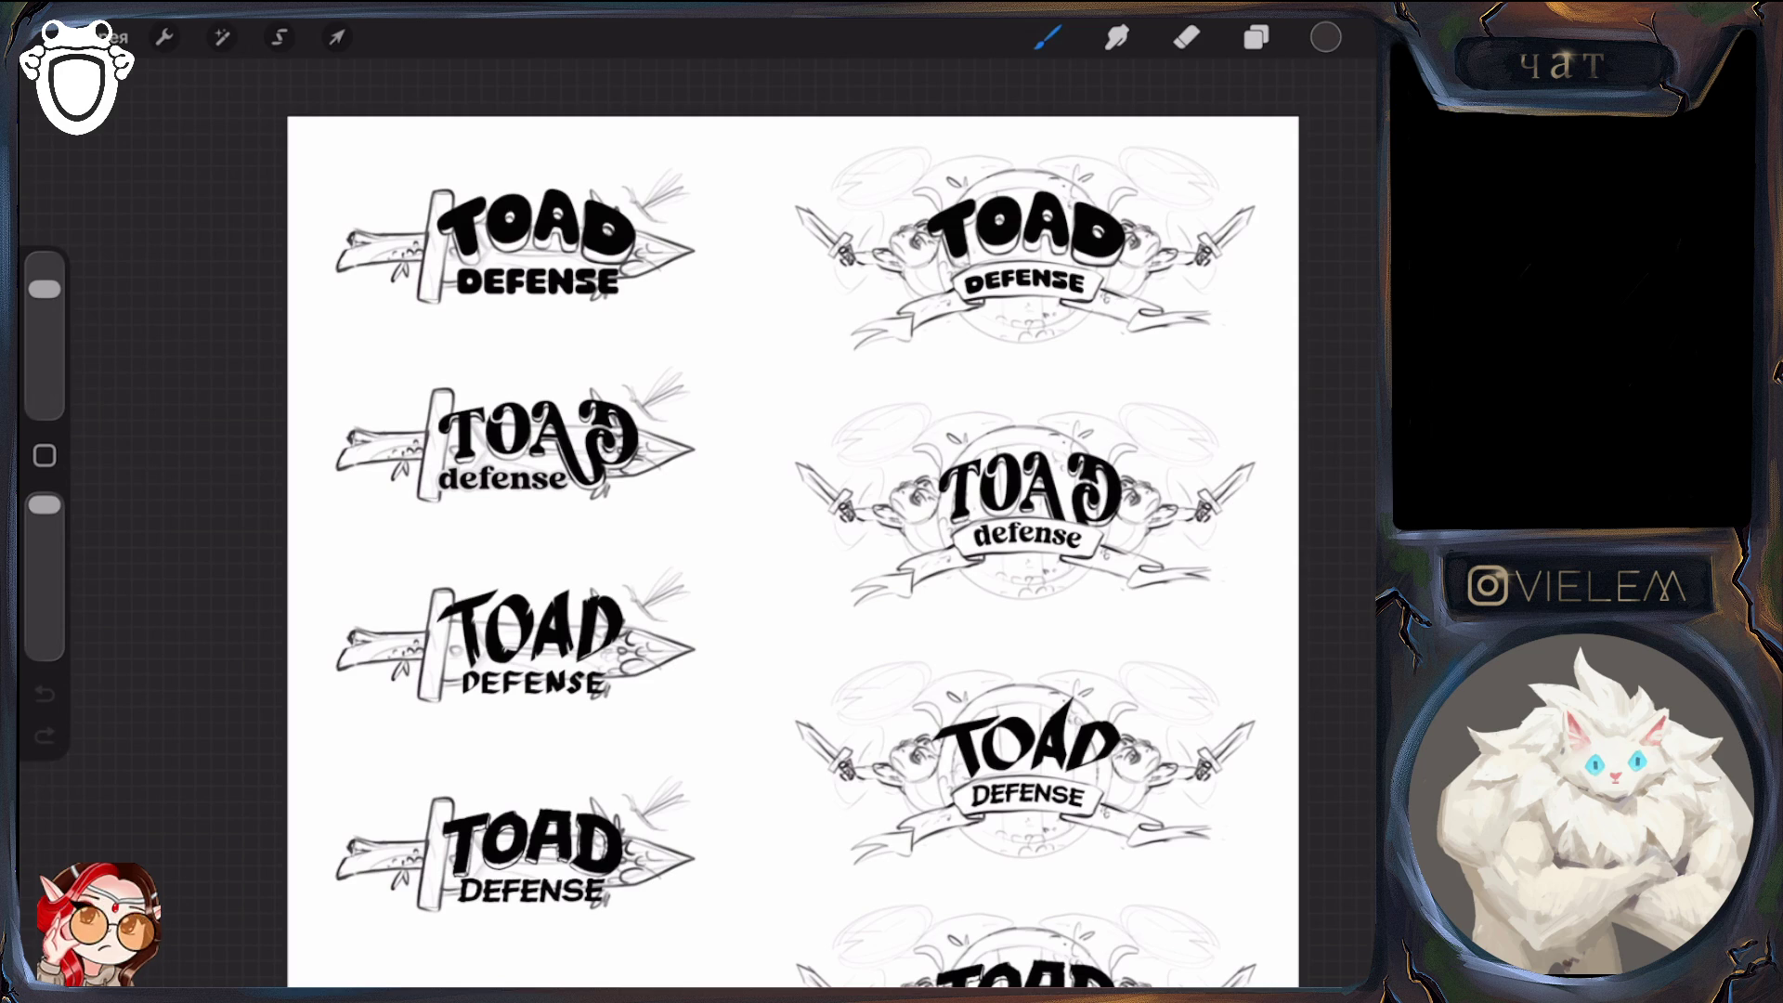
scroll(790, 557, down, 2)
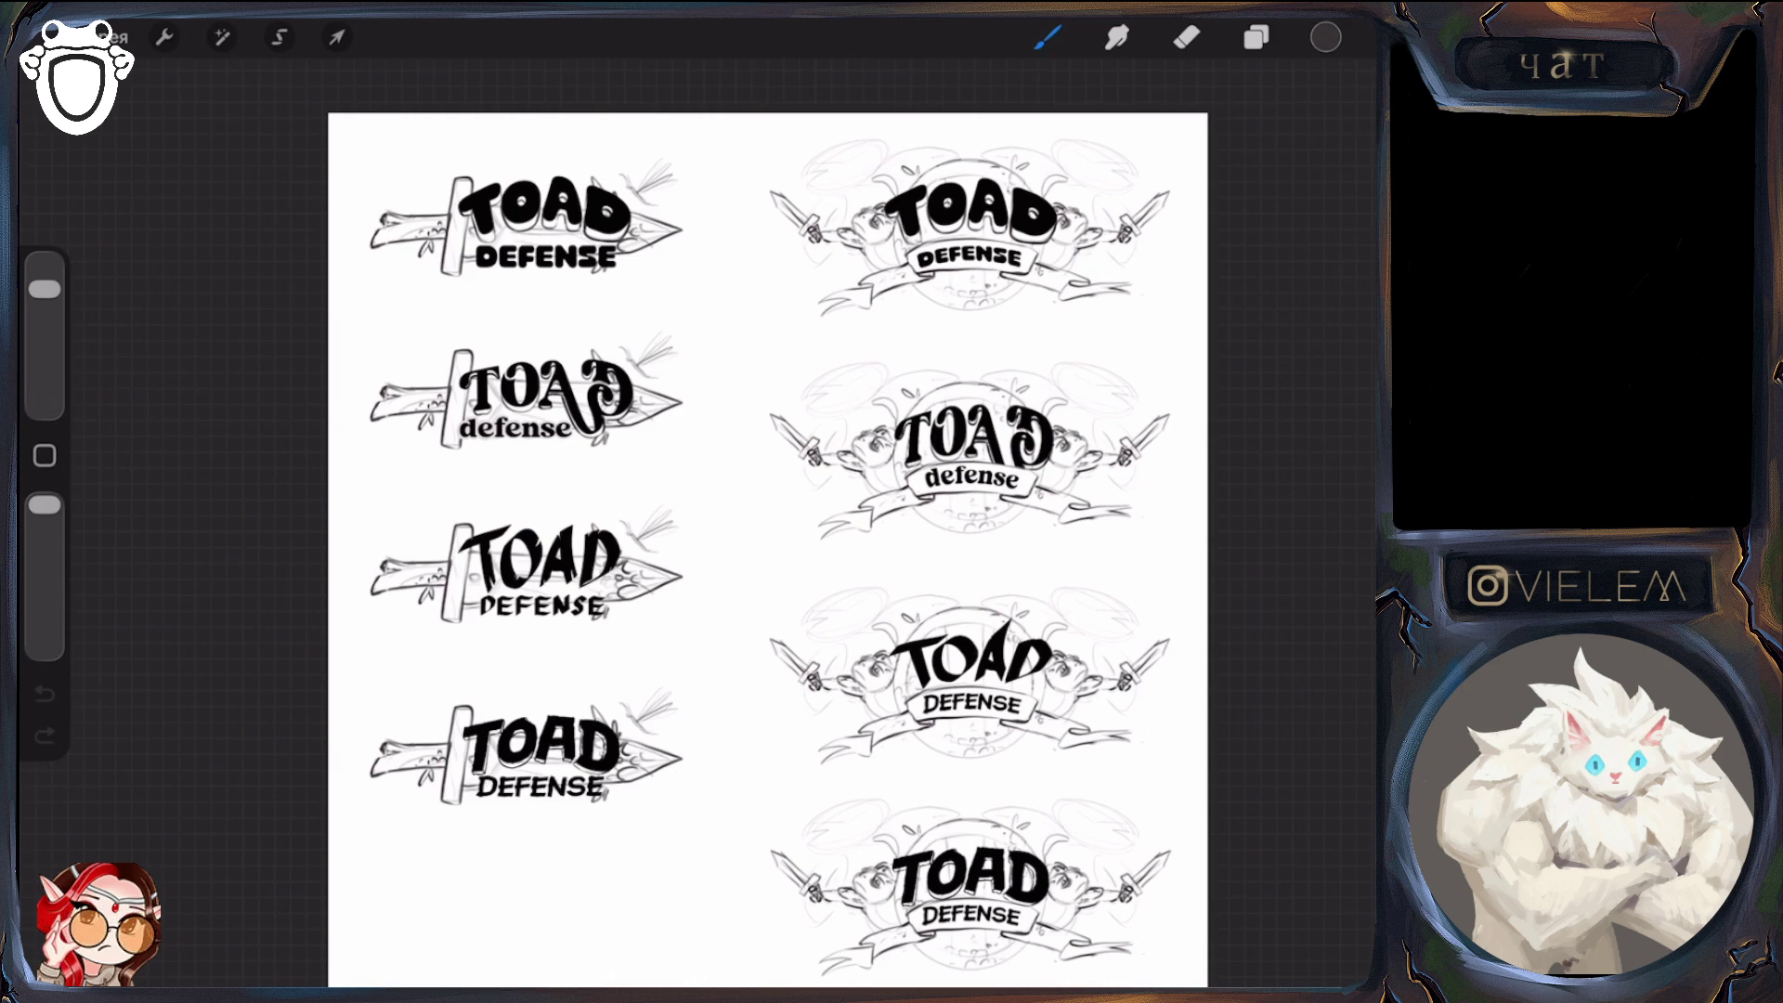
click(107, 37)
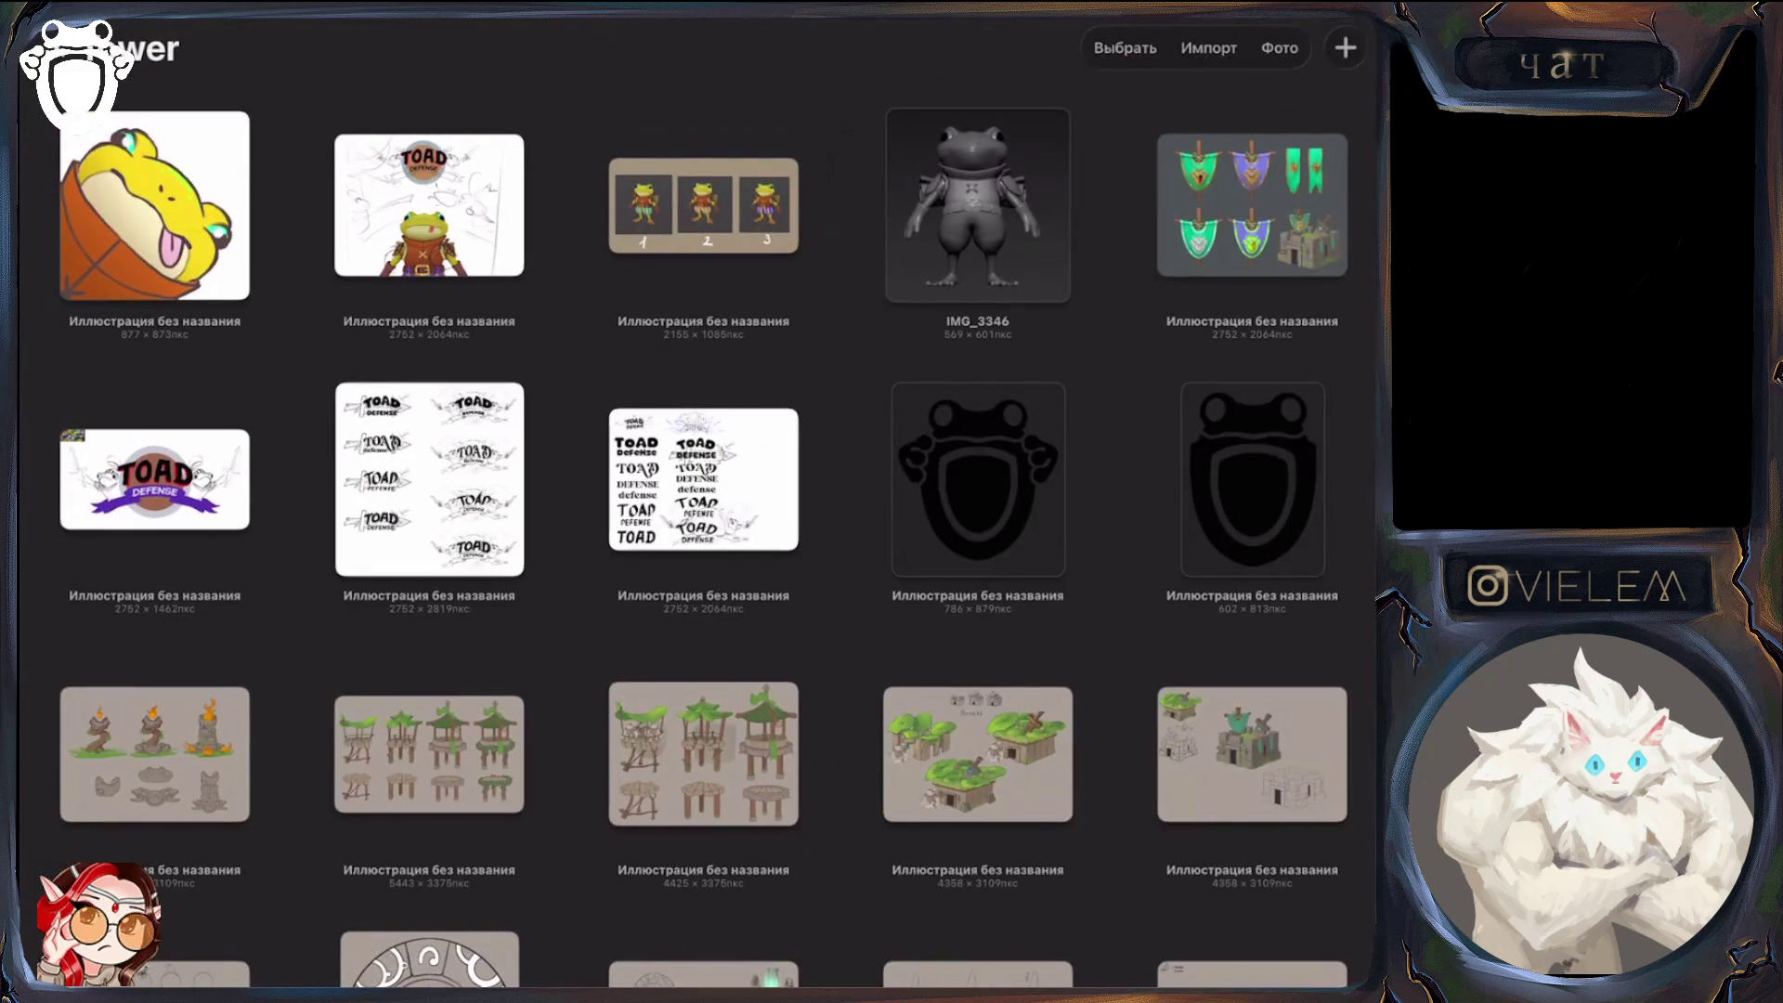
Reopen the coloured TOAD DEFENSE logo with the toad knights from the Gallery and pick the Eraser
click(154, 480)
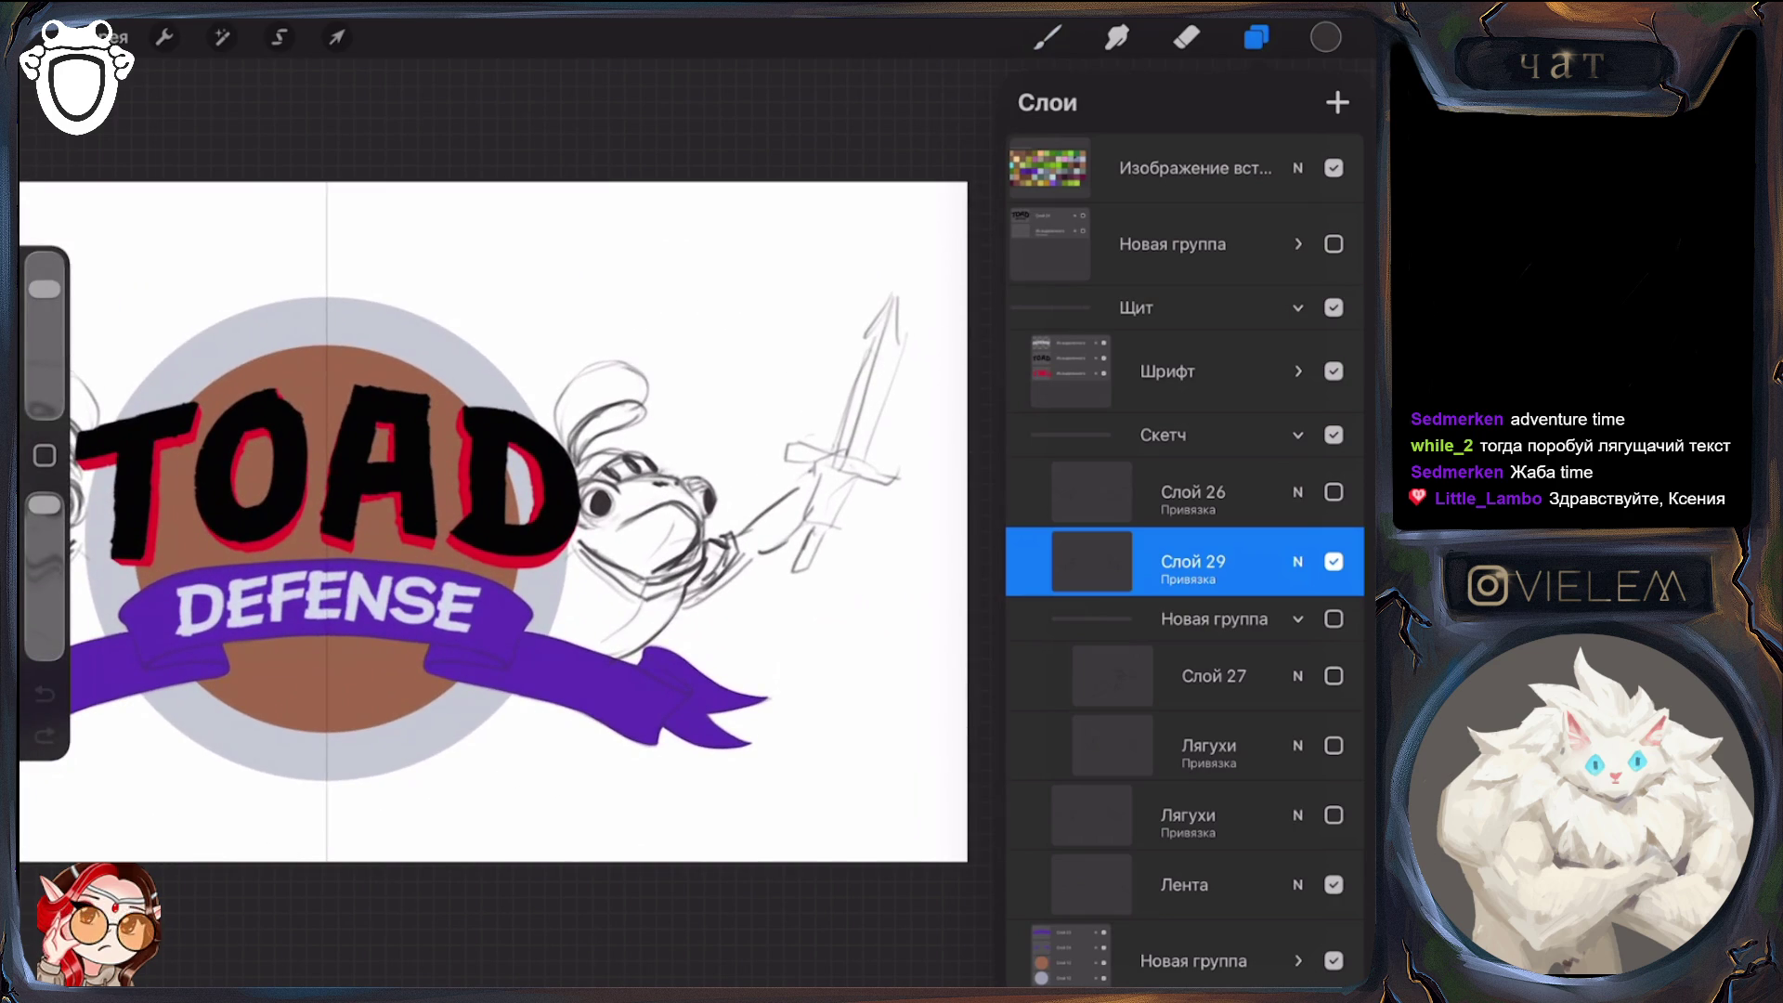
click(1187, 37)
Shrink the eraser to 3% and toggle between Eraser and Brush
drag(43, 316, 43, 383)
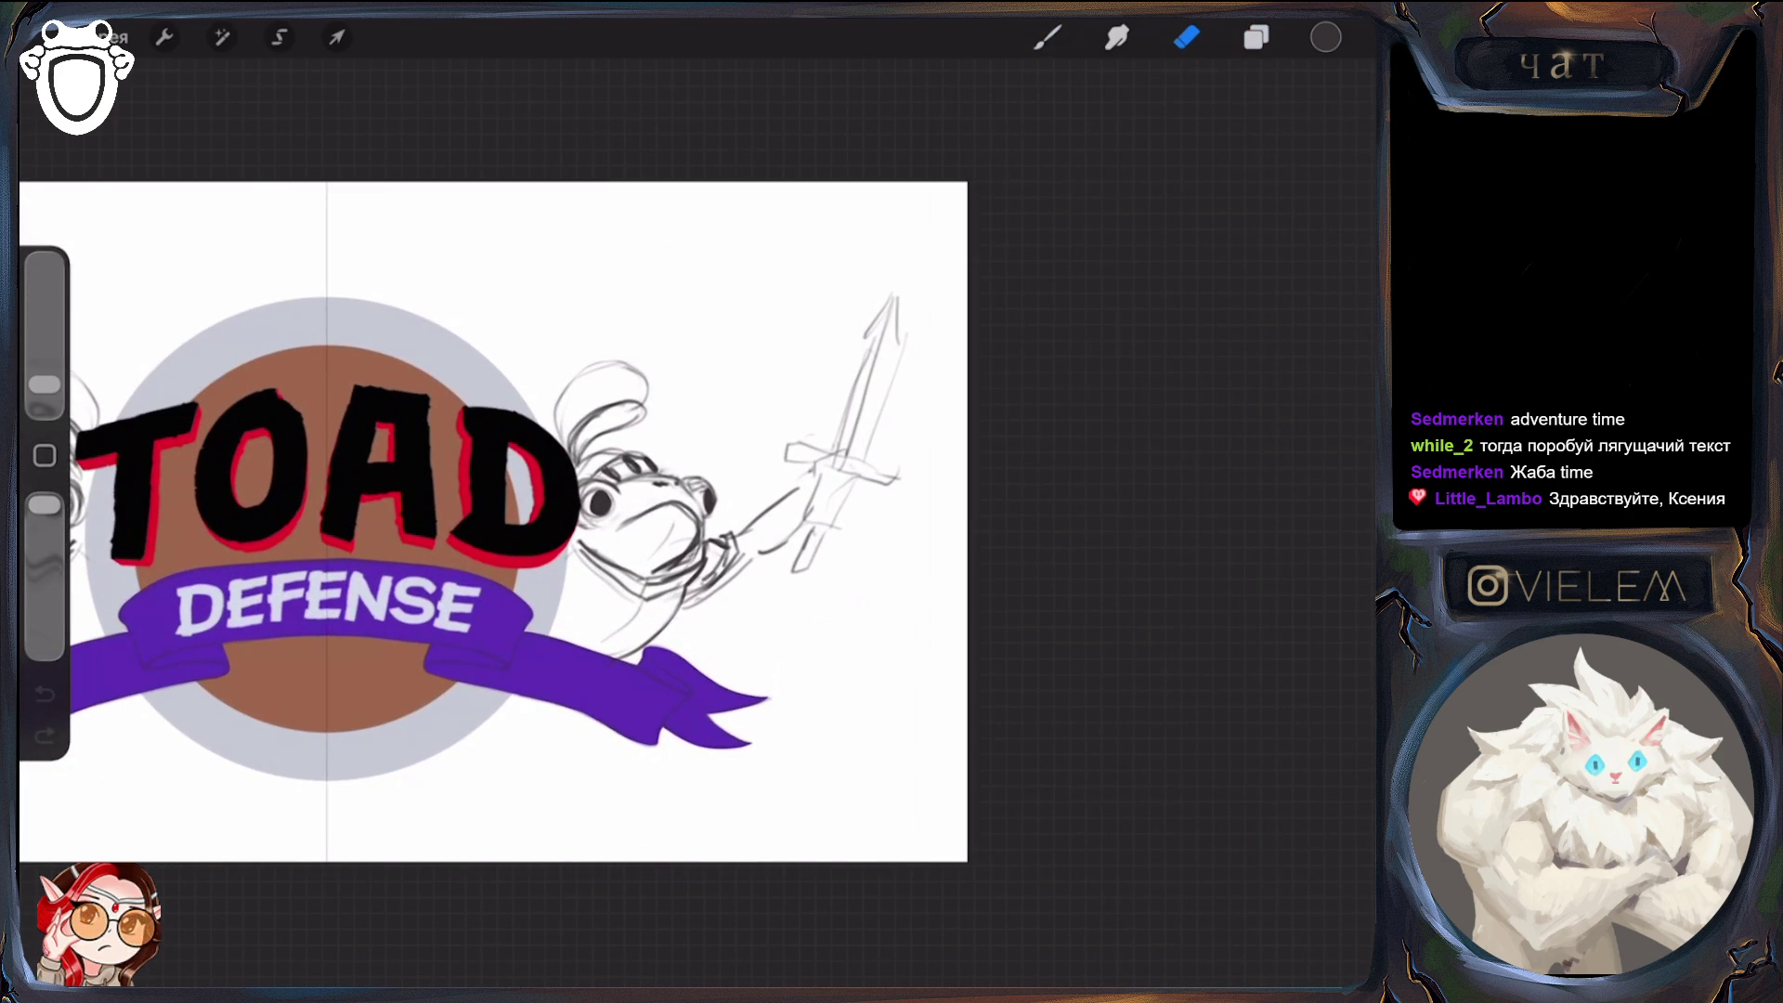
click(1048, 37)
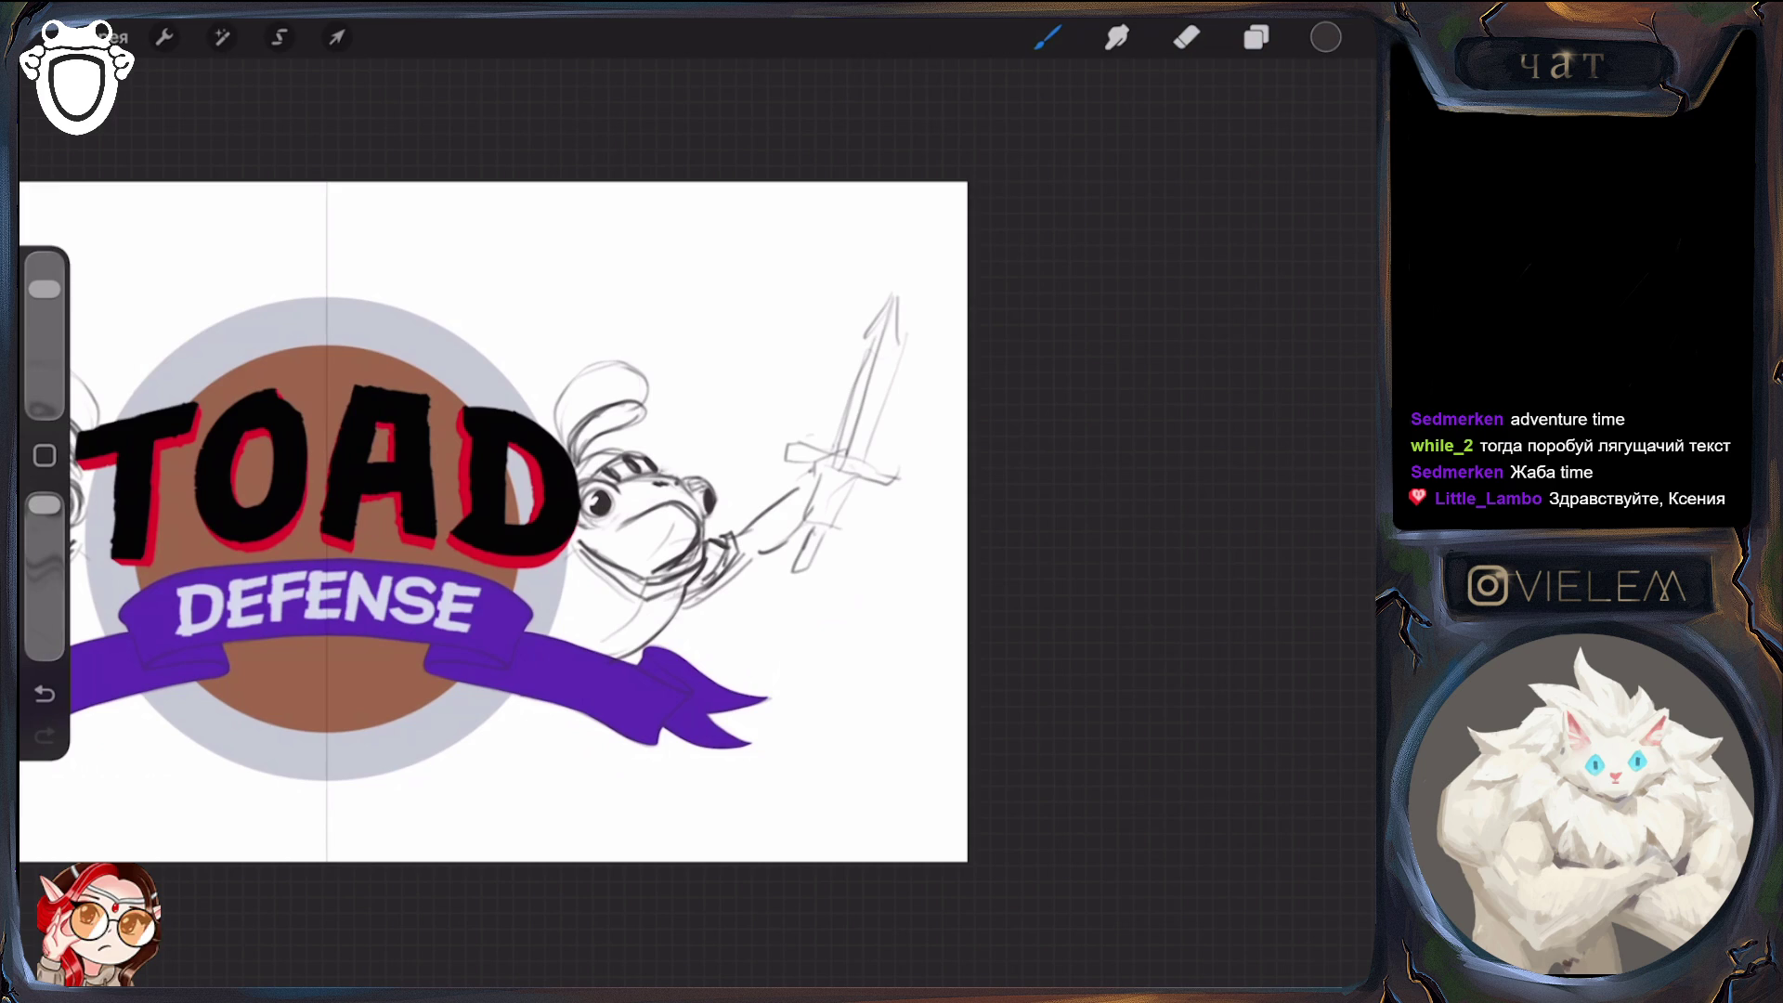
key(e)
key(b)
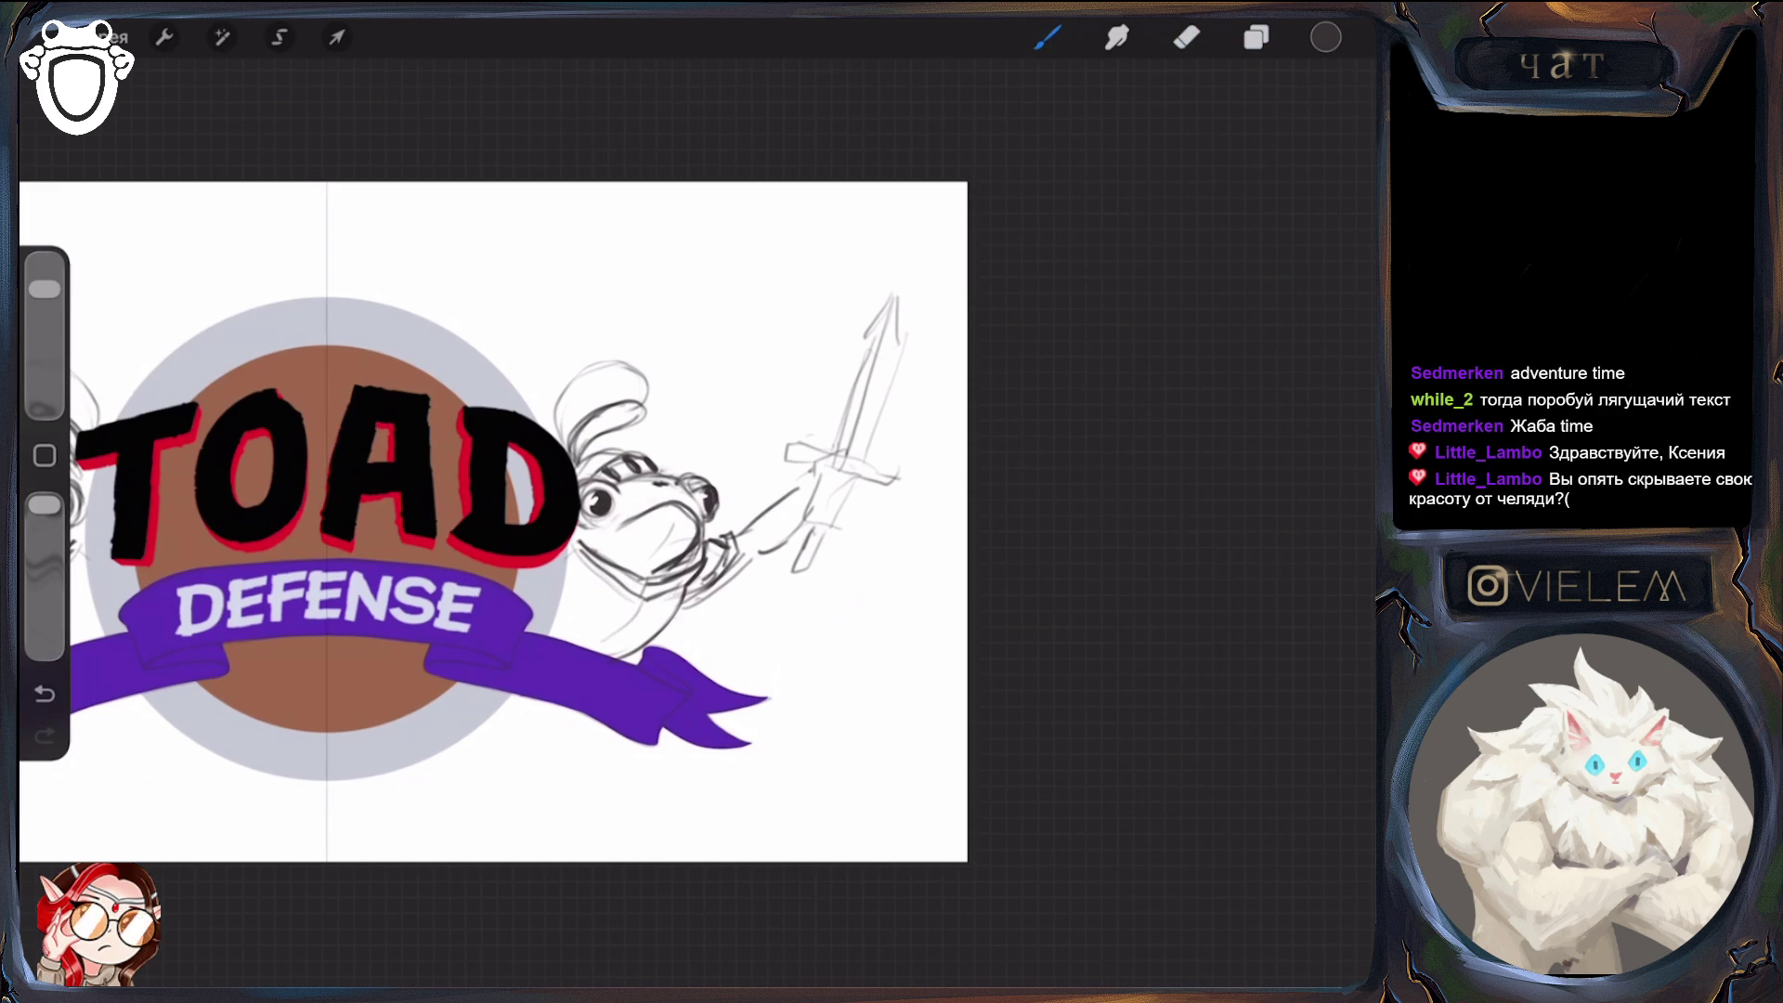
Fit the canvas and flip between Brush and Eraser, ending on Eraser, then show the layer list
scroll(492, 521, down, 5)
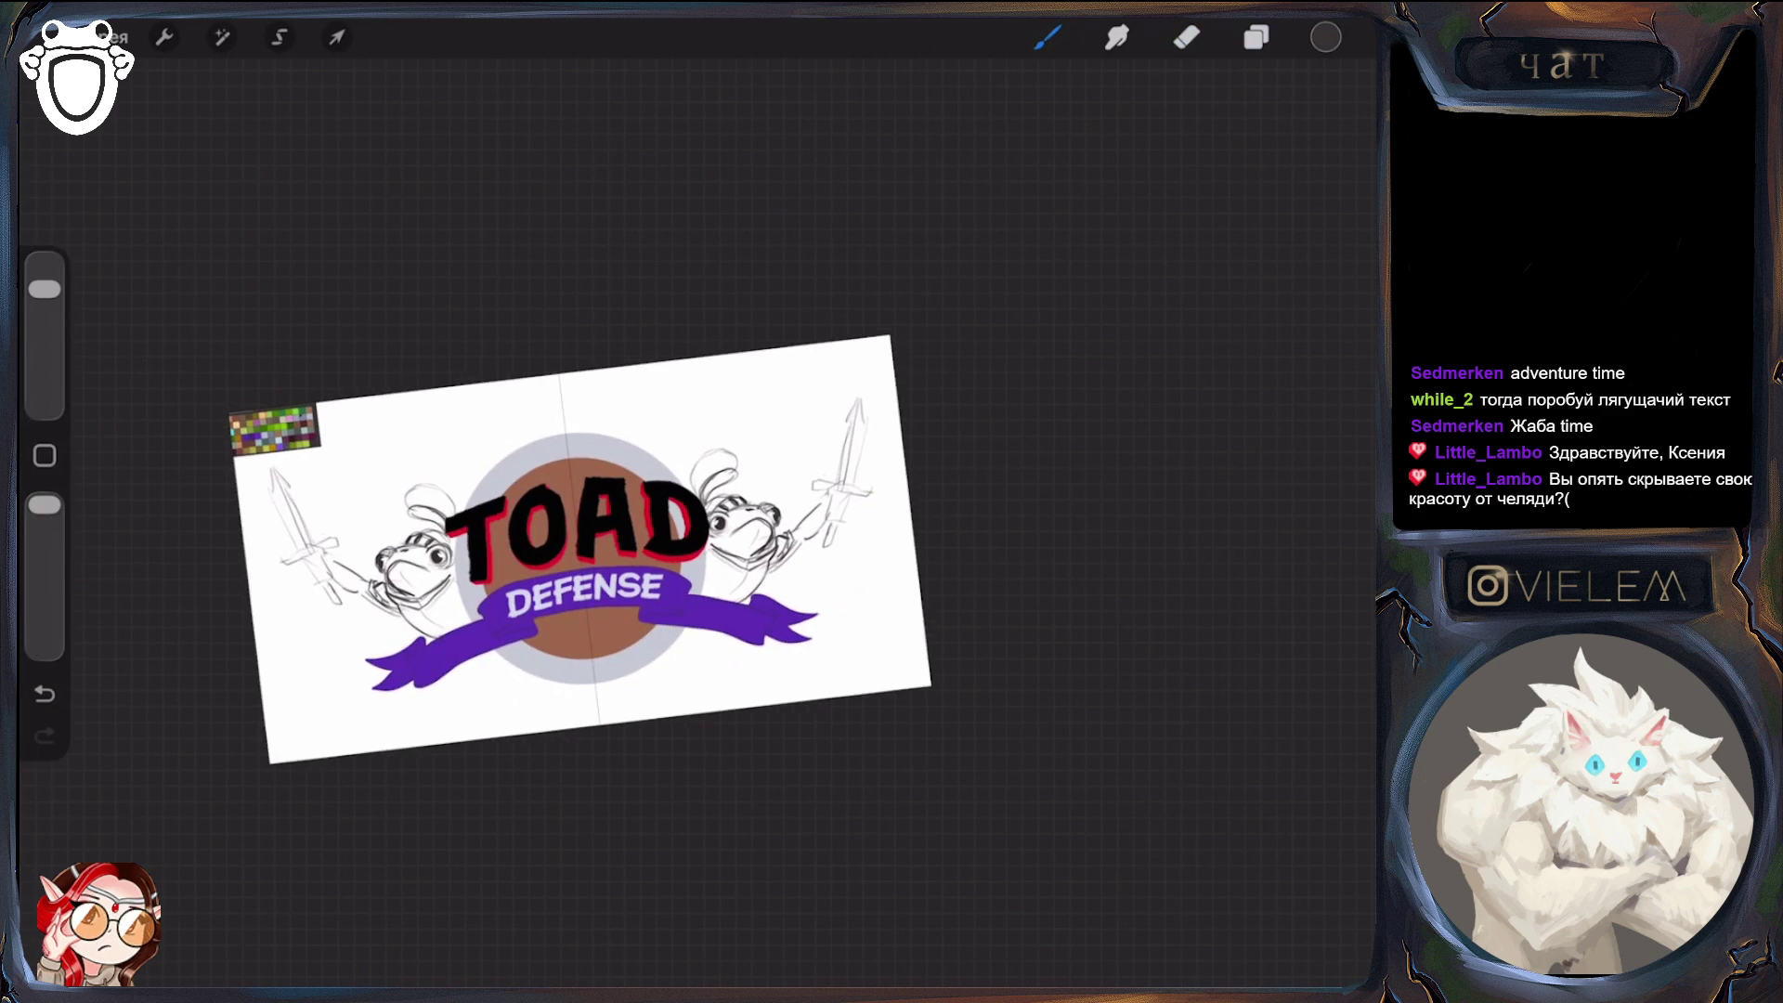
scroll(372, 464, up, 7)
key(e)
key(e)
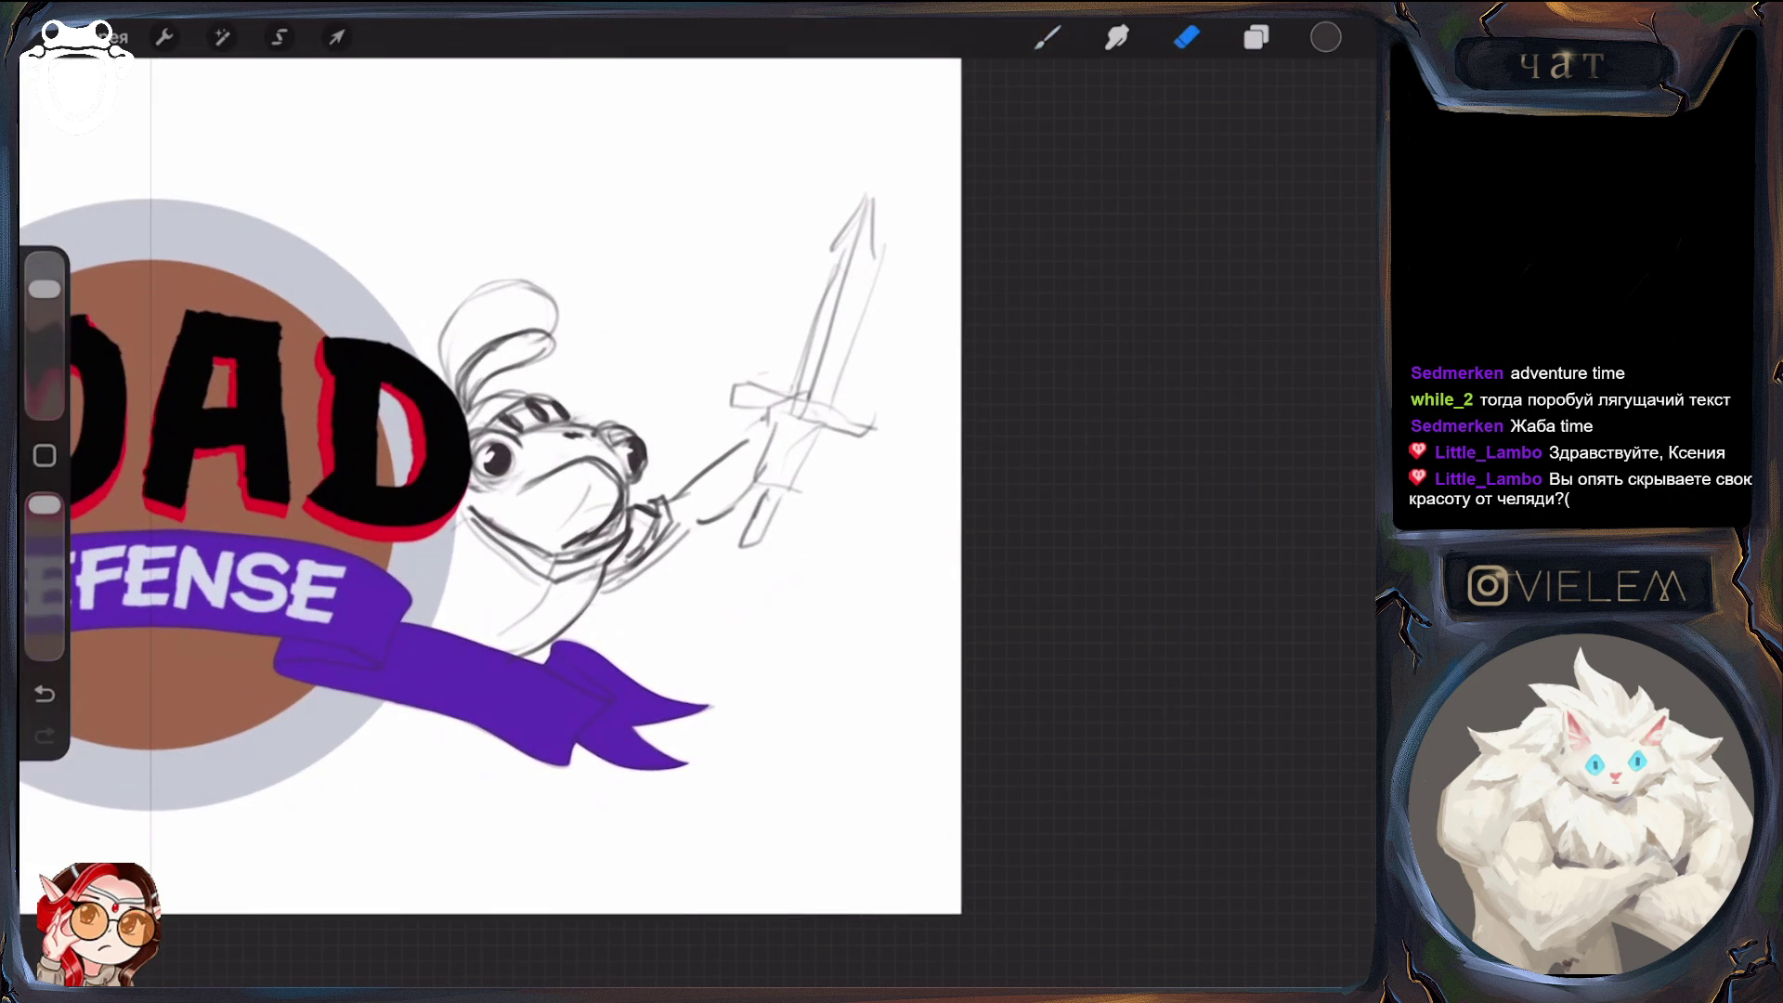
key(b)
key(e)
key(b)
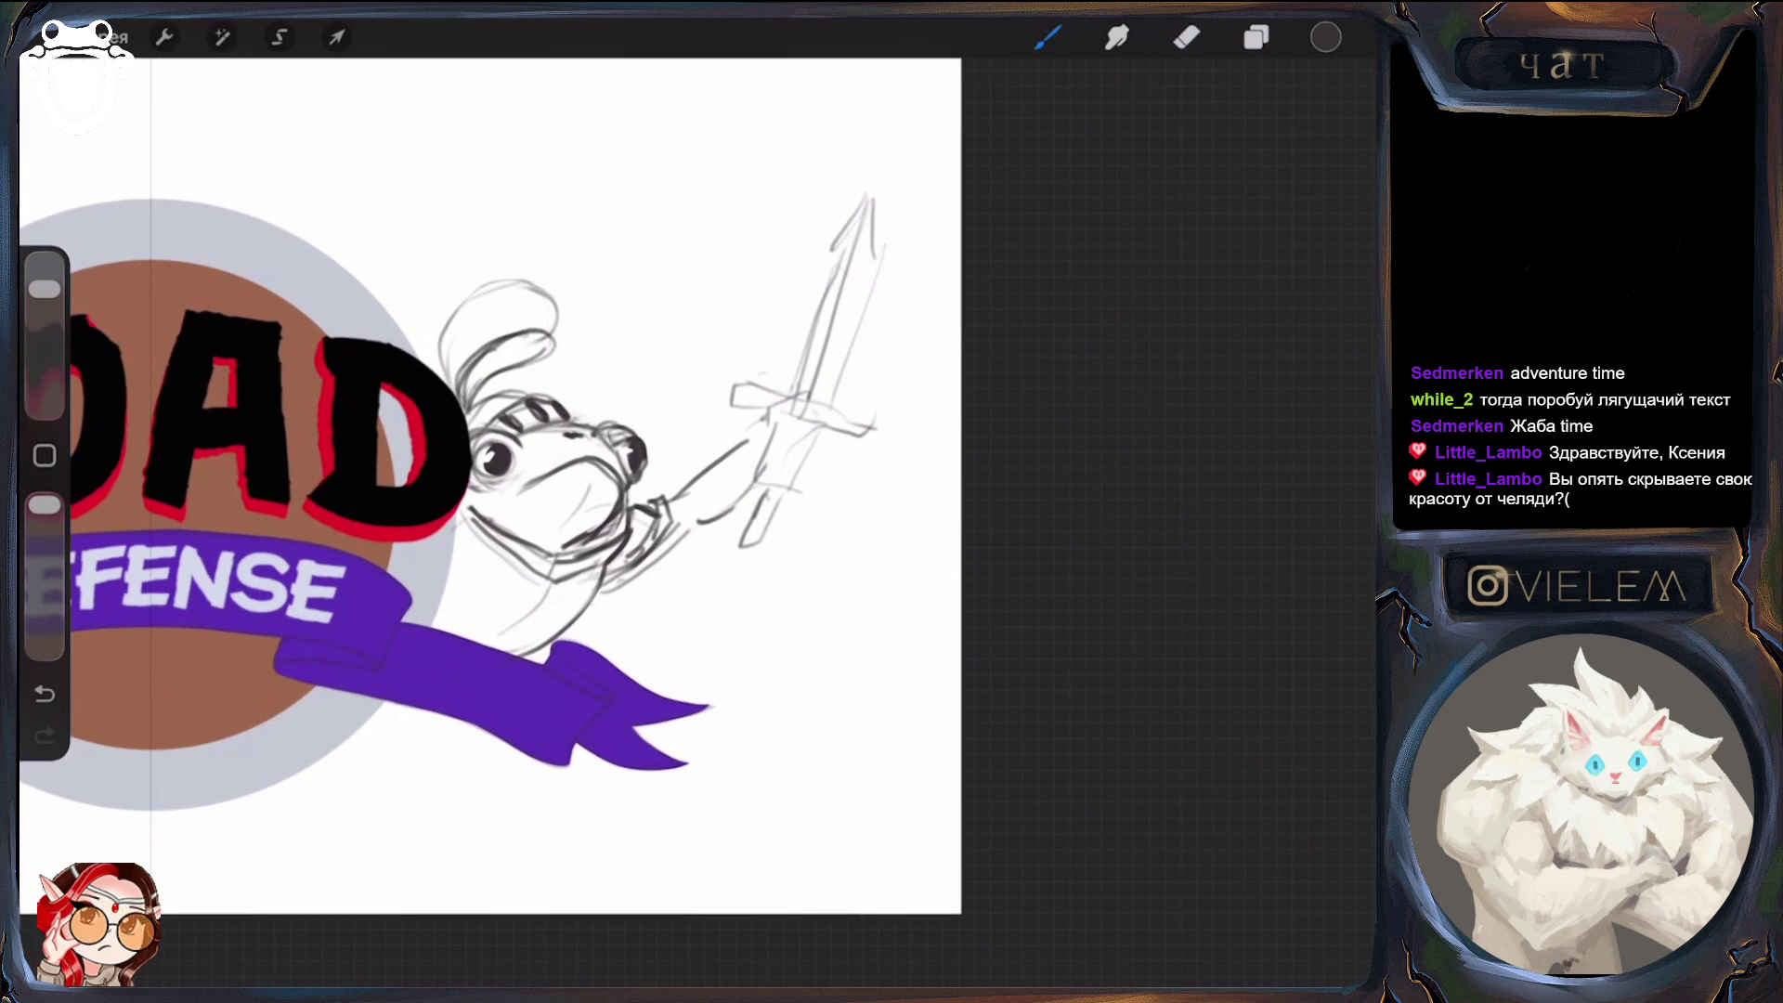
key(e)
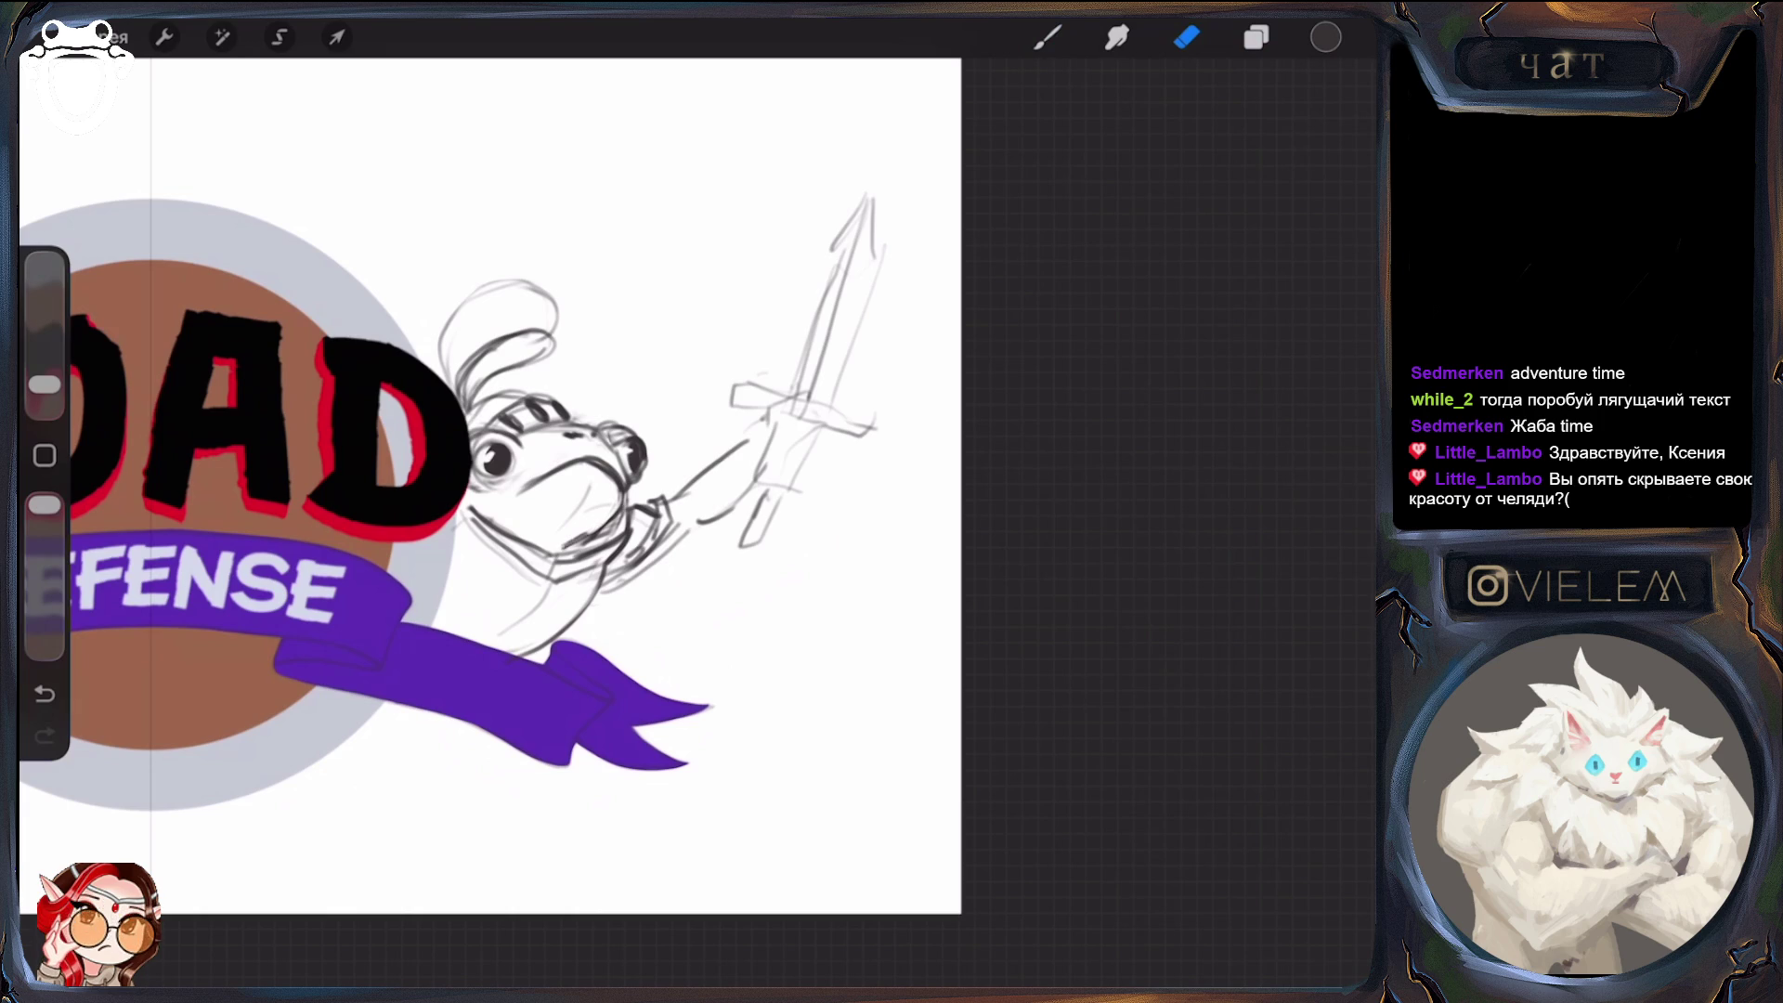
key(b)
key(e)
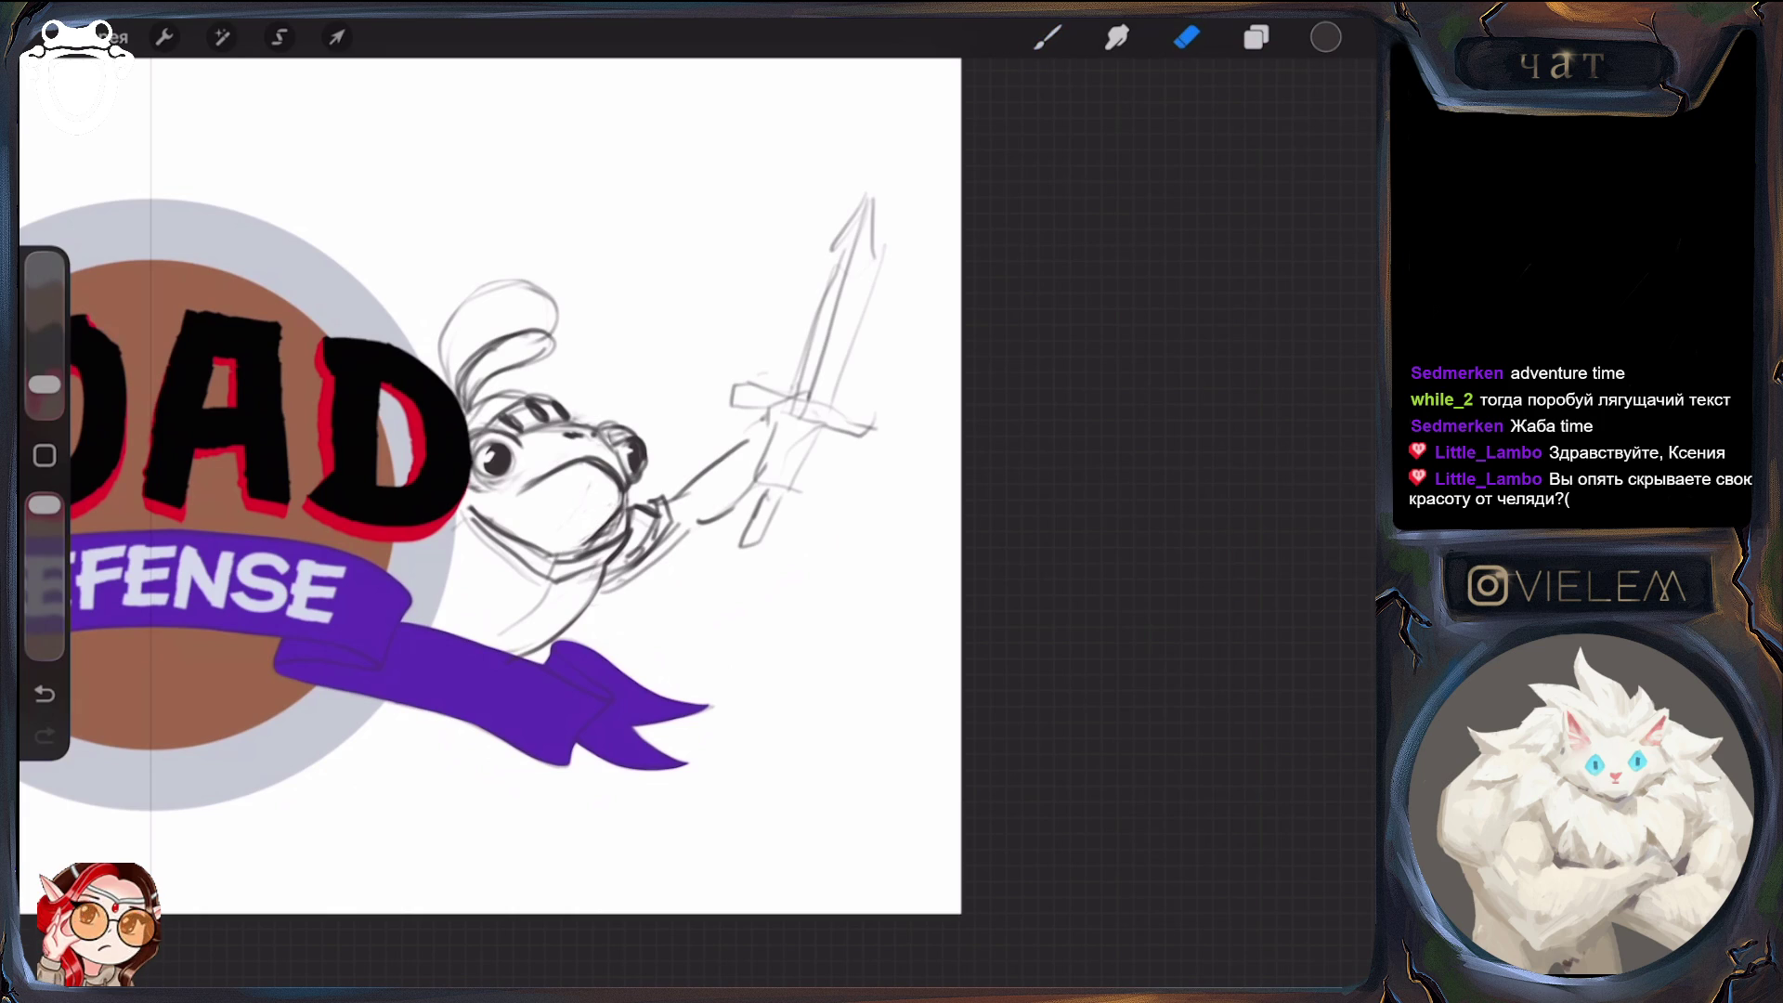
key(b)
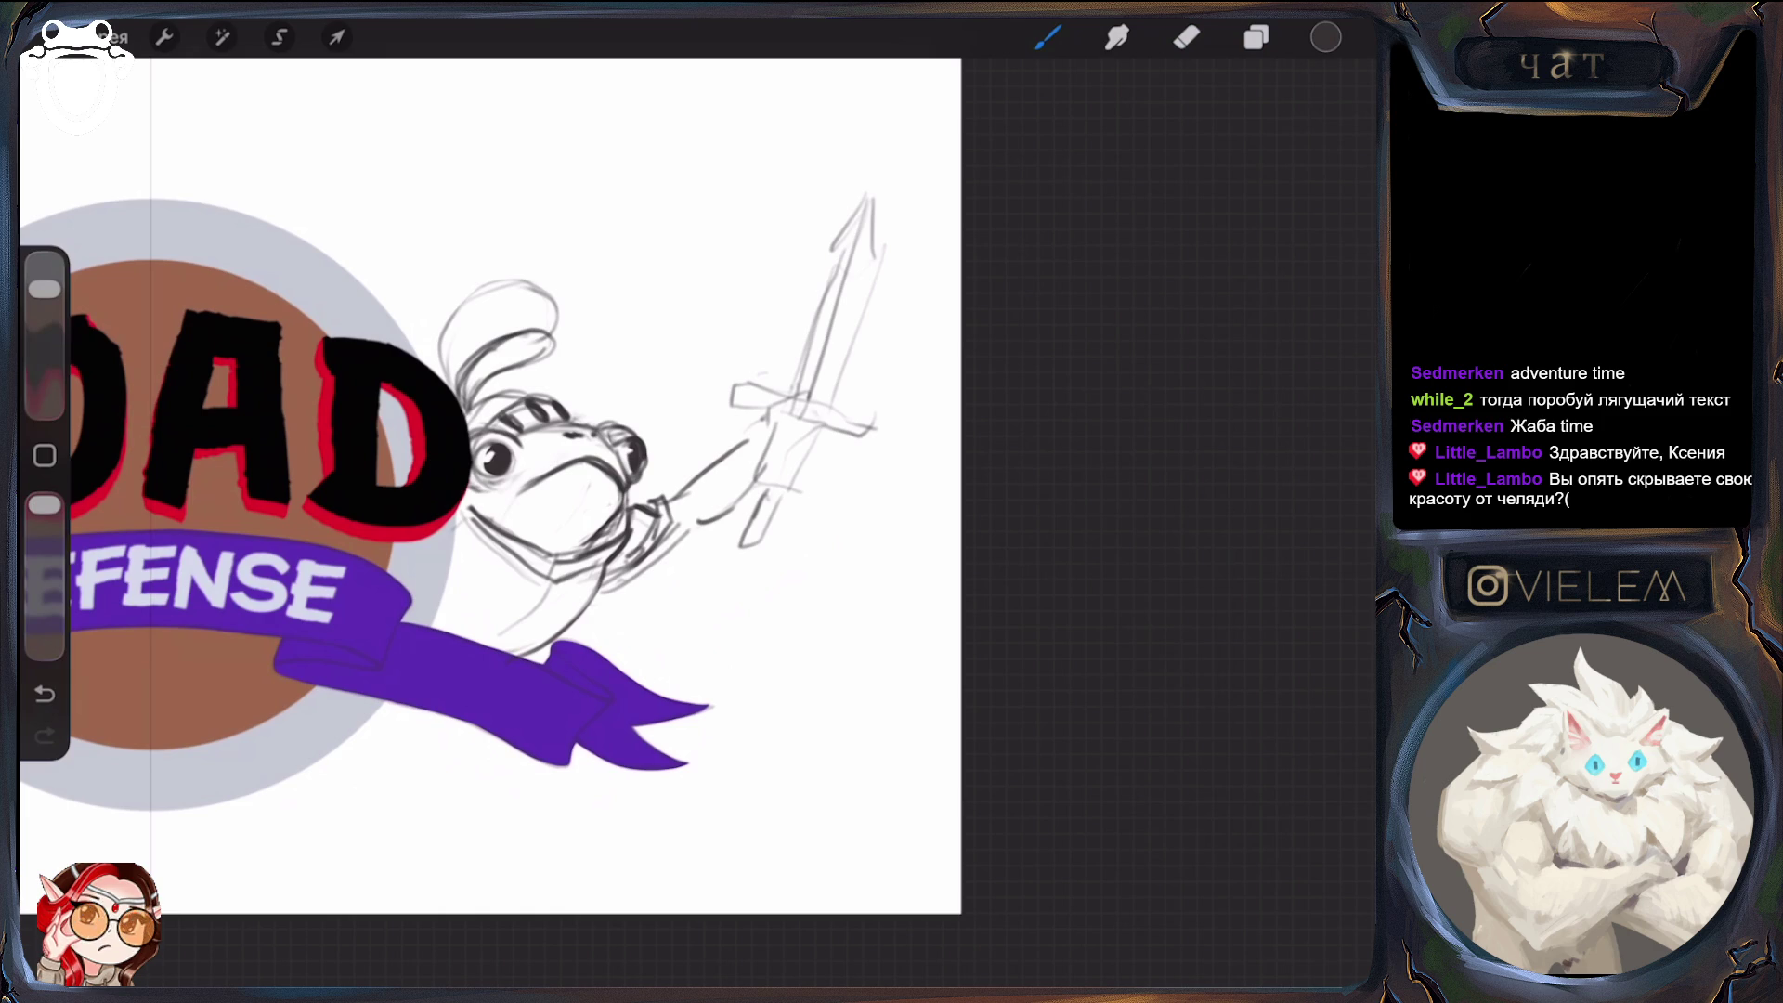
key(e)
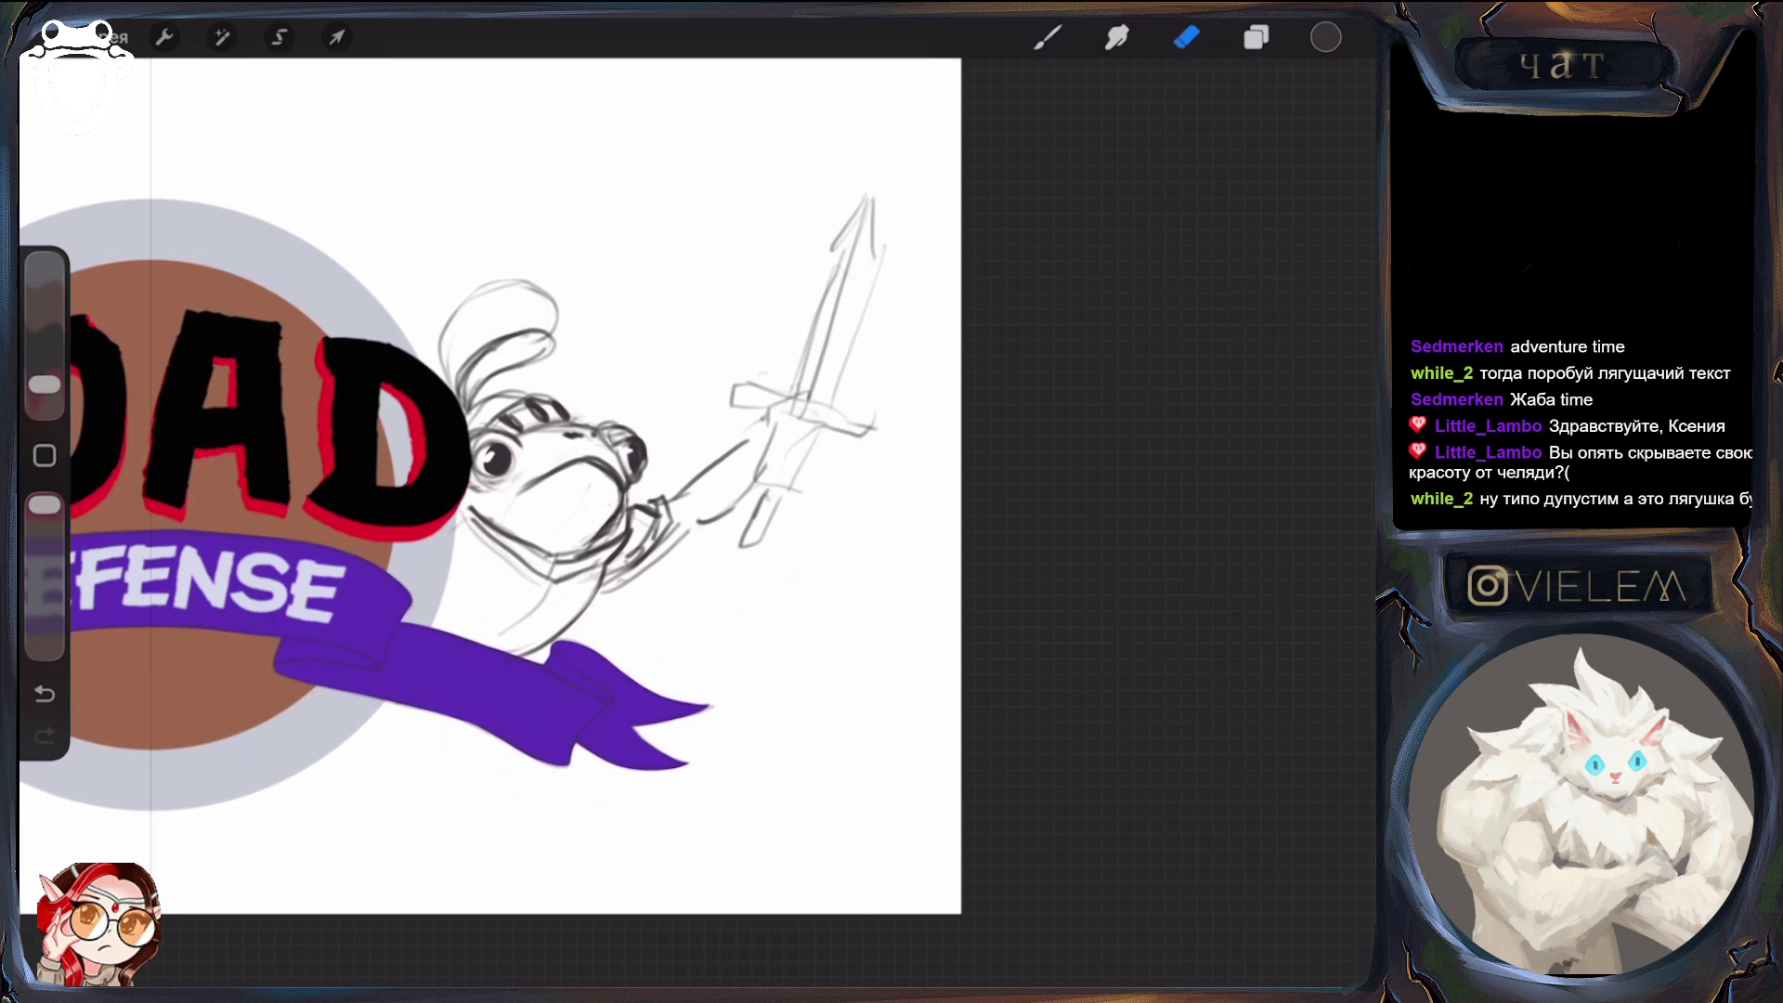
scroll(501, 479, down, 5)
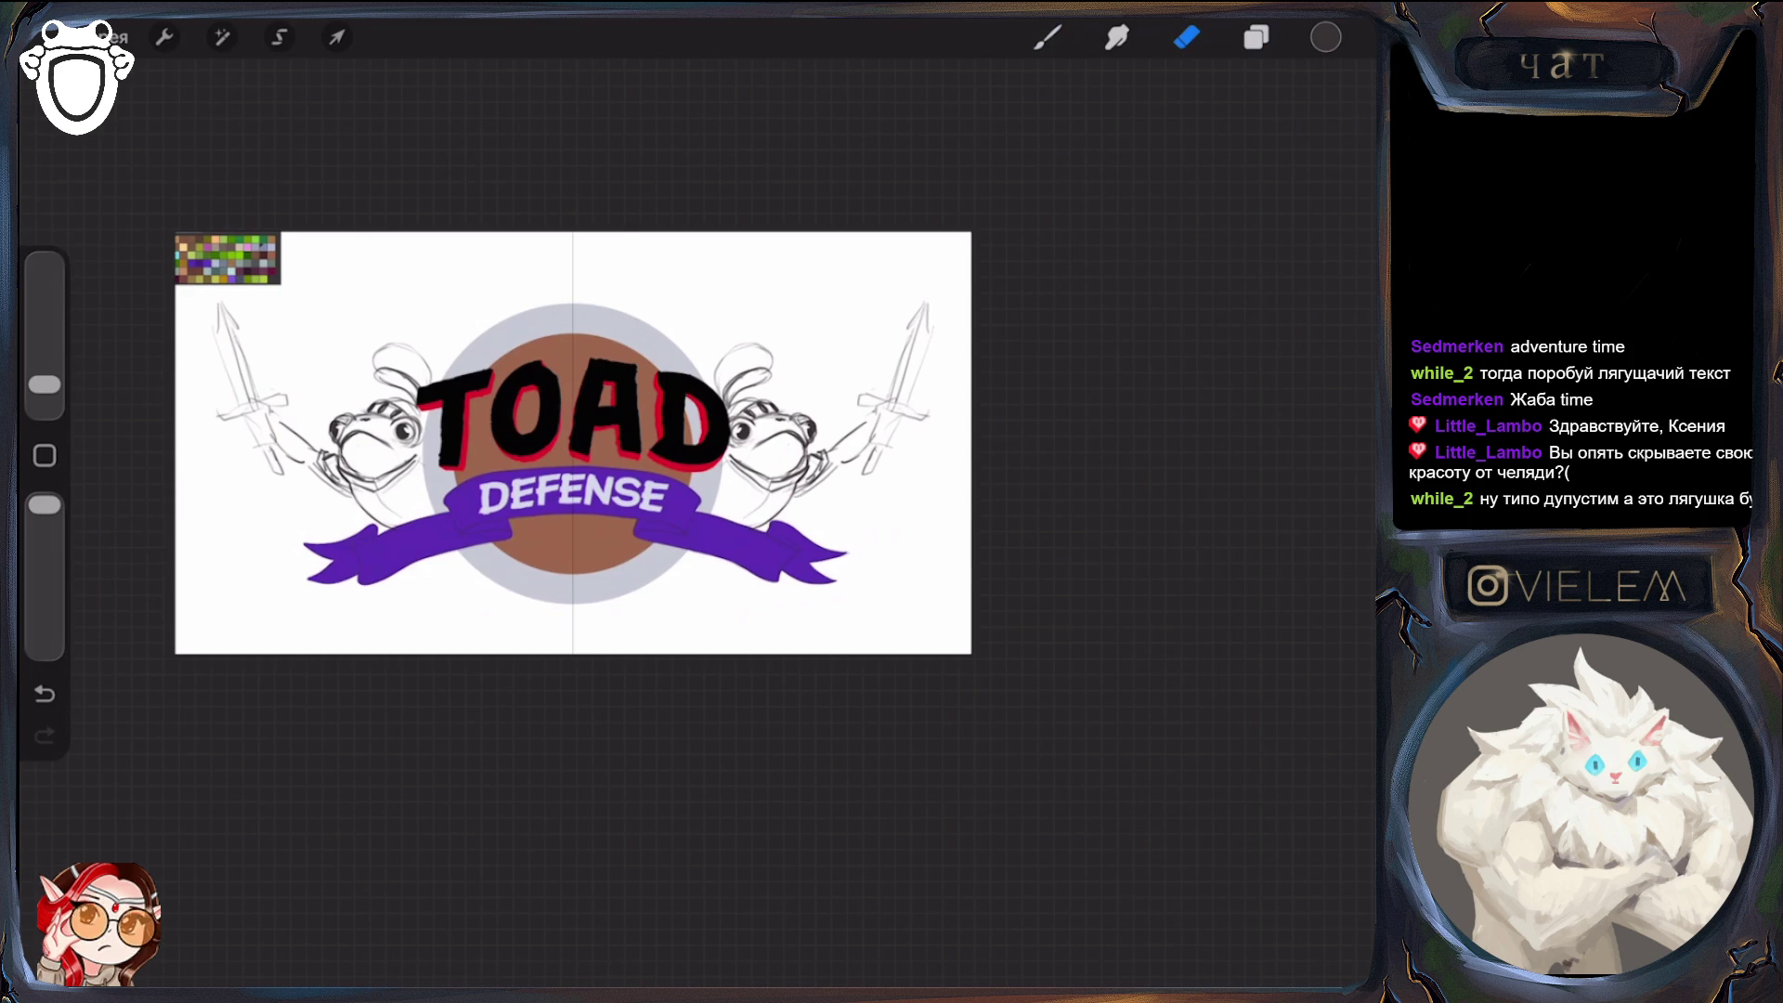
click(1257, 38)
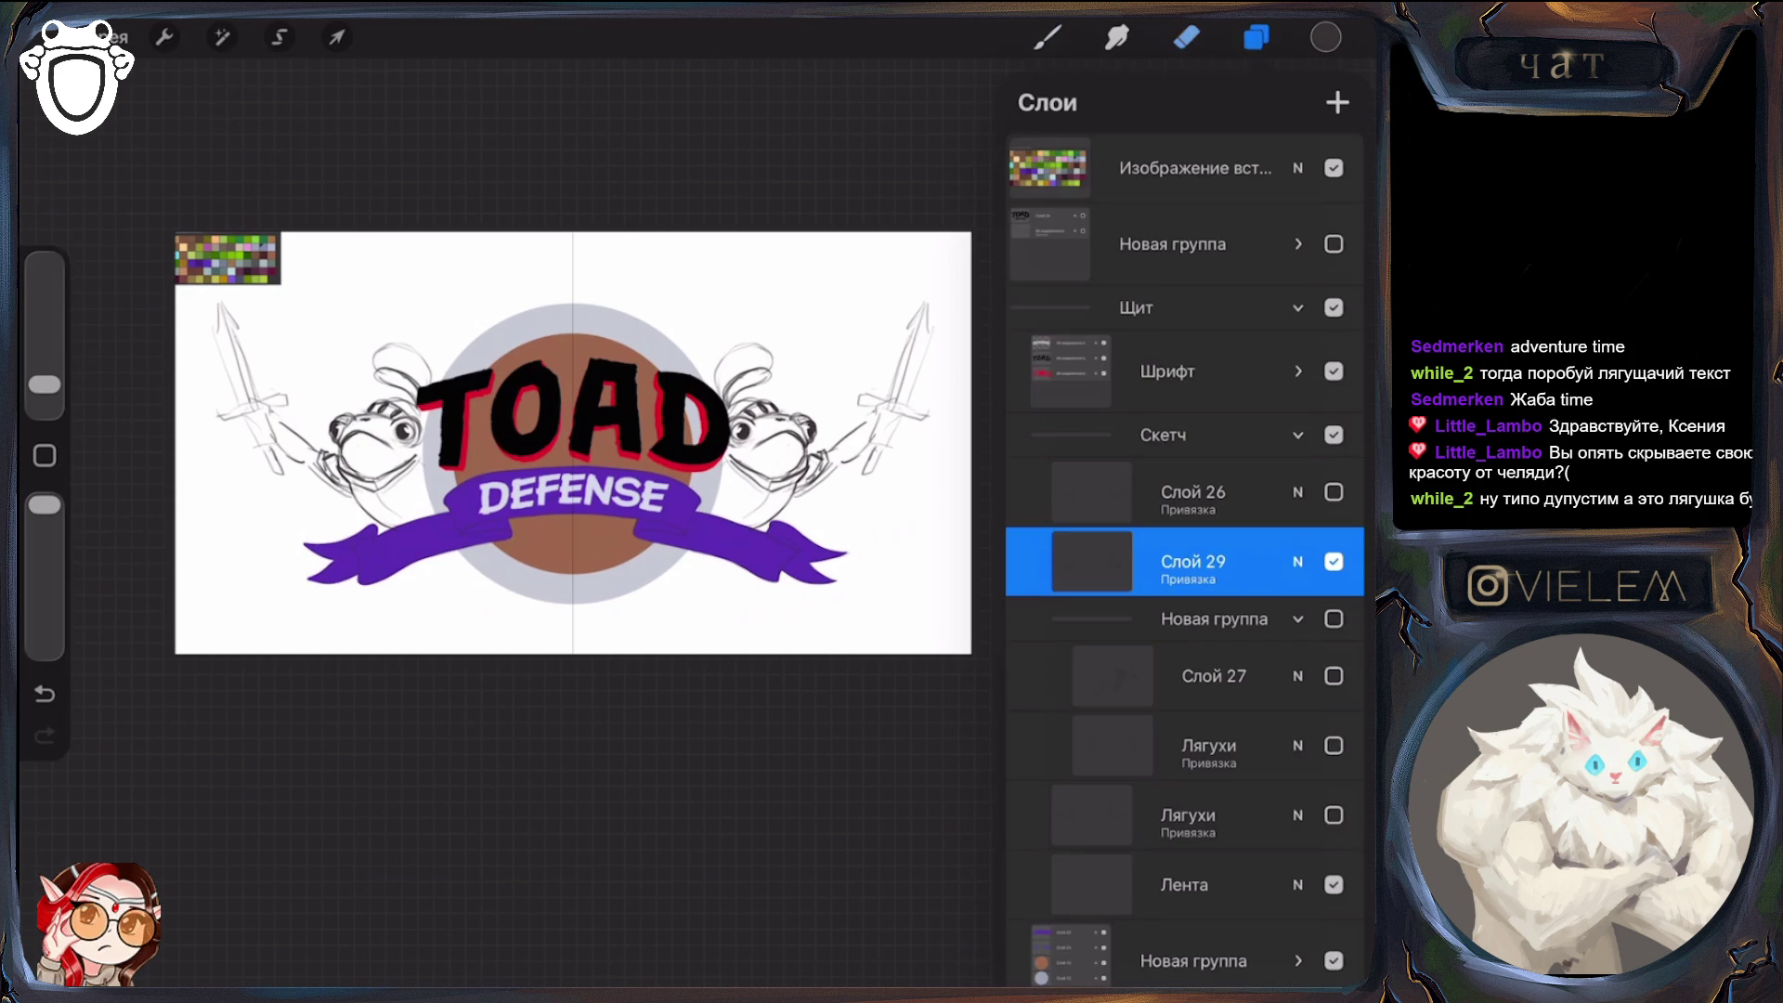
Collapse the Щит group and close the layer list
click(1297, 492)
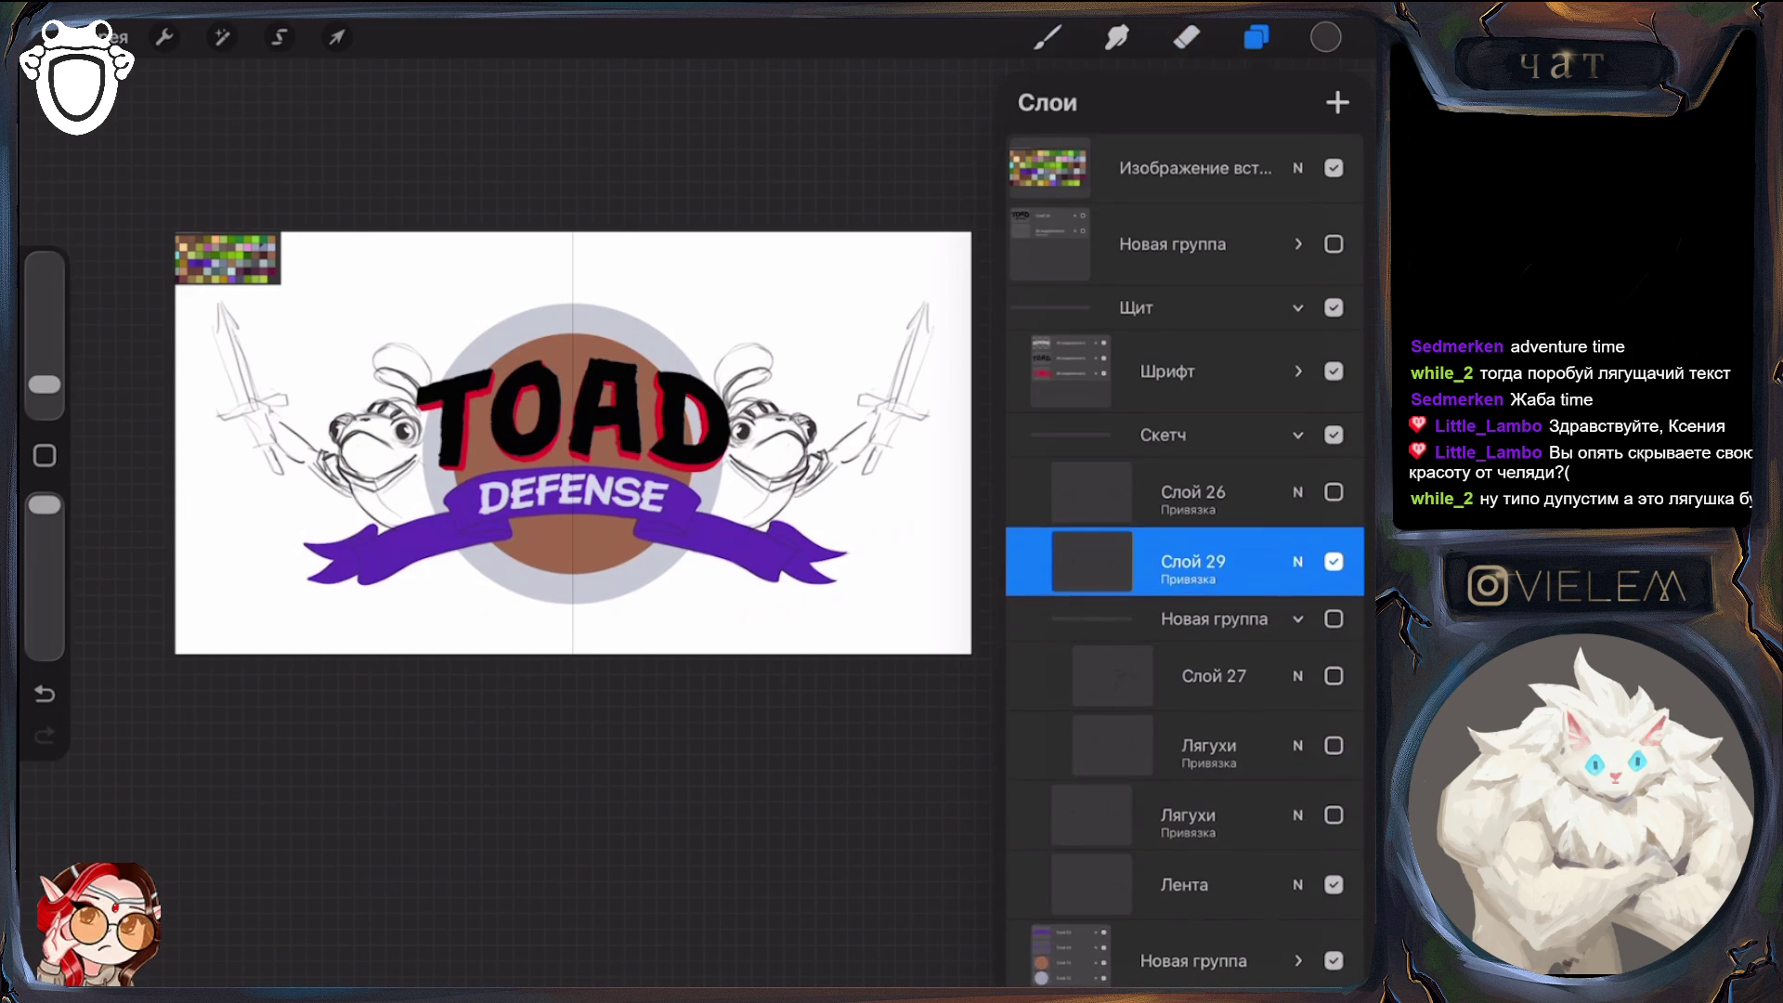
click(1298, 307)
click(1187, 37)
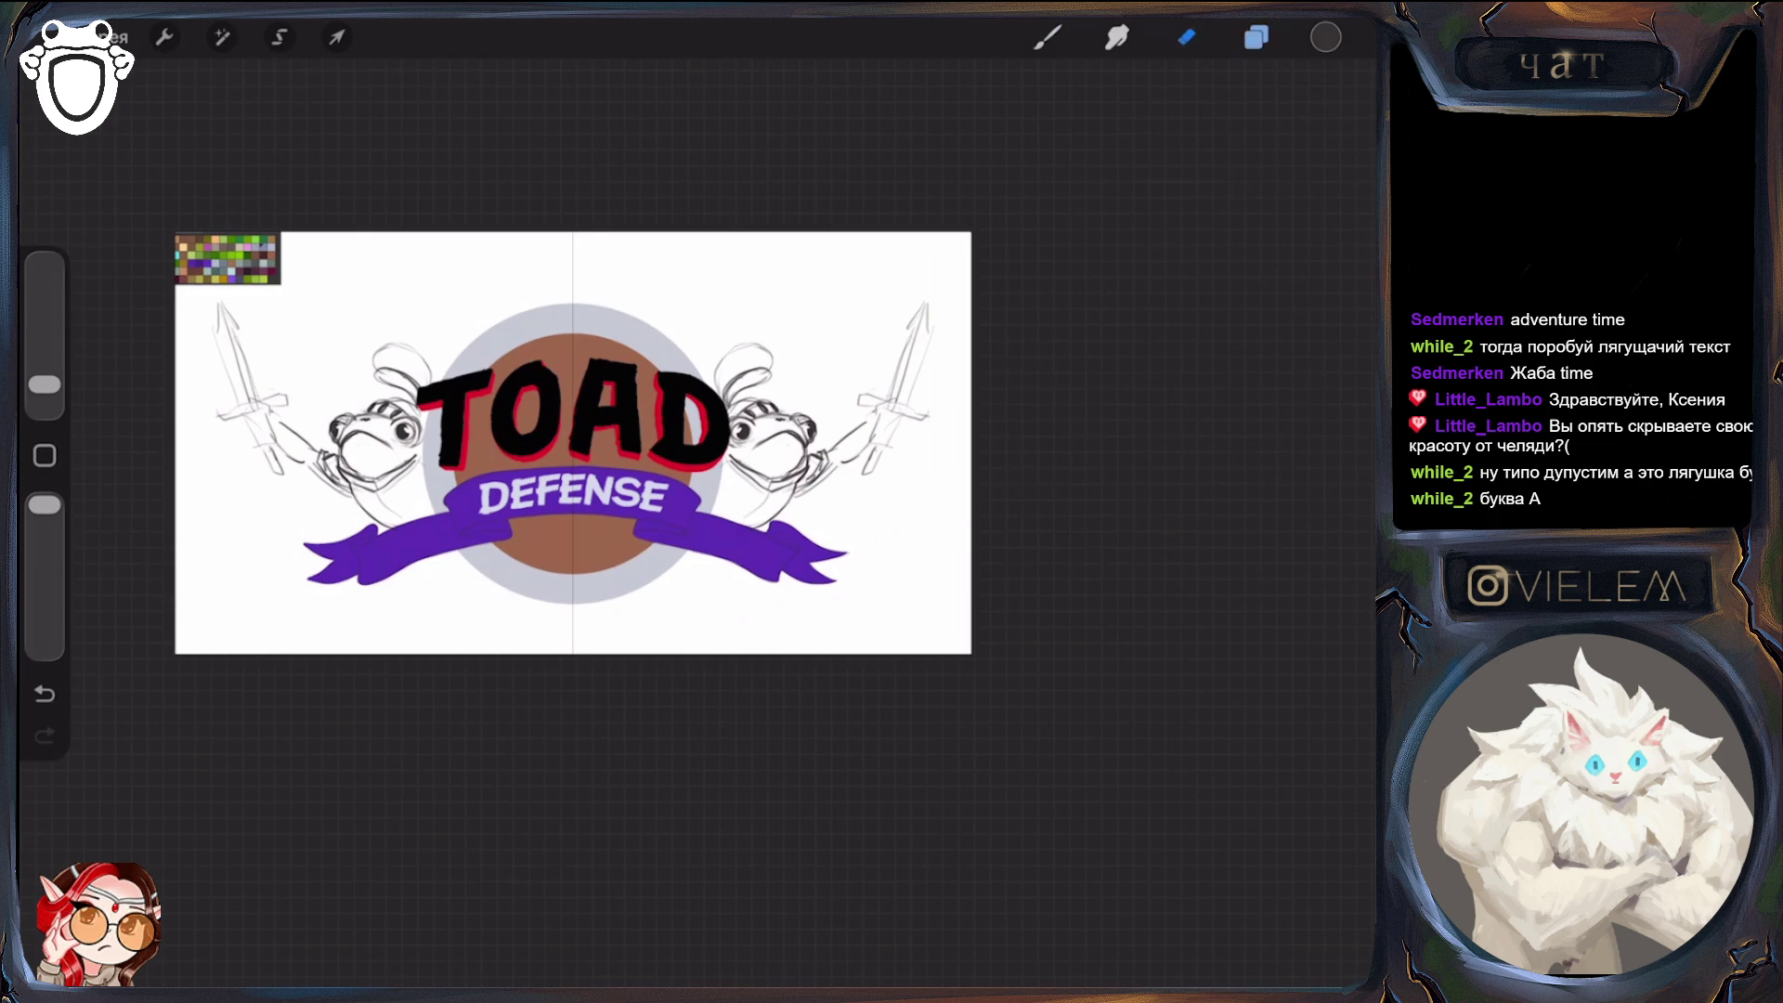
Sketch two small dark eye marks above TOAD, touching them up with the Eraser
click(1048, 37)
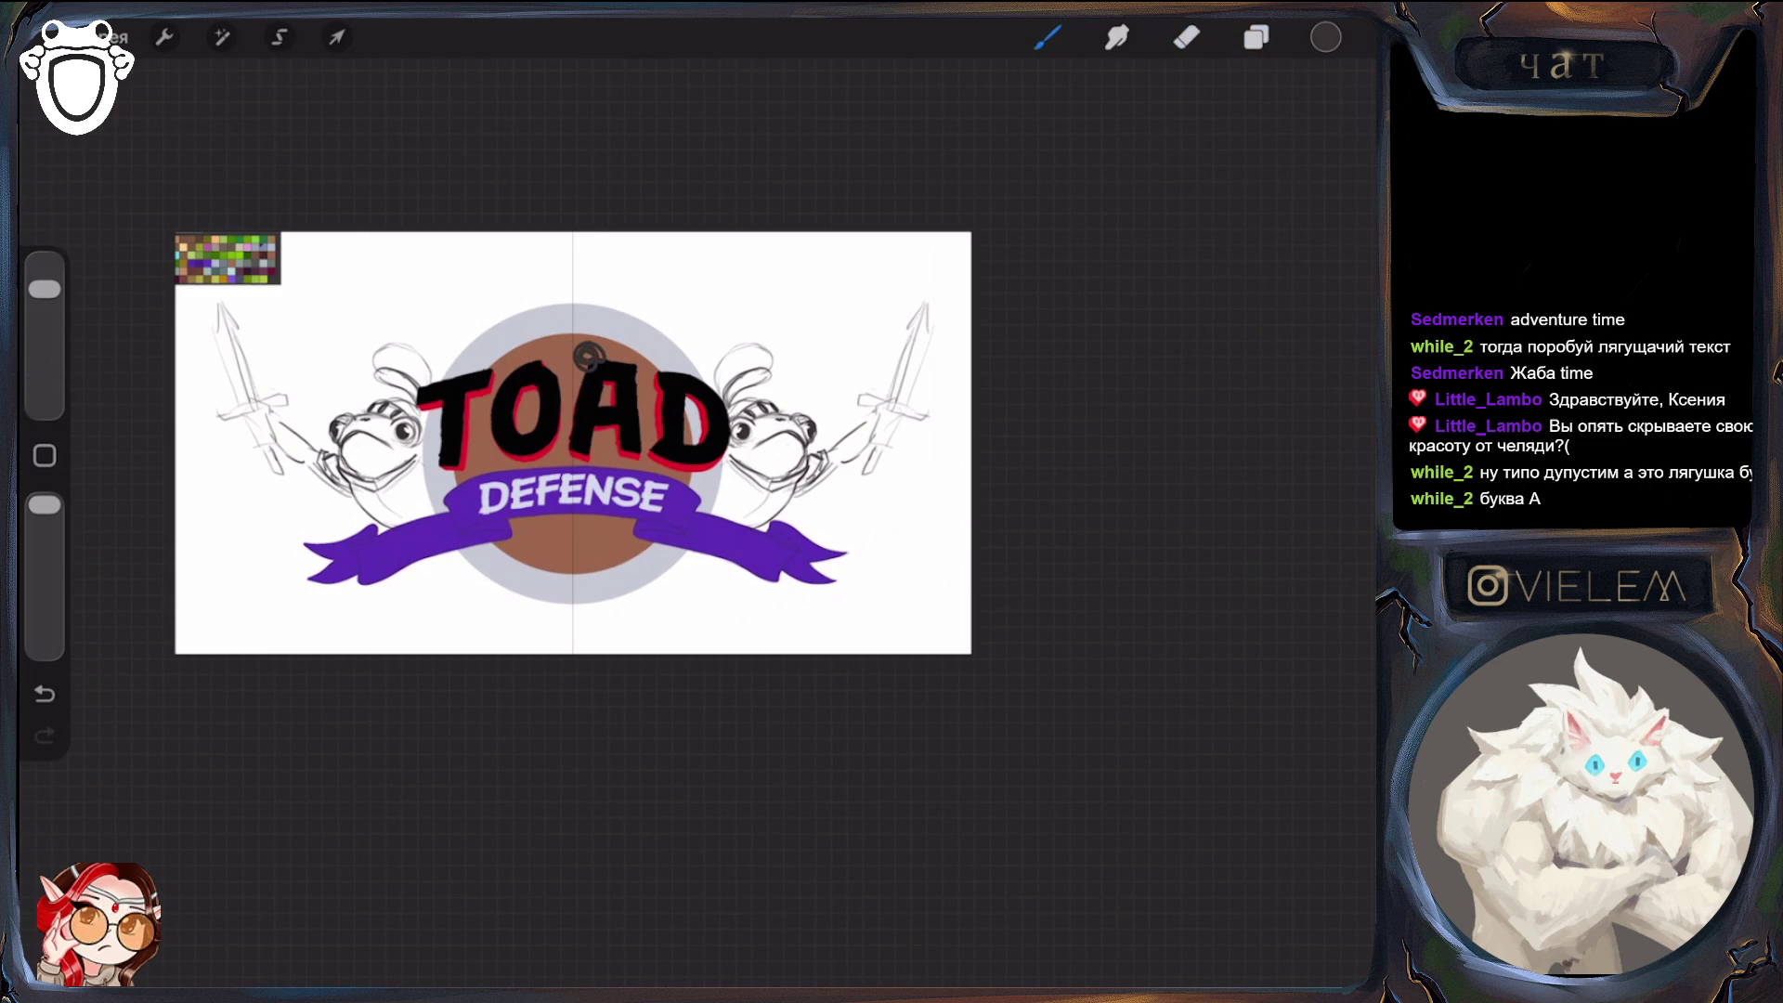
drag(624, 372, 639, 355)
click(1187, 38)
drag(44, 384, 45, 346)
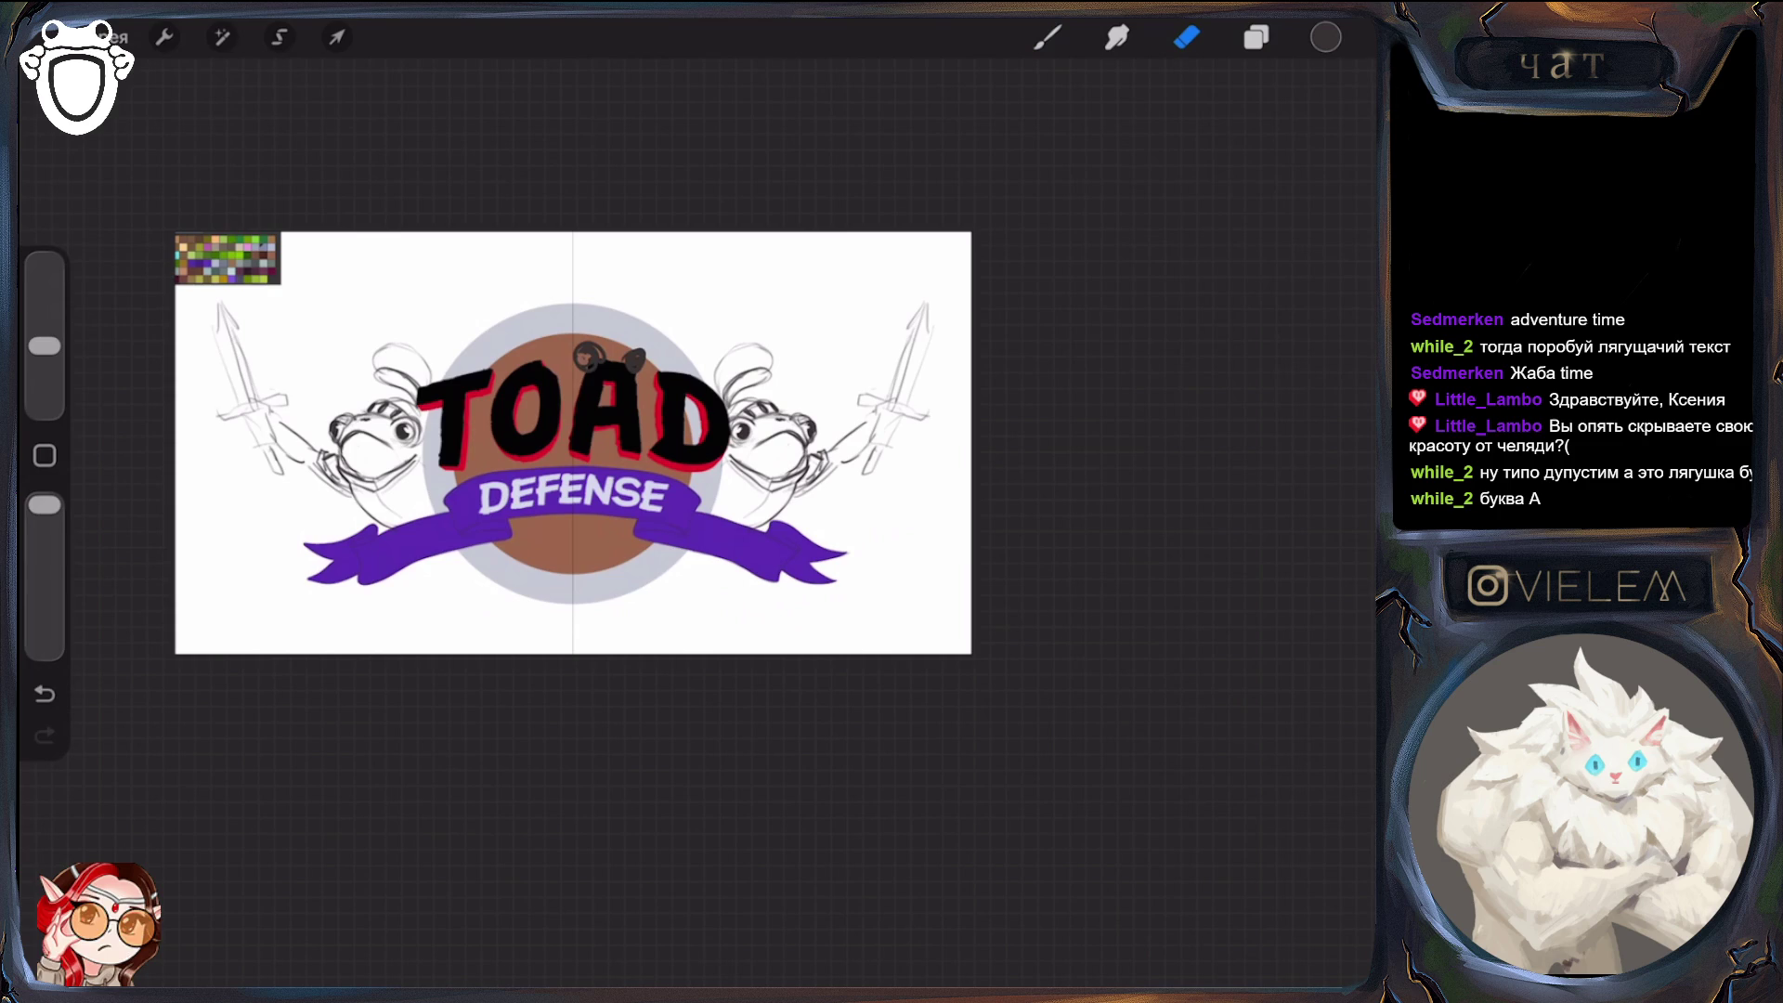
drag(578, 353, 644, 367)
drag(45, 346, 45, 289)
click(1047, 37)
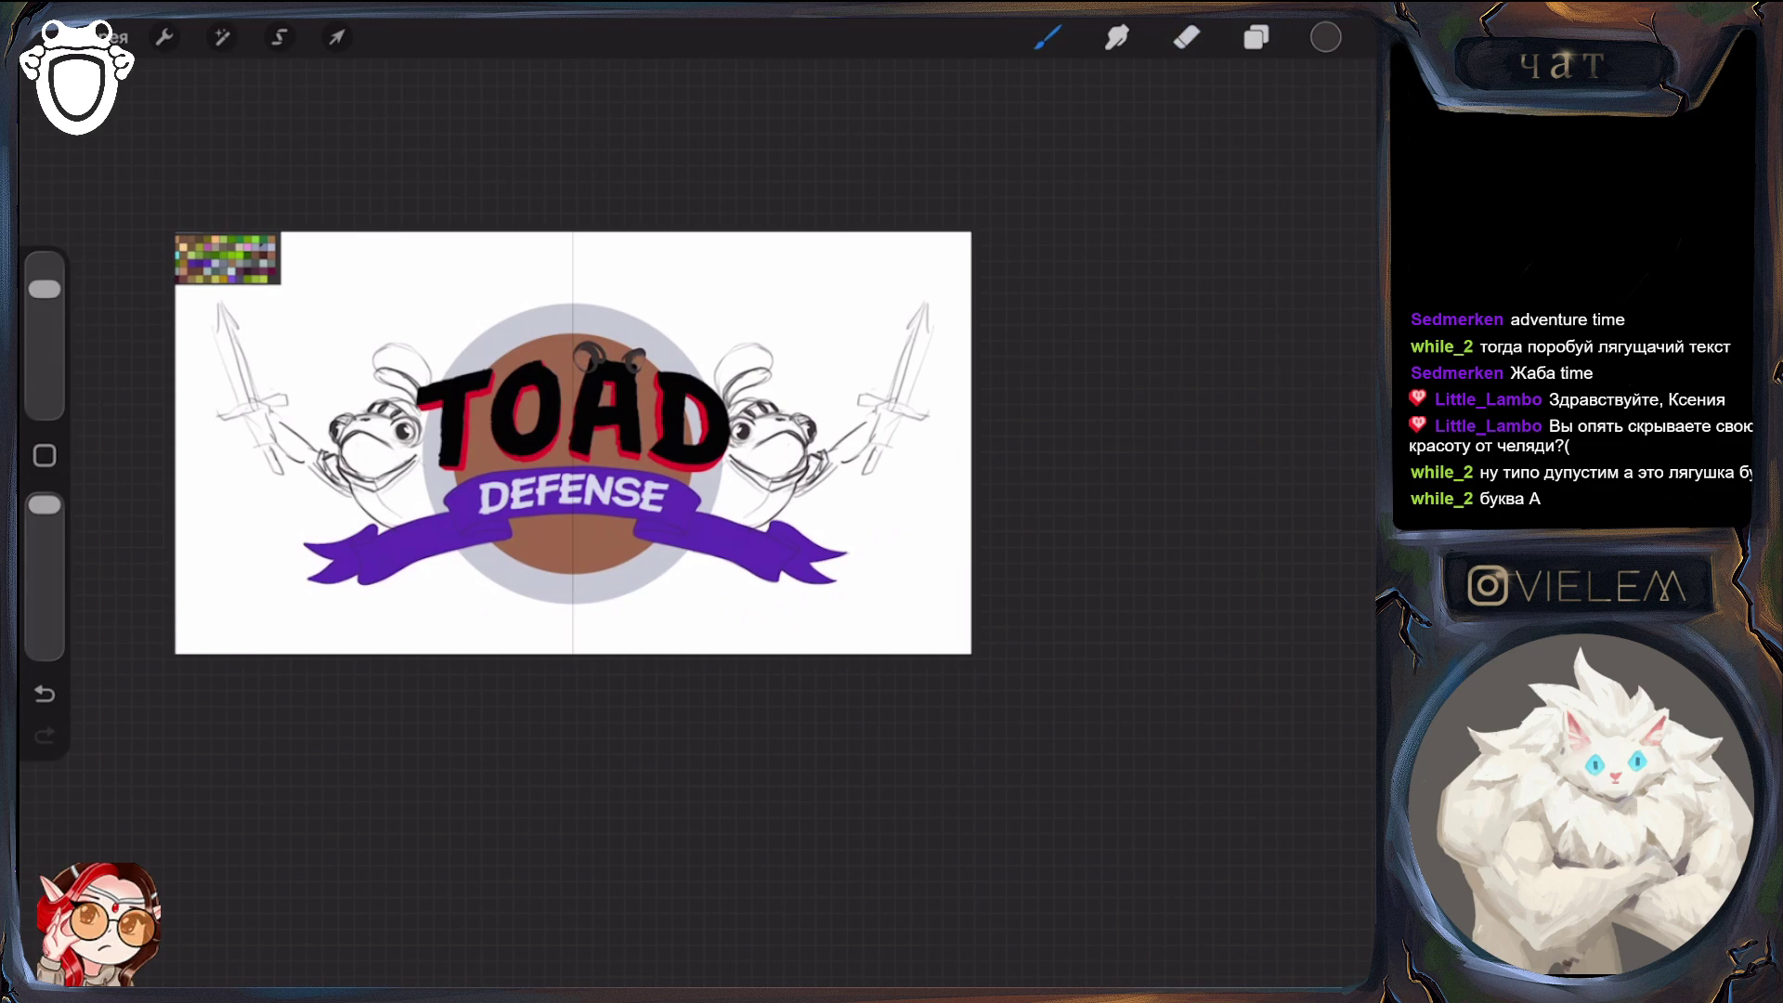
drag(641, 366, 646, 351)
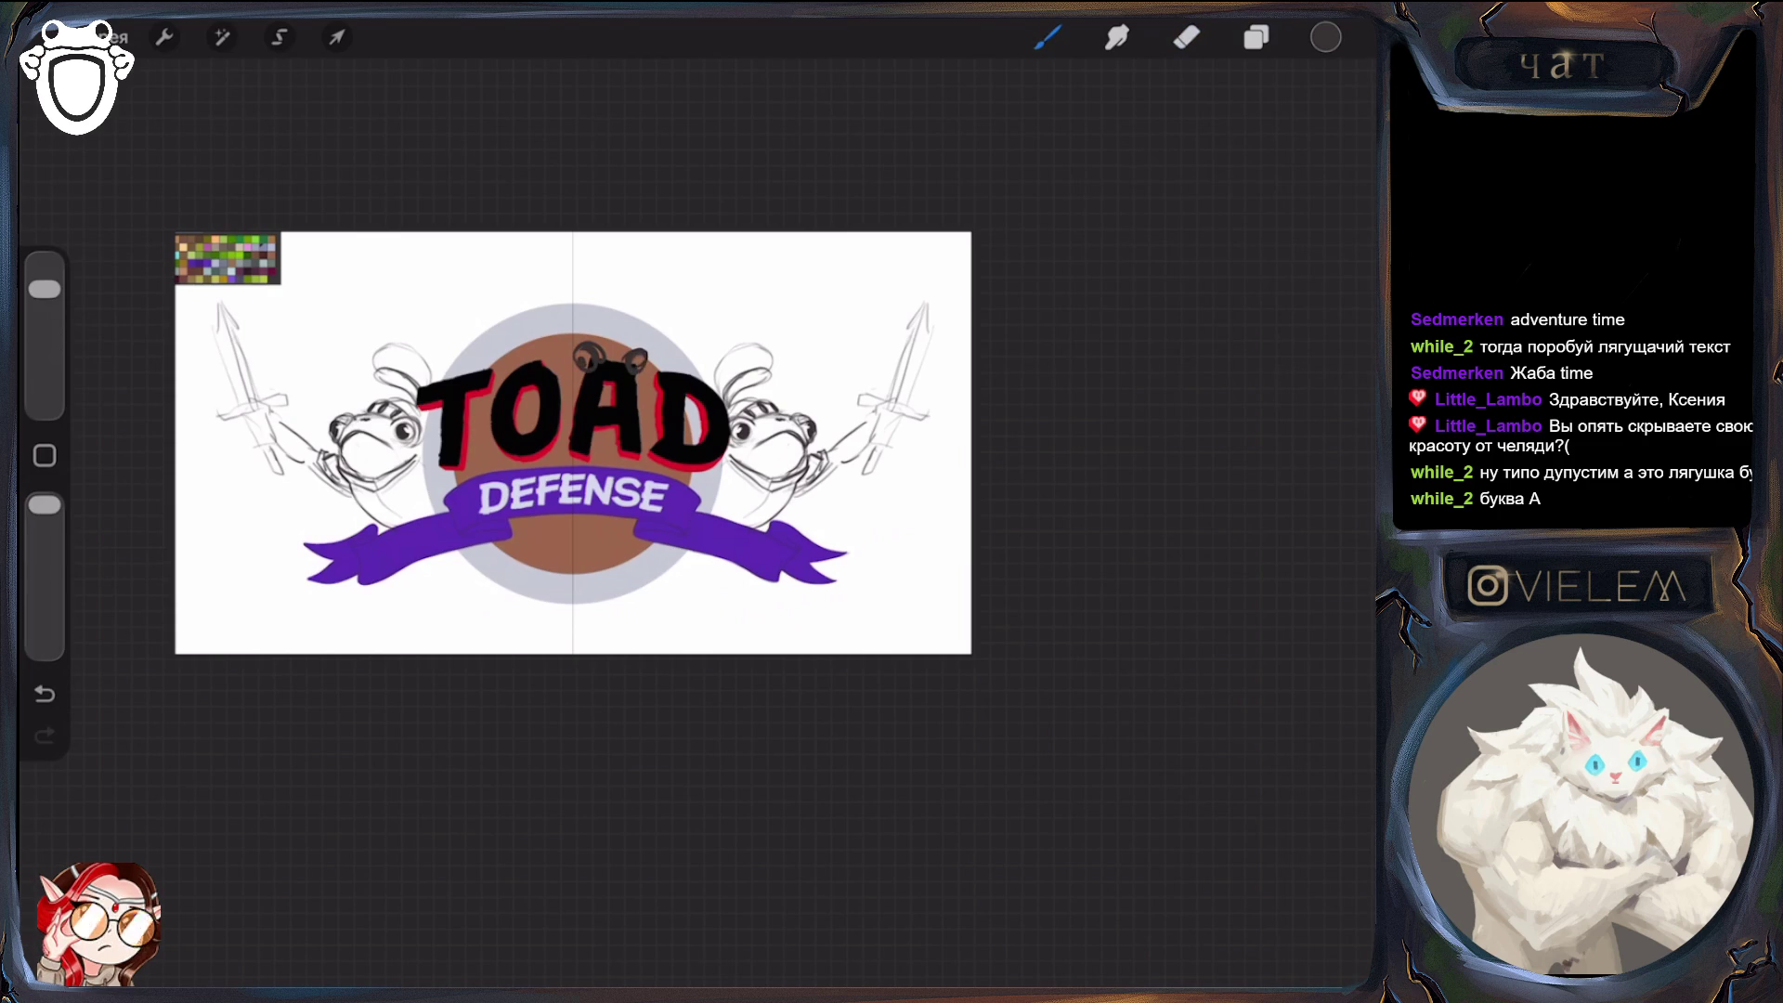
scroll(573, 443, up, 5)
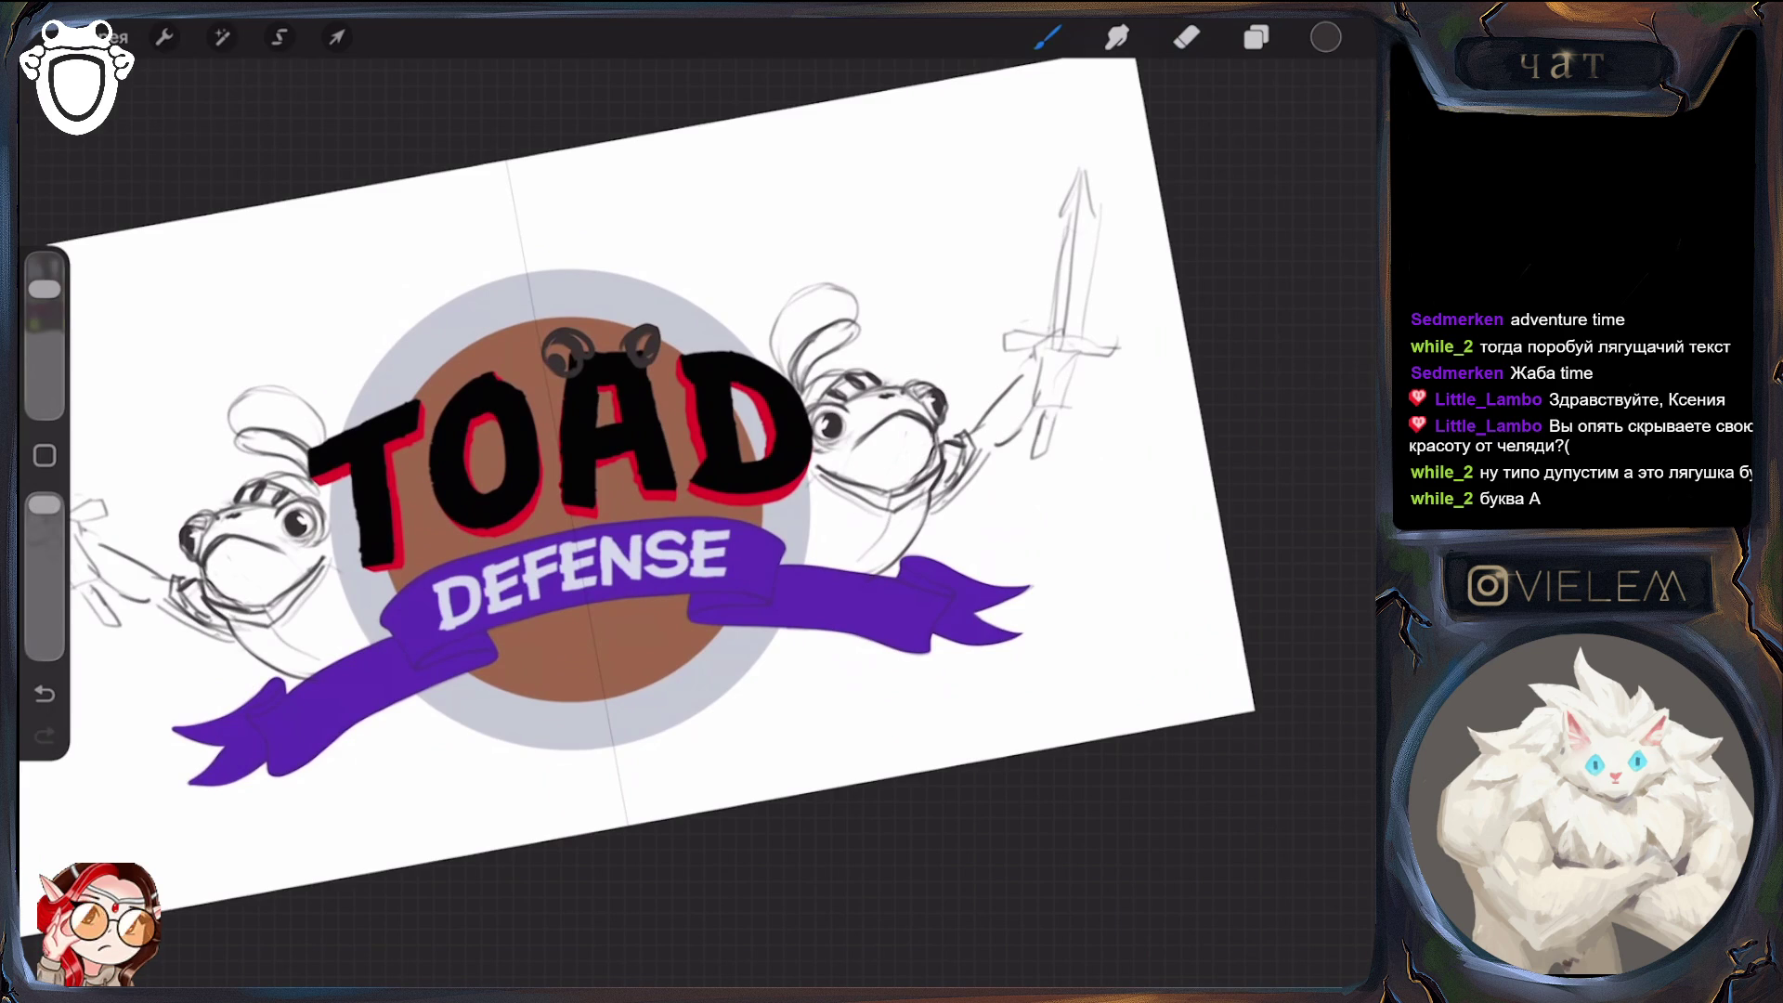
Scribble curved test strokes over the A, then erase them to leave TOAD clean
drag(618, 437, 680, 334)
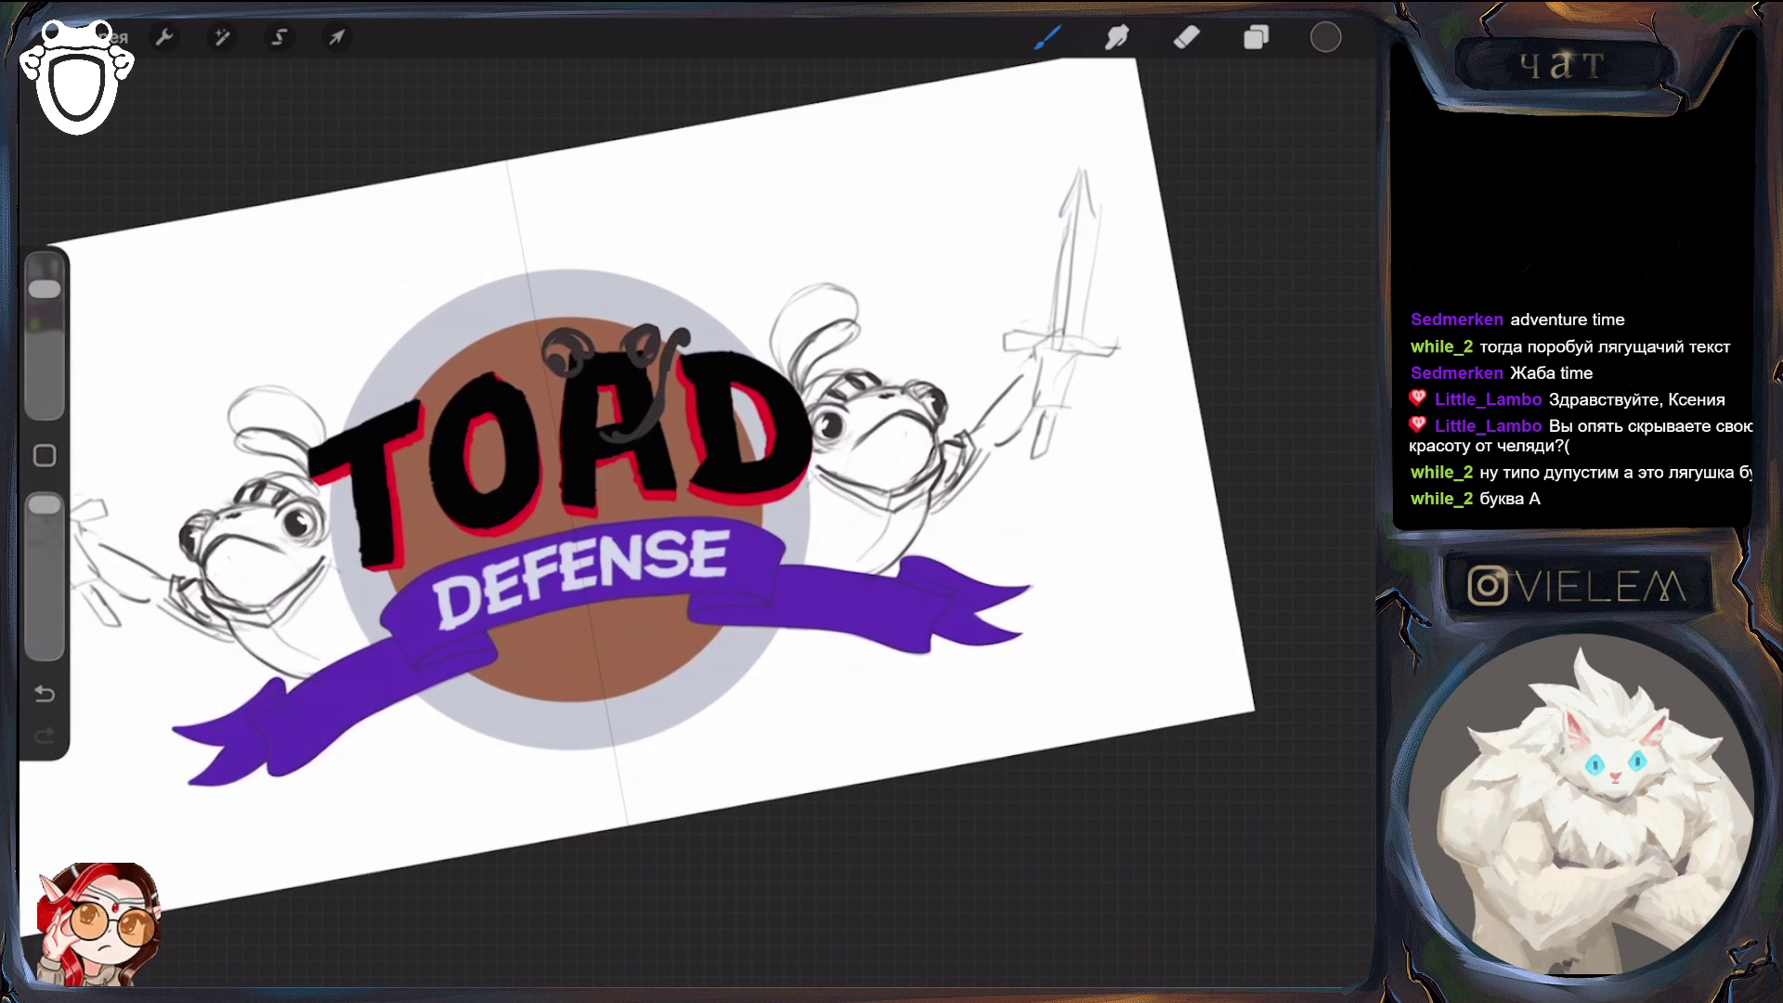
scroll(631, 479, down, 5)
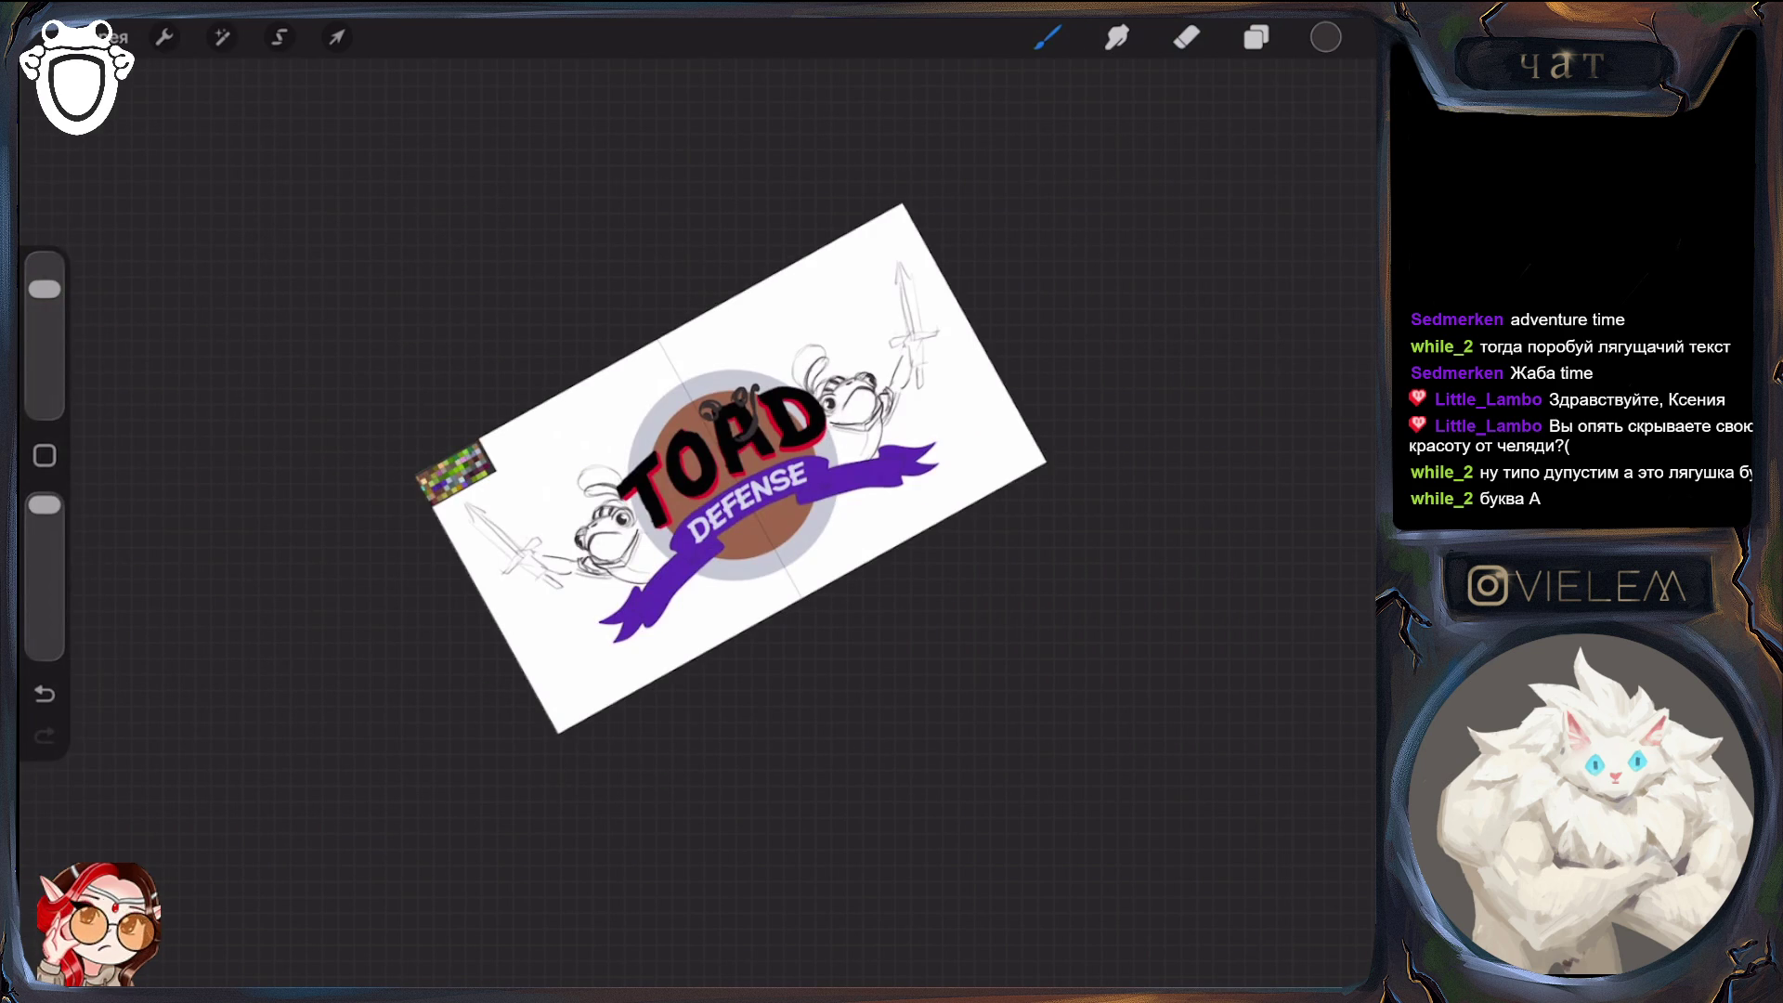
scroll(729, 469, up, 5)
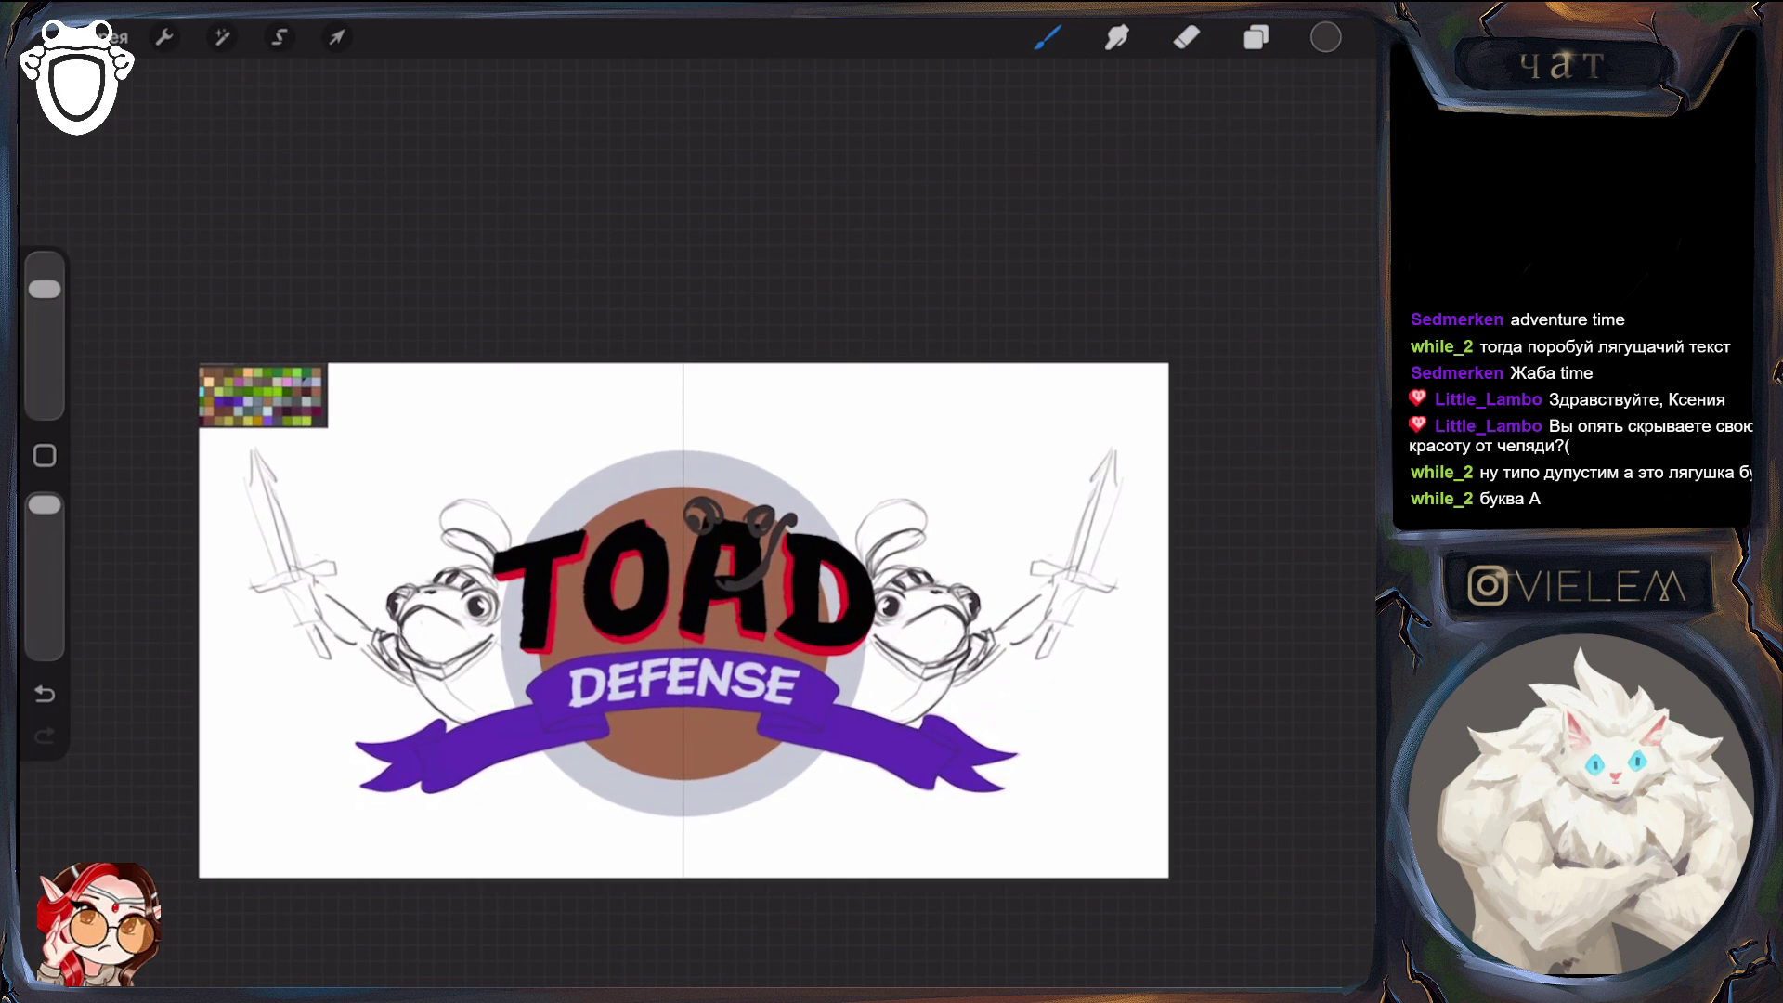
click(1187, 37)
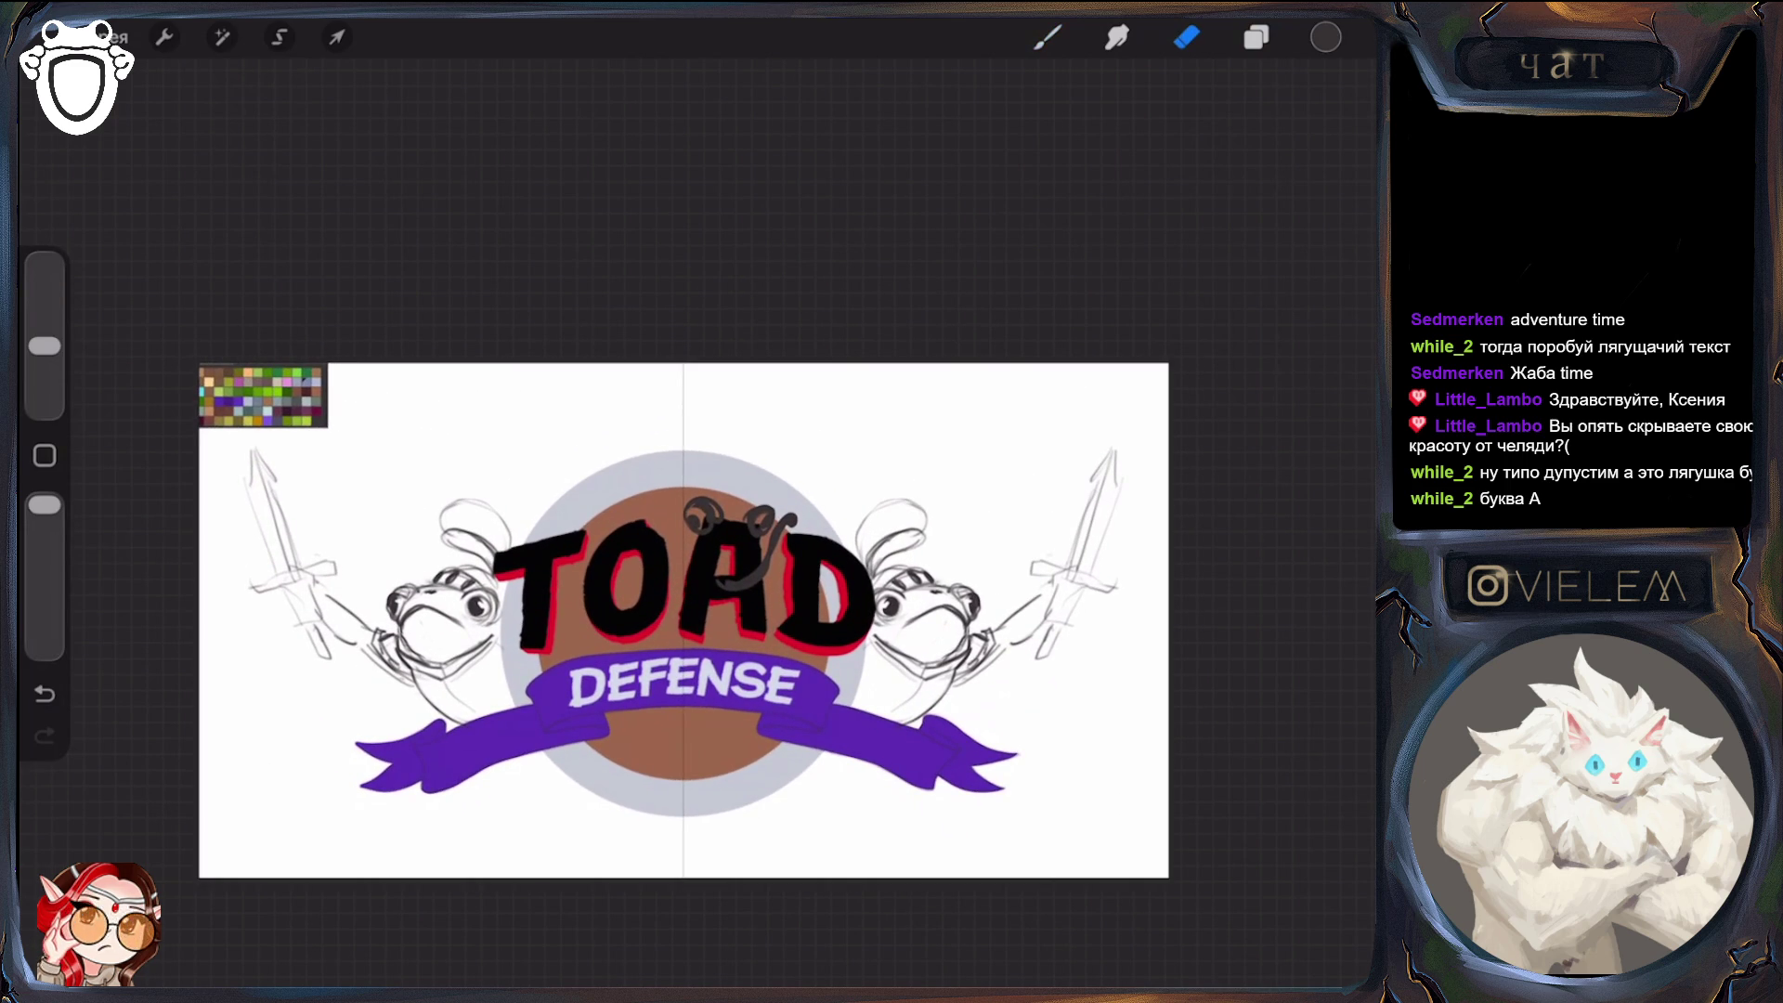
mouse_move(695, 506)
mouse_down()
mouse_move(687, 520)
mouse_move(715, 515)
mouse_move(752, 558)
mouse_move(790, 525)
mouse_up()
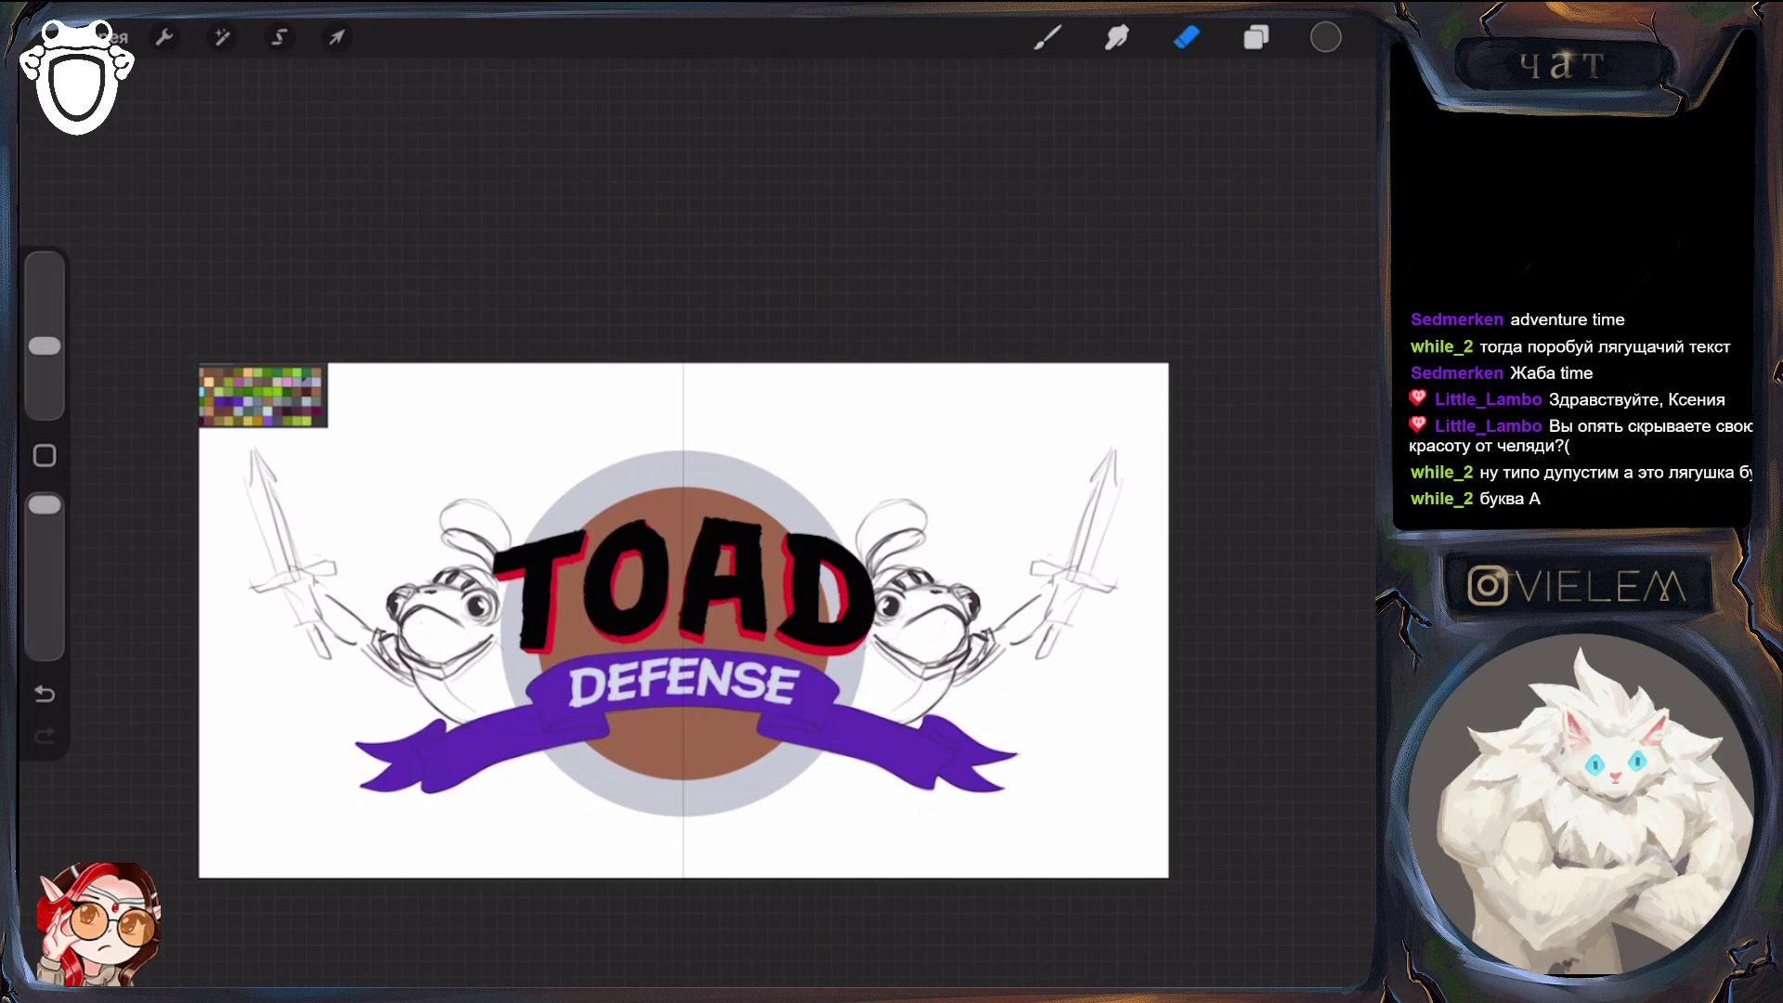
key(b)
scroll(684, 621, down, 3)
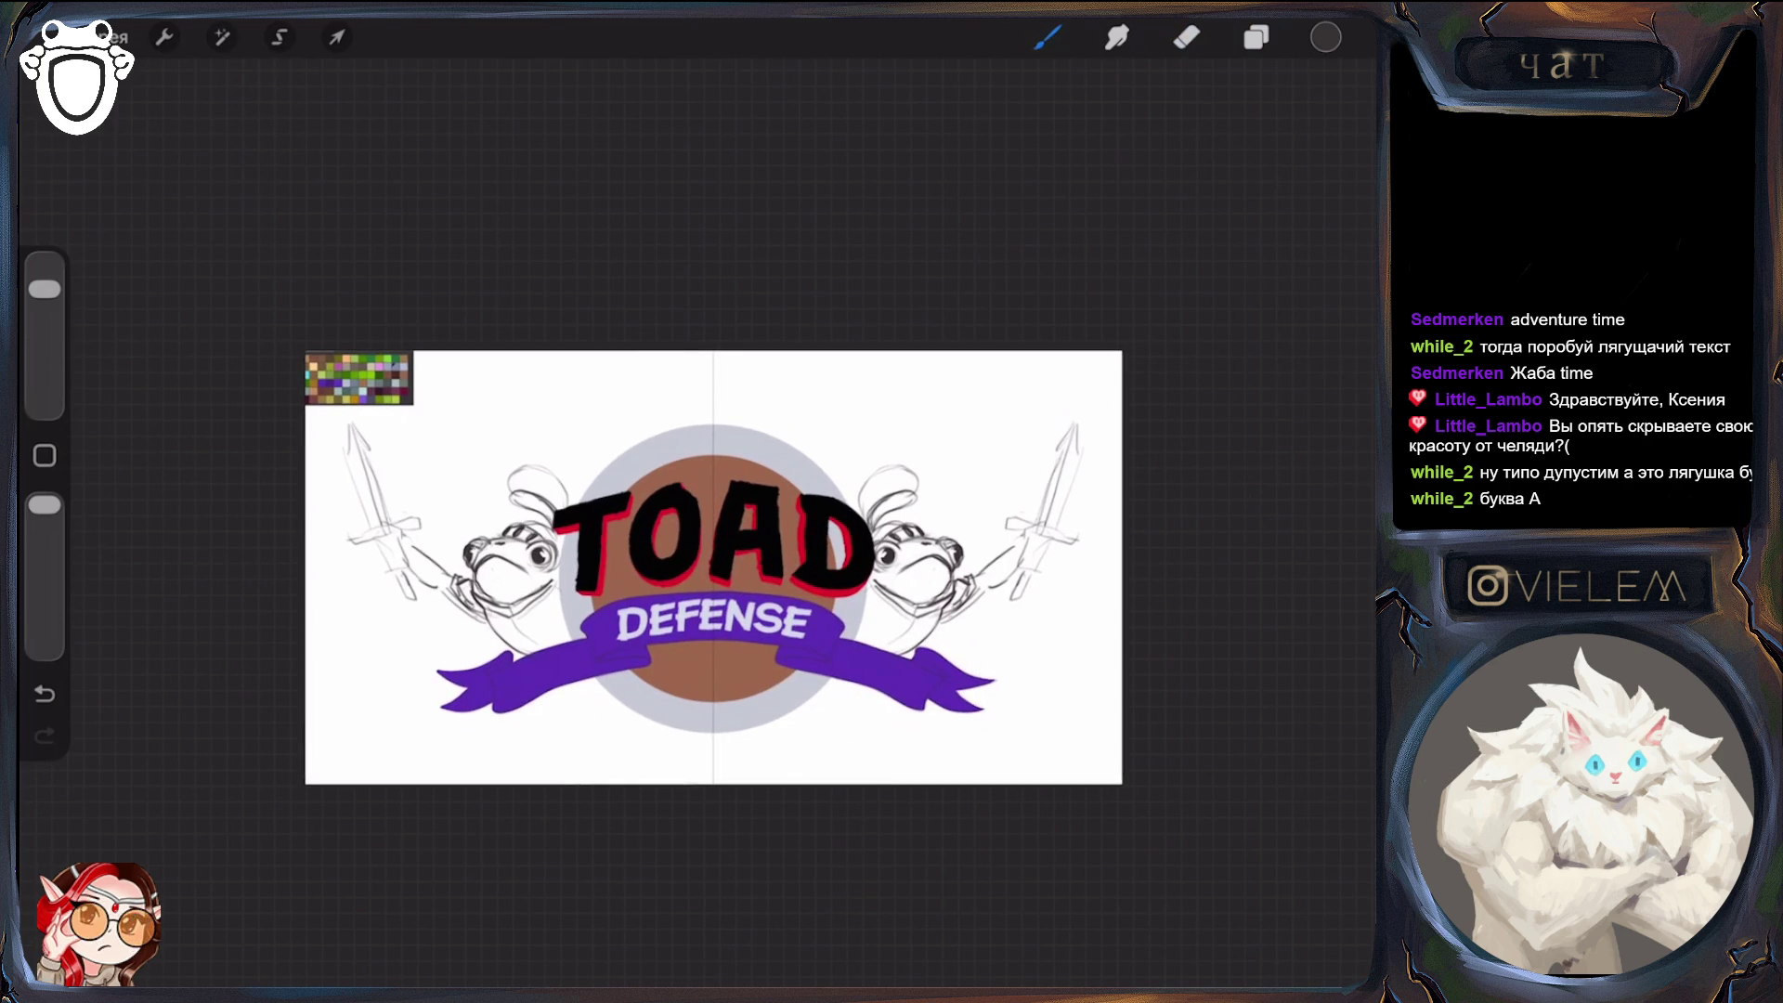
click(1256, 38)
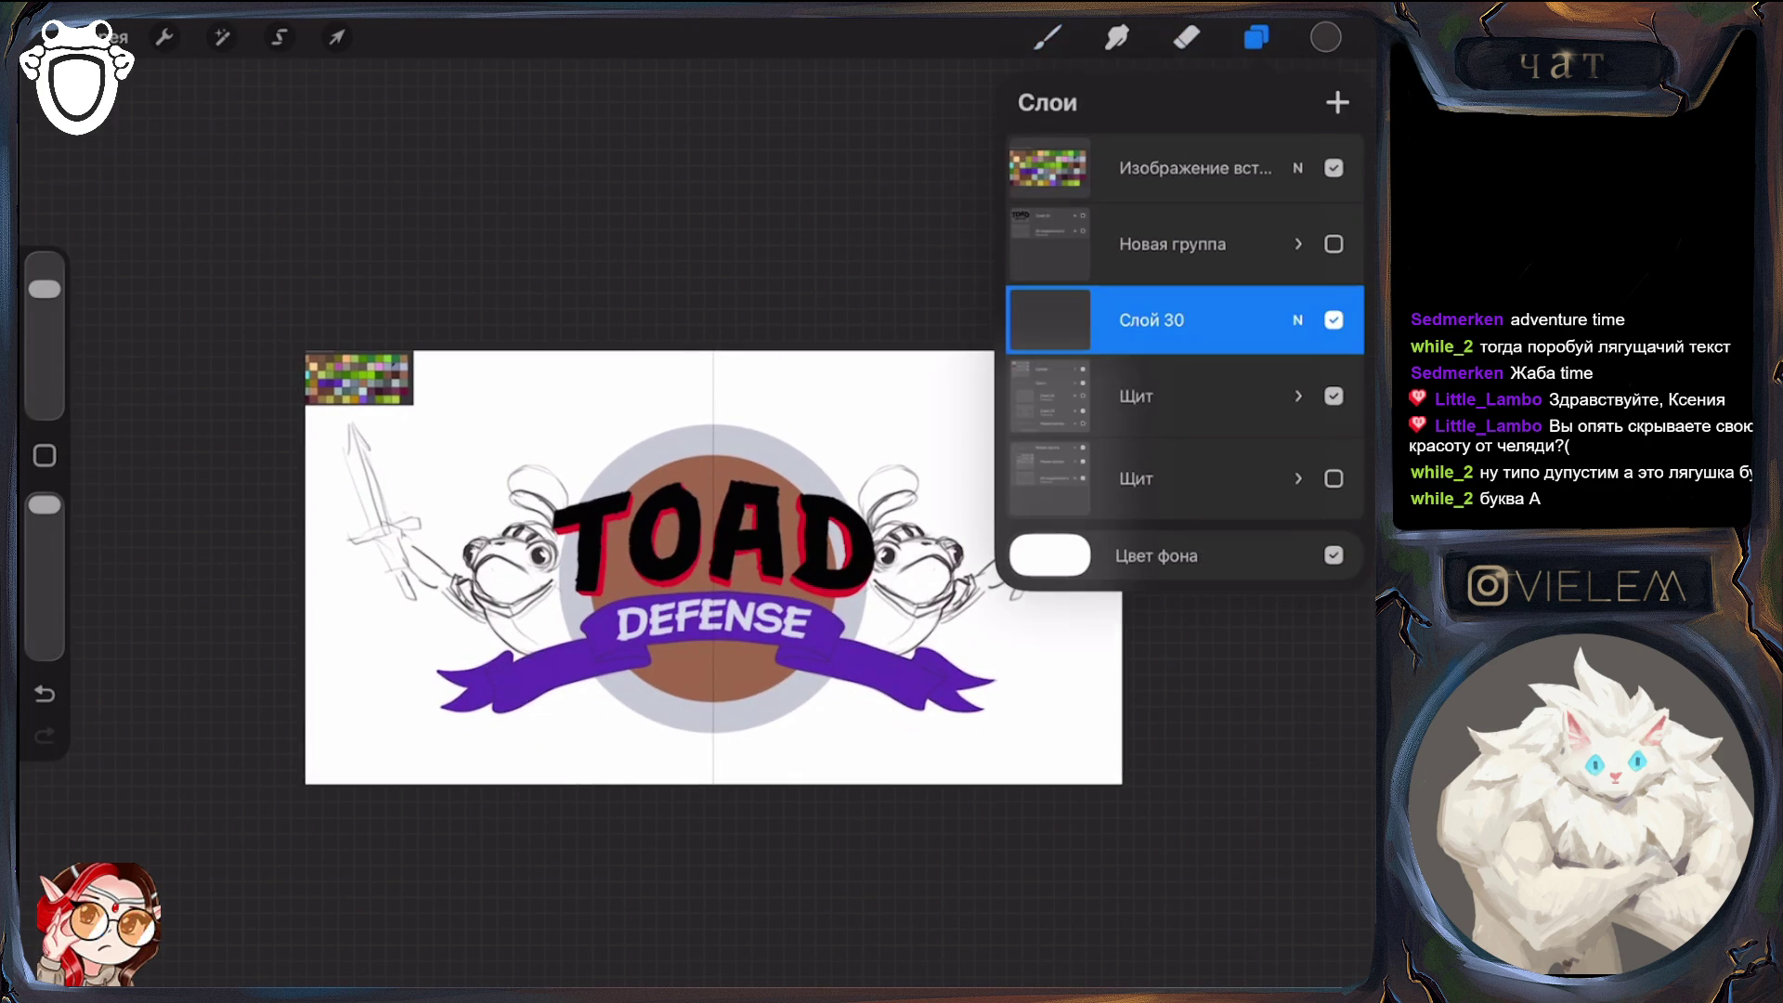
Check the Скетч and Шрифт groups by toggling their visibility, then expand Скетч
click(1299, 396)
scroll(1184, 557, down, 3)
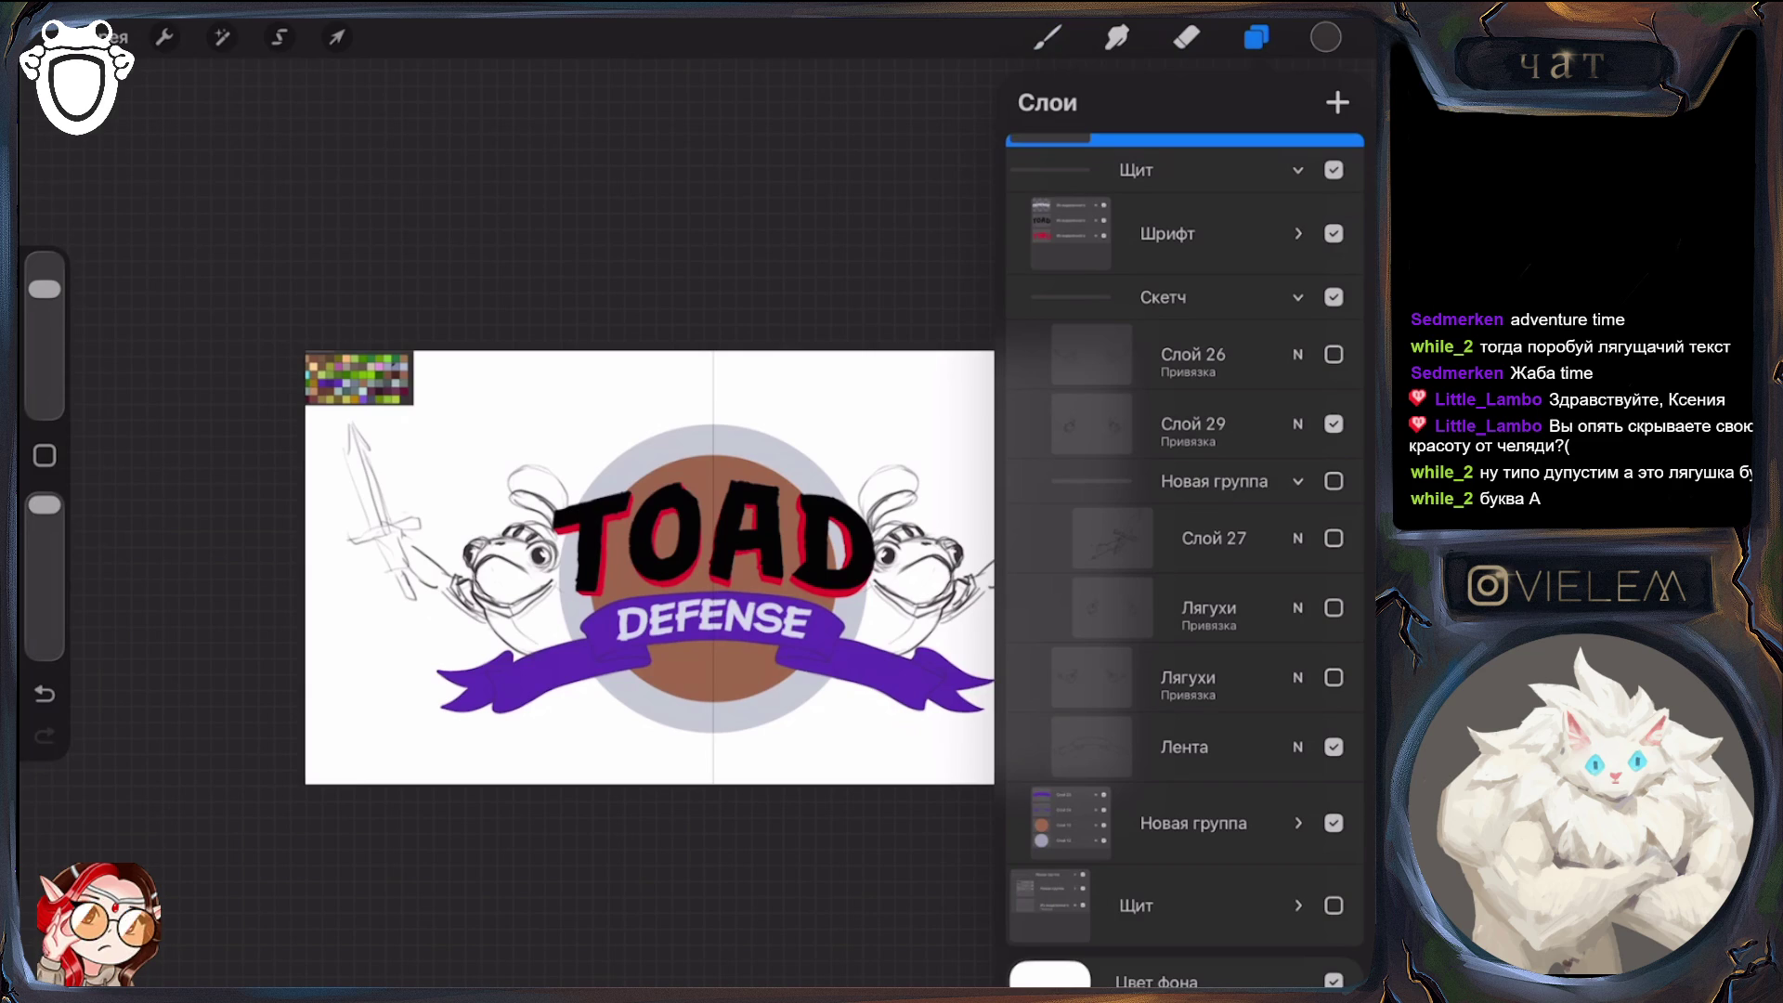
click(1298, 297)
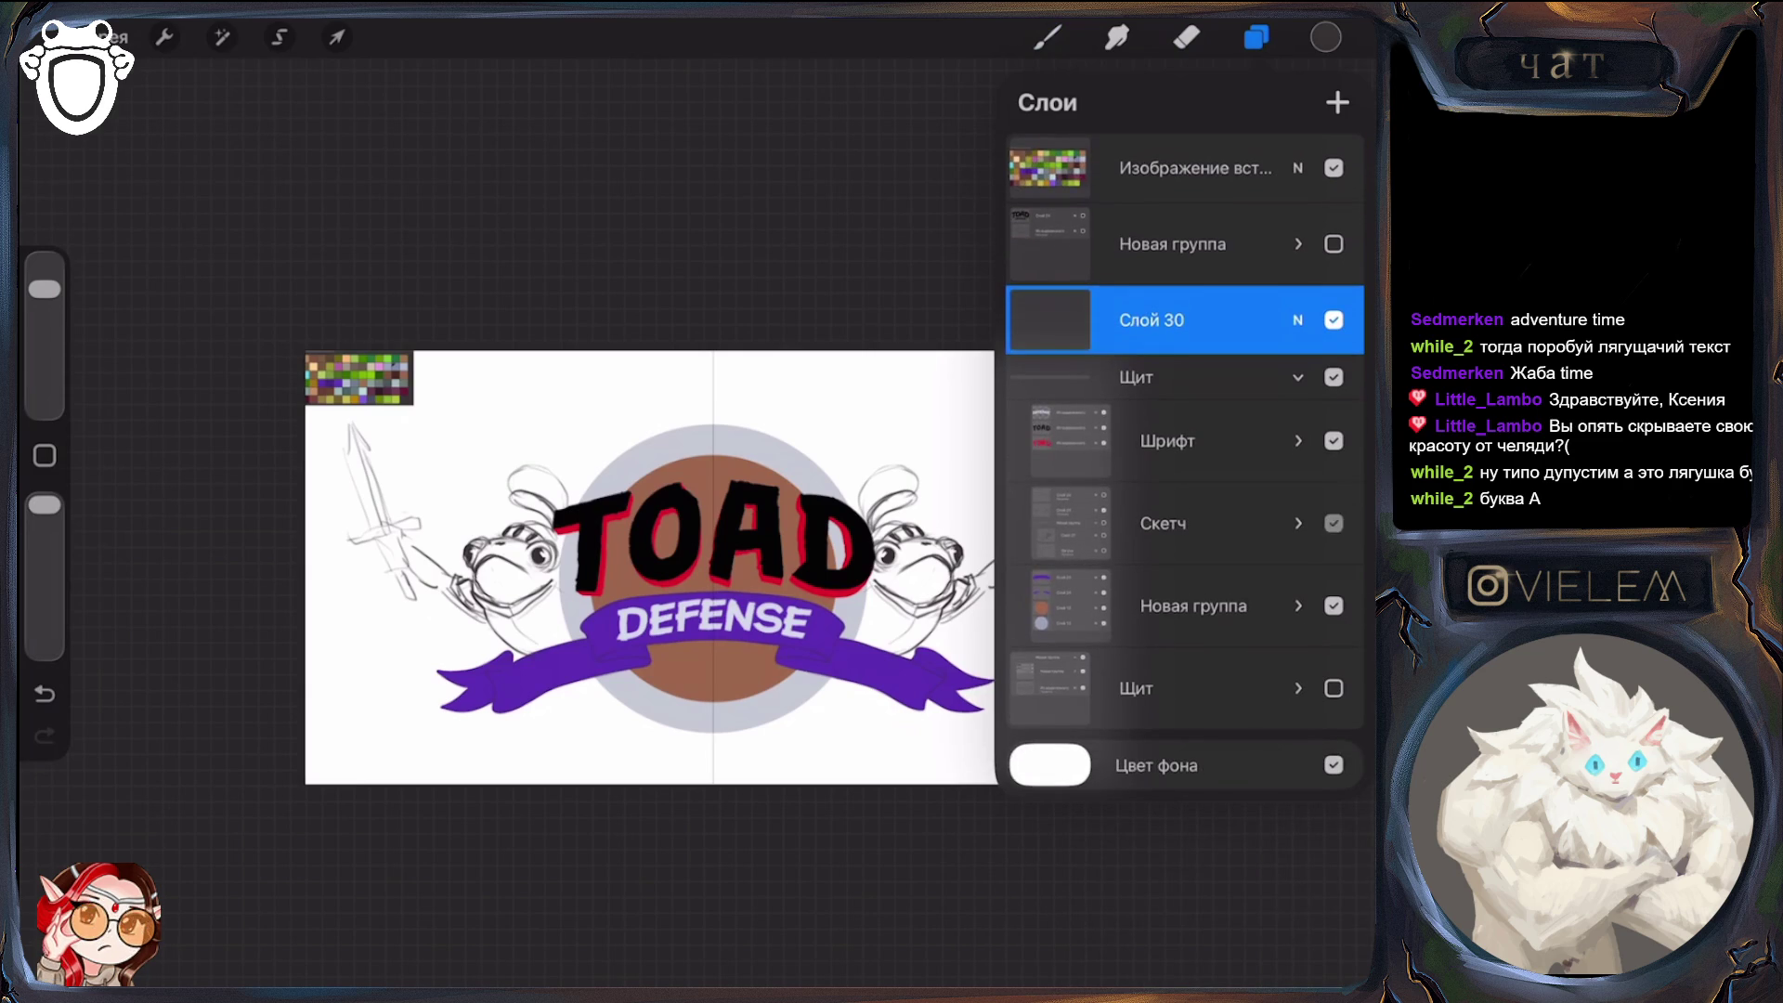
click(1334, 523)
click(1334, 523)
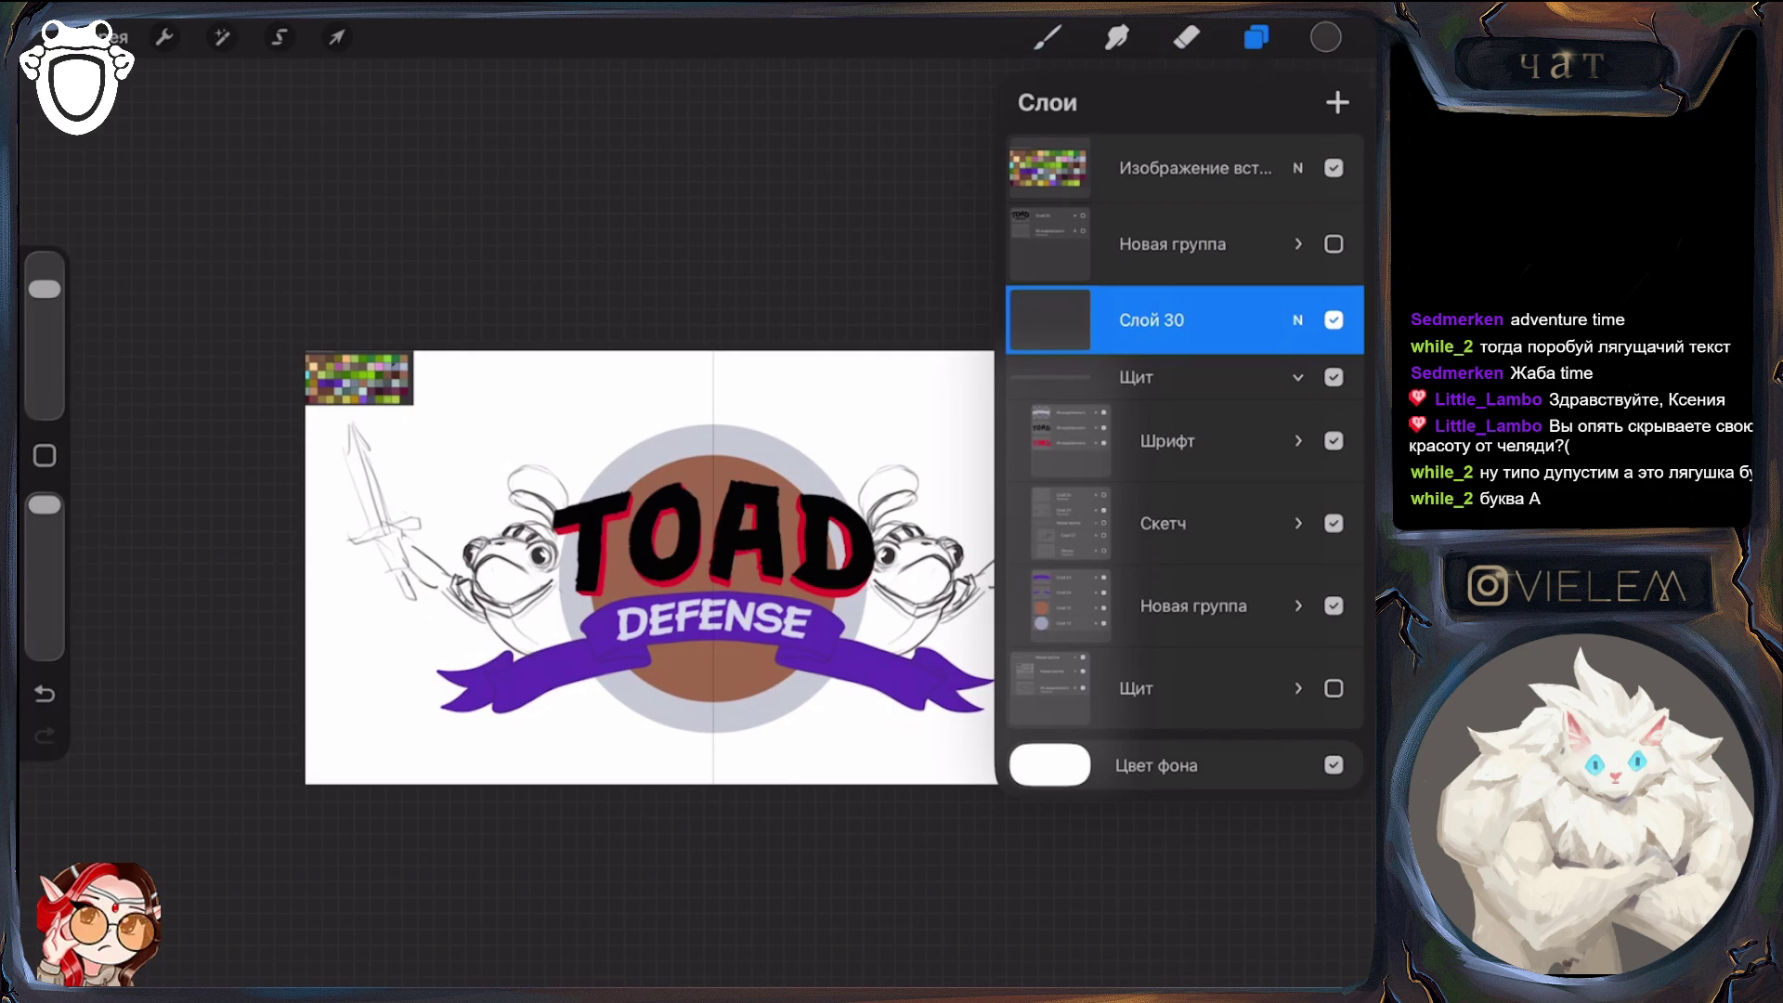
click(1333, 441)
click(1334, 440)
click(1333, 523)
click(1334, 523)
click(1298, 523)
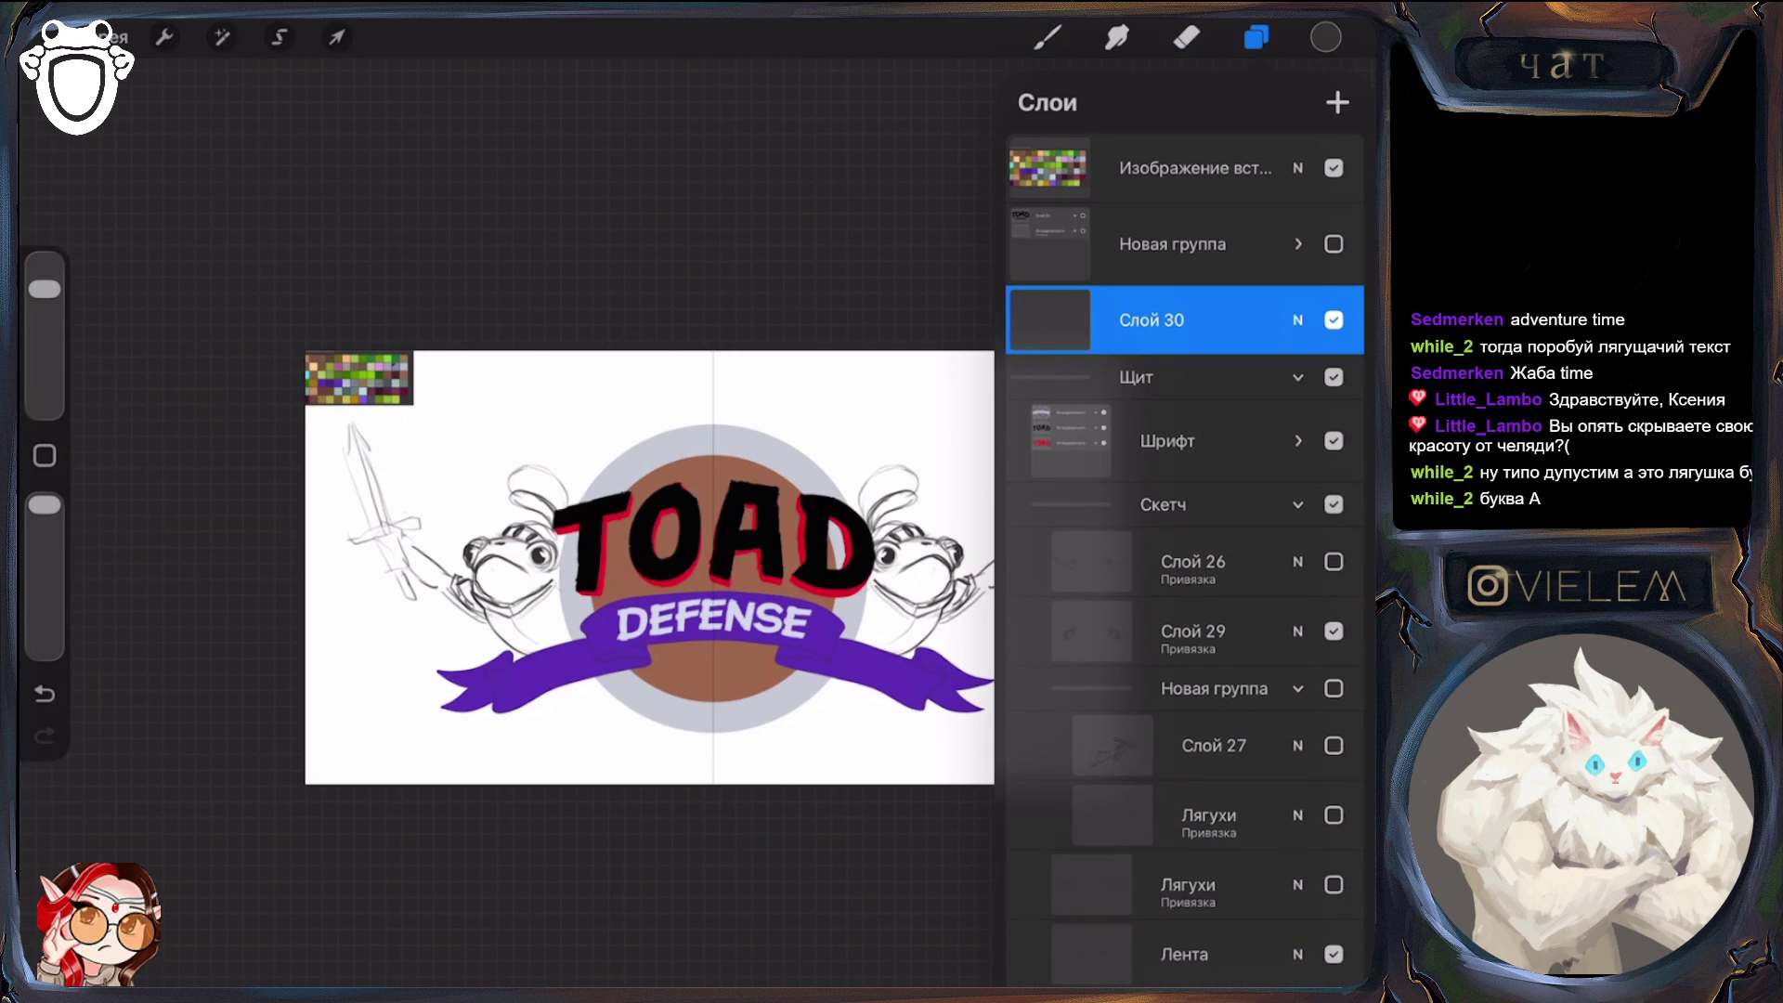
scroll(1185, 558, down, 3)
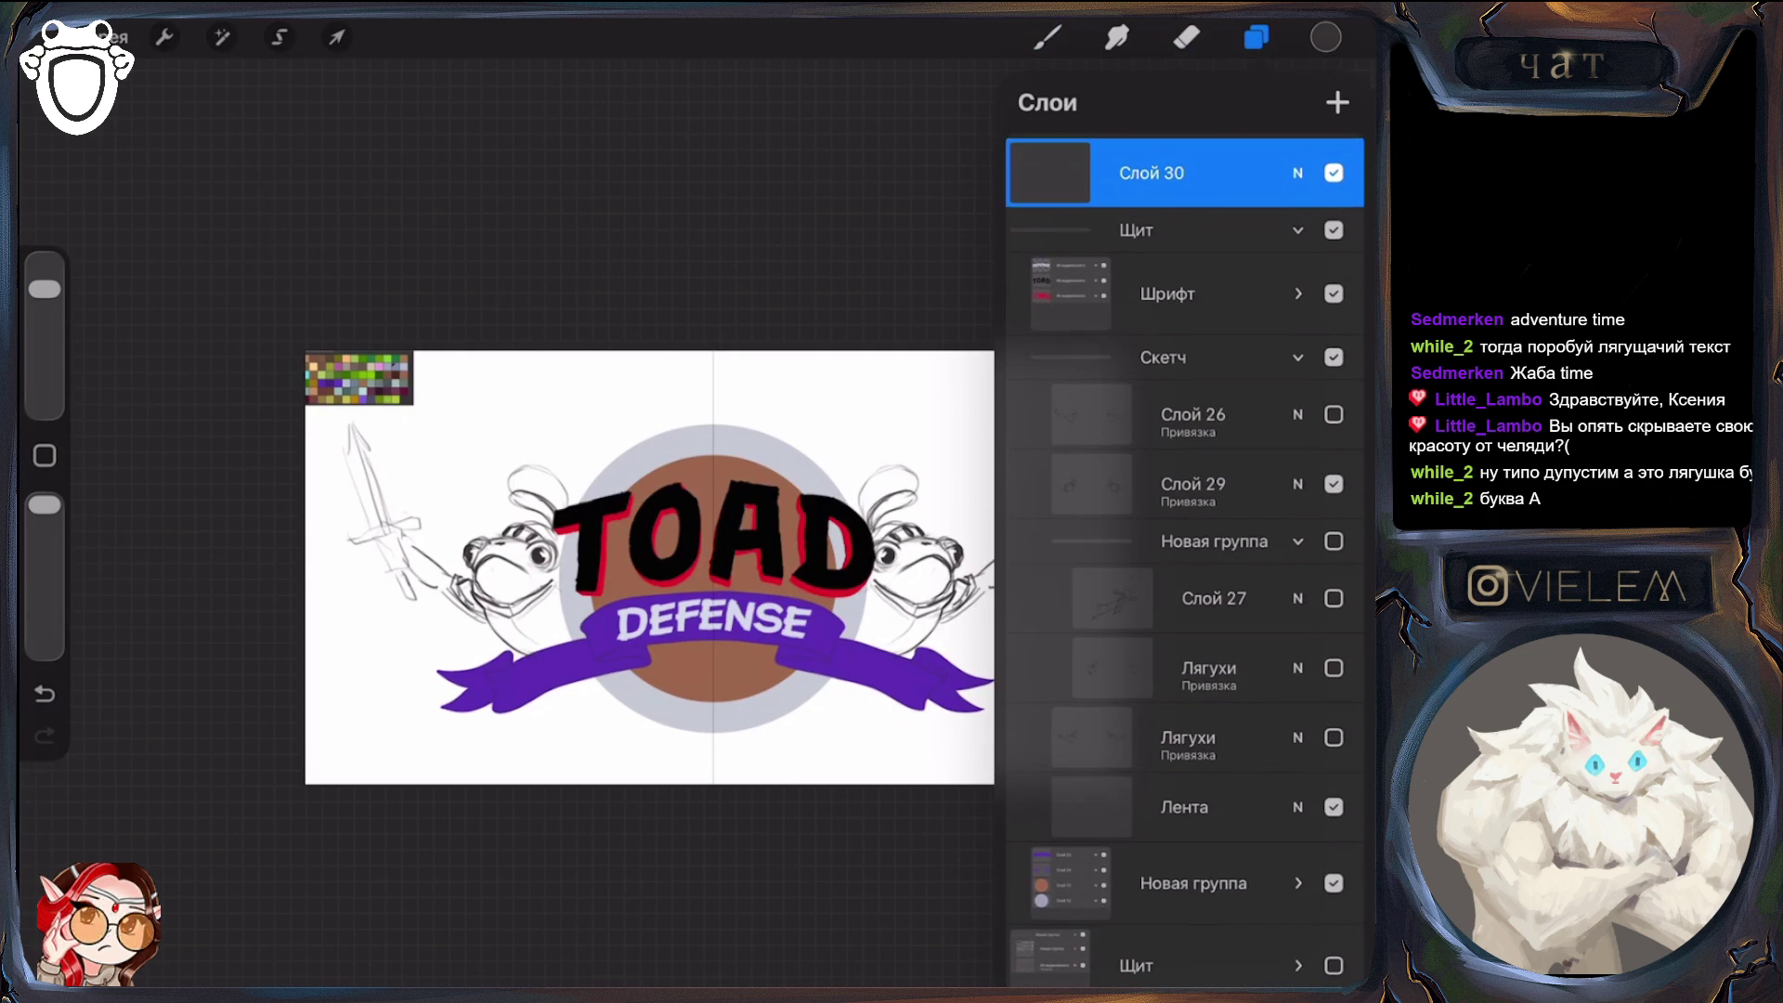
scroll(595, 567, up, 2)
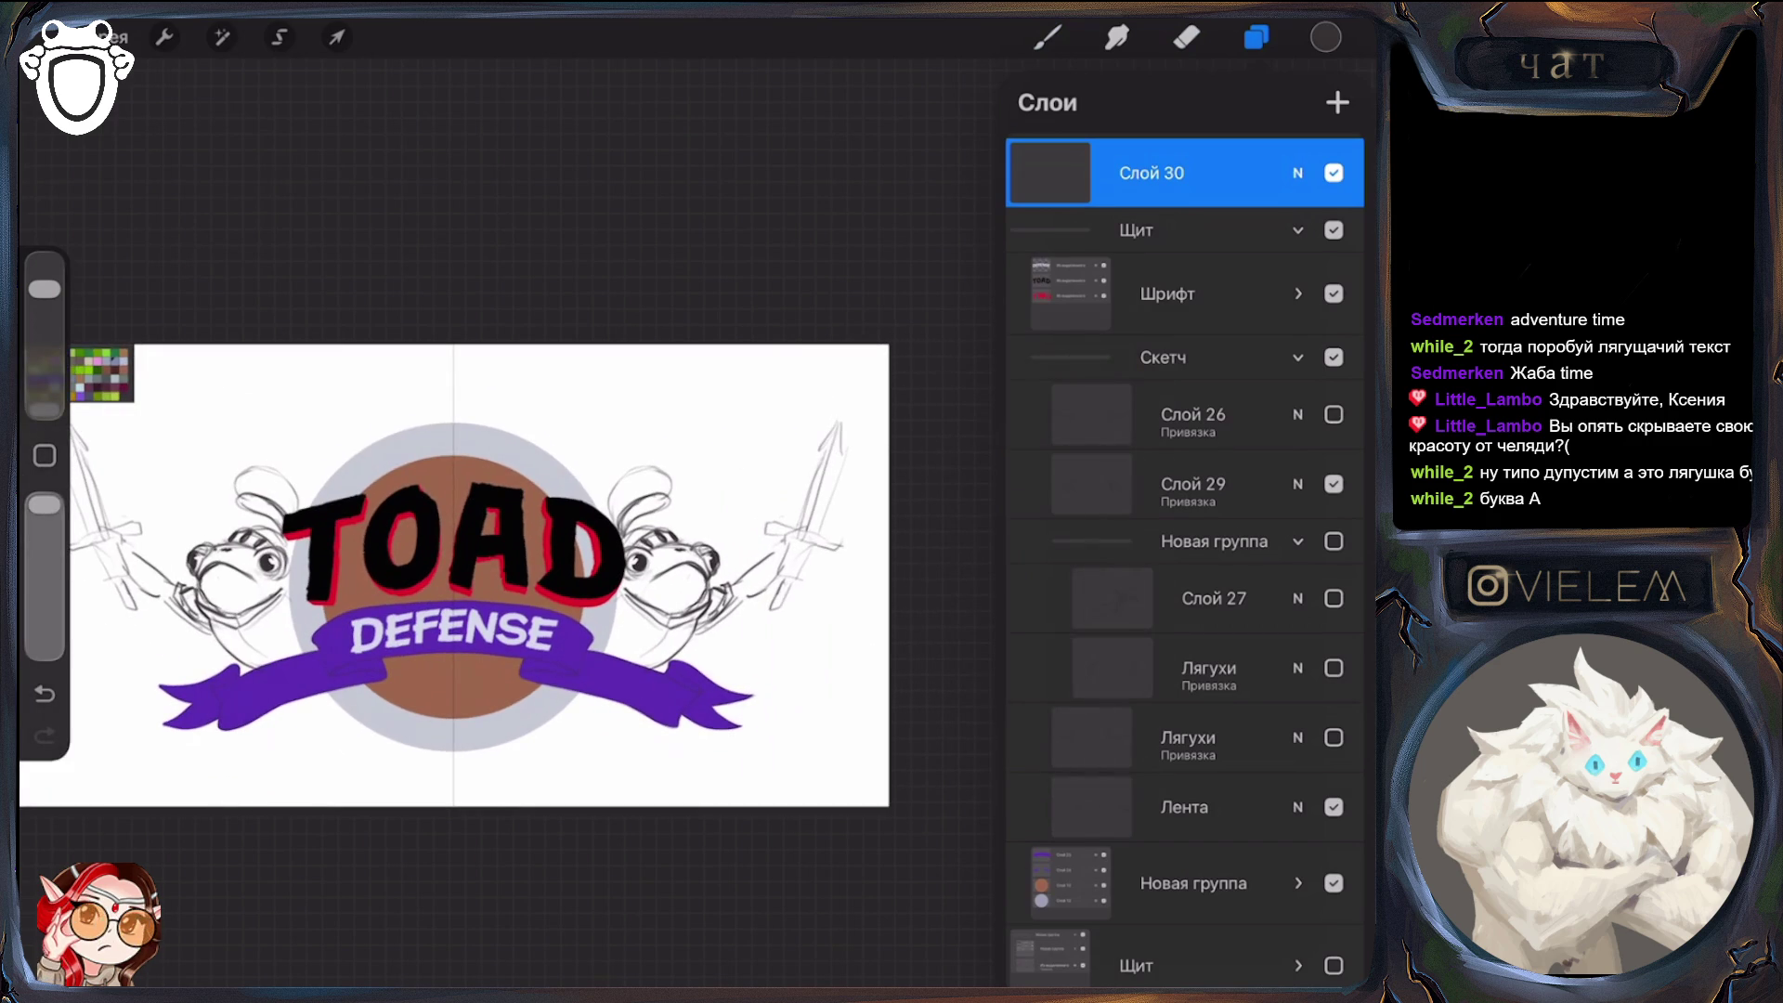
Undo the last sketch stroke and make Слой 29 the active layer
key(s)
key(b)
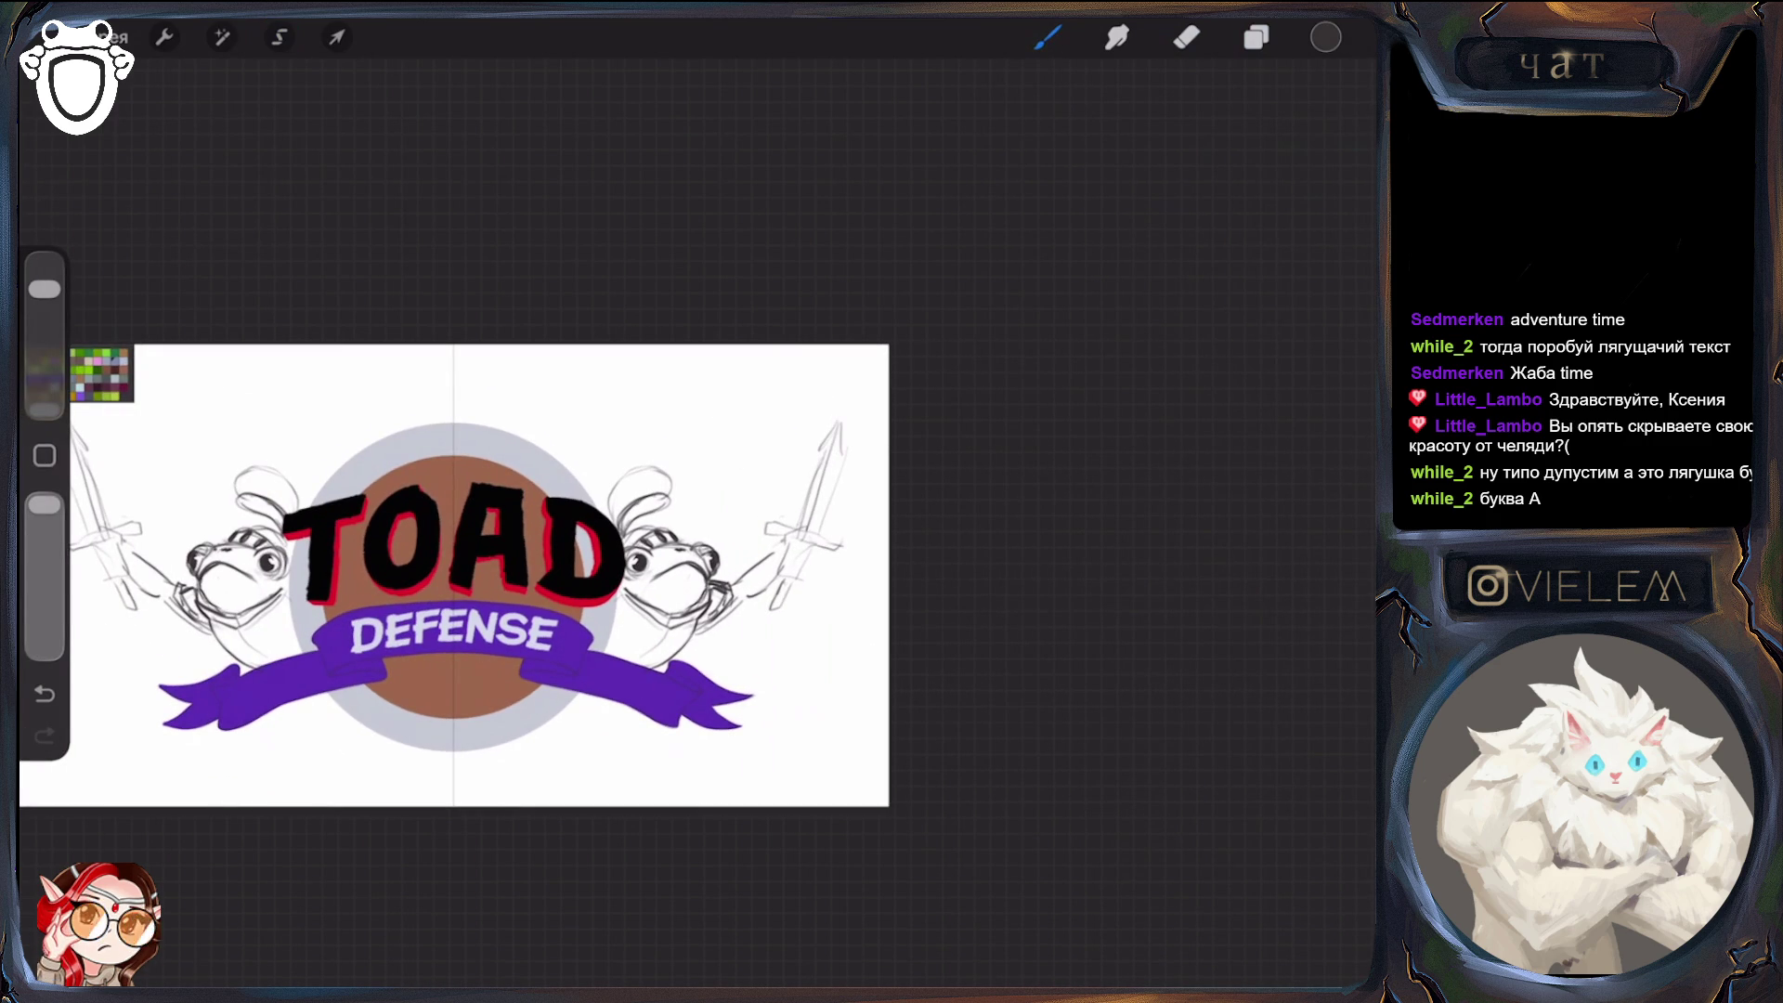
key(l)
key(ctrl+z)
click(1193, 631)
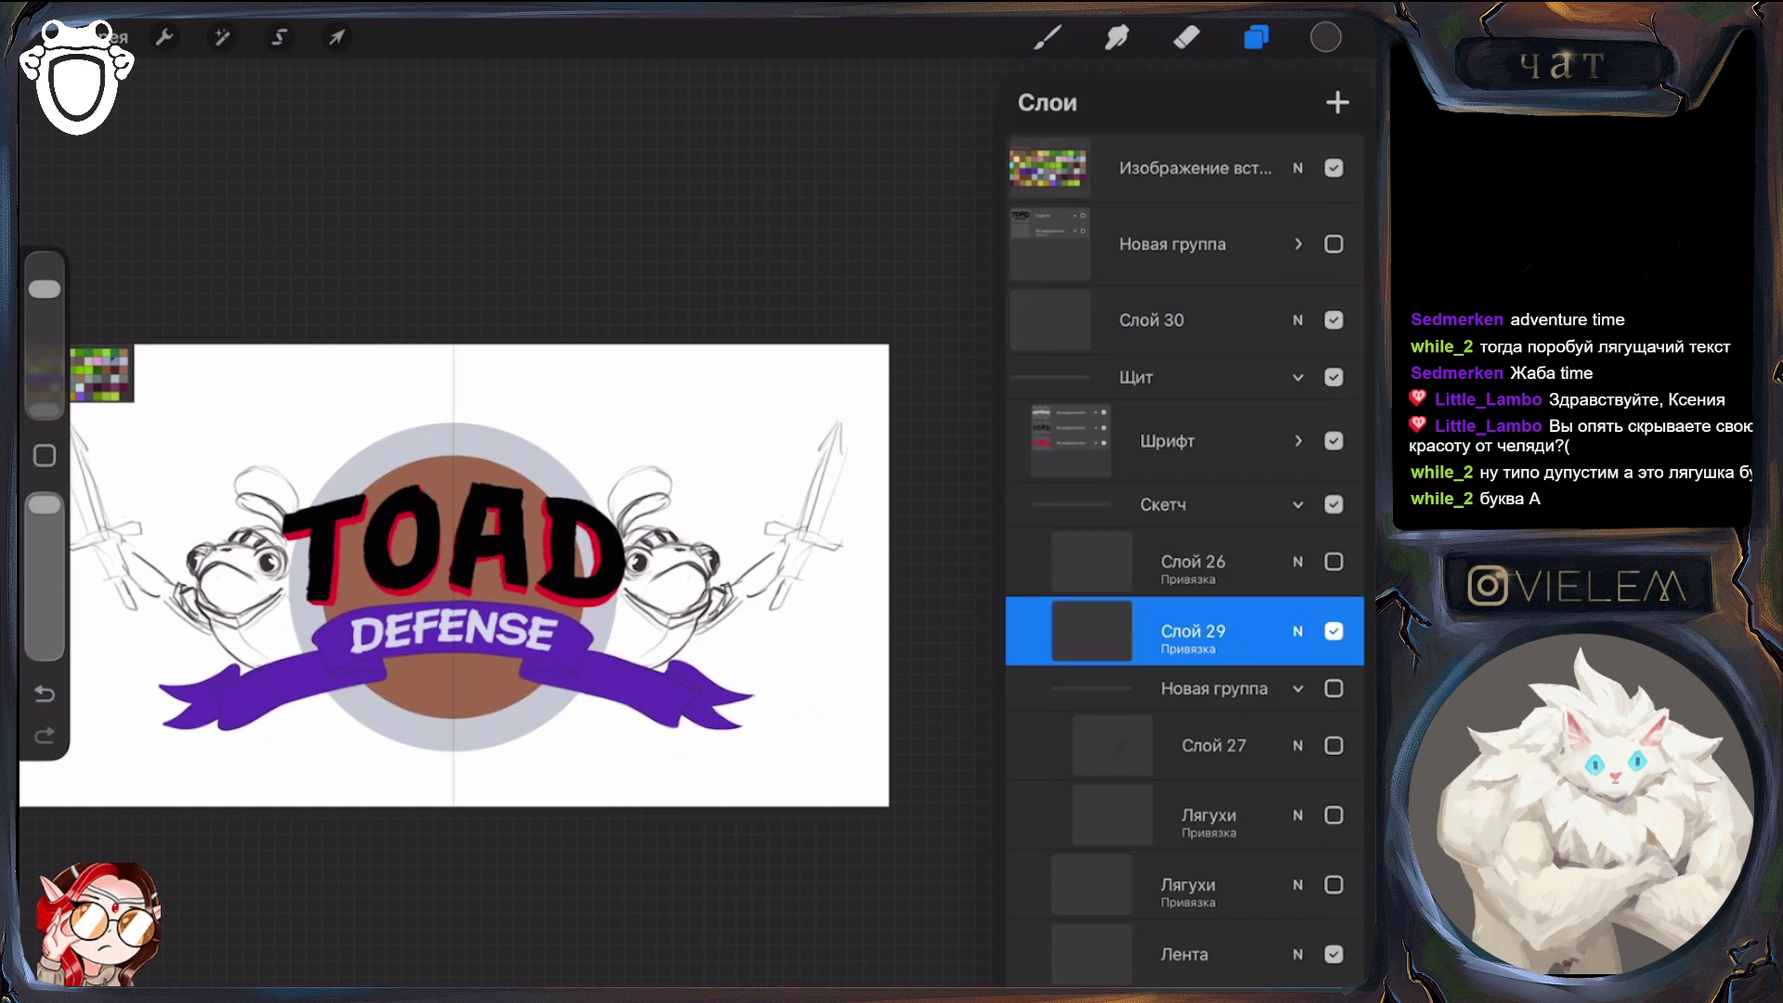
key(l)
Redraw both frogs' swords on Слой 29 with bolder blades, wider crossguards and hilt strokes
mouse_move(178, 585)
mouse_down()
mouse_move(198, 580)
mouse_move(169, 571)
mouse_move(221, 627)
mouse_move(122, 570)
mouse_move(130, 548)
mouse_move(124, 576)
mouse_move(92, 548)
mouse_move(106, 578)
mouse_move(104, 527)
mouse_move(120, 524)
mouse_move(115, 558)
mouse_up()
drag(751, 514, 858, 548)
drag(844, 548, 758, 523)
mouse_move(818, 453)
mouse_down()
mouse_move(844, 427)
mouse_move(855, 460)
mouse_move(799, 523)
mouse_move(824, 531)
mouse_up()
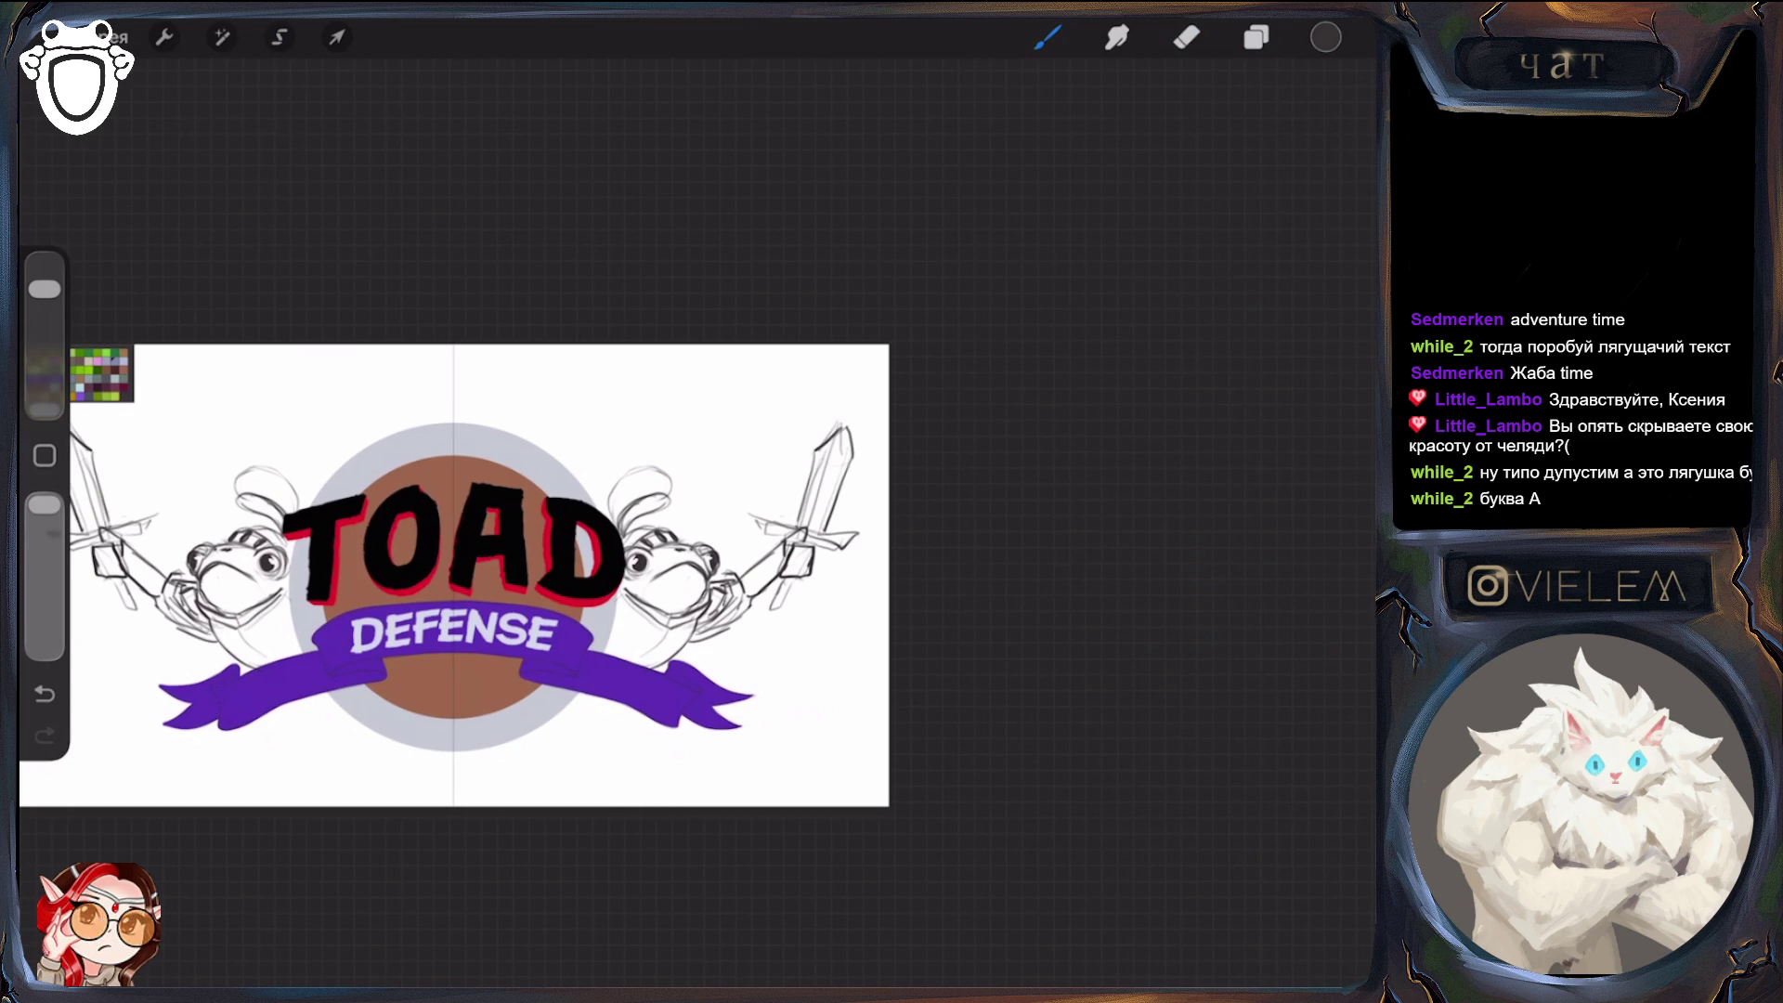
drag(757, 580, 786, 613)
drag(789, 587, 788, 611)
click(1187, 37)
key(b)
scroll(778, 558, down, 5)
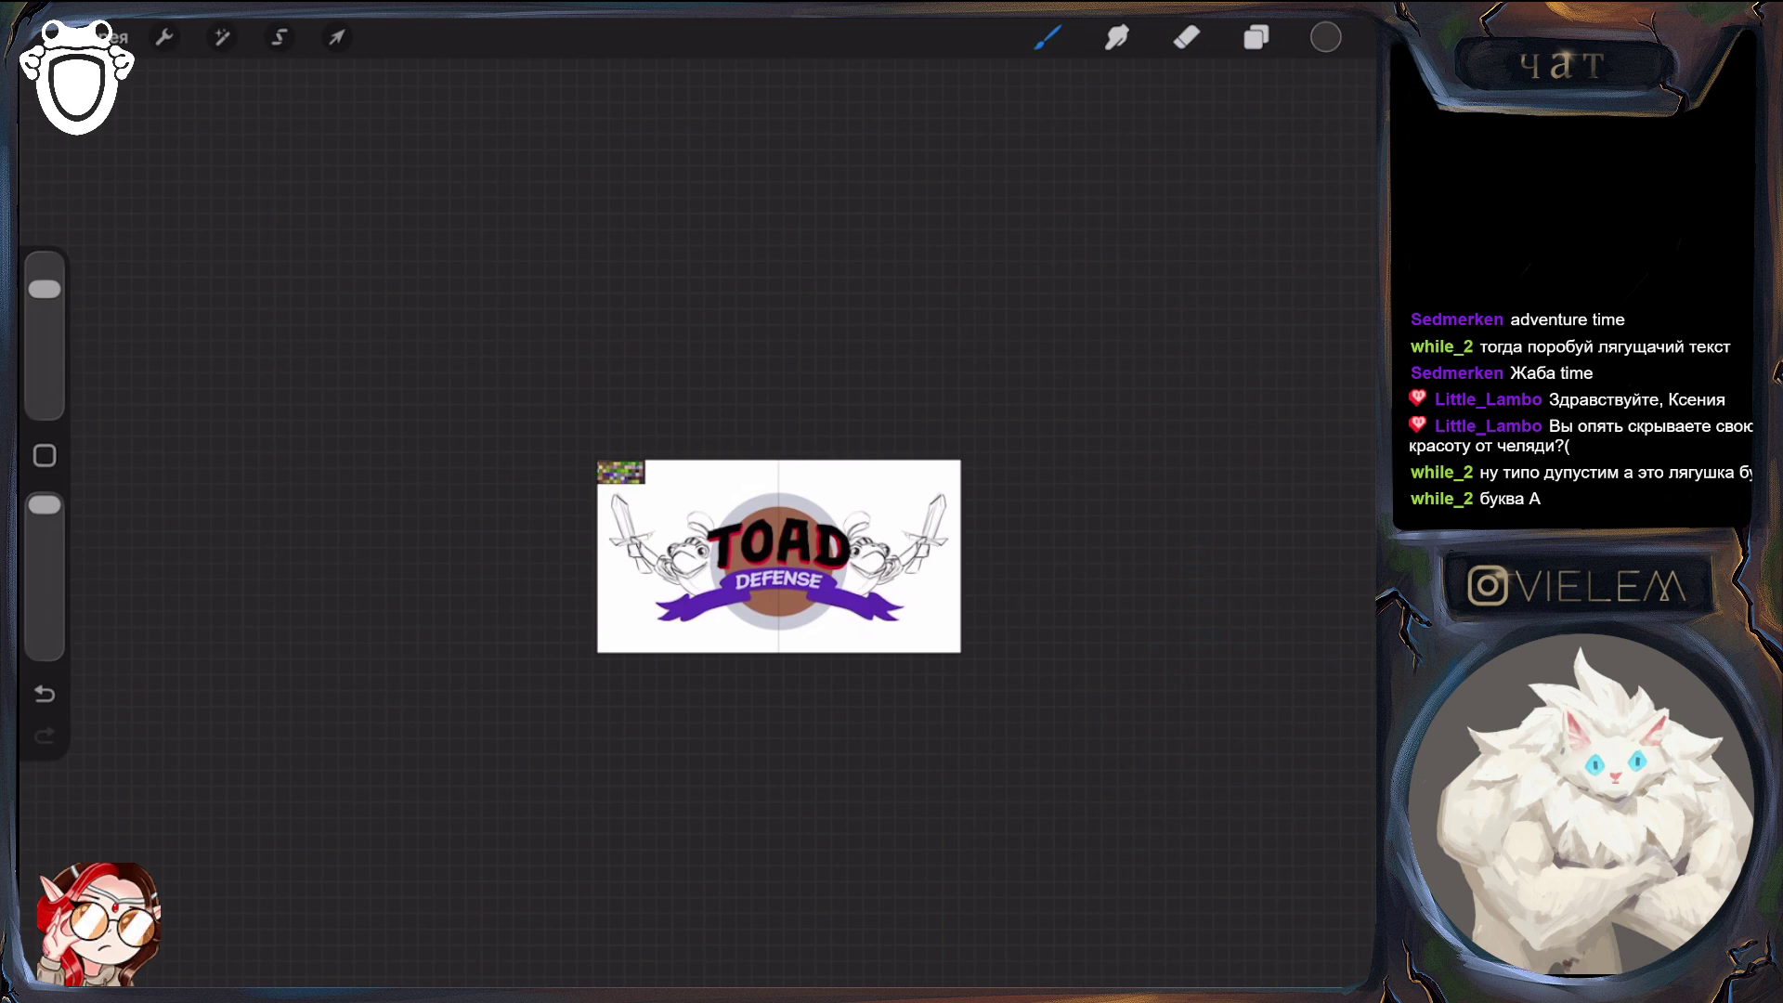
scroll(668, 564, up, 3)
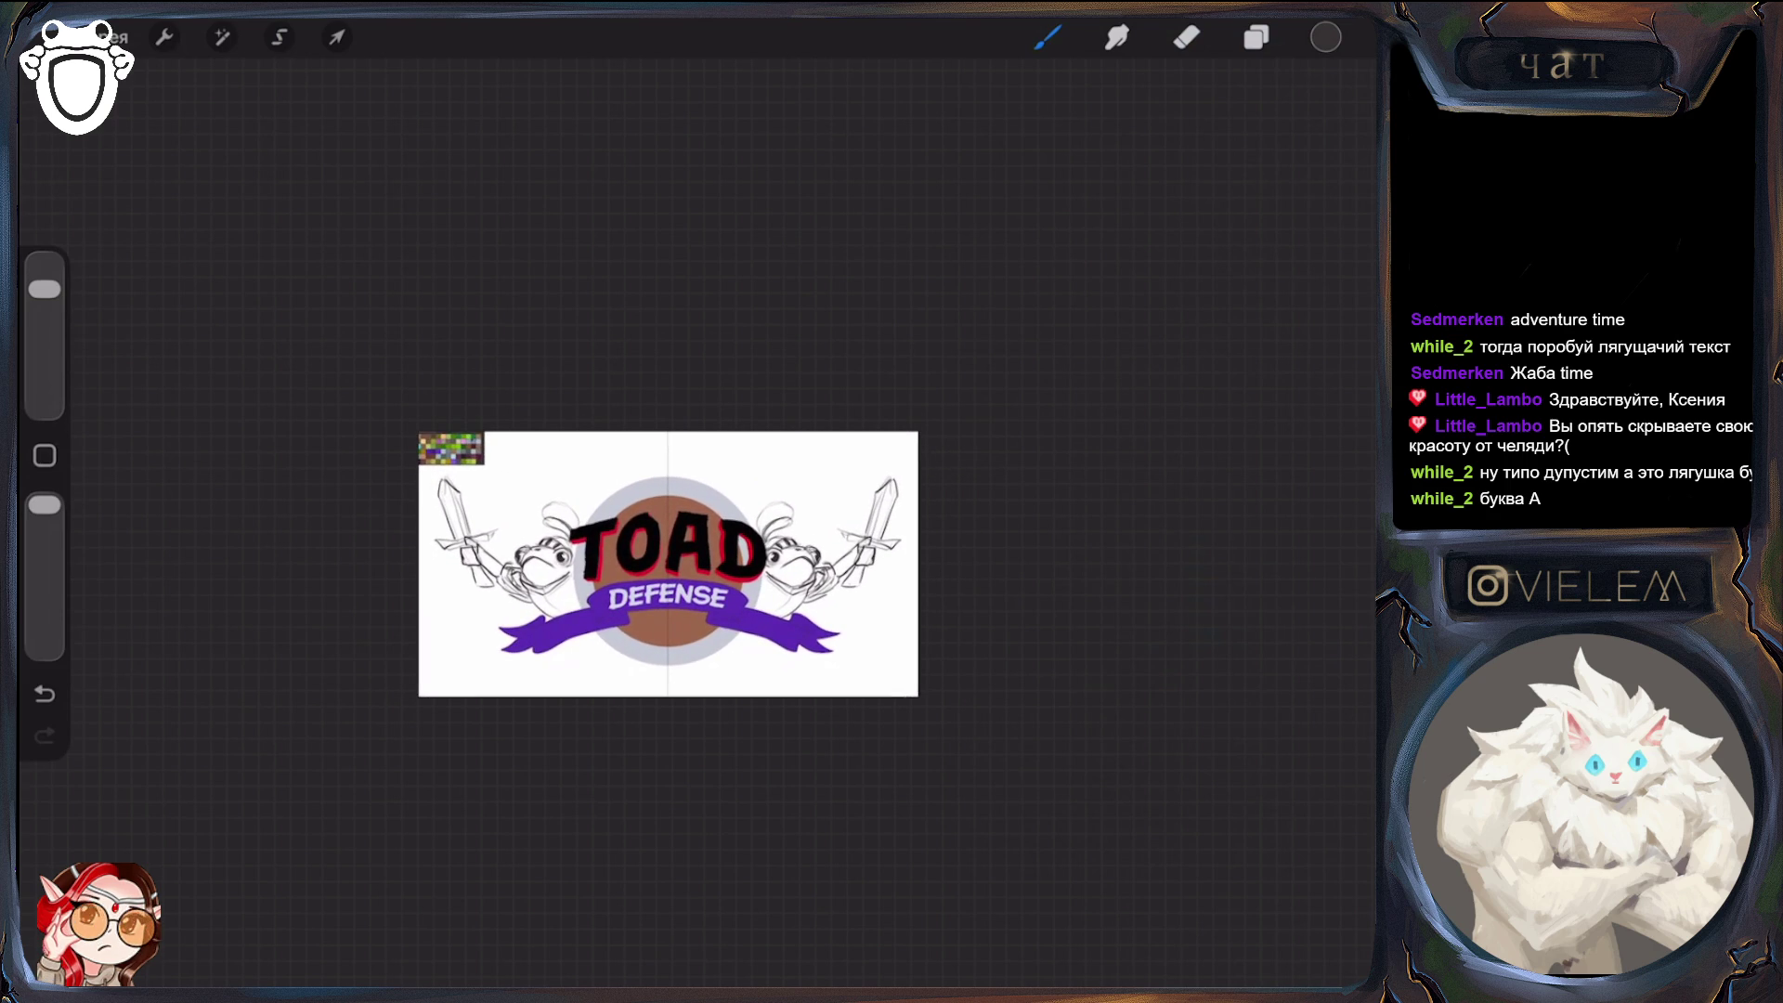
scroll(669, 564, up, 2)
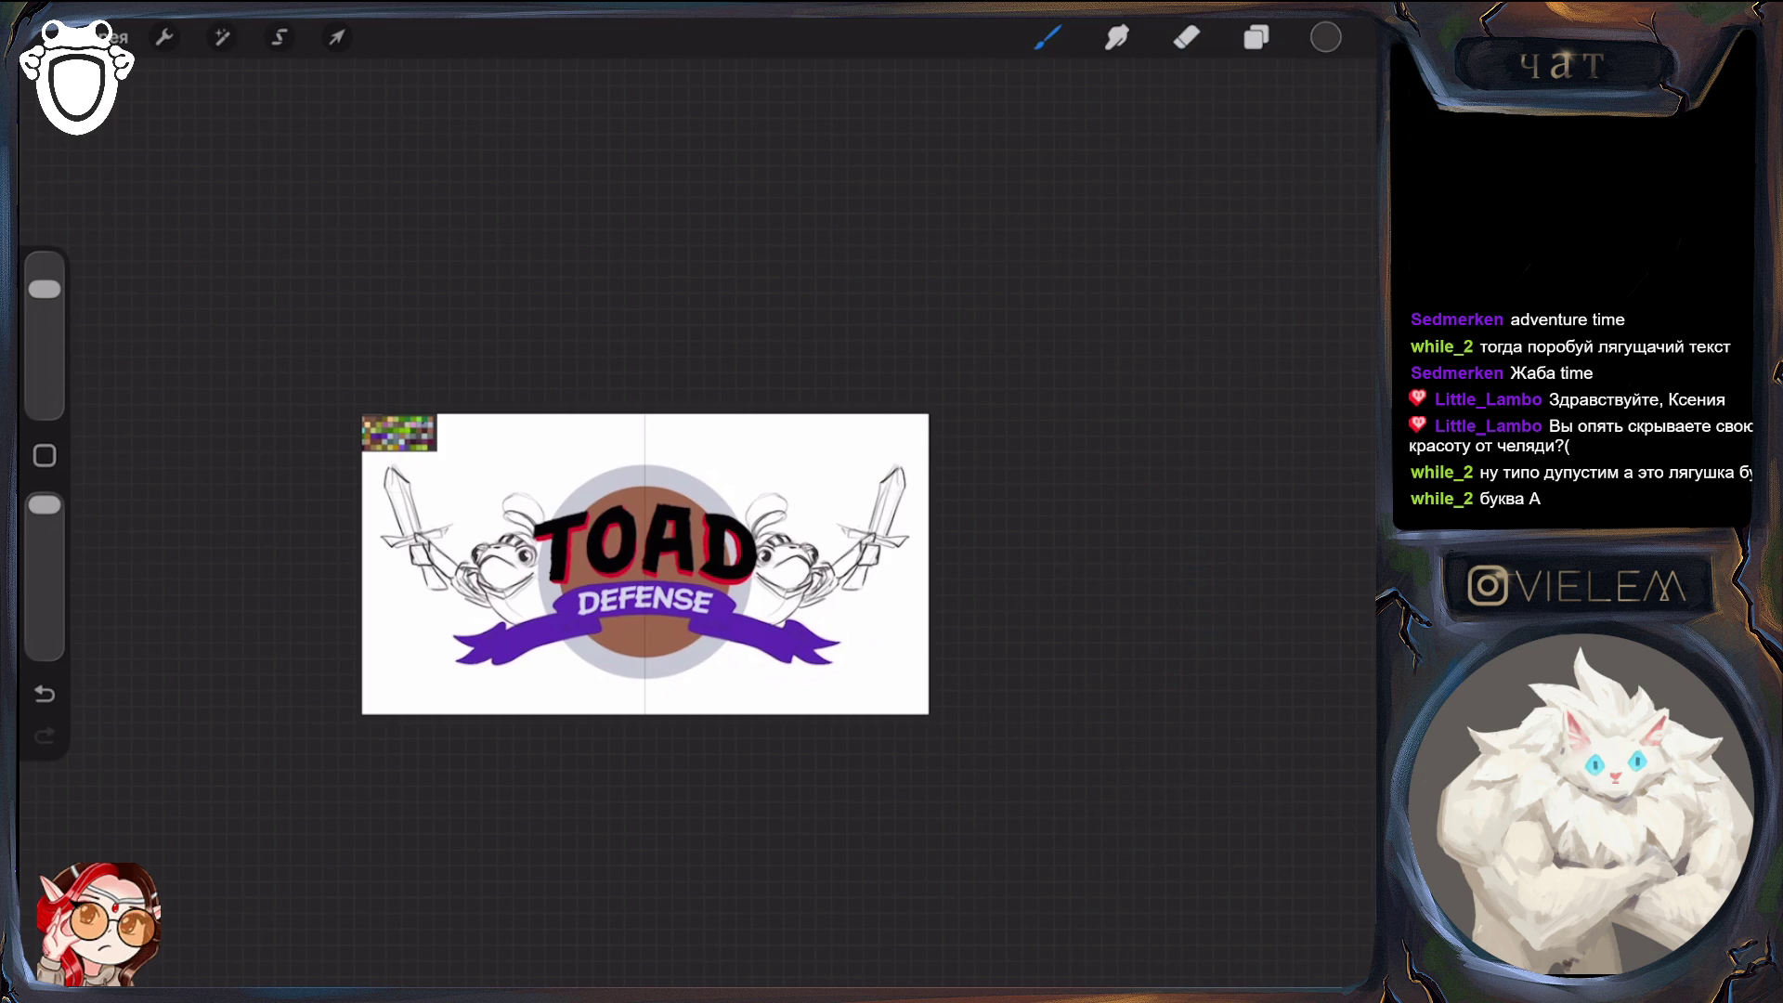
Hide Слой 29 and Слой 26 and show the Новая группа sketch group
click(1257, 38)
scroll(616, 555, up, 1)
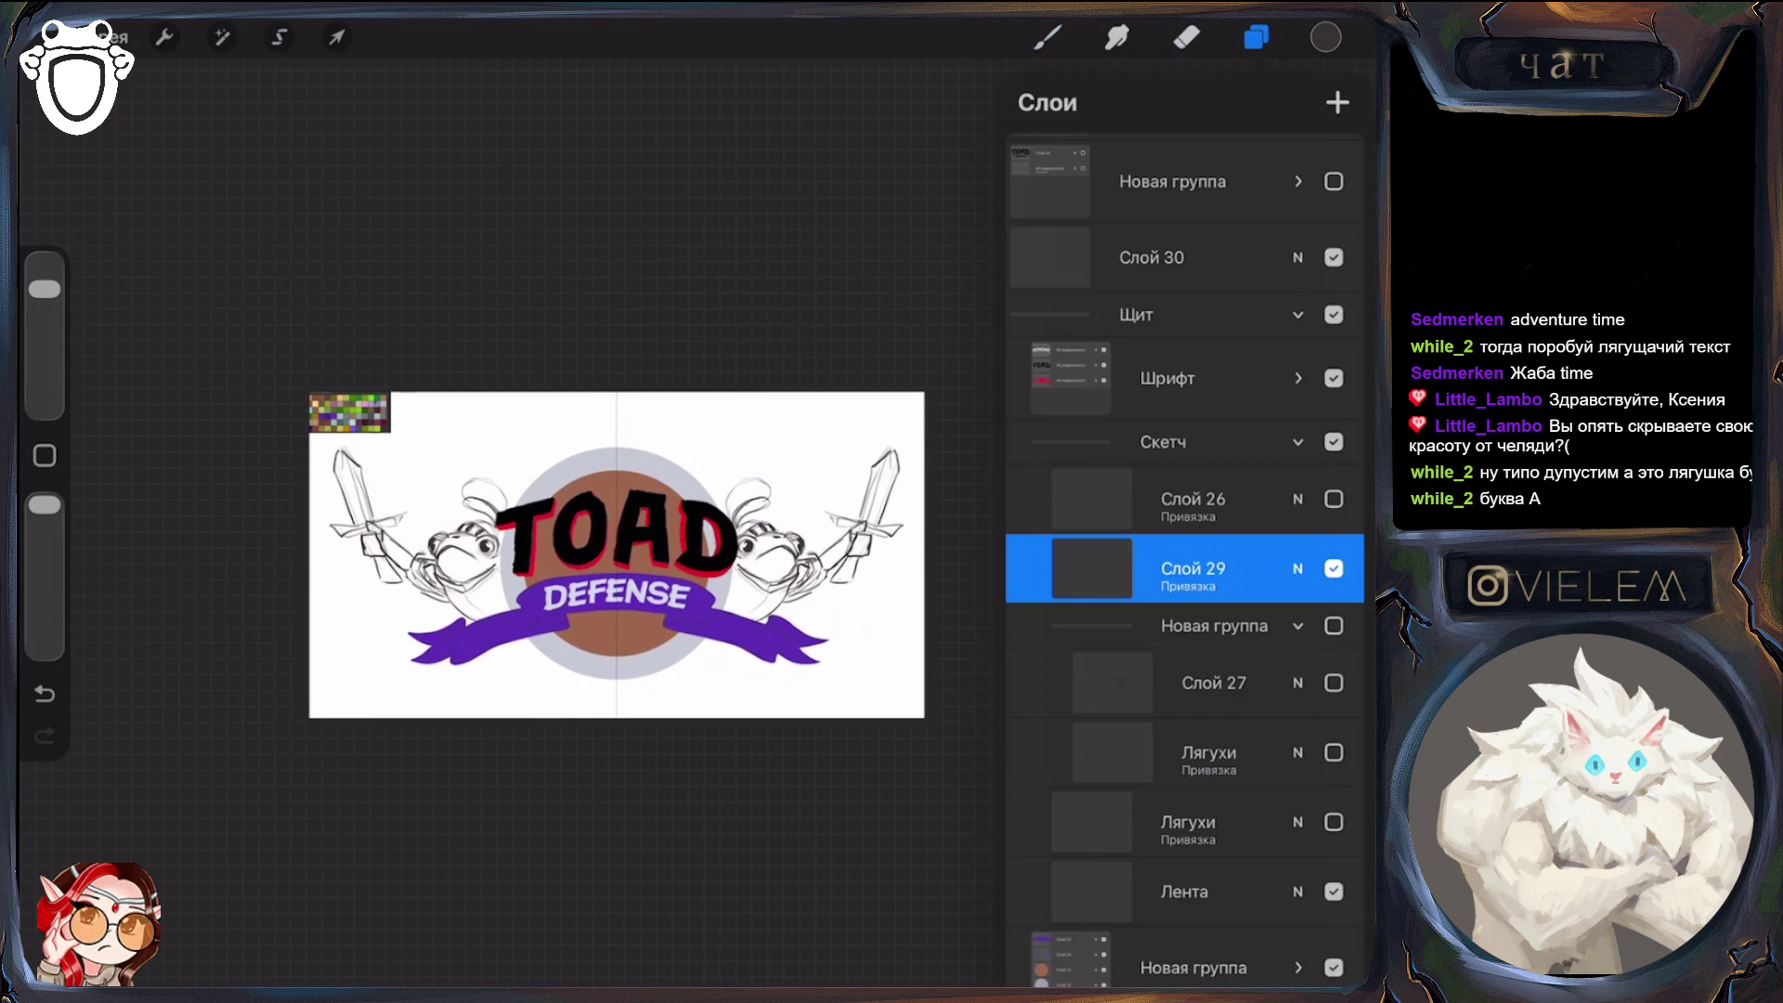
click(1333, 569)
click(1334, 499)
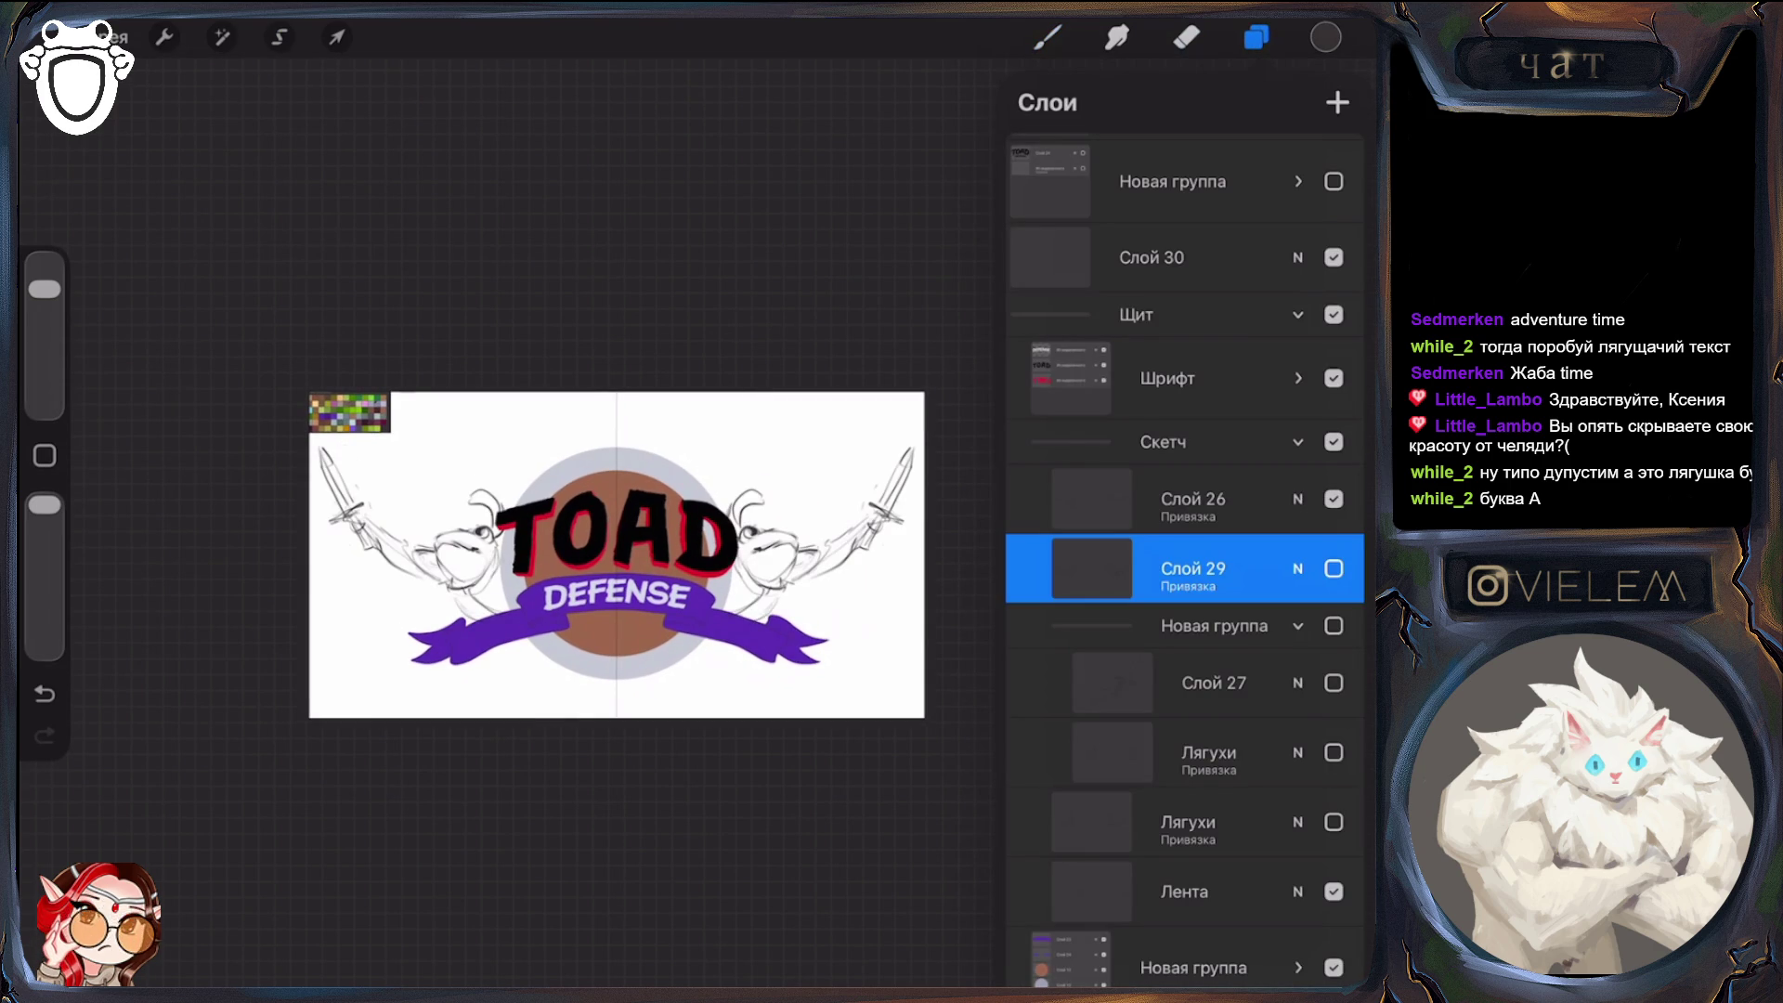
click(1334, 498)
click(1334, 625)
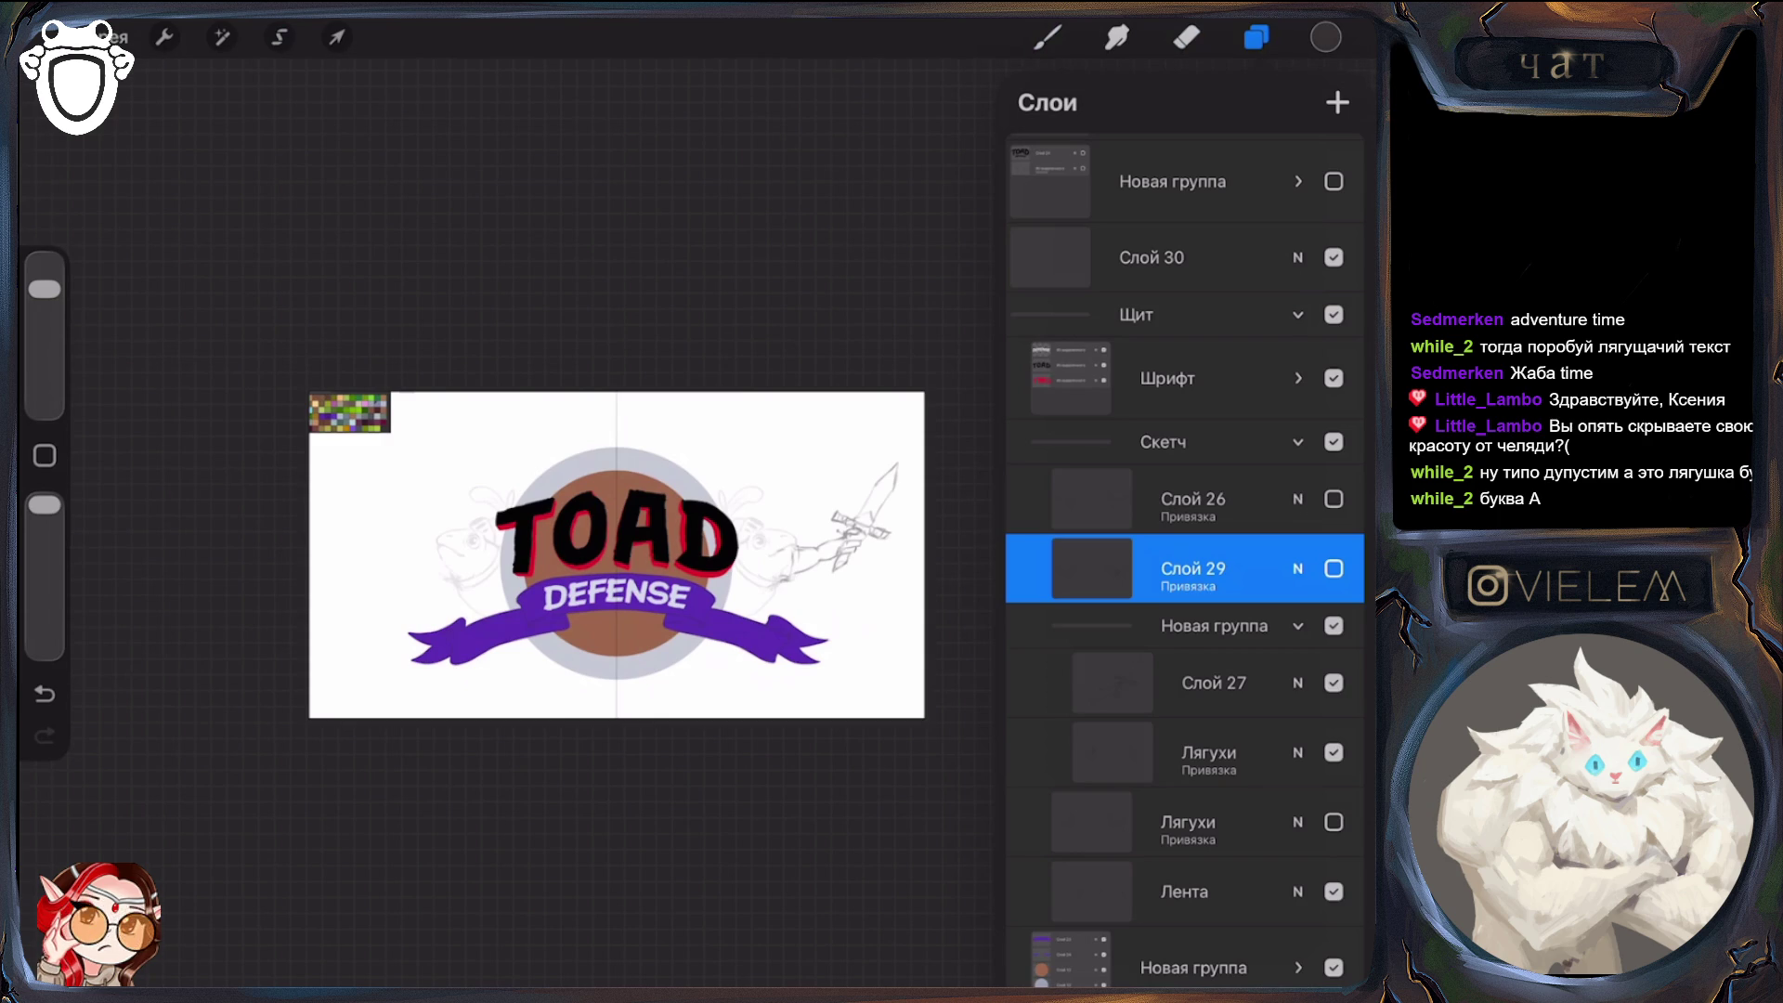
Raise the Лягухи frog sketch opacity to maximum and select Слой 27
click(1299, 752)
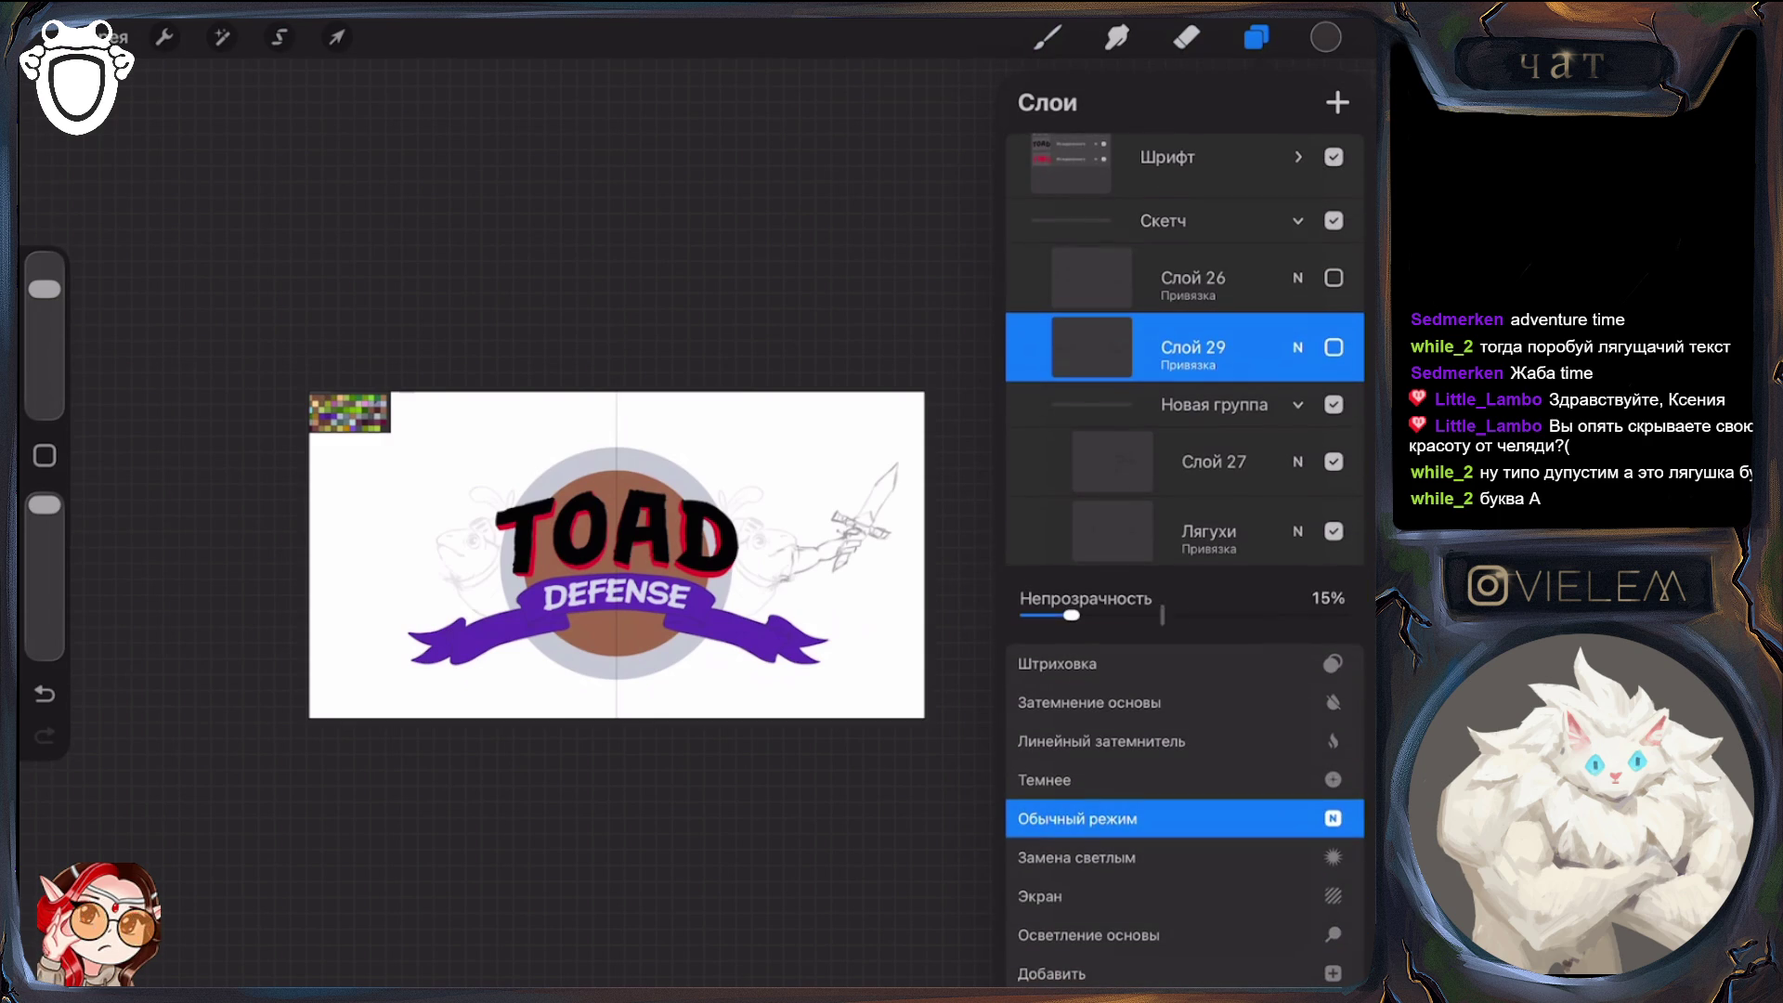
drag(1068, 617, 1356, 617)
click(1299, 604)
drag(1208, 616, 1357, 616)
click(1298, 421)
click(1214, 535)
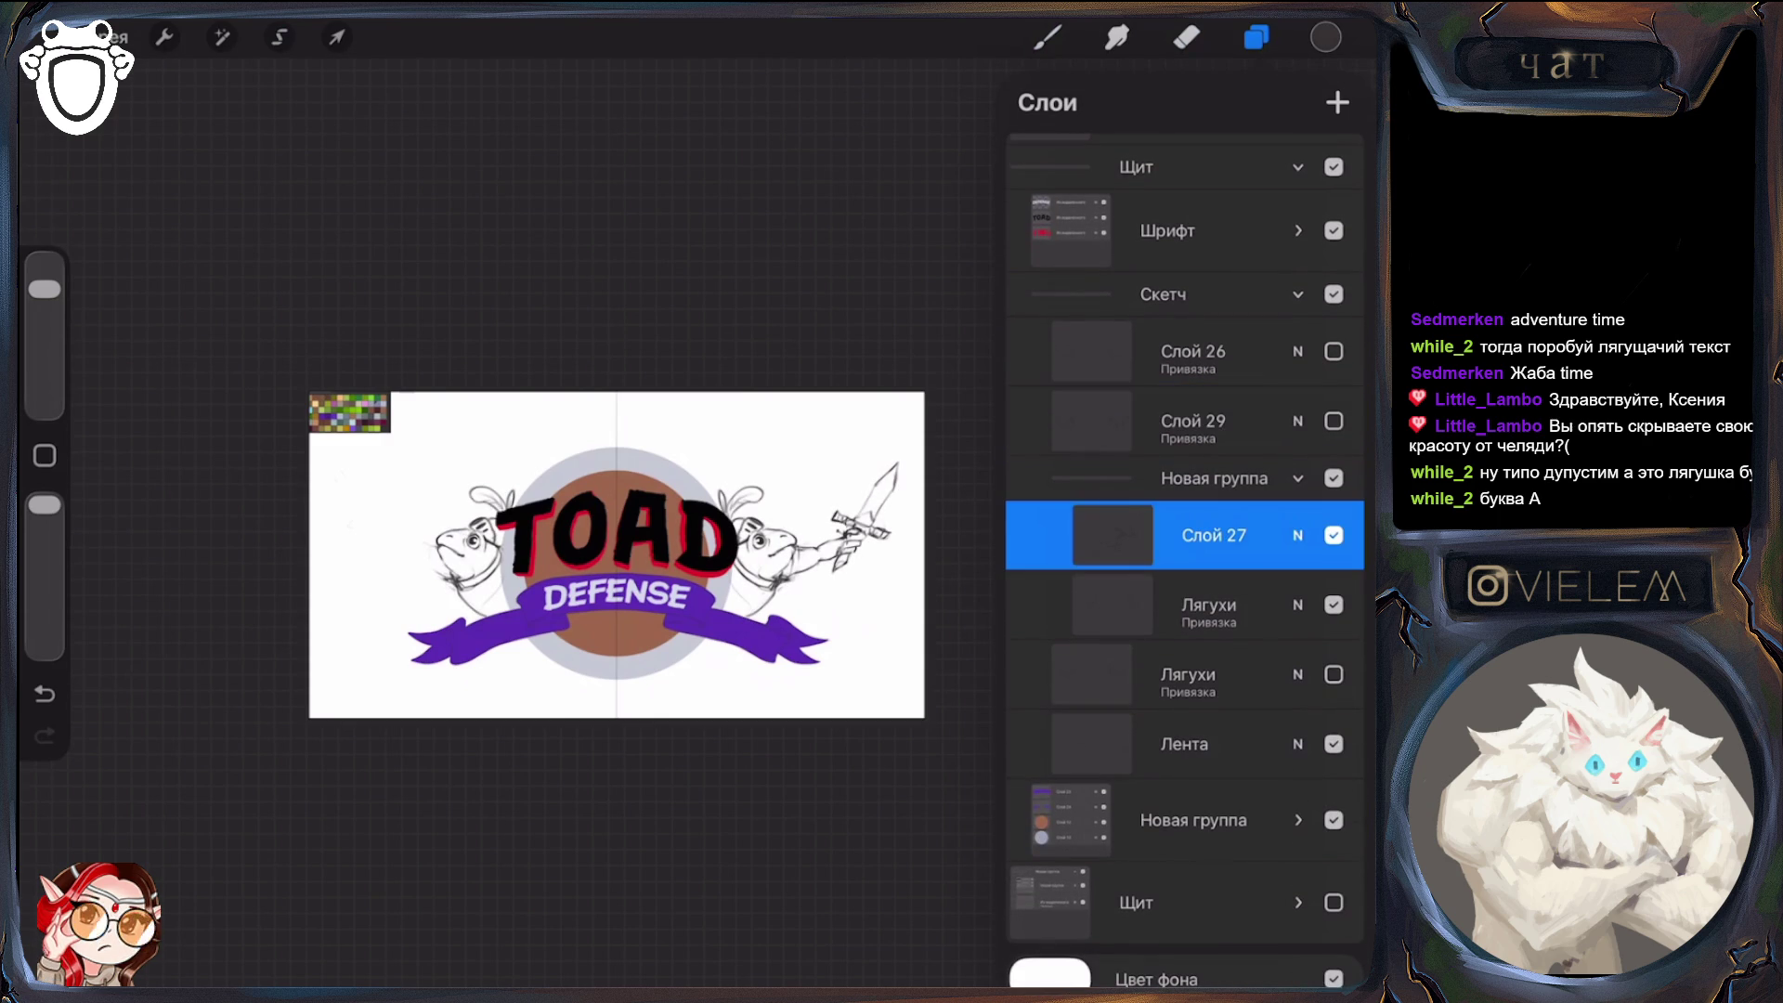
click(337, 37)
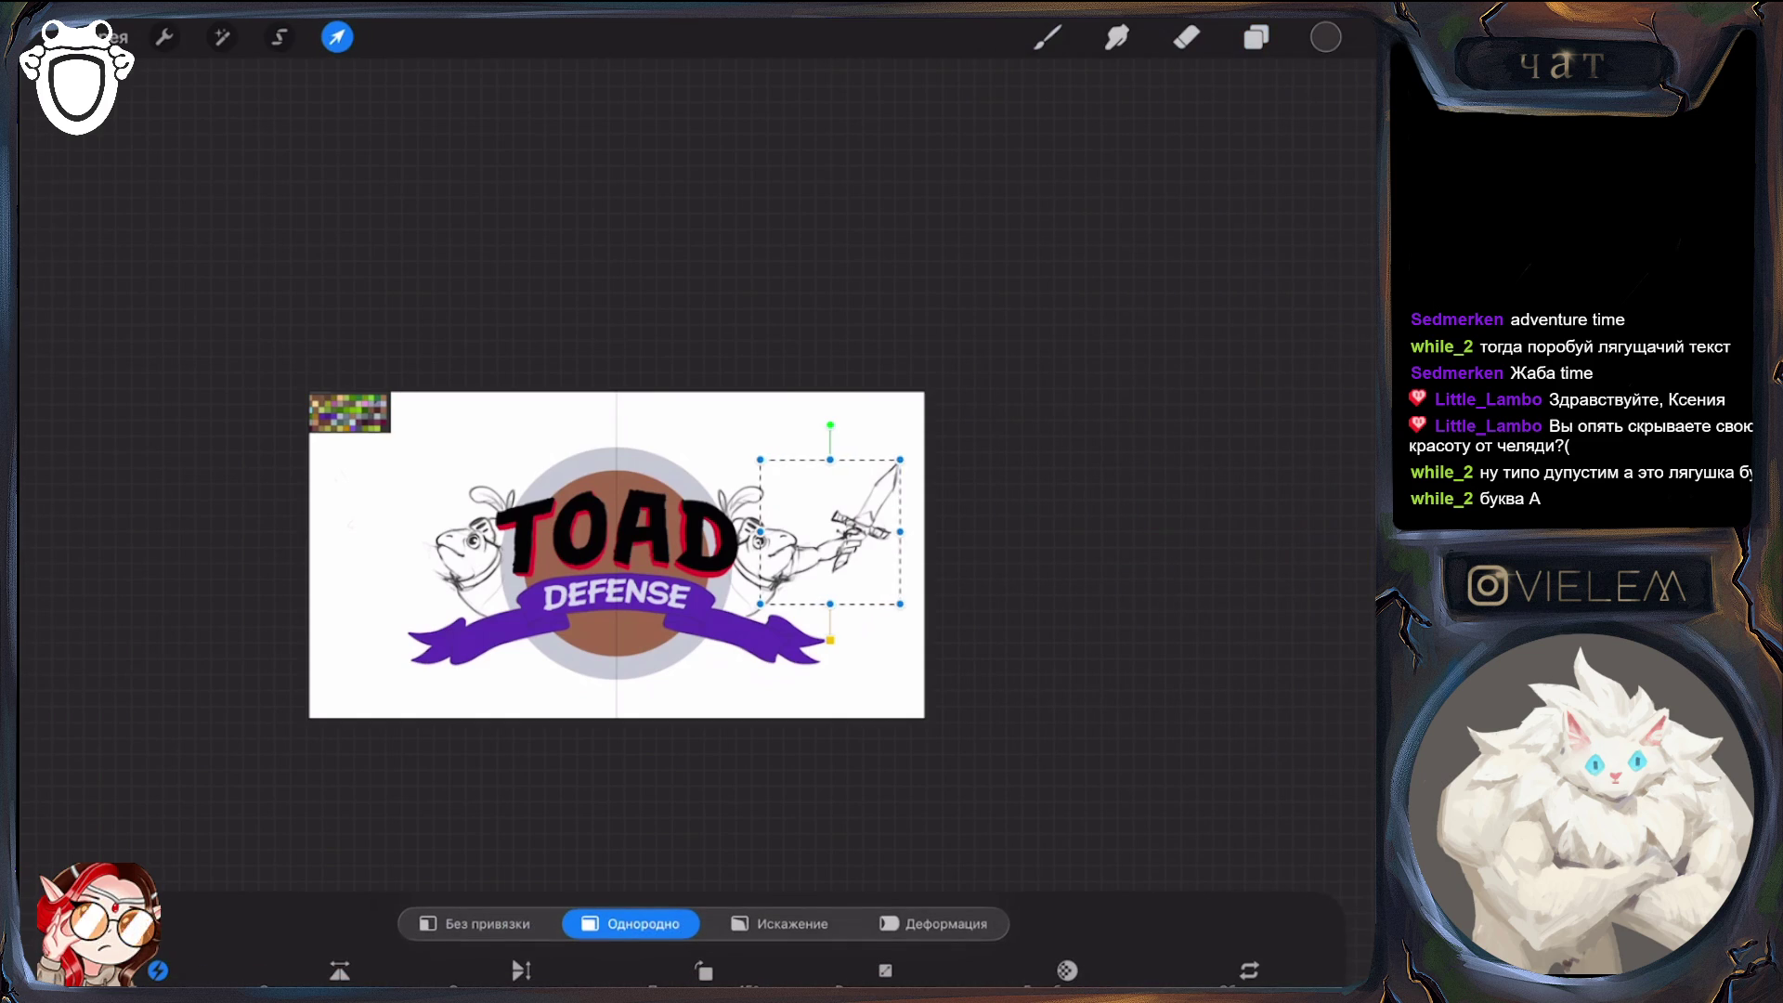
Warp the right frog's sword sketch on Слой 27, stretching the tip up and outward
click(780, 923)
click(934, 924)
drag(900, 604, 910, 625)
drag(900, 459, 913, 443)
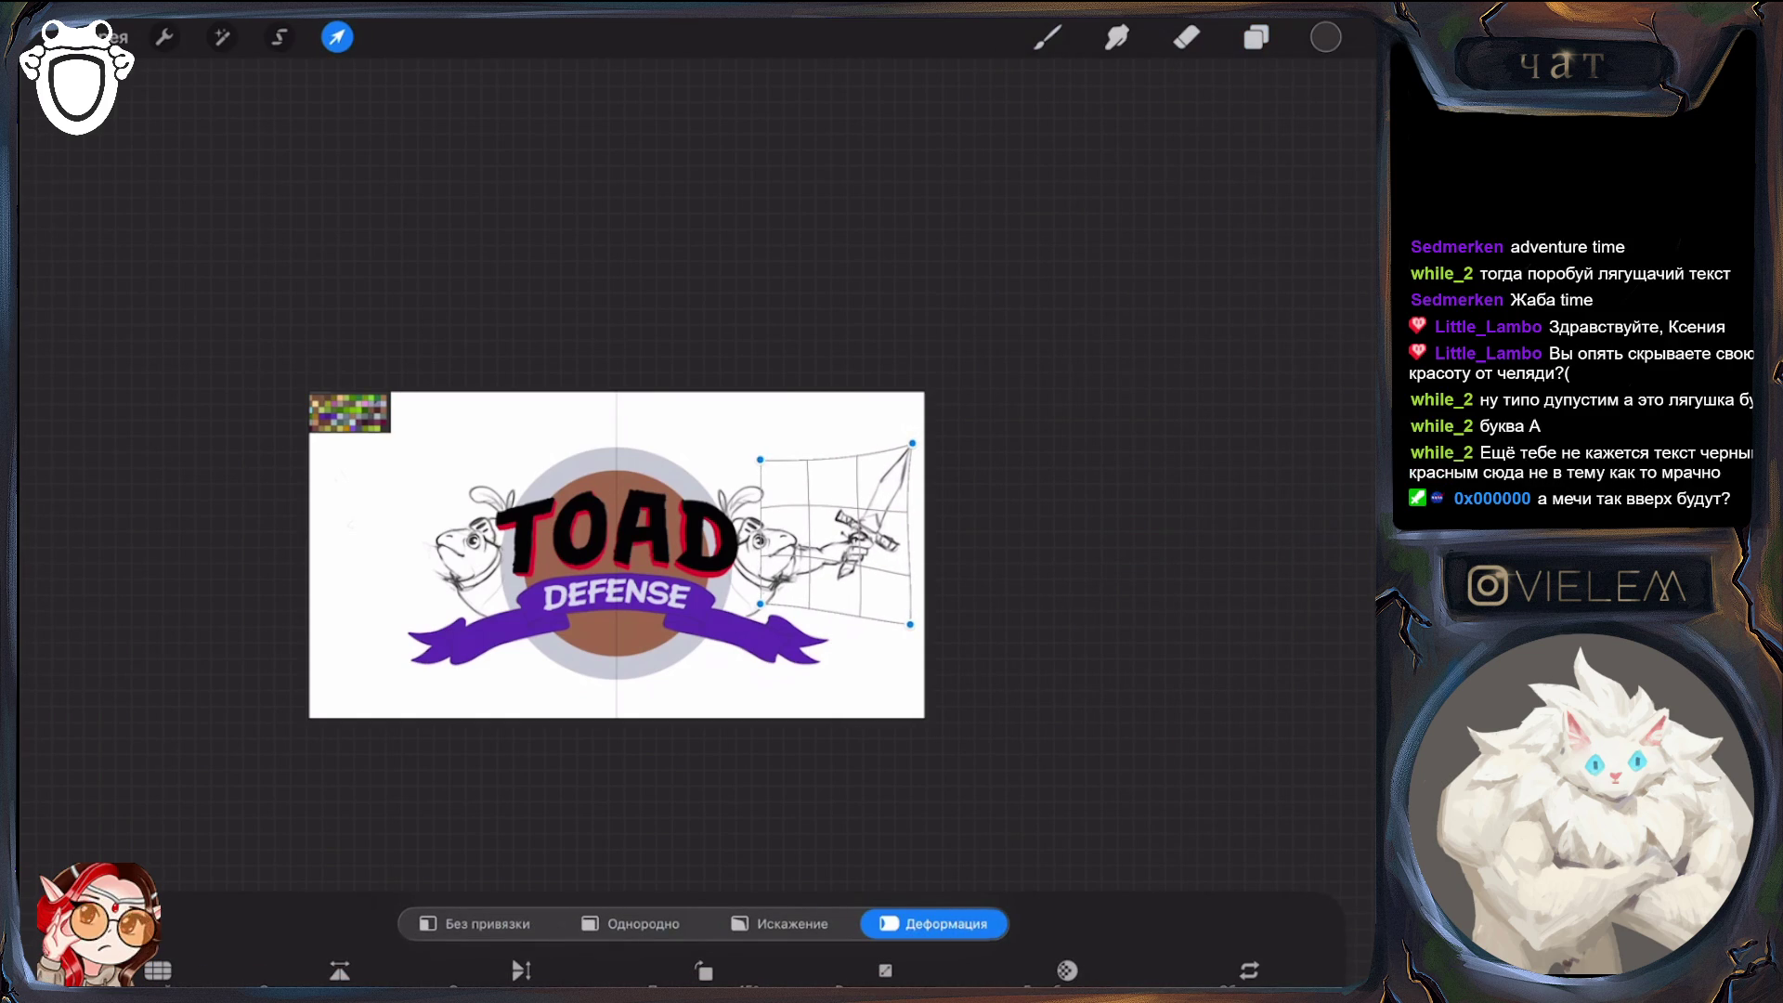
click(911, 624)
drag(911, 624, 918, 637)
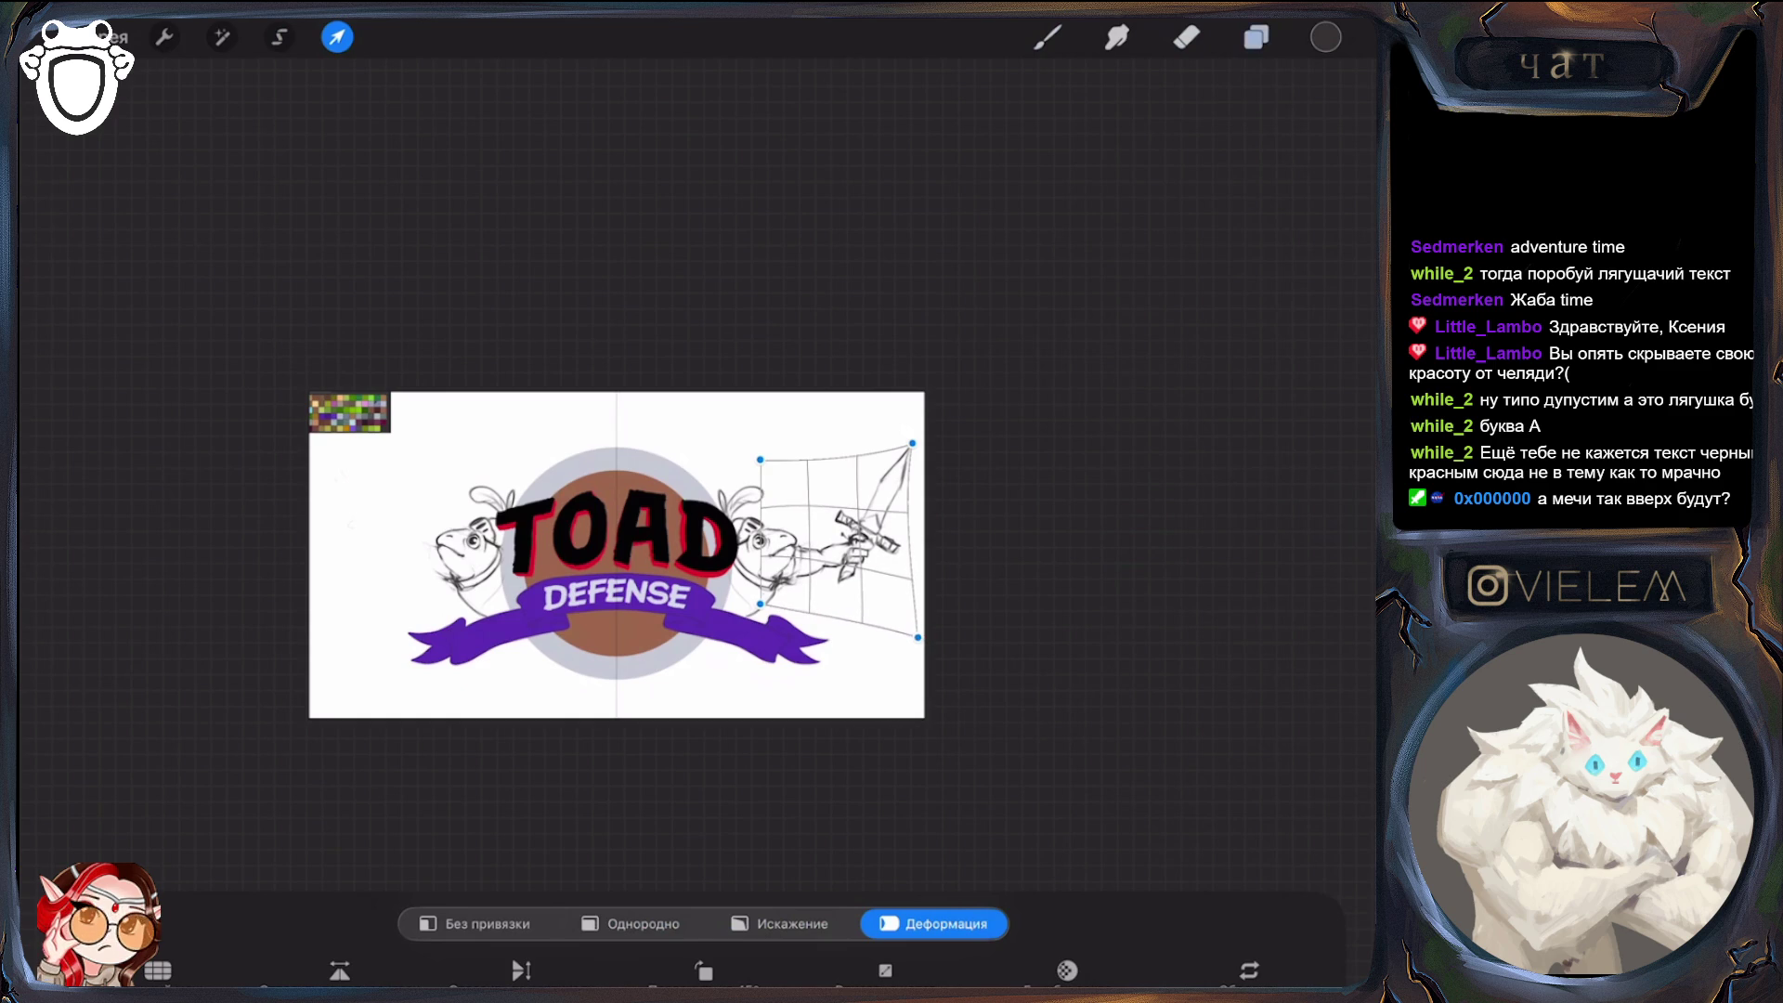
click(1257, 37)
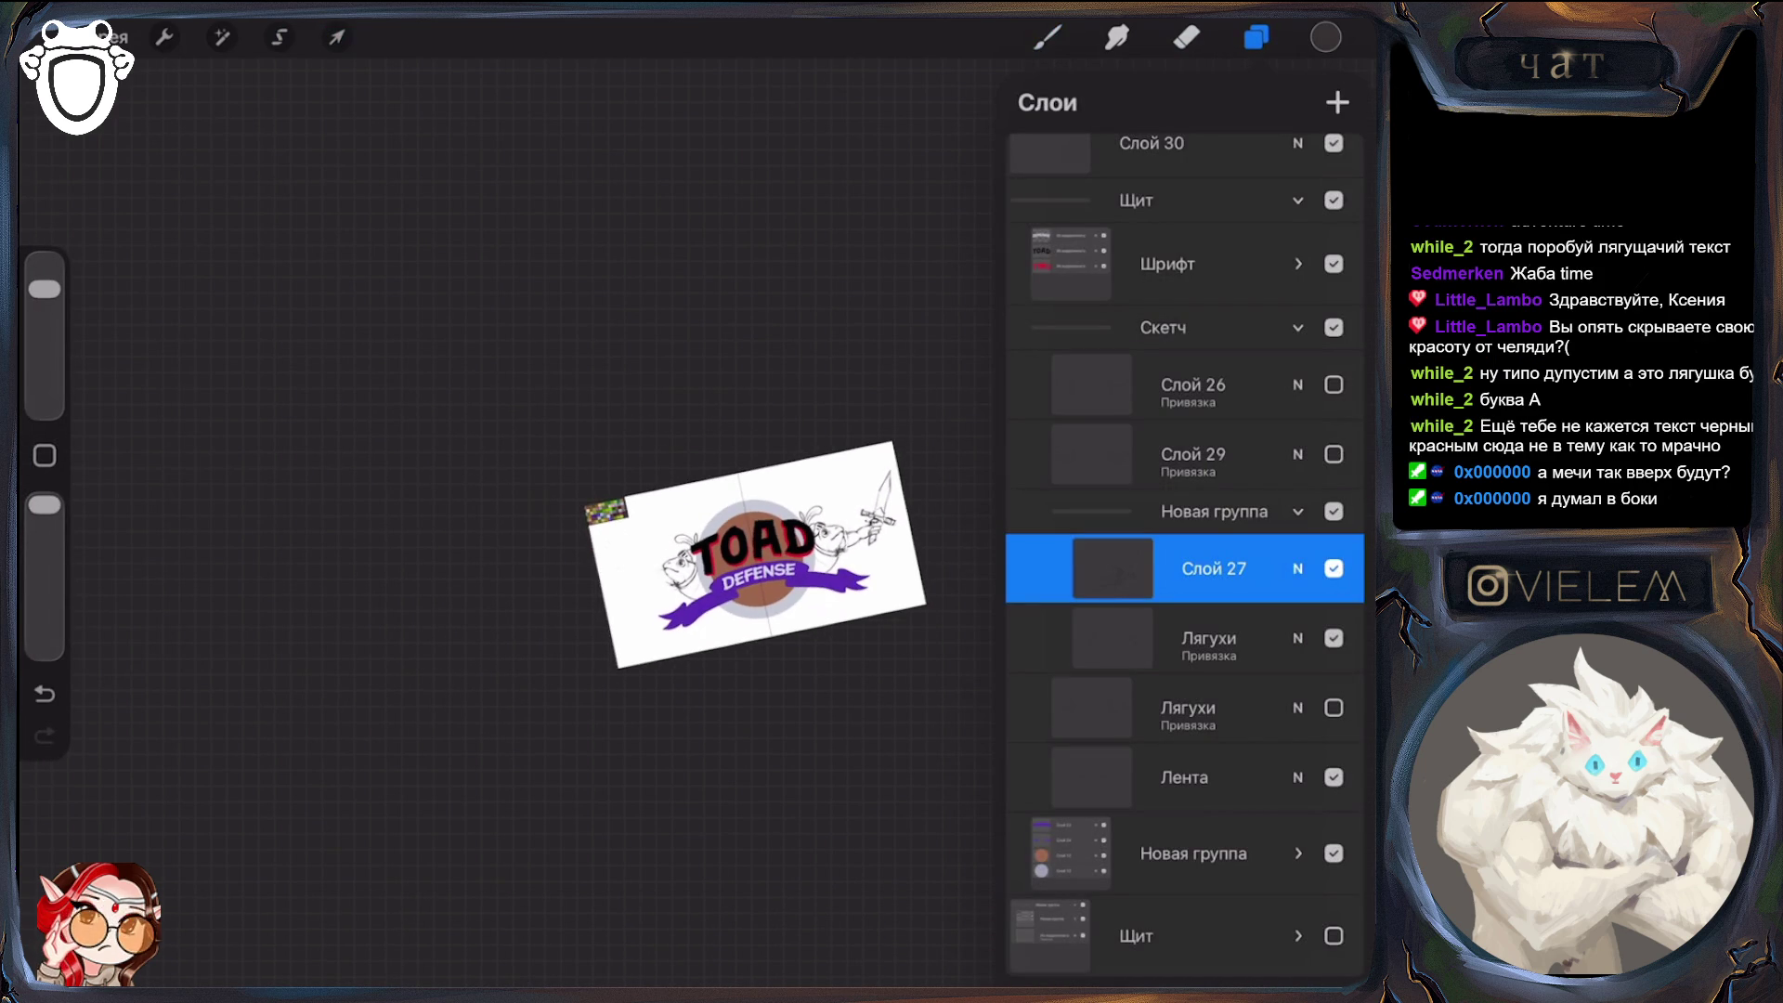
Duplicate the Слой 27 sword-frog sketch
scroll(567, 595, up, 5)
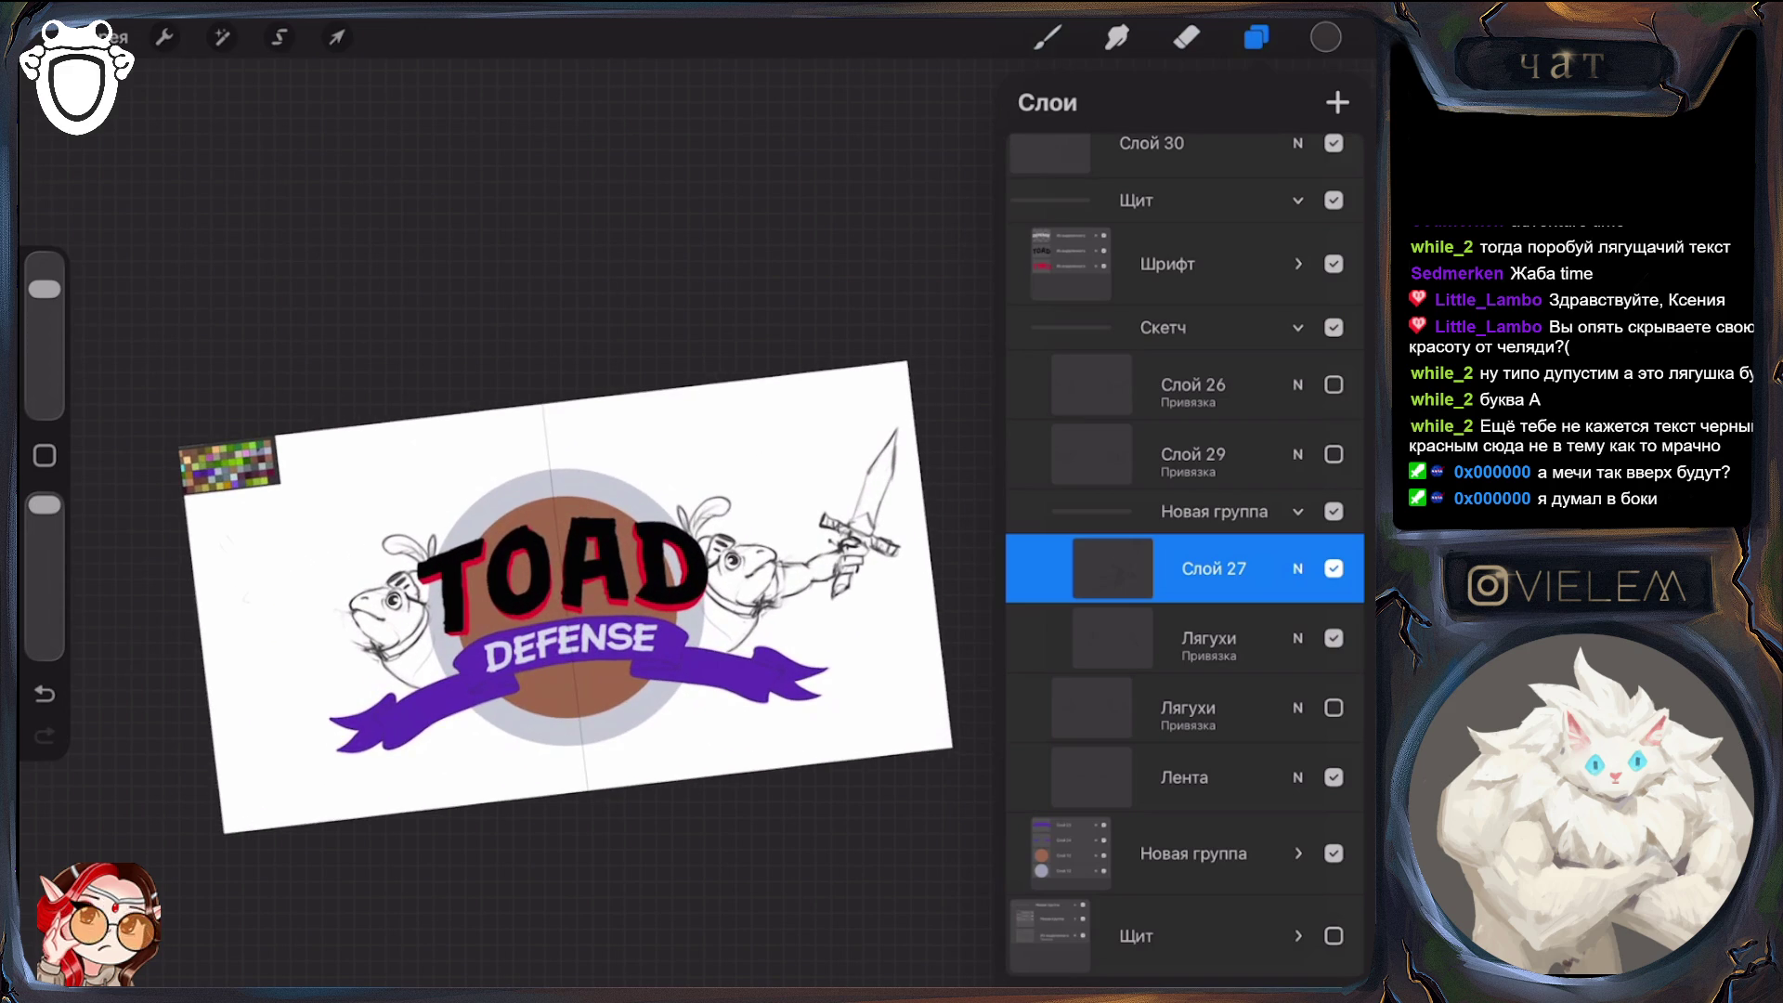
key(s)
click(1257, 37)
drag(1319, 568, 1115, 569)
click(1214, 569)
Flip the duplicate horizontally and move it onto the left frog
click(337, 37)
click(1257, 37)
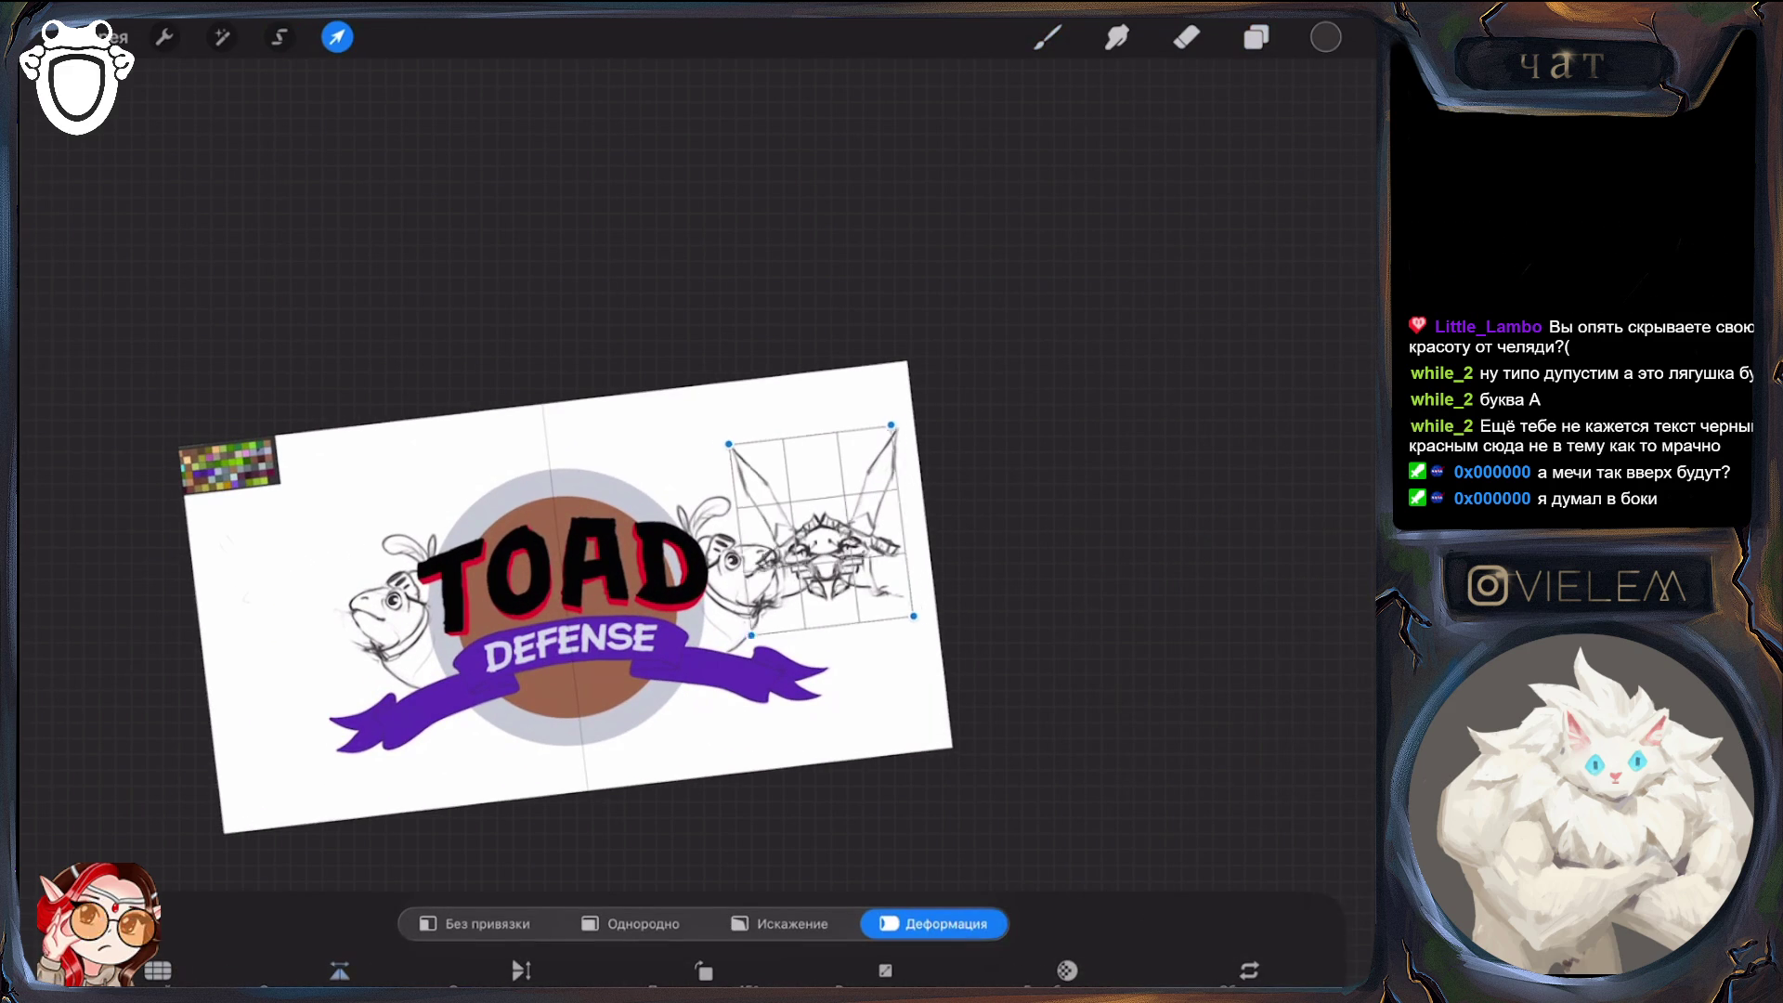
click(643, 924)
click(521, 971)
mouse_move(817, 529)
mouse_down()
mouse_move(327, 627)
mouse_move(304, 596)
mouse_up()
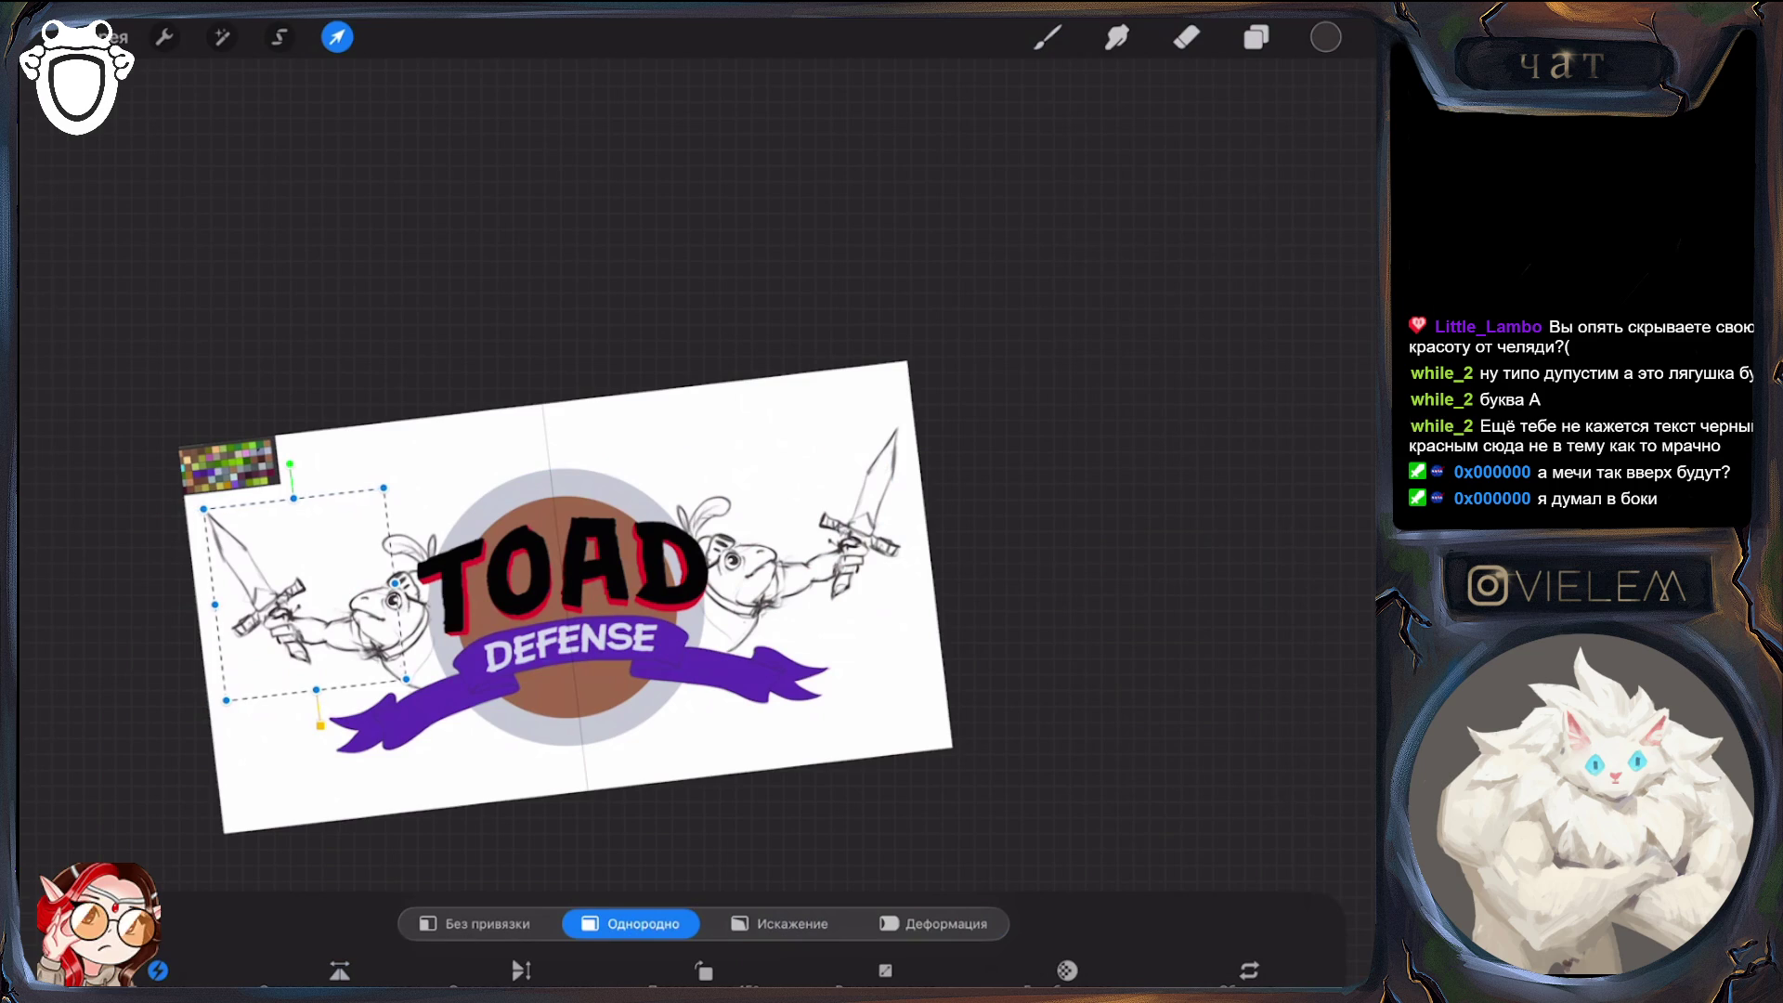
click(1257, 37)
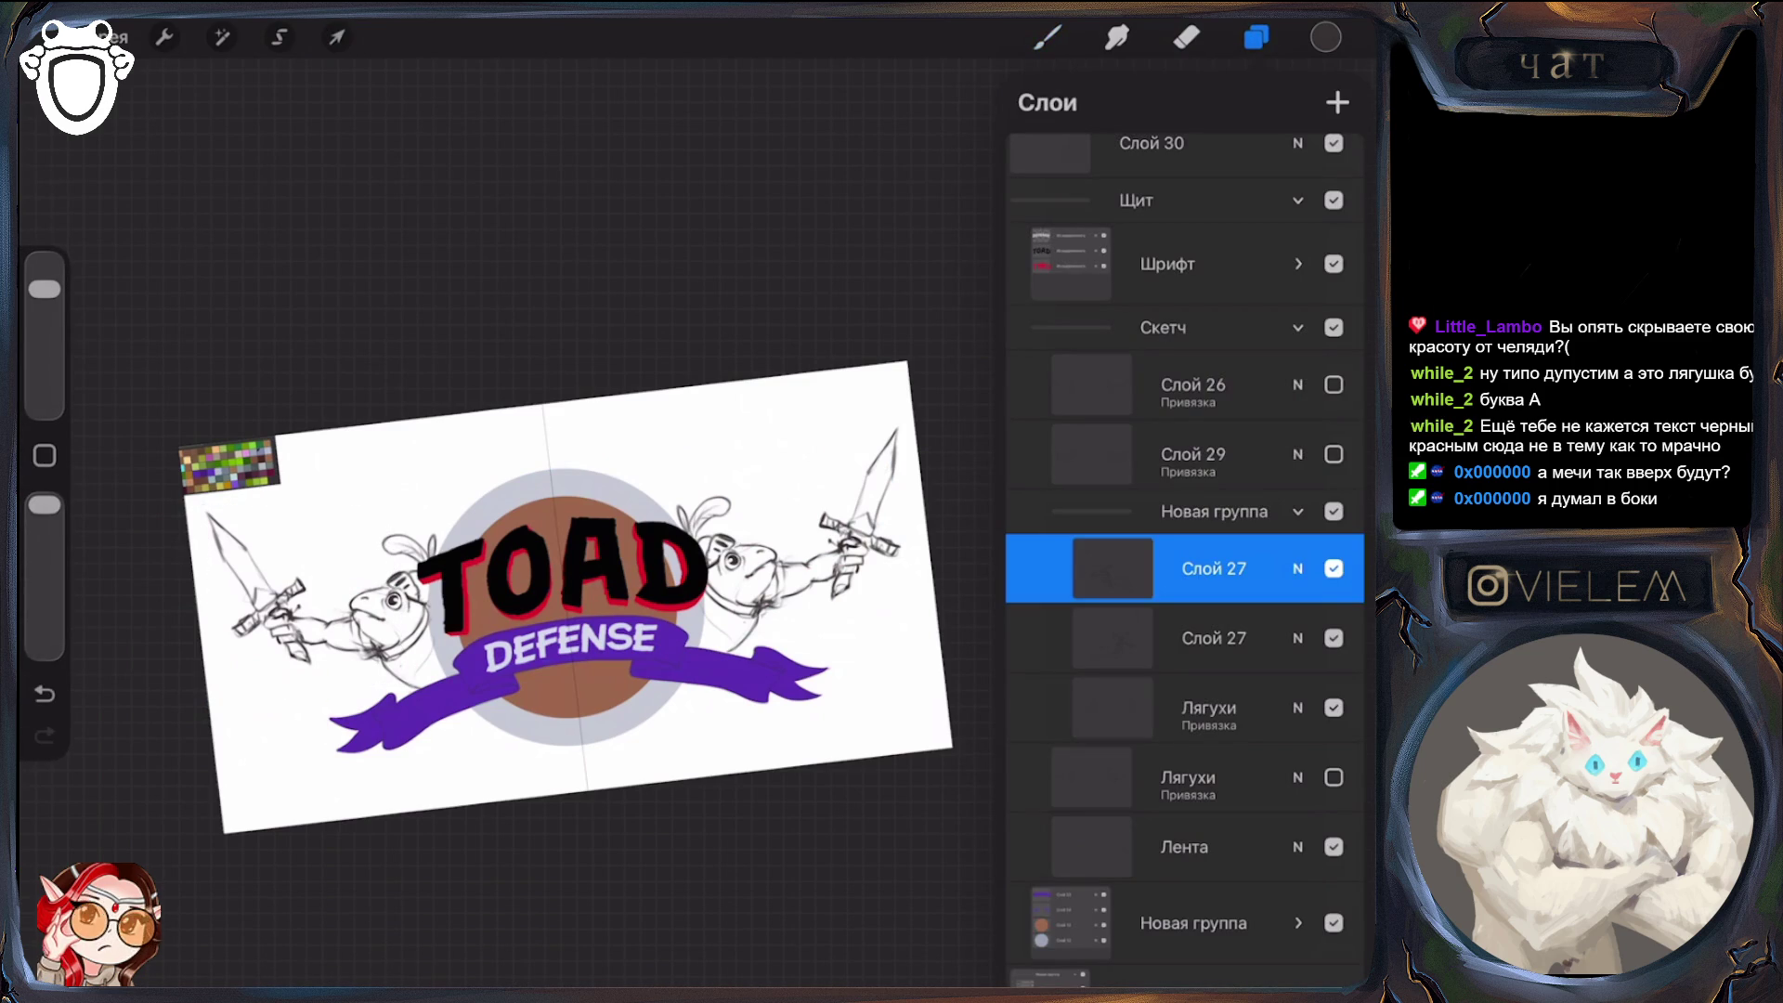
scroll(566, 598, down, 3)
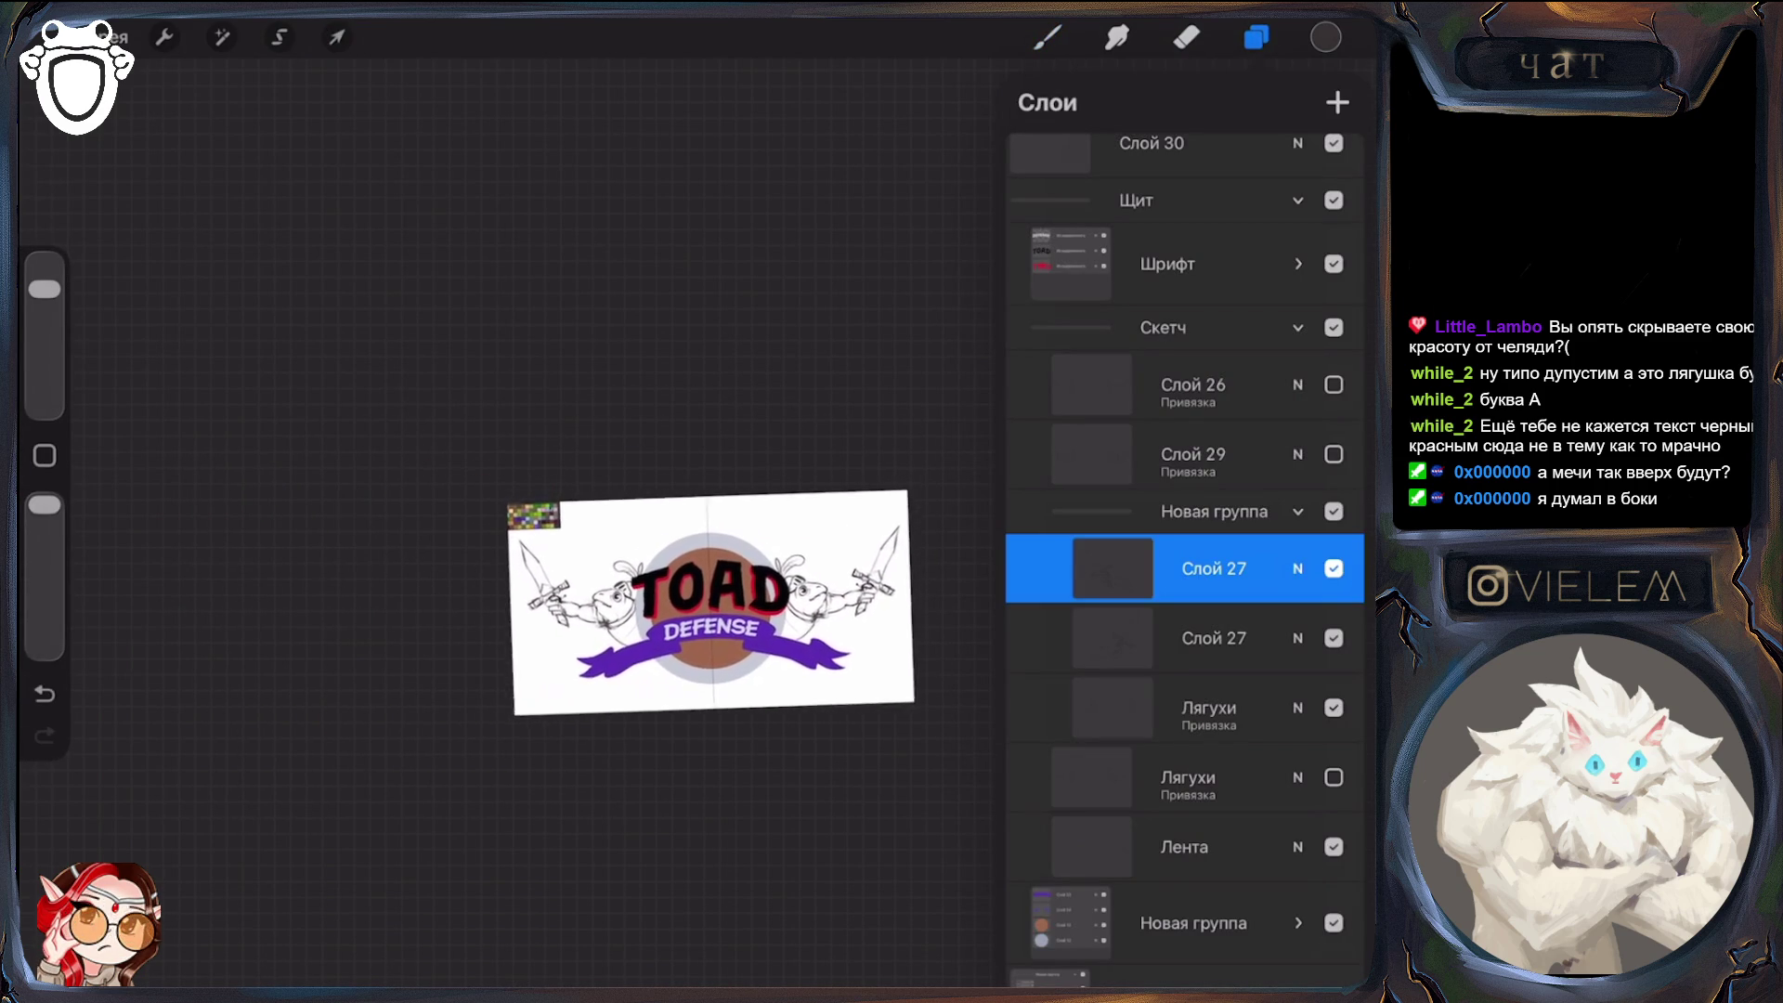
scroll(641, 581, up, 2)
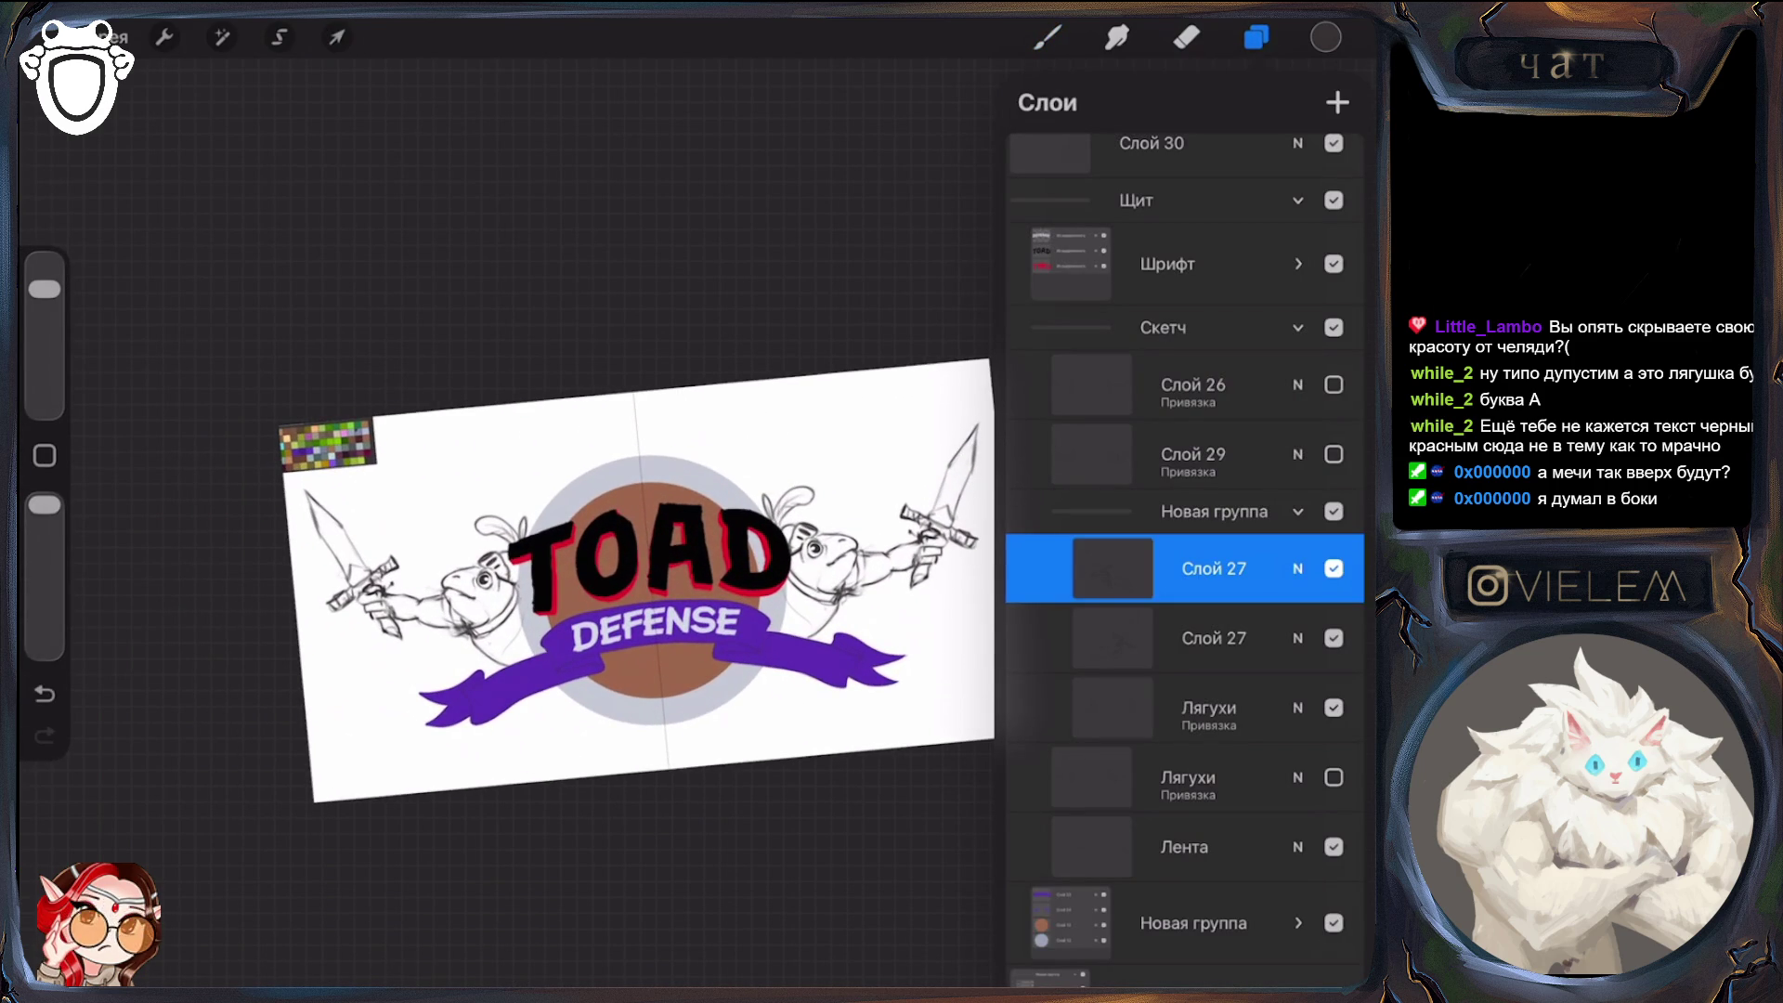
Fine-tune the left sword copy, then collapse the Новая группа group
click(336, 37)
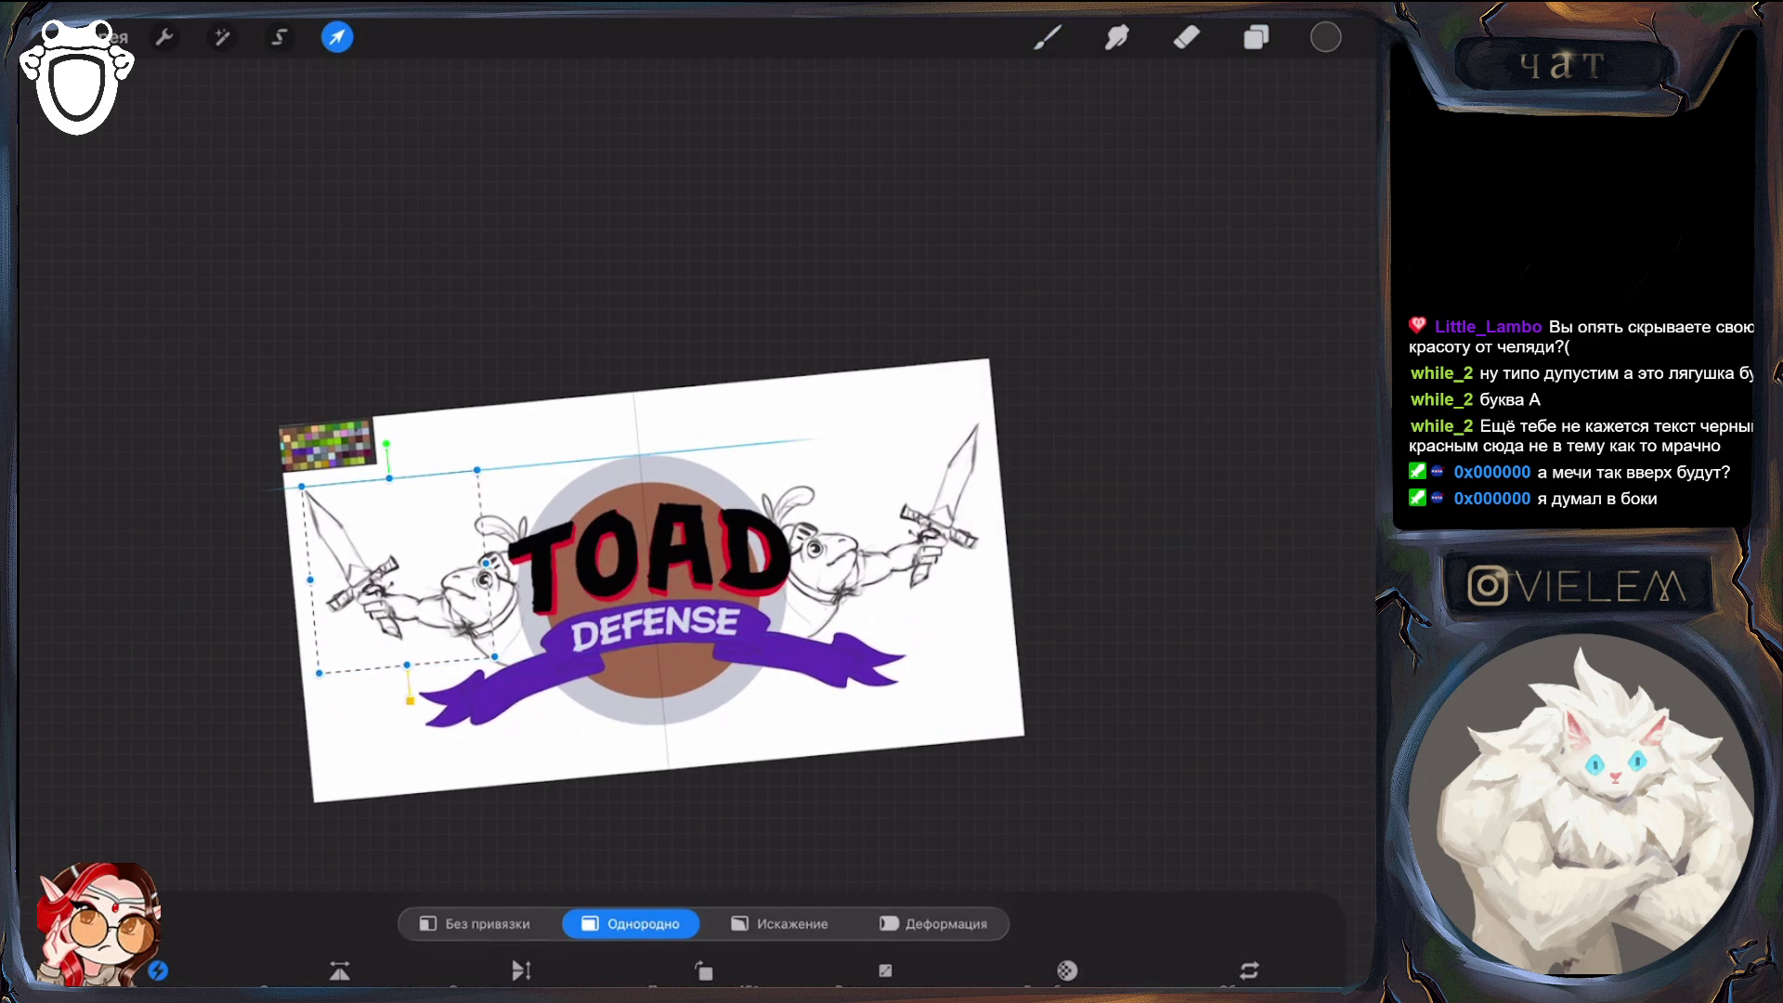
click(1257, 37)
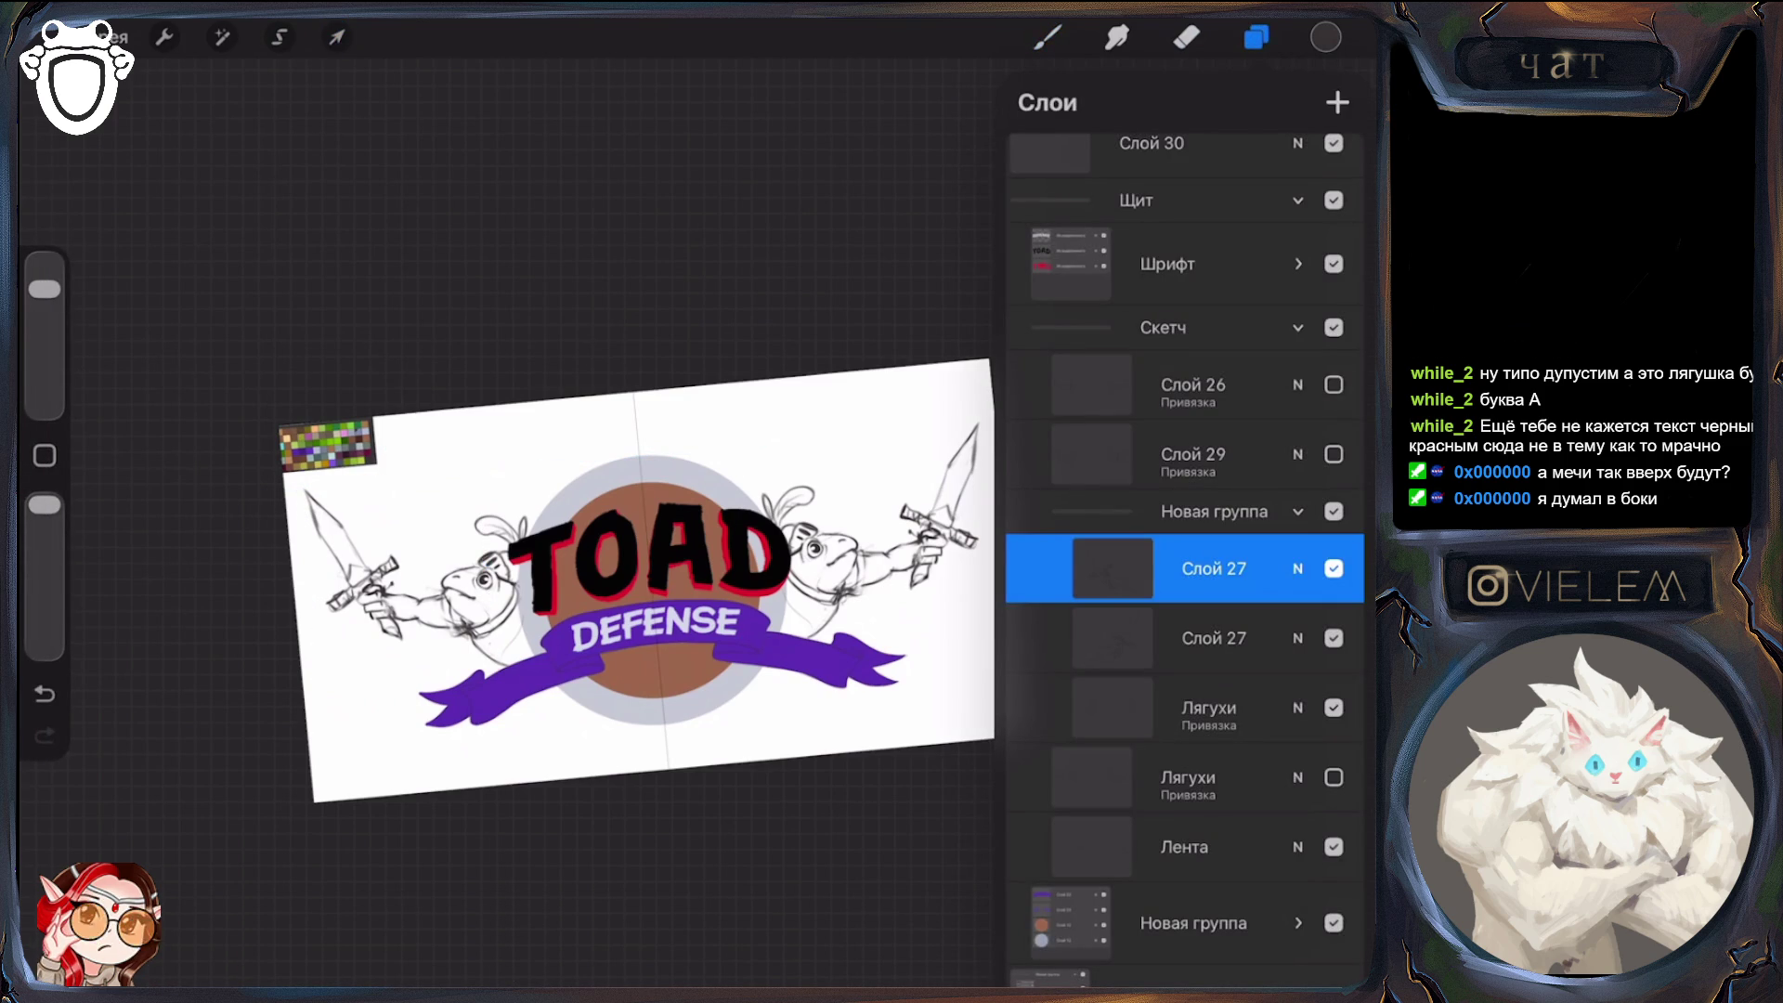
click(1215, 512)
click(1297, 511)
Hide Новая группа and Лягухи, and toggle Слой 29 and Слой 26 so only Слой 26 shows
click(1334, 598)
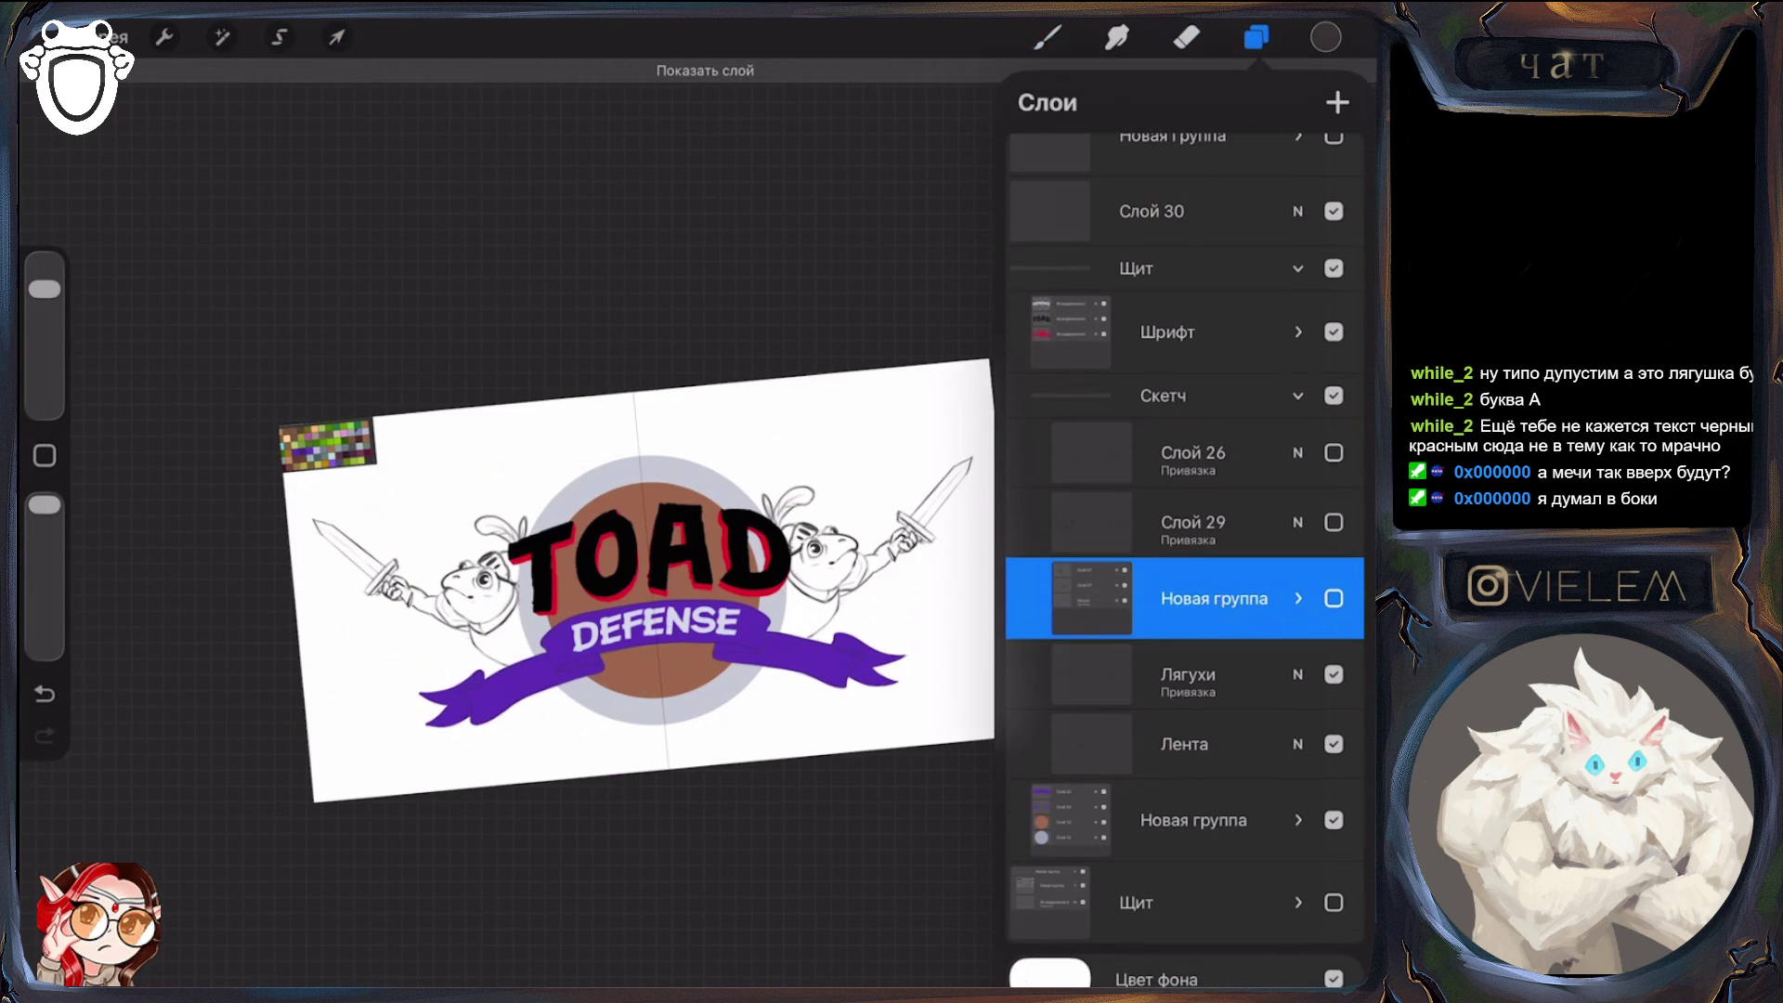
click(1334, 675)
click(1334, 598)
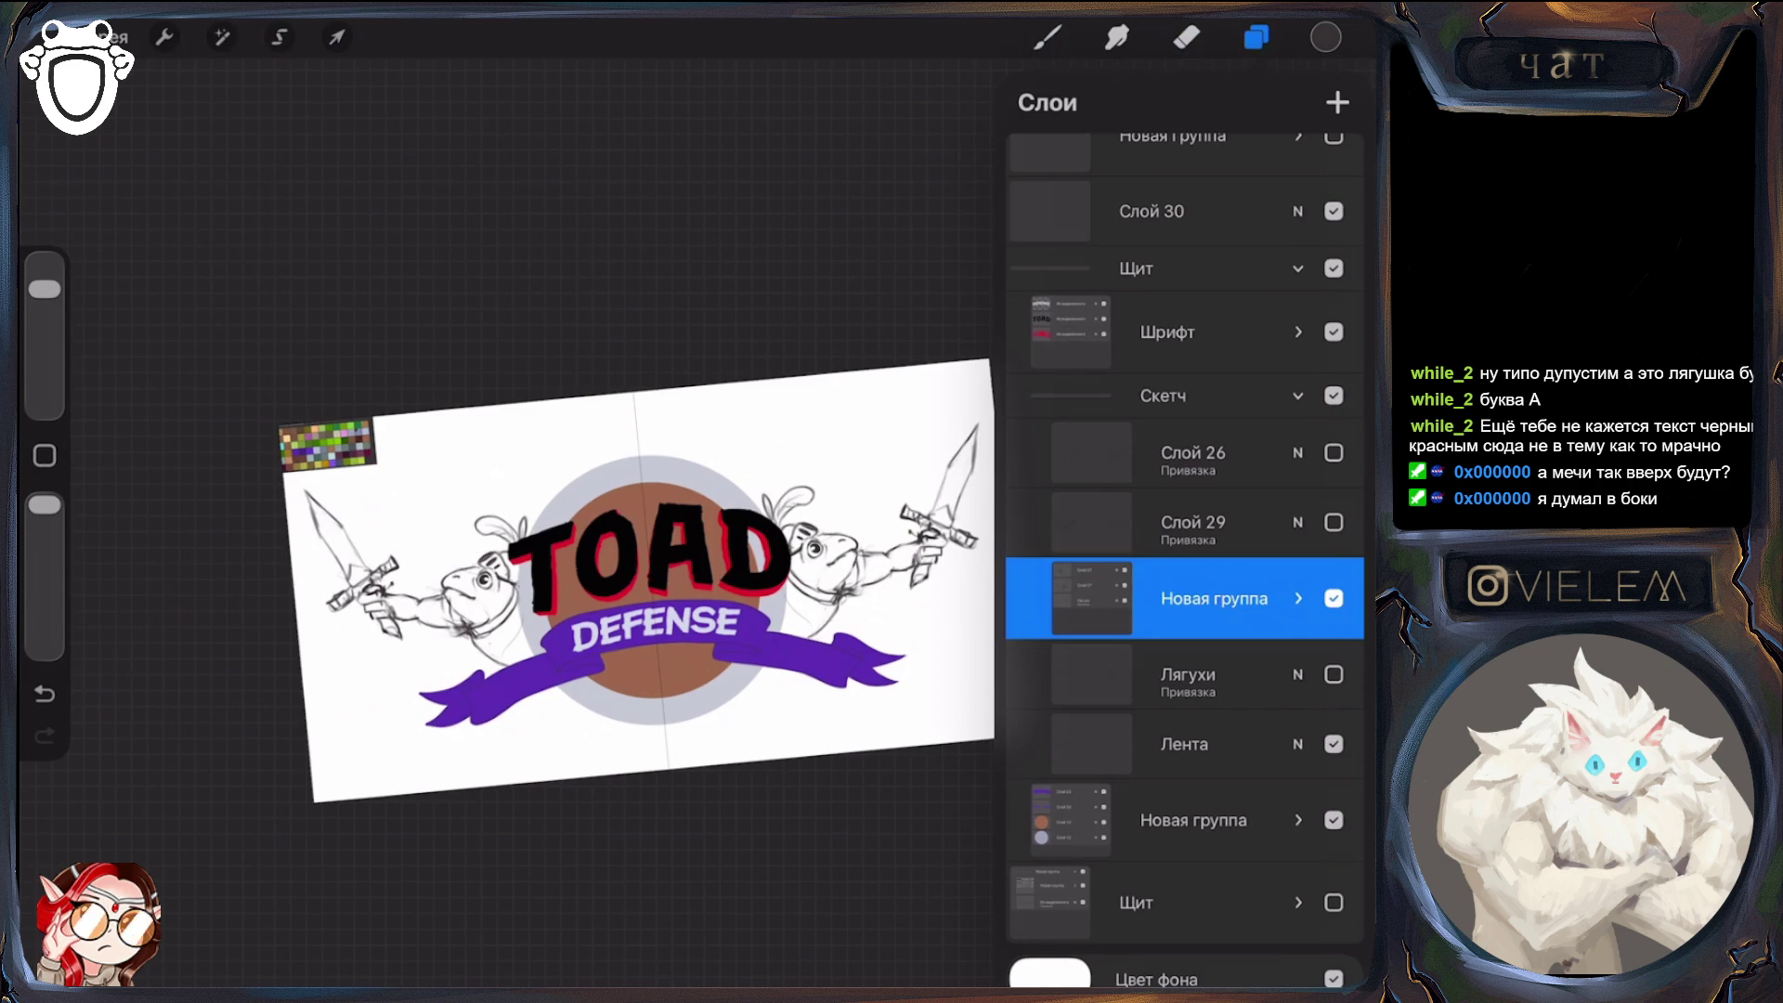
click(1334, 598)
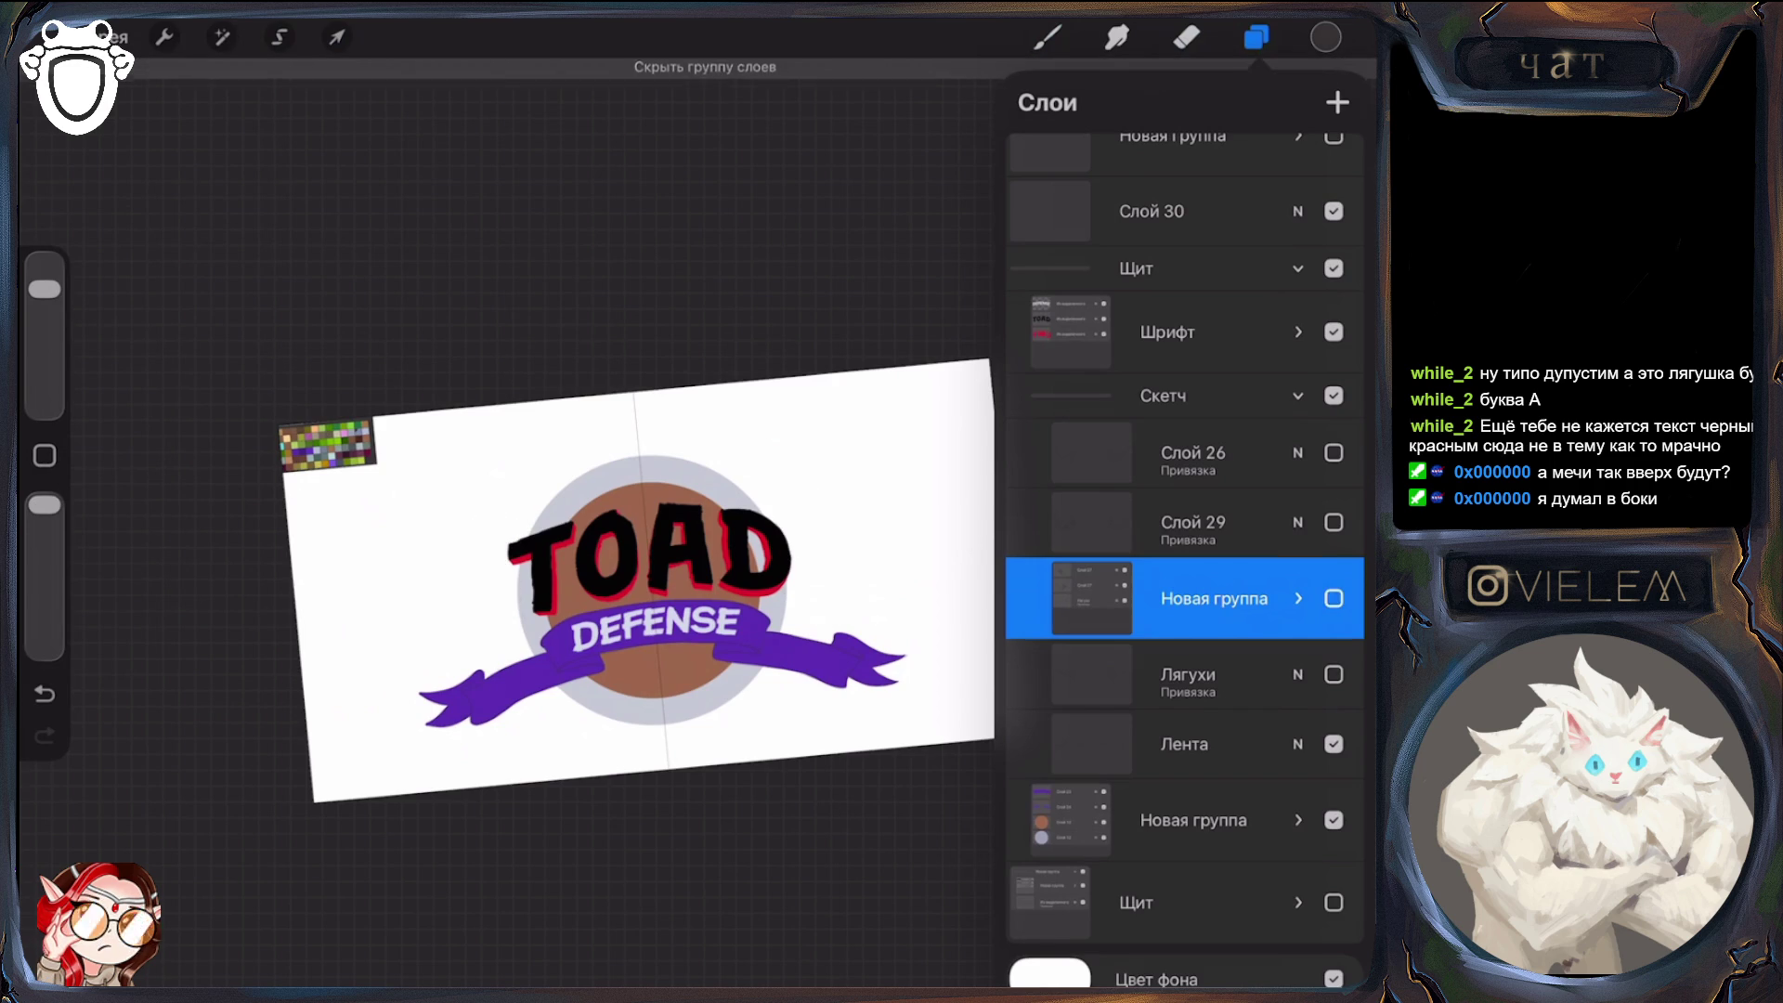
click(1194, 453)
click(1334, 522)
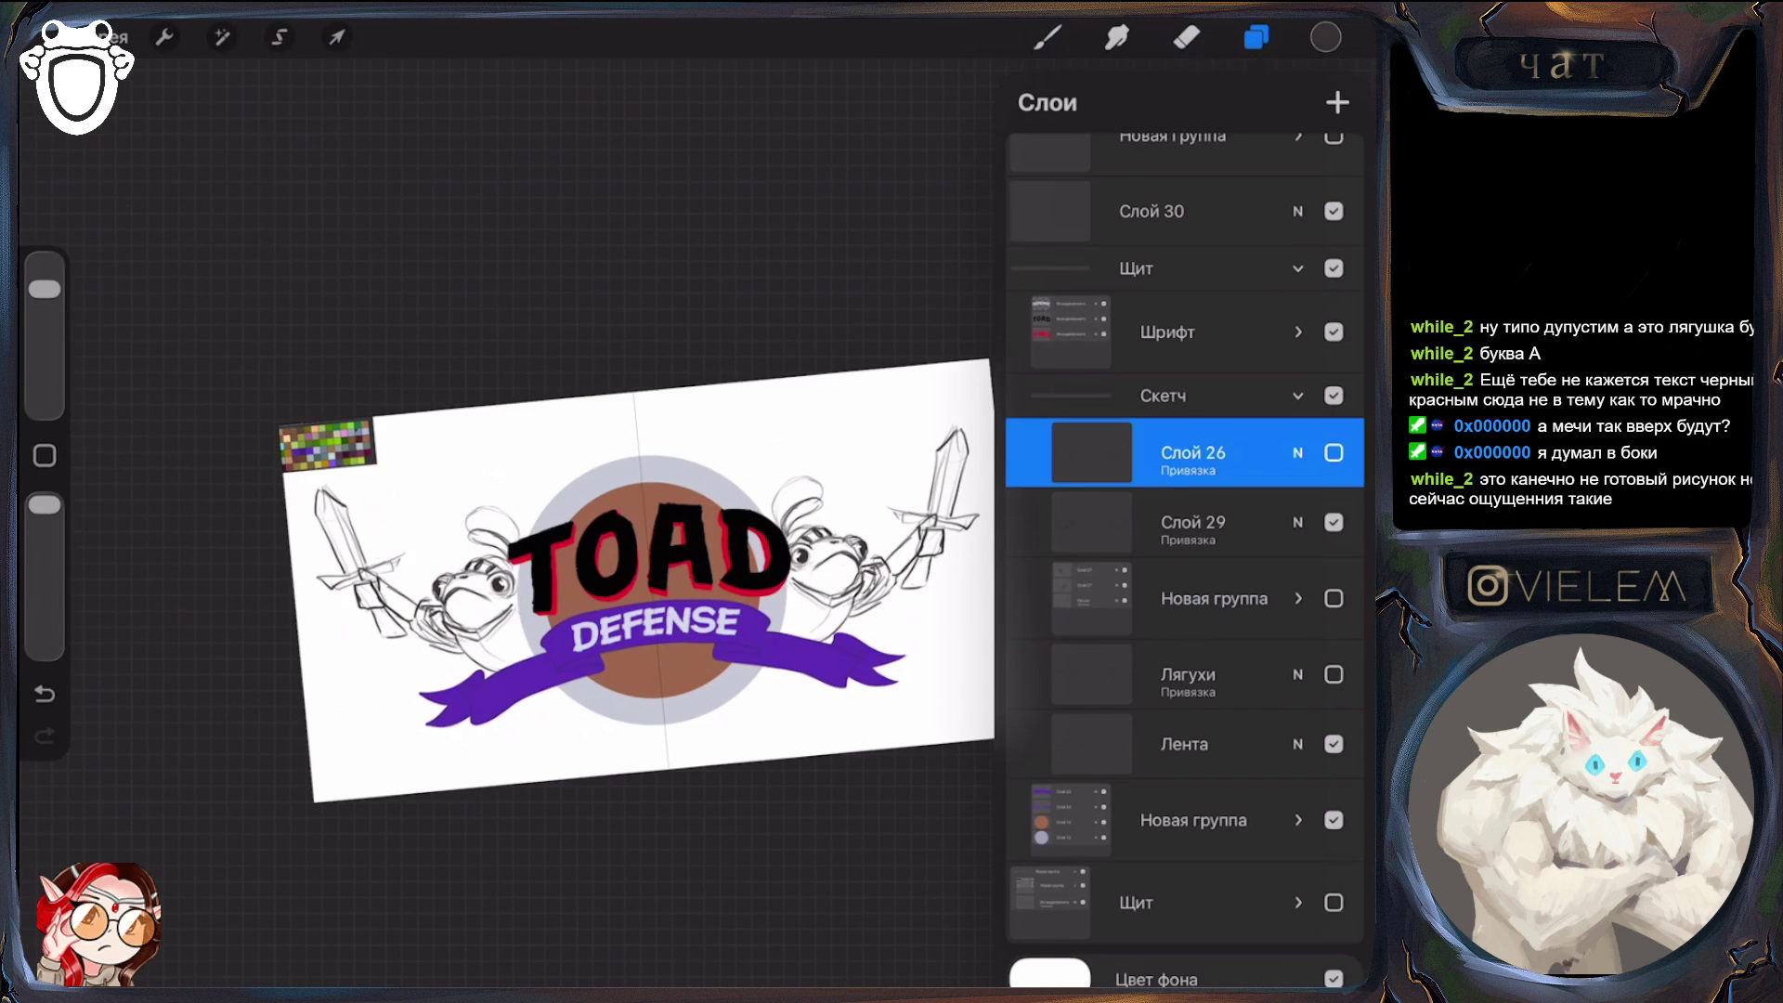
click(1334, 522)
click(1334, 452)
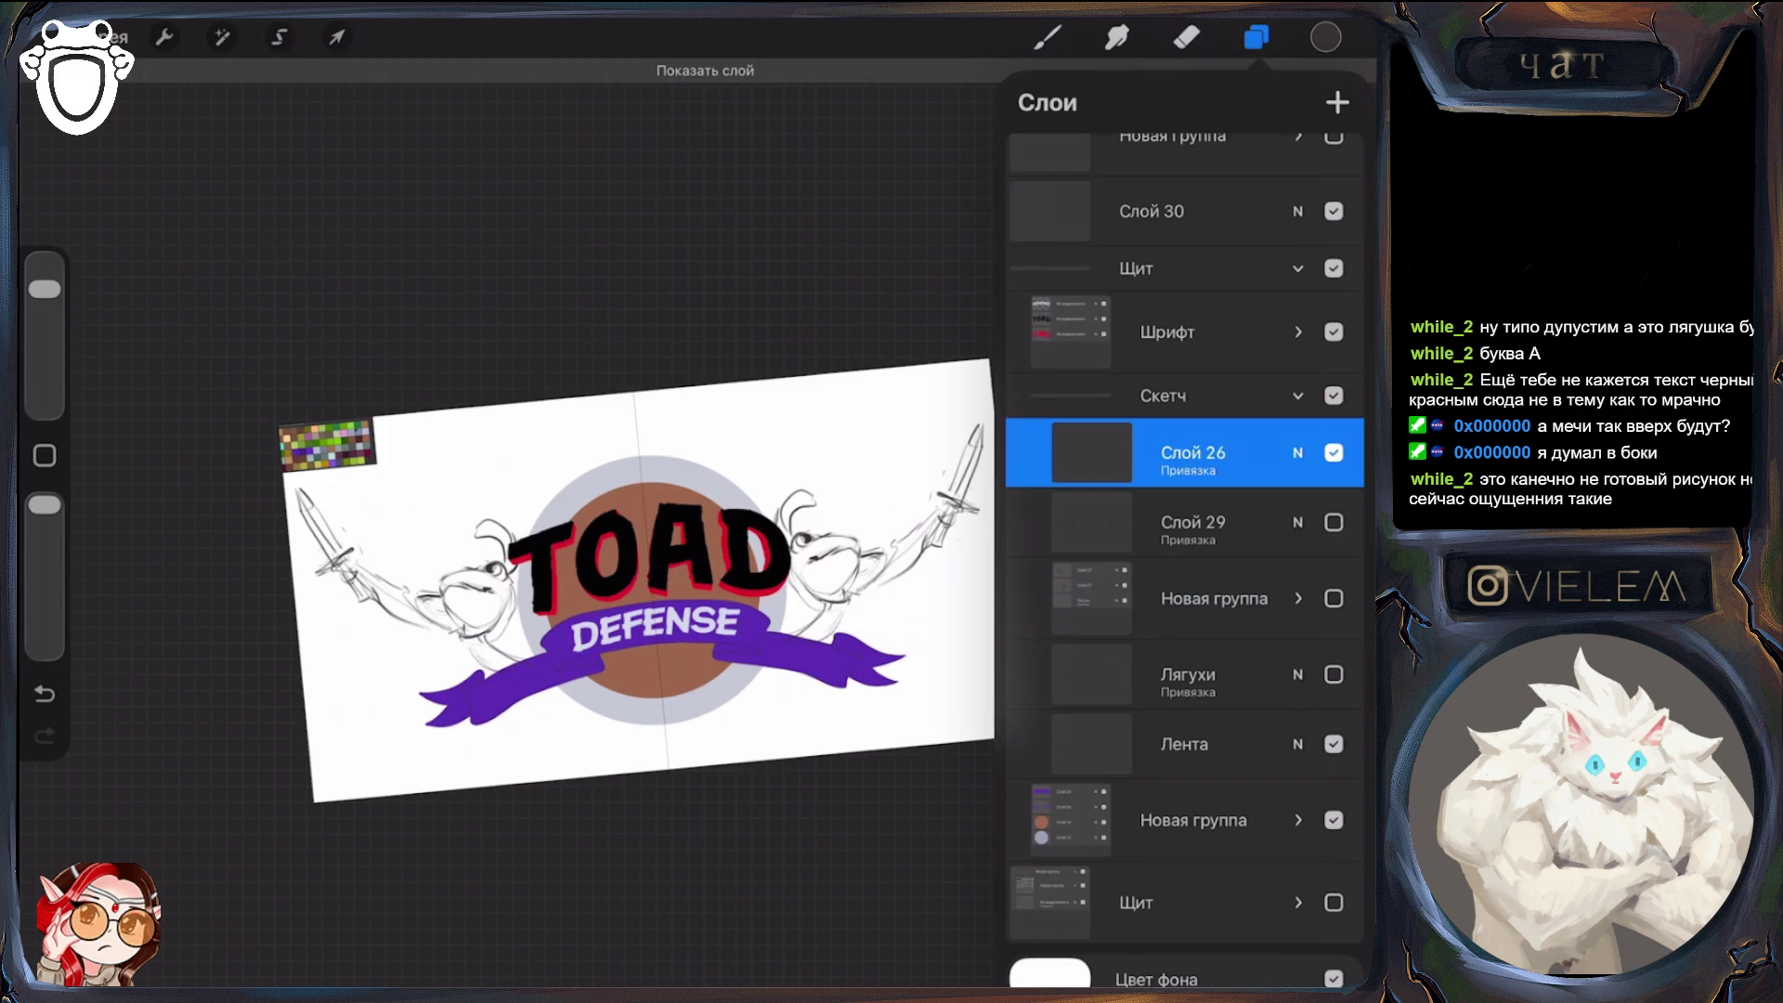
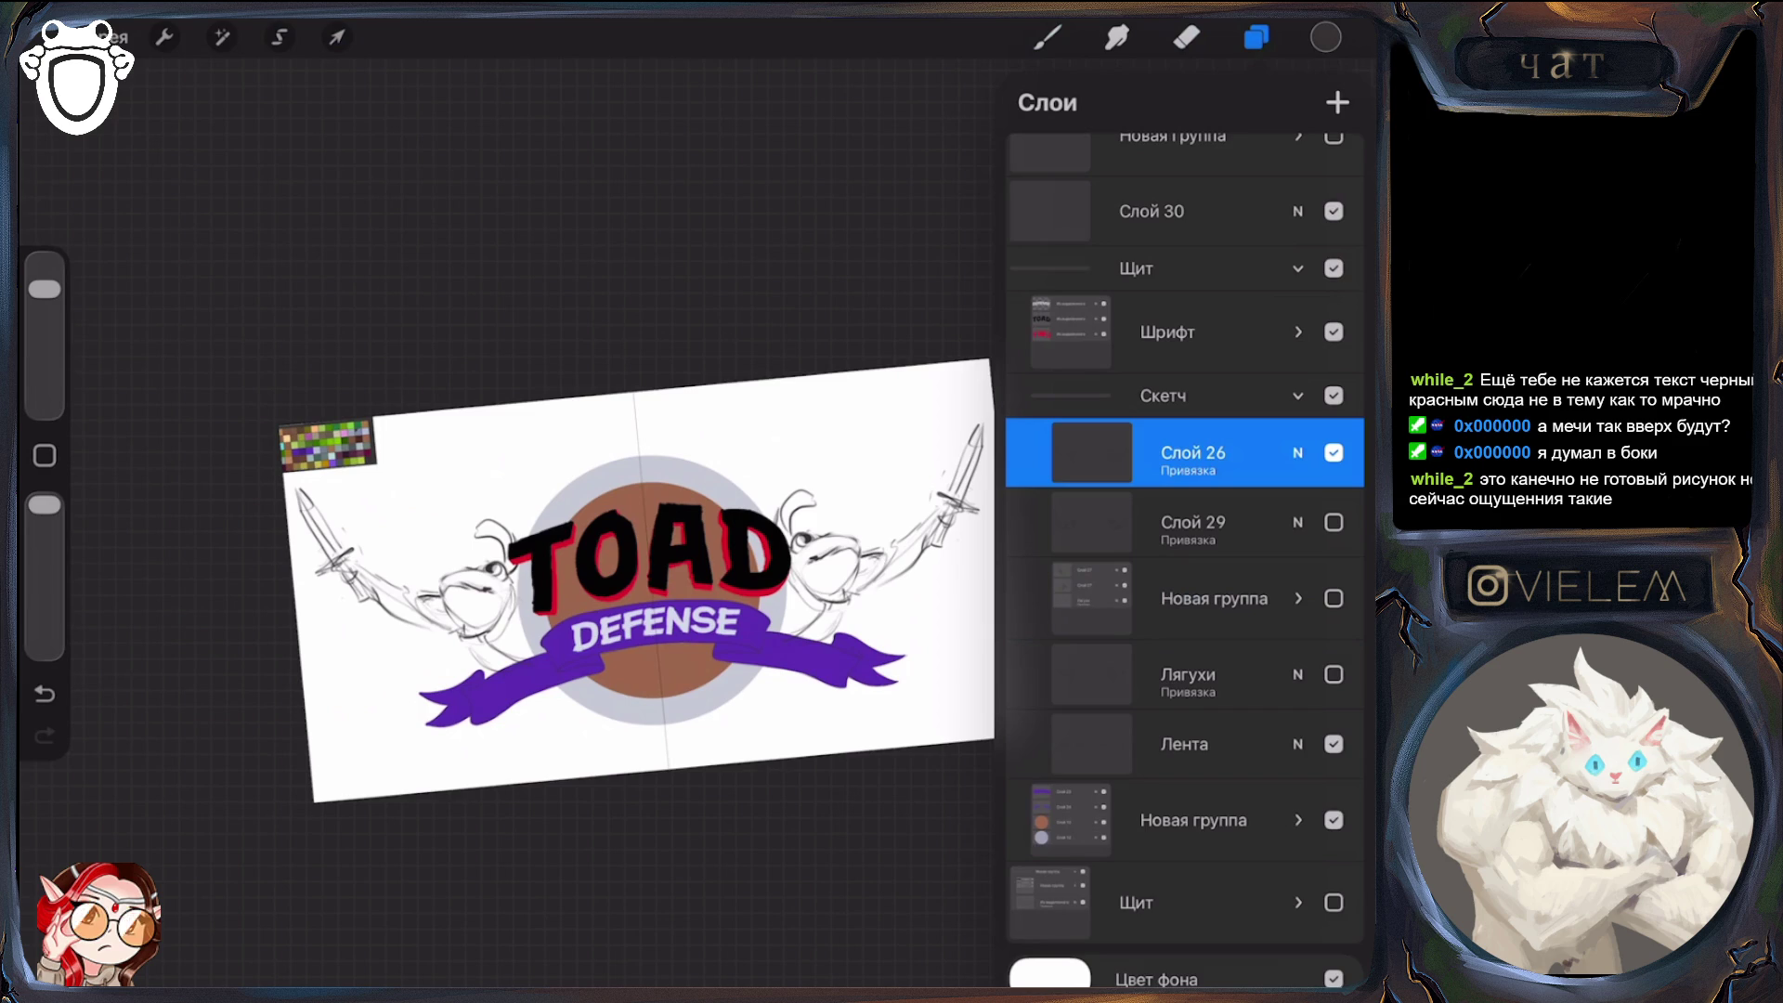
Inside the Шрифт group, compare the red TOAD lettering with the black version, keeping black visible
click(1298, 332)
click(1334, 440)
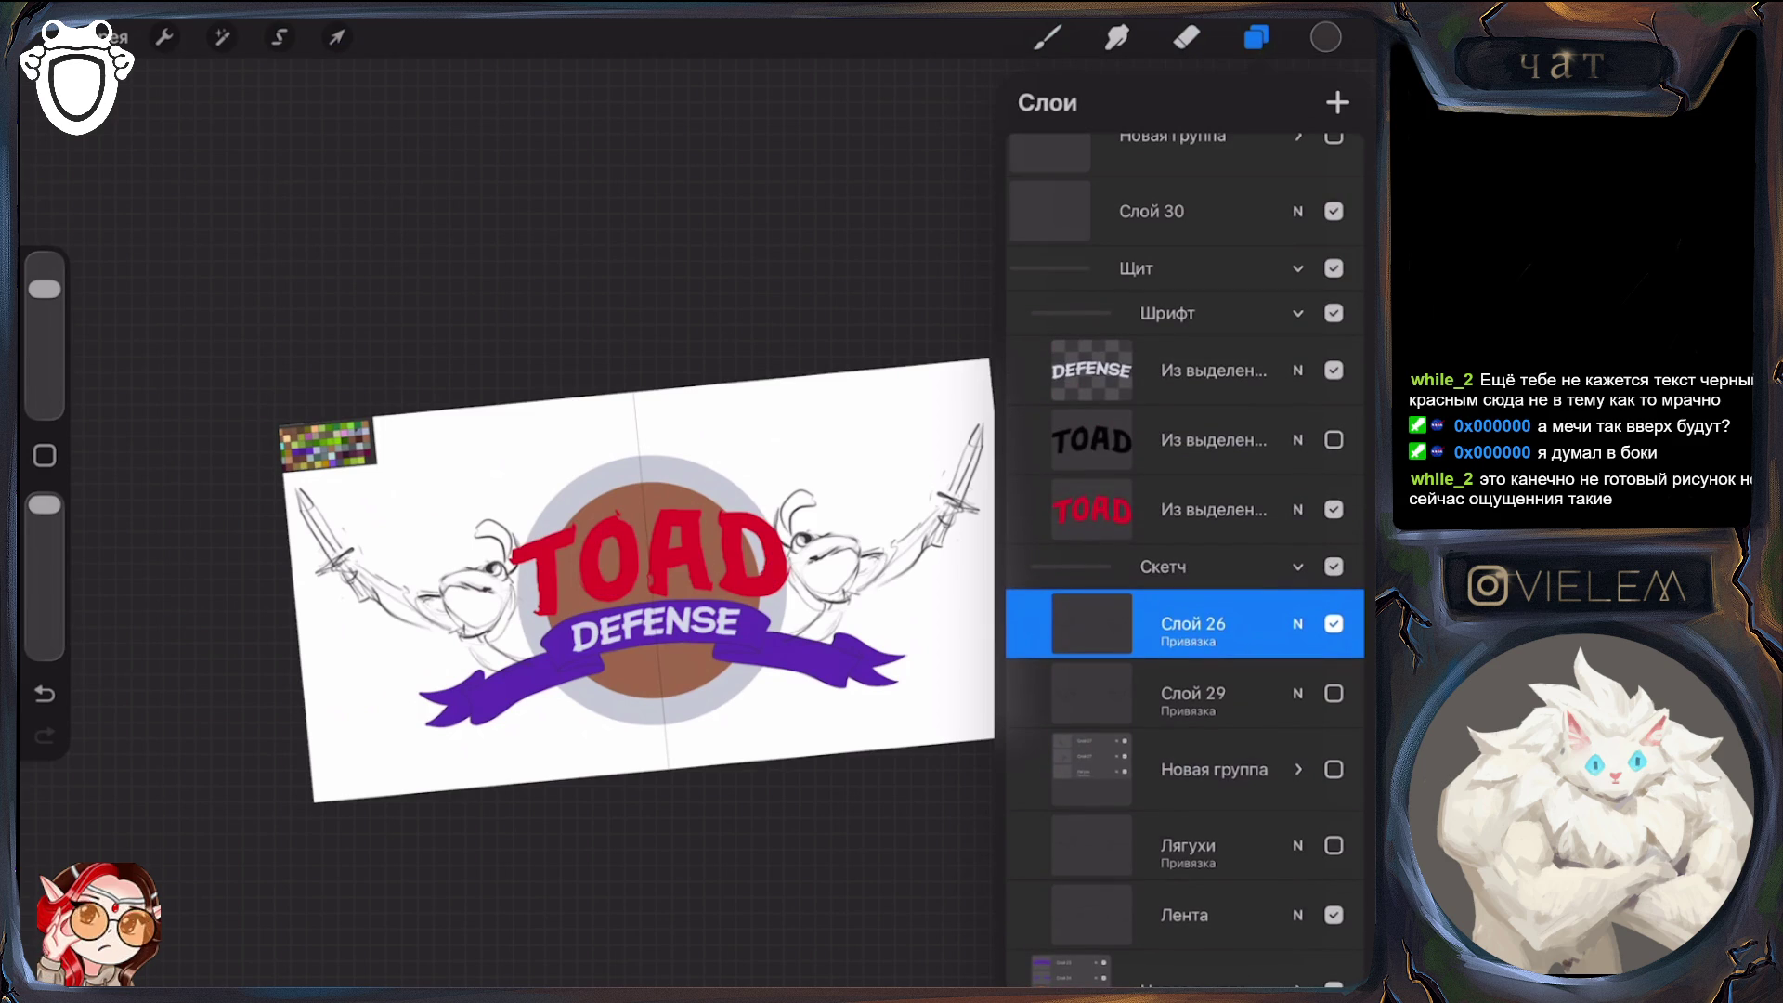
click(1298, 509)
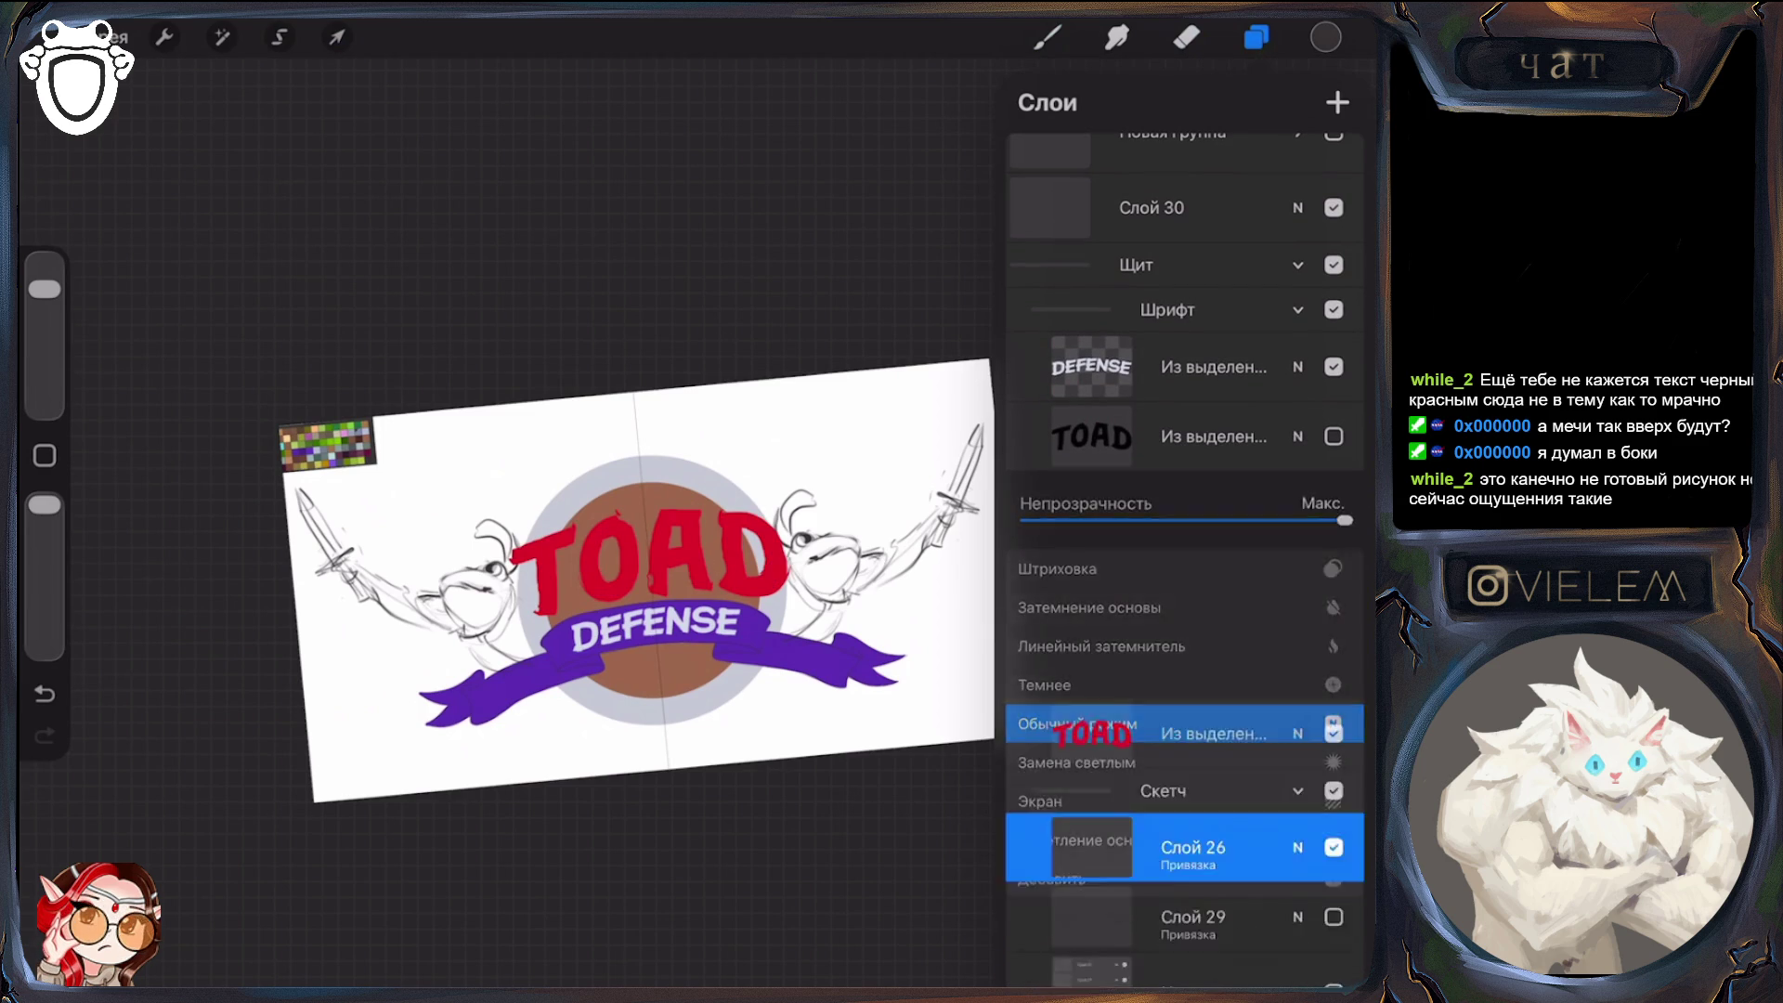
click(1334, 436)
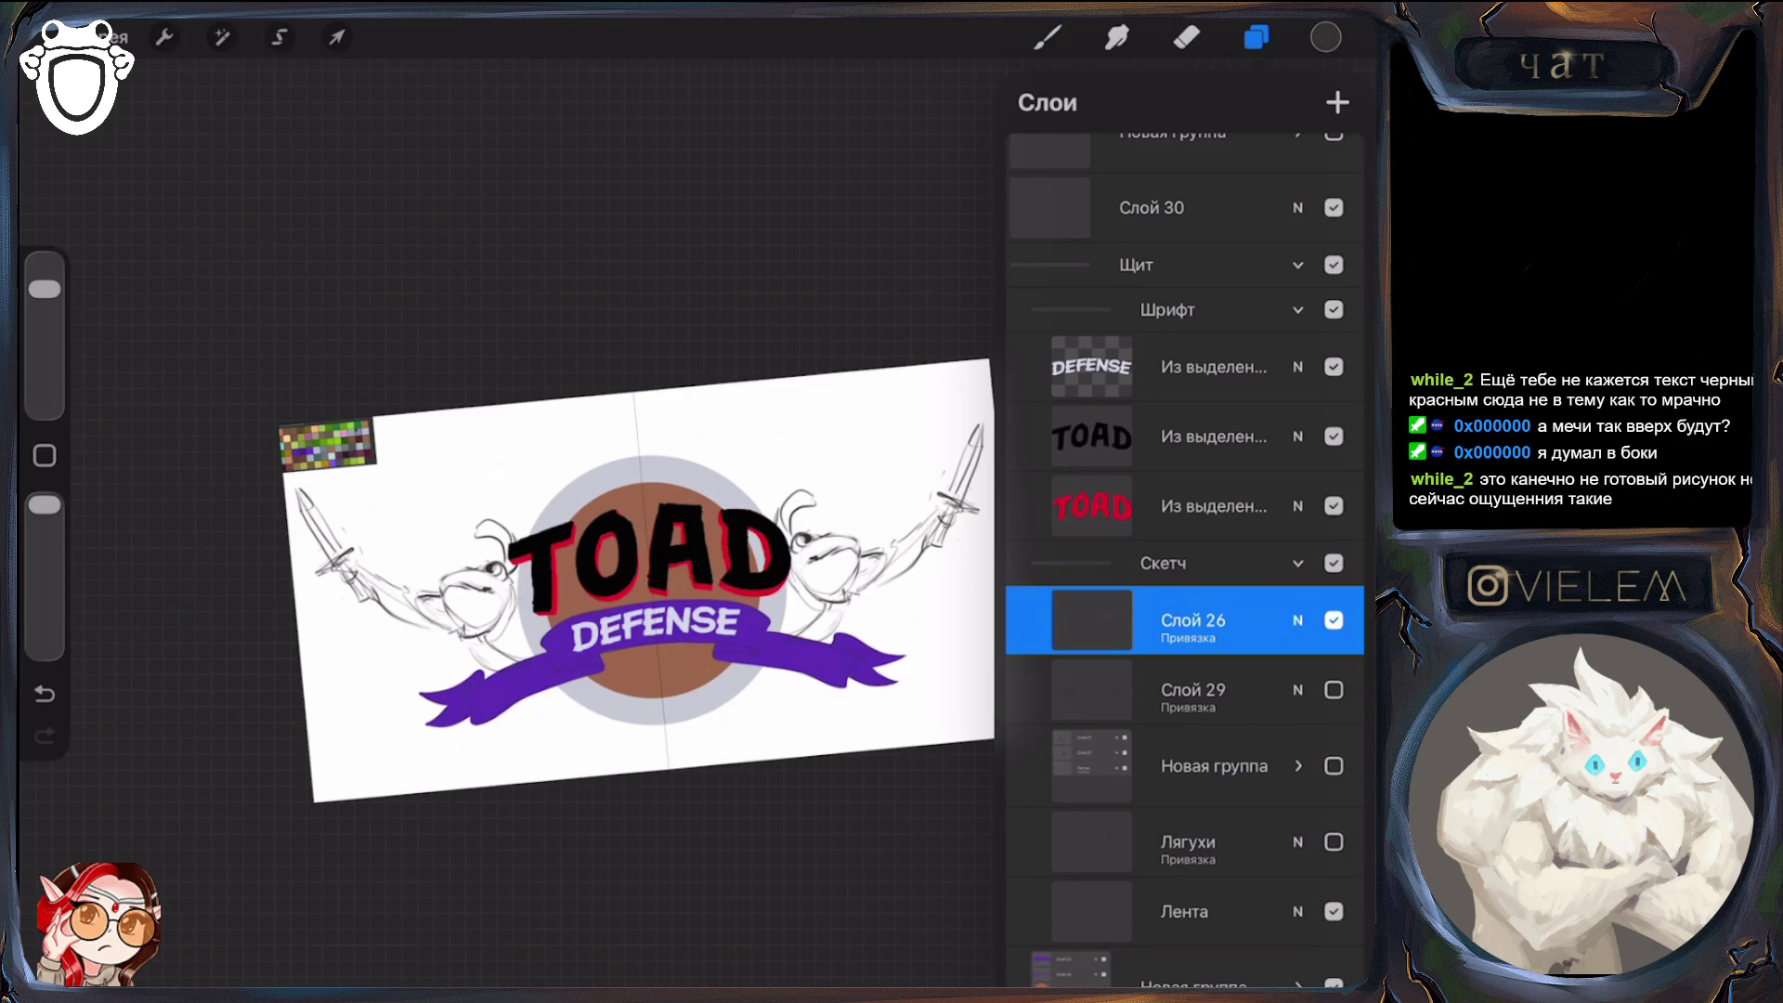
click(1298, 309)
Compare the colour Щит group with the older pencil sketch Щит, then list the colour group and hide Слой 26
click(1299, 249)
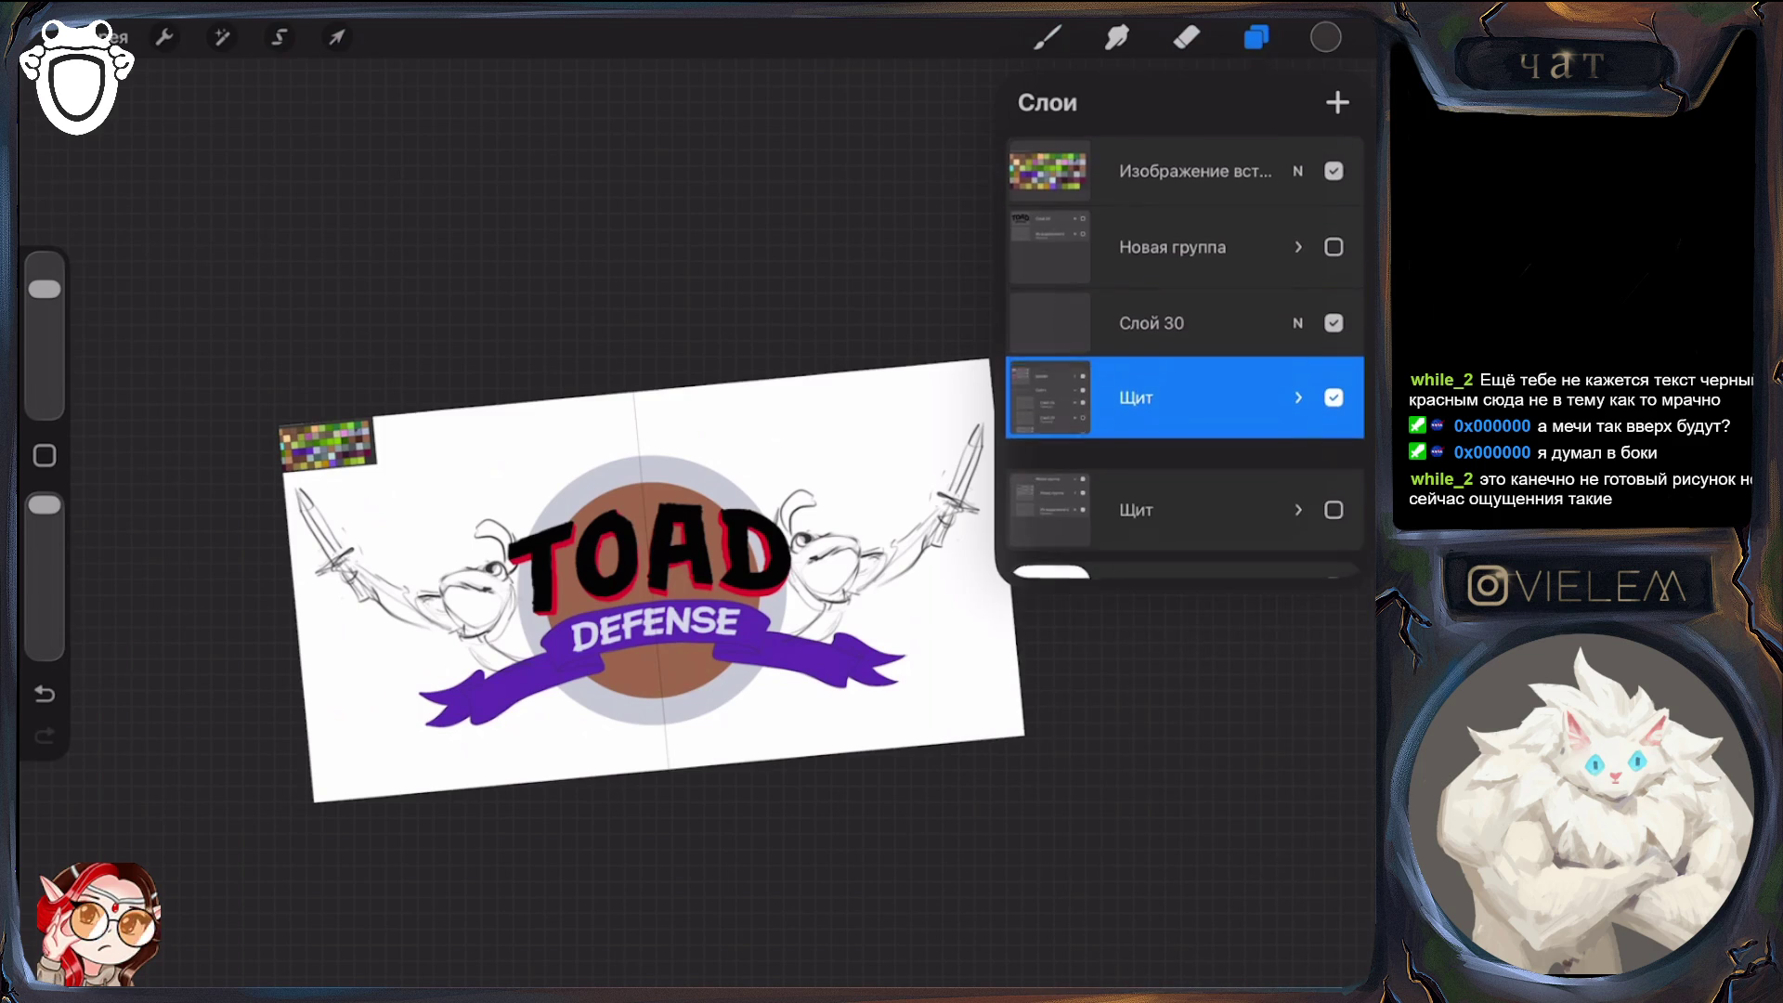
click(1334, 396)
click(1334, 478)
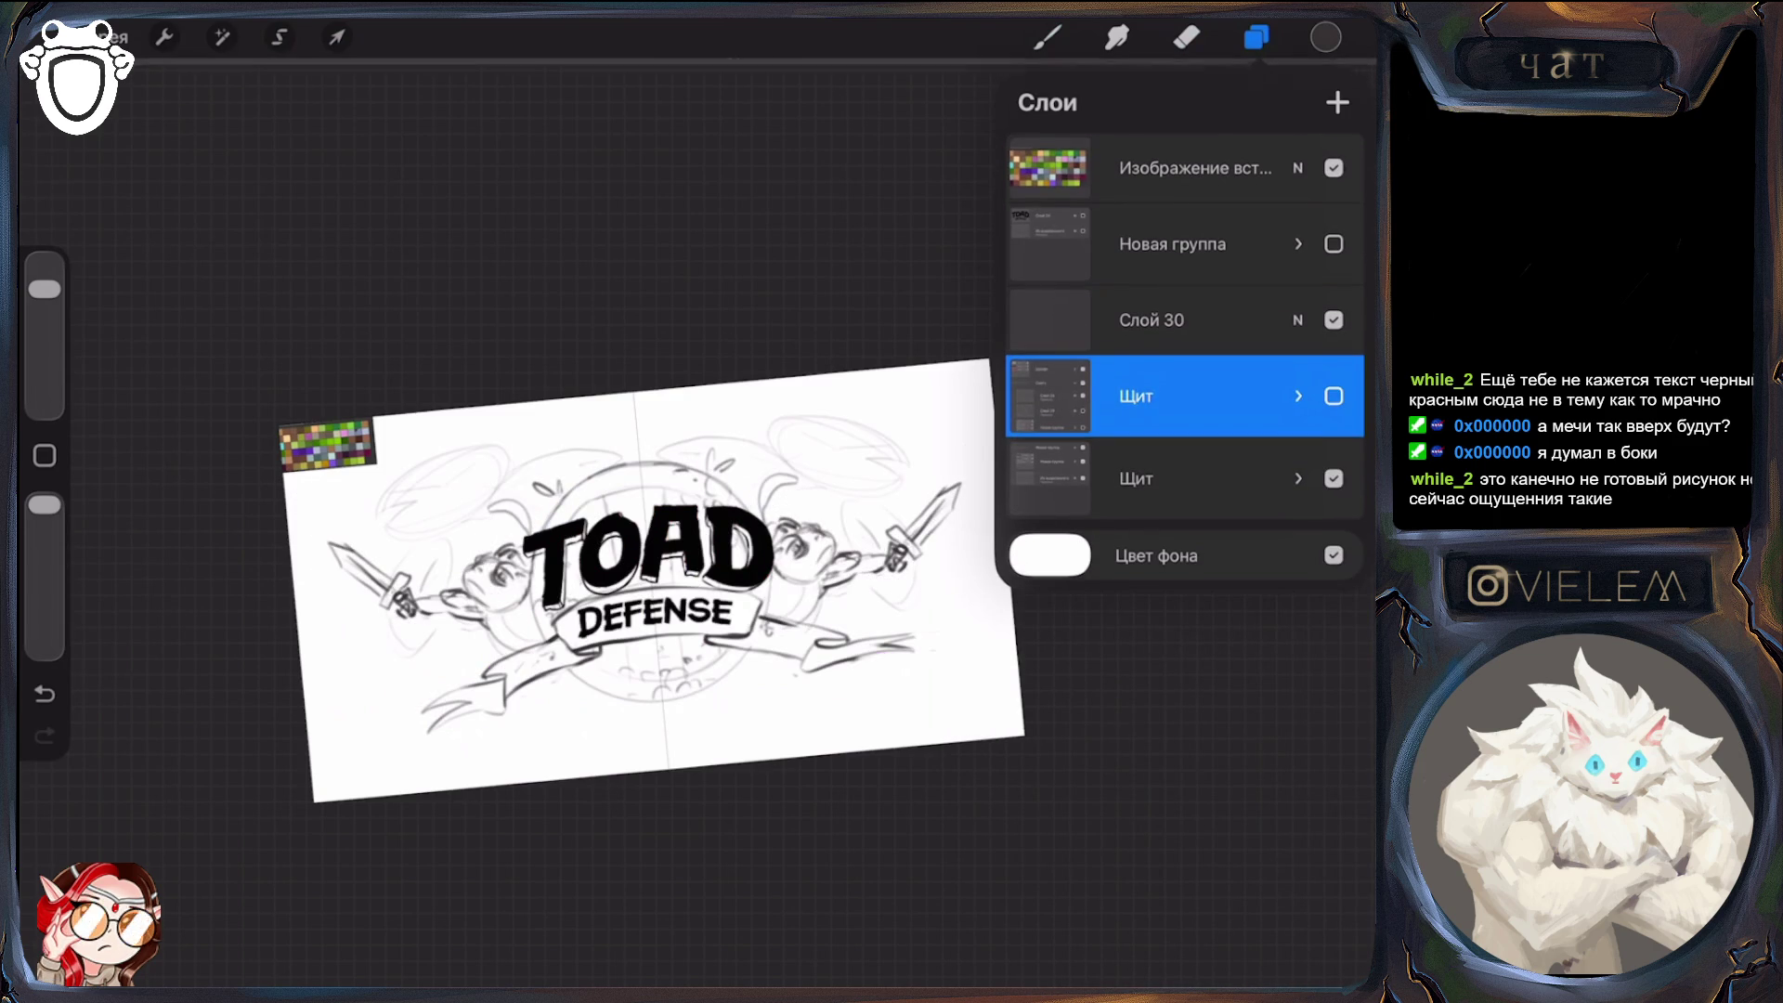
click(1334, 396)
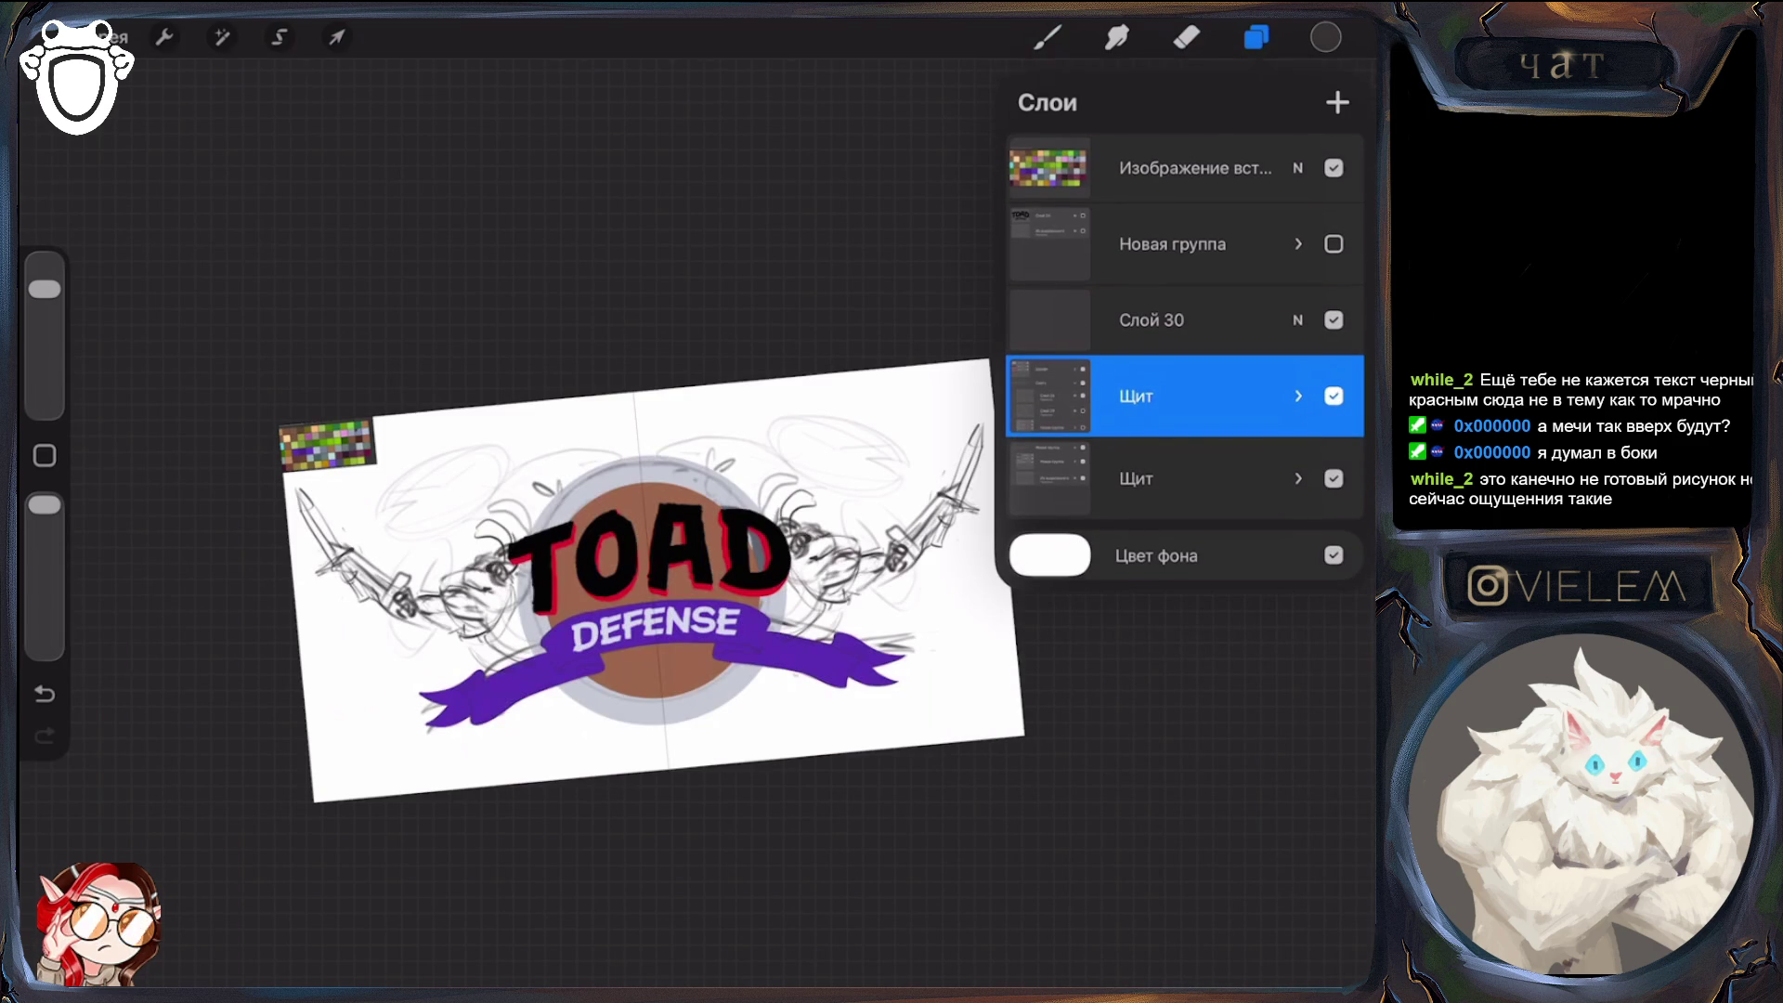
click(1334, 478)
click(1298, 396)
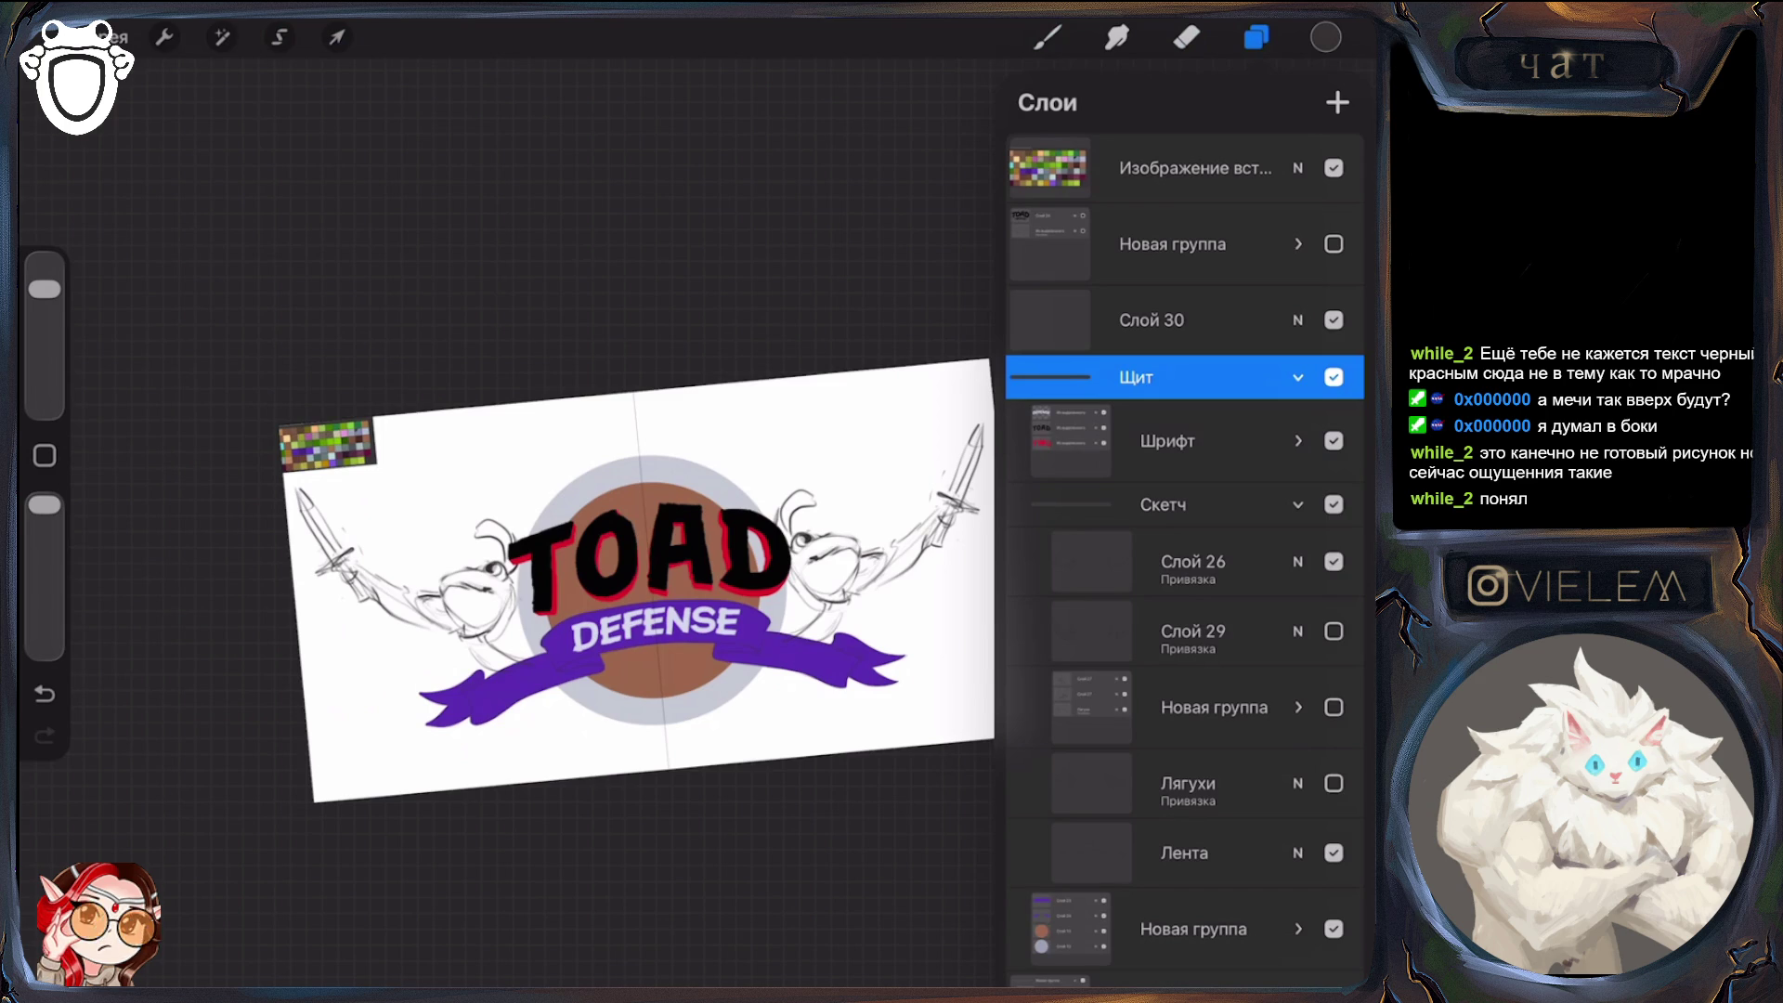
click(1334, 561)
click(1334, 784)
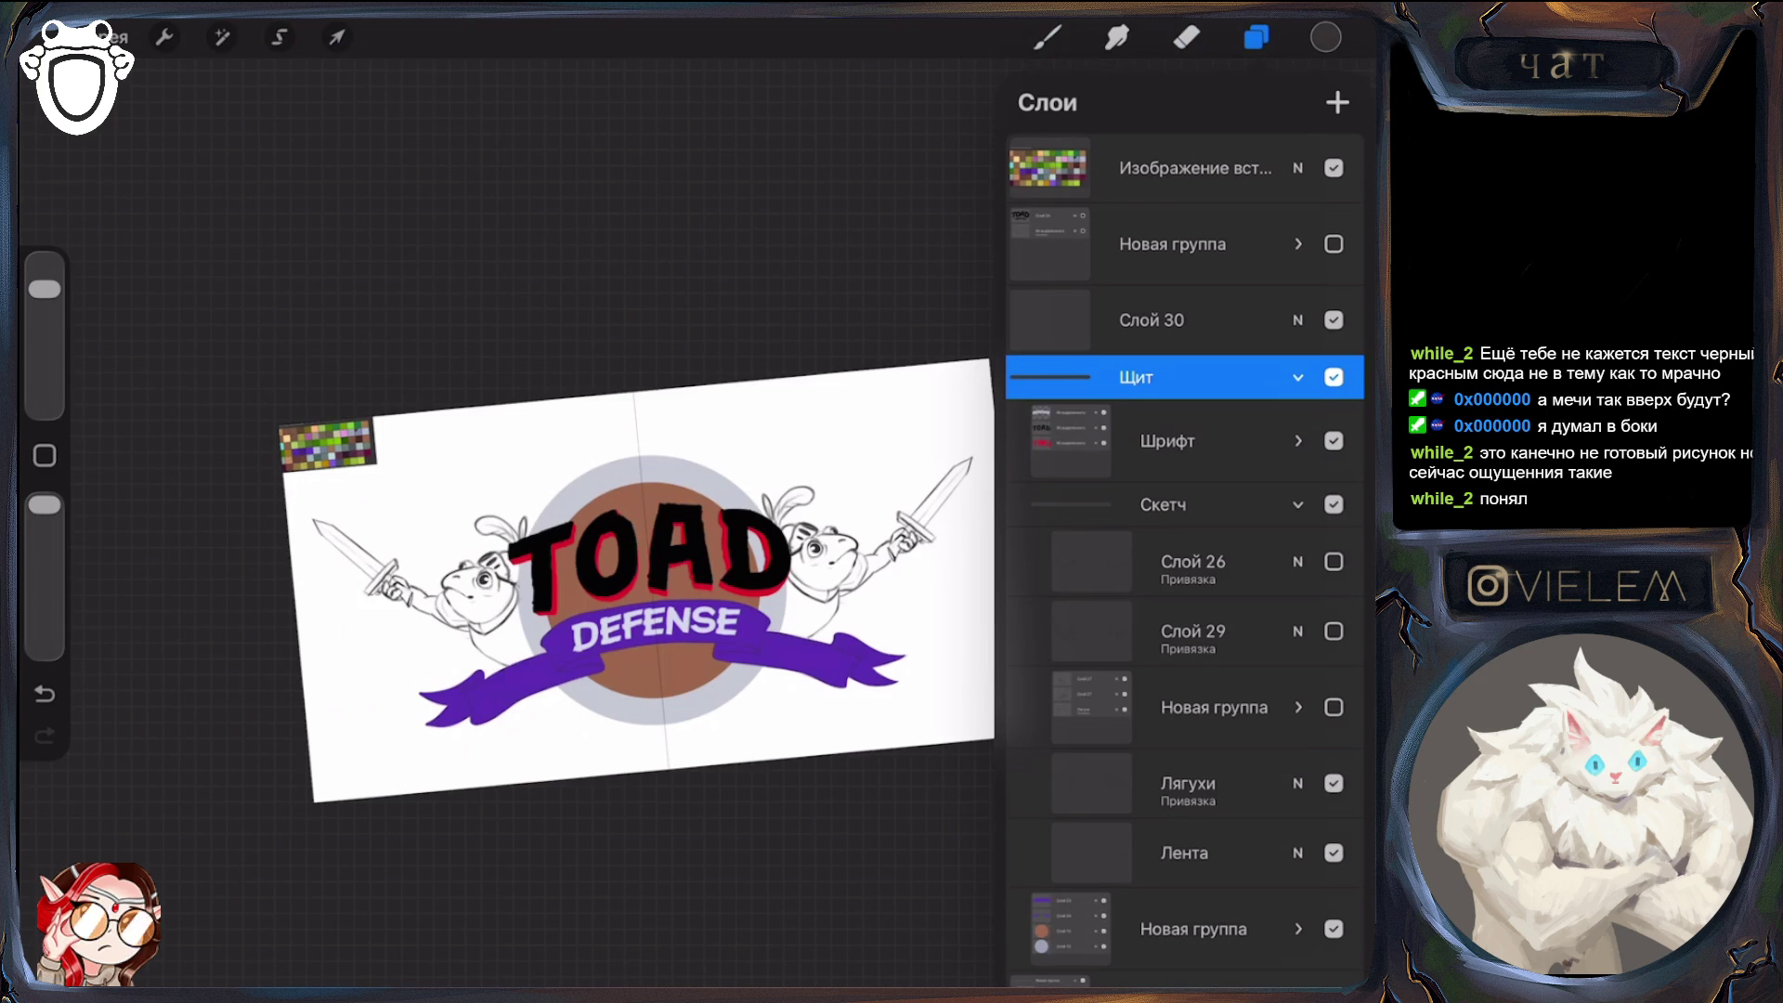
scroll(641, 576, down, 5)
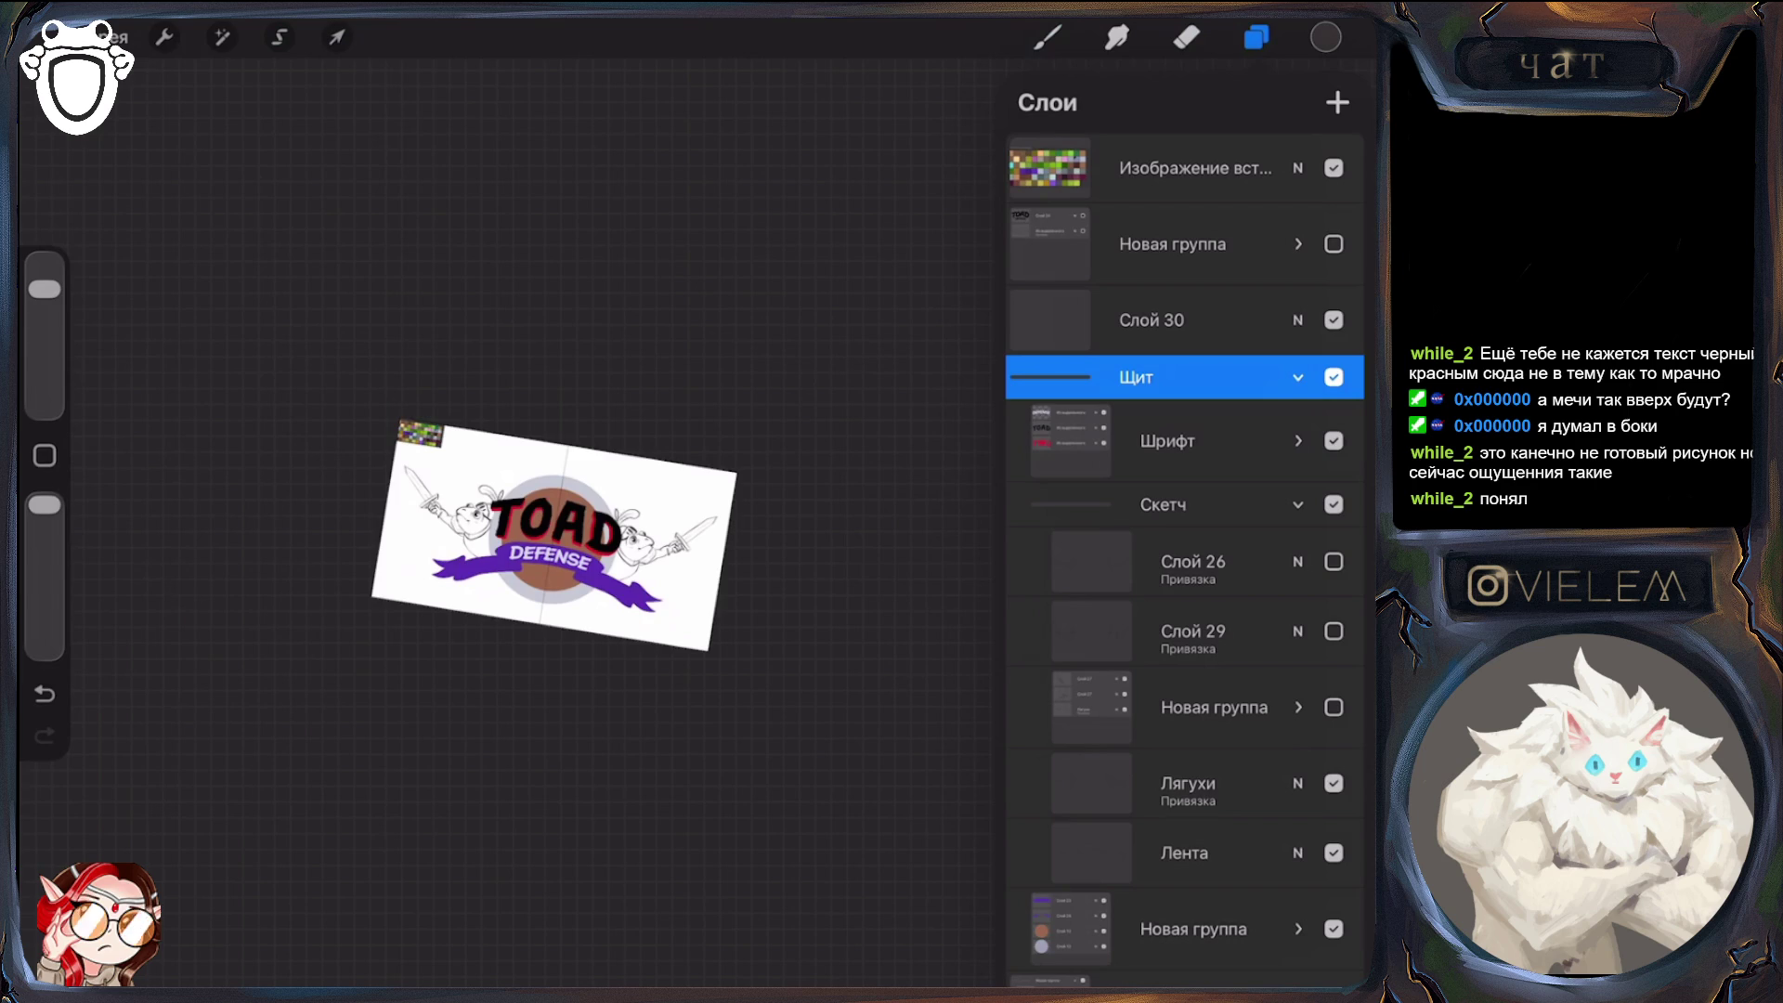
scroll(556, 538, up, 5)
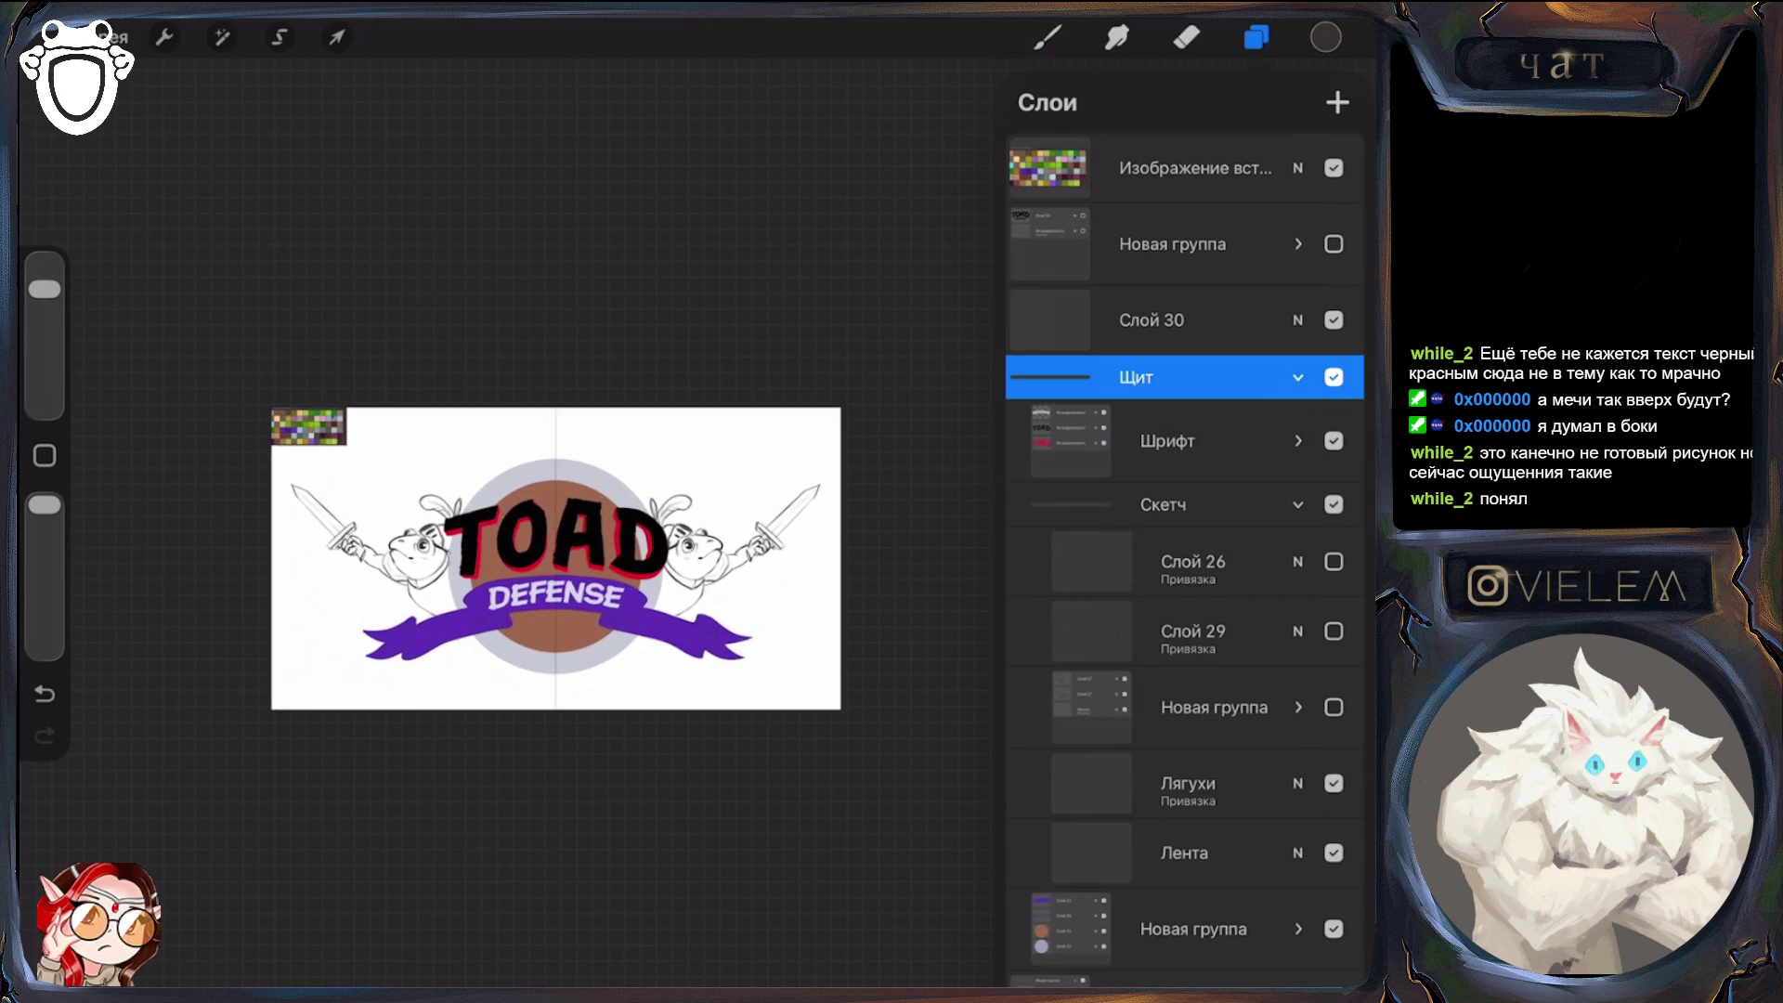
scroll(556, 557, down, 3)
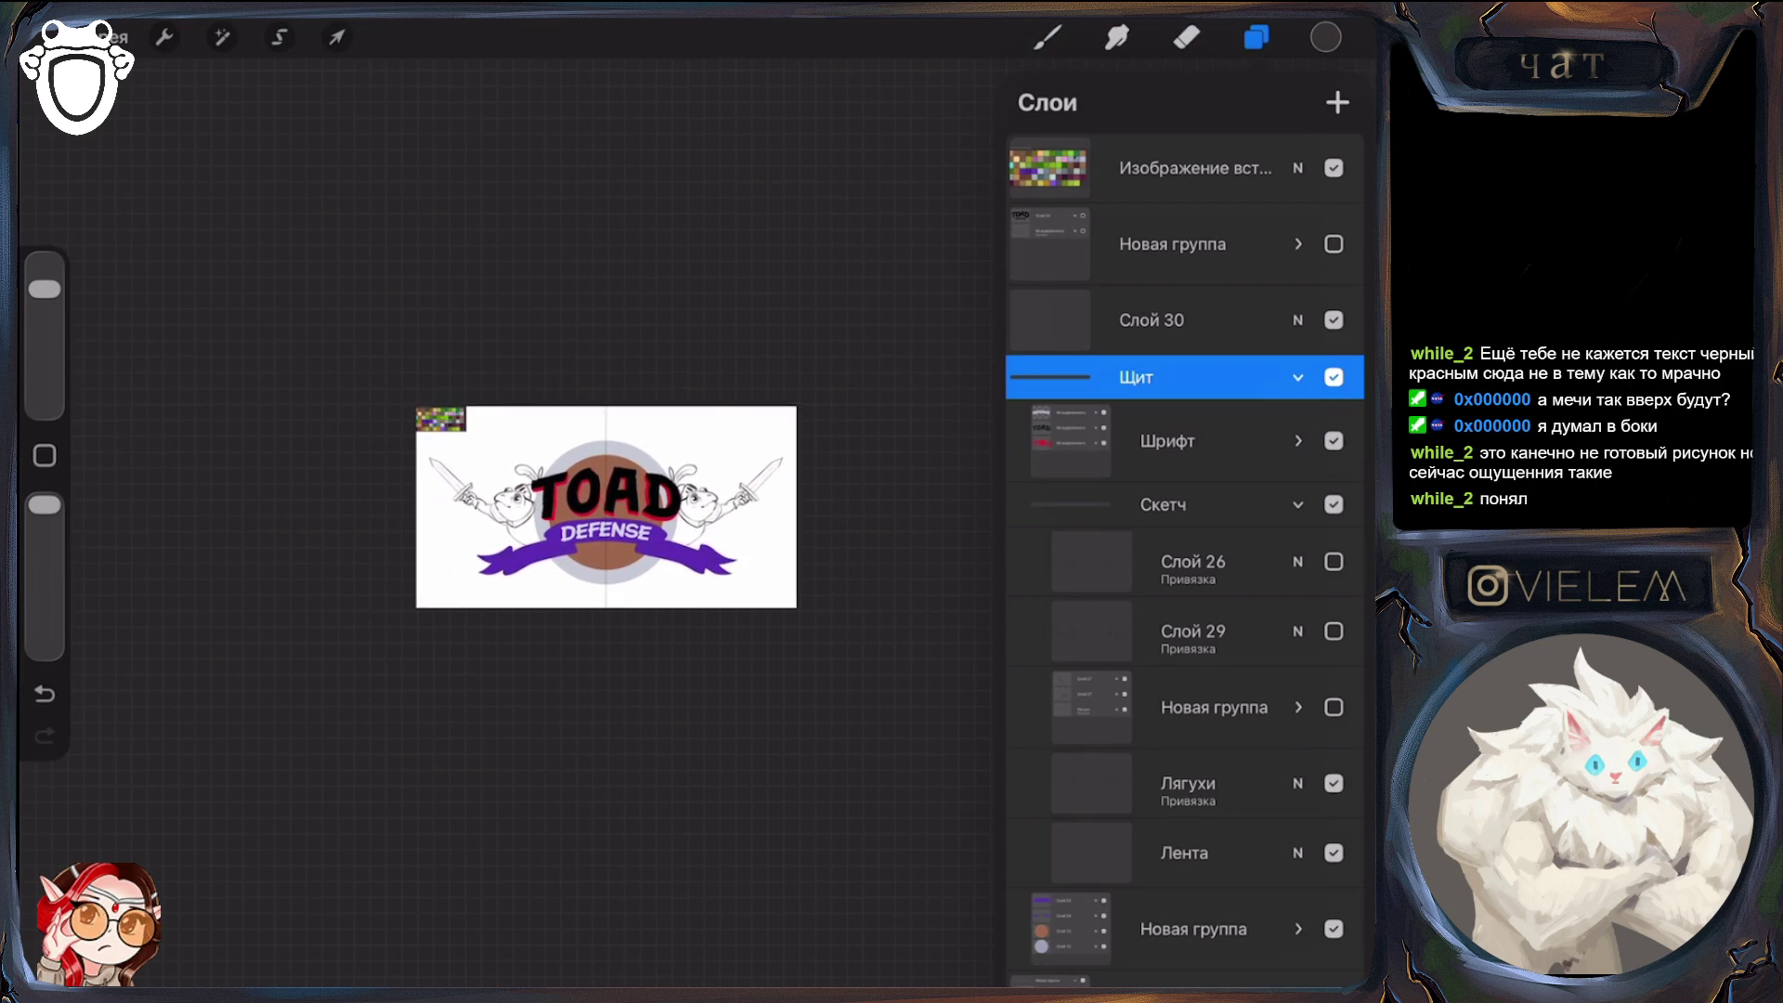
click(1333, 783)
click(1334, 707)
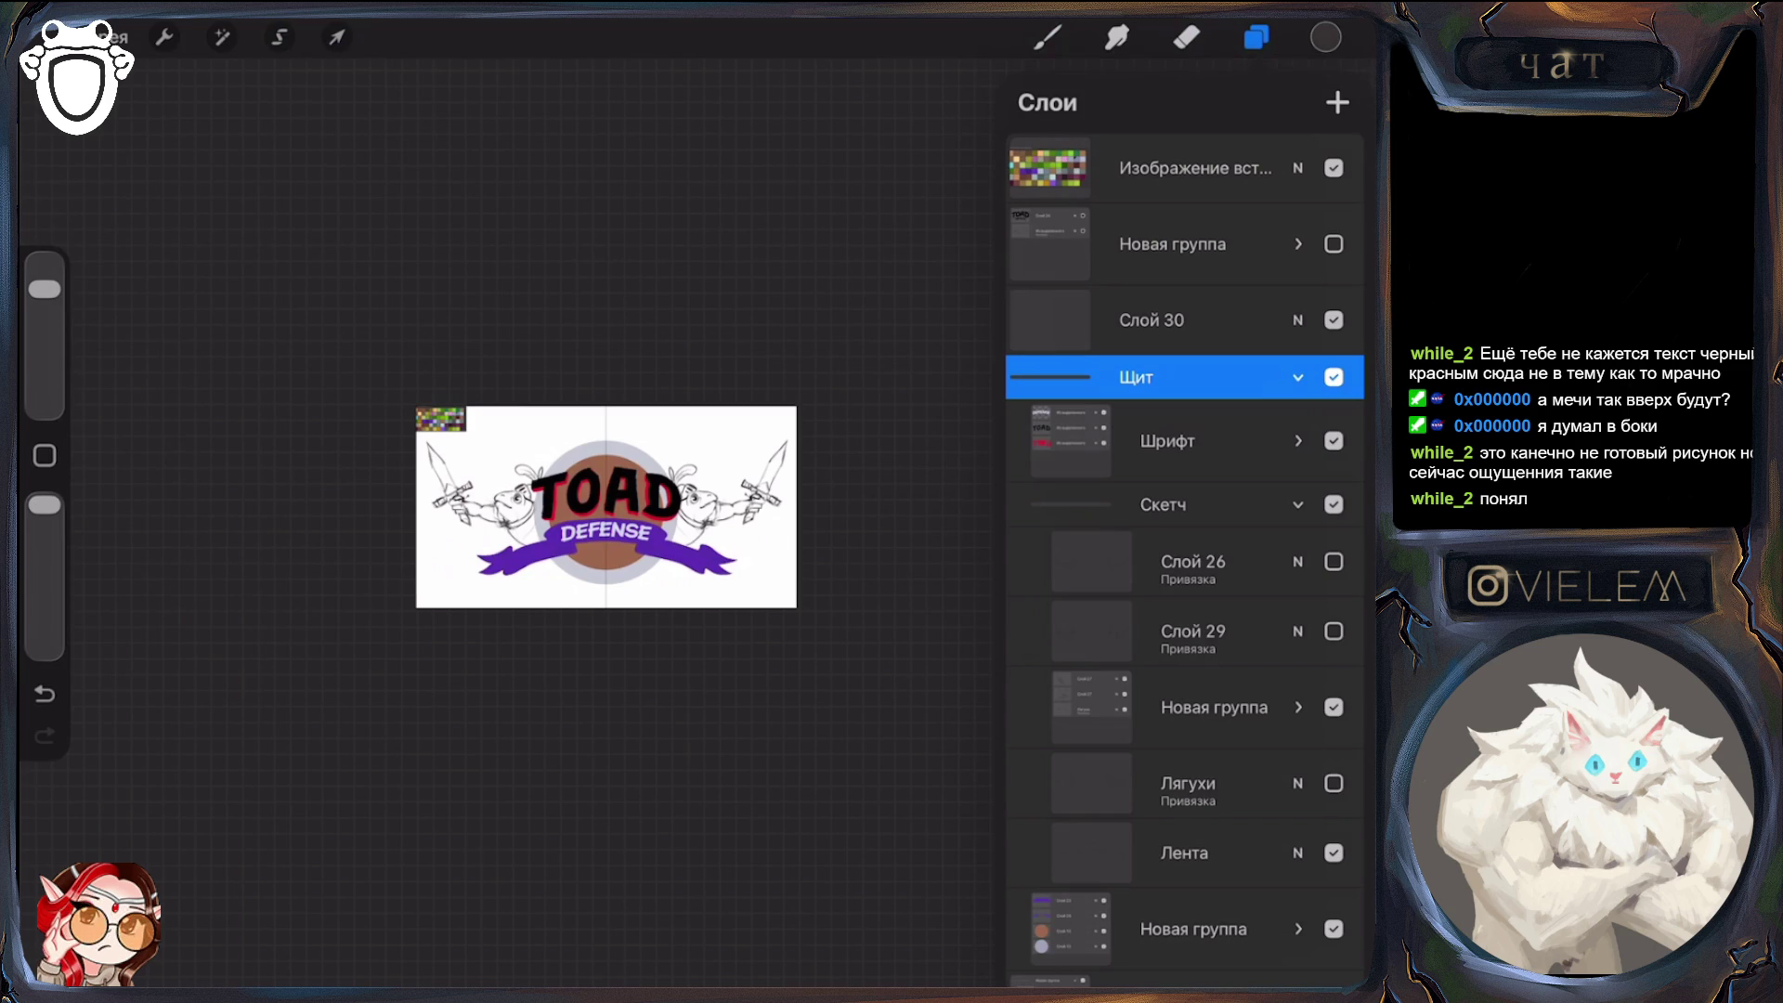
click(1333, 706)
click(1334, 630)
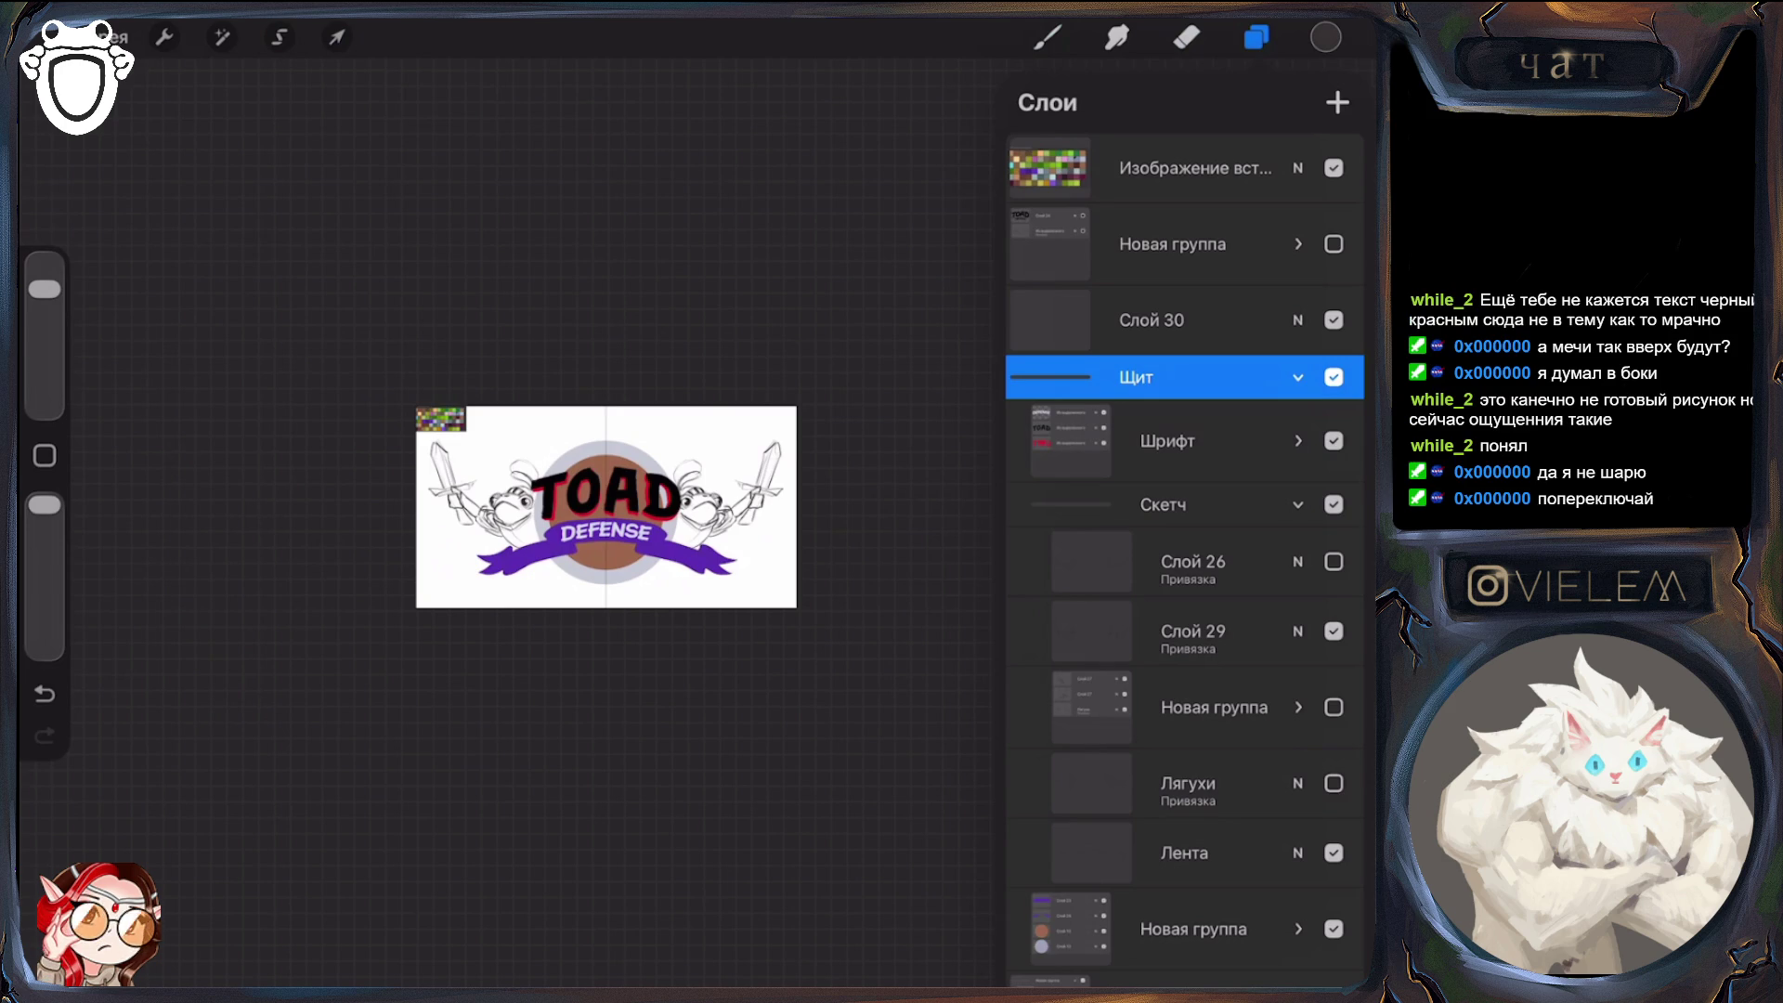
click(1334, 631)
click(1334, 562)
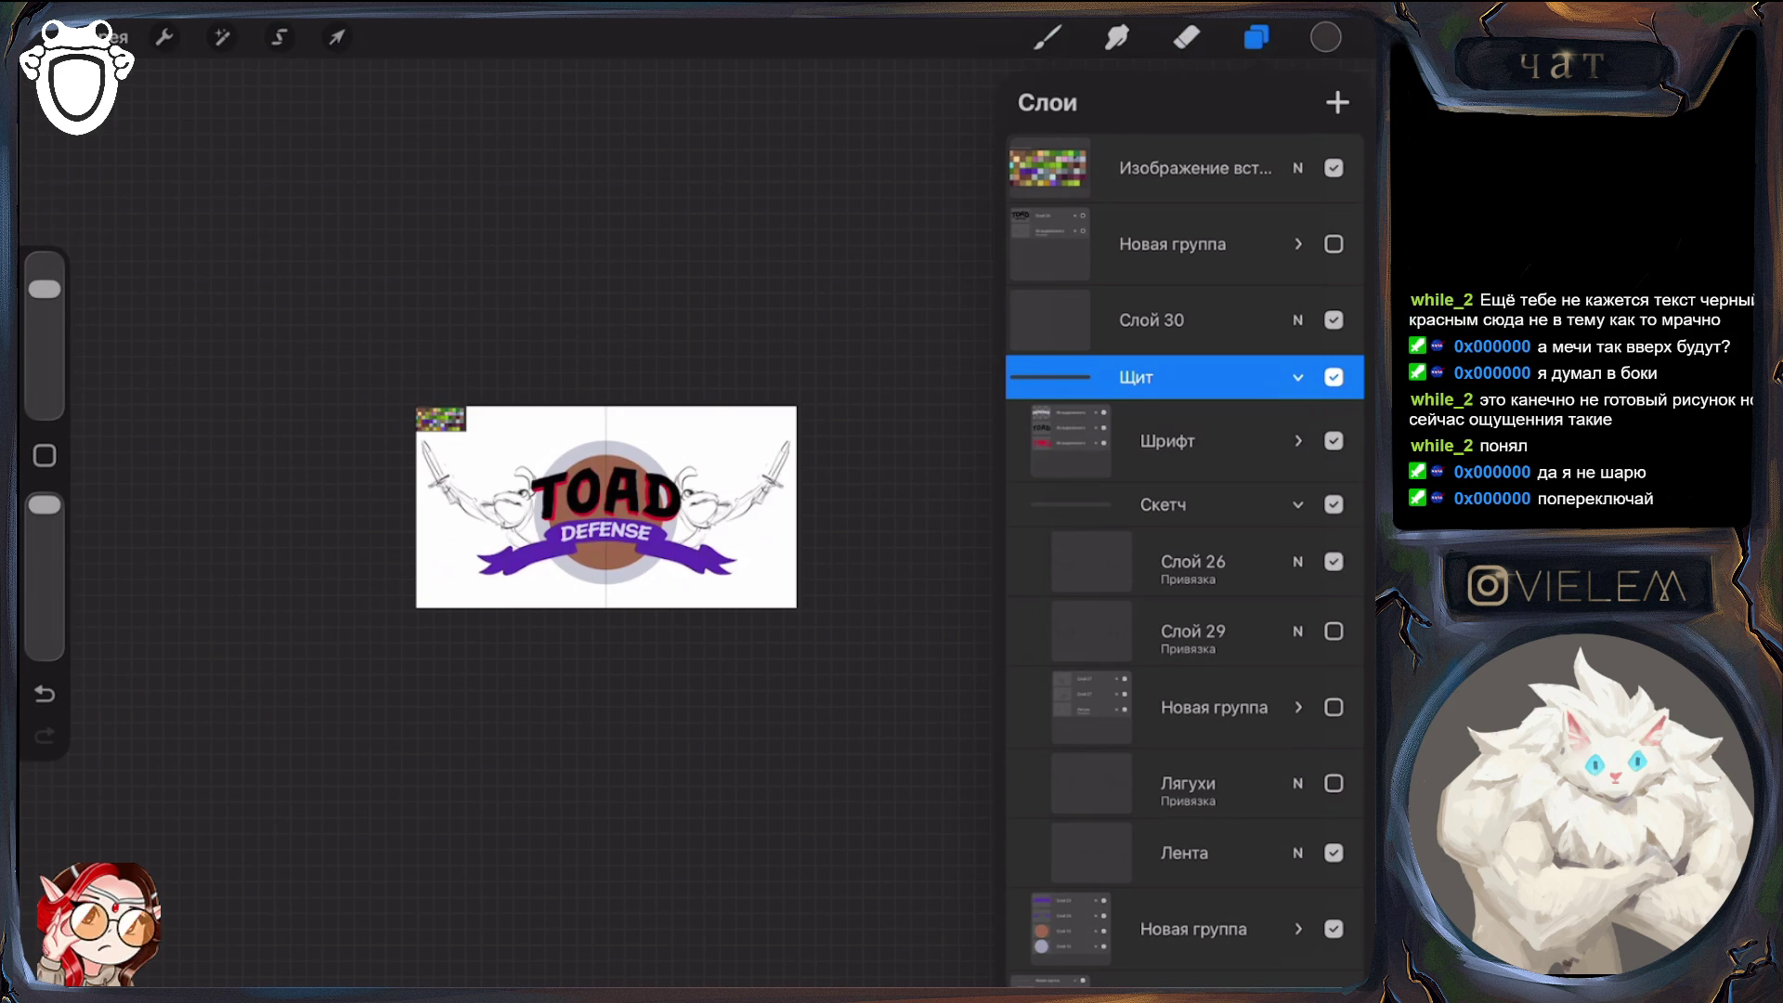
scroll(605, 506, up, 5)
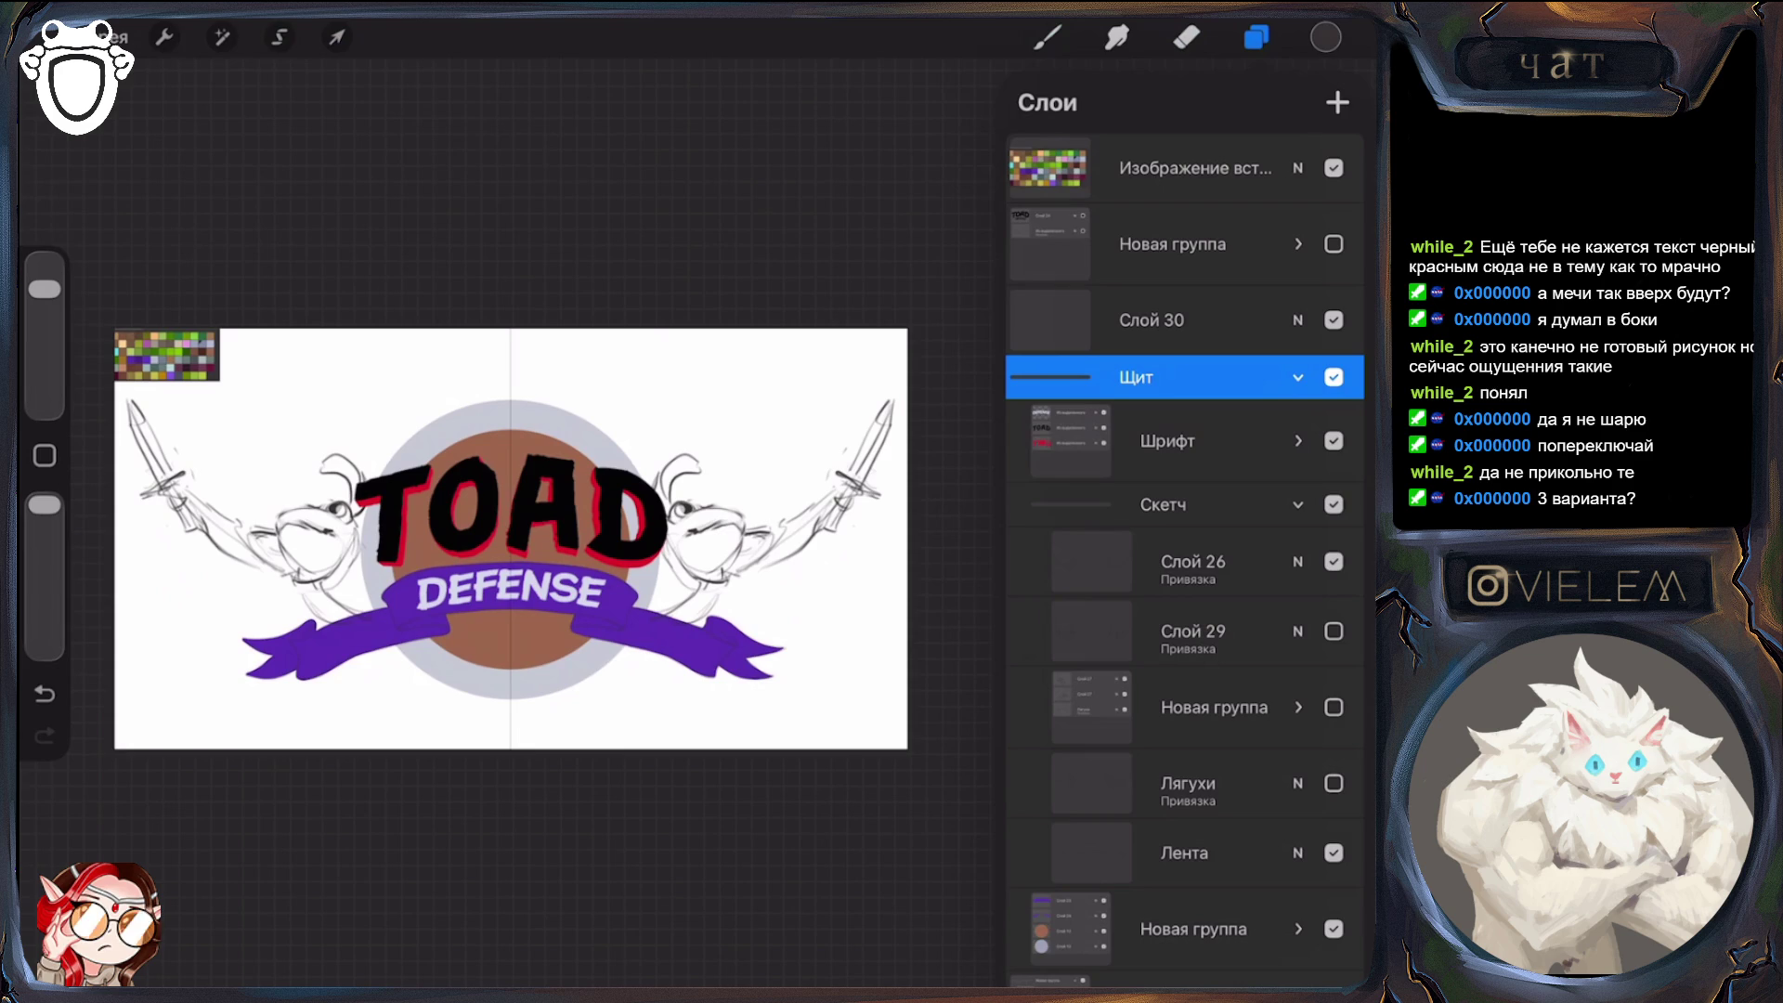
Cycle through the Слой 26, Слой 29 and Новая группа toad sketches to compare them
click(1333, 561)
click(1334, 630)
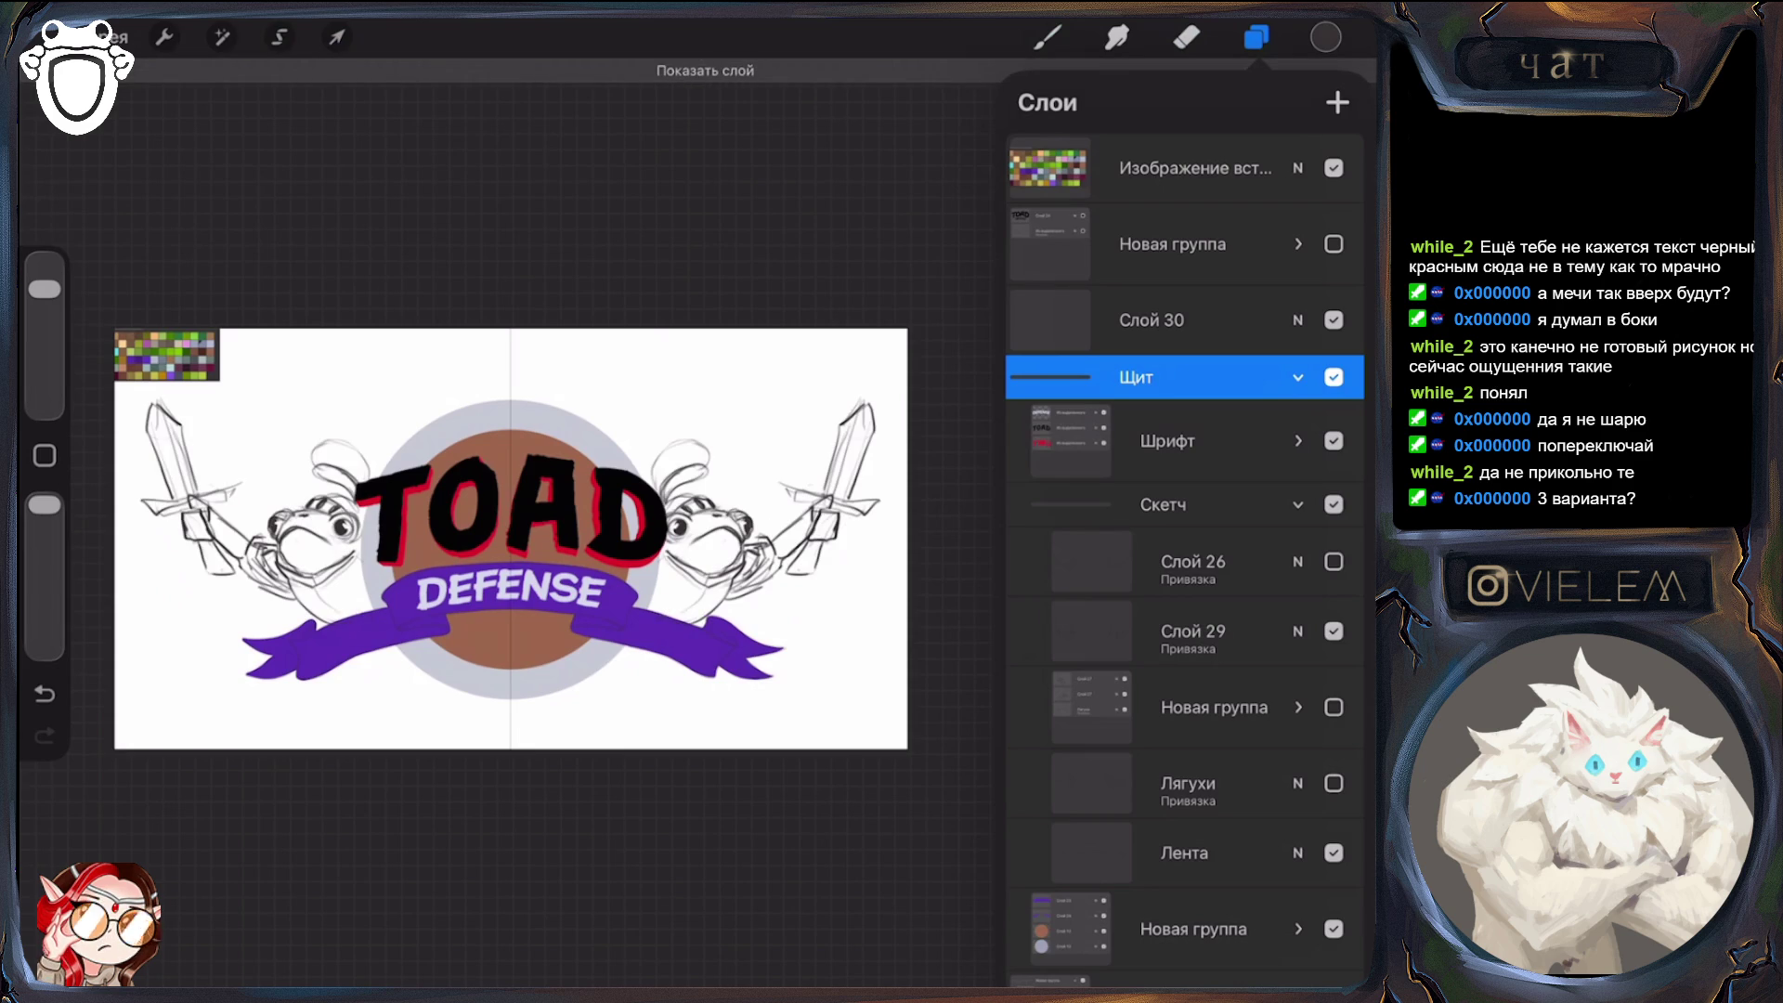
click(1334, 631)
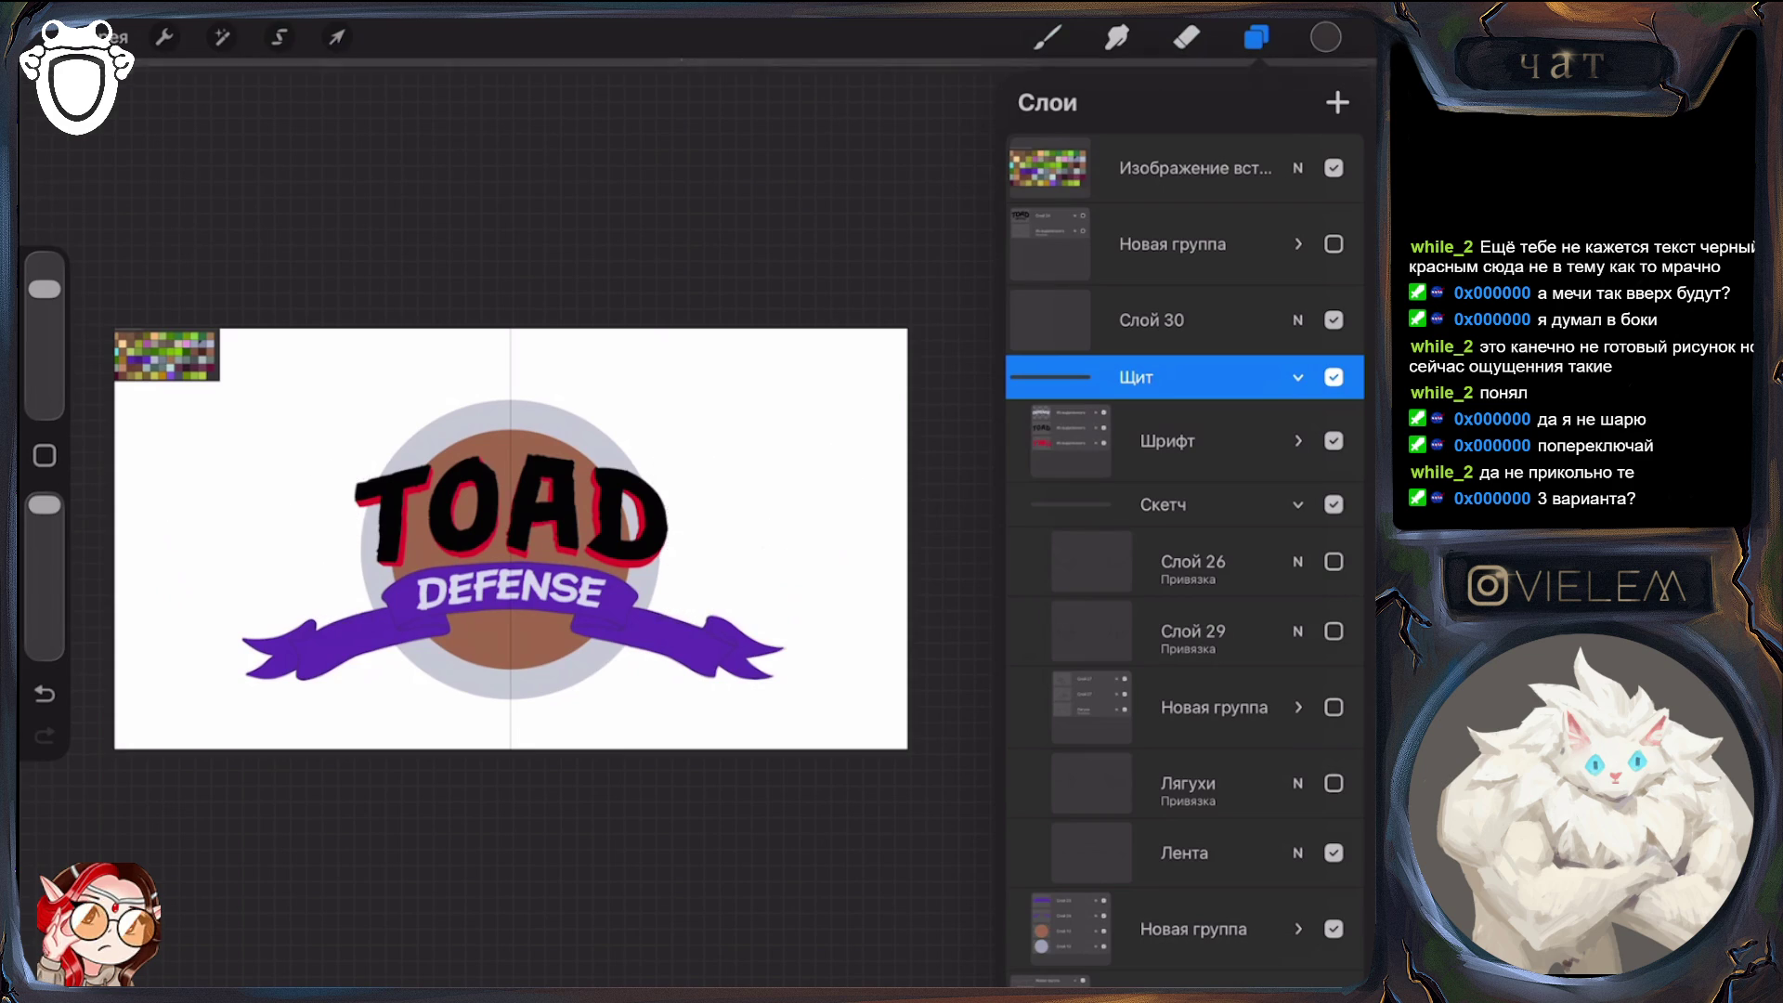
click(1334, 707)
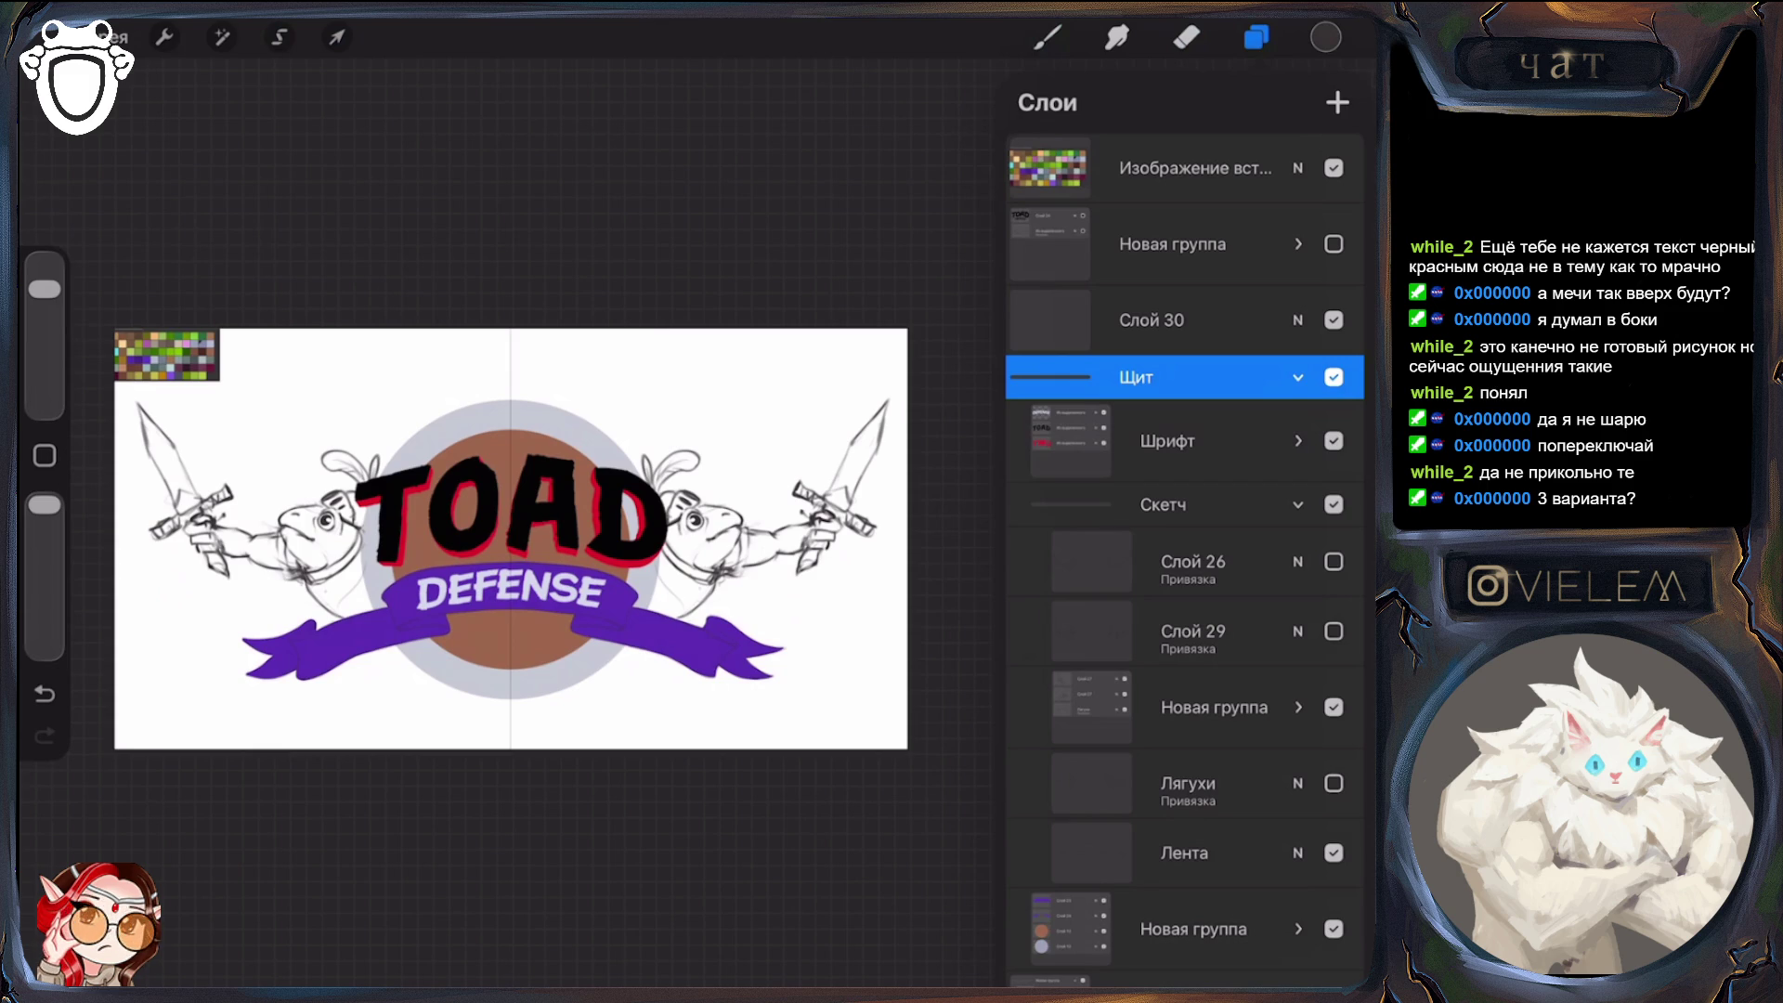
click(1334, 707)
click(1334, 562)
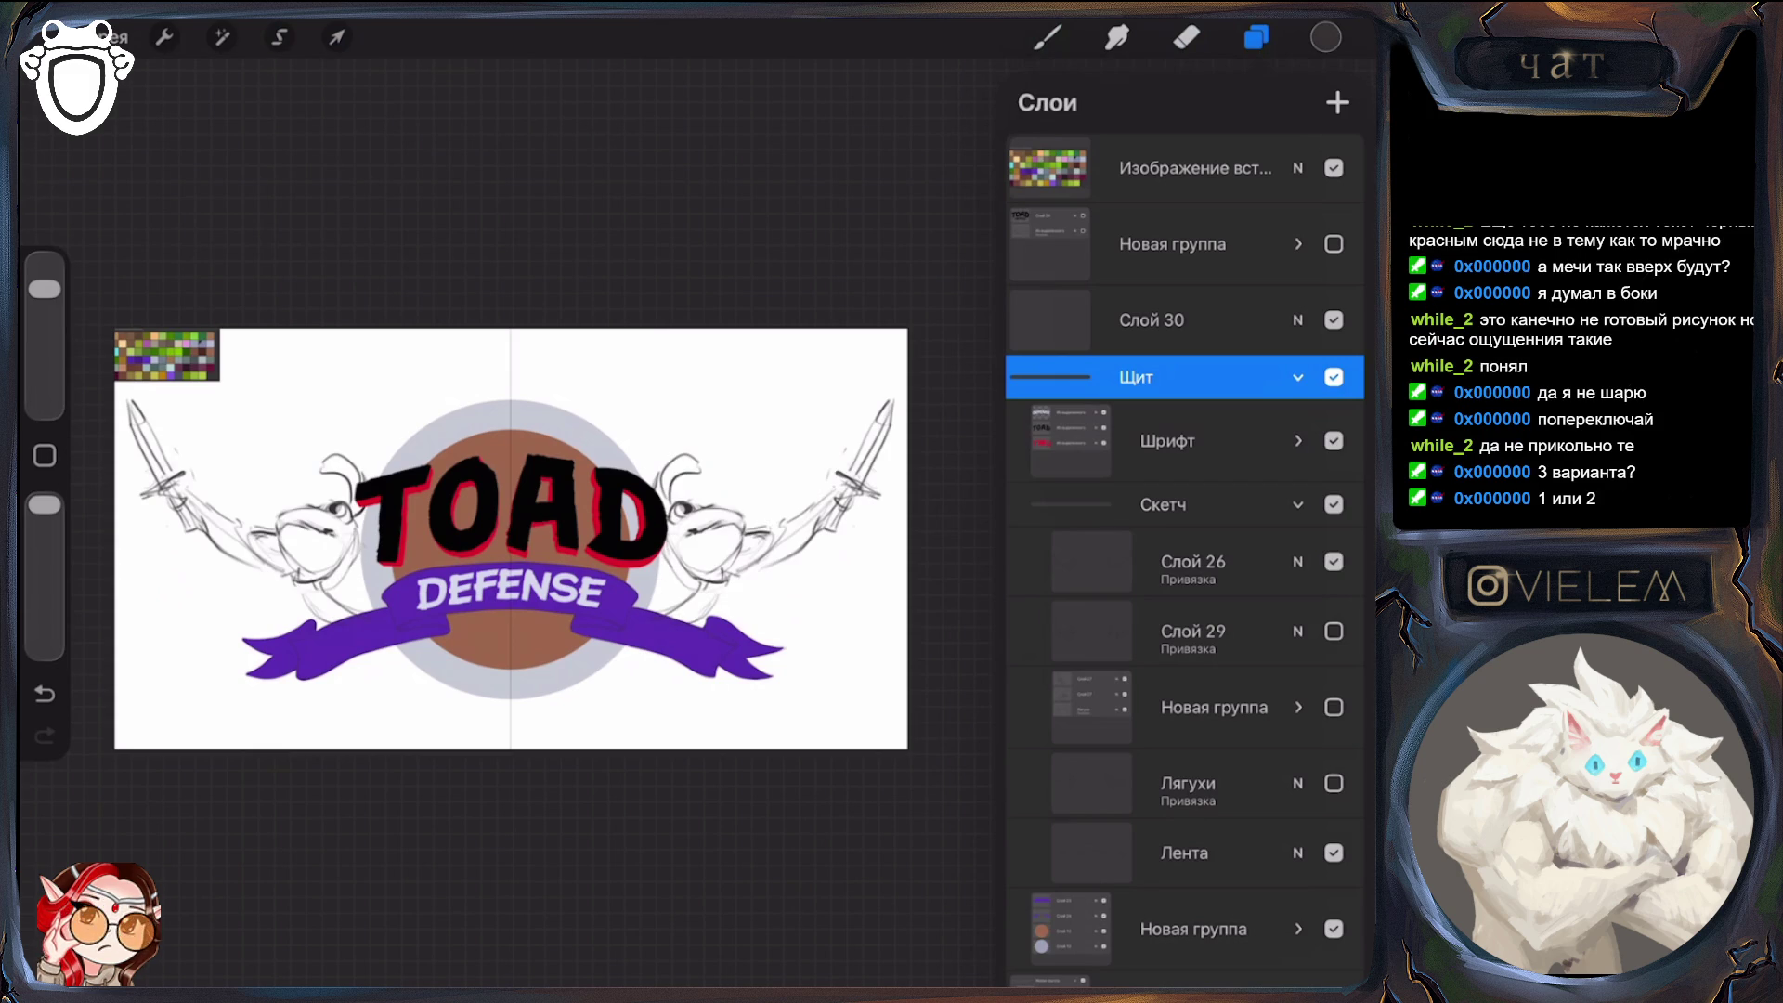
click(1334, 561)
click(1333, 631)
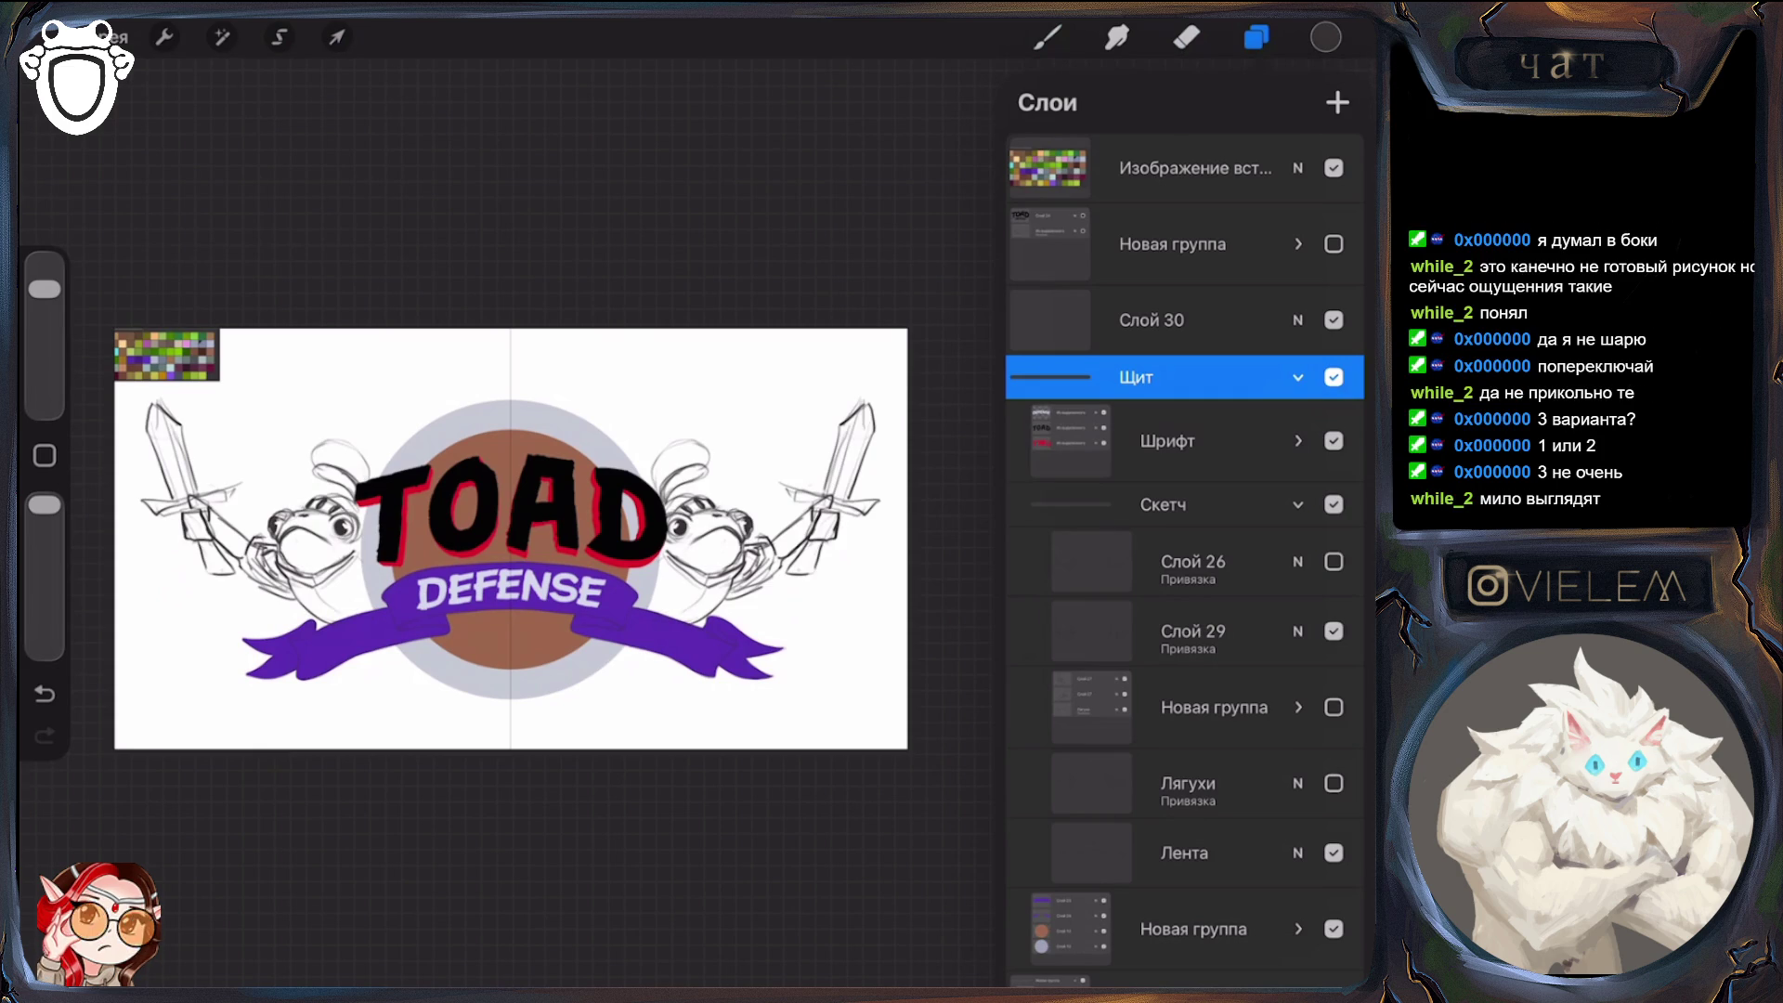
click(1334, 631)
click(1334, 707)
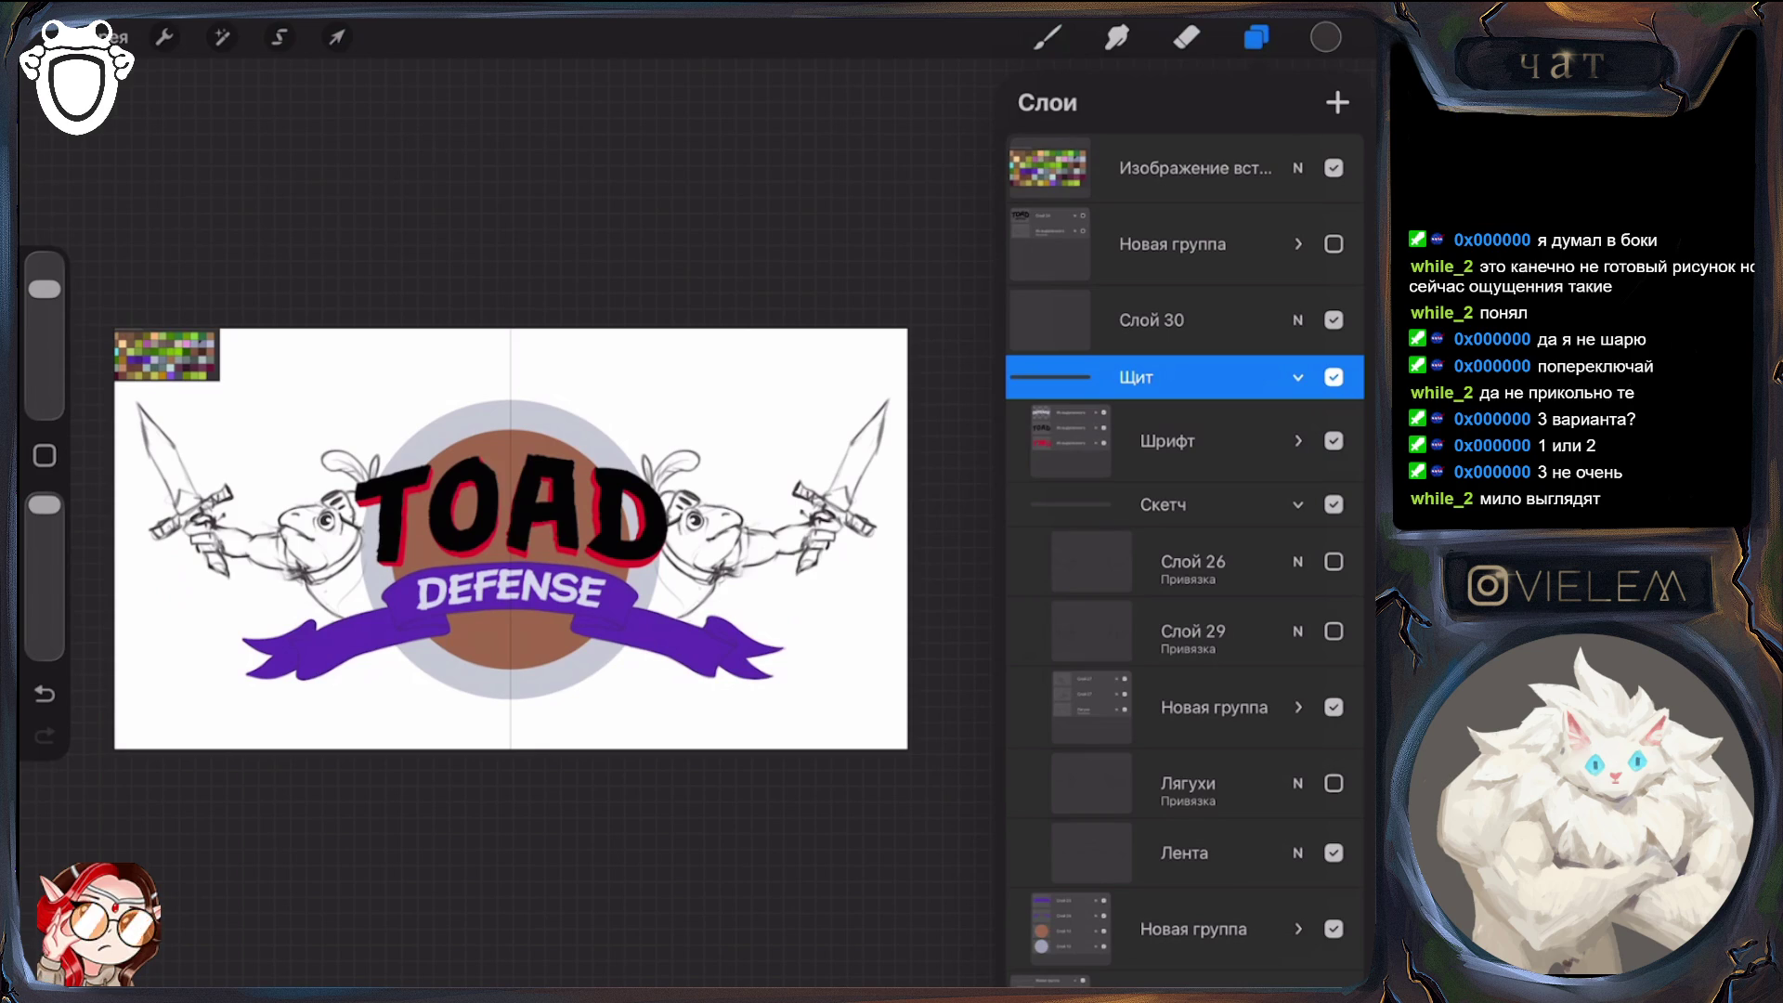
click(1334, 707)
Settle on the Слой 29 helmeted toad sketch and close the layers list
click(1334, 561)
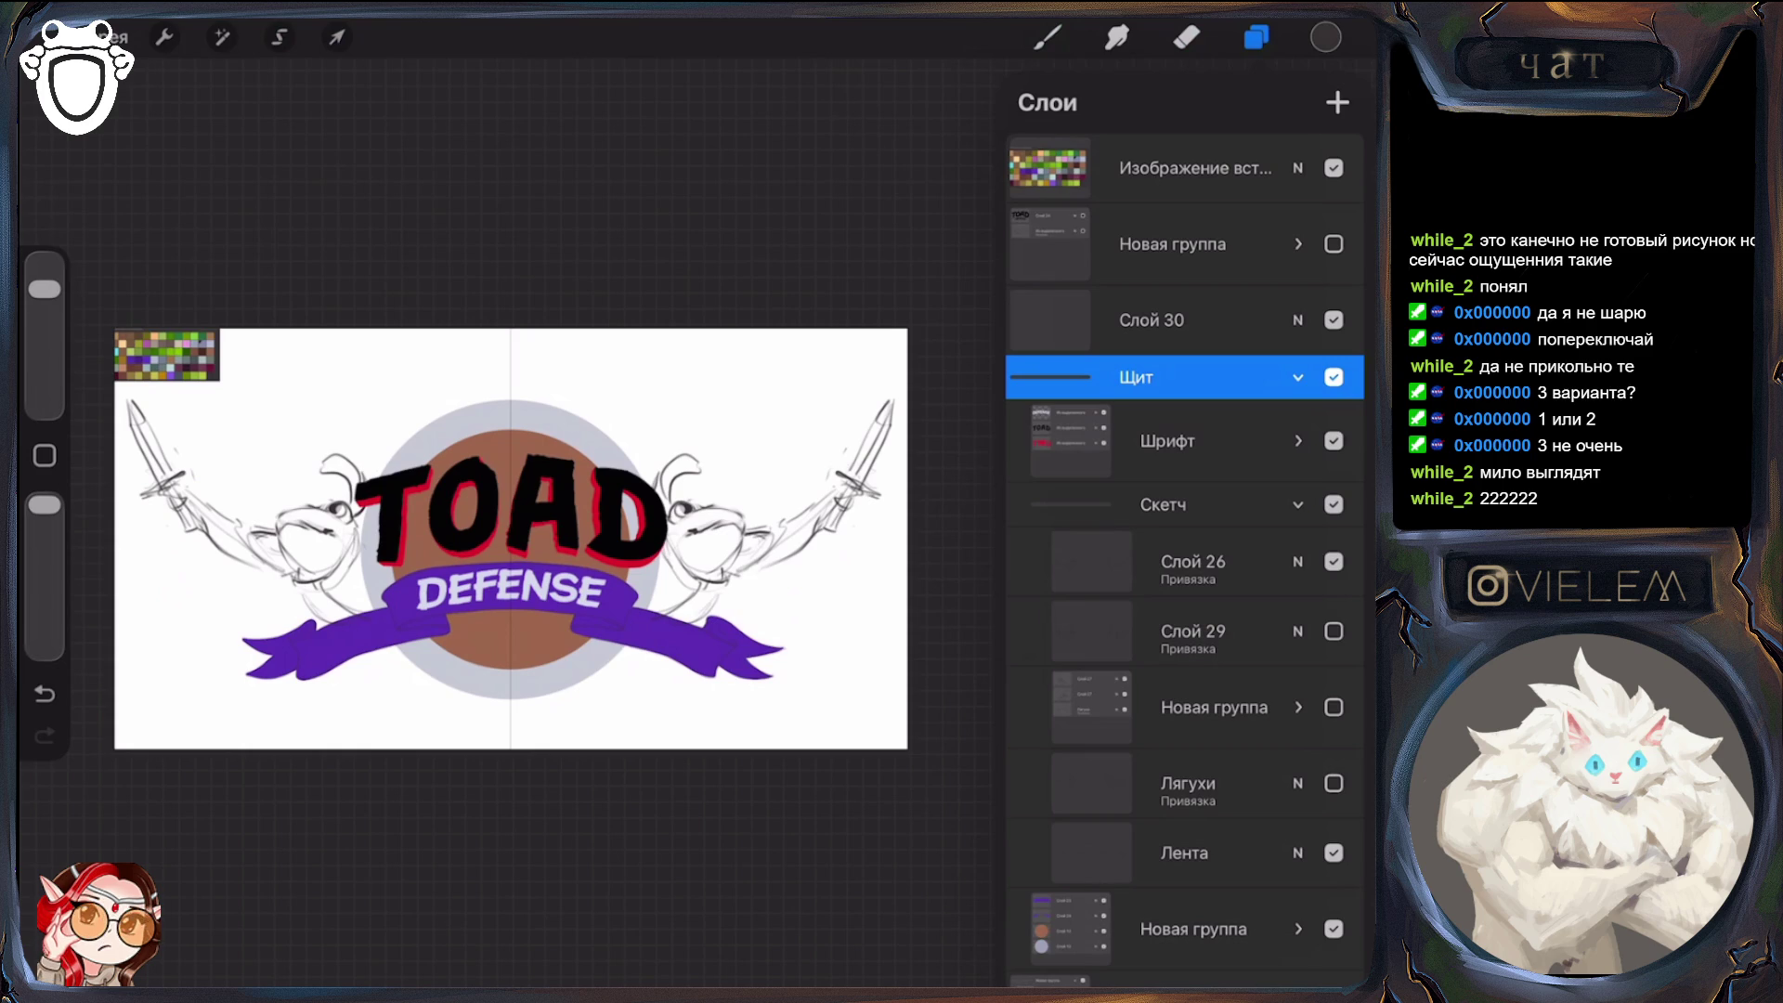
click(1334, 561)
click(1334, 630)
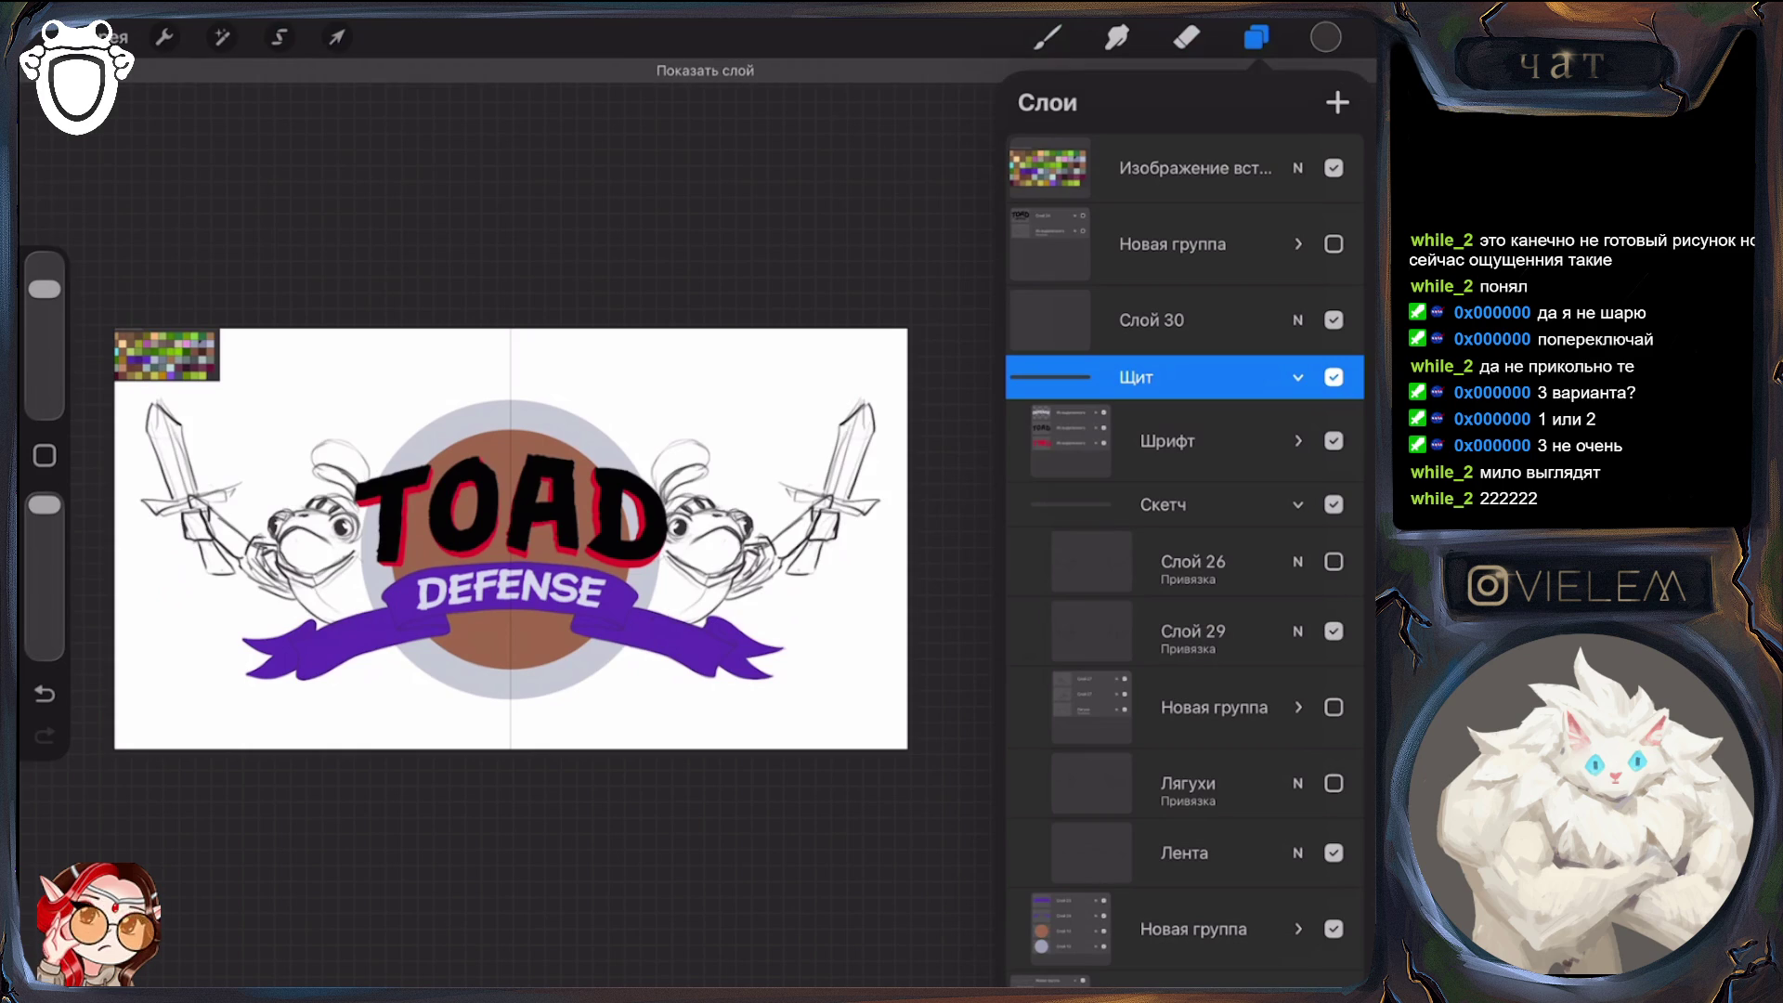
scroll(511, 539, down, 3)
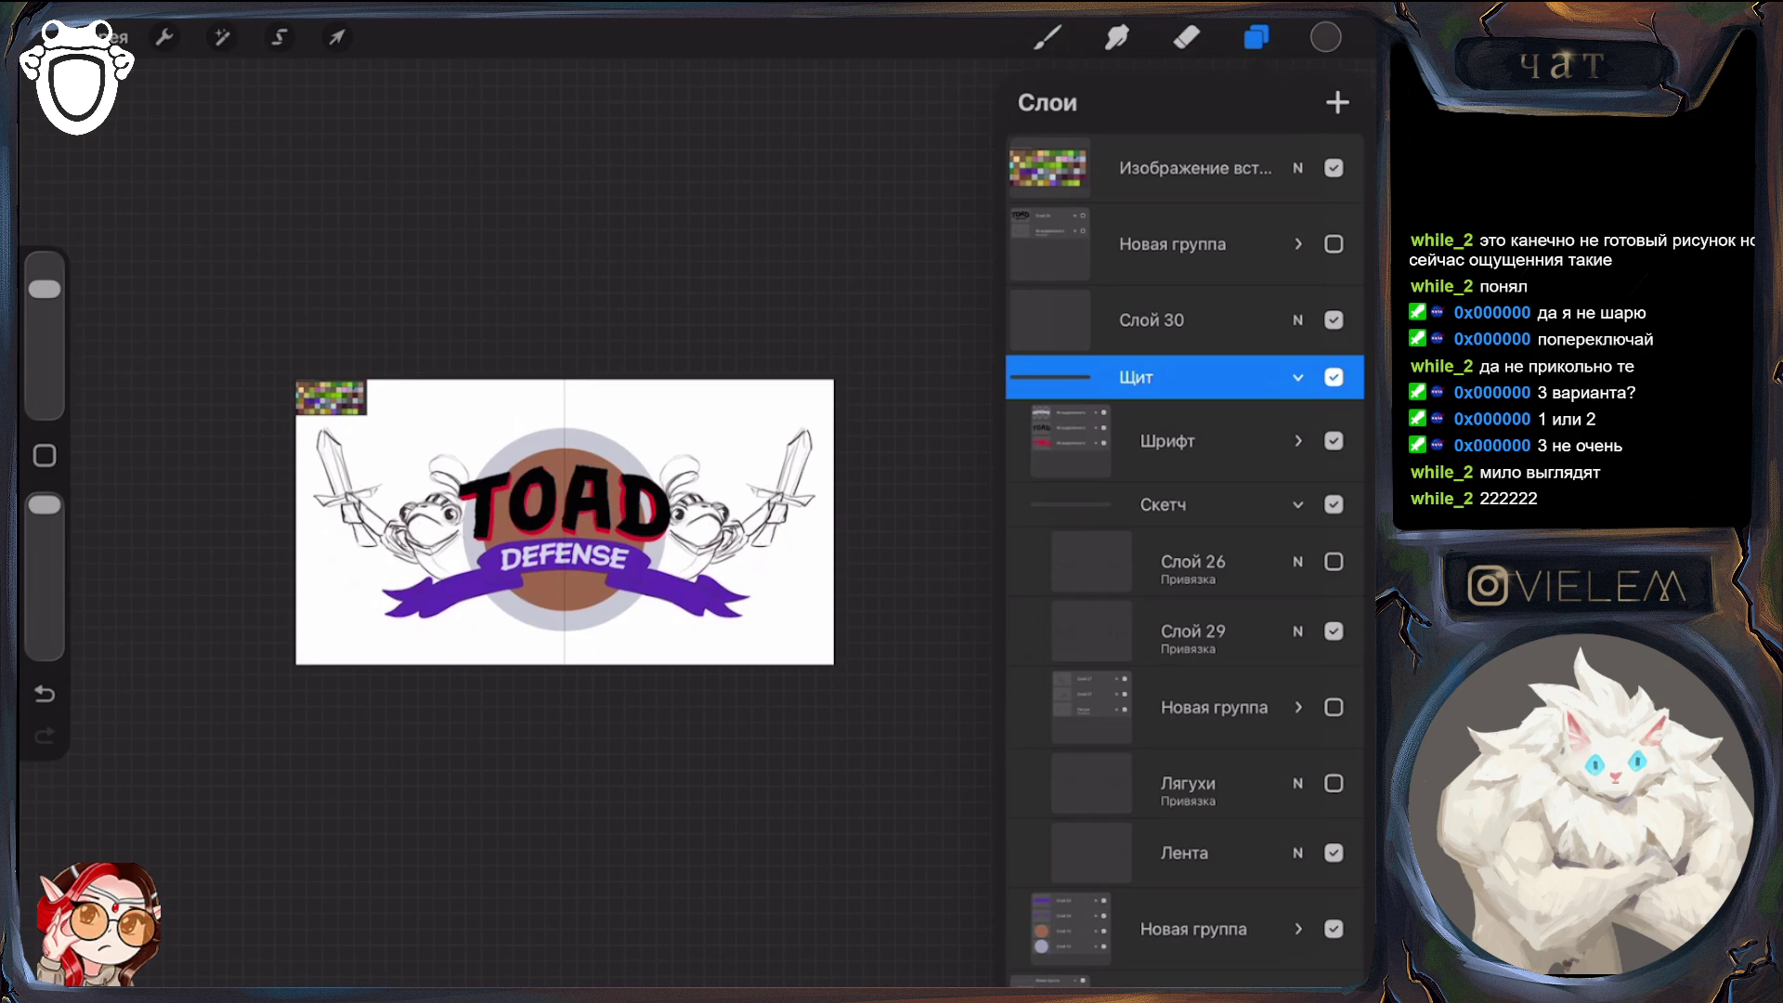
scroll(564, 522, up, 5)
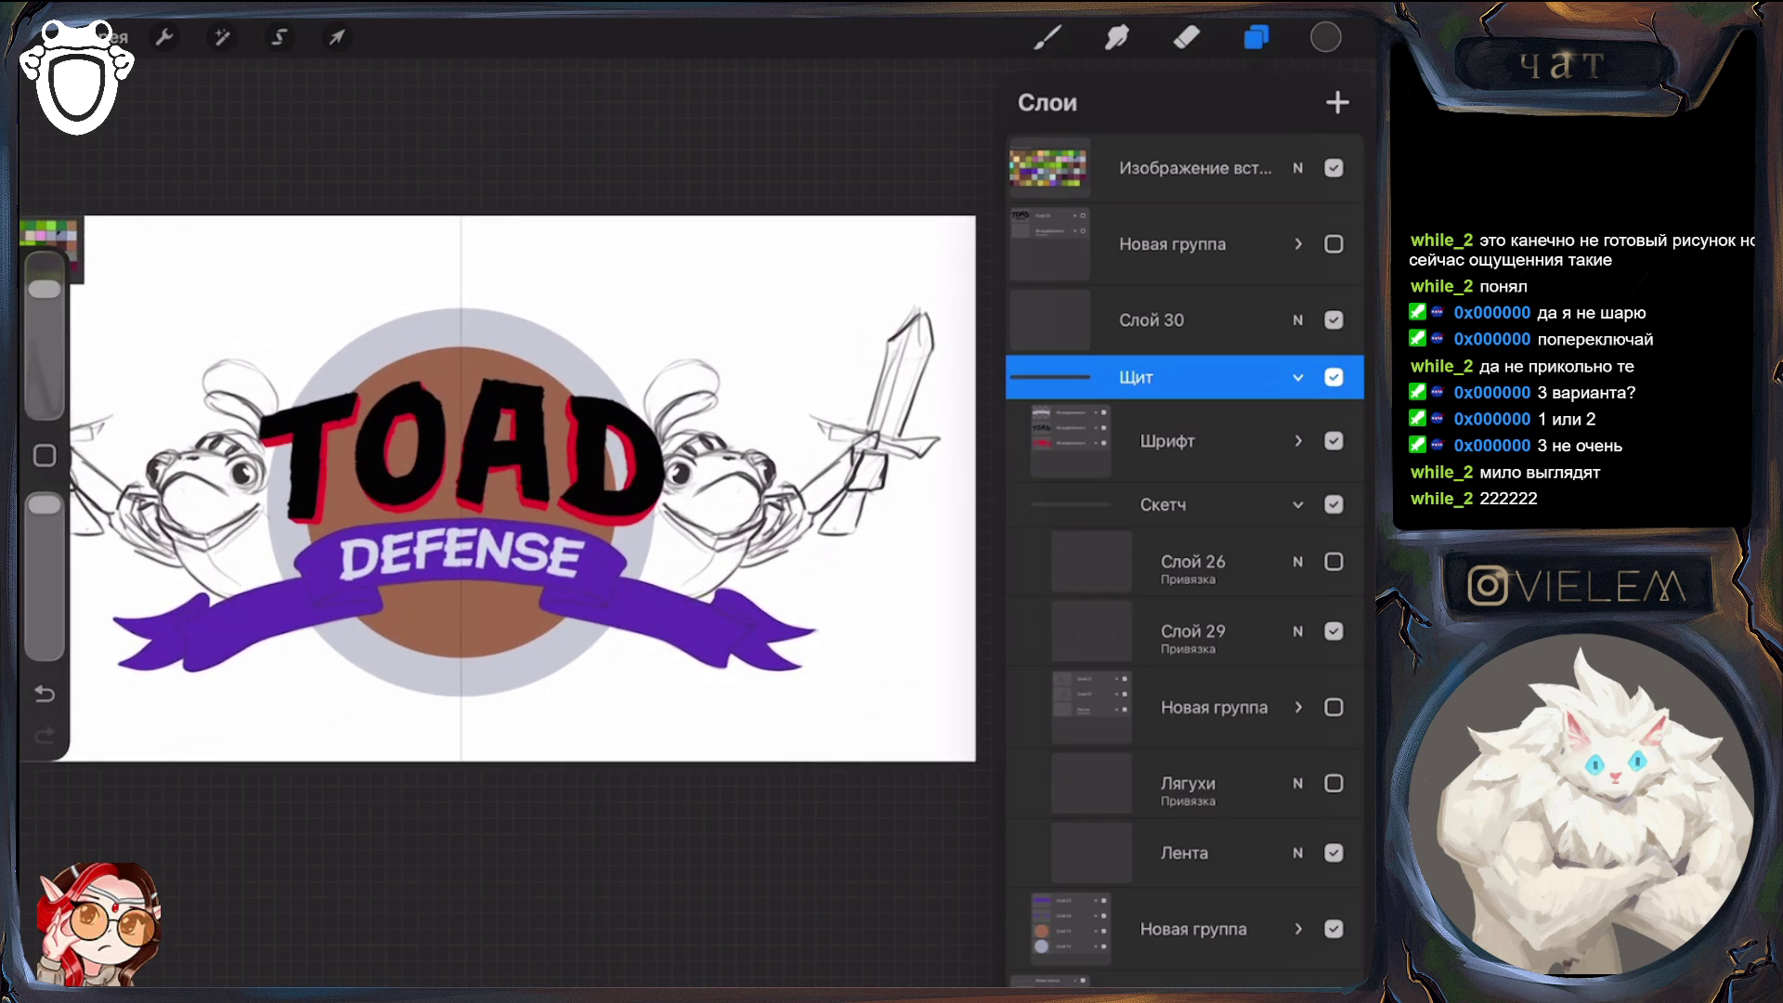
key(b)
scroll(617, 517, down, 2)
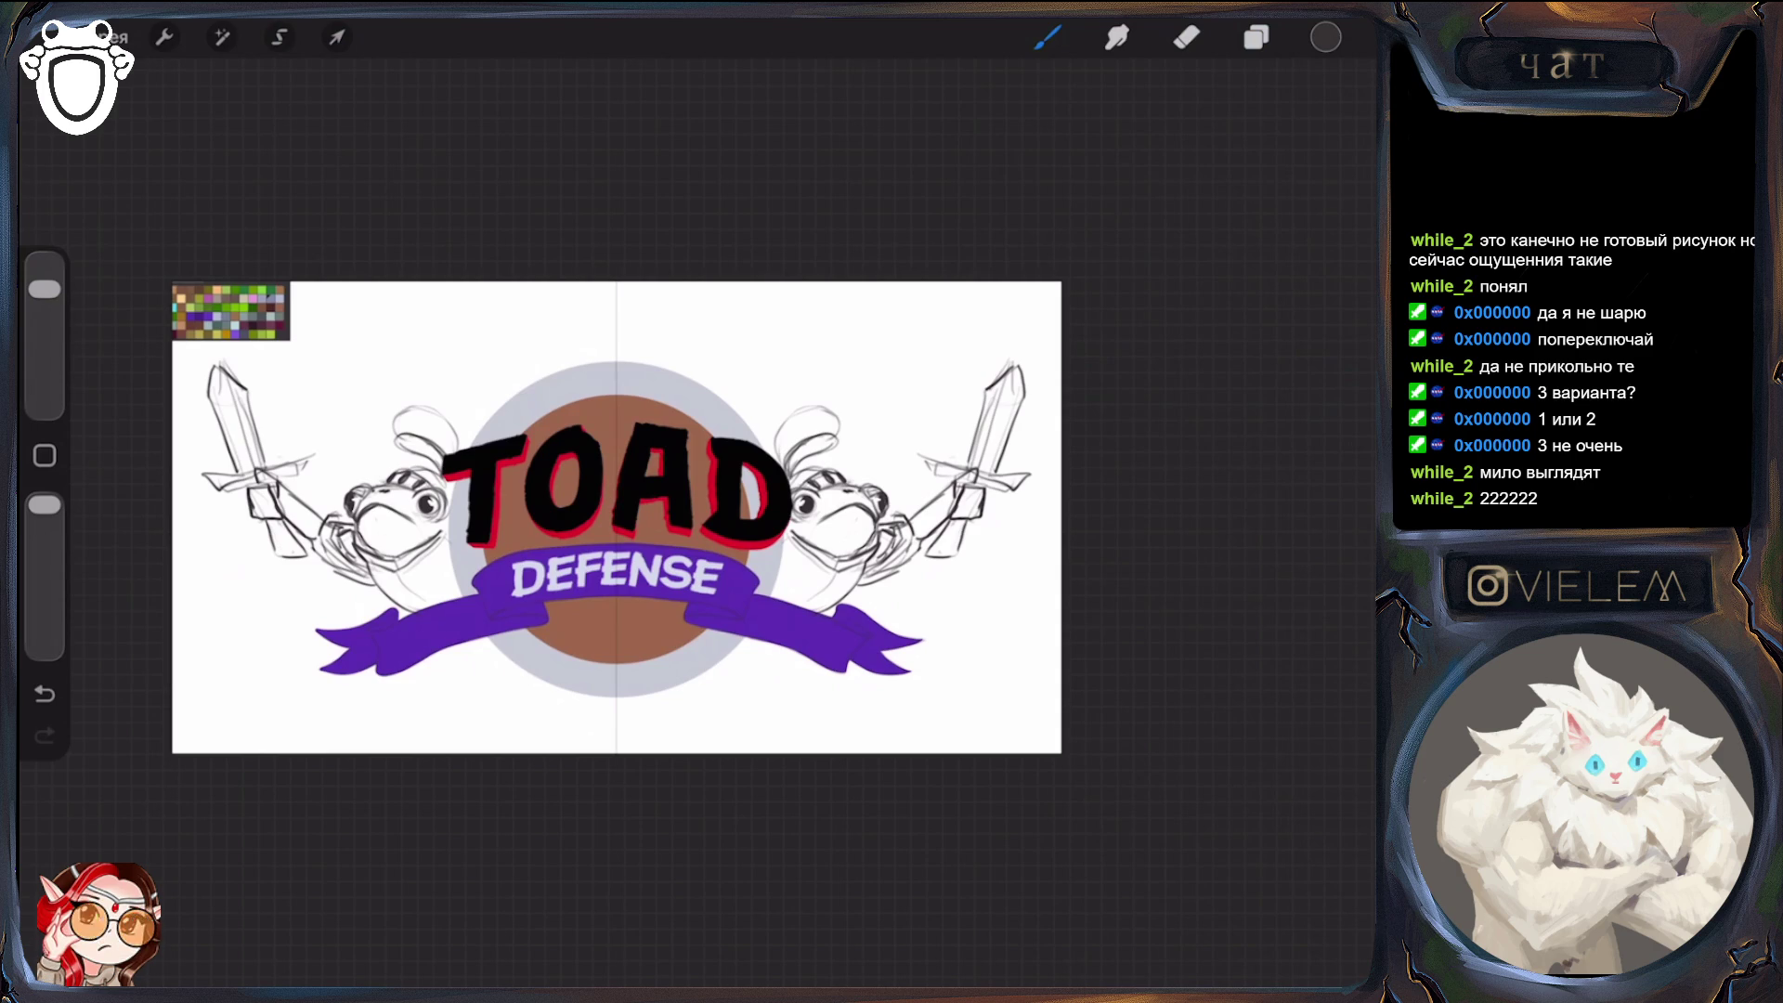
Swap back and forth between the Слой 26 rapier and Слой 29 broad-sword toad sketches
click(1257, 37)
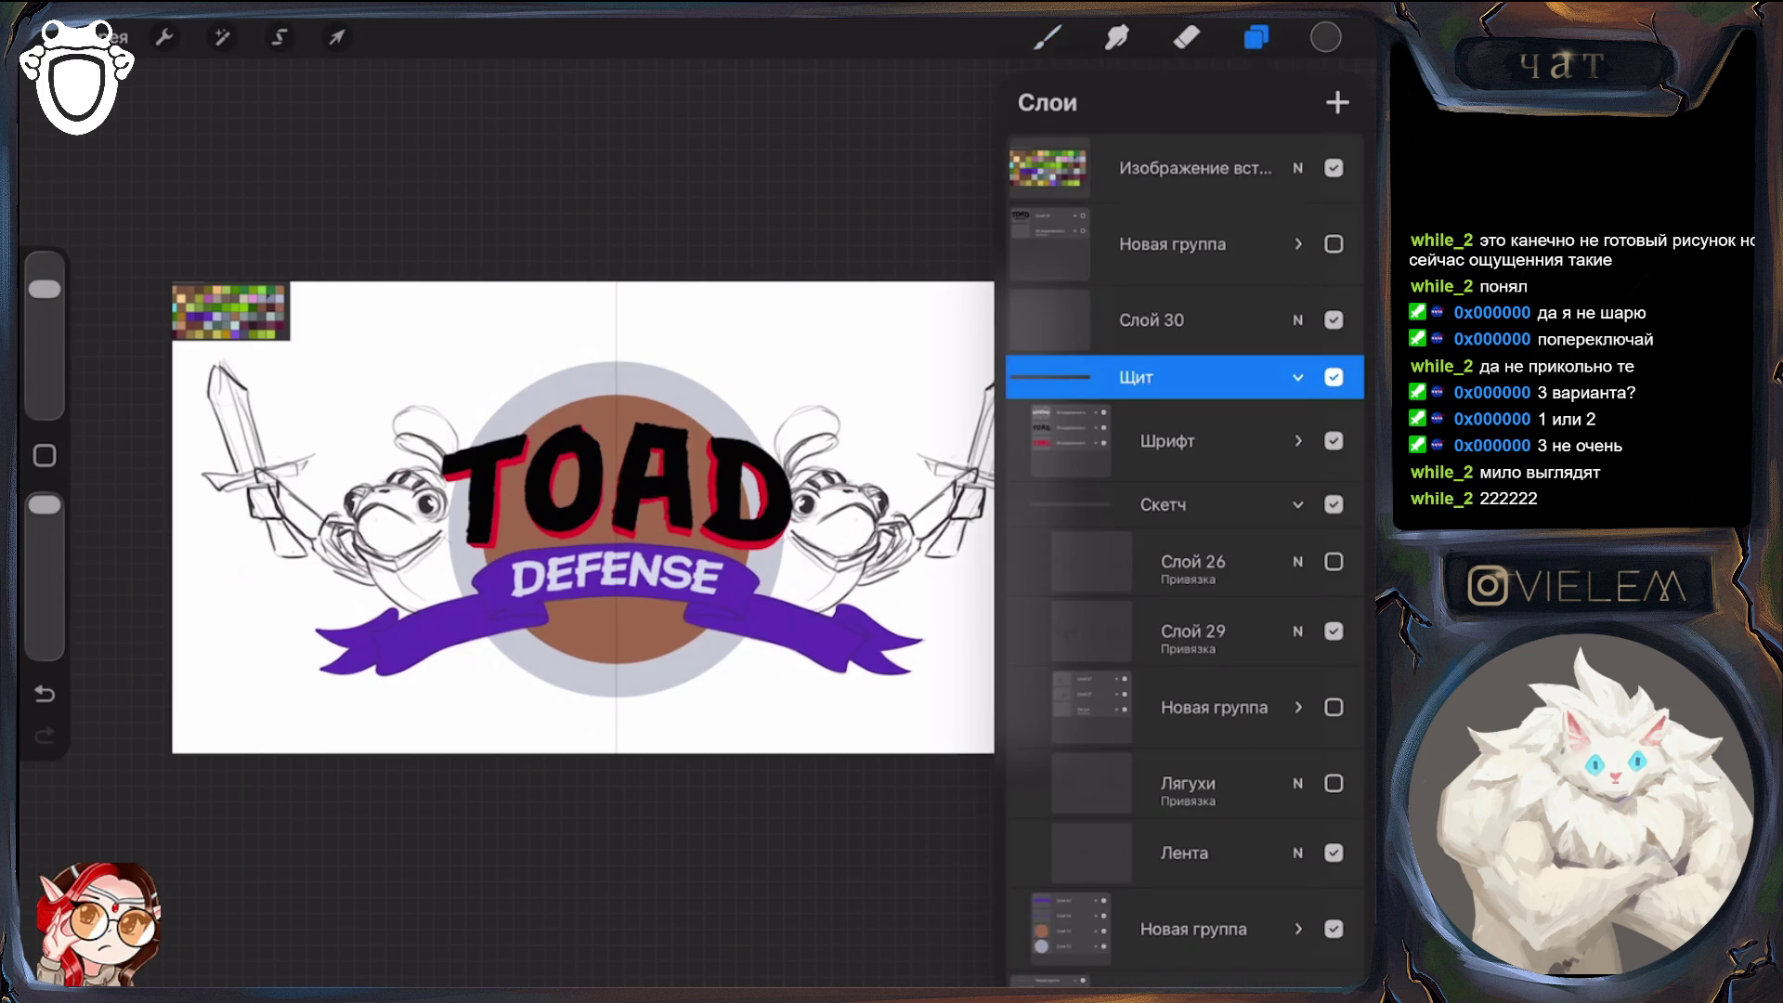
click(1334, 631)
click(1334, 561)
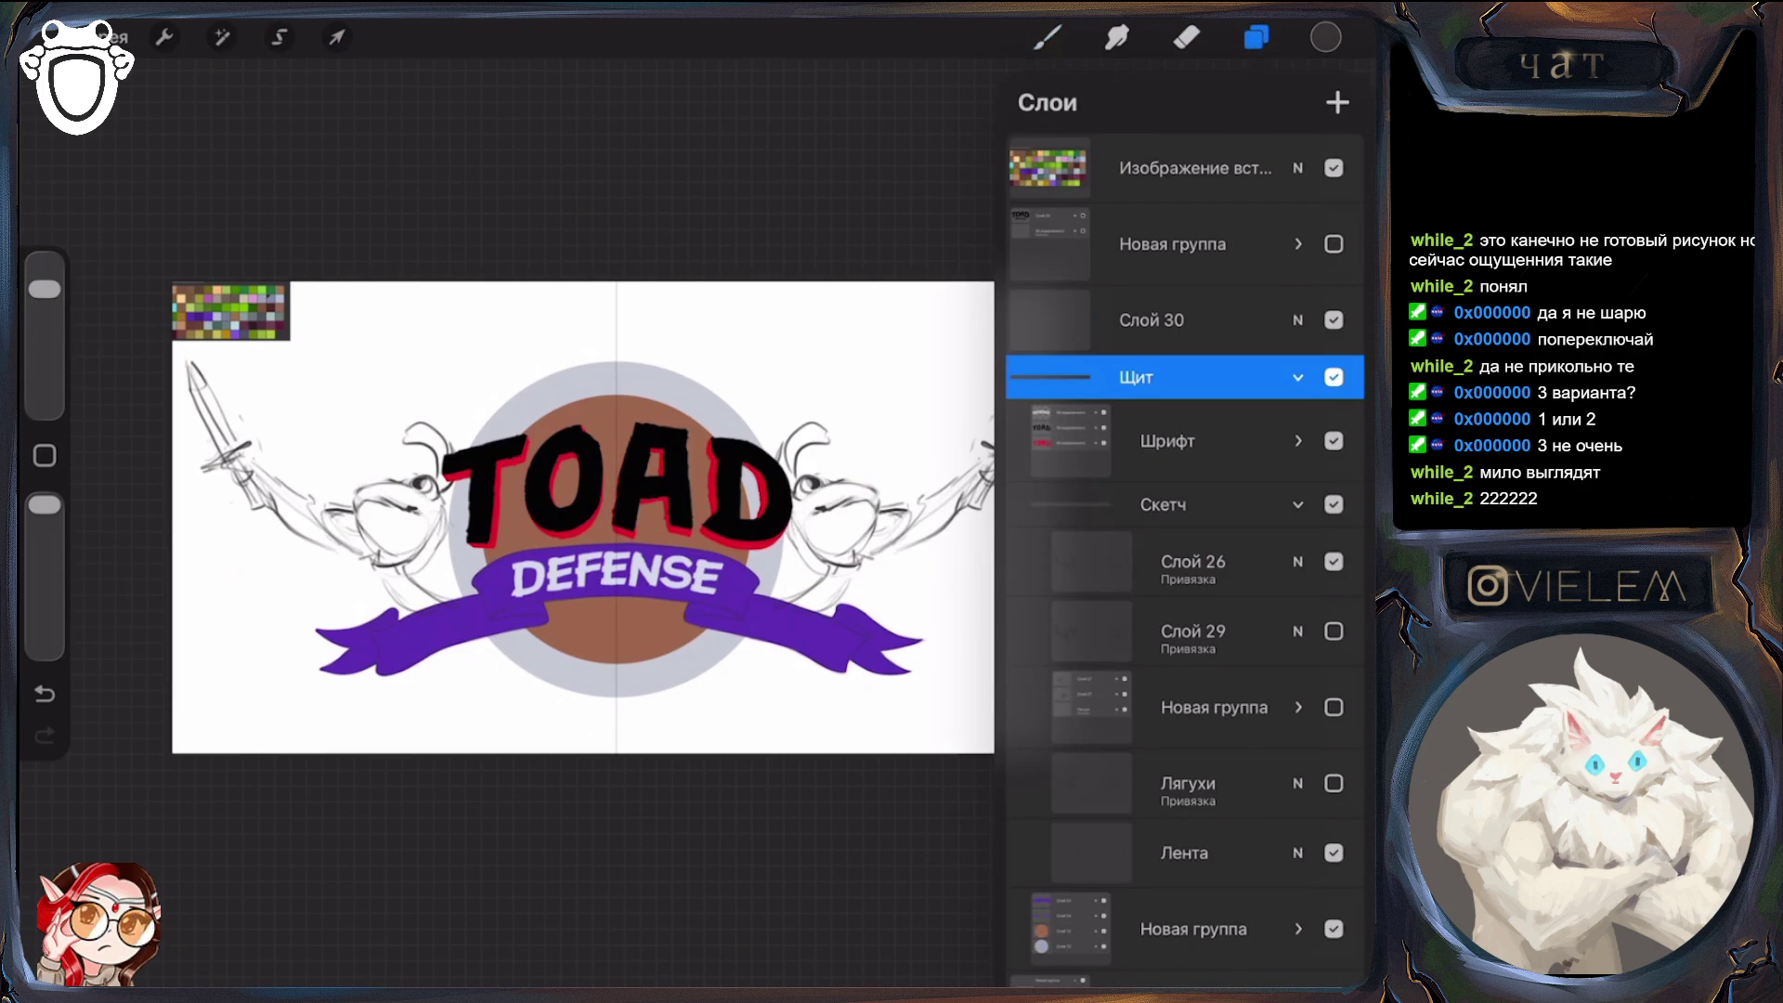
scroll(604, 511, down, 3)
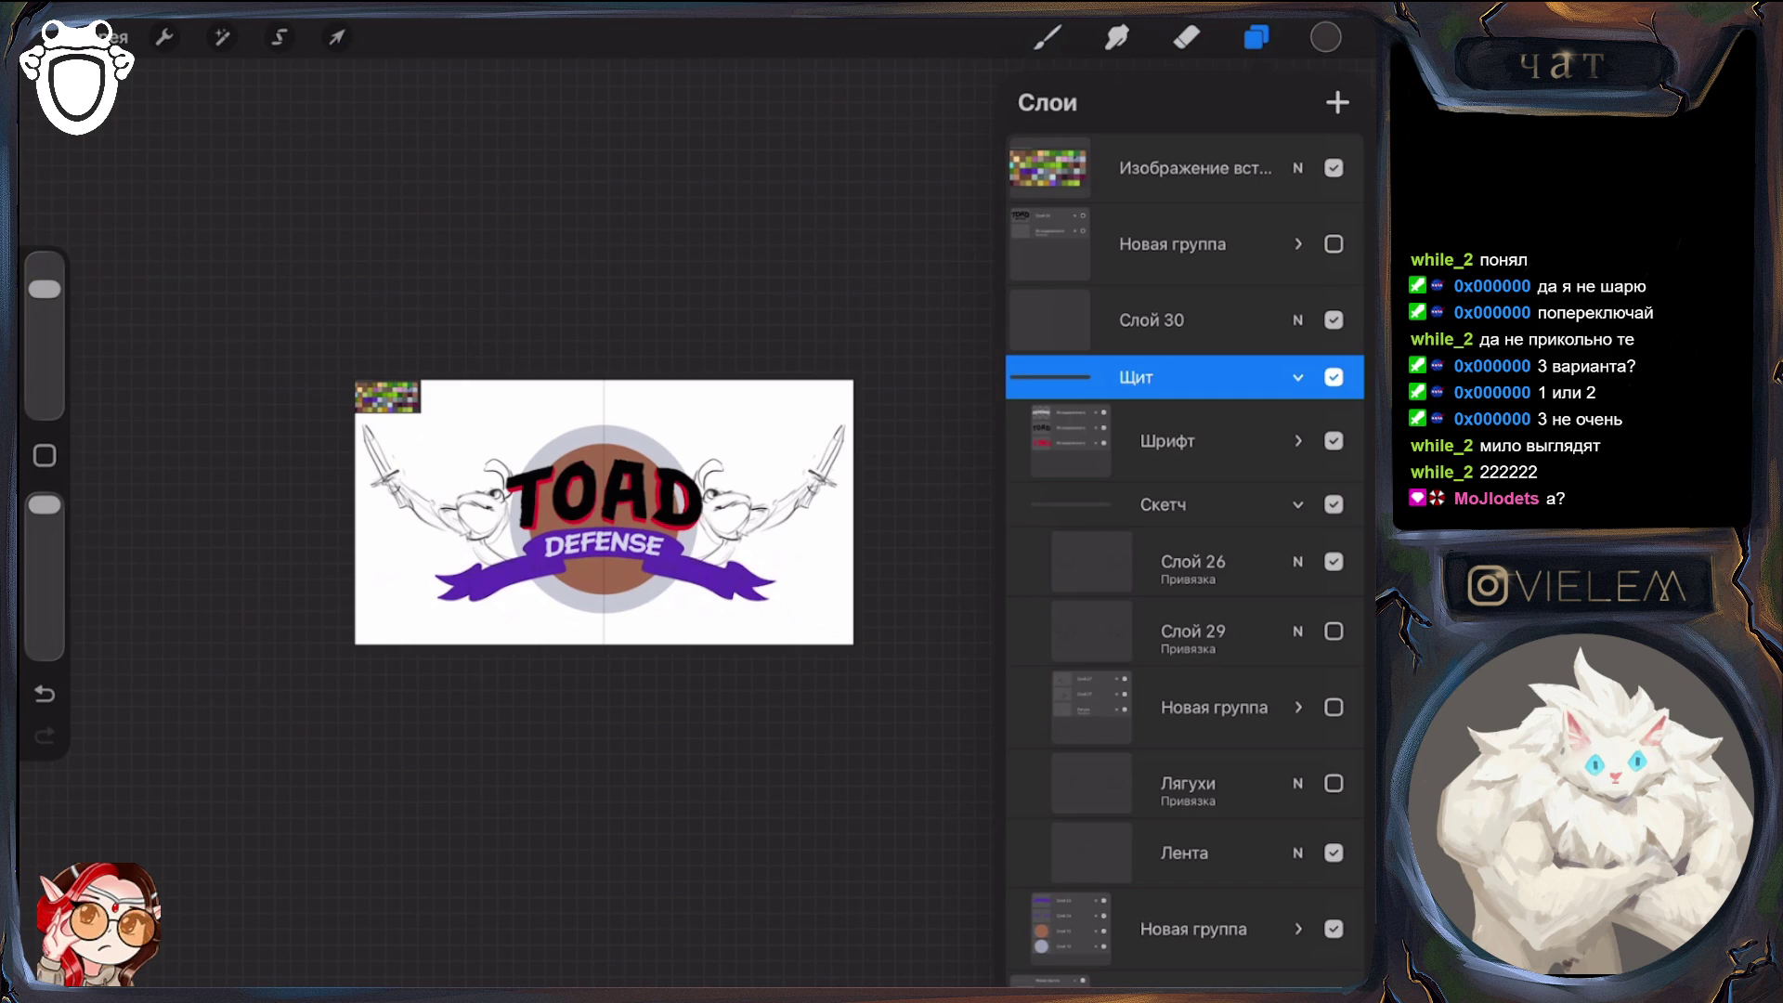
scroll(574, 569, up, 3)
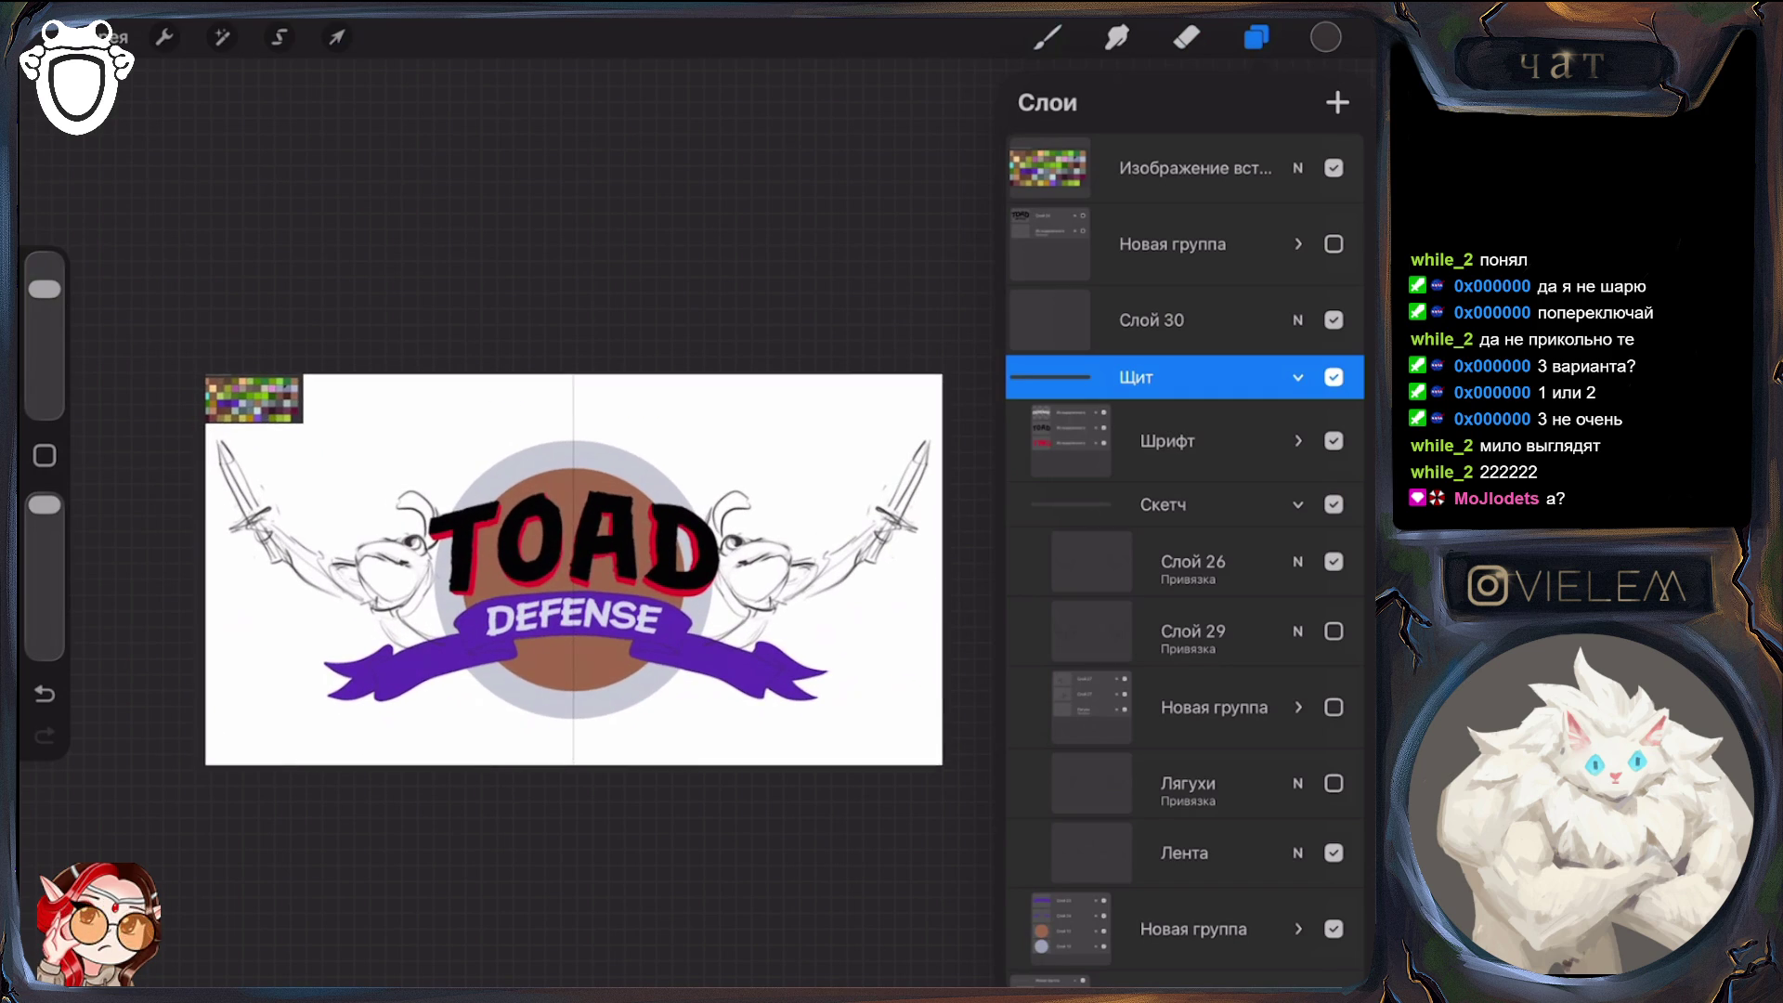
click(1334, 561)
click(1334, 631)
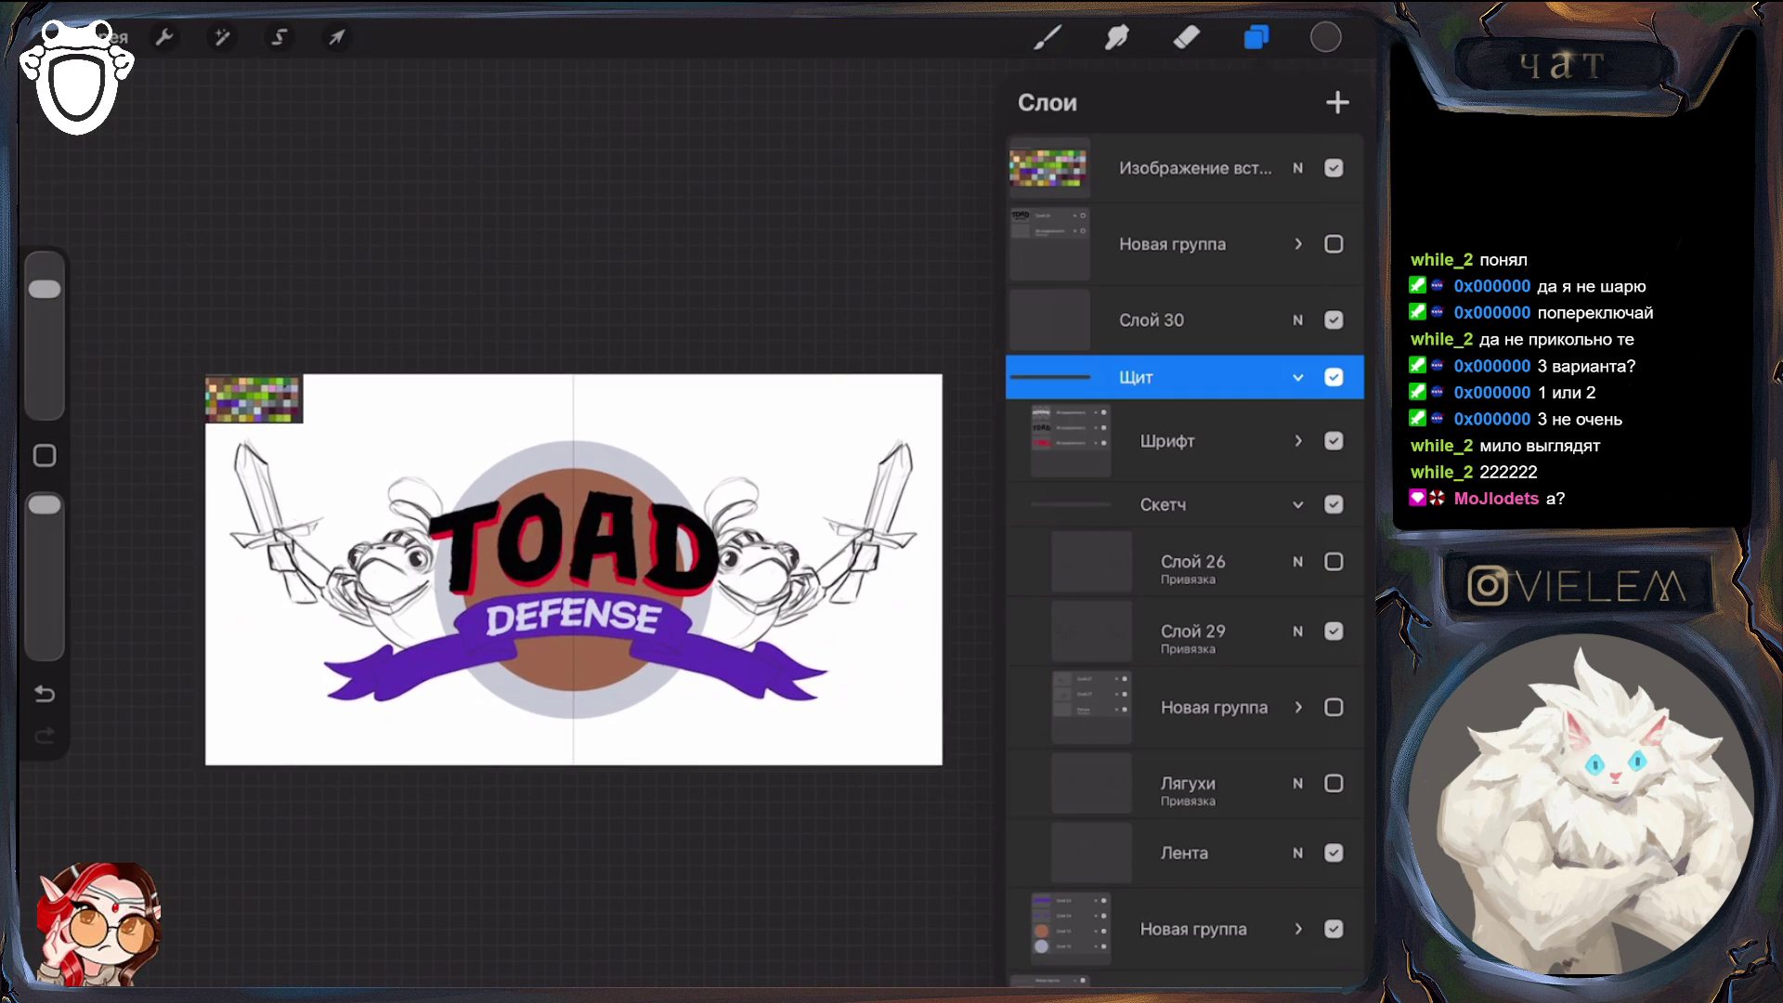
click(1334, 630)
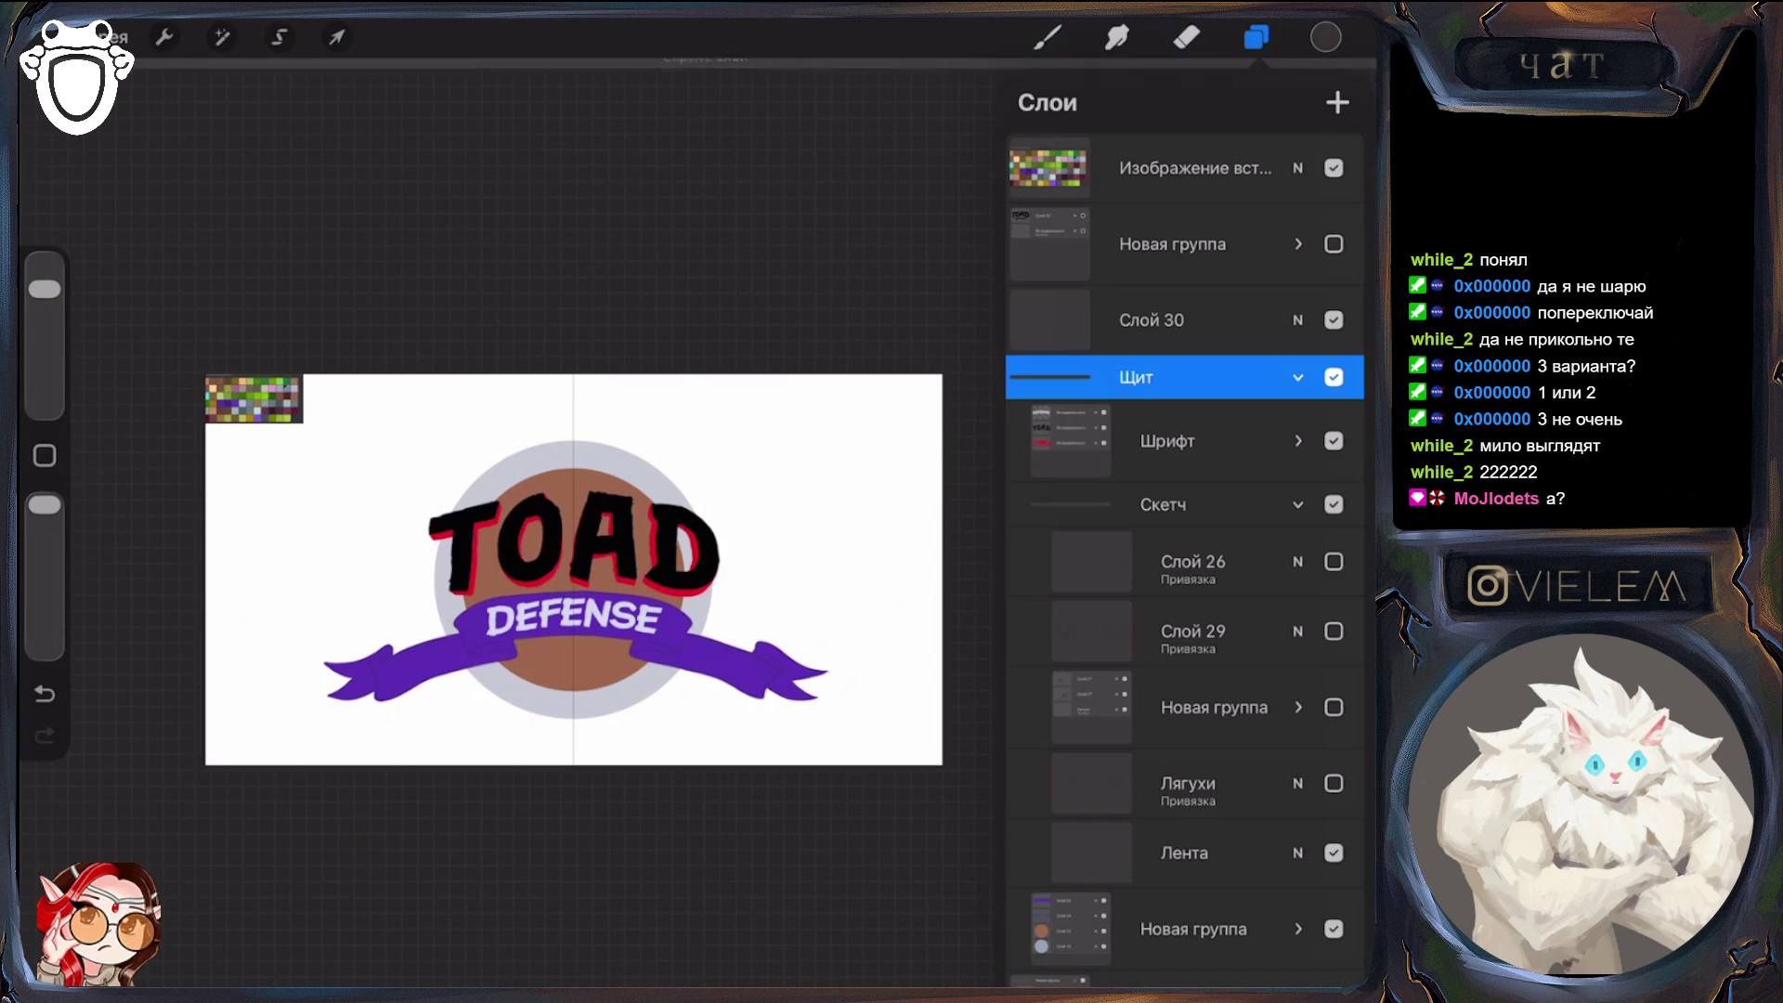
click(1334, 561)
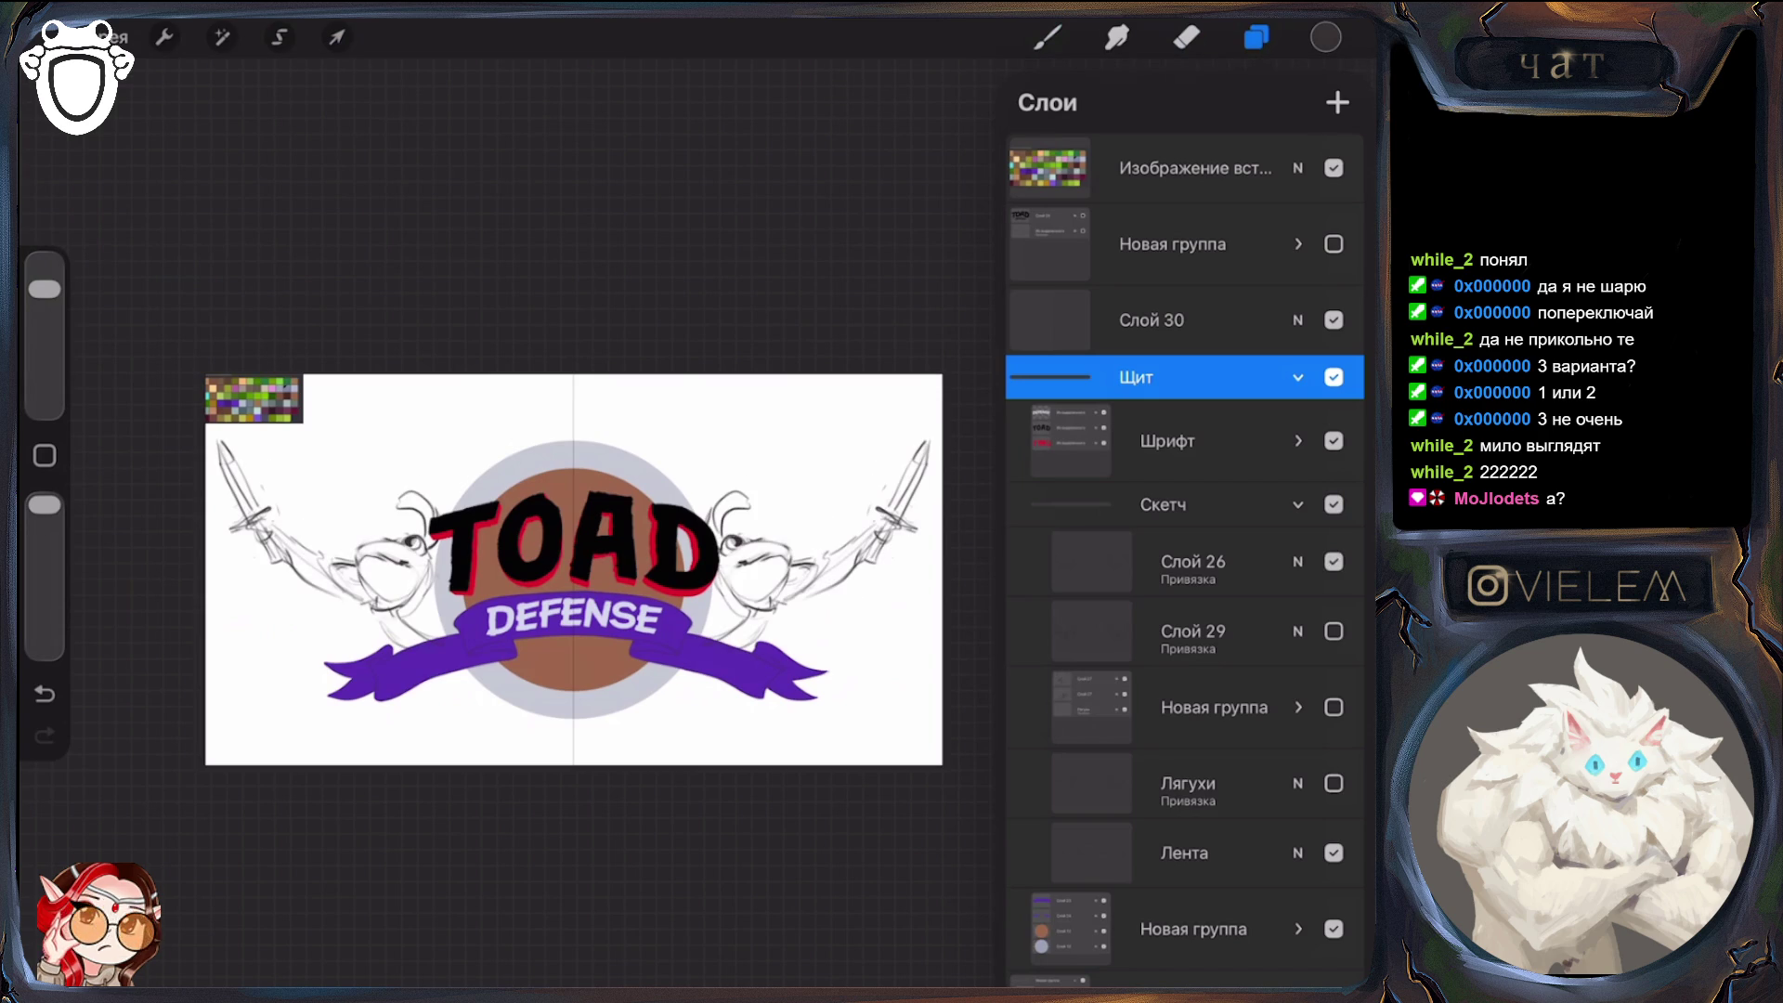
click(1334, 561)
click(1334, 630)
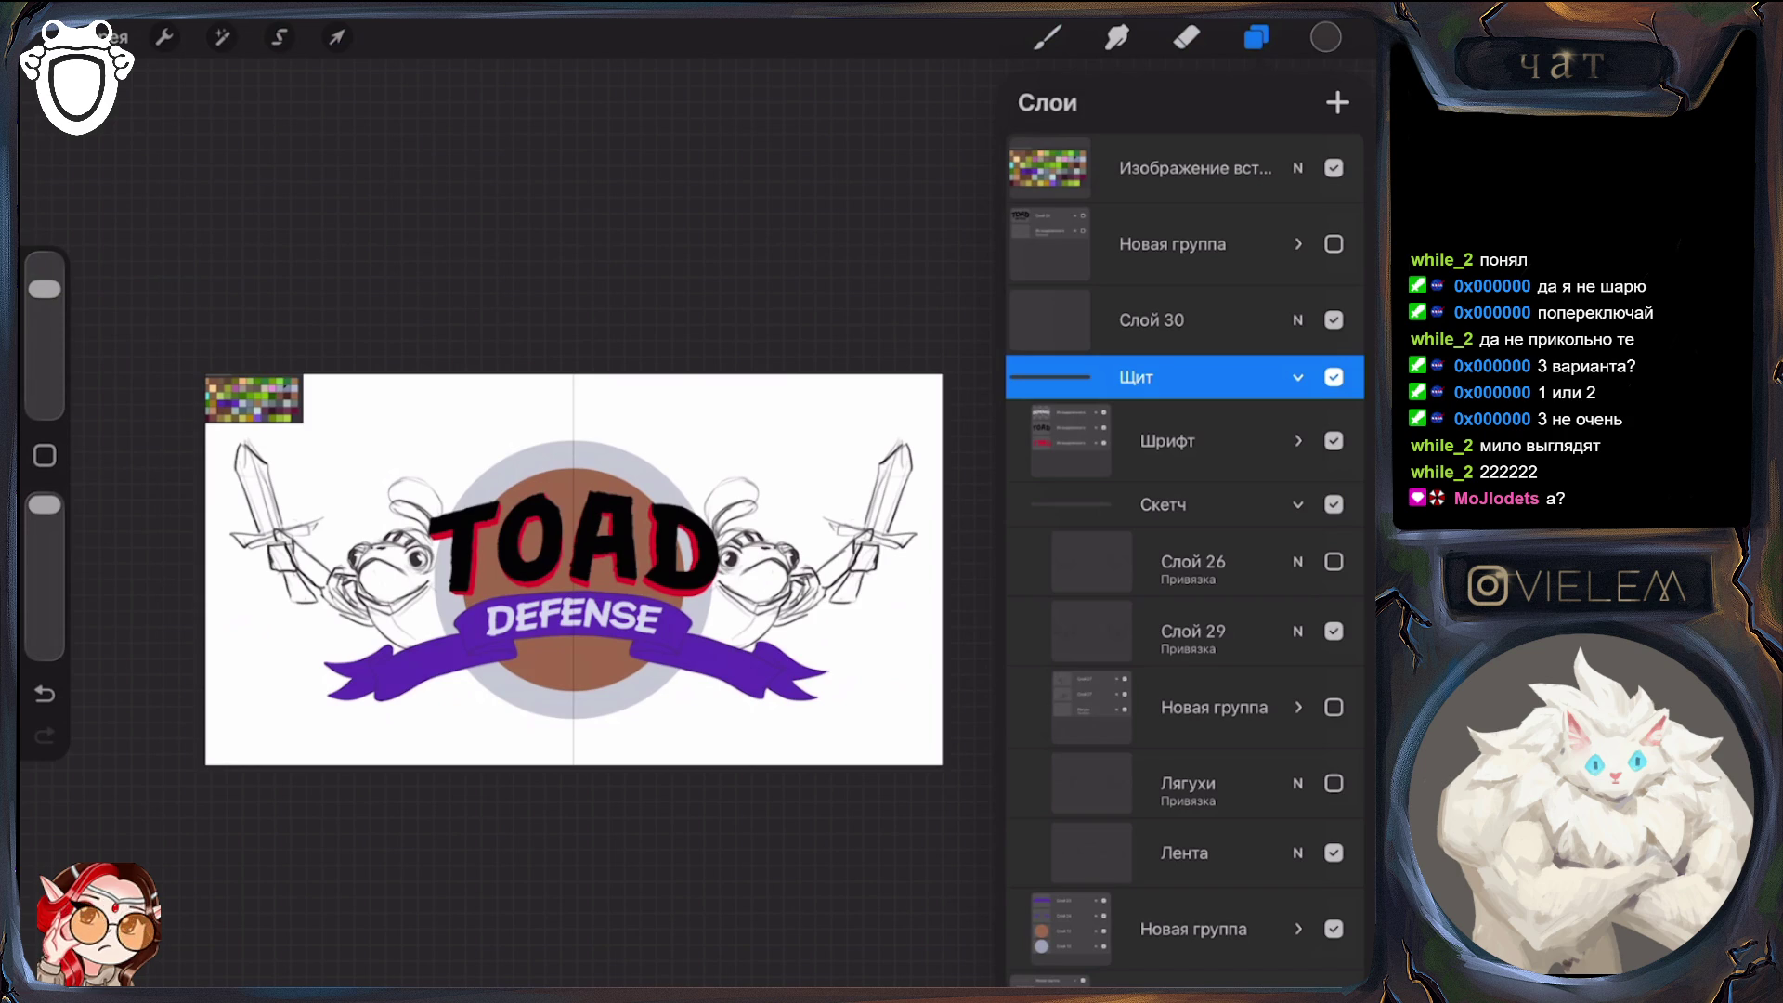
click(1334, 631)
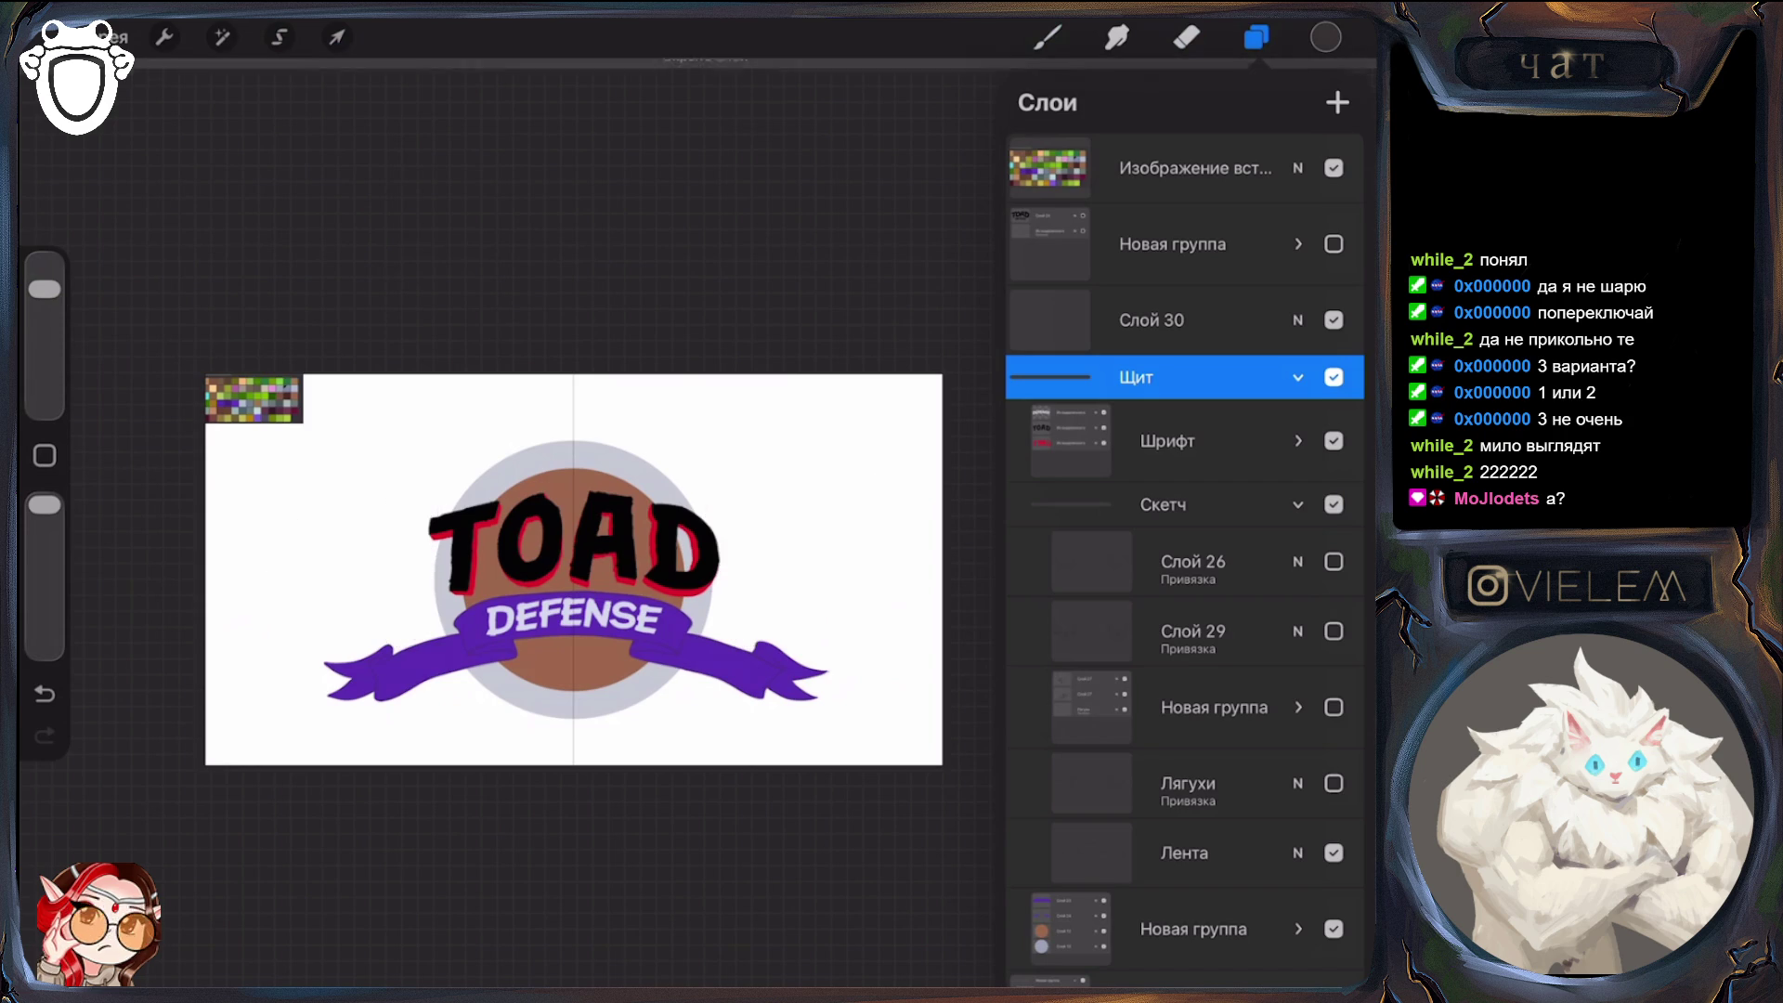
Make the Слой 26 rapier toad sketch visible again, leaving Слой 29 hidden
click(1334, 561)
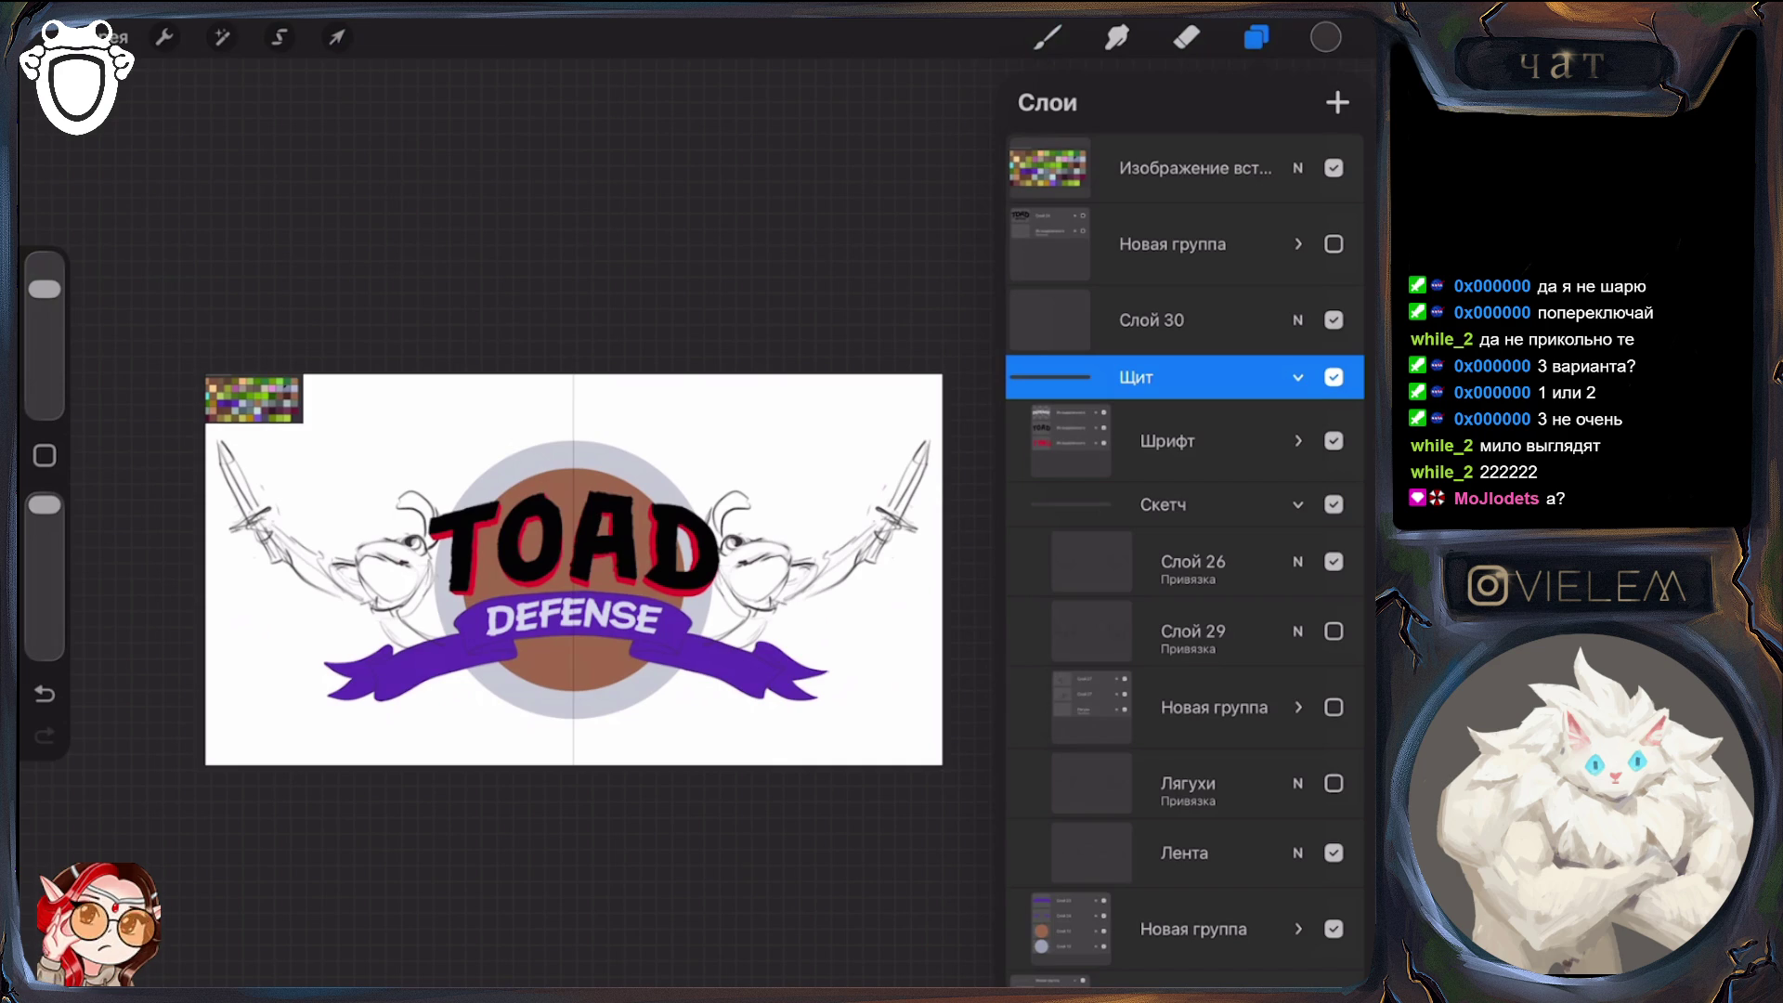
On Слой 26, lasso the right-hand rapier and rotate it slightly clockwise
click(1334, 561)
click(1334, 561)
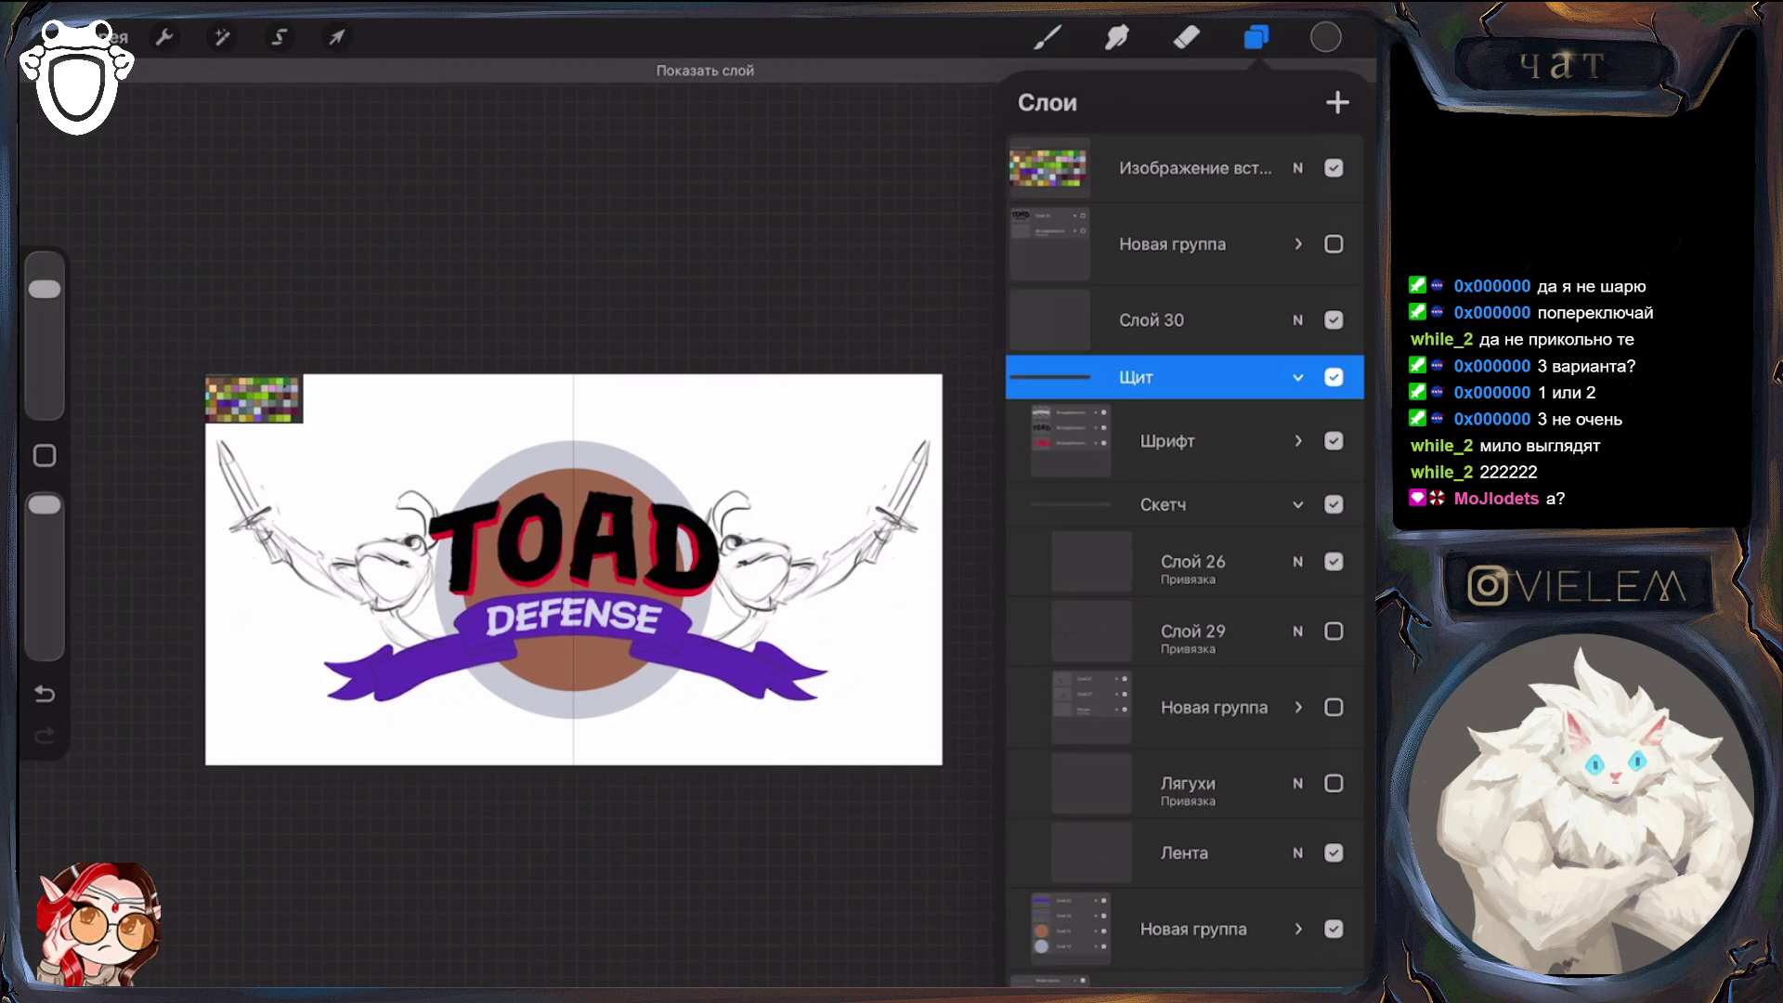
click(1194, 561)
click(279, 37)
mouse_move(883, 437)
mouse_down()
mouse_move(873, 562)
mouse_move(929, 558)
mouse_up()
click(337, 37)
drag(893, 403, 905, 397)
click(1256, 37)
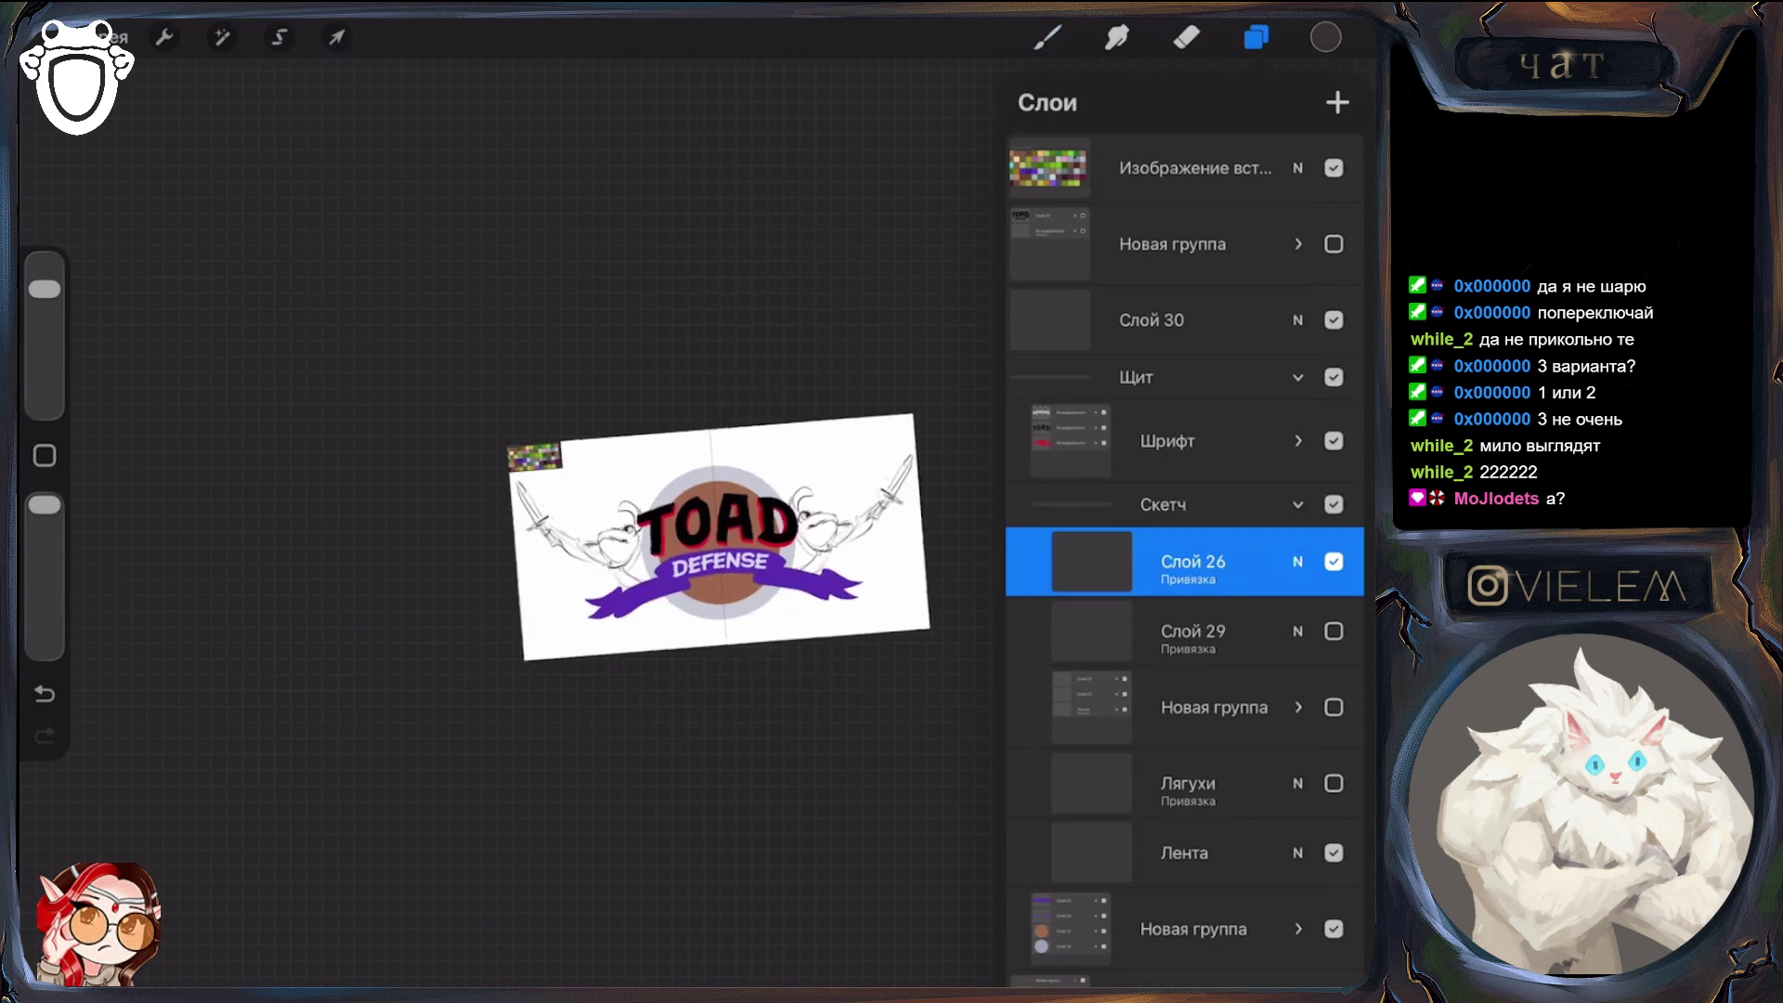
Hide the rapier sketch and make Слой 29 the active layer
scroll(719, 538, down, 2)
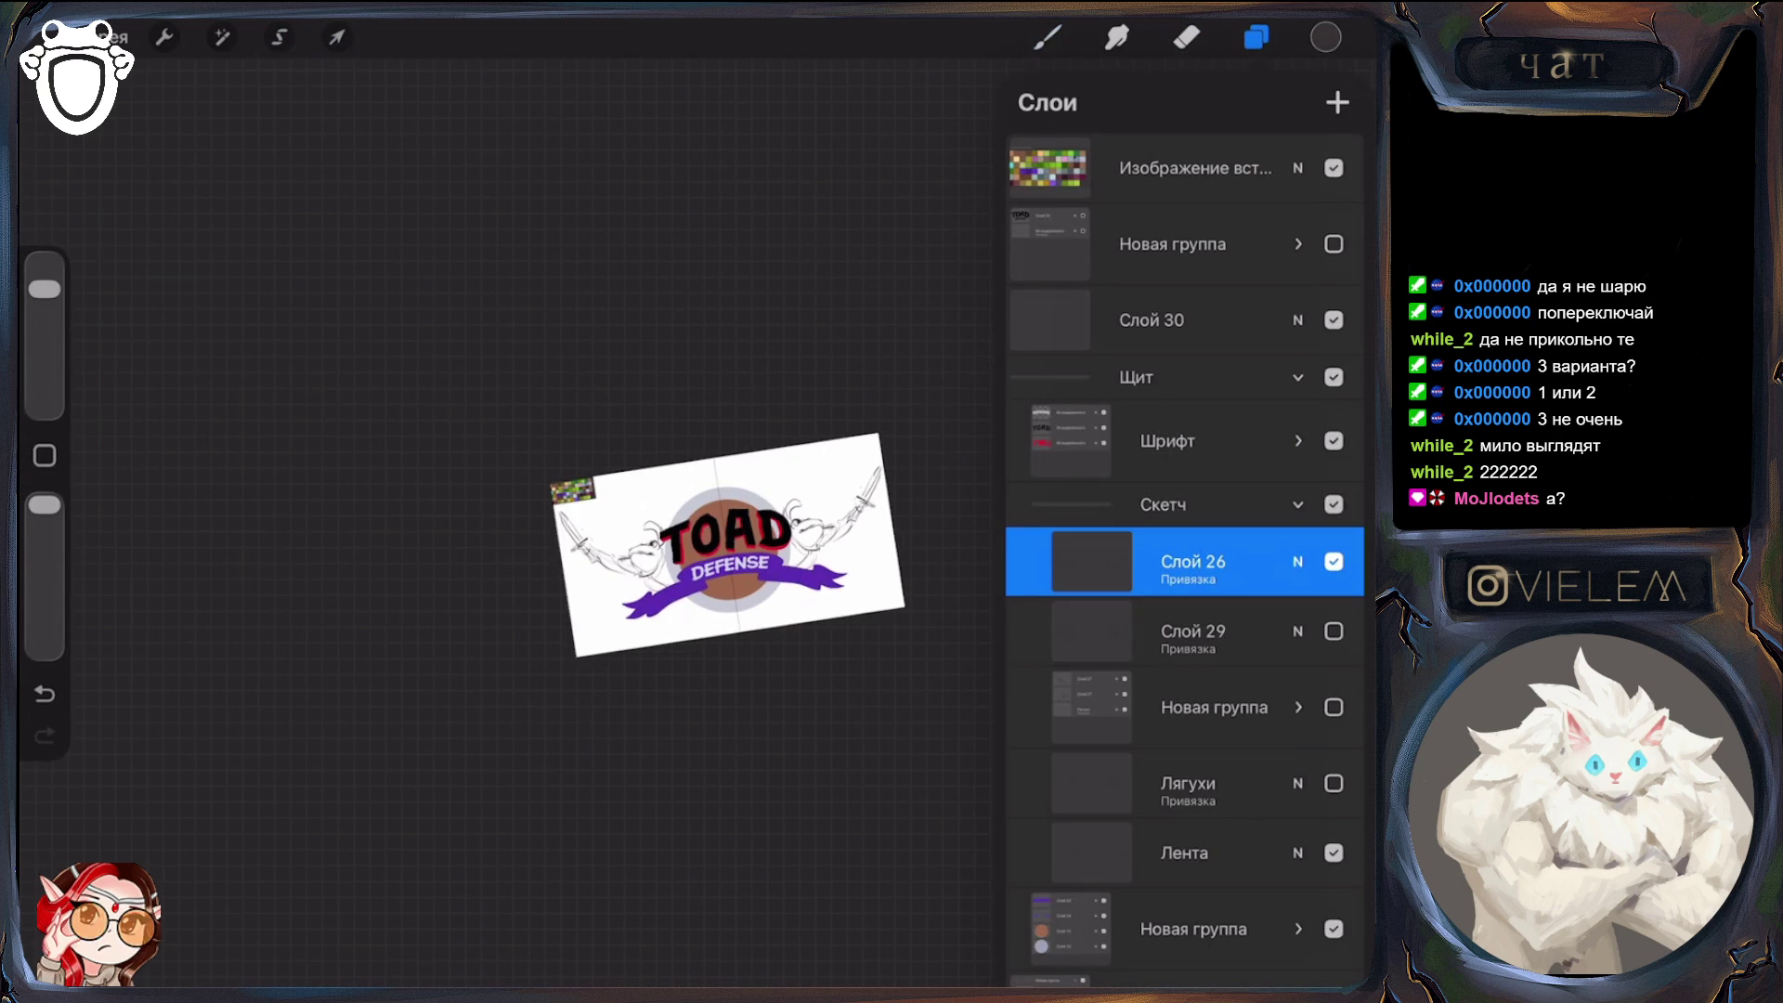
scroll(724, 544, up, 3)
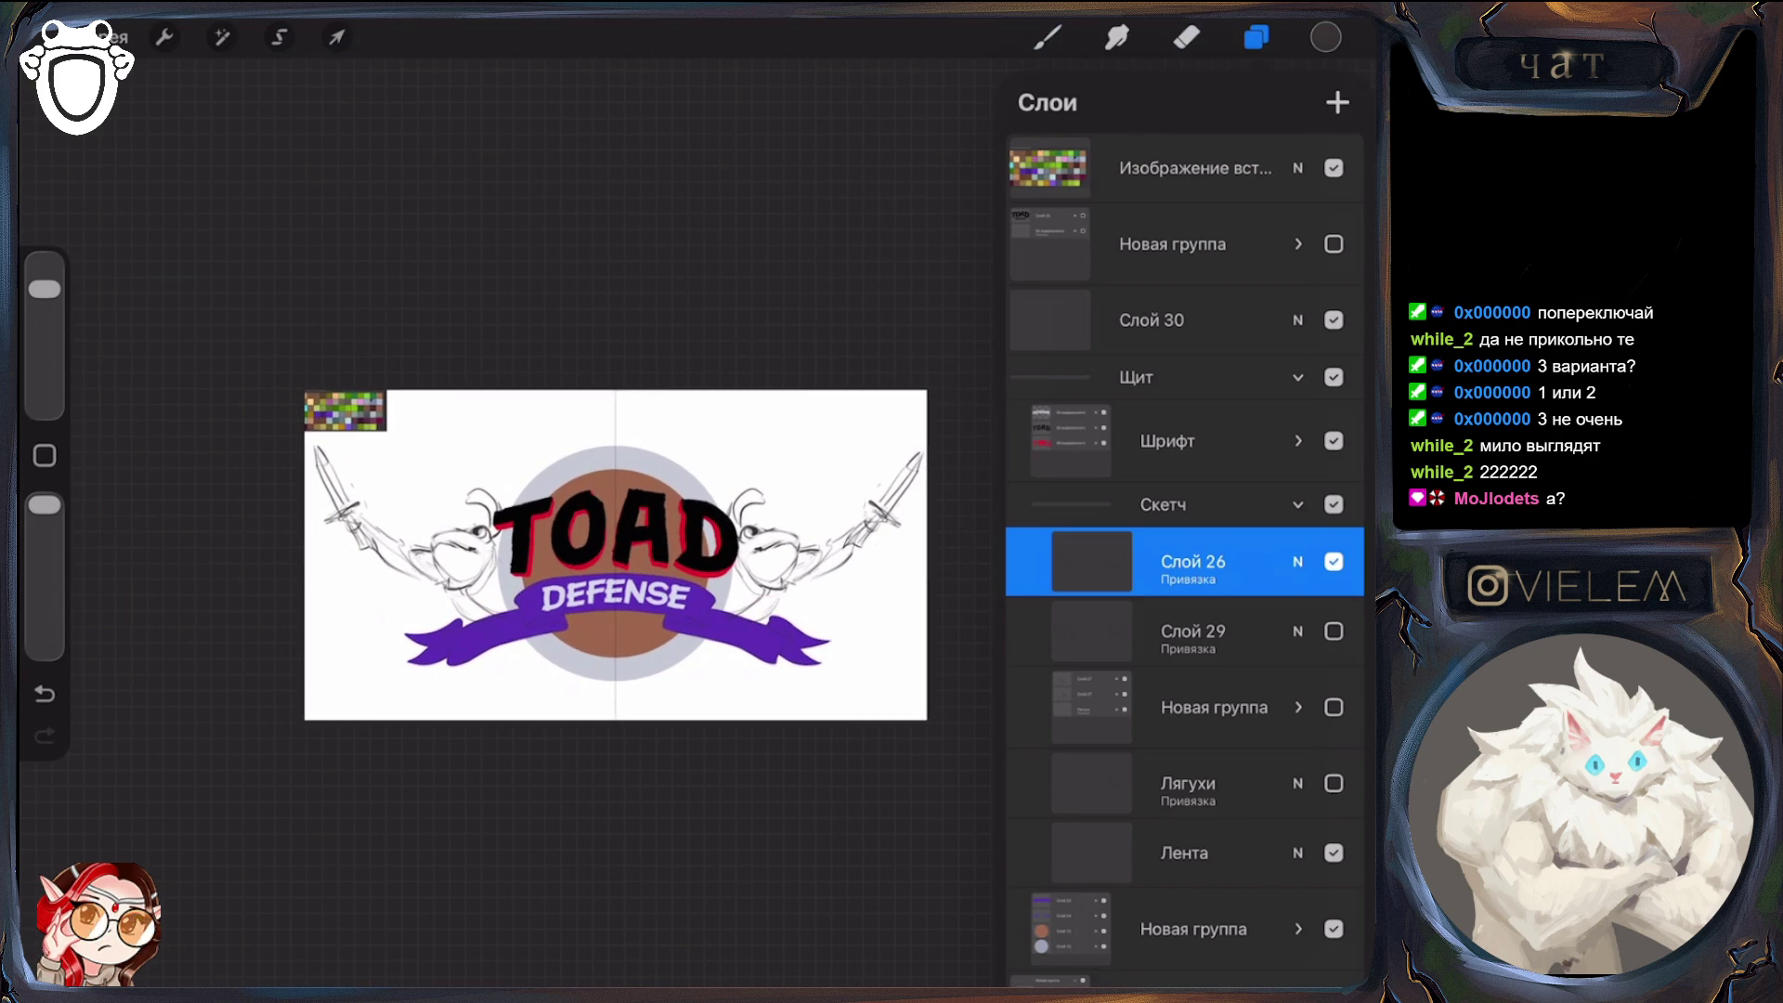
click(1334, 561)
click(1194, 633)
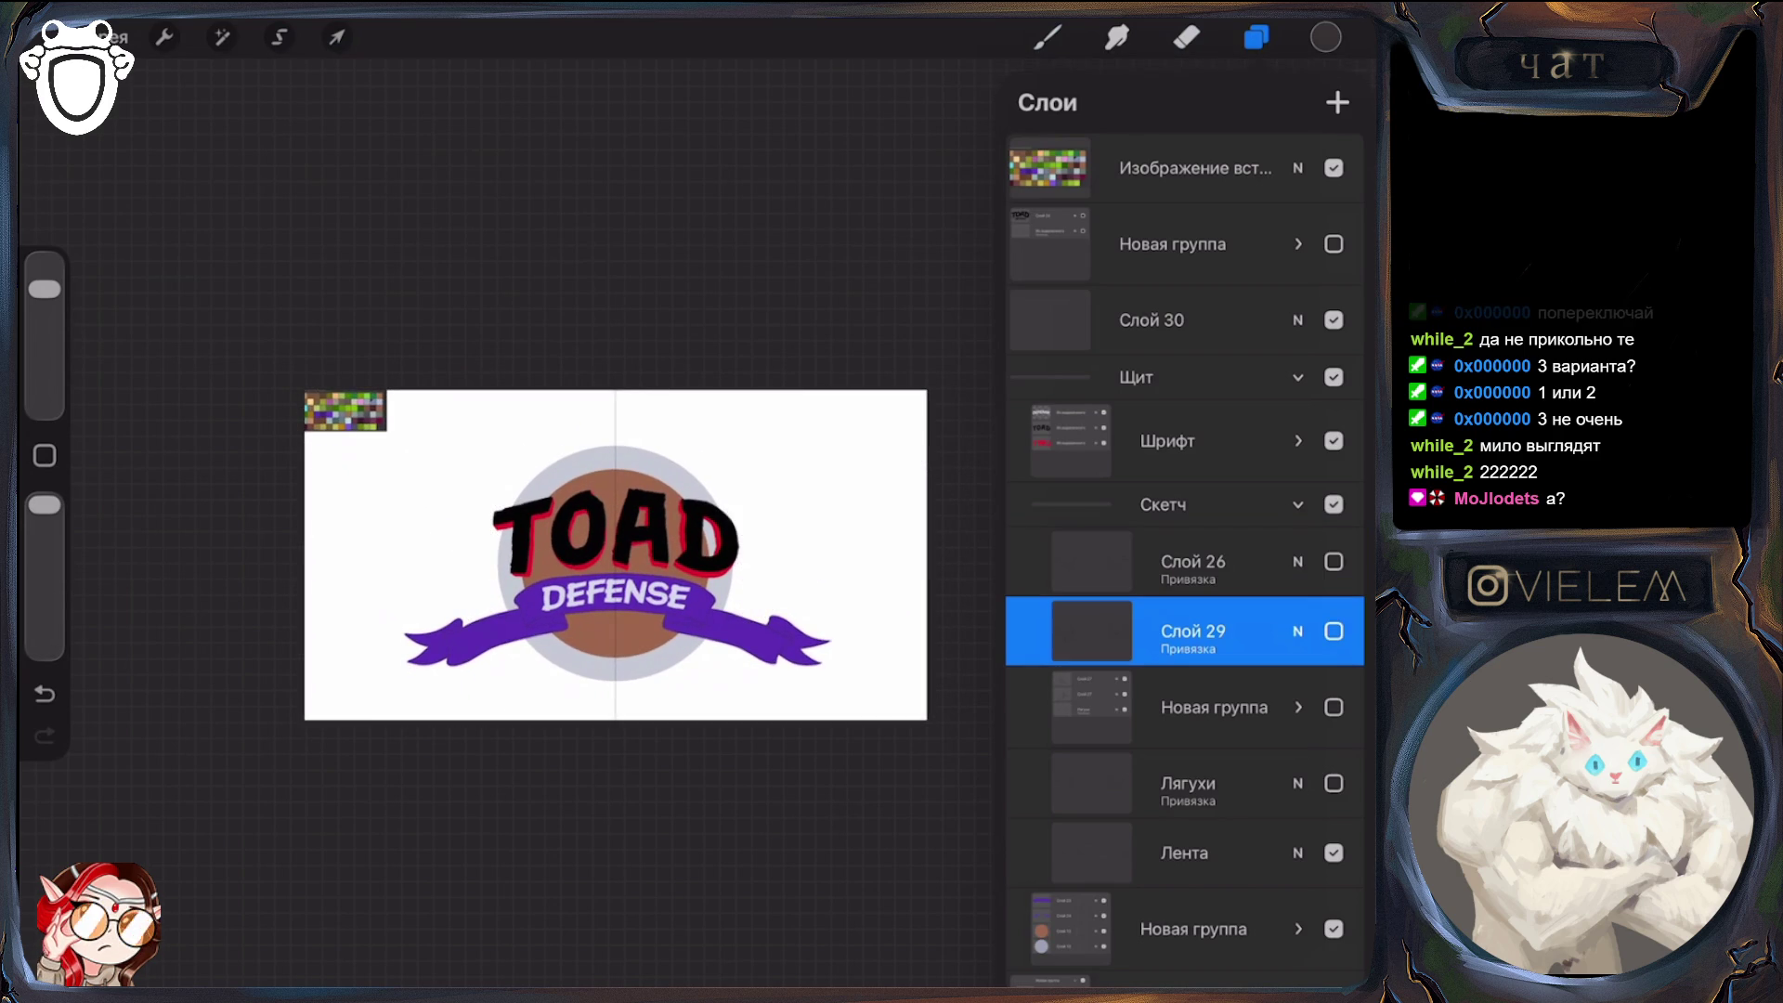
Show Слой 29, lasso the right toad's broad sword and distort its corners to a new angle
click(1334, 631)
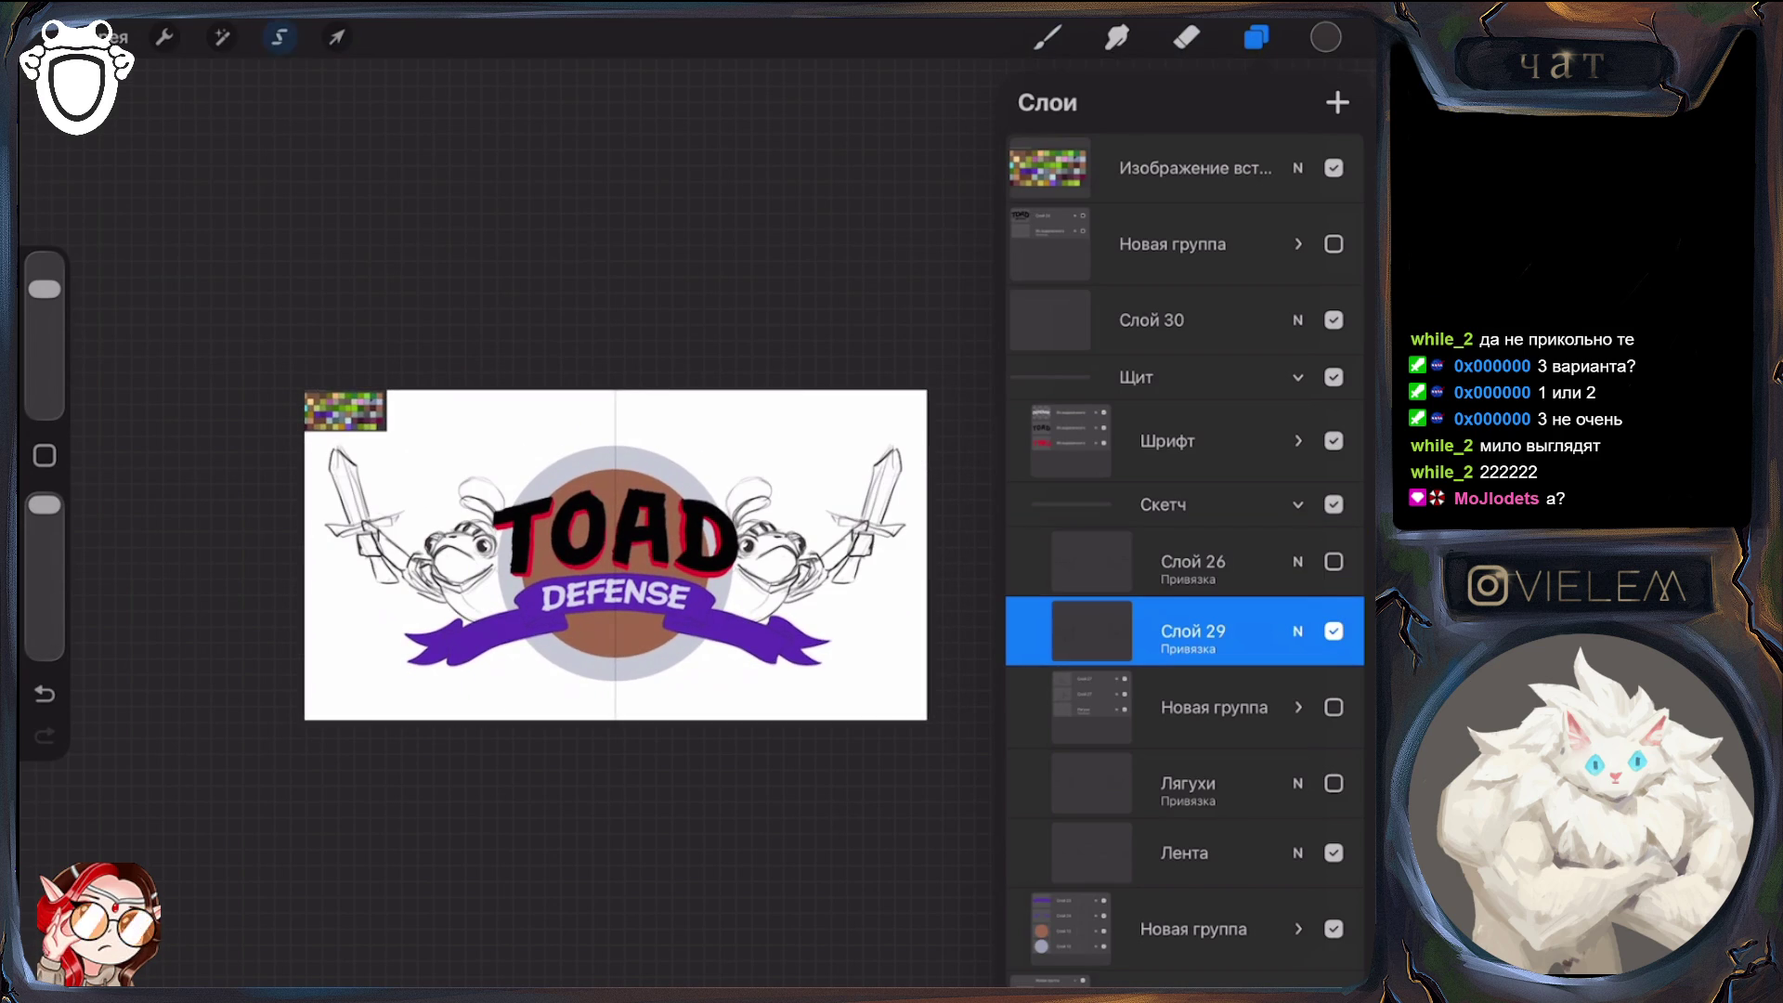
click(280, 38)
drag(839, 436, 845, 520)
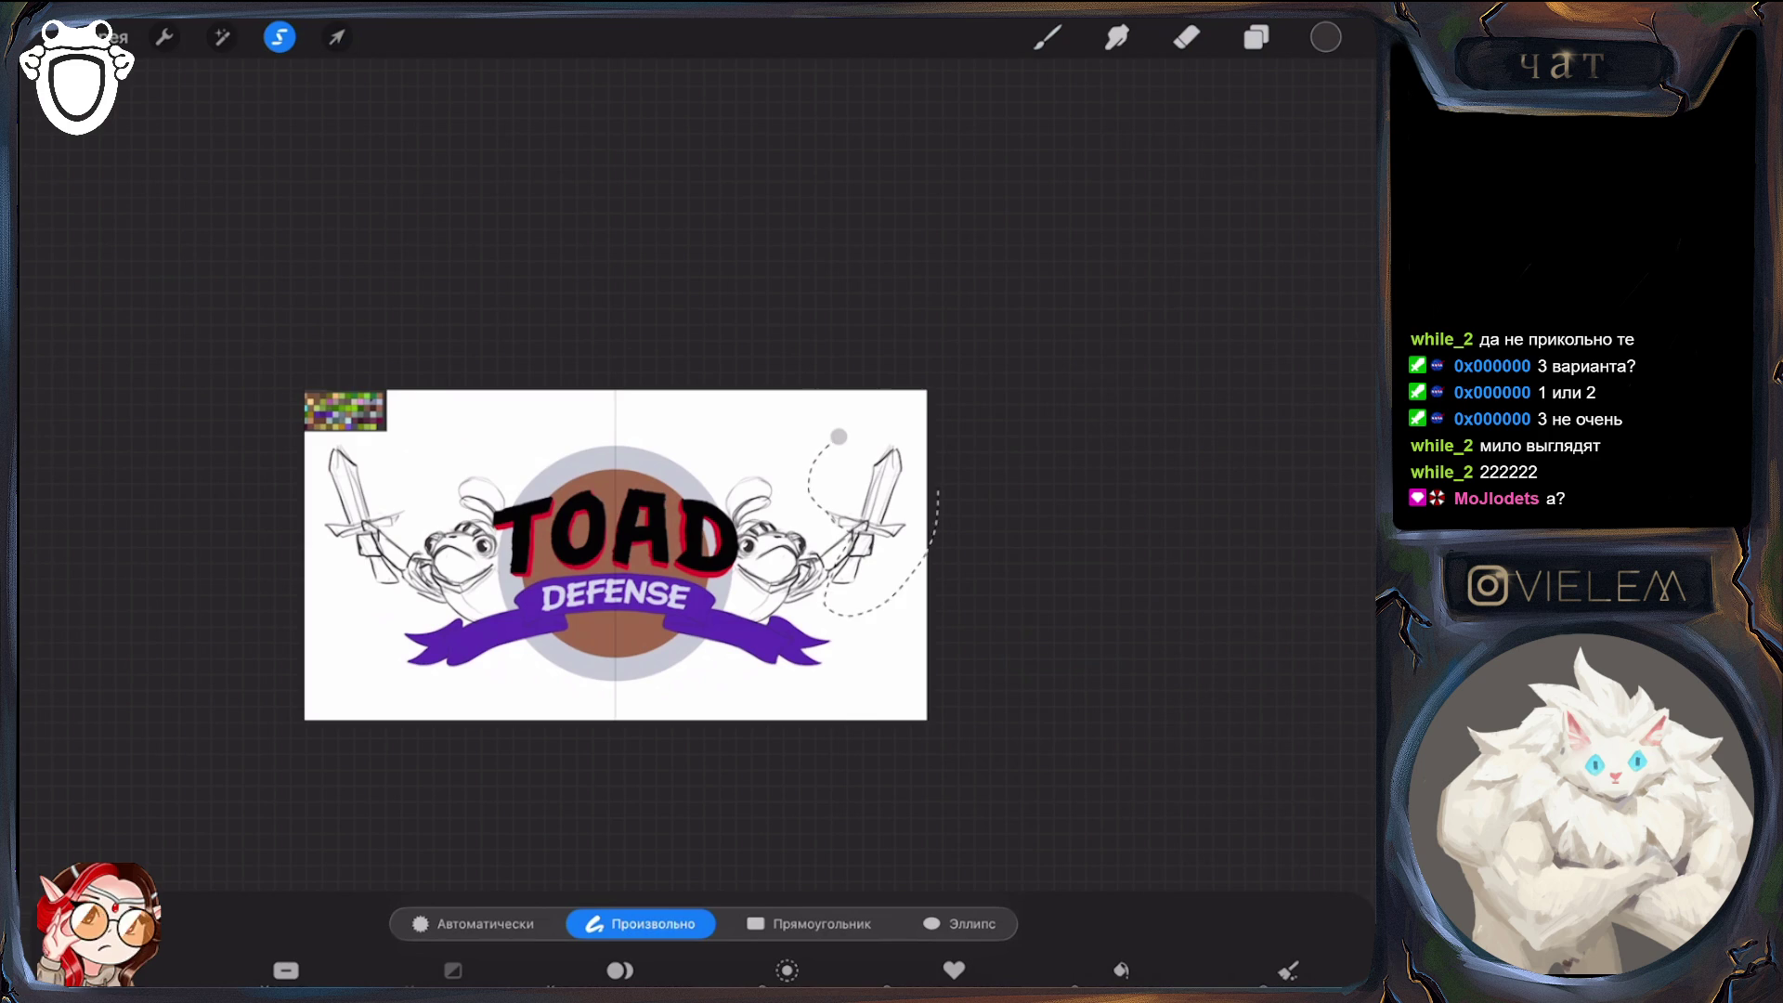
click(337, 37)
click(934, 923)
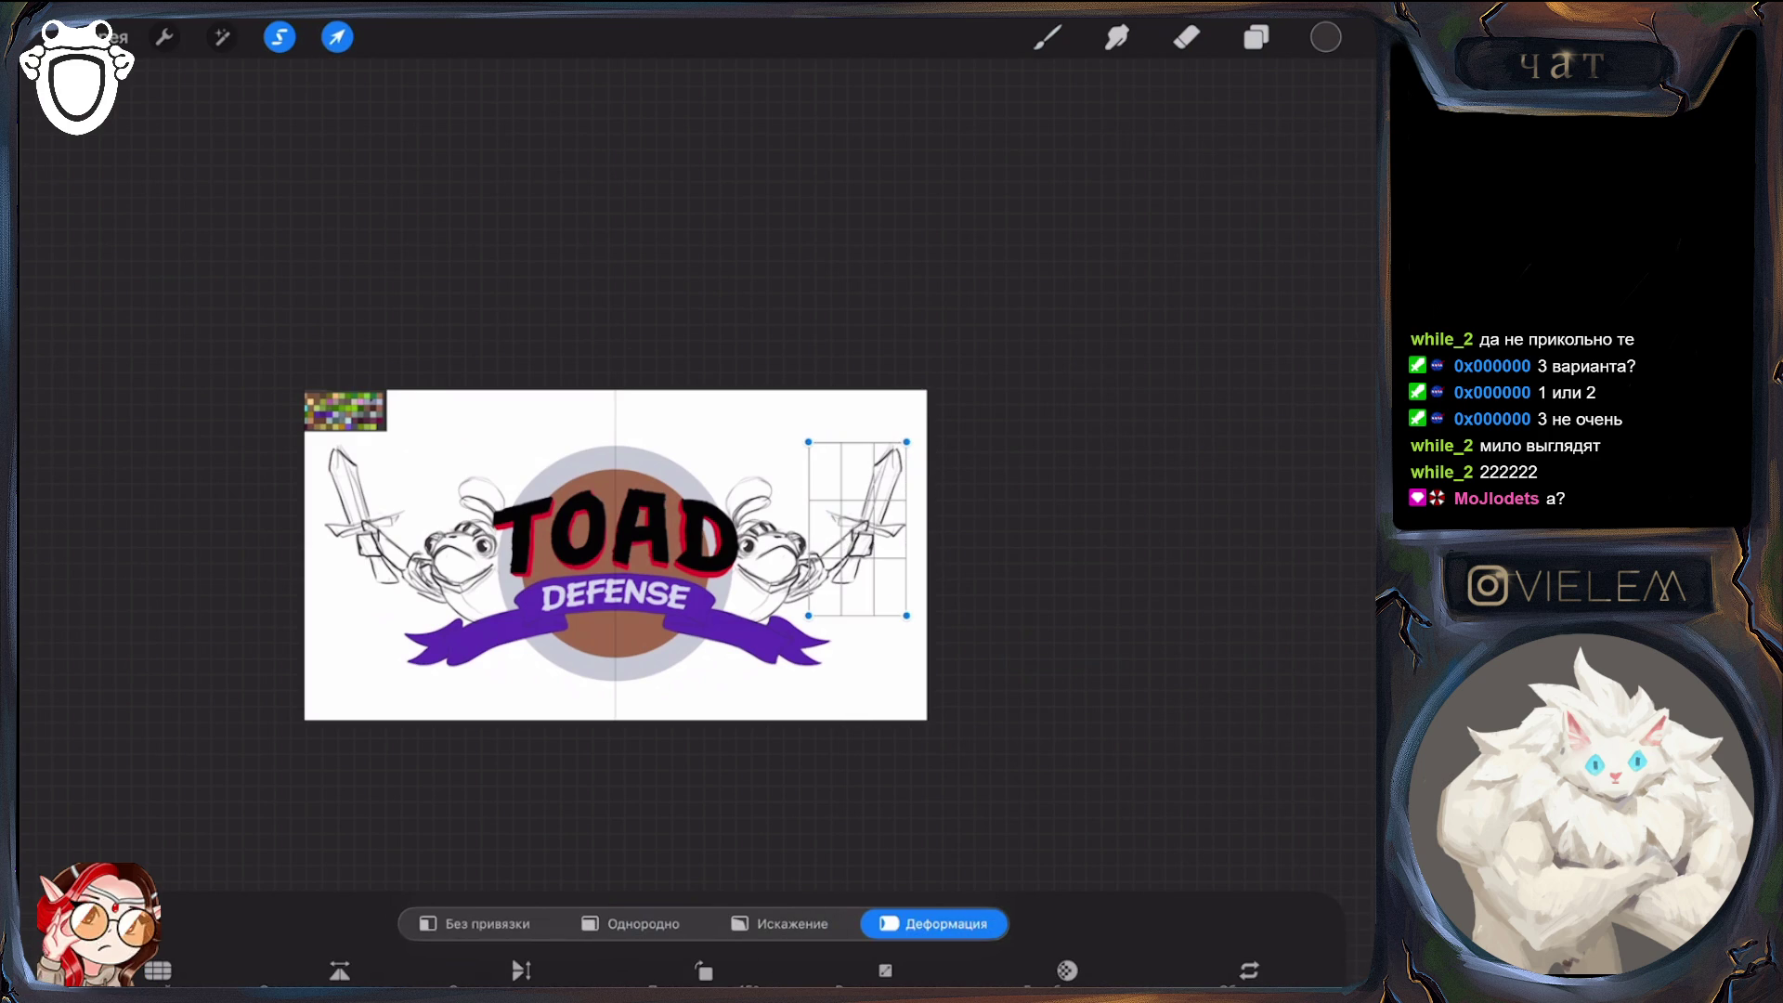
click(793, 923)
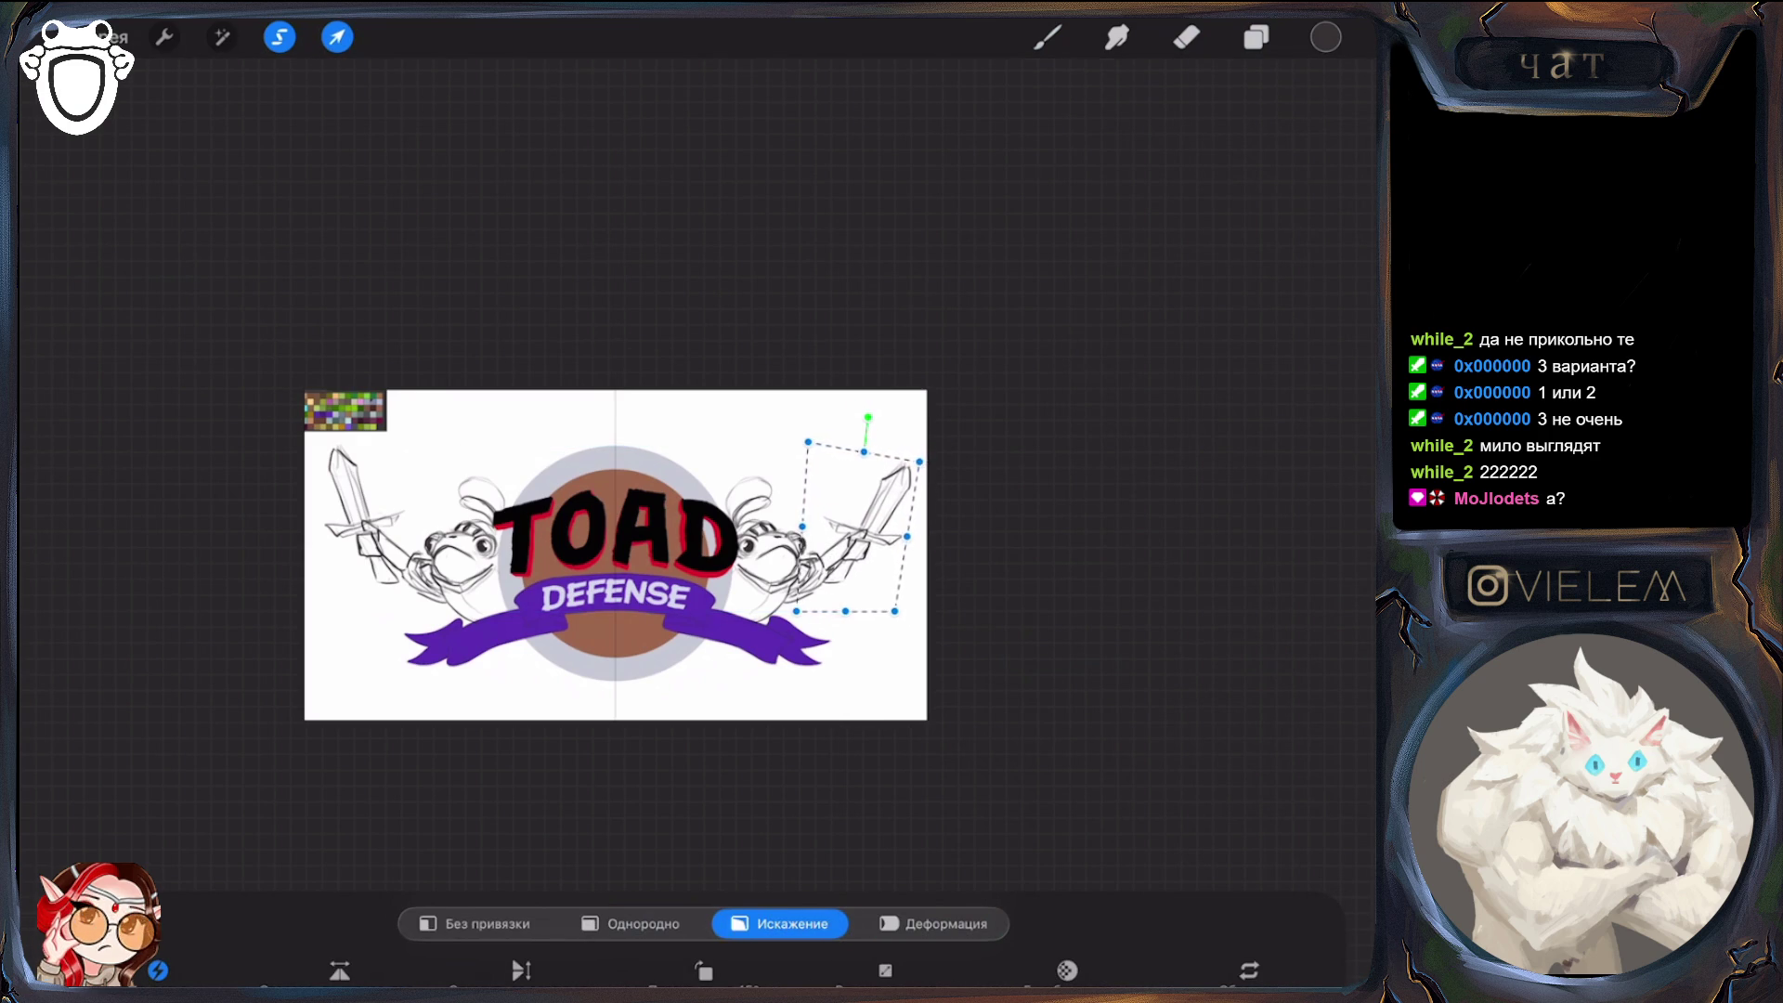
drag(799, 603, 804, 610)
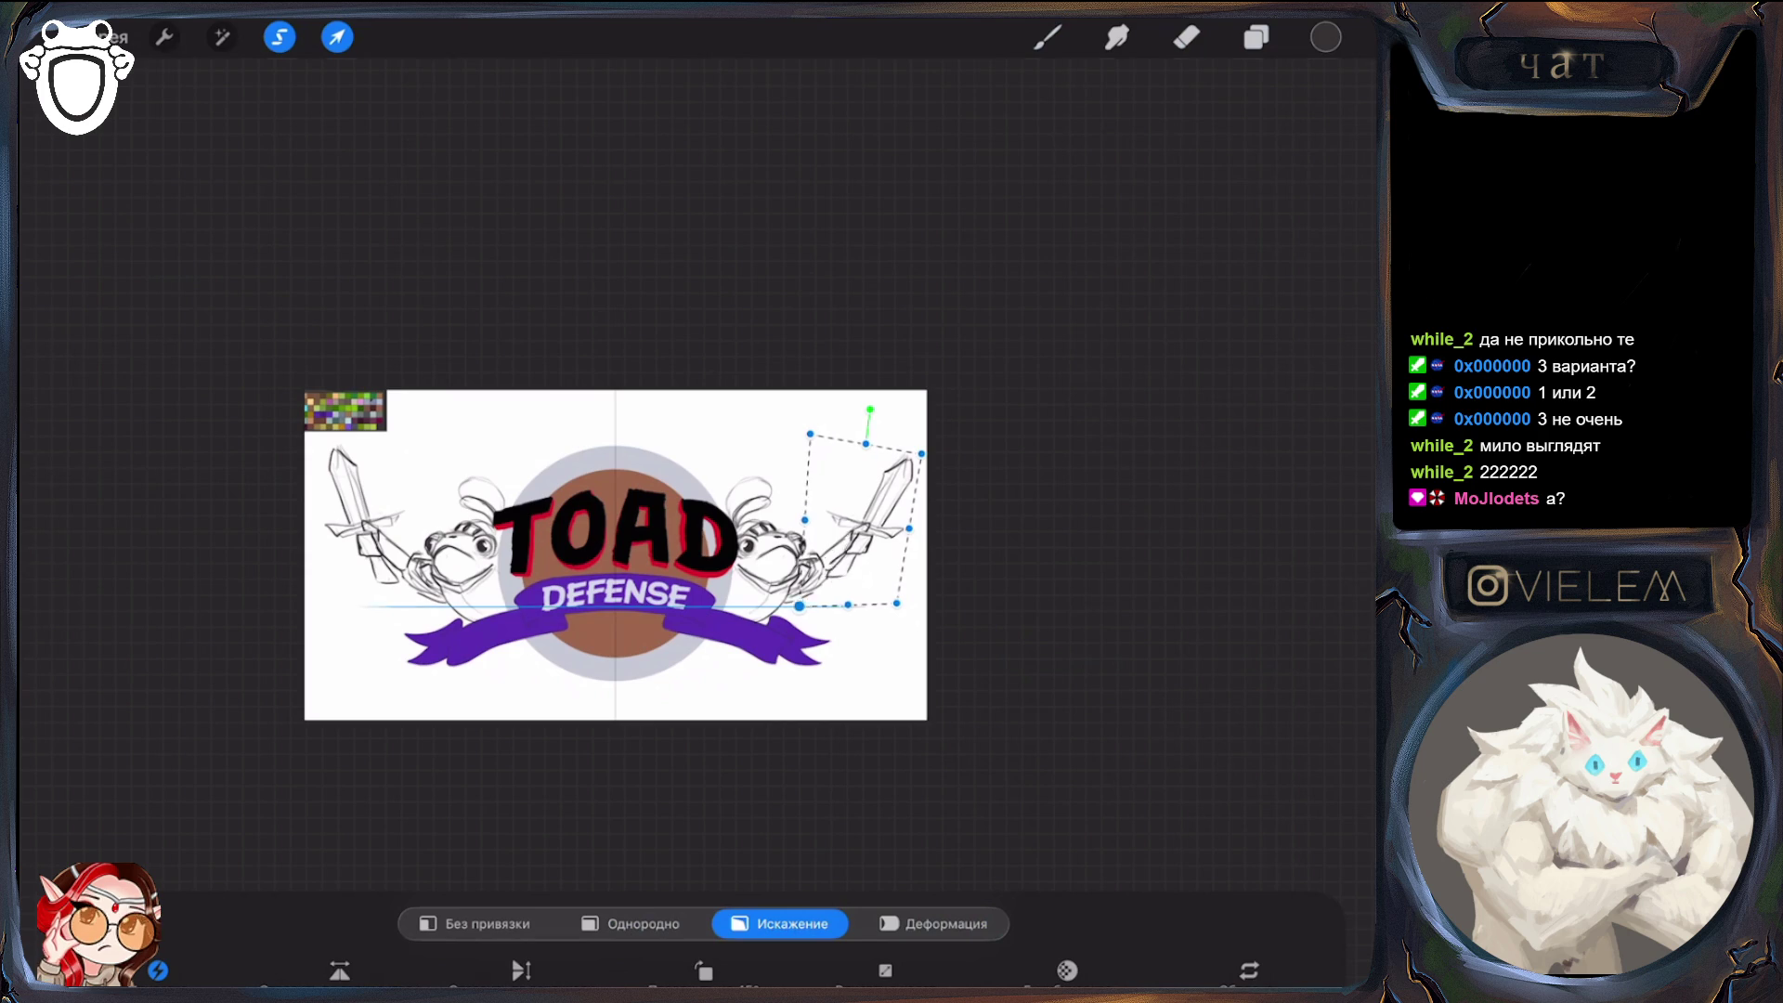
drag(810, 433, 777, 434)
drag(922, 454, 904, 475)
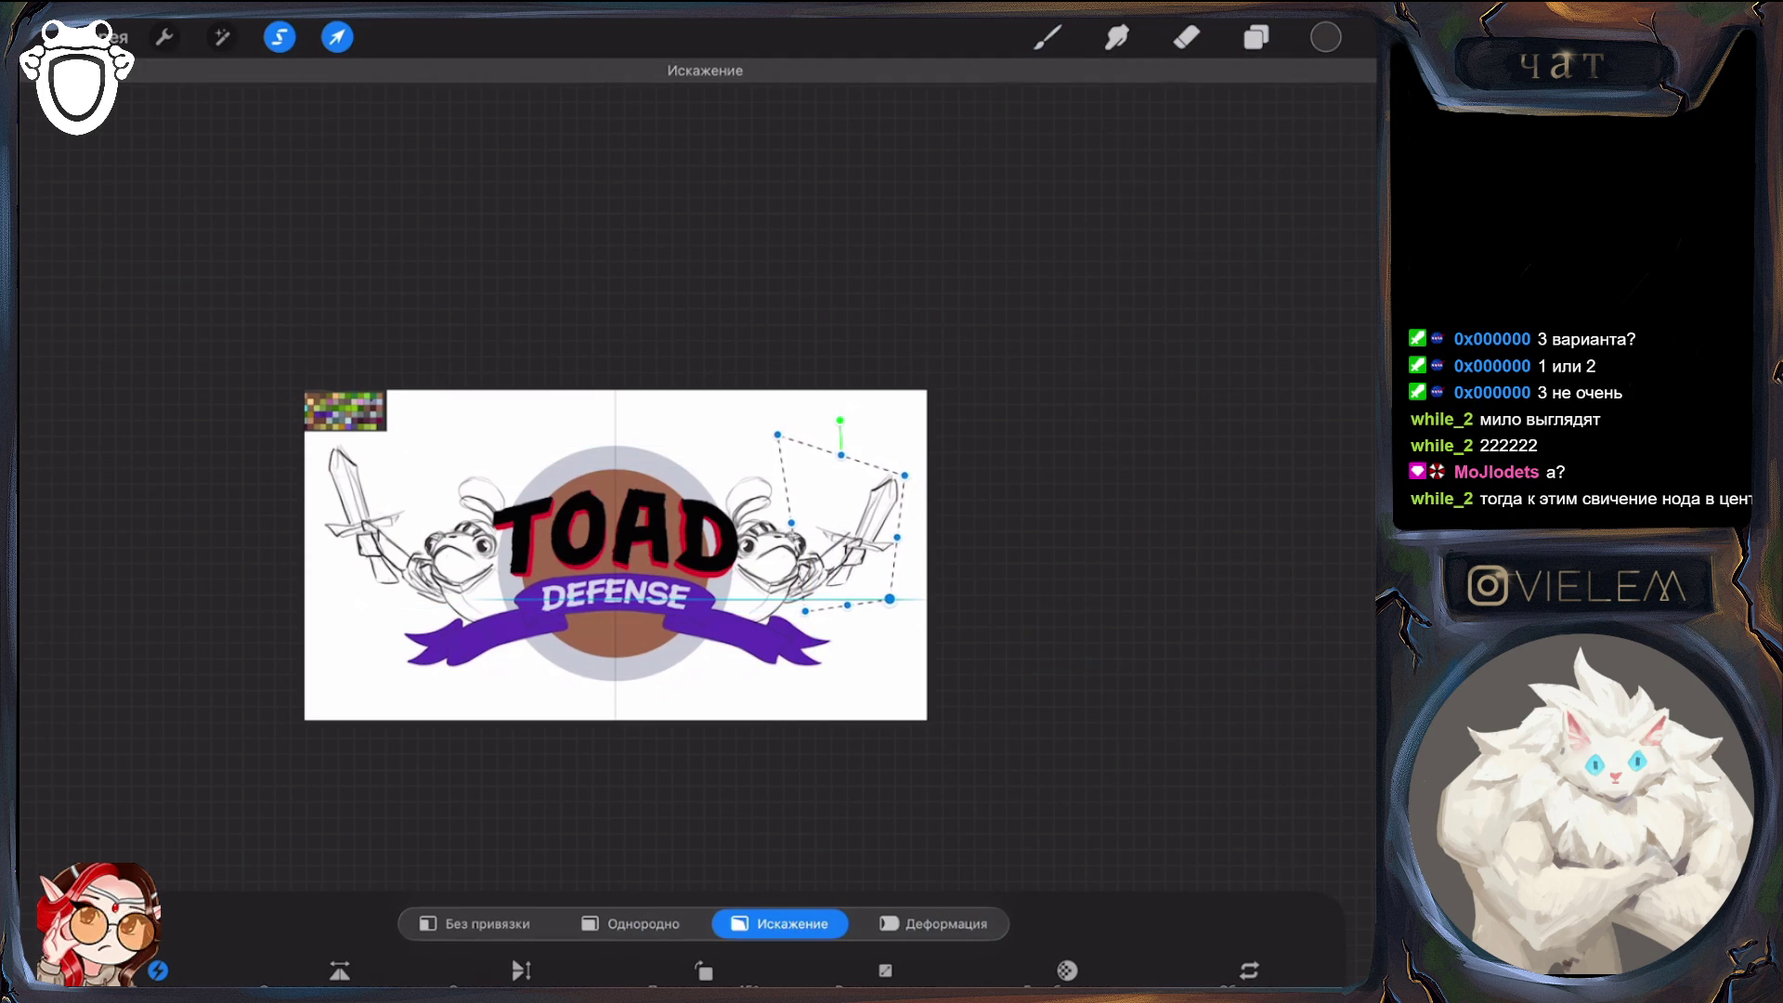
drag(896, 603, 888, 592)
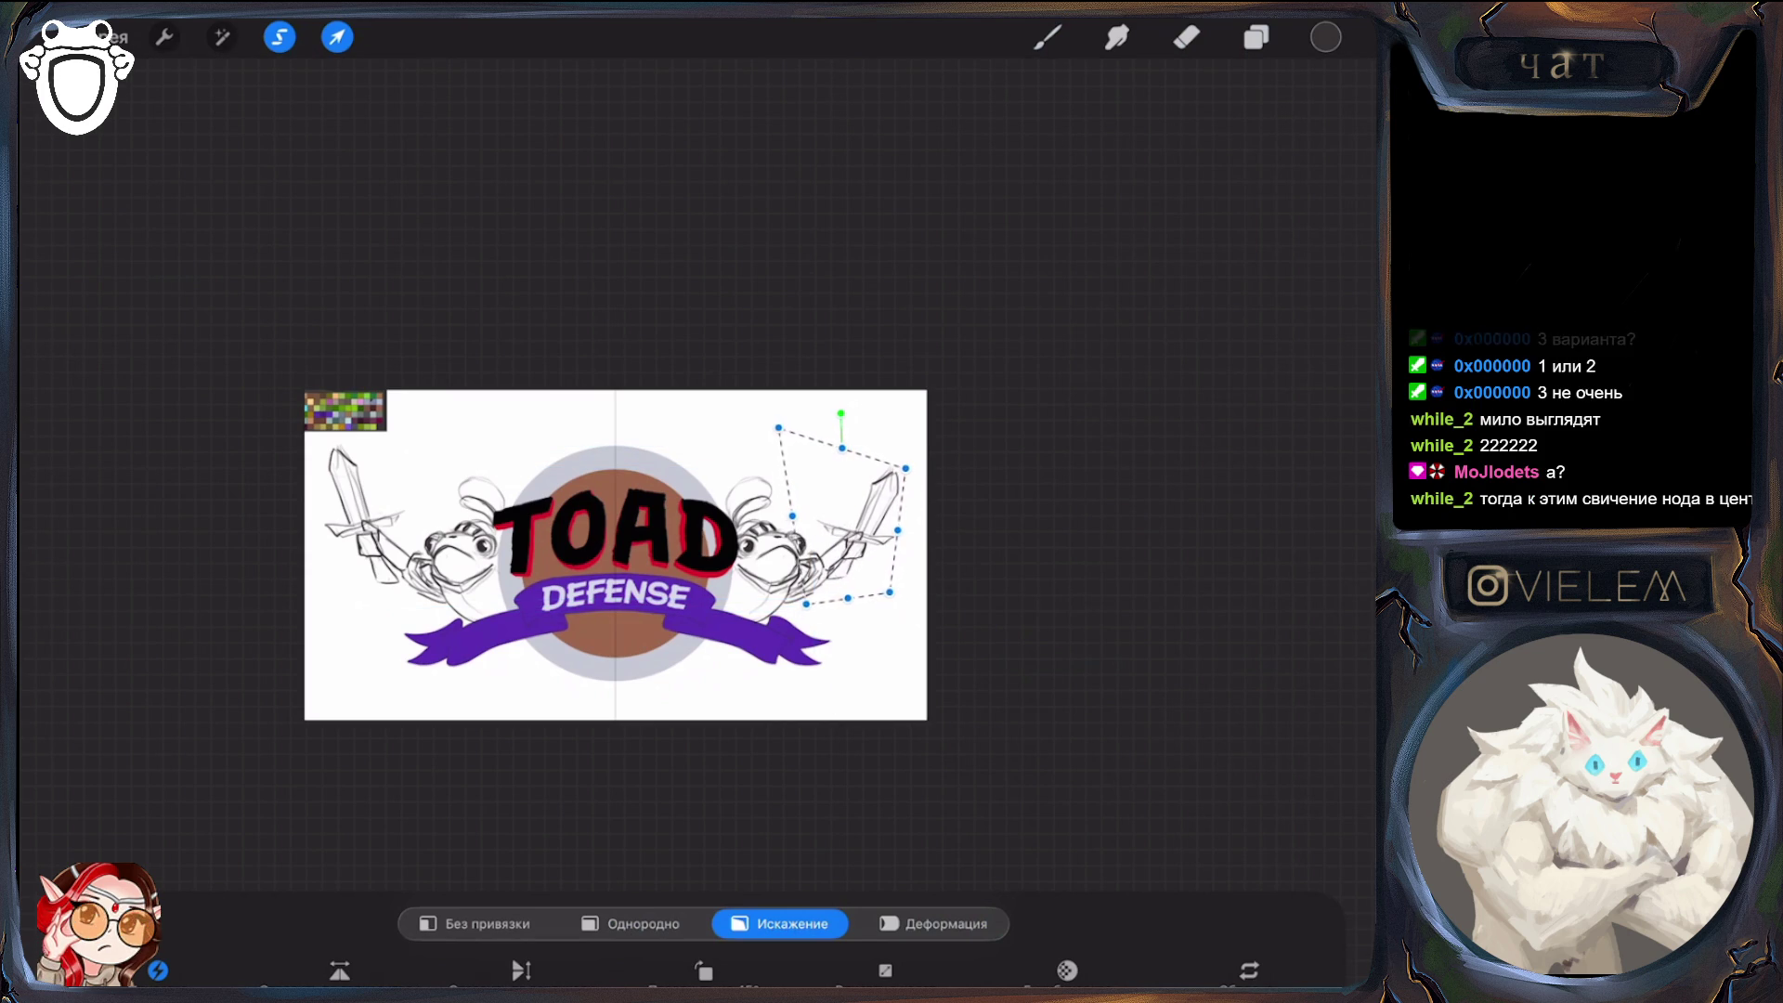
click(1256, 37)
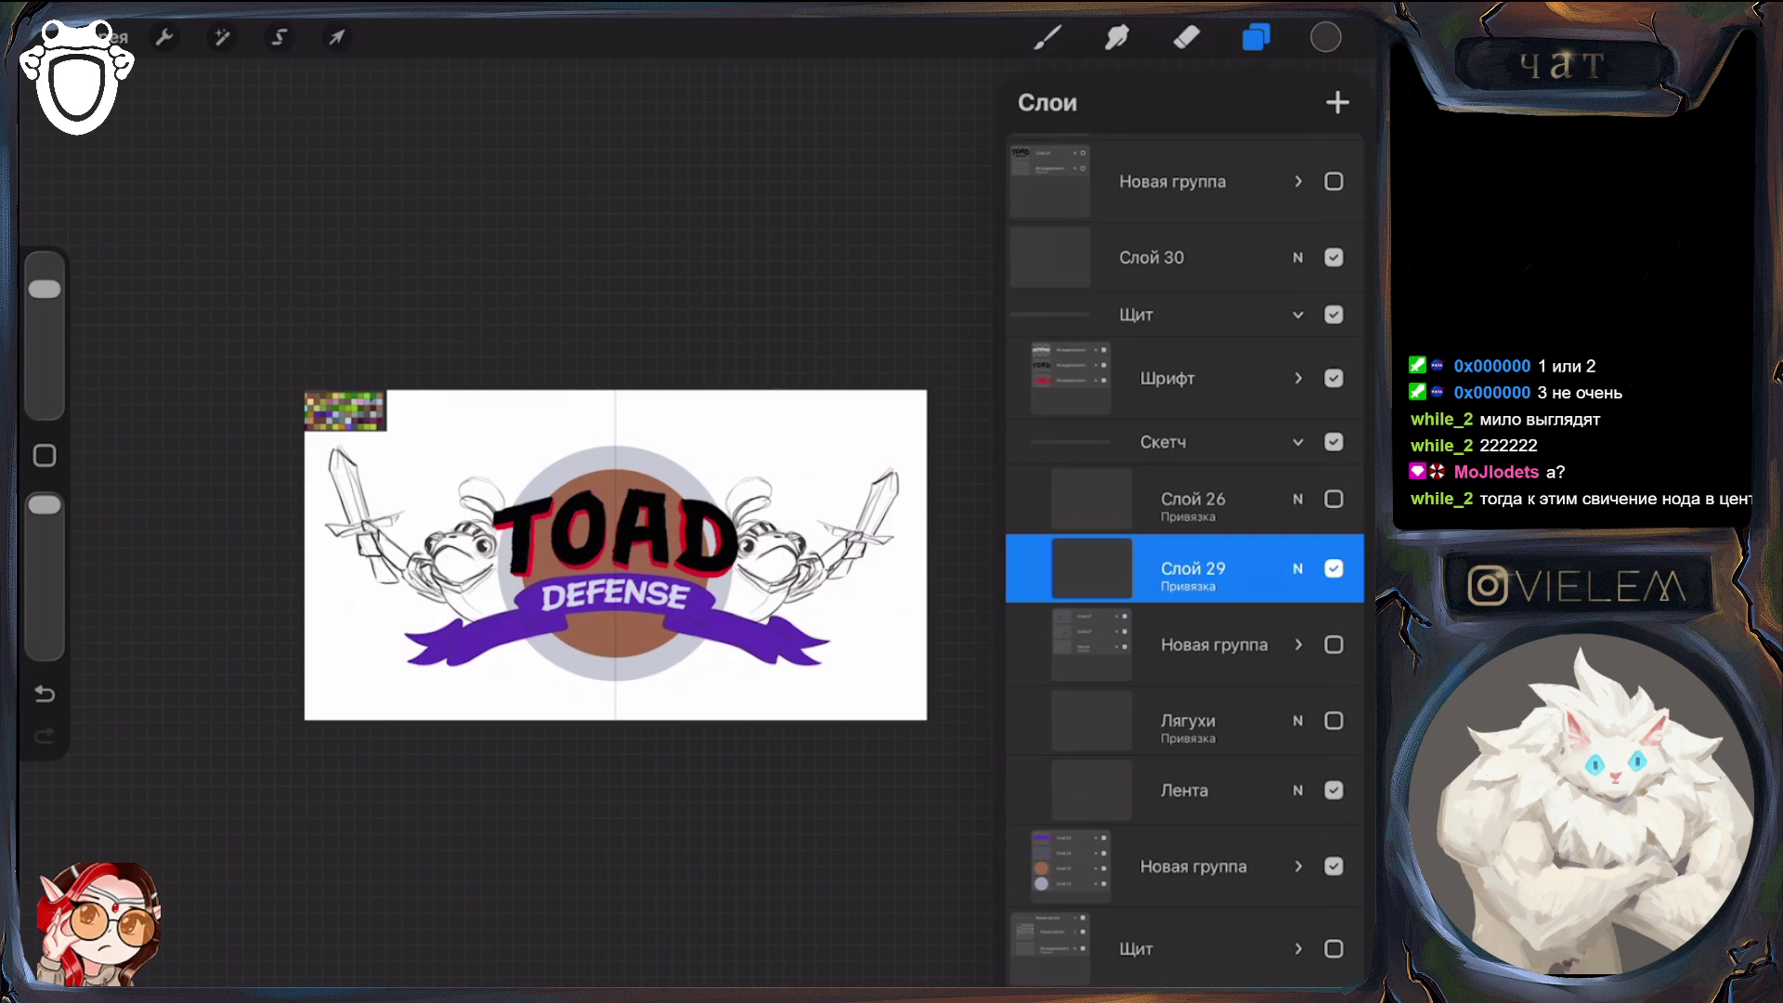
Hide the coloured groups to view the original black-and-white sketch logo
click(1334, 569)
click(1334, 498)
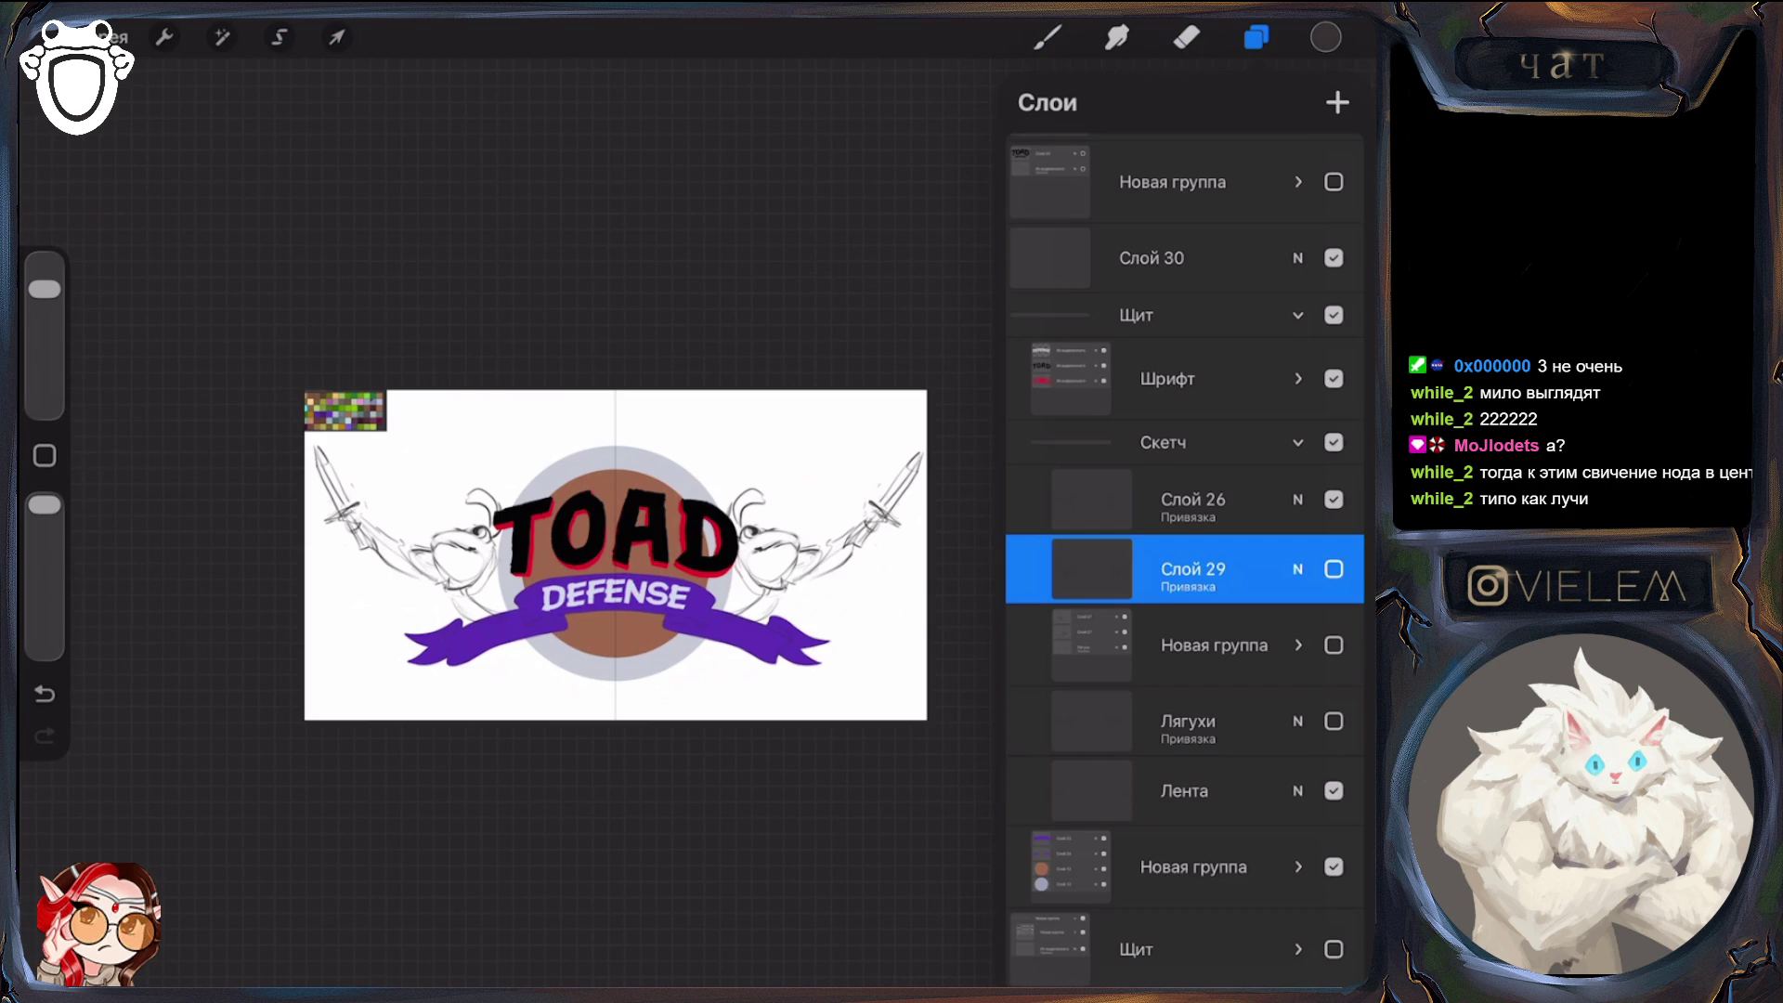
click(1299, 442)
click(1334, 523)
click(1334, 523)
click(1333, 377)
click(1334, 688)
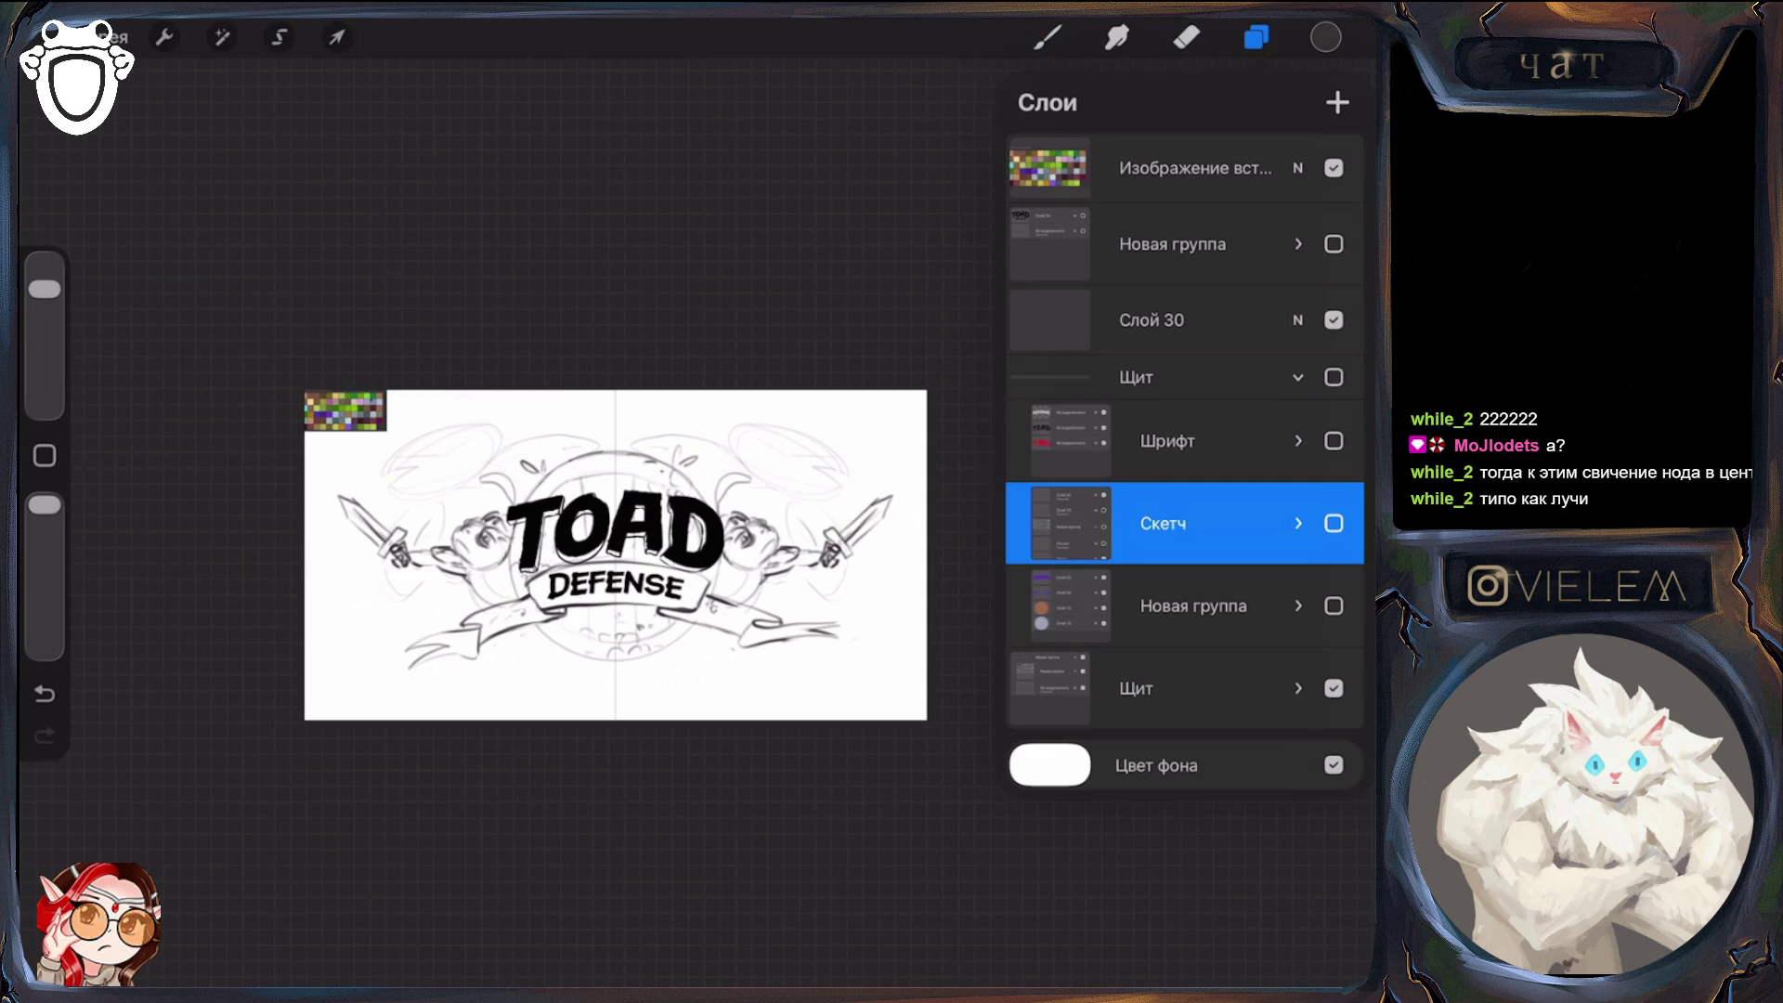
scroll(615, 554, up, 3)
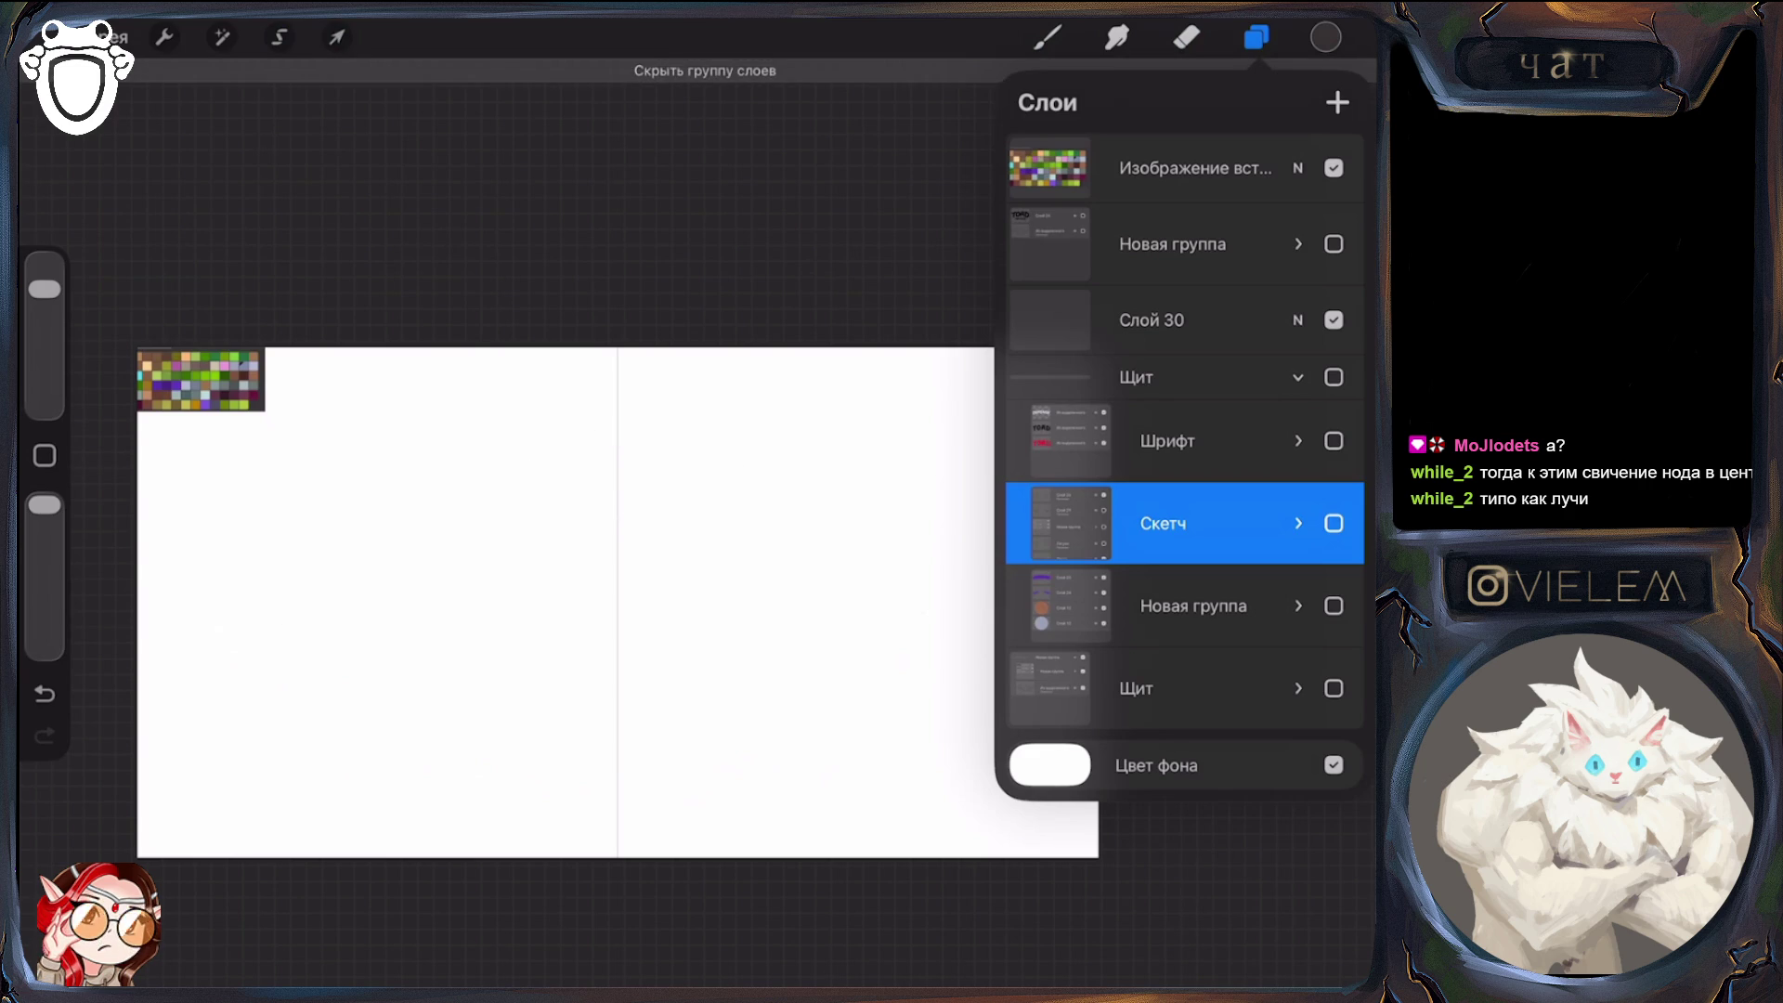
Restore the coloured logo and Скетч group, then show the Новая группа toads instead of Слой 26
click(1334, 377)
click(1299, 523)
click(1333, 633)
click(1334, 563)
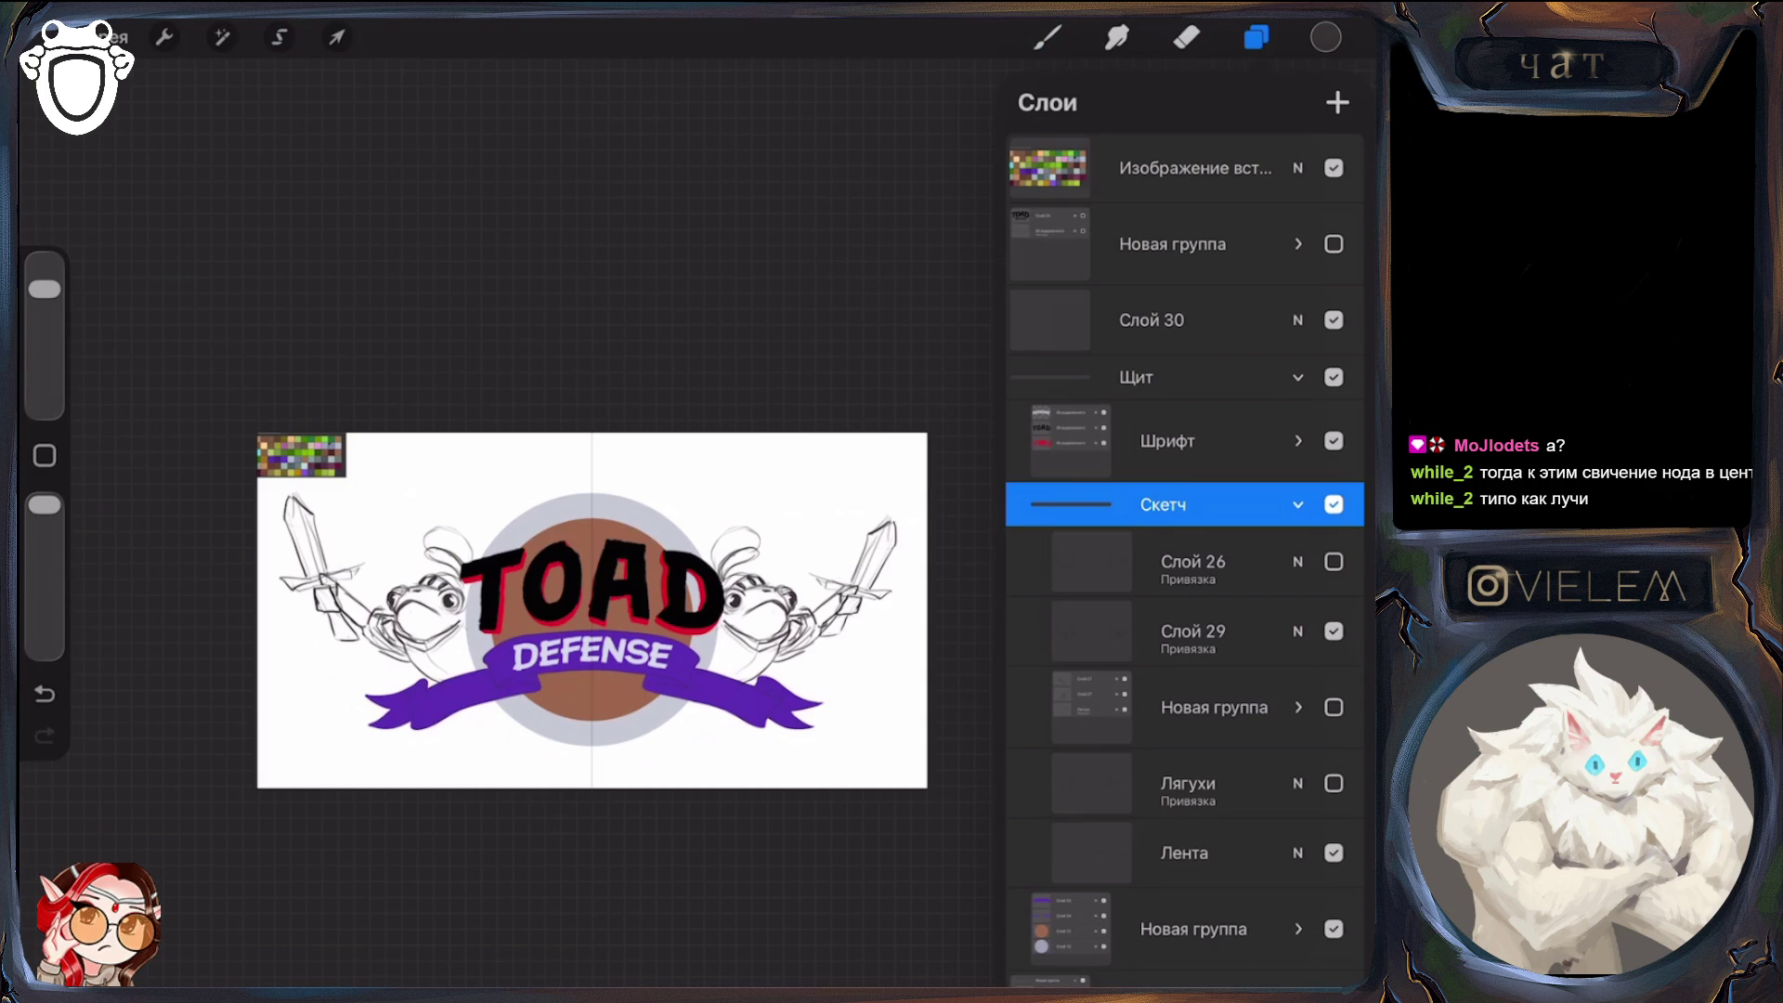
click(1334, 632)
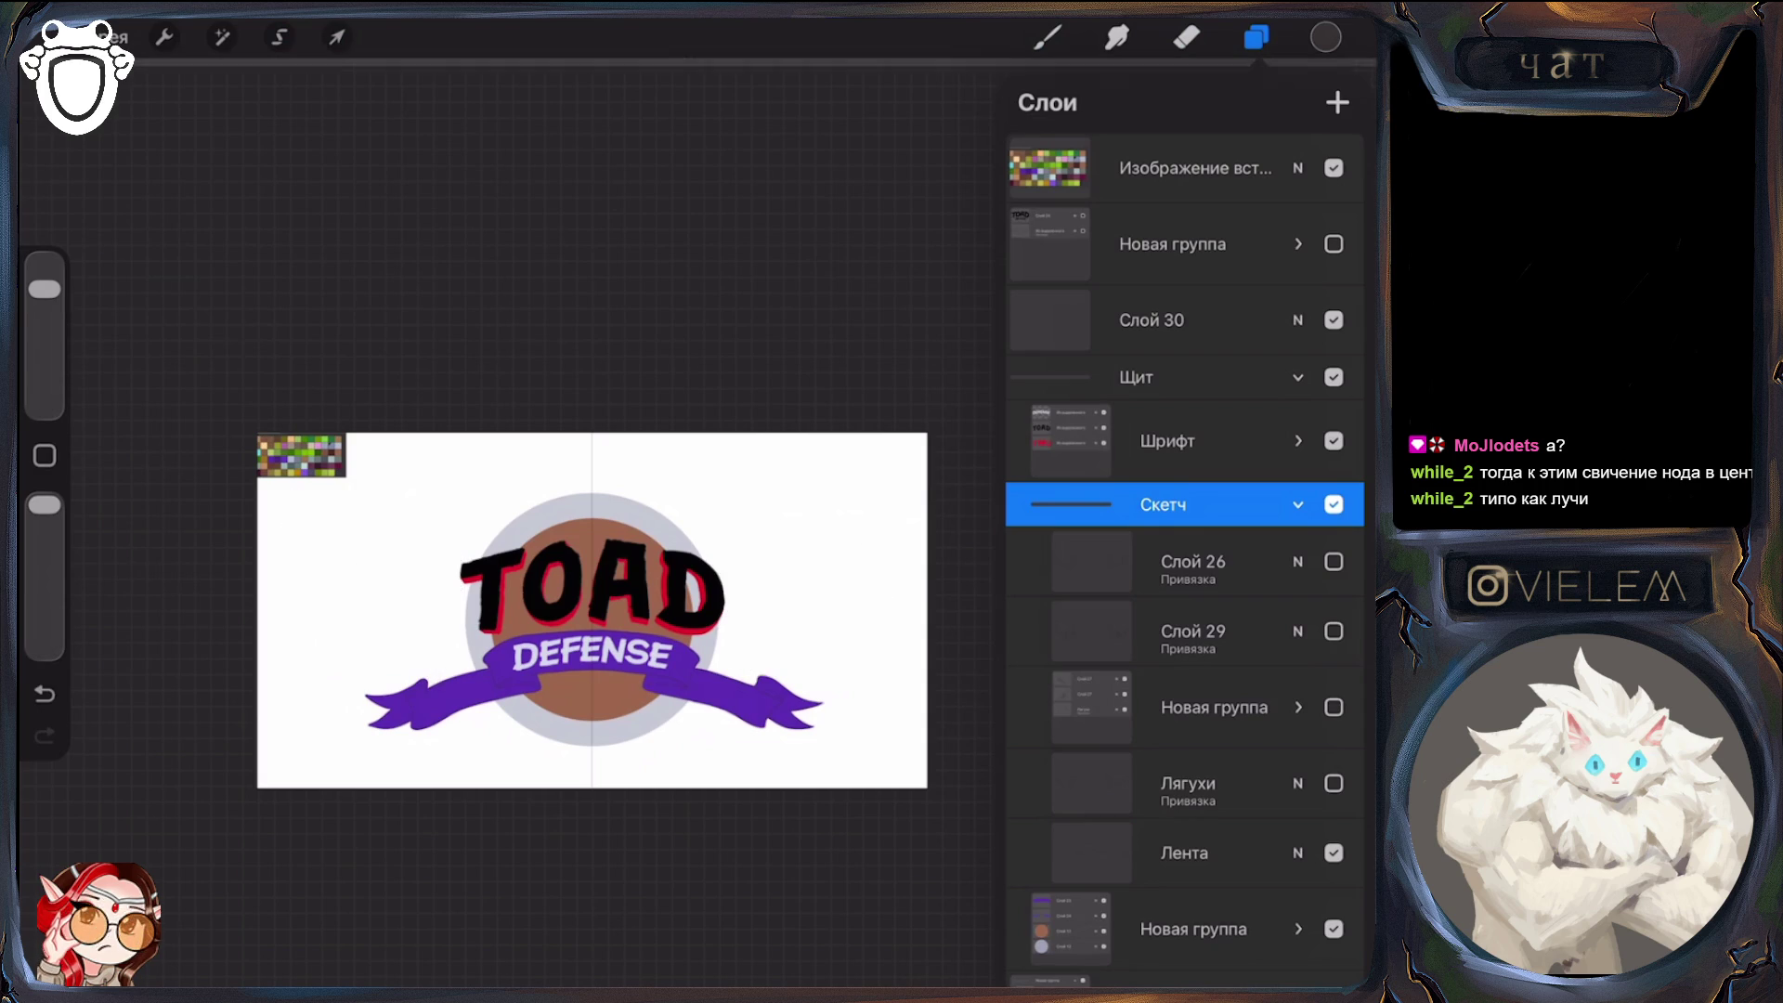
click(1334, 562)
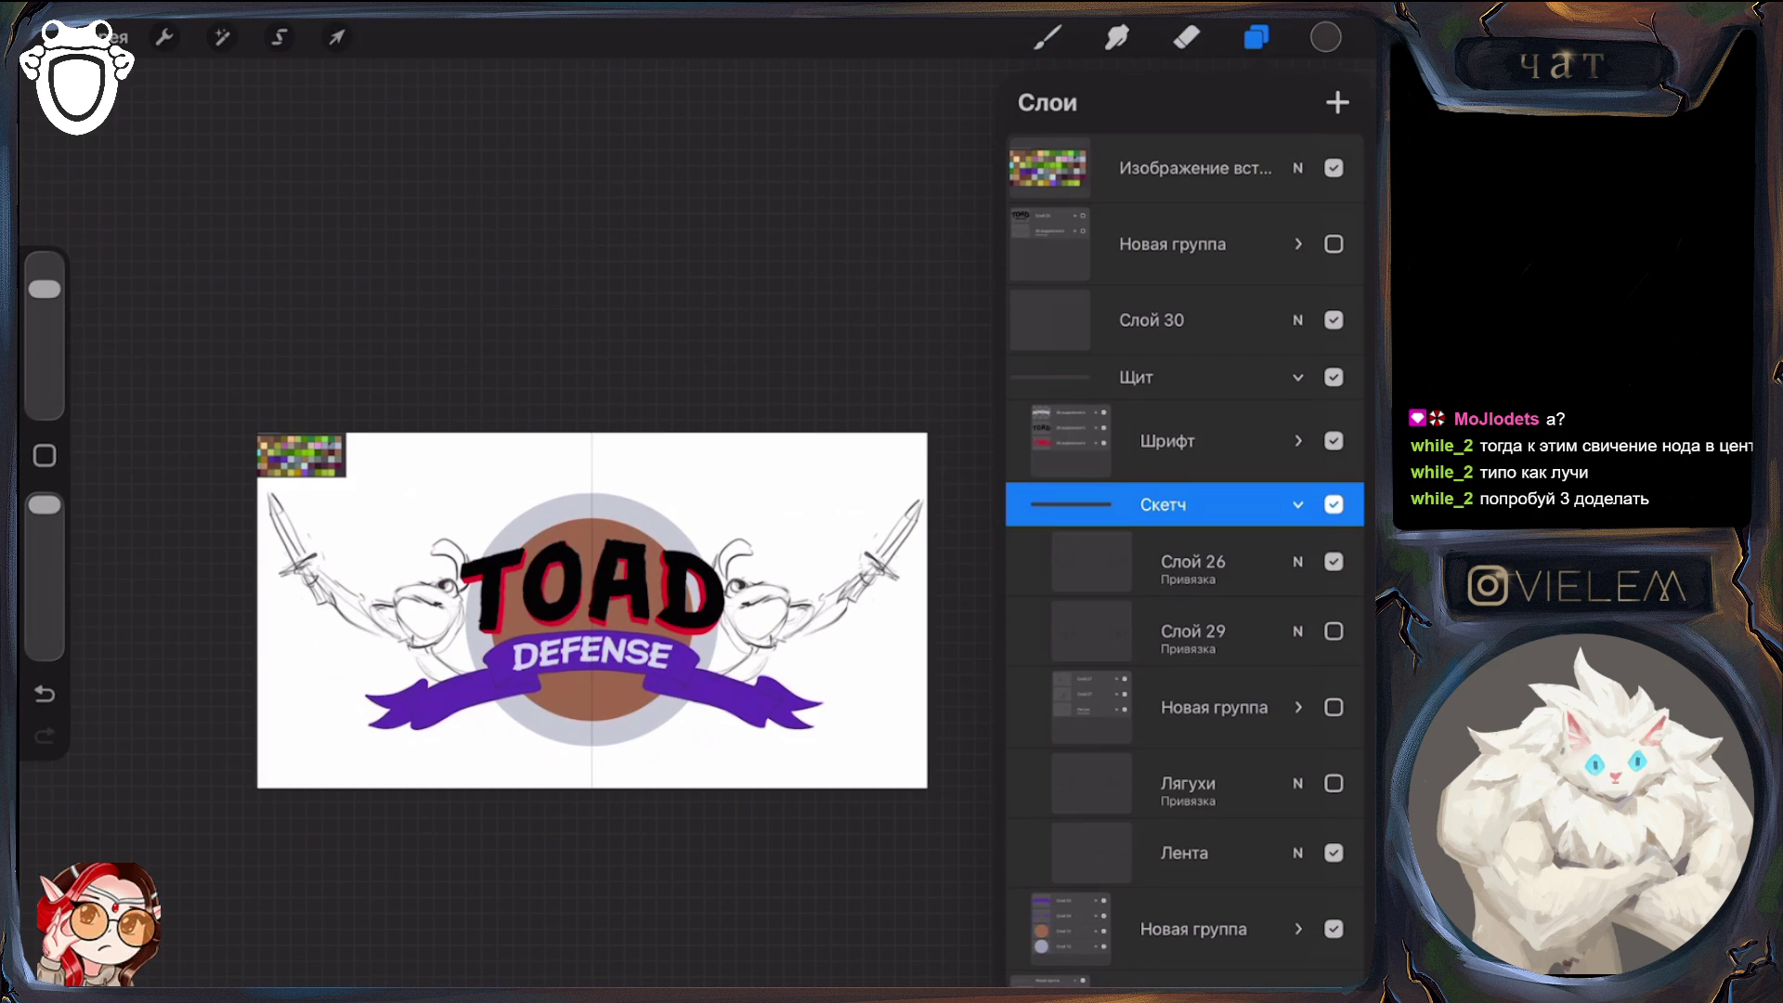
click(1334, 707)
click(1334, 562)
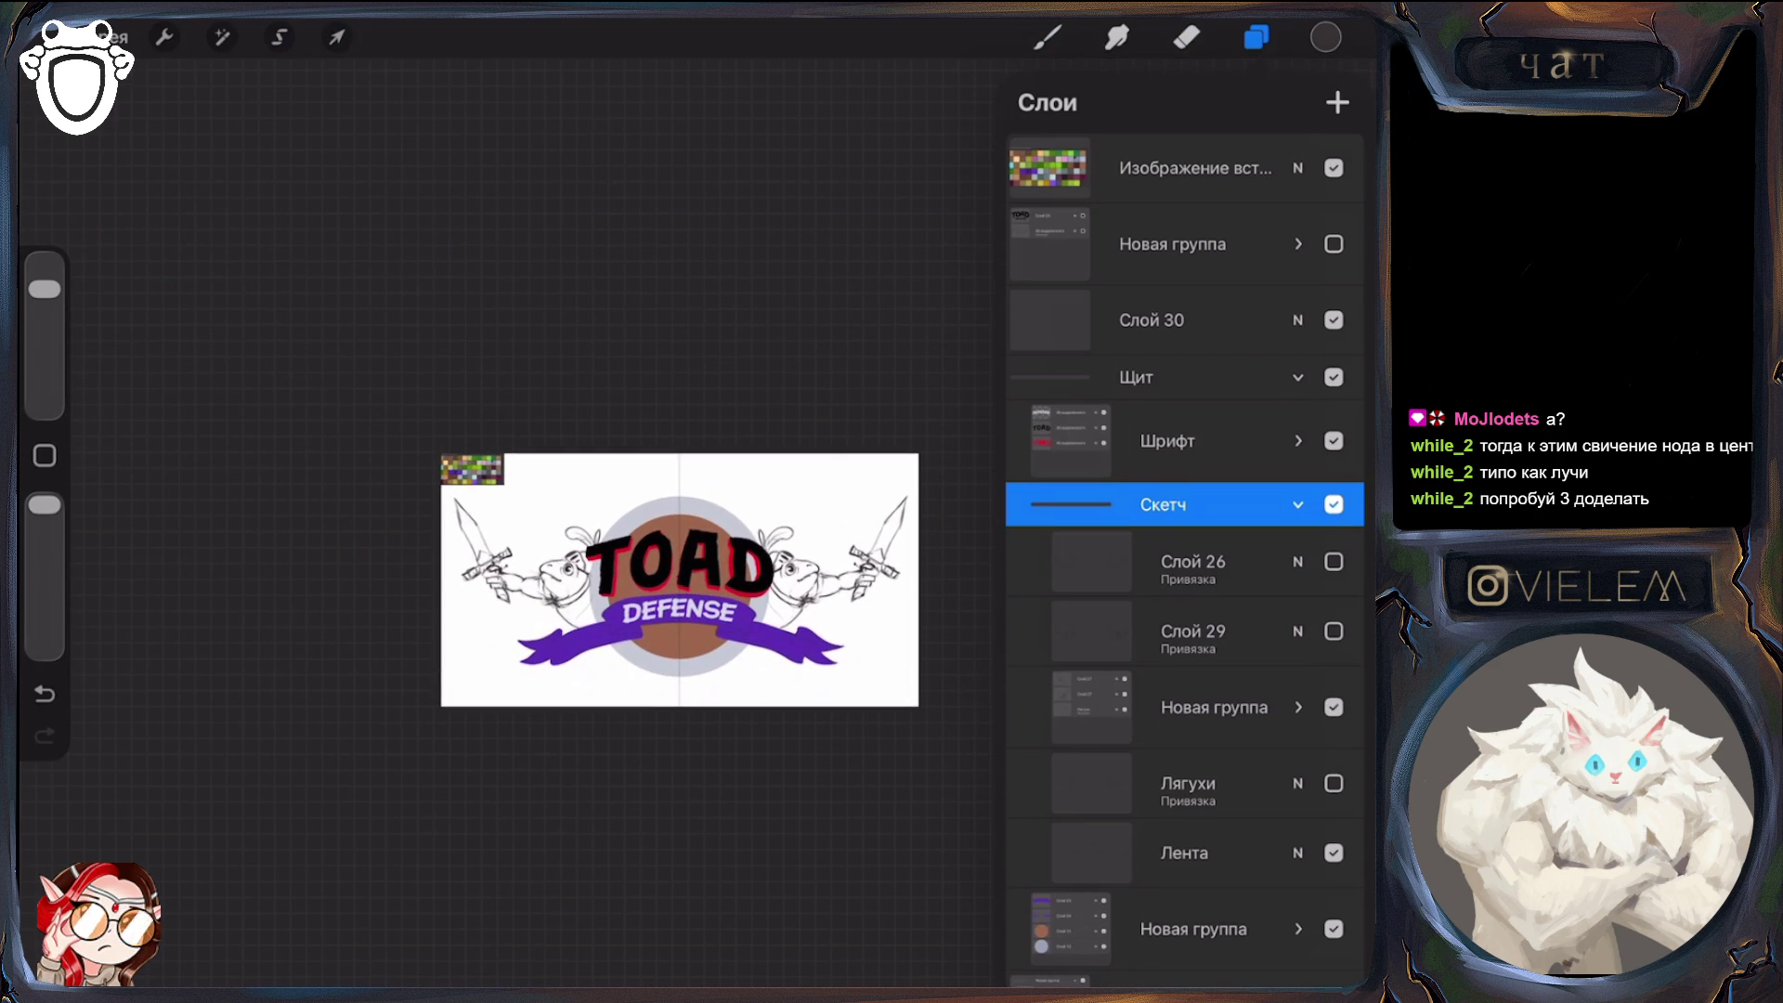
Show the rough Слой 26 toad sketch and hide the detailed Новая группа sketch
scroll(580, 580, up, 3)
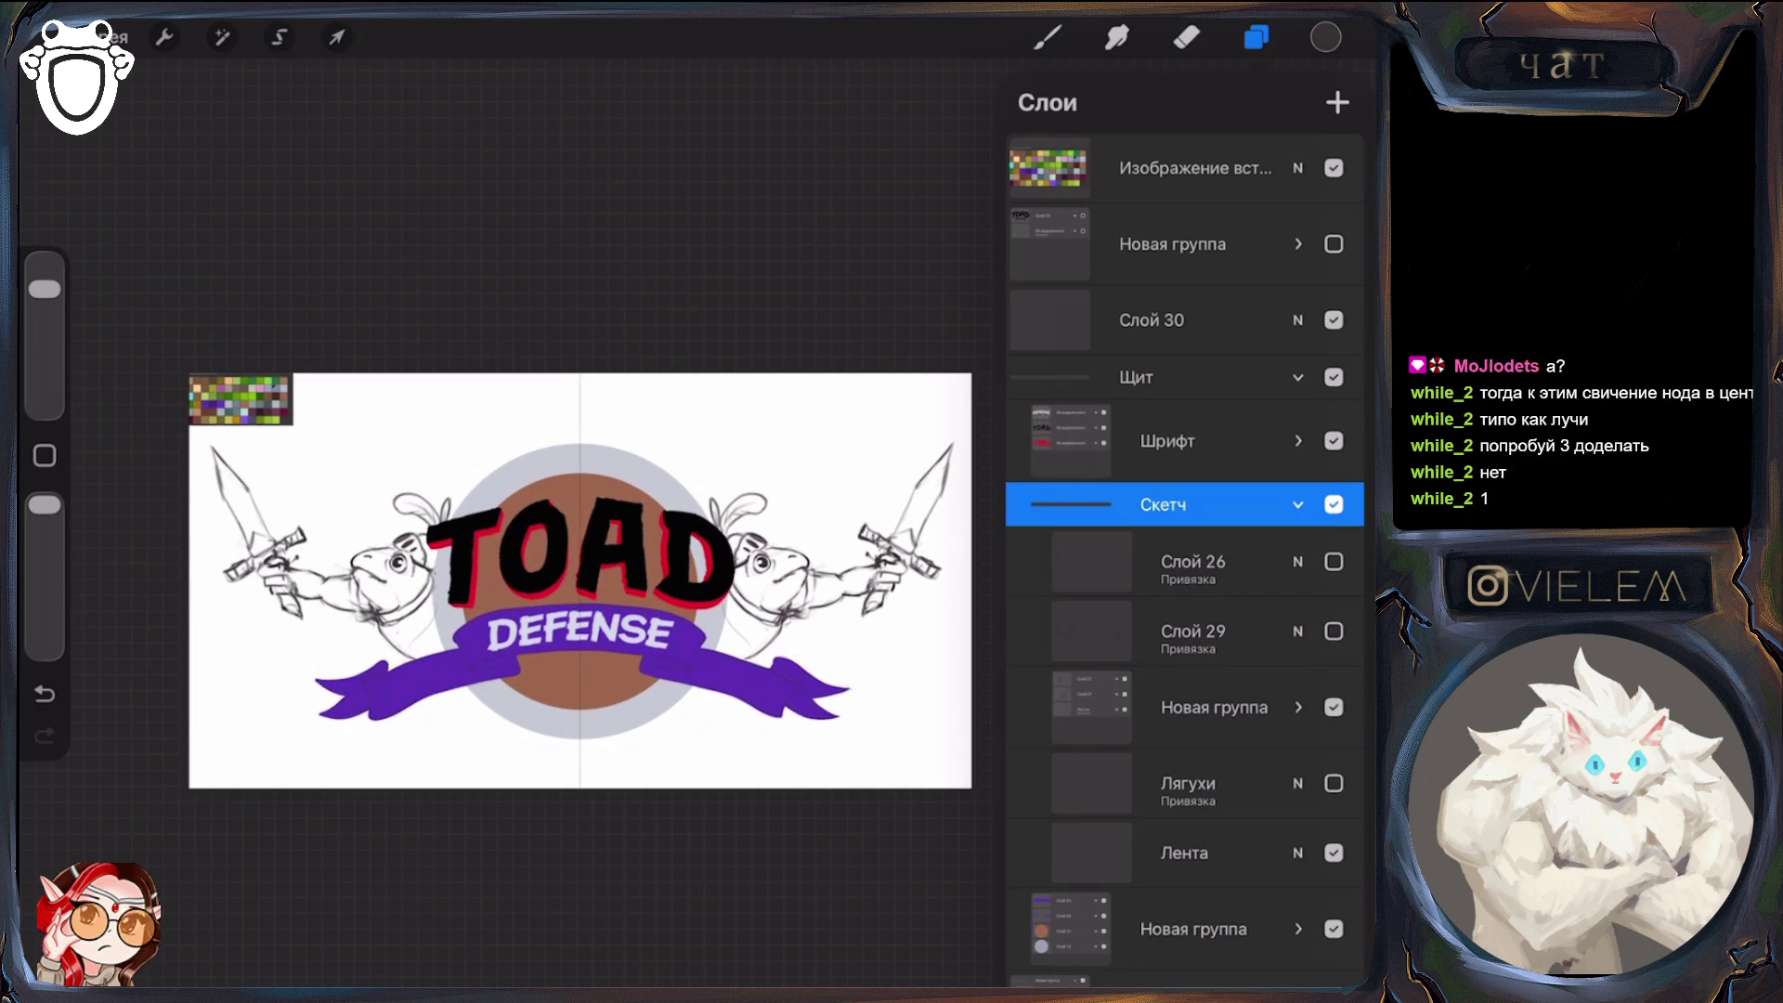
click(1334, 561)
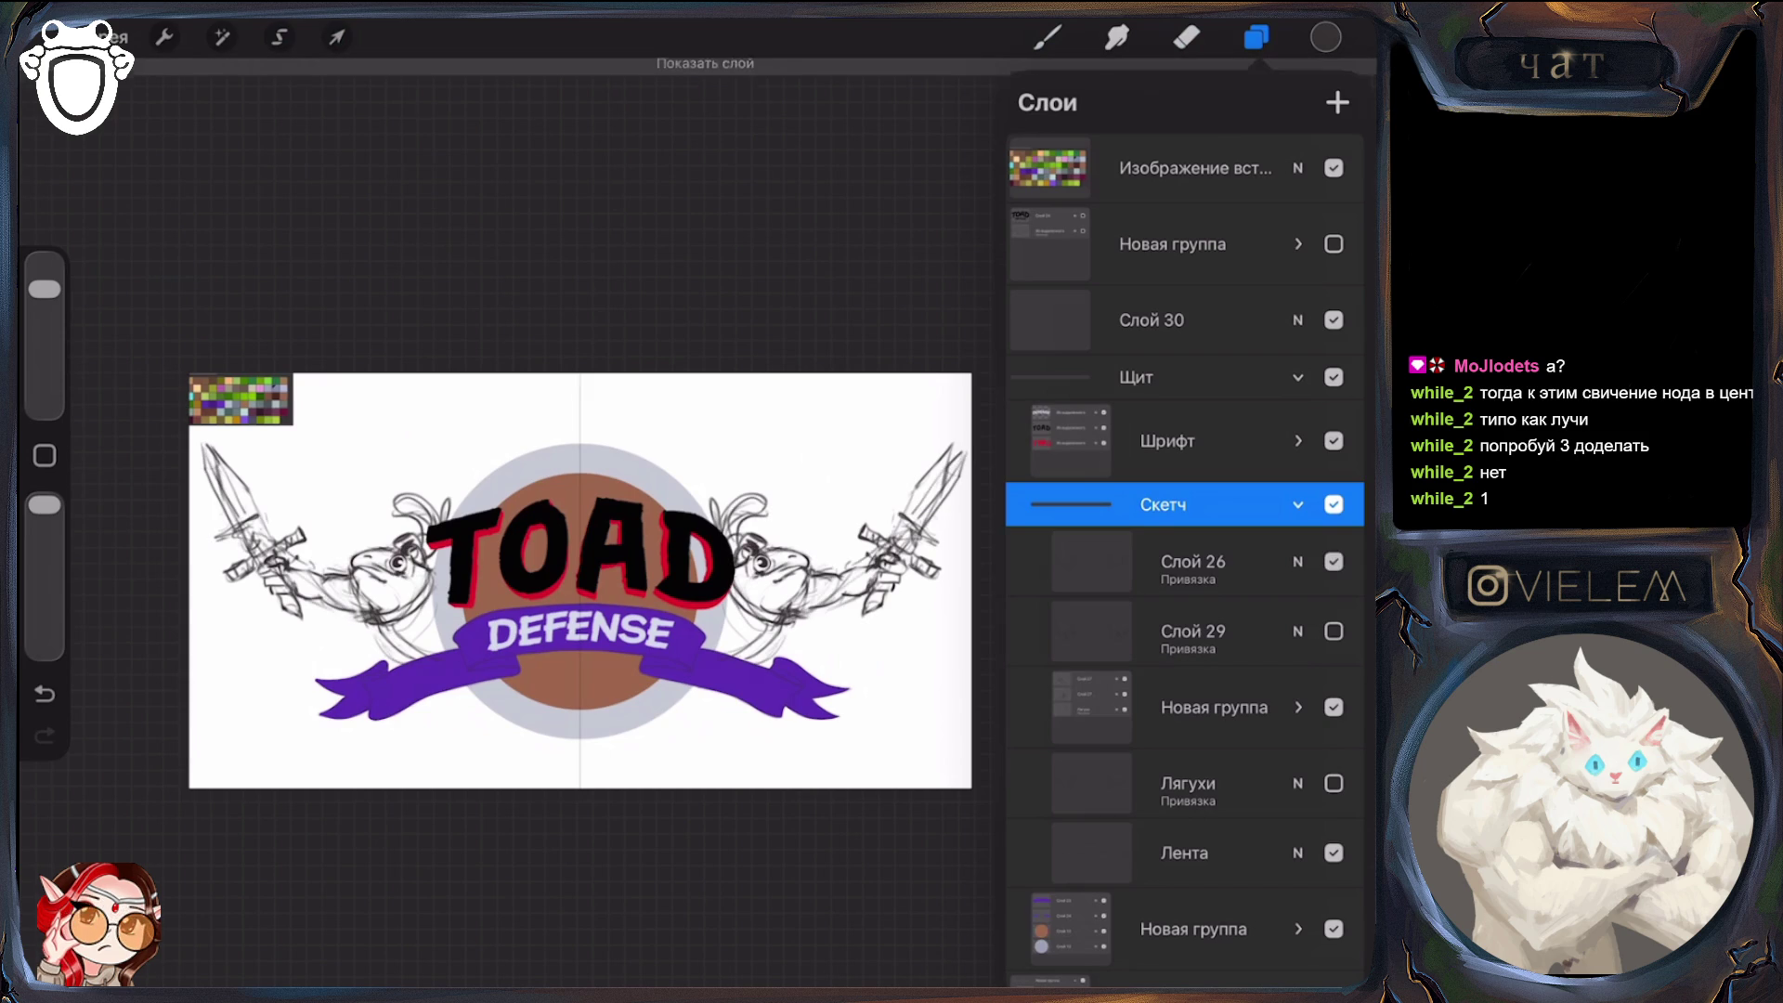
click(1334, 707)
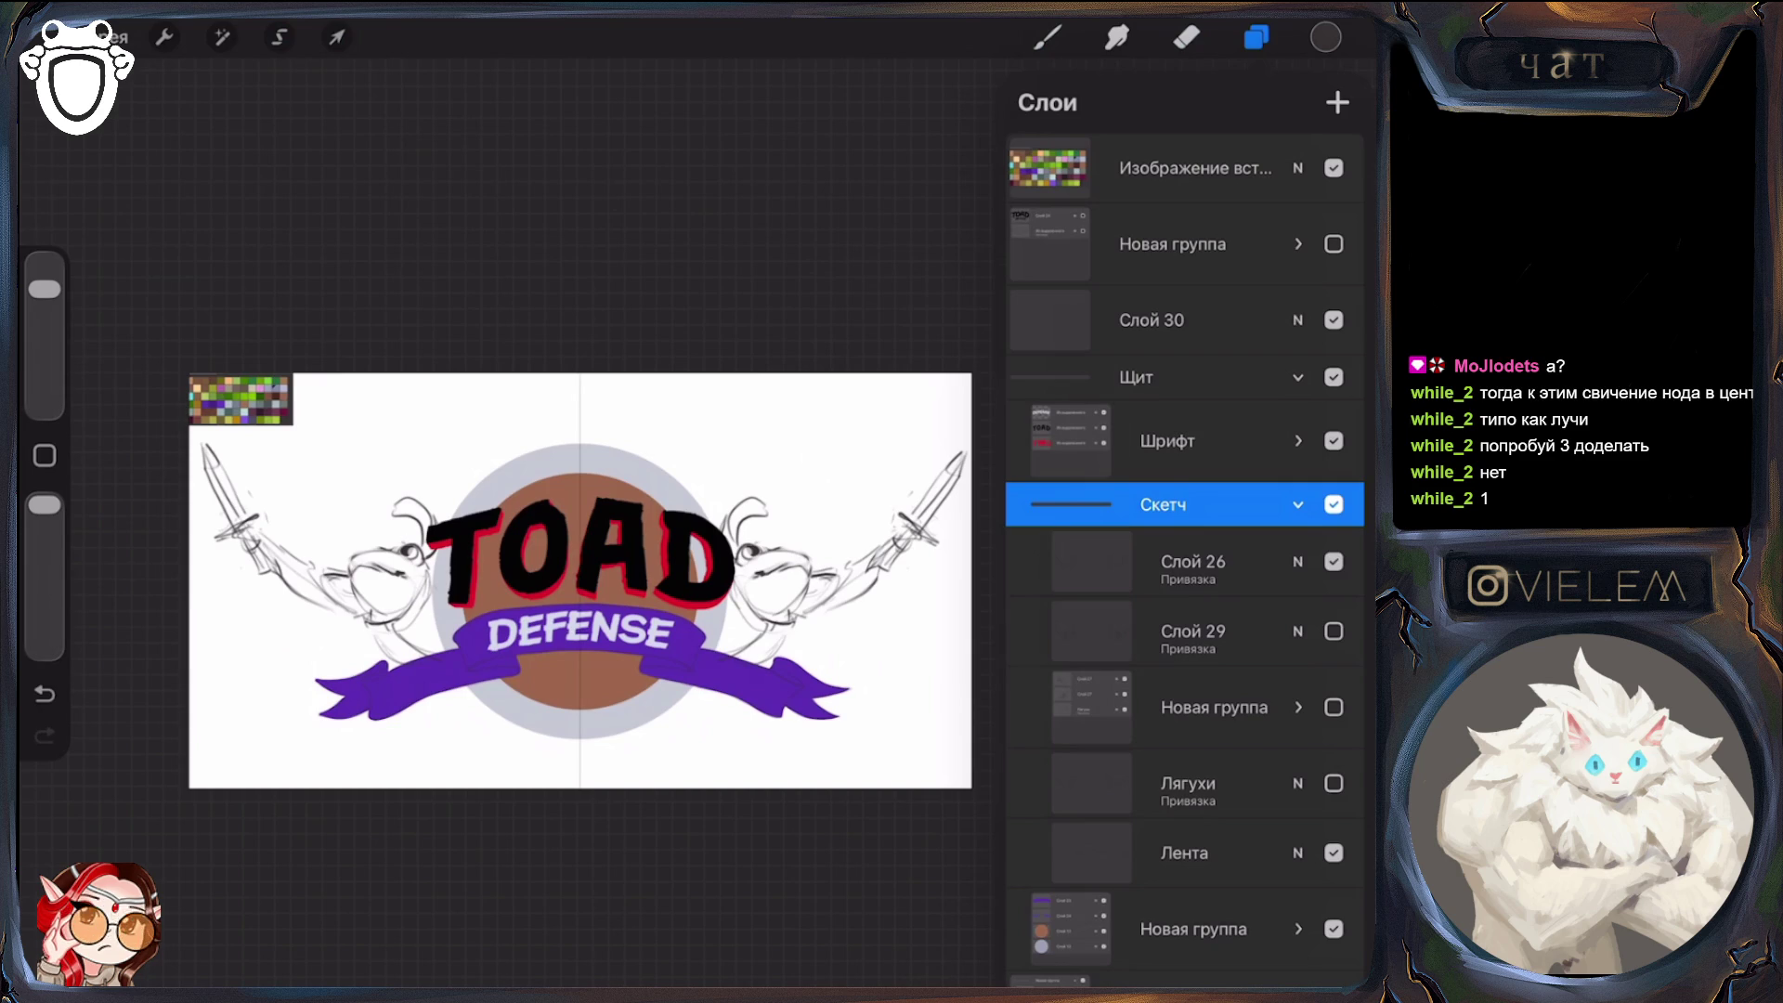
scroll(483, 576, up, 3)
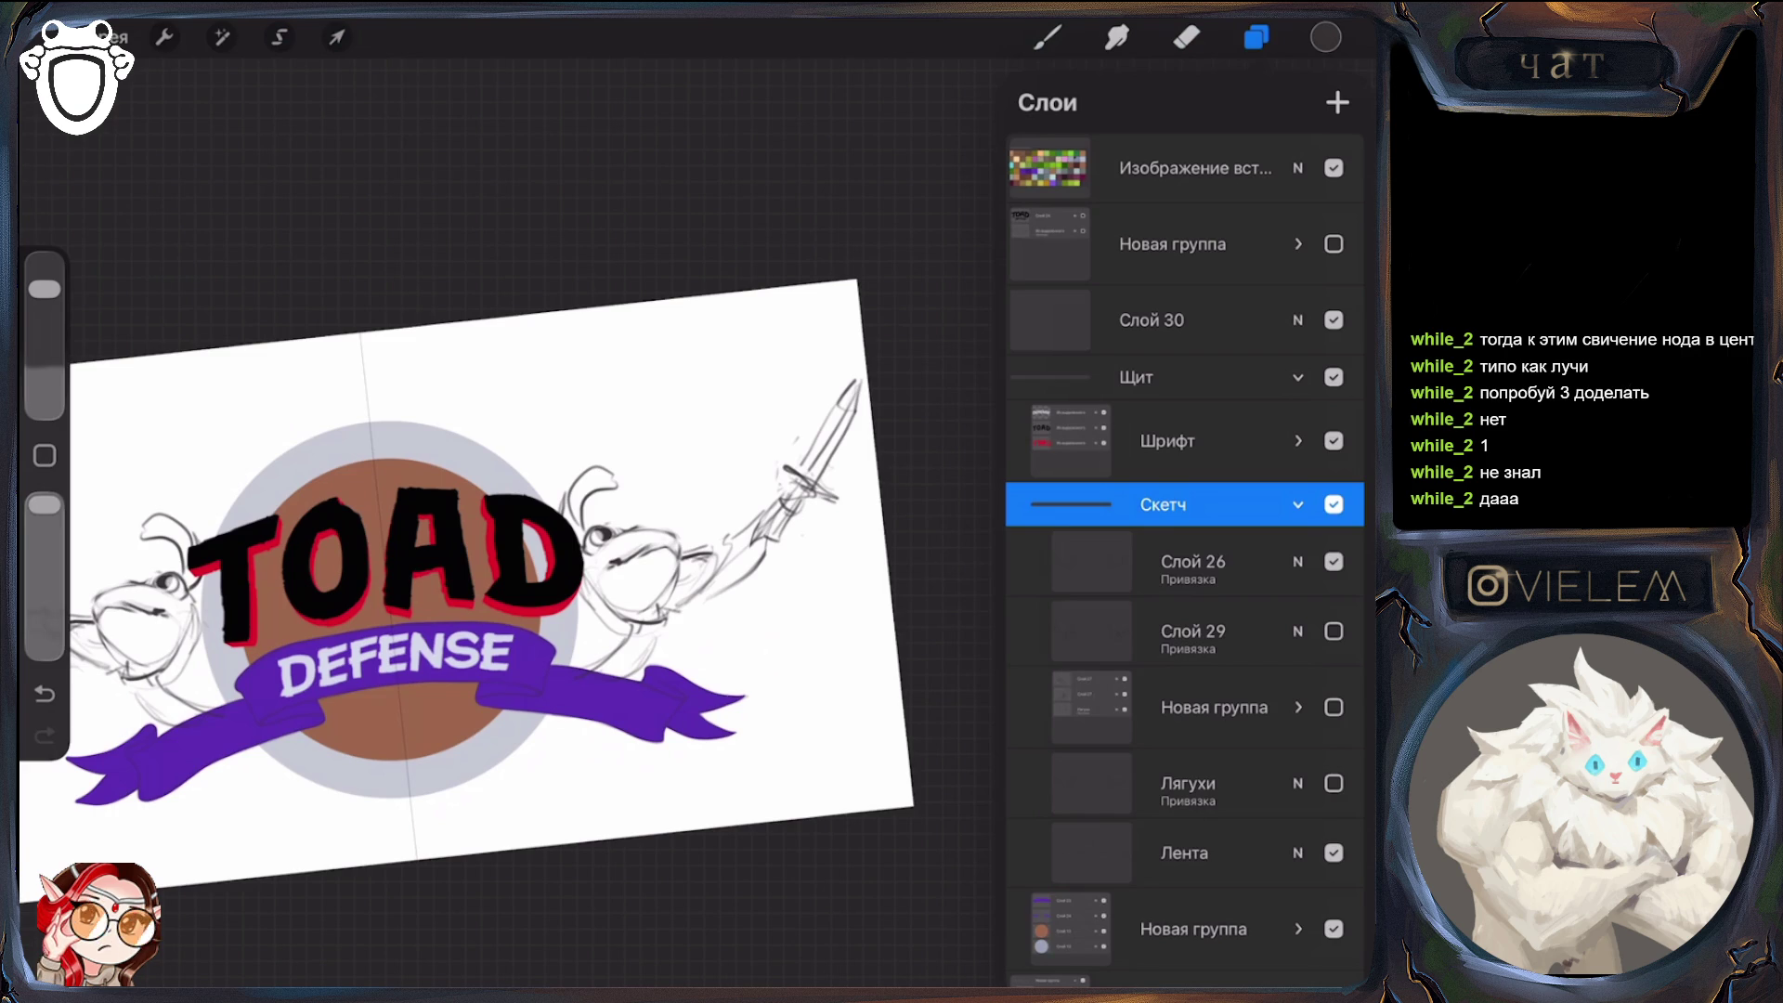
Add a new layer directly above the Слой 26 sketch layer
click(1334, 783)
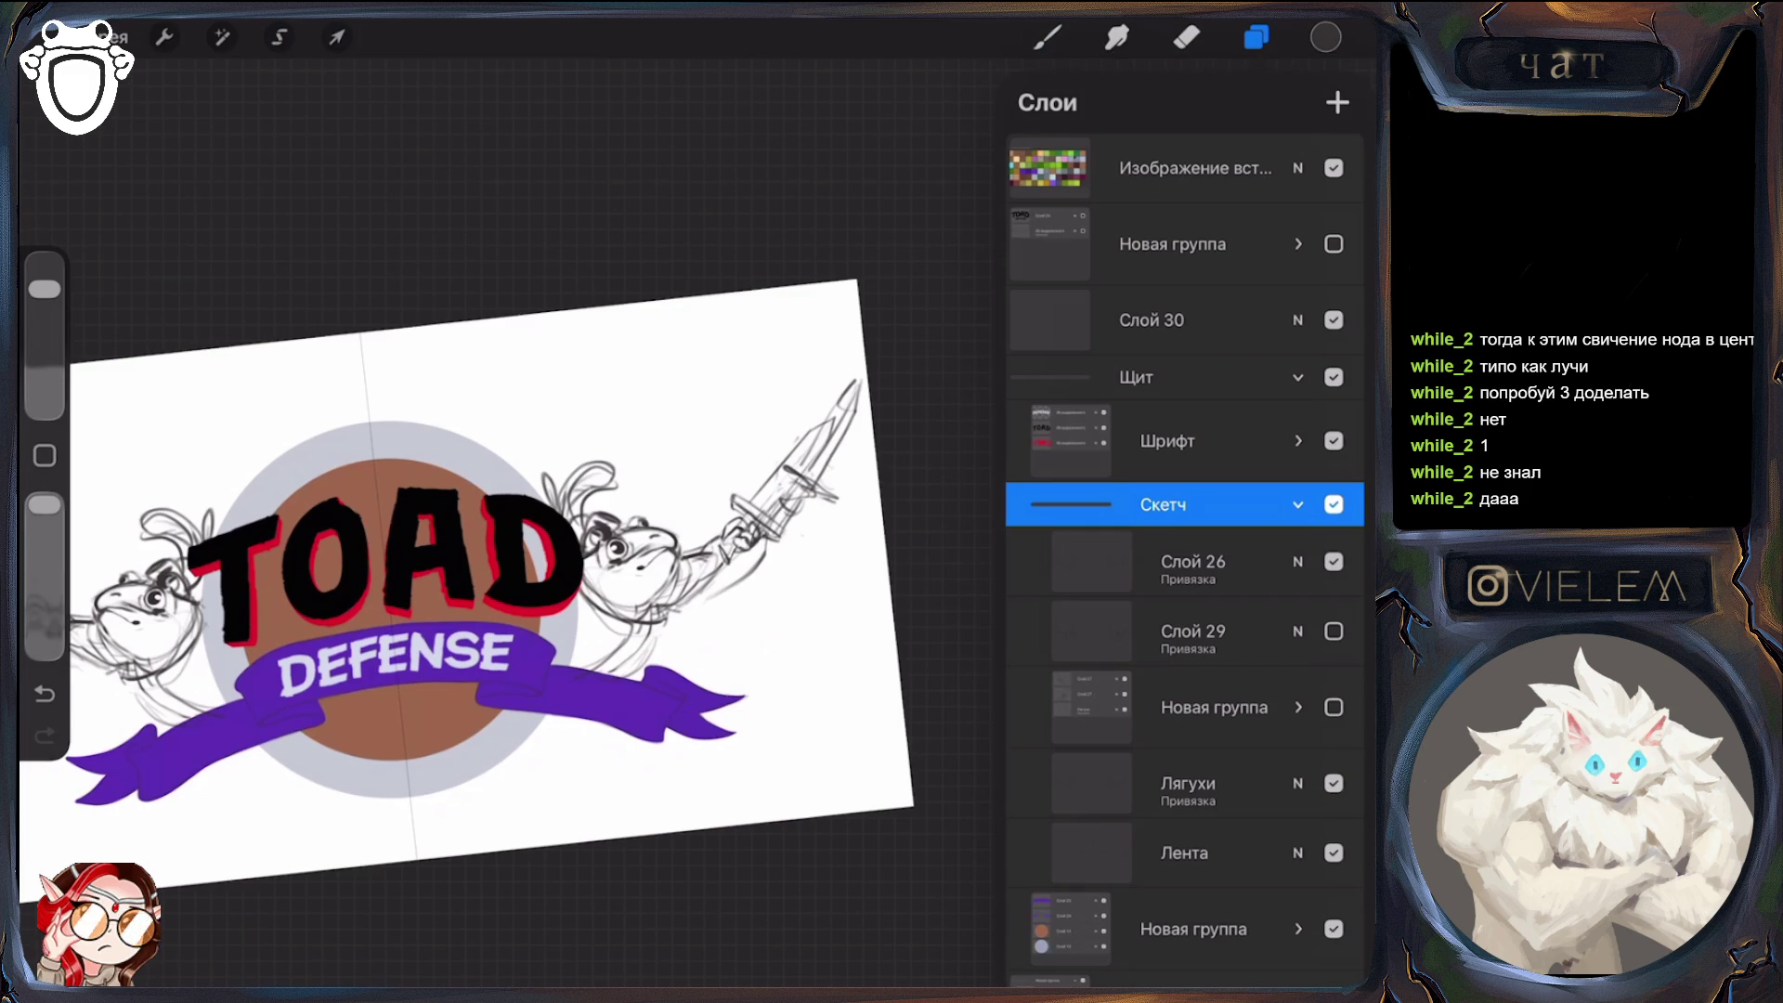
click(1334, 853)
click(1334, 853)
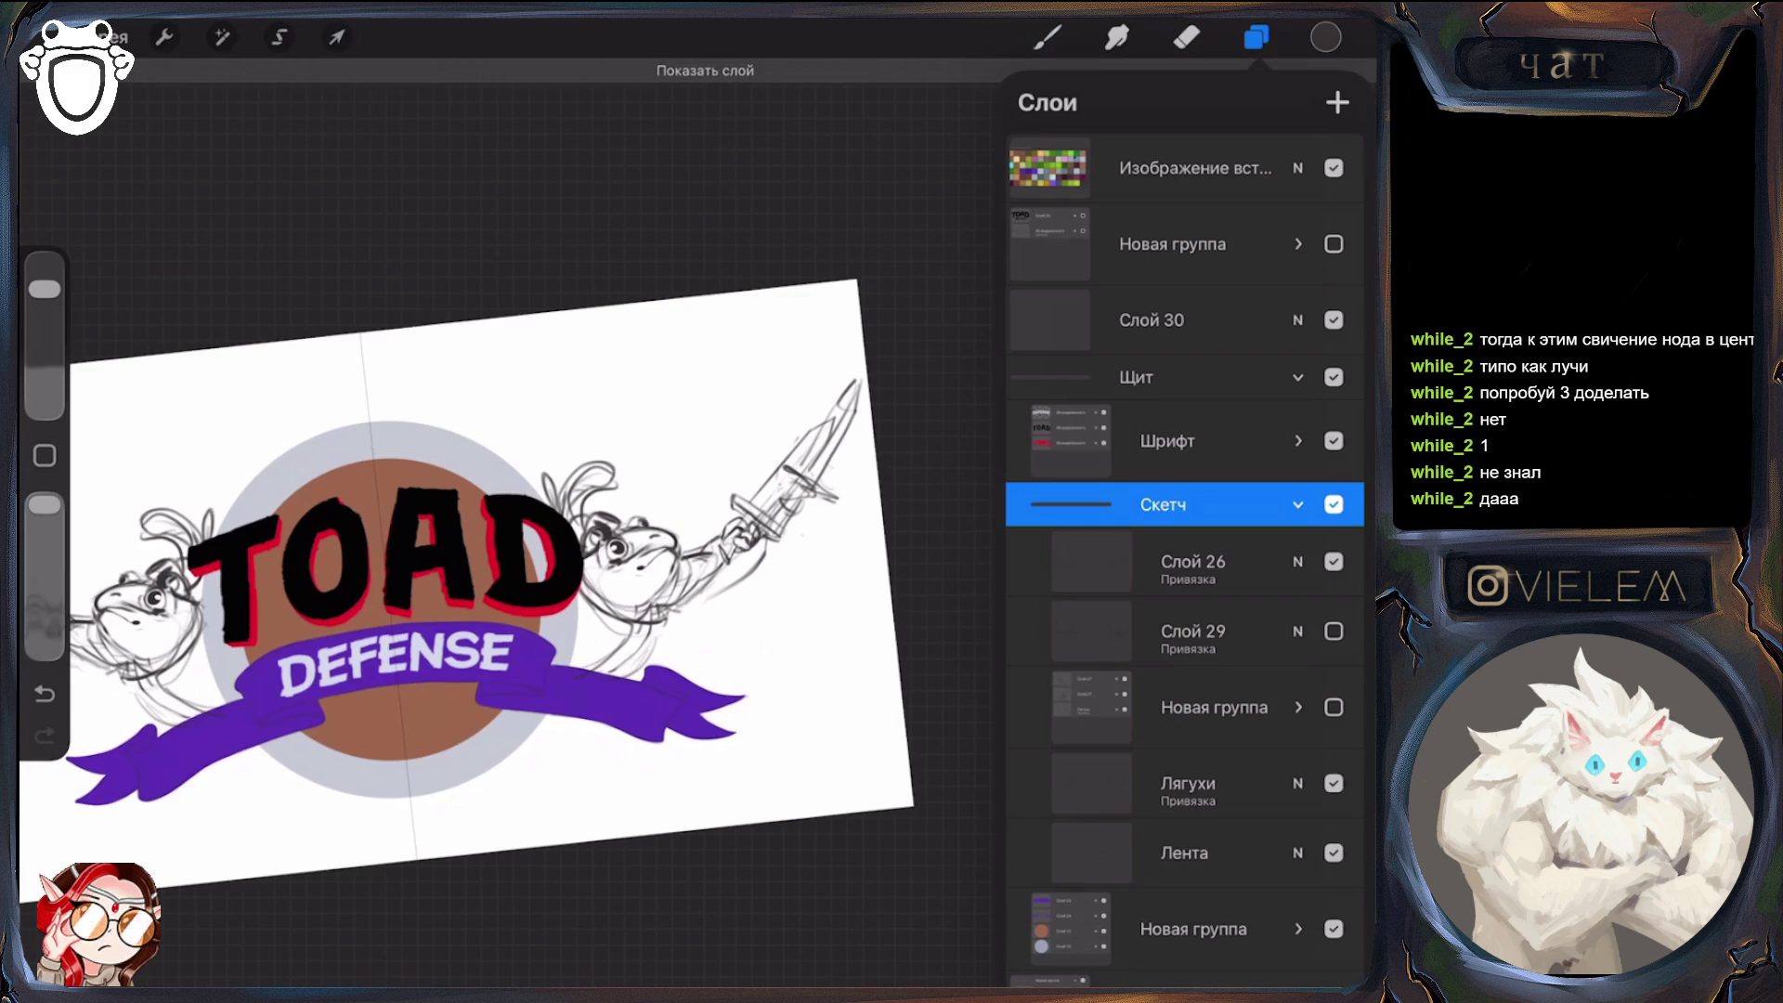
click(1208, 853)
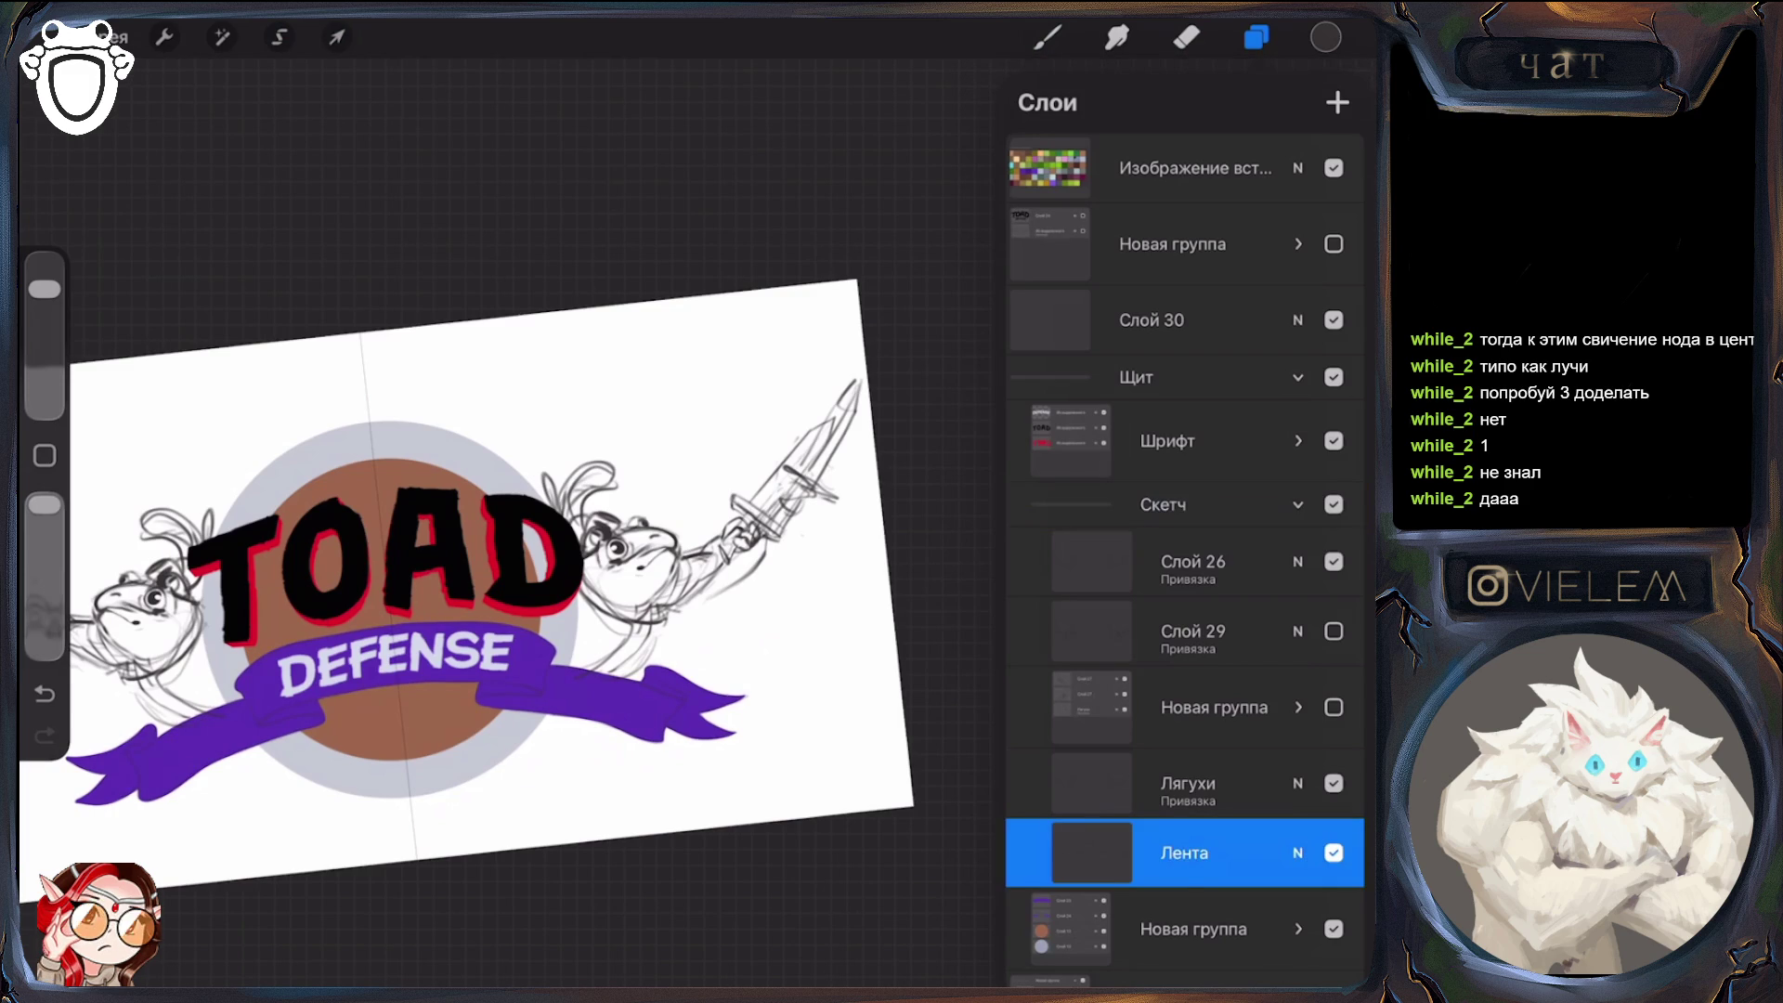
click(1194, 561)
click(1338, 102)
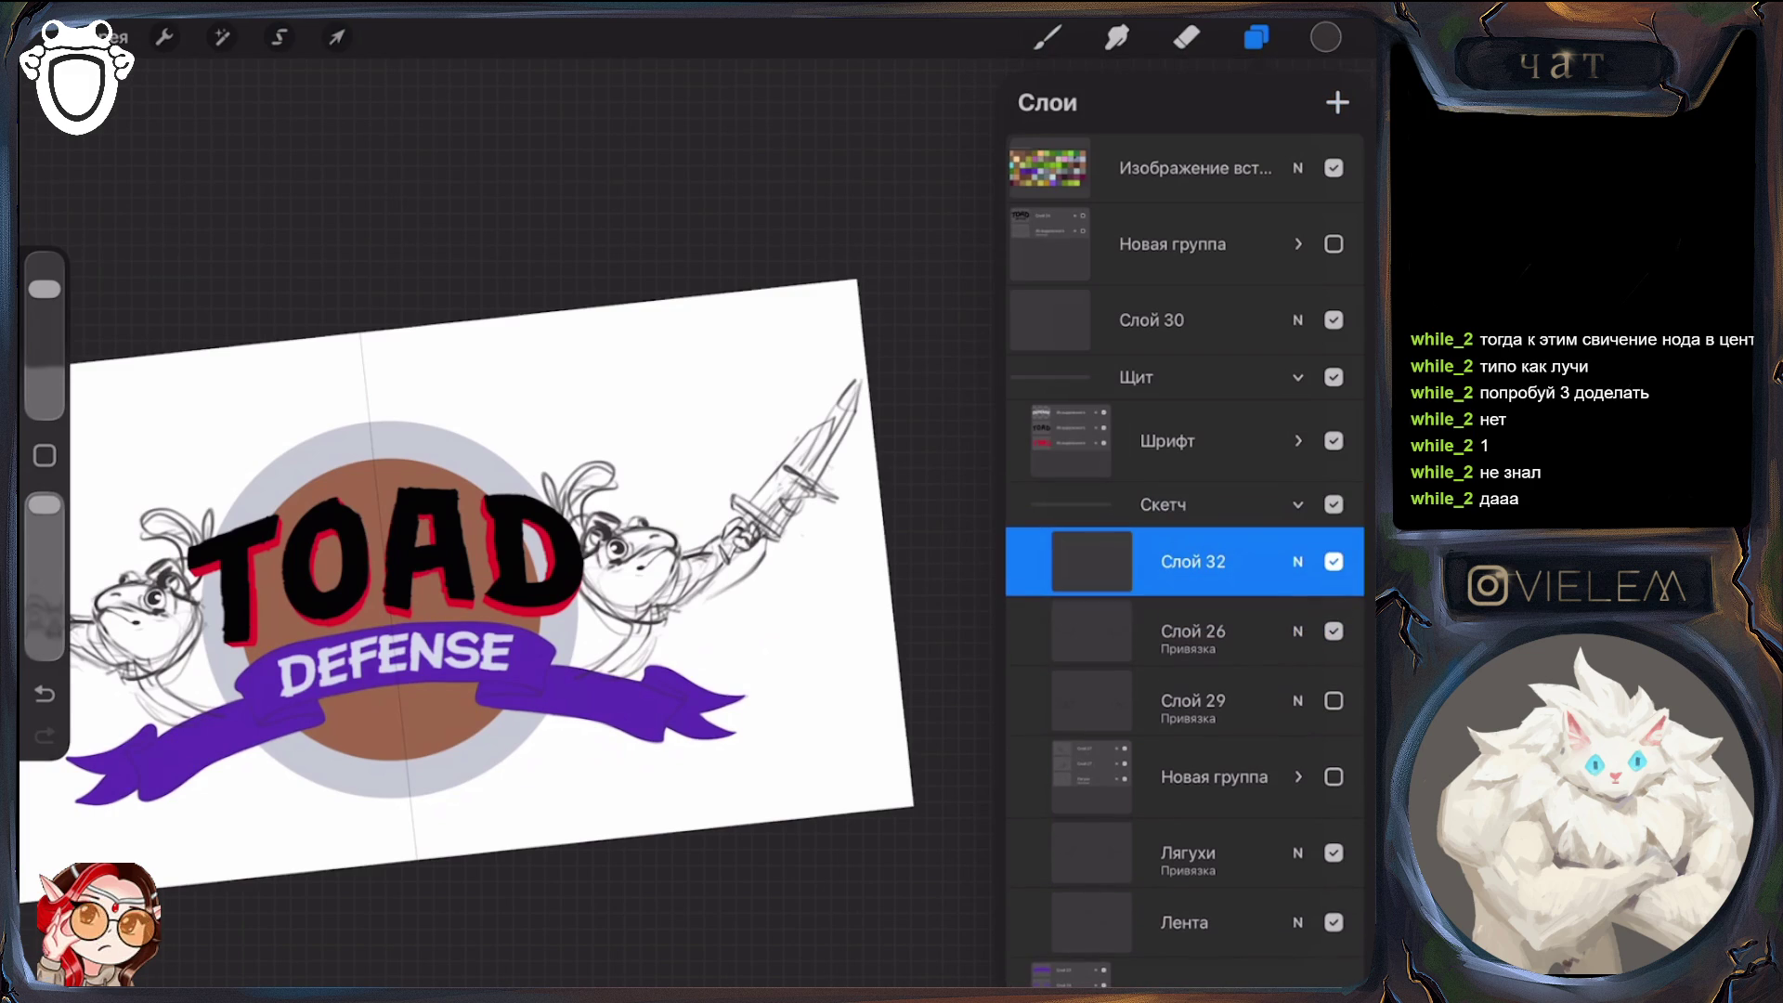
Hide the Лягухи layer and lower the Слой 26 sketch opacity to 17%
click(1048, 37)
click(1257, 37)
click(1334, 853)
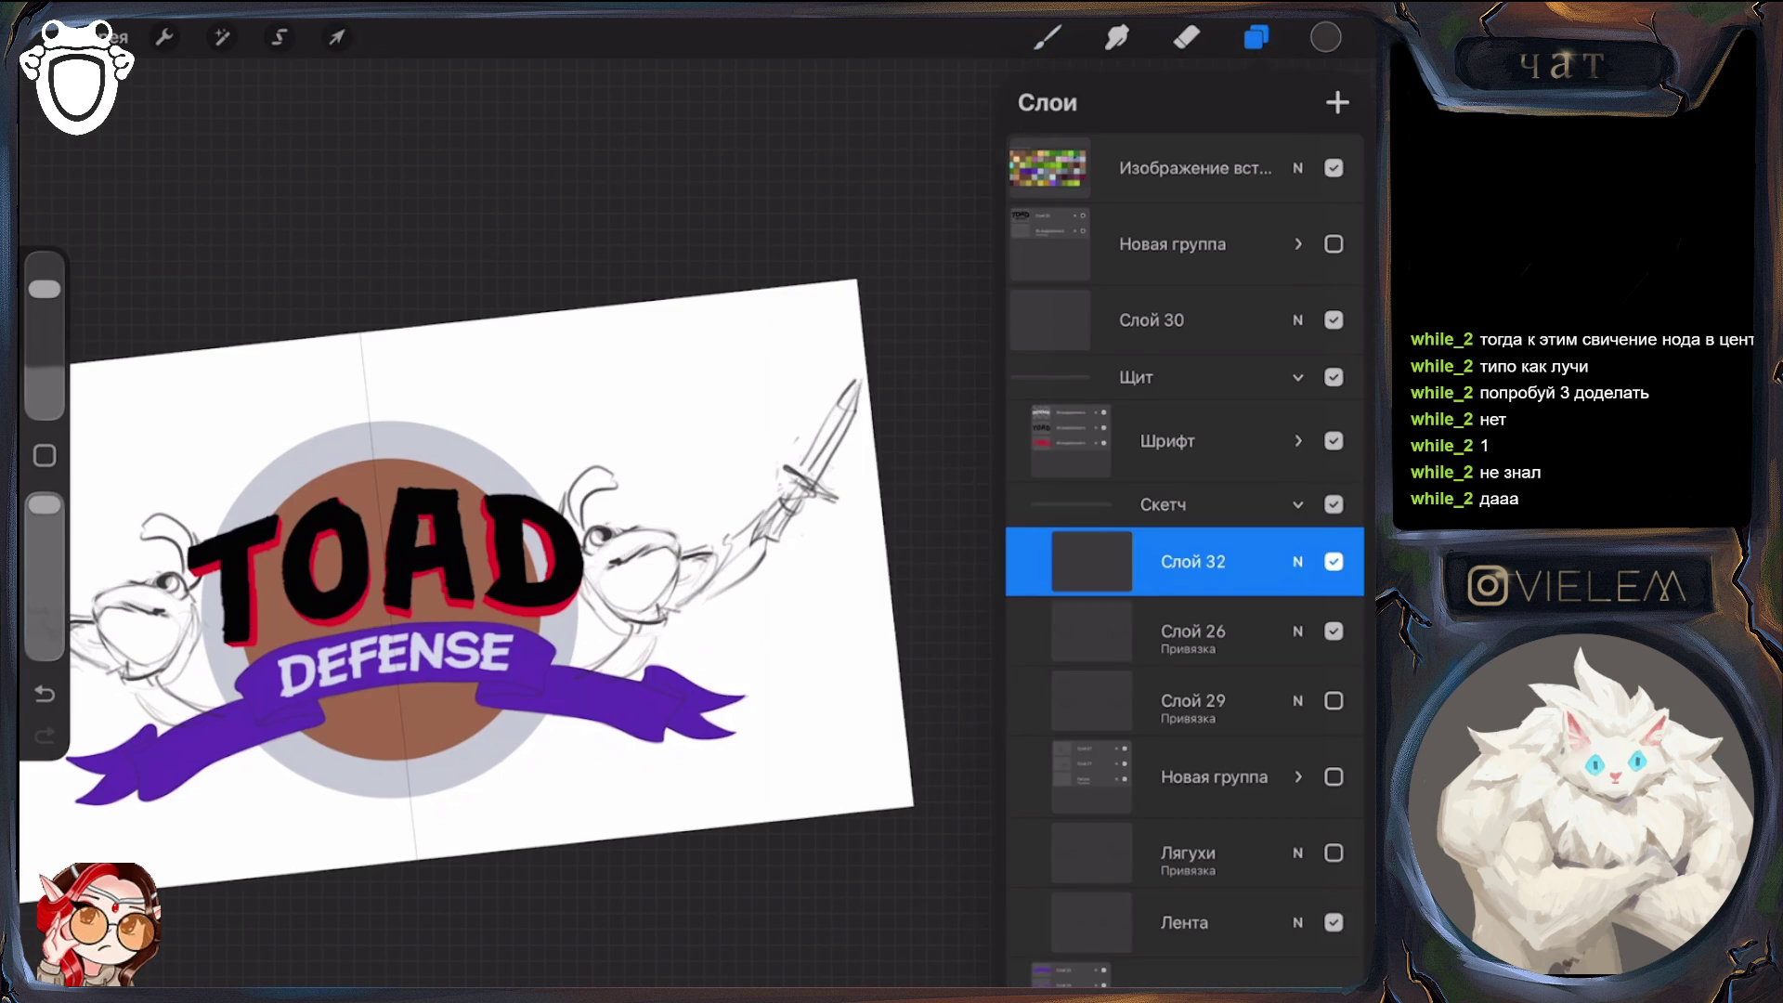
click(1298, 631)
drag(1338, 615, 1078, 615)
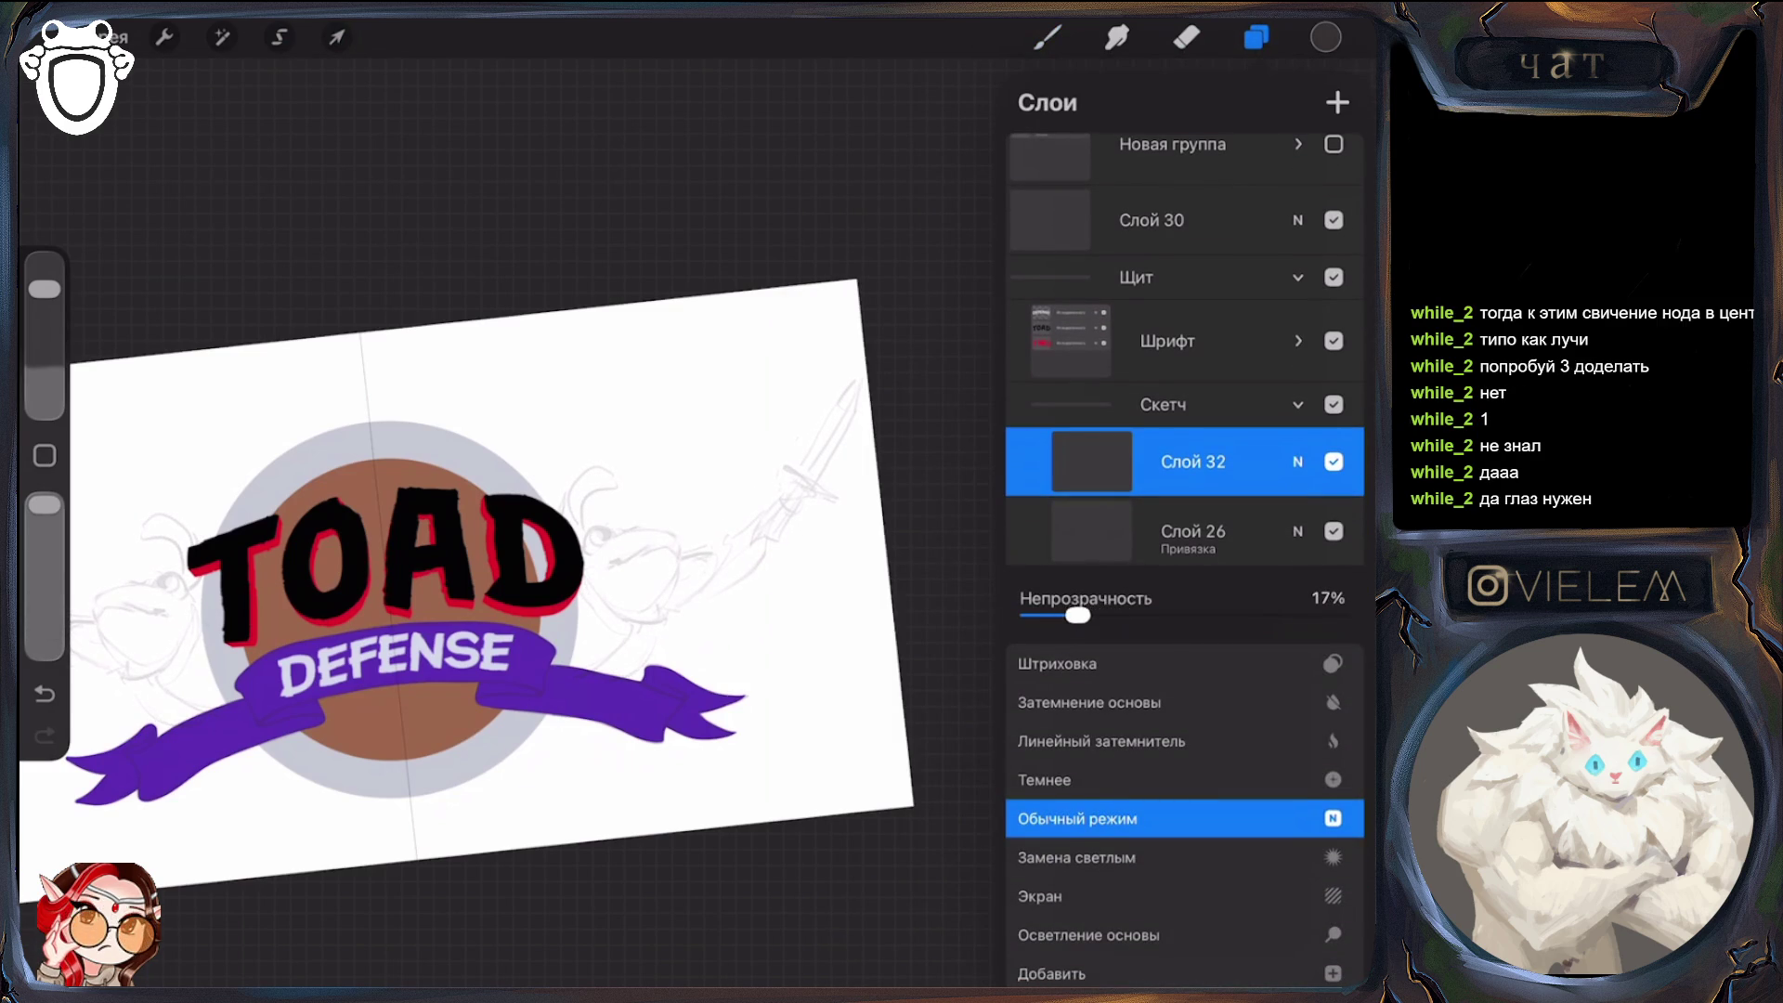
click(1298, 462)
Set the new Слой 32 as a clipping mask over the sketch
click(1193, 462)
click(876, 498)
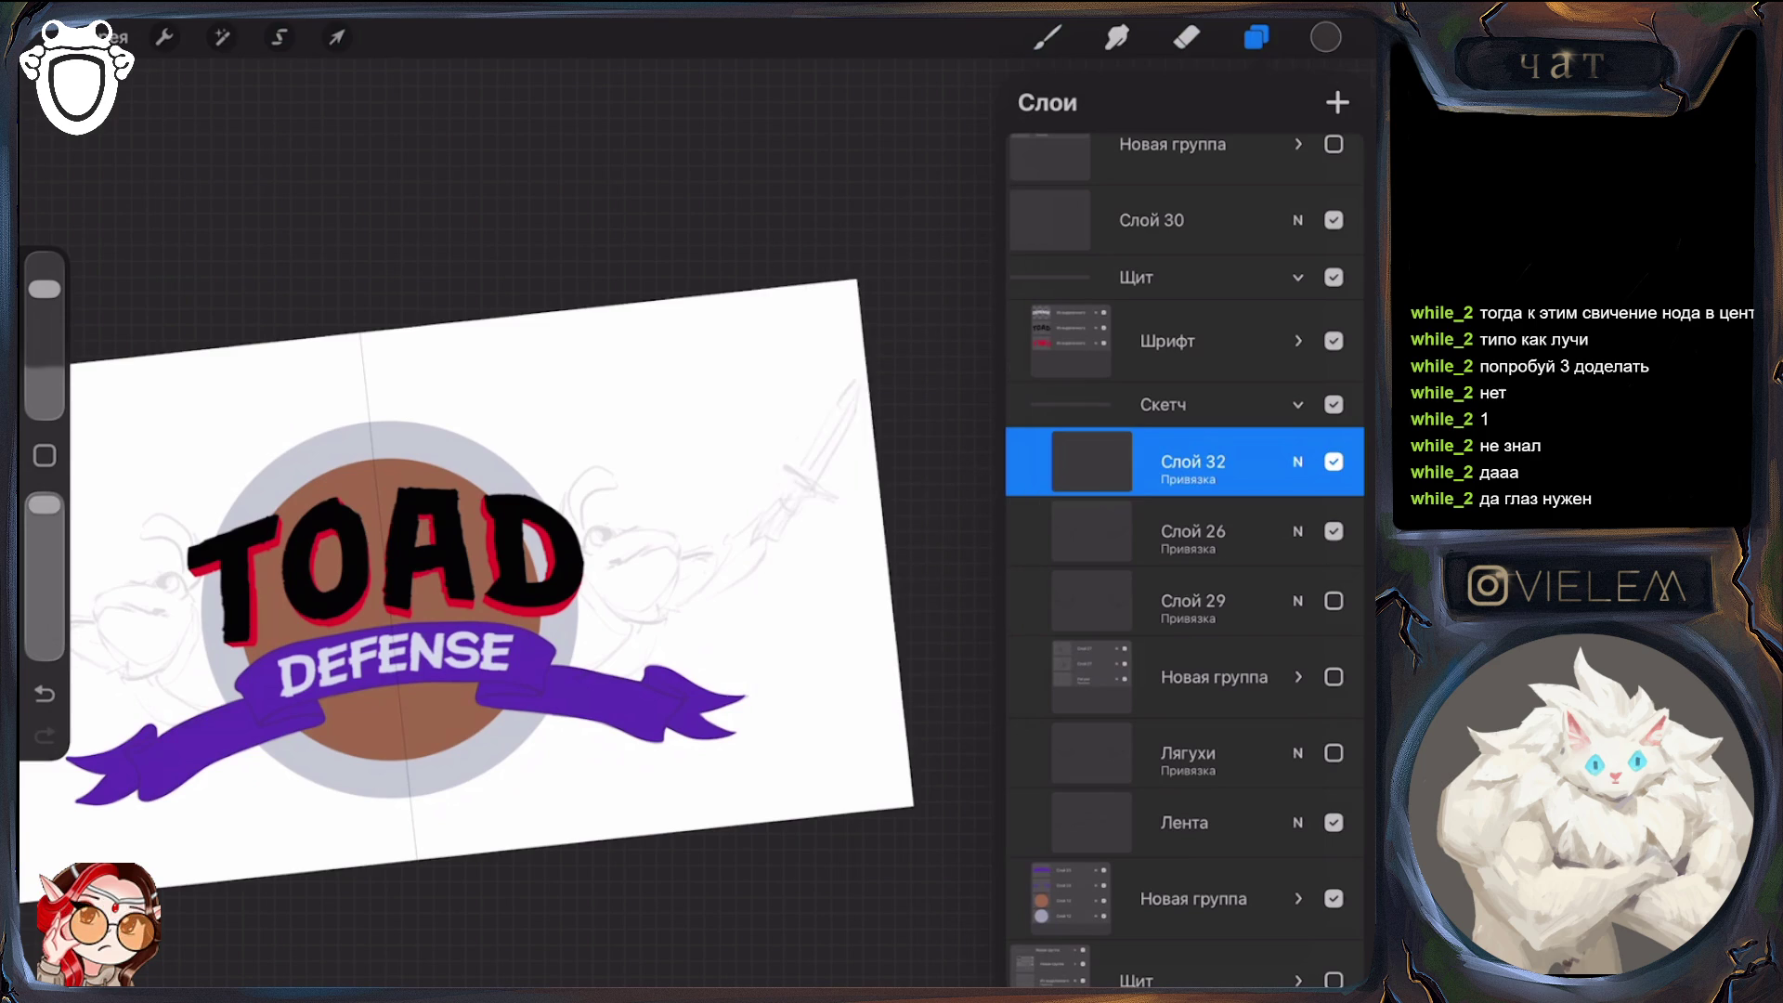
scroll(464, 576, down, 5)
scroll(464, 576, up, 7)
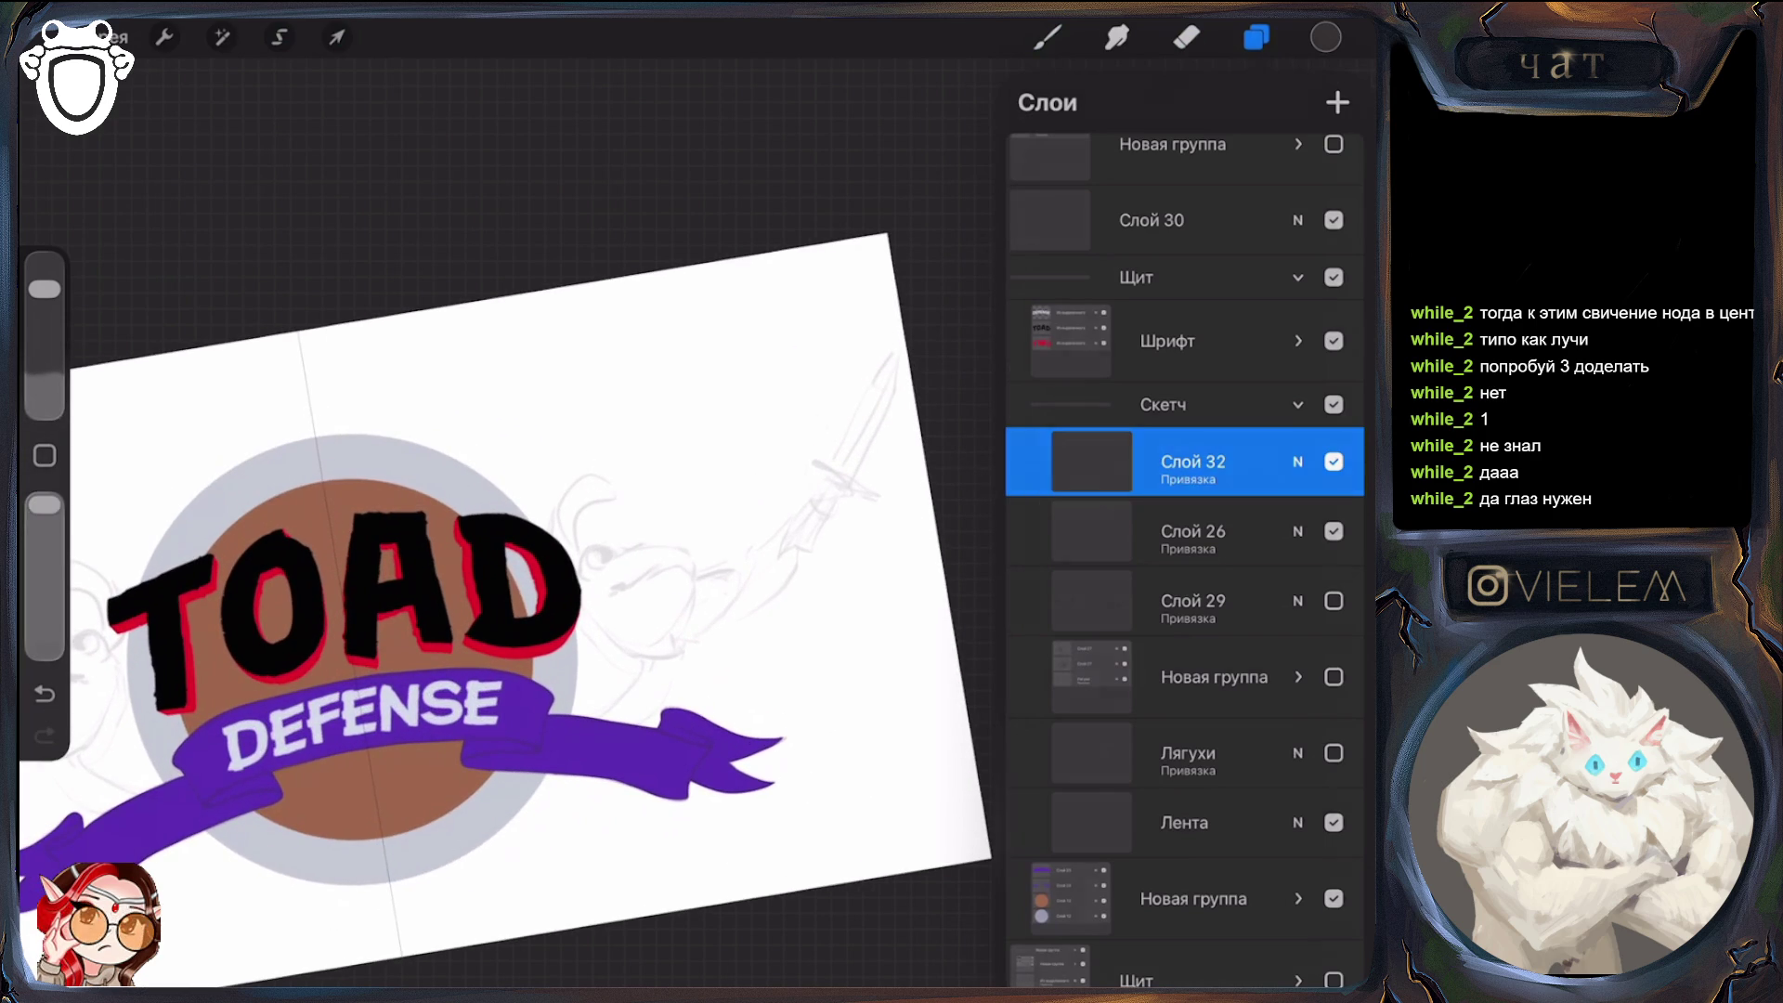
click(1048, 37)
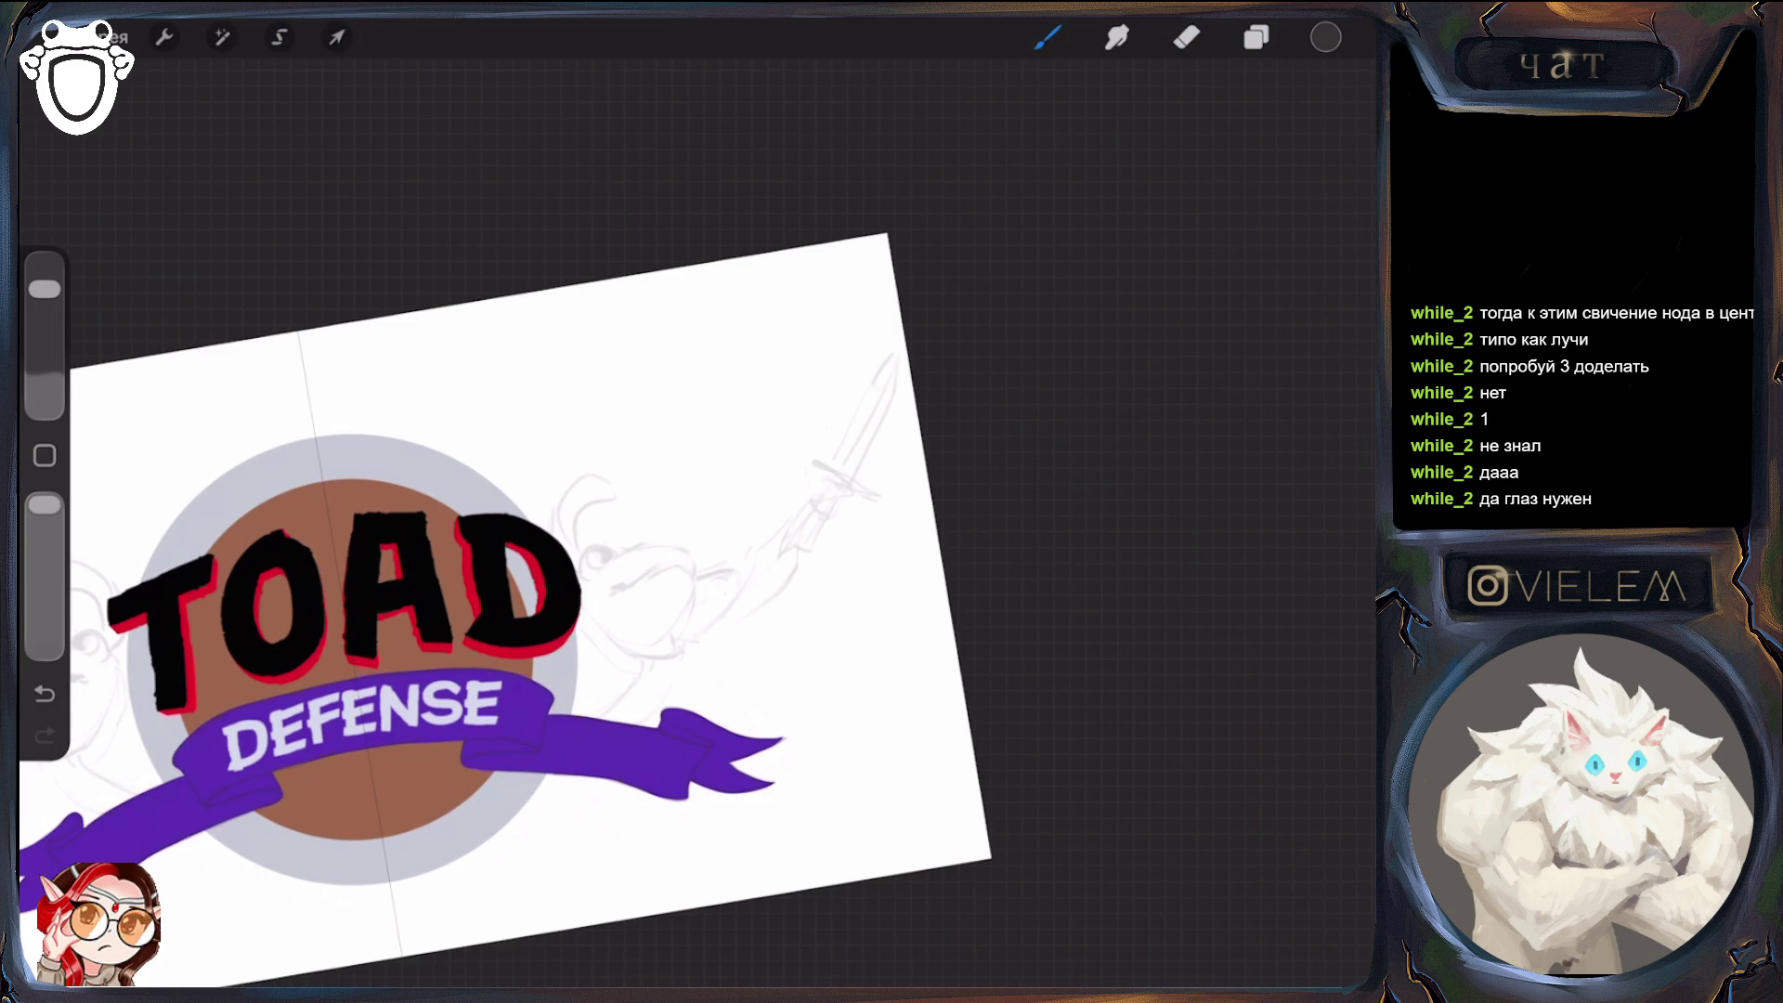
With a smaller brush, darken the toad's eye mark and draw the face line below it
scroll(520, 576, up, 3)
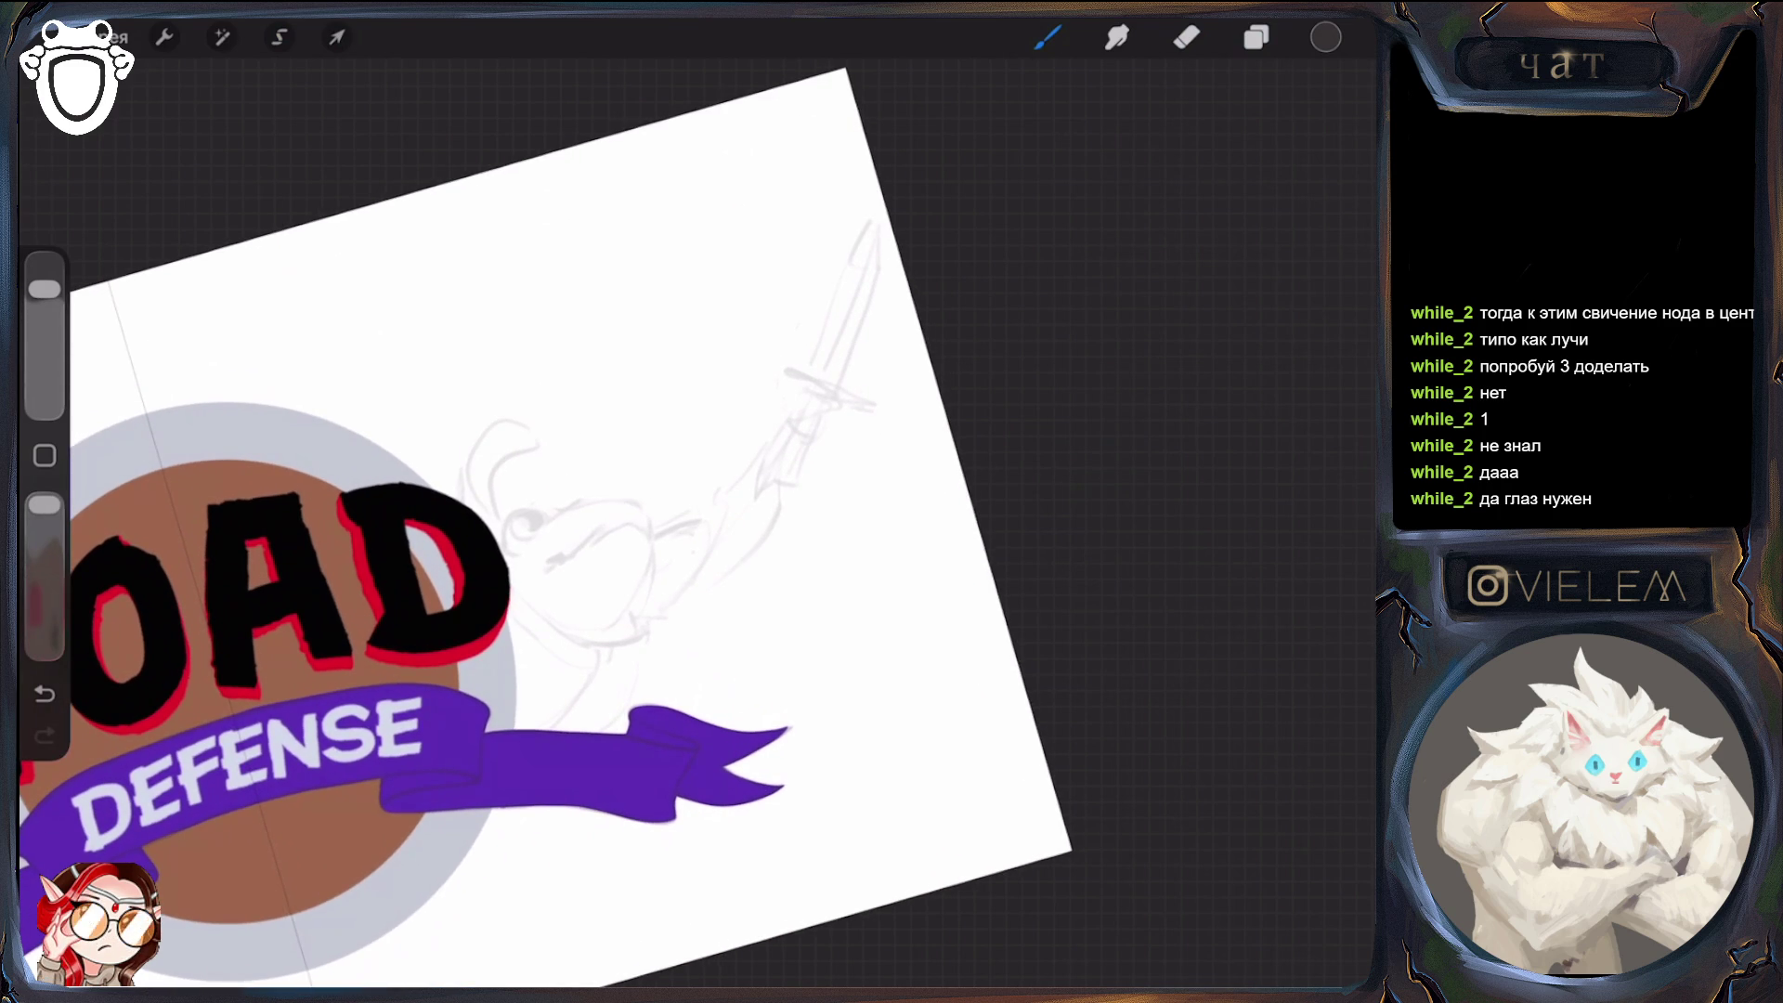
mouse_move(637, 529)
mouse_down()
mouse_move(650, 559)
mouse_move(621, 640)
mouse_up()
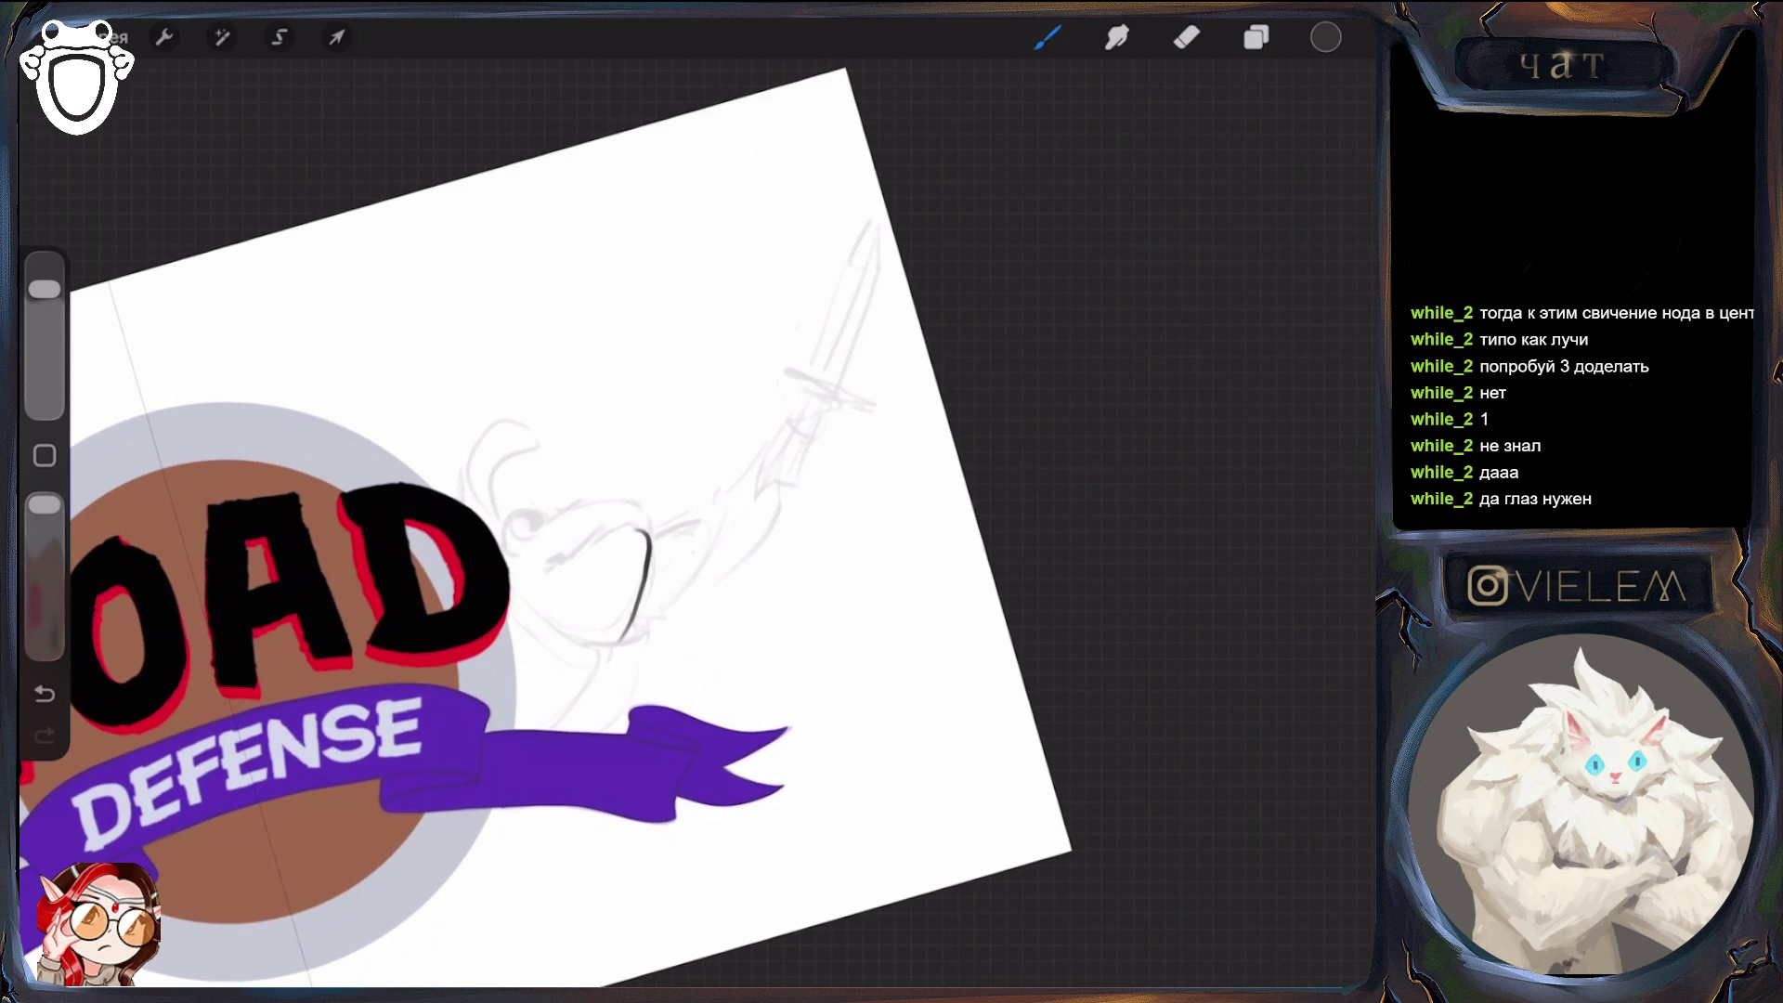
key(ctrl+z)
drag(44, 289, 44, 306)
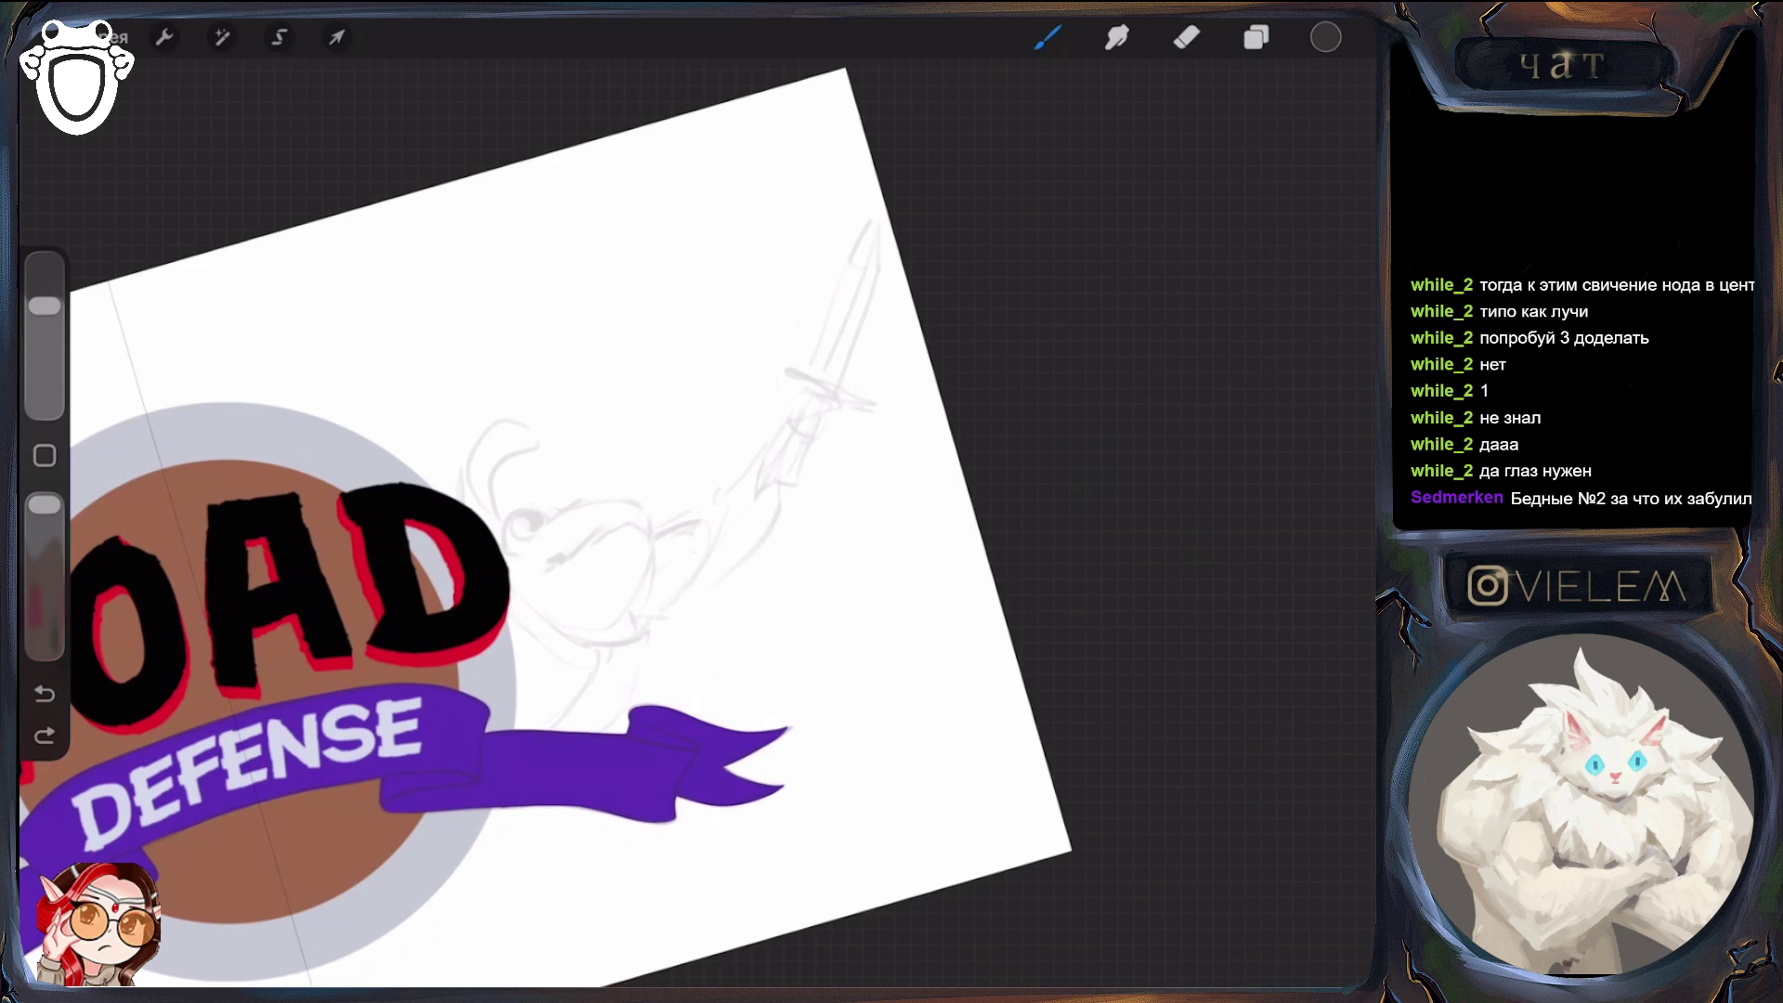
drag(550, 561, 615, 526)
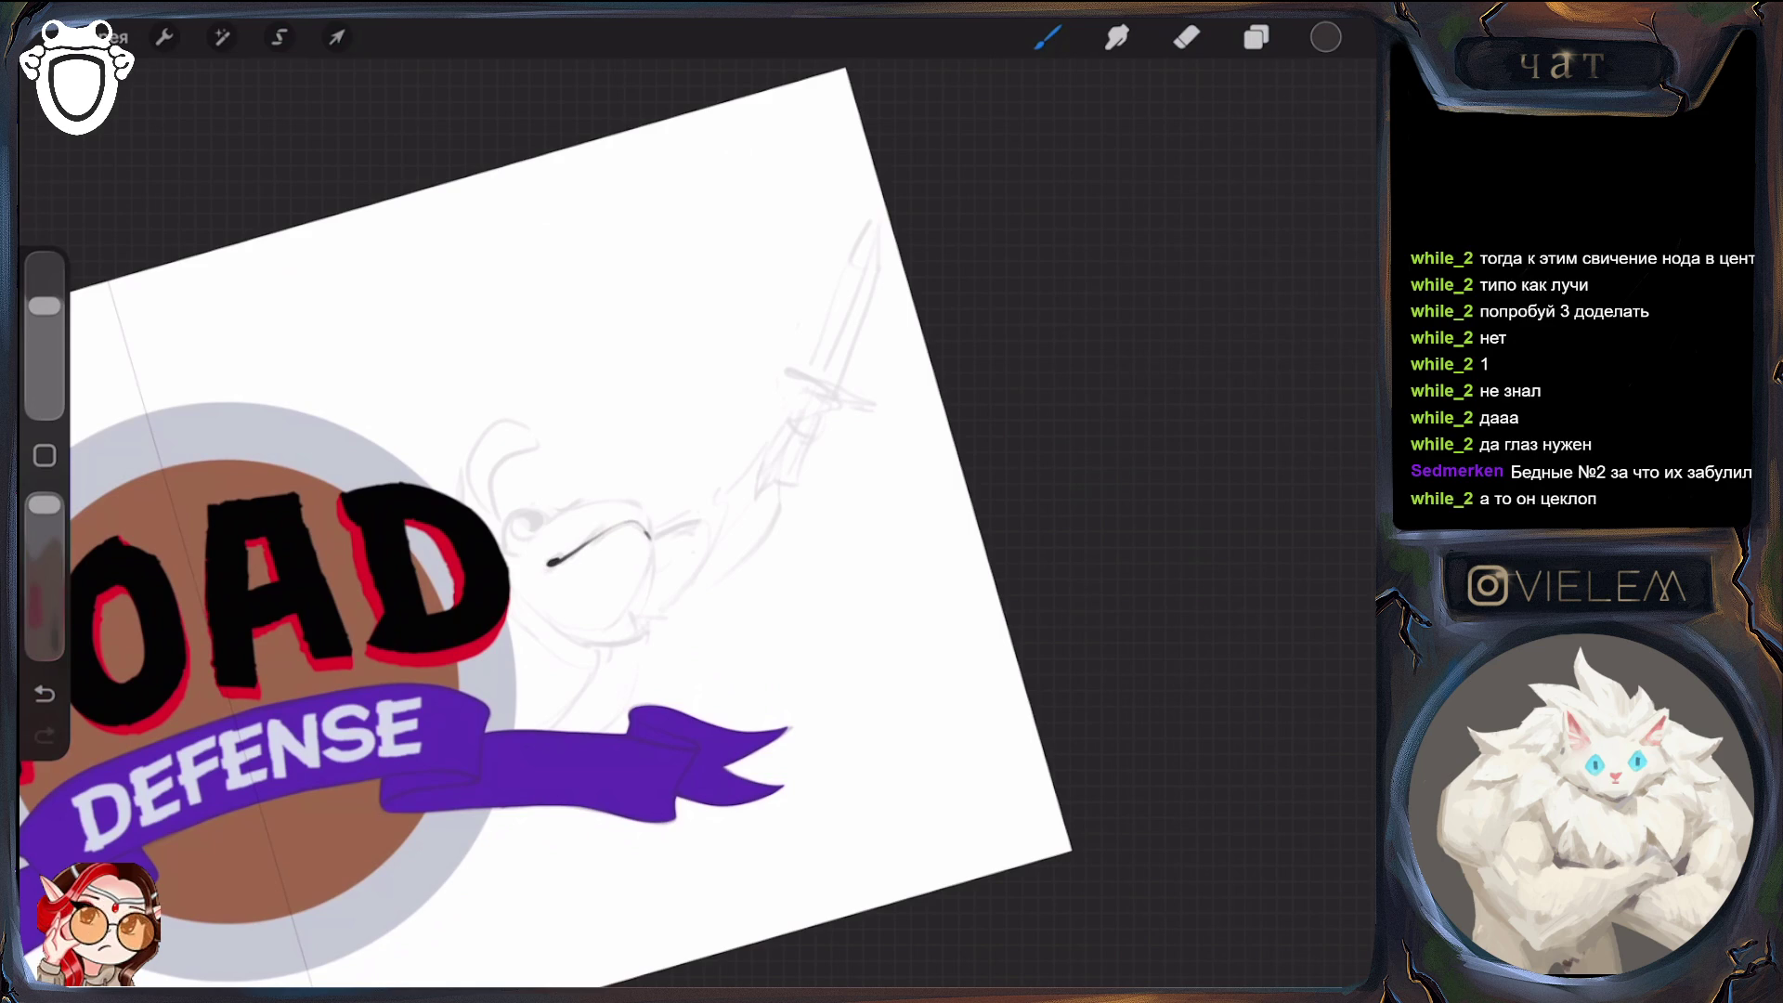
mouse_move(648, 536)
mouse_down()
mouse_move(654, 583)
mouse_move(613, 643)
mouse_move(621, 629)
mouse_up()
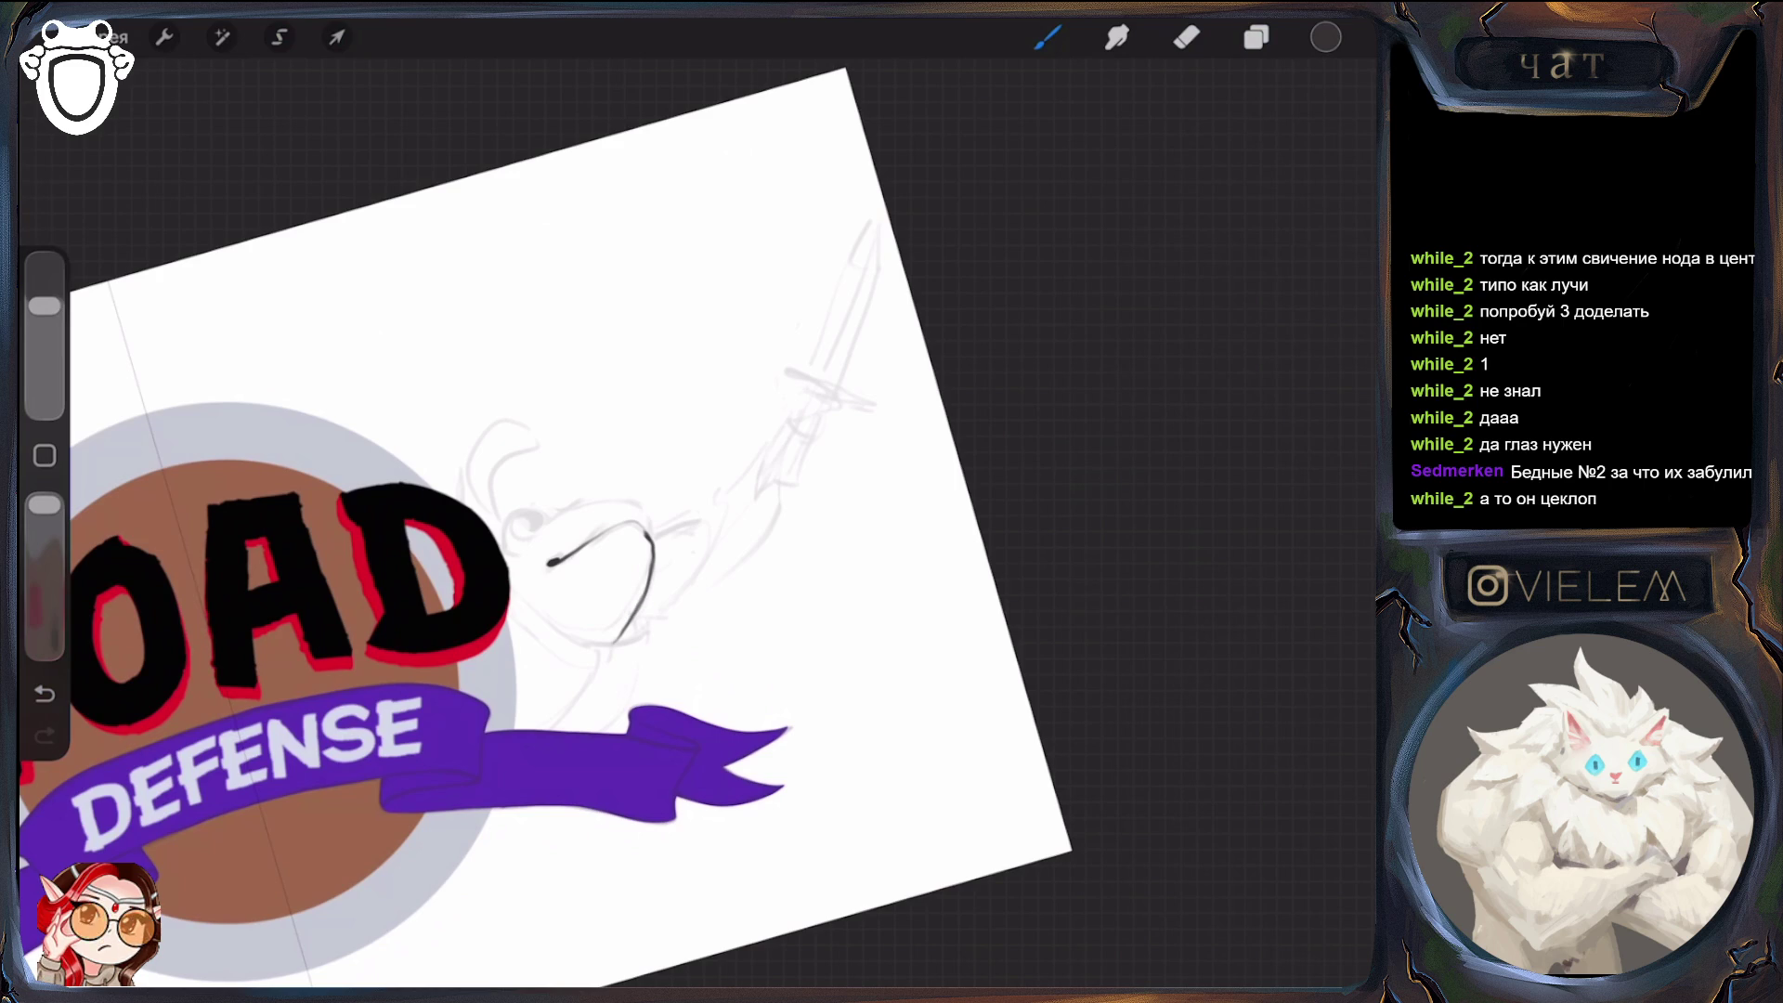
Hide the TOAD DEFENSE lettering layer
click(1257, 37)
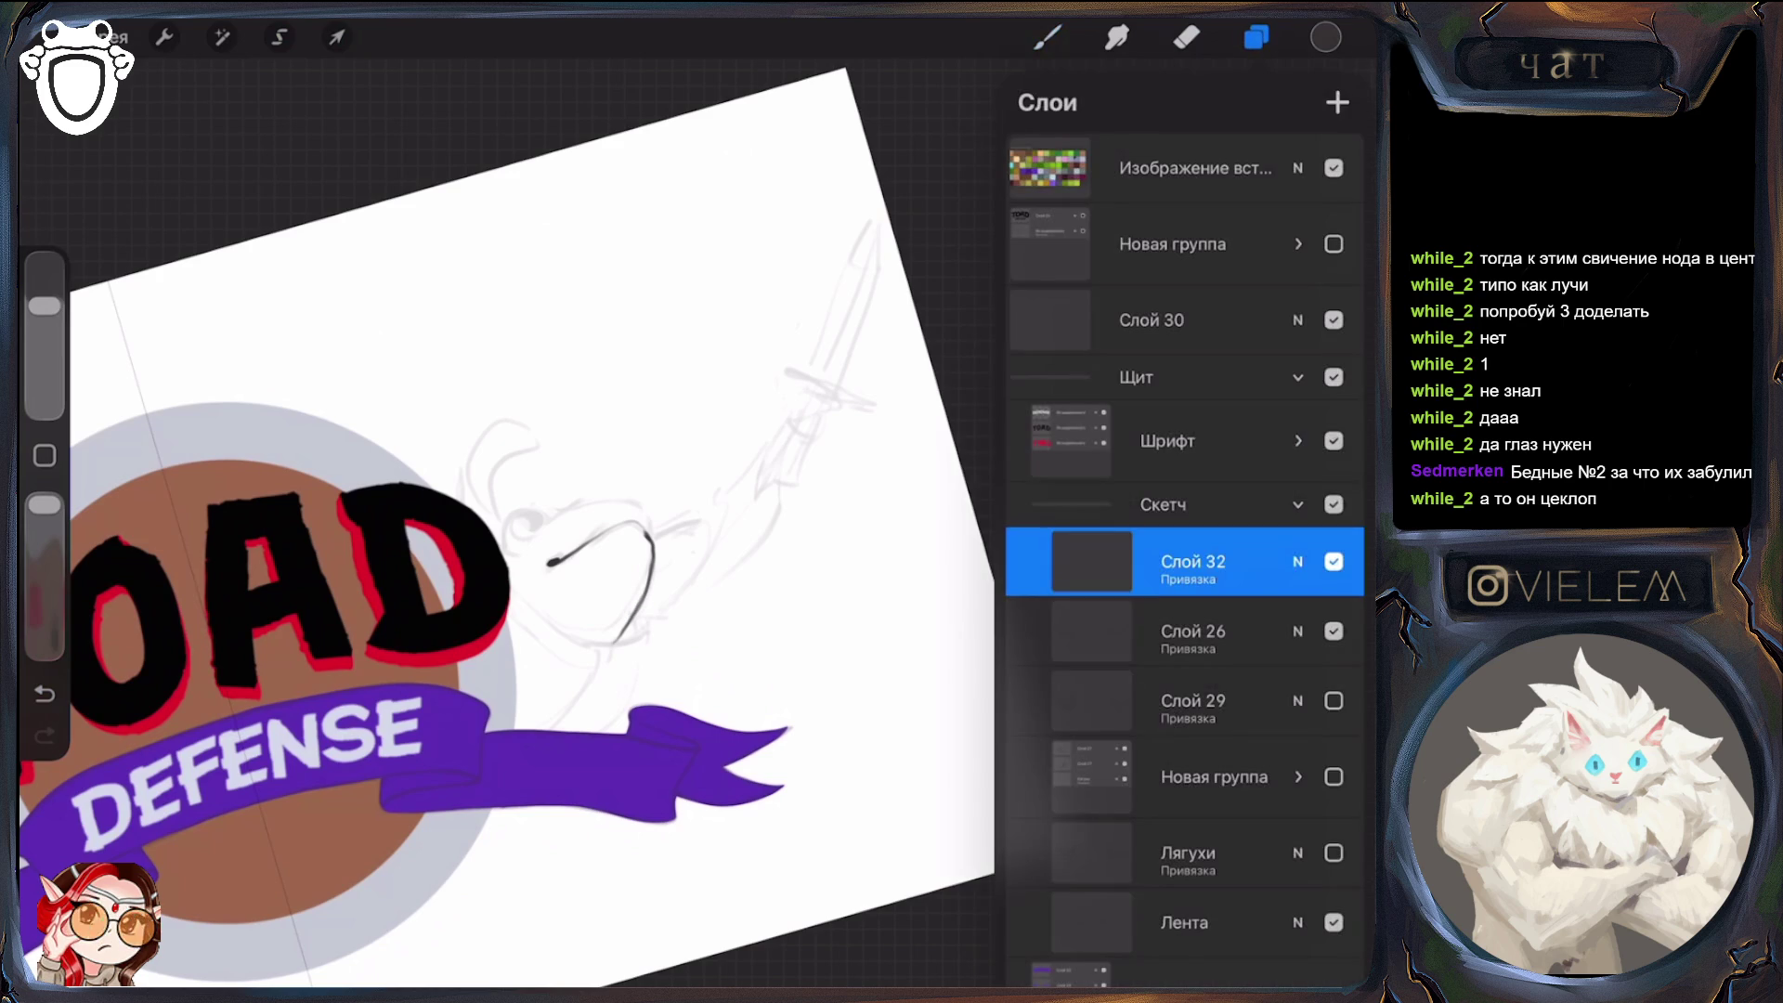
click(1334, 440)
click(1256, 37)
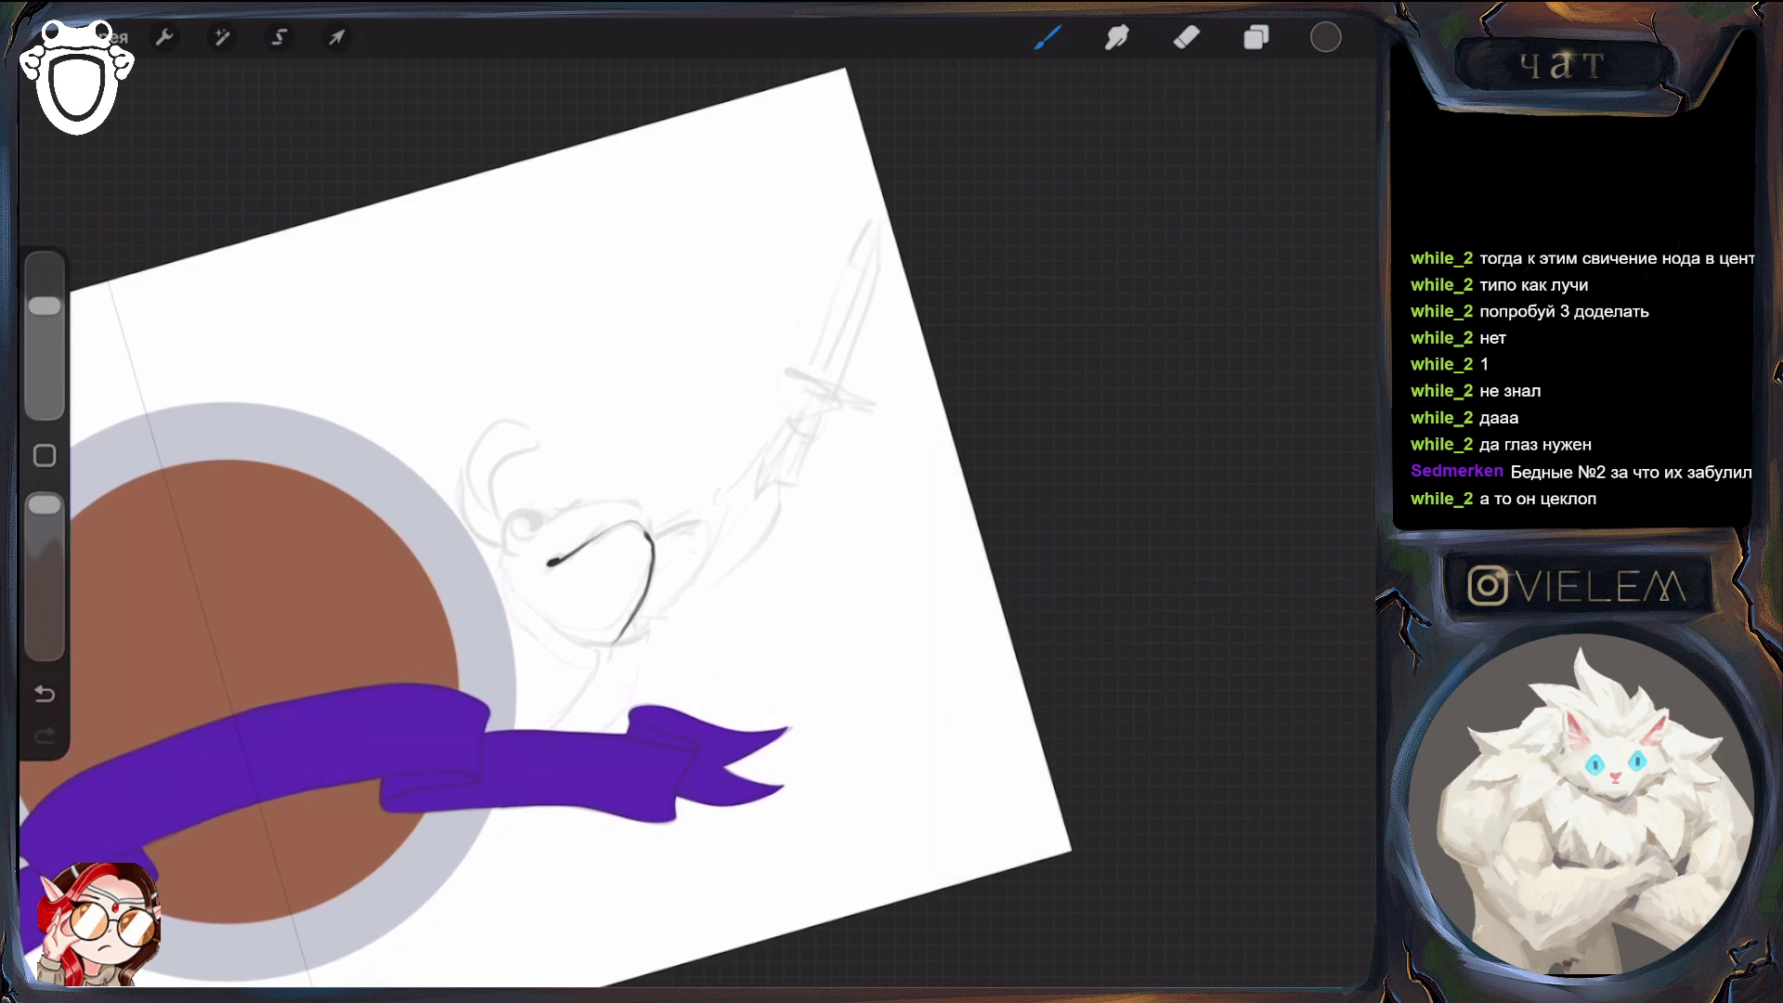
Ink the left side and top of the toad's head and around its eye circle
drag(502, 549, 498, 587)
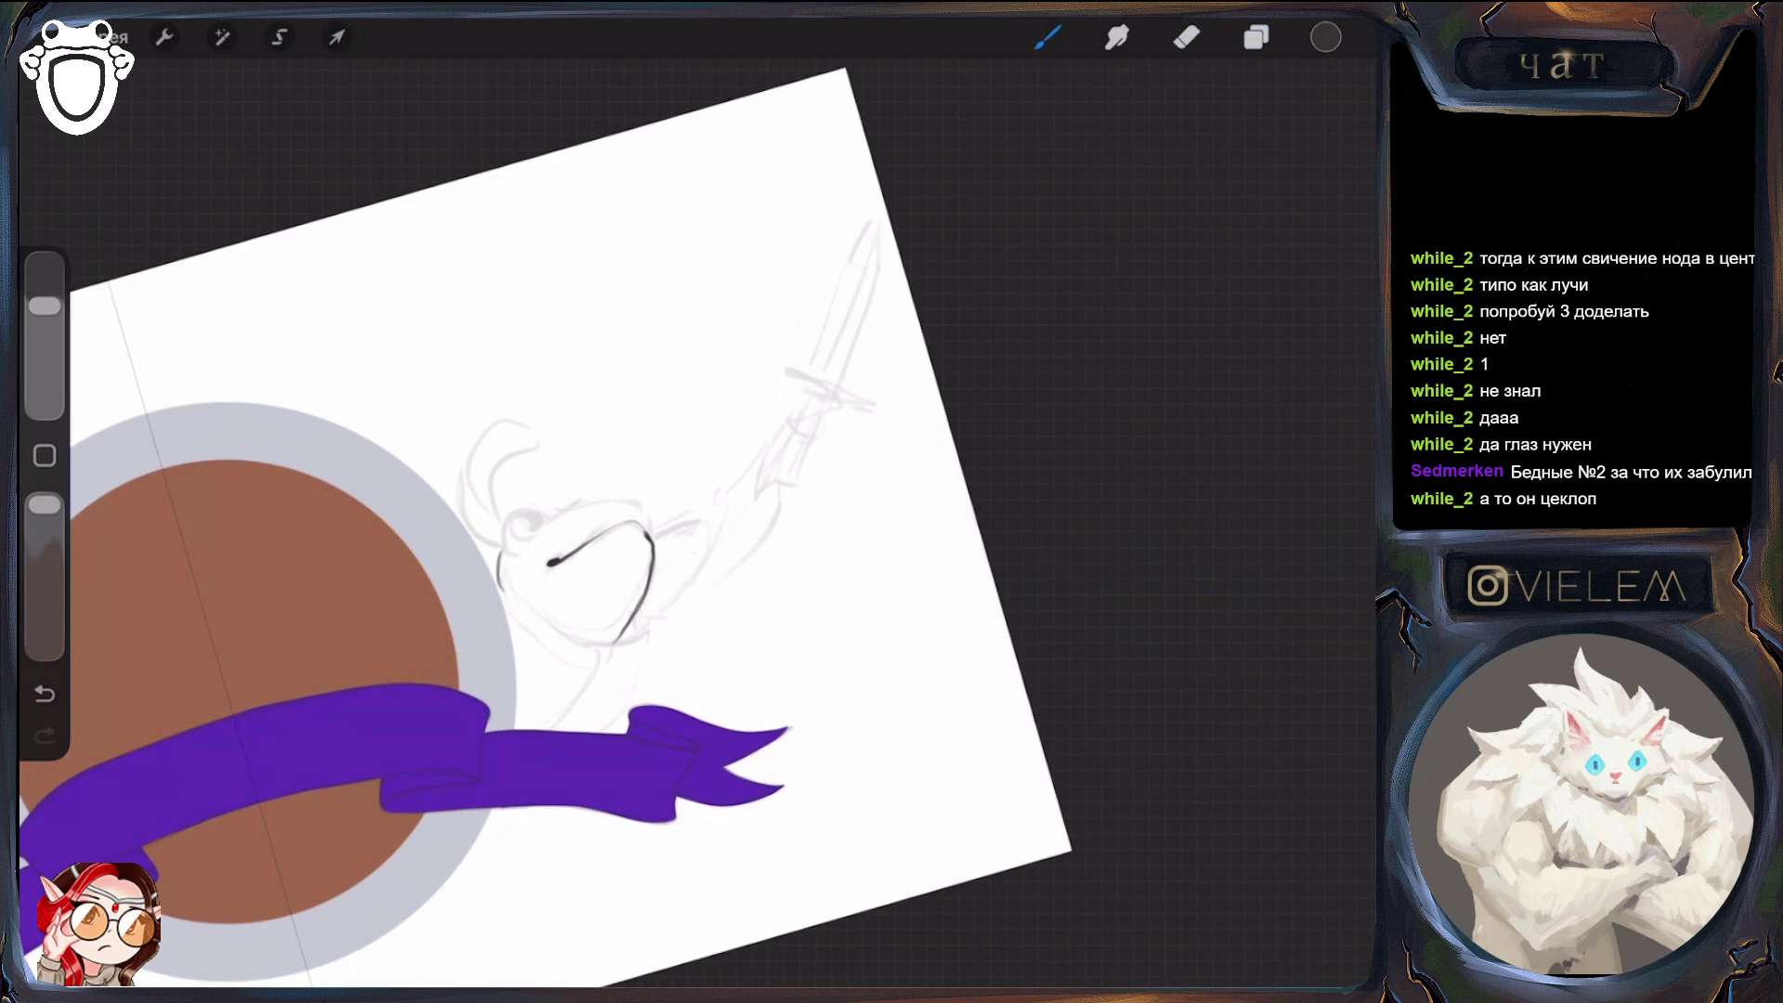
drag(501, 560, 534, 506)
click(43, 693)
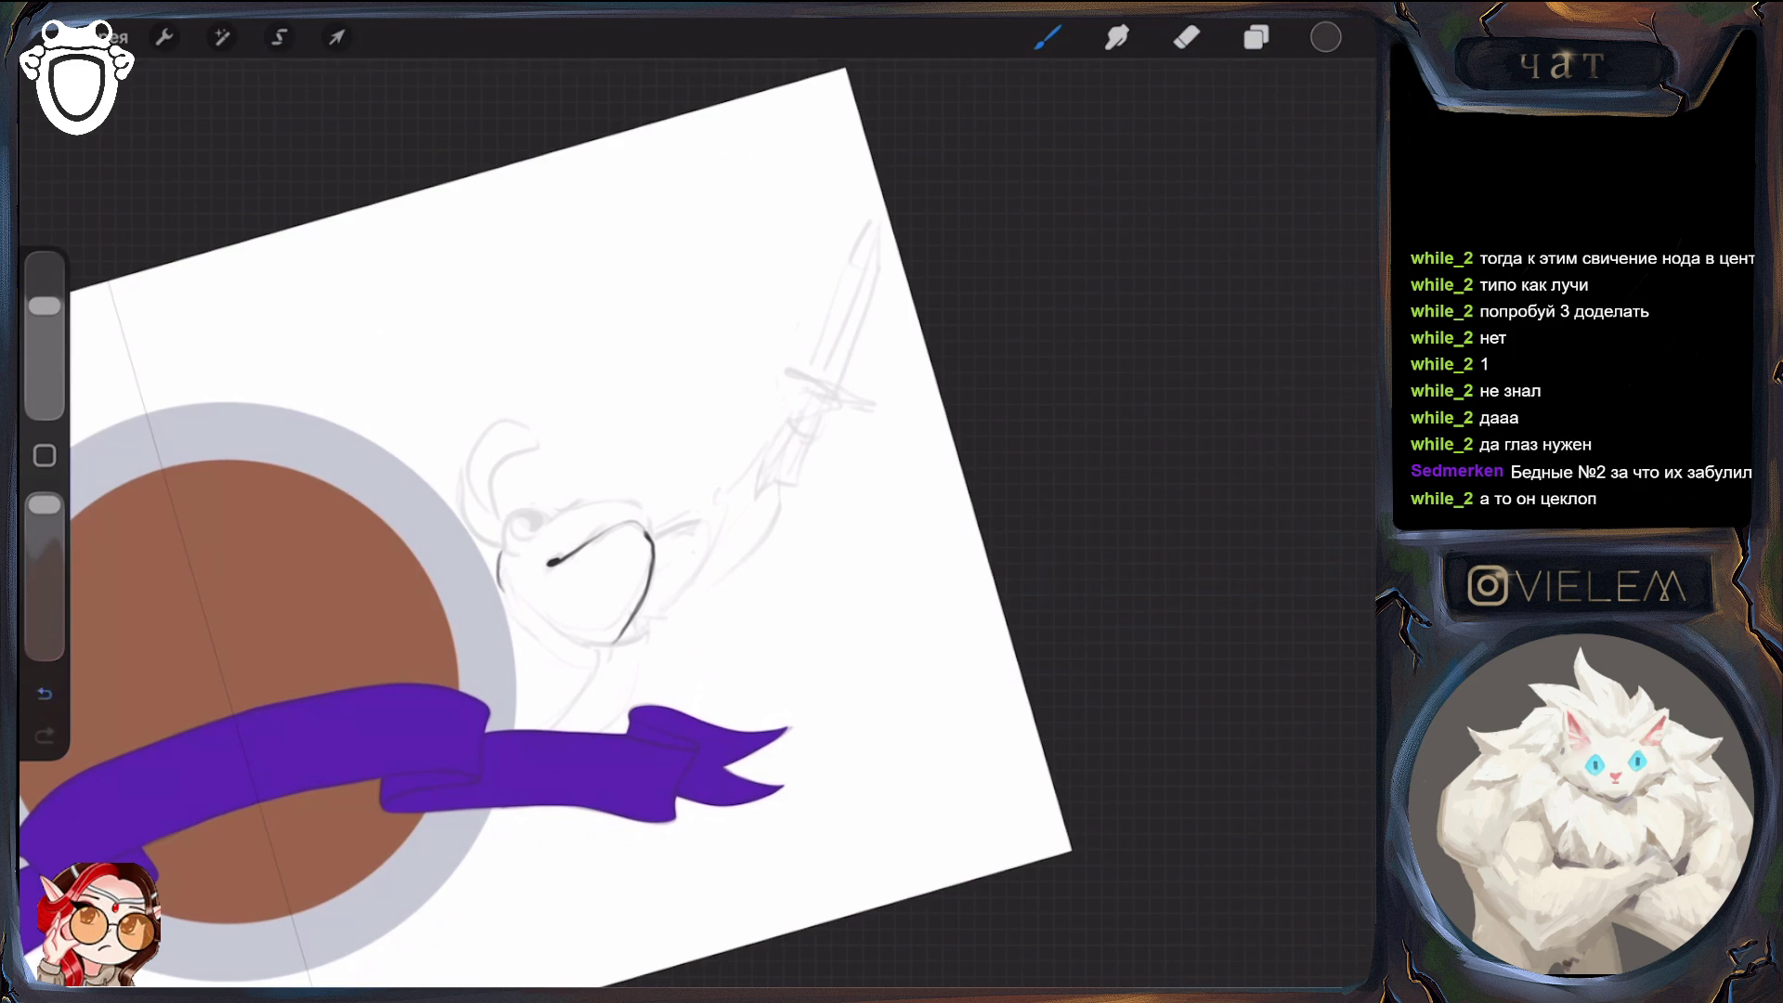
mouse_move(543, 510)
mouse_down()
mouse_move(498, 543)
mouse_move(517, 542)
mouse_up()
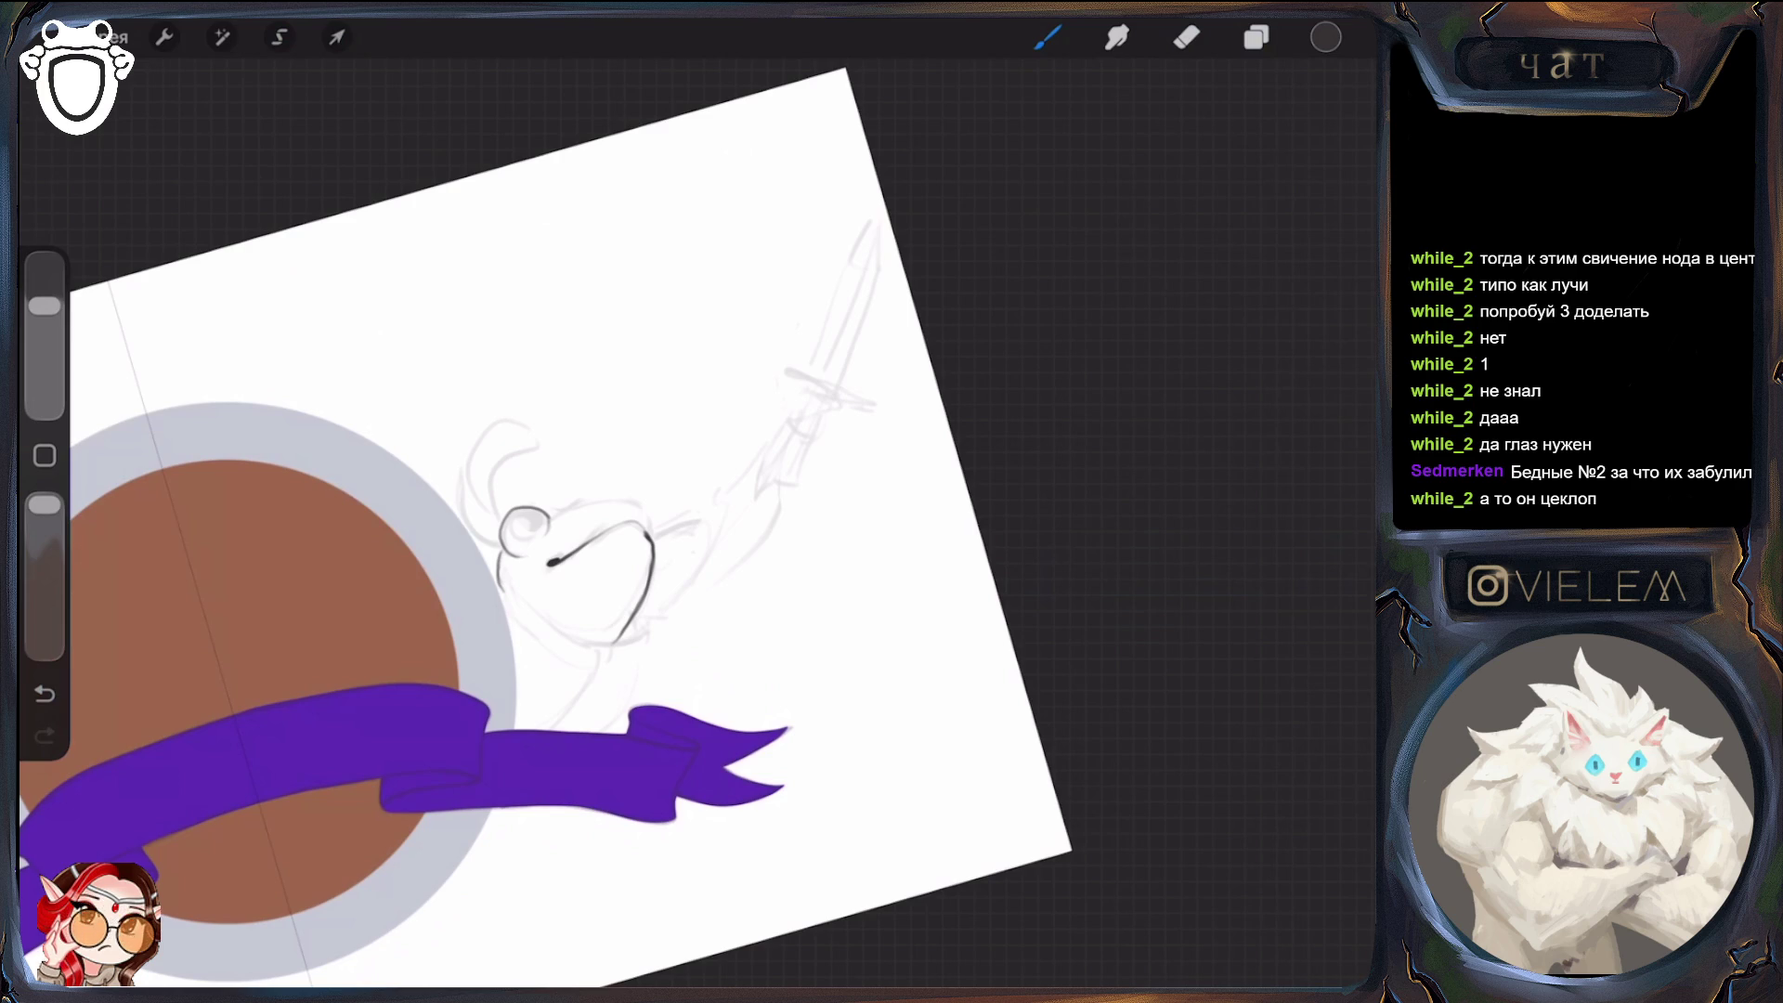
click(1187, 37)
click(1048, 38)
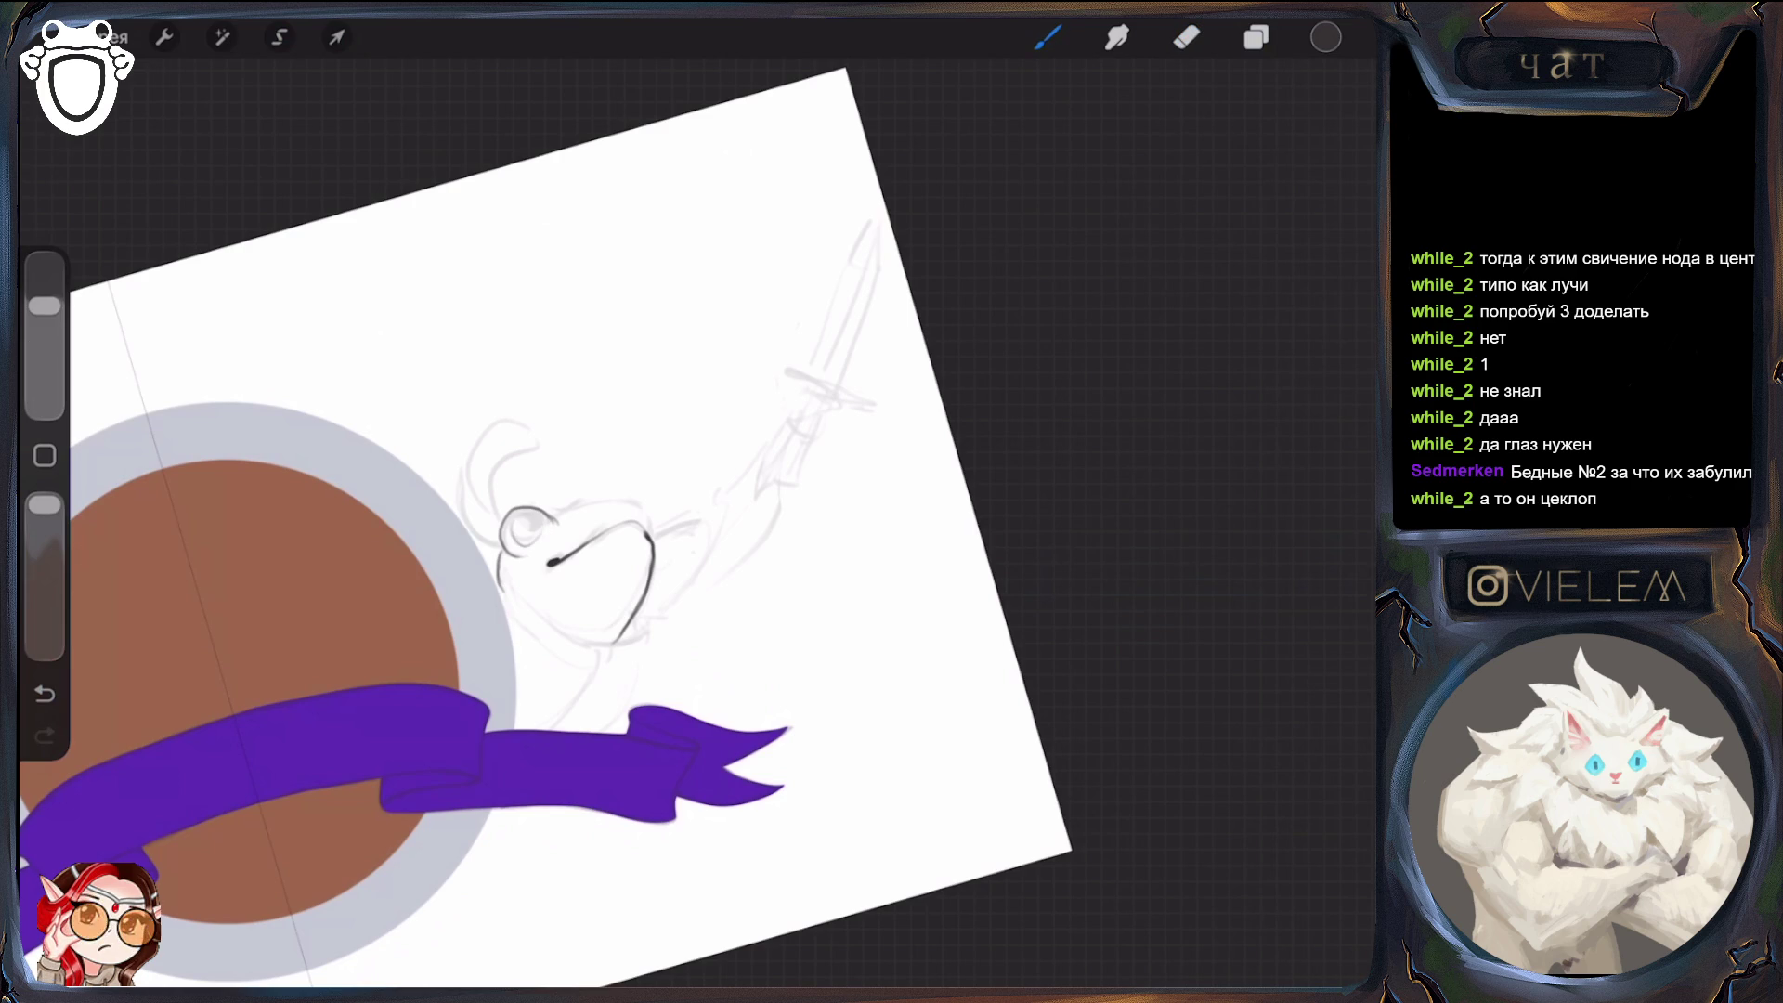
drag(511, 550, 545, 531)
drag(553, 509, 604, 496)
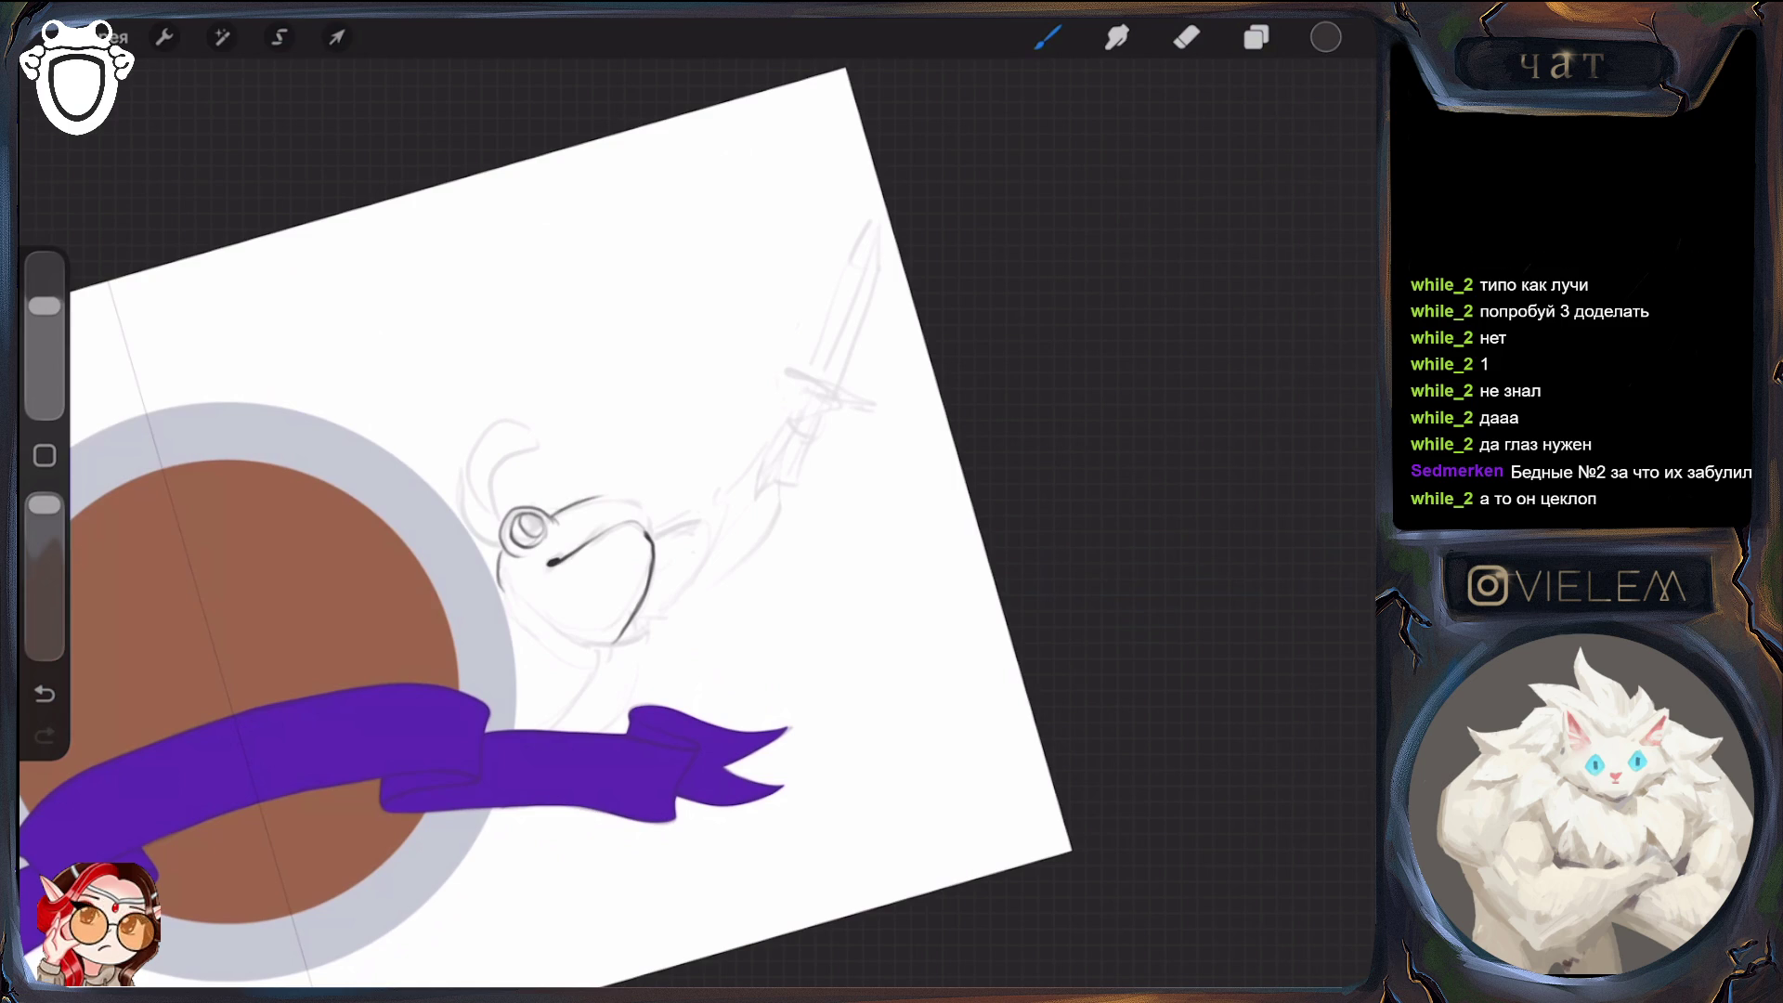
drag(655, 537, 657, 502)
click(1187, 37)
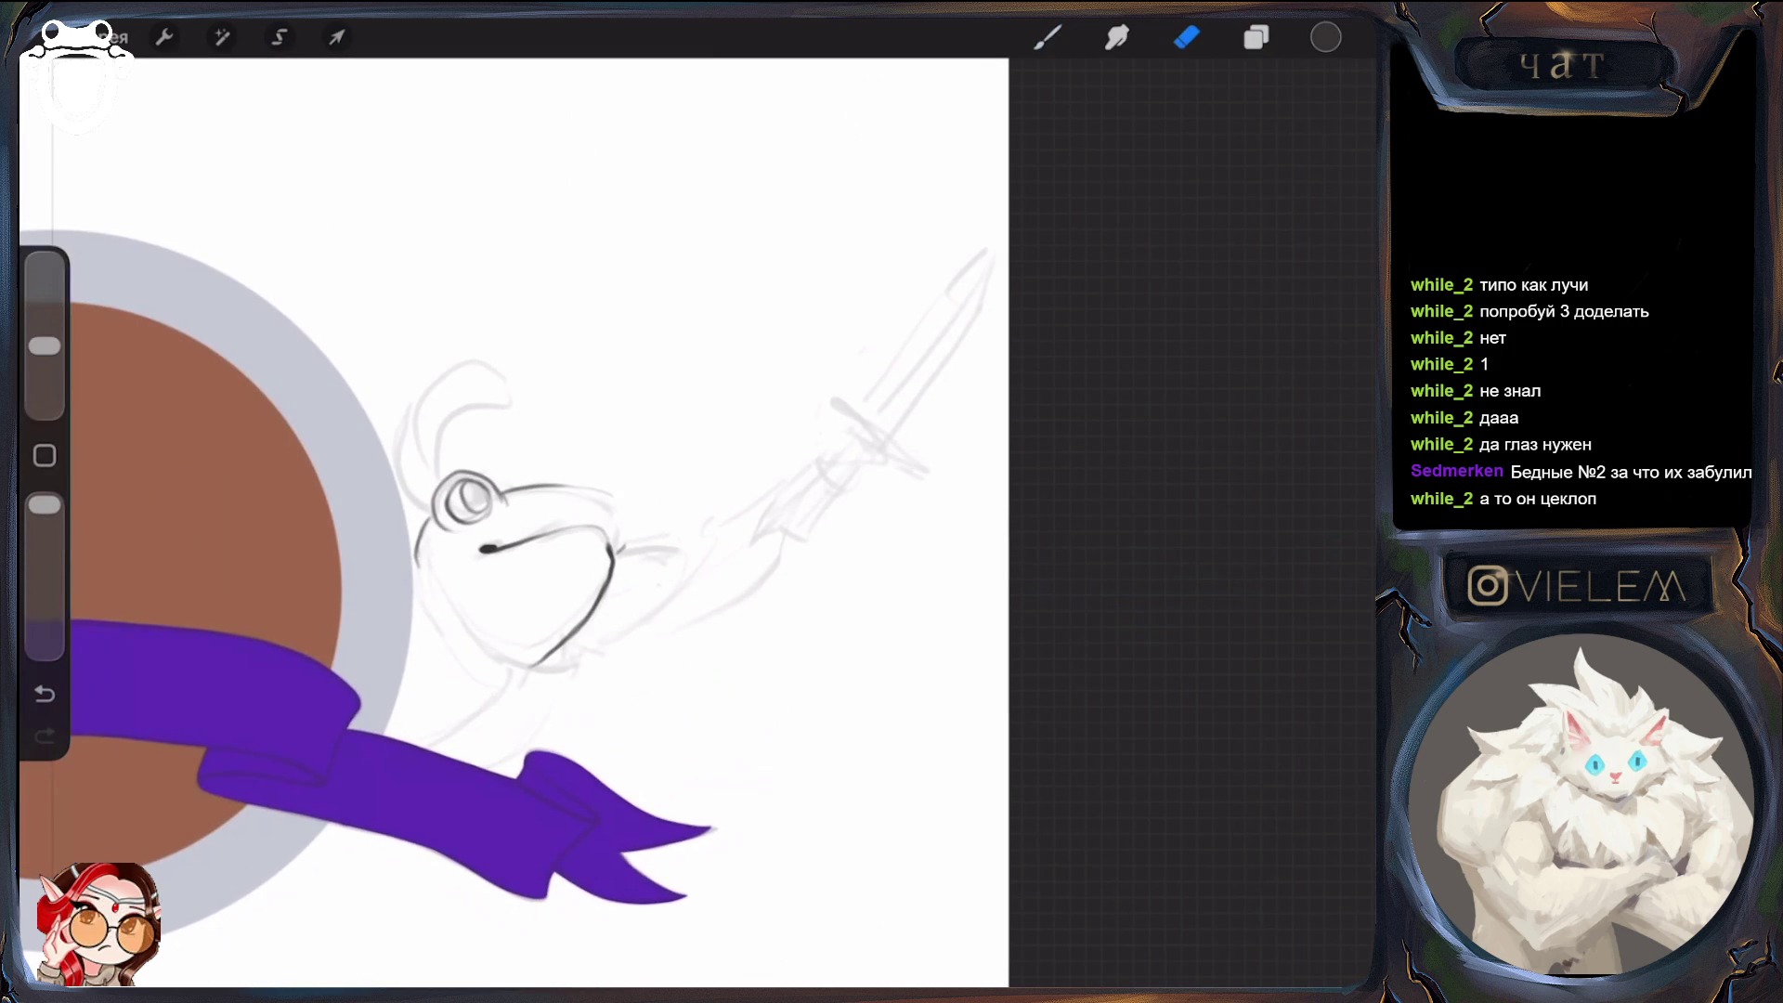
click(1048, 37)
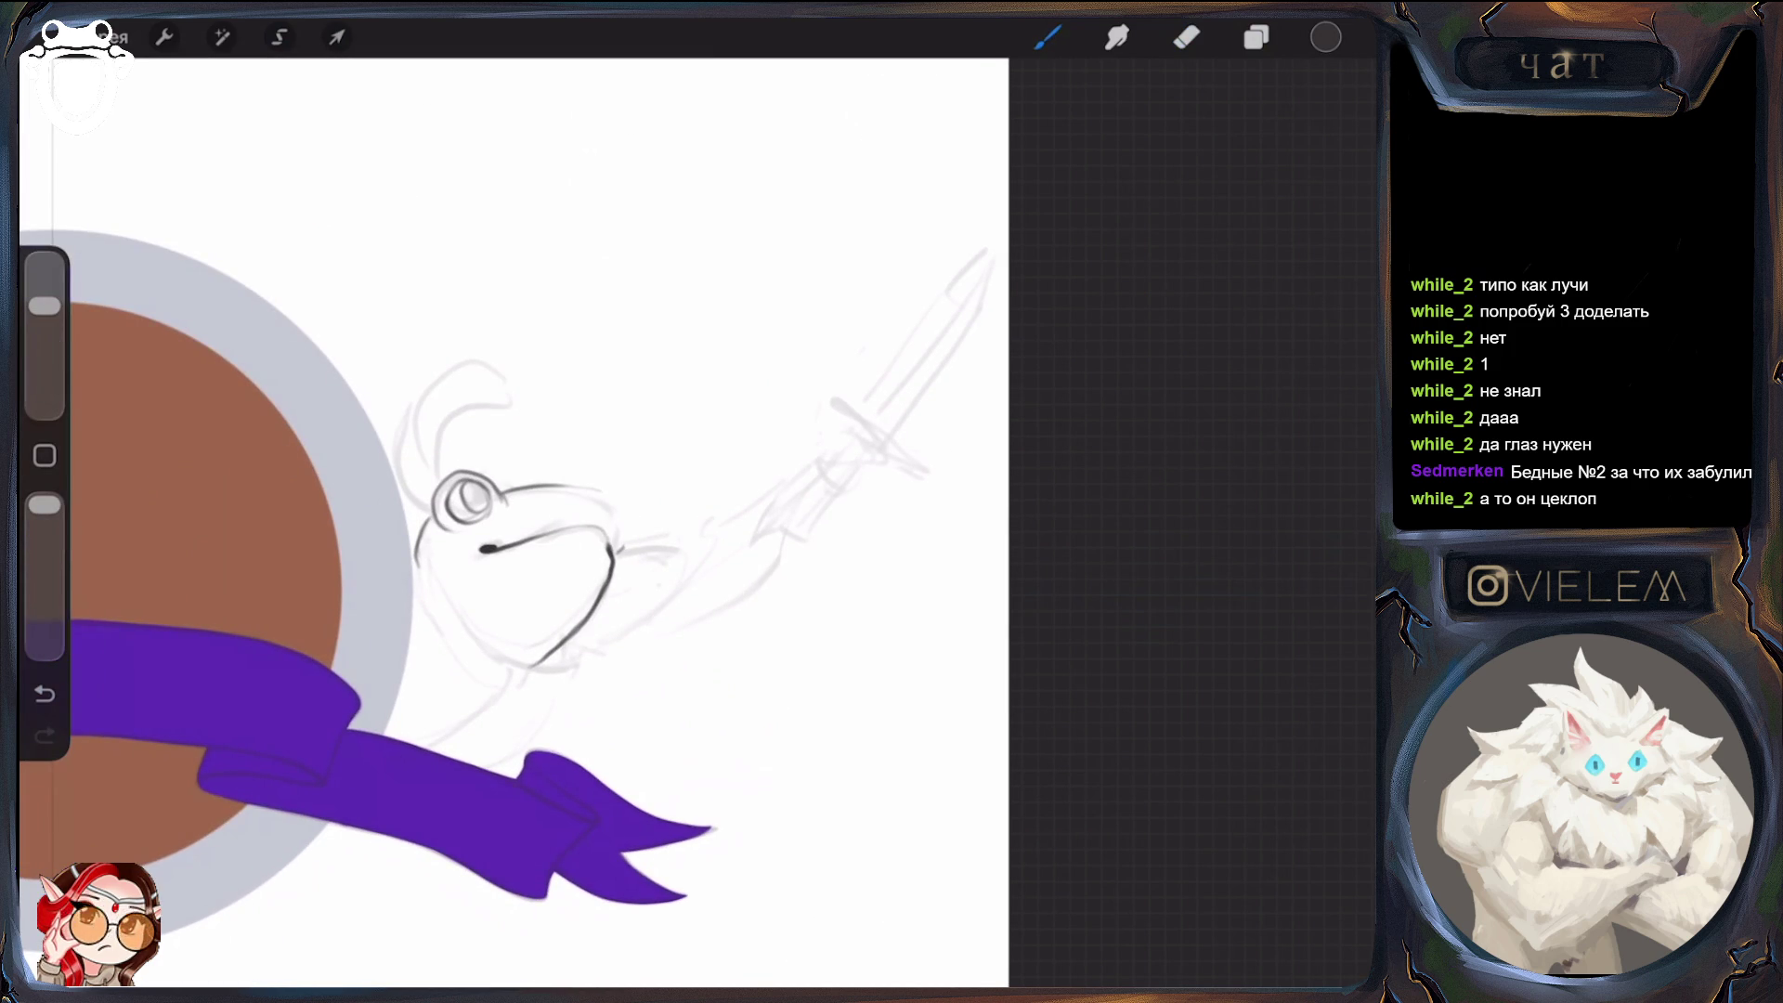
Rotate the canvas, extend the frog's dark snout line, and trim part of it with the eraser
mouse_move(462, 498)
mouse_down()
mouse_move(518, 517)
mouse_move(534, 557)
mouse_move(520, 548)
mouse_up()
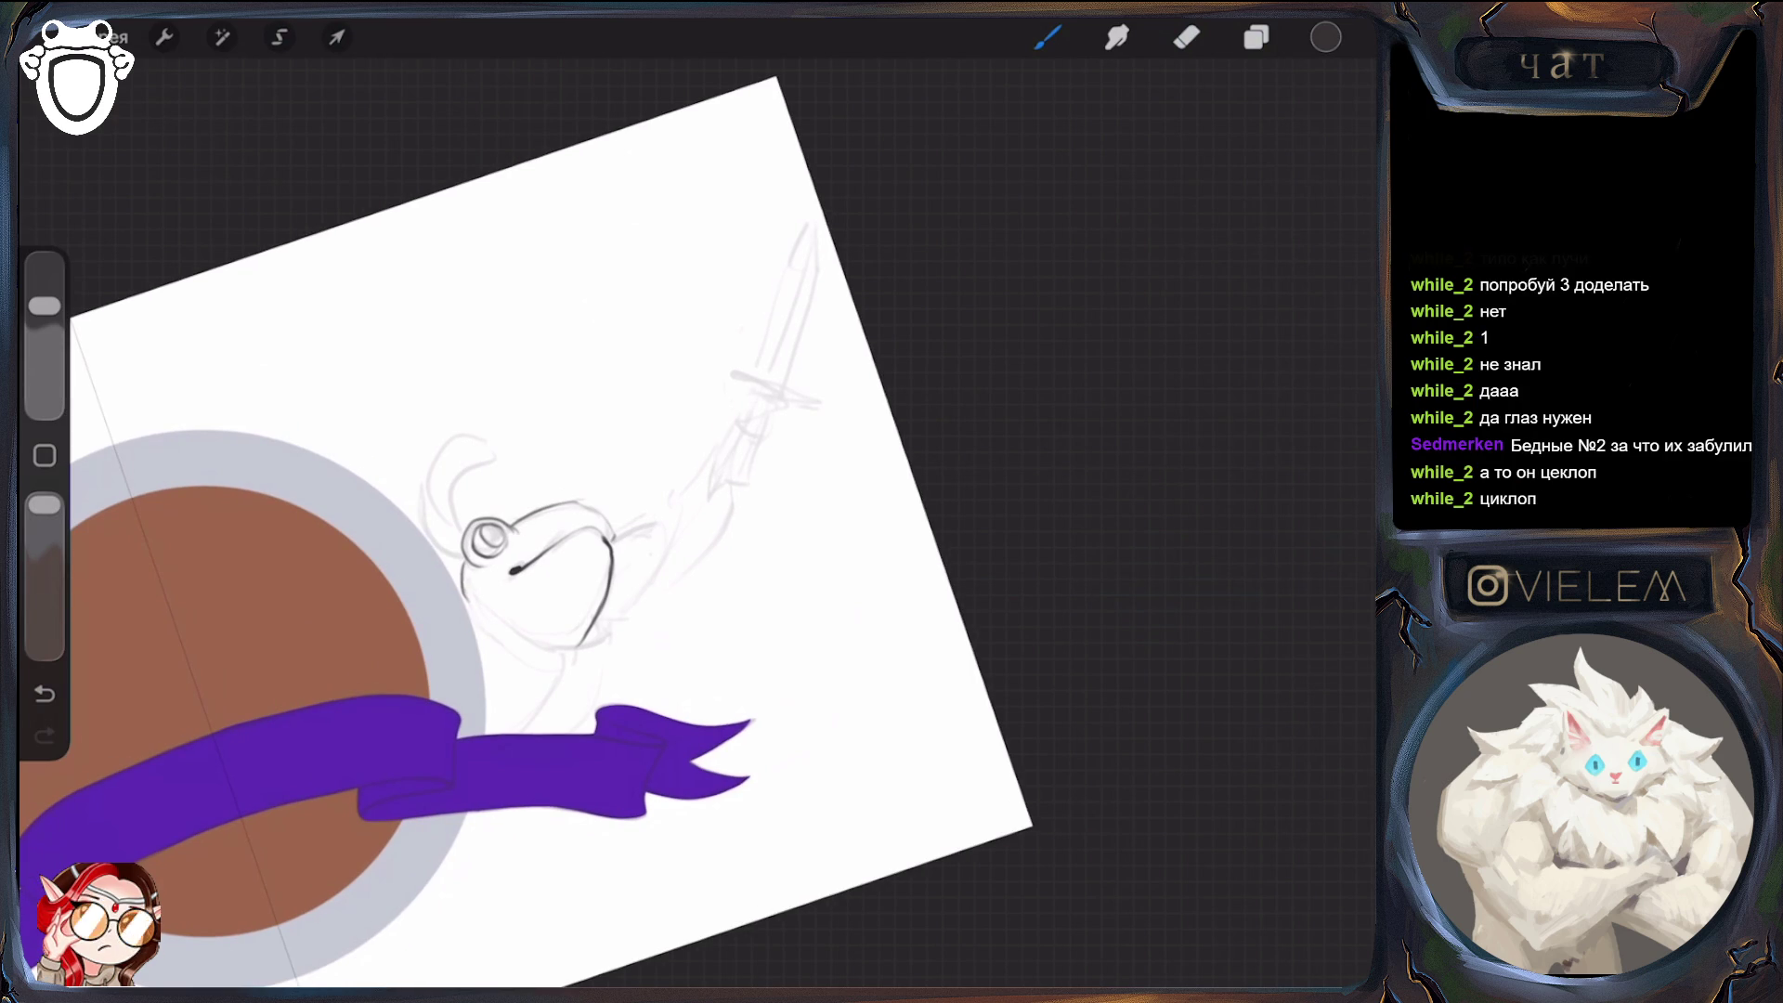
key(e)
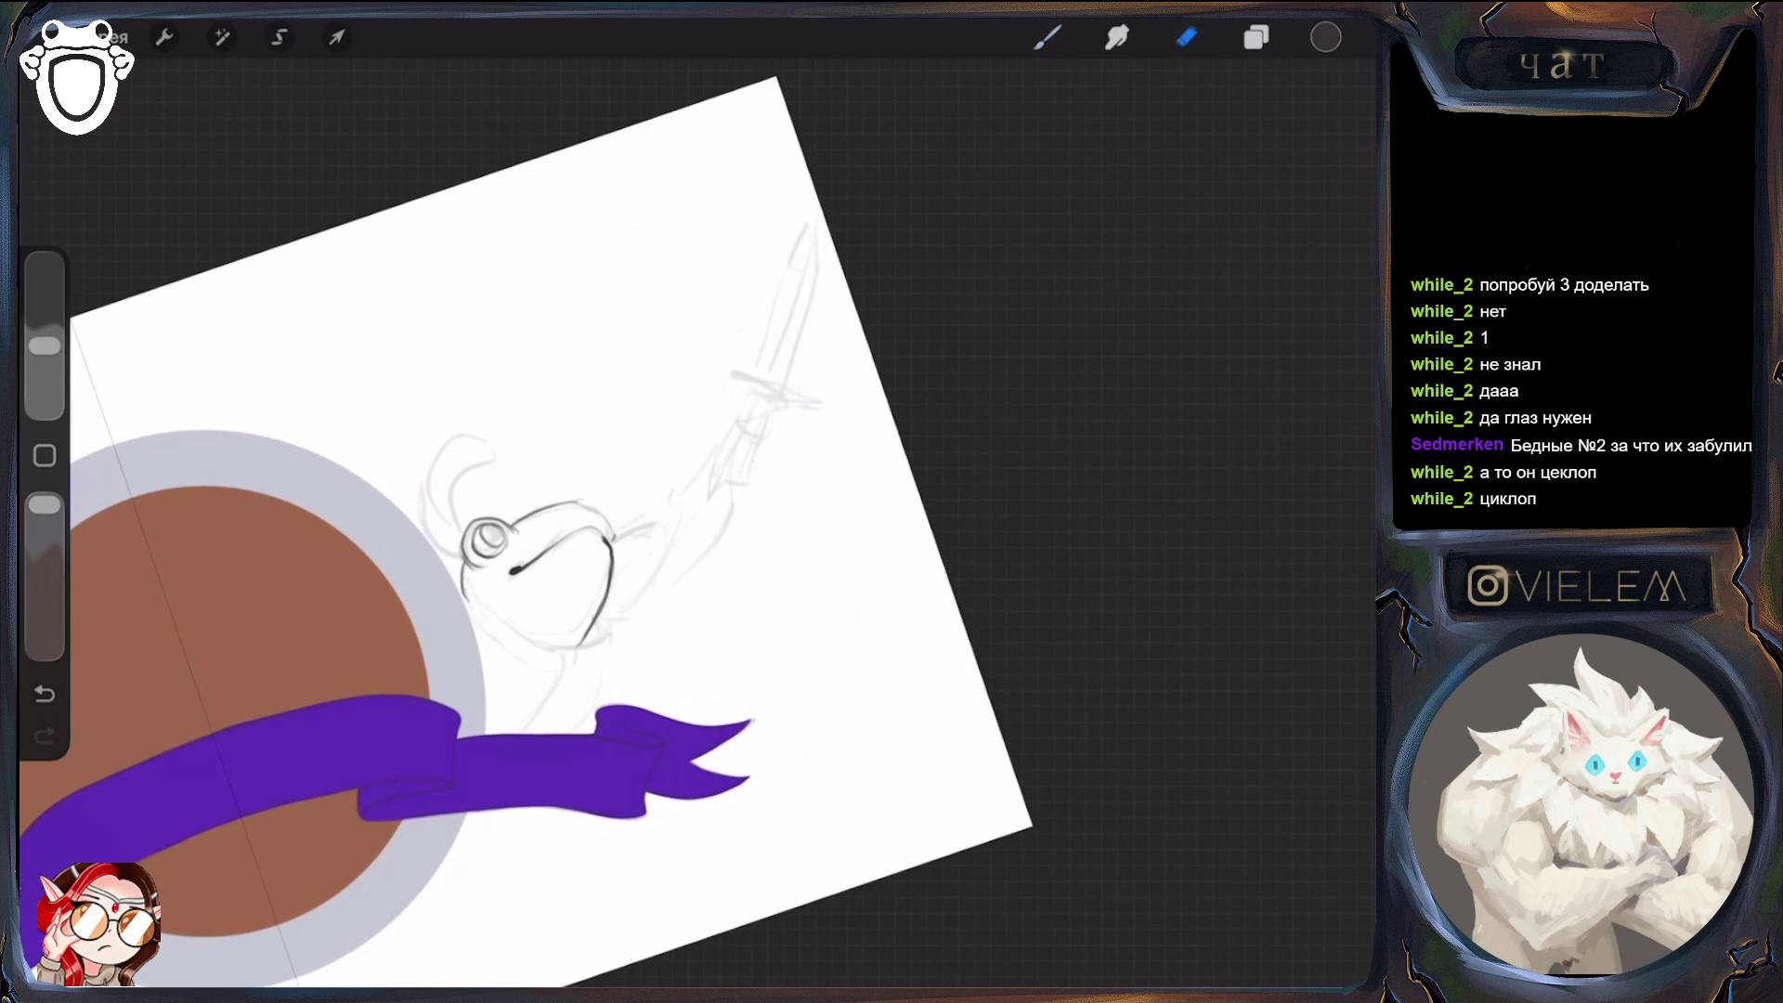
key(b)
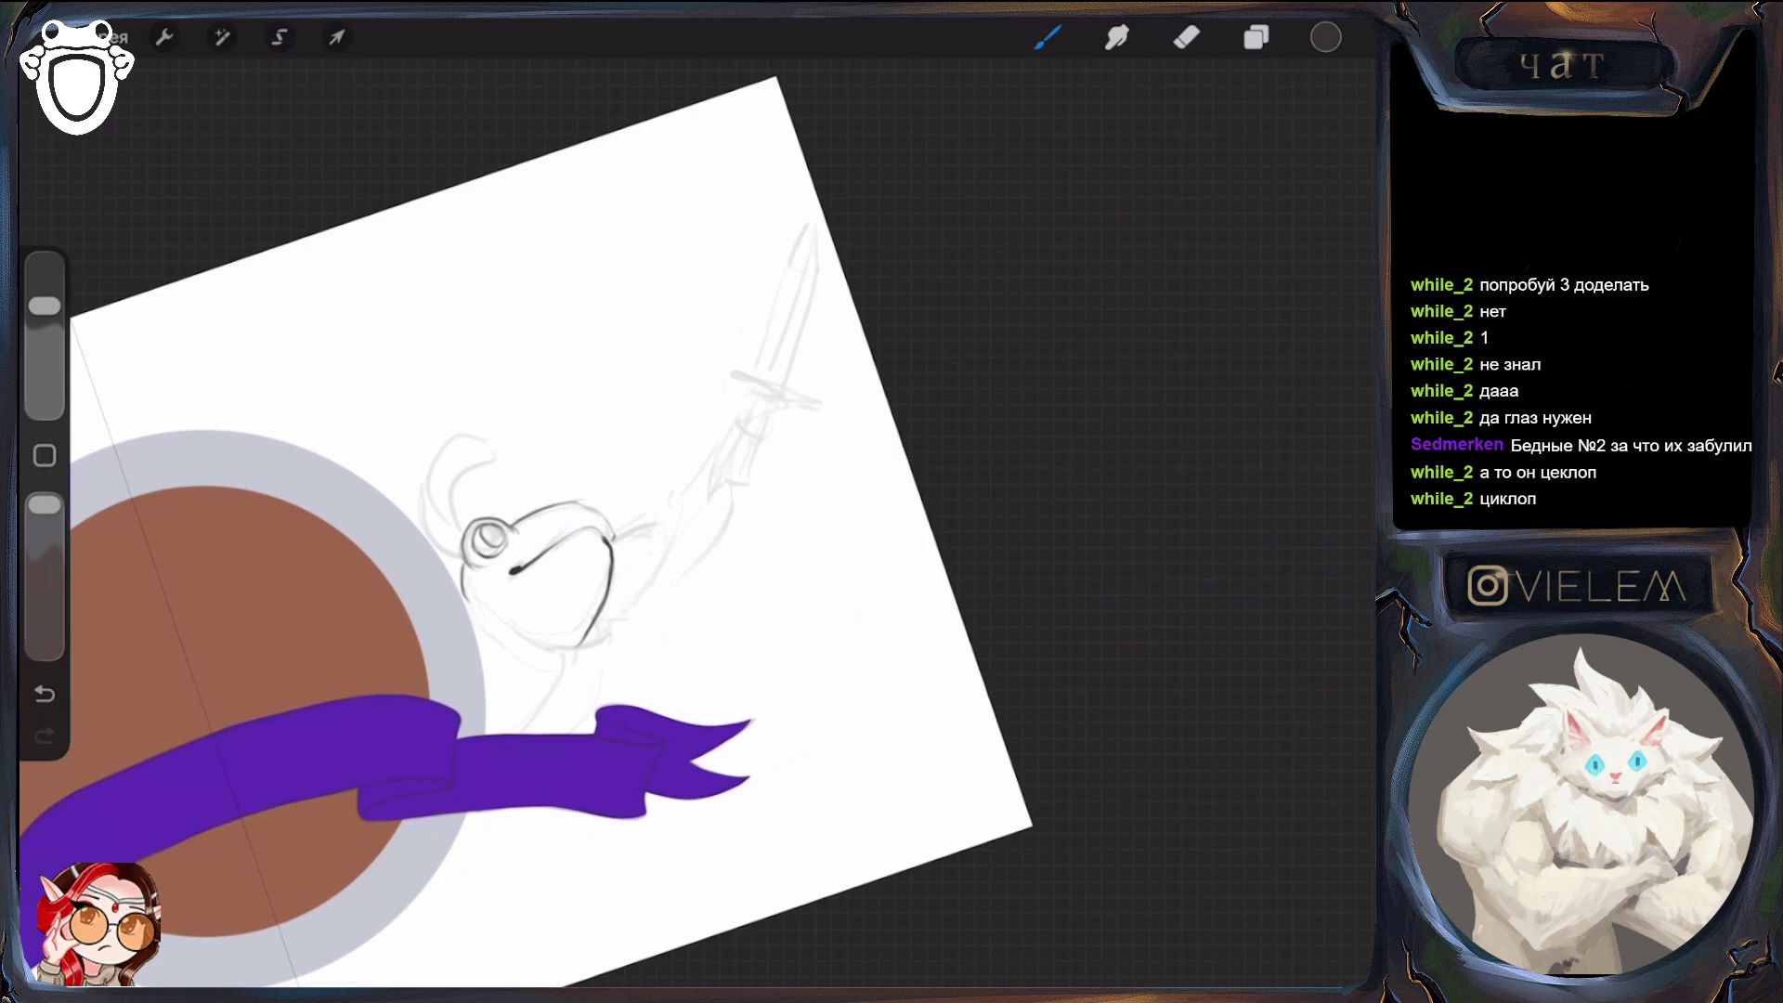
scroll(594, 520, up, 3)
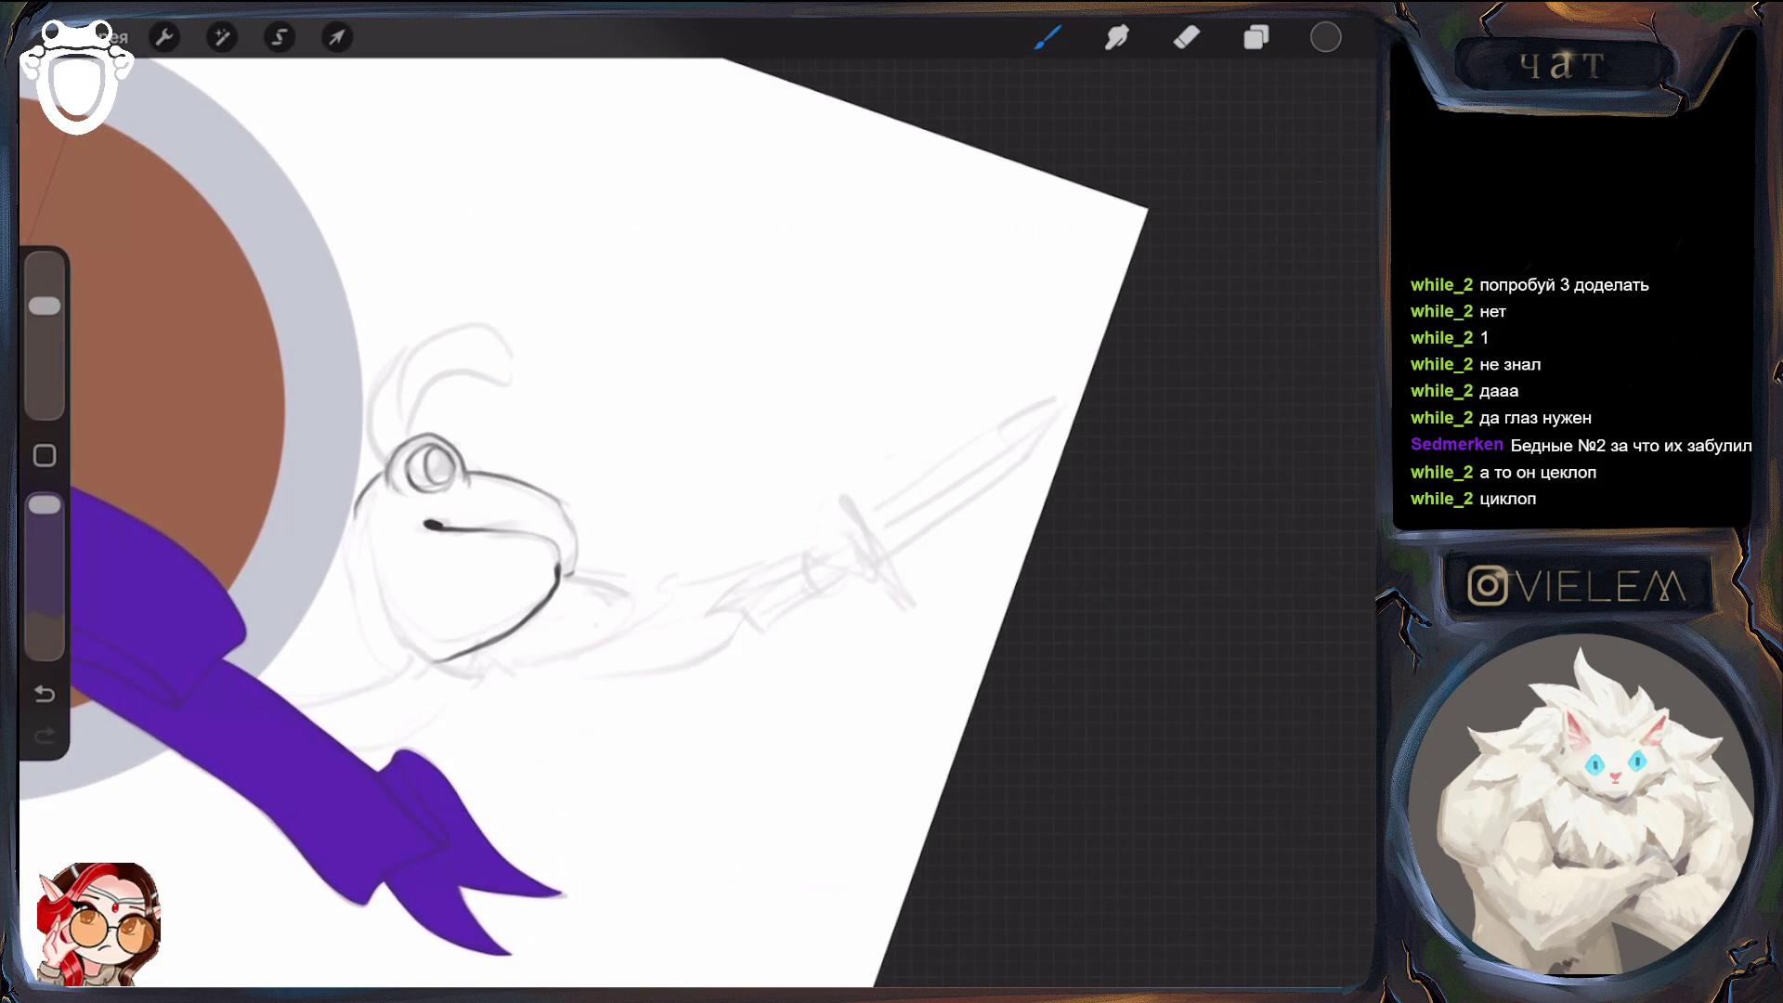
drag(570, 581, 548, 494)
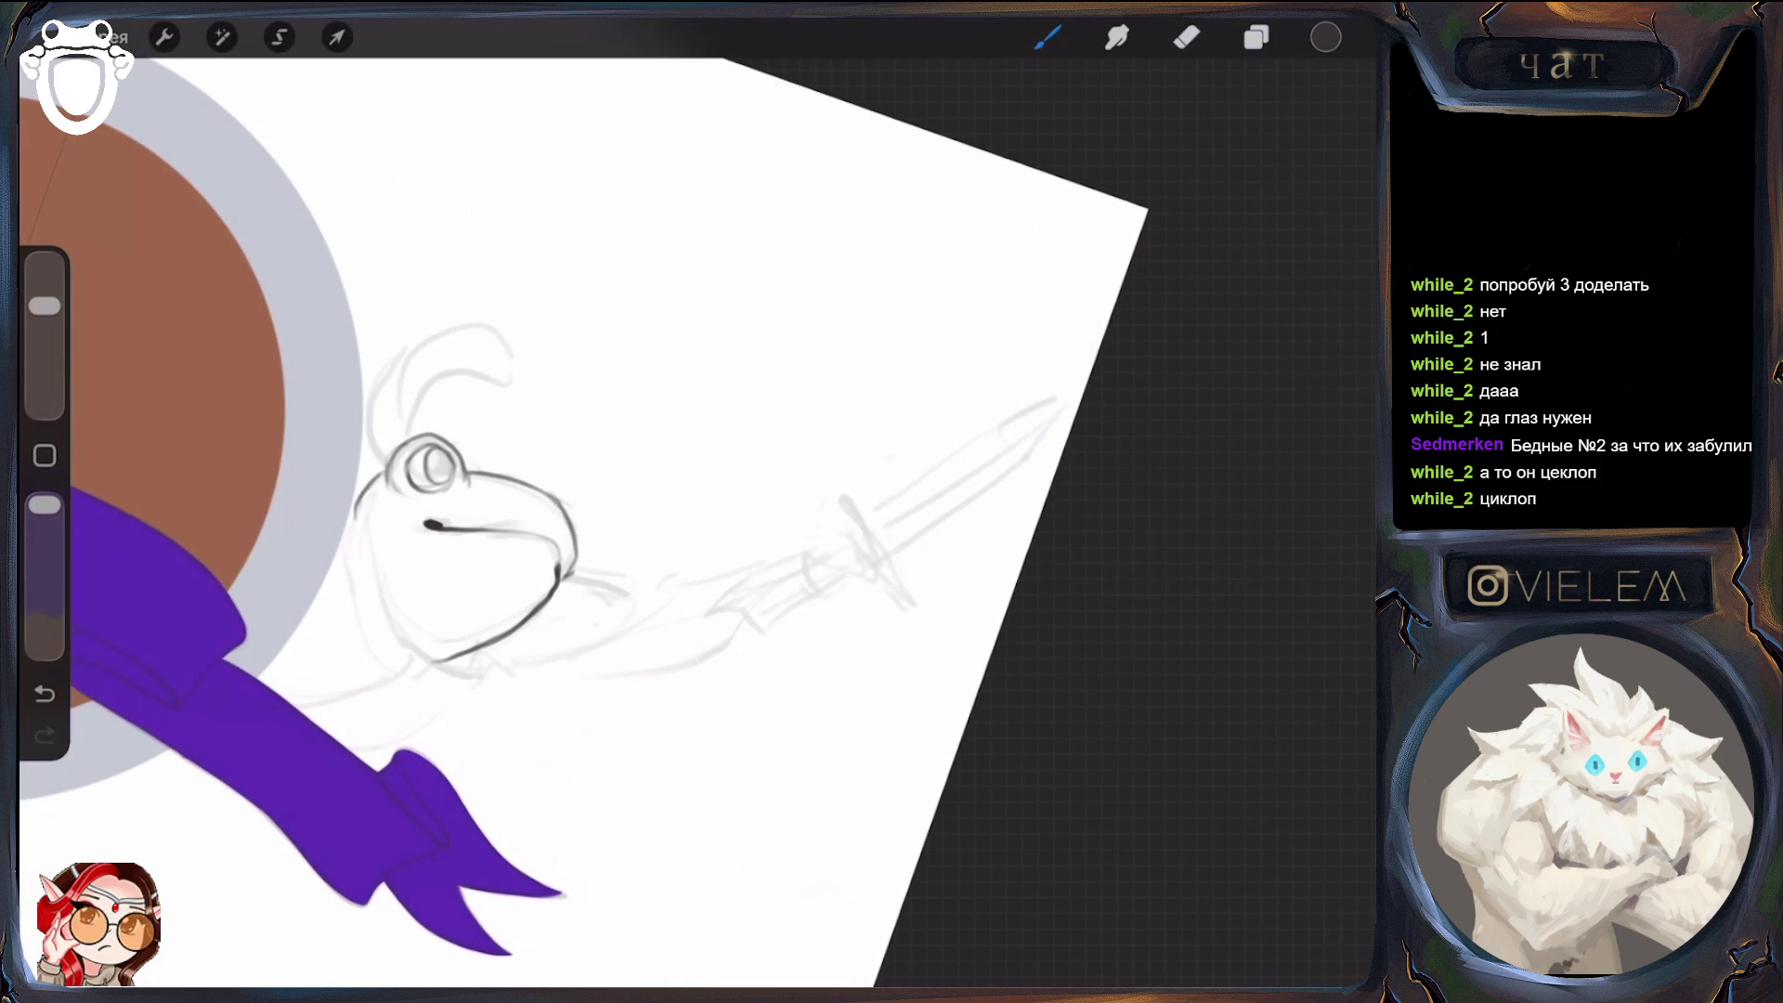
drag(45, 305, 45, 345)
click(1187, 38)
drag(650, 553, 605, 602)
drag(45, 346, 45, 306)
click(1048, 37)
mouse_move(605, 609)
mouse_down()
mouse_move(655, 555)
mouse_move(608, 599)
mouse_up()
Erase and redraw the snout stroke again, then rotate the canvas back upright
drag(44, 306, 45, 346)
click(1187, 38)
drag(650, 554, 608, 604)
drag(45, 346, 45, 305)
click(1048, 37)
drag(613, 592, 661, 551)
drag(45, 306, 45, 345)
click(1187, 37)
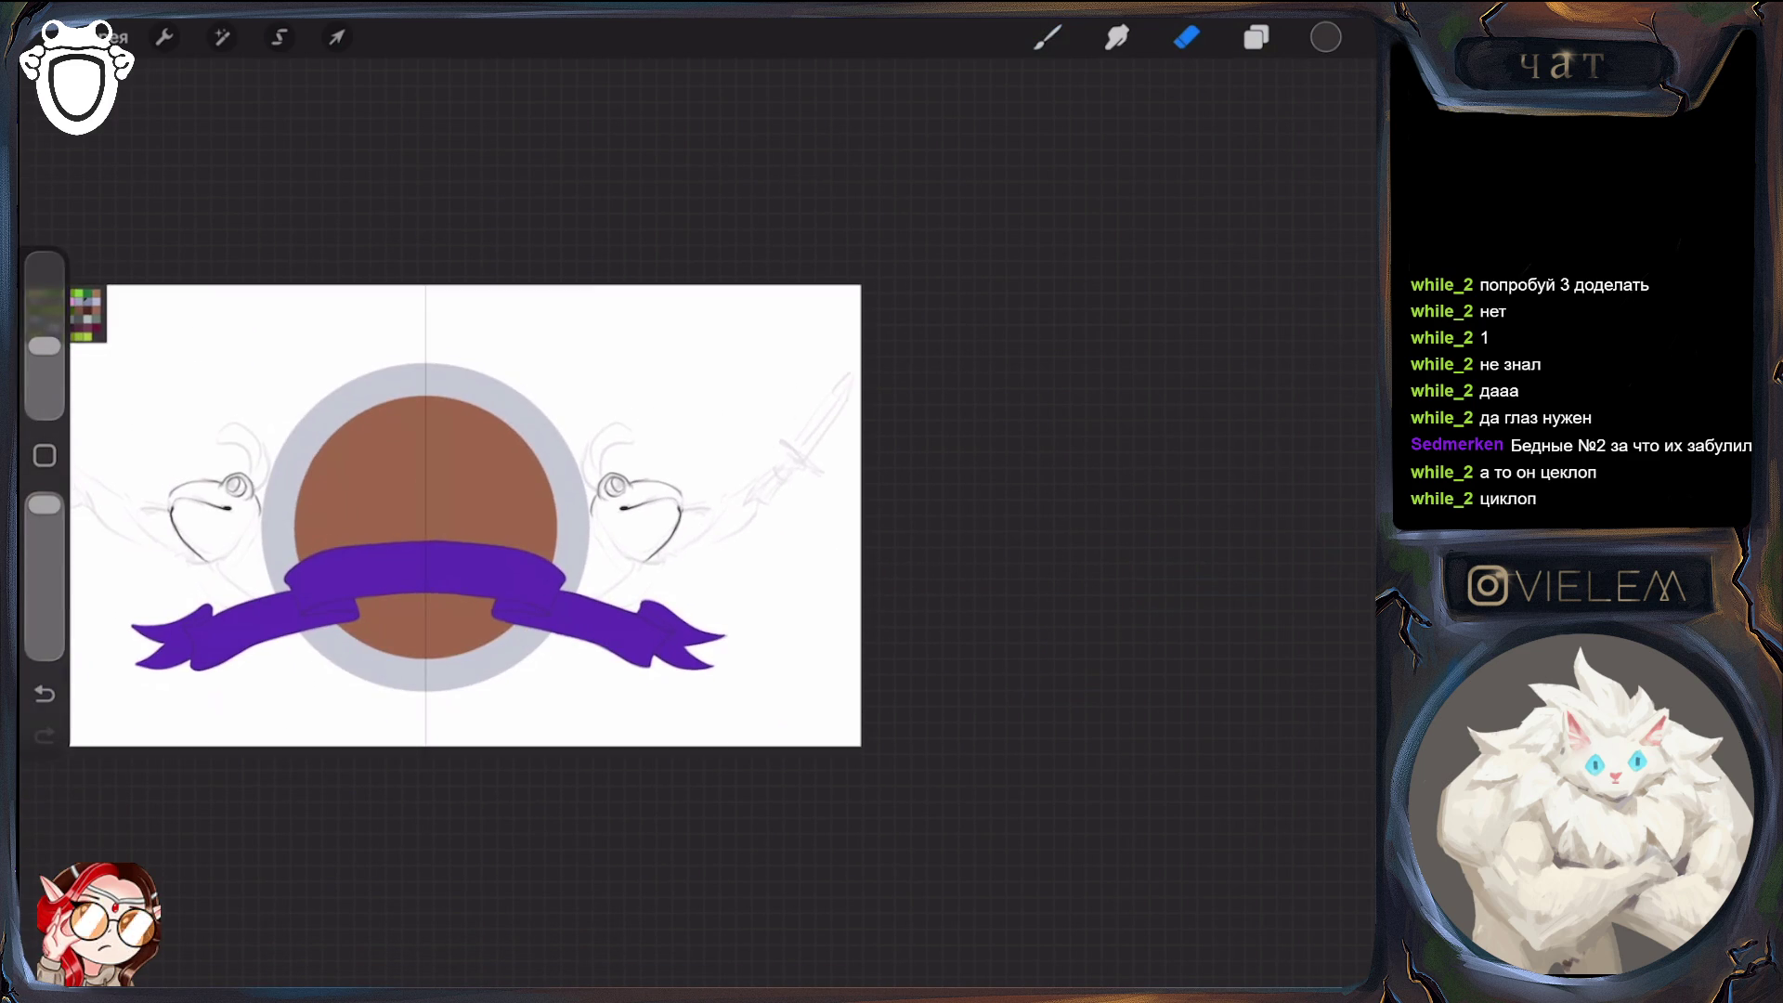
Liquify at 54% size with a gentle push around both frogs' eyes, then return to the brush
click(221, 37)
click(144, 759)
drag(220, 983, 248, 982)
mouse_move(165, 477)
mouse_down()
mouse_move(97, 530)
mouse_move(112, 553)
mouse_up()
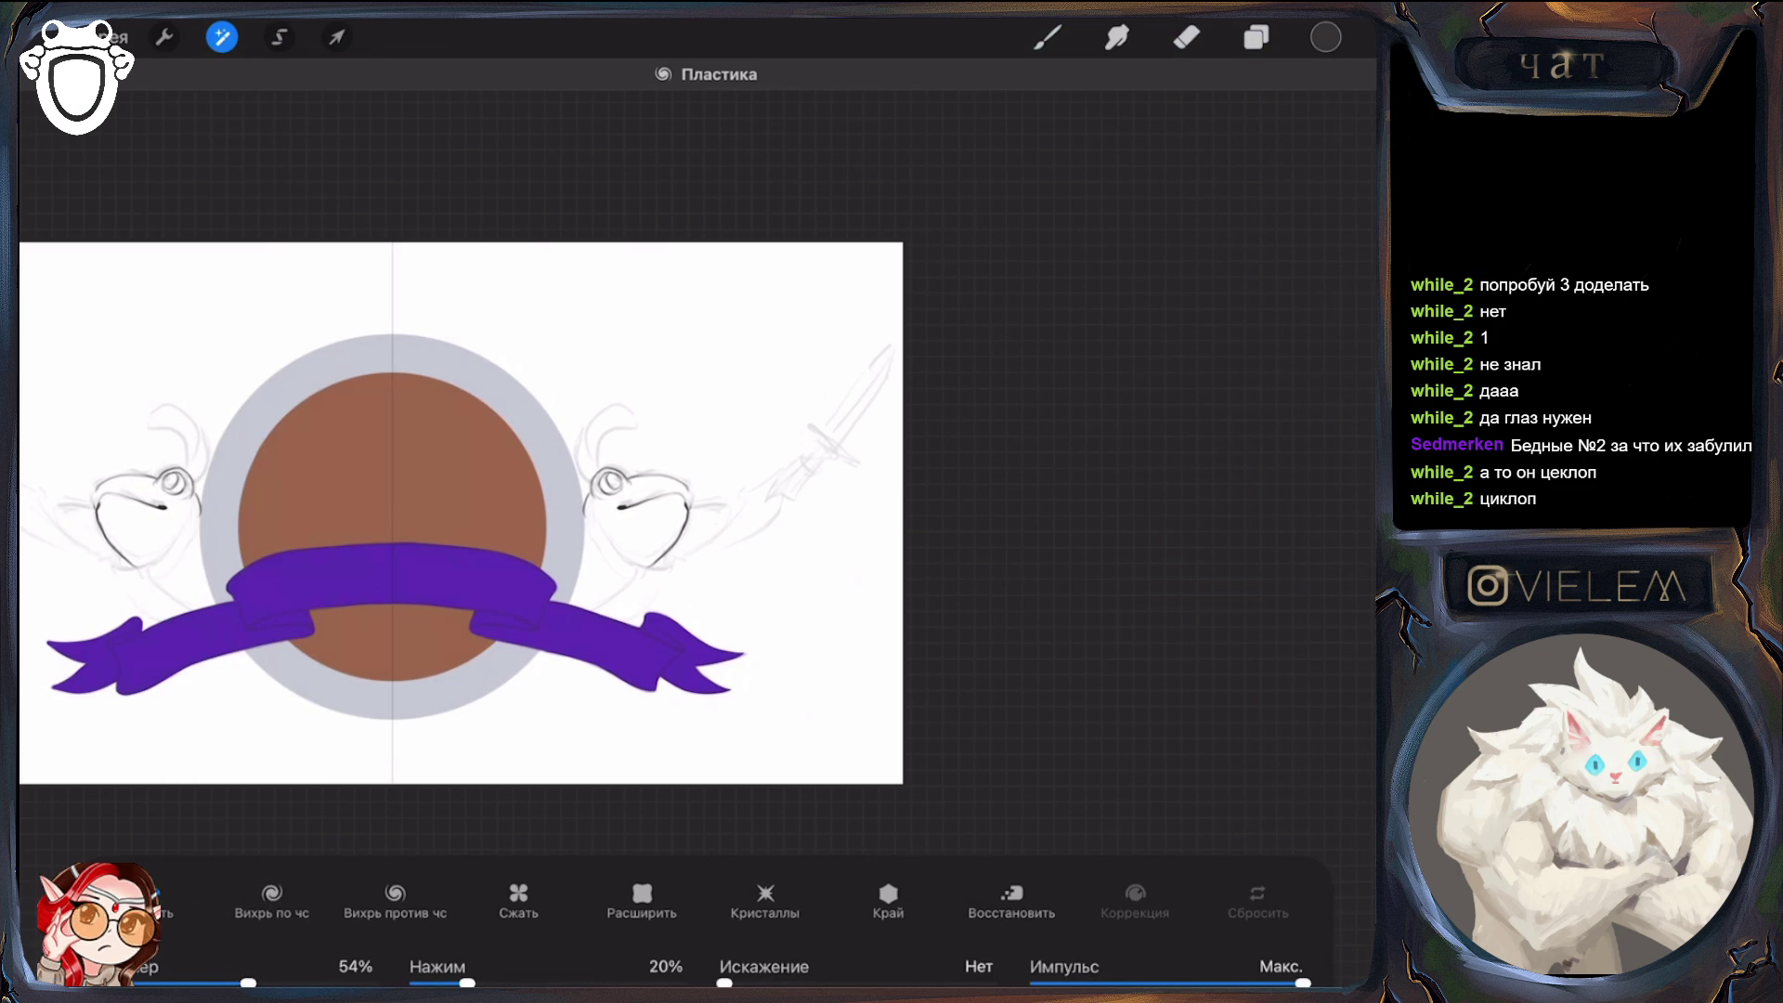
key(b)
scroll(651, 511, up, 5)
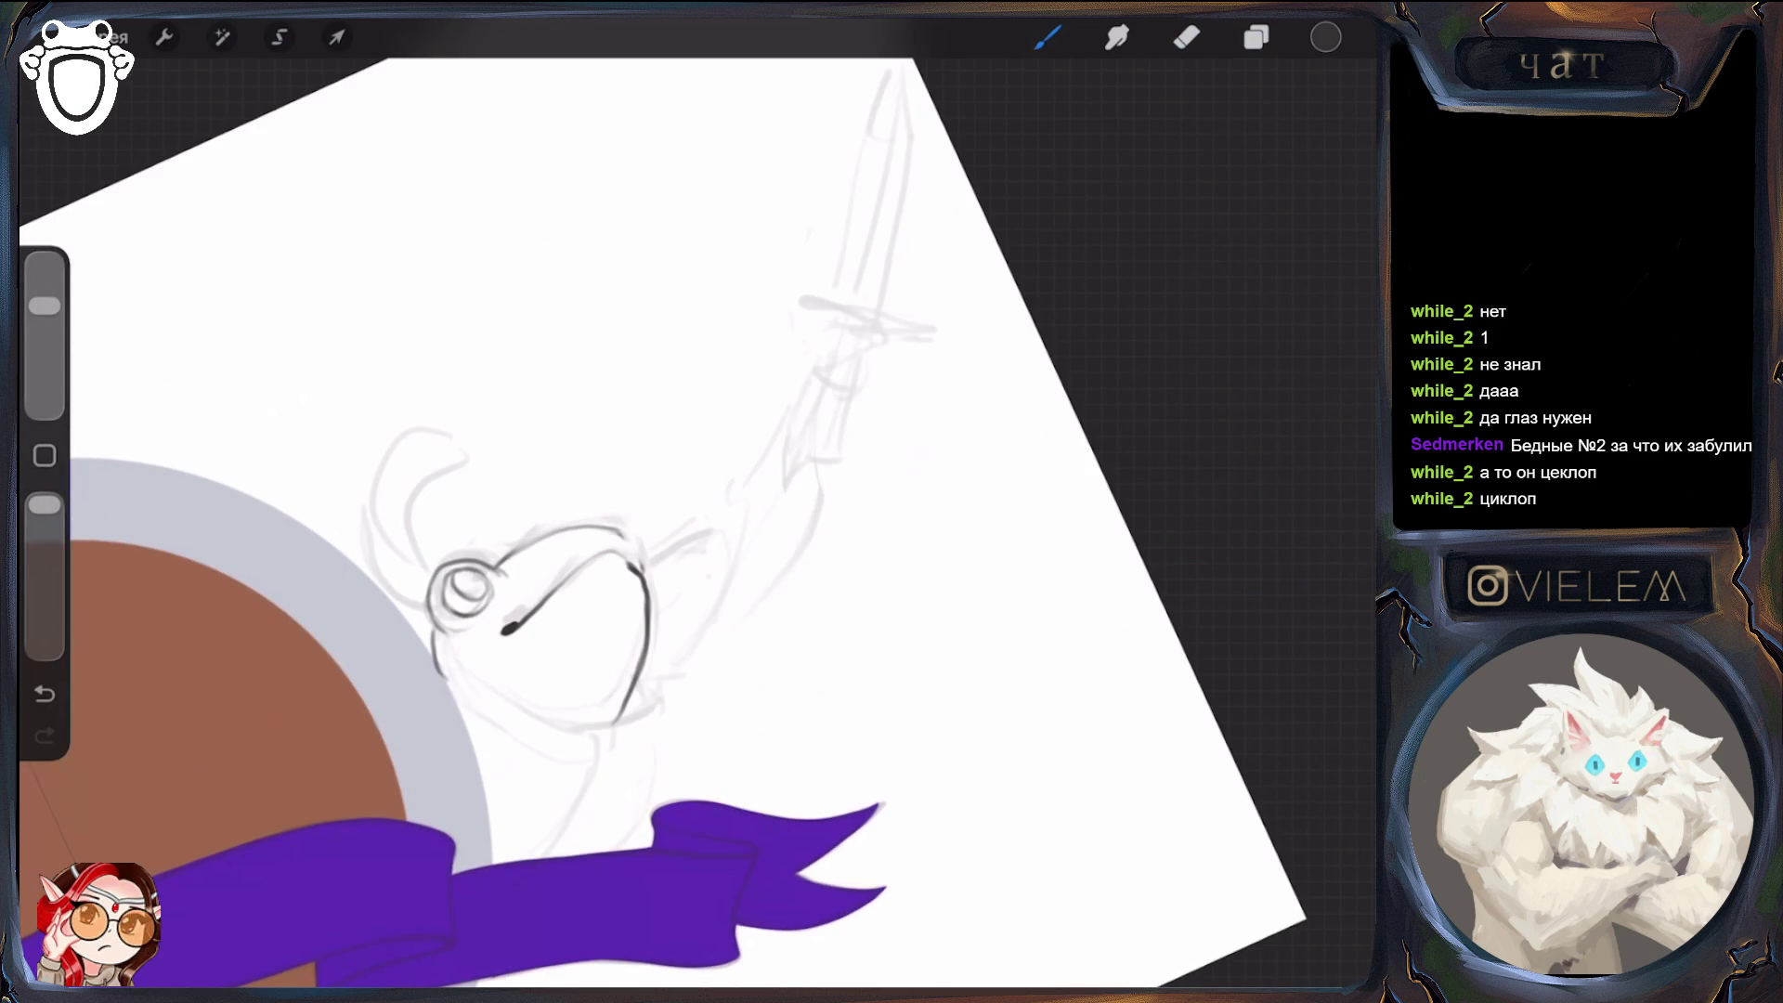
scroll(455, 520, down, 5)
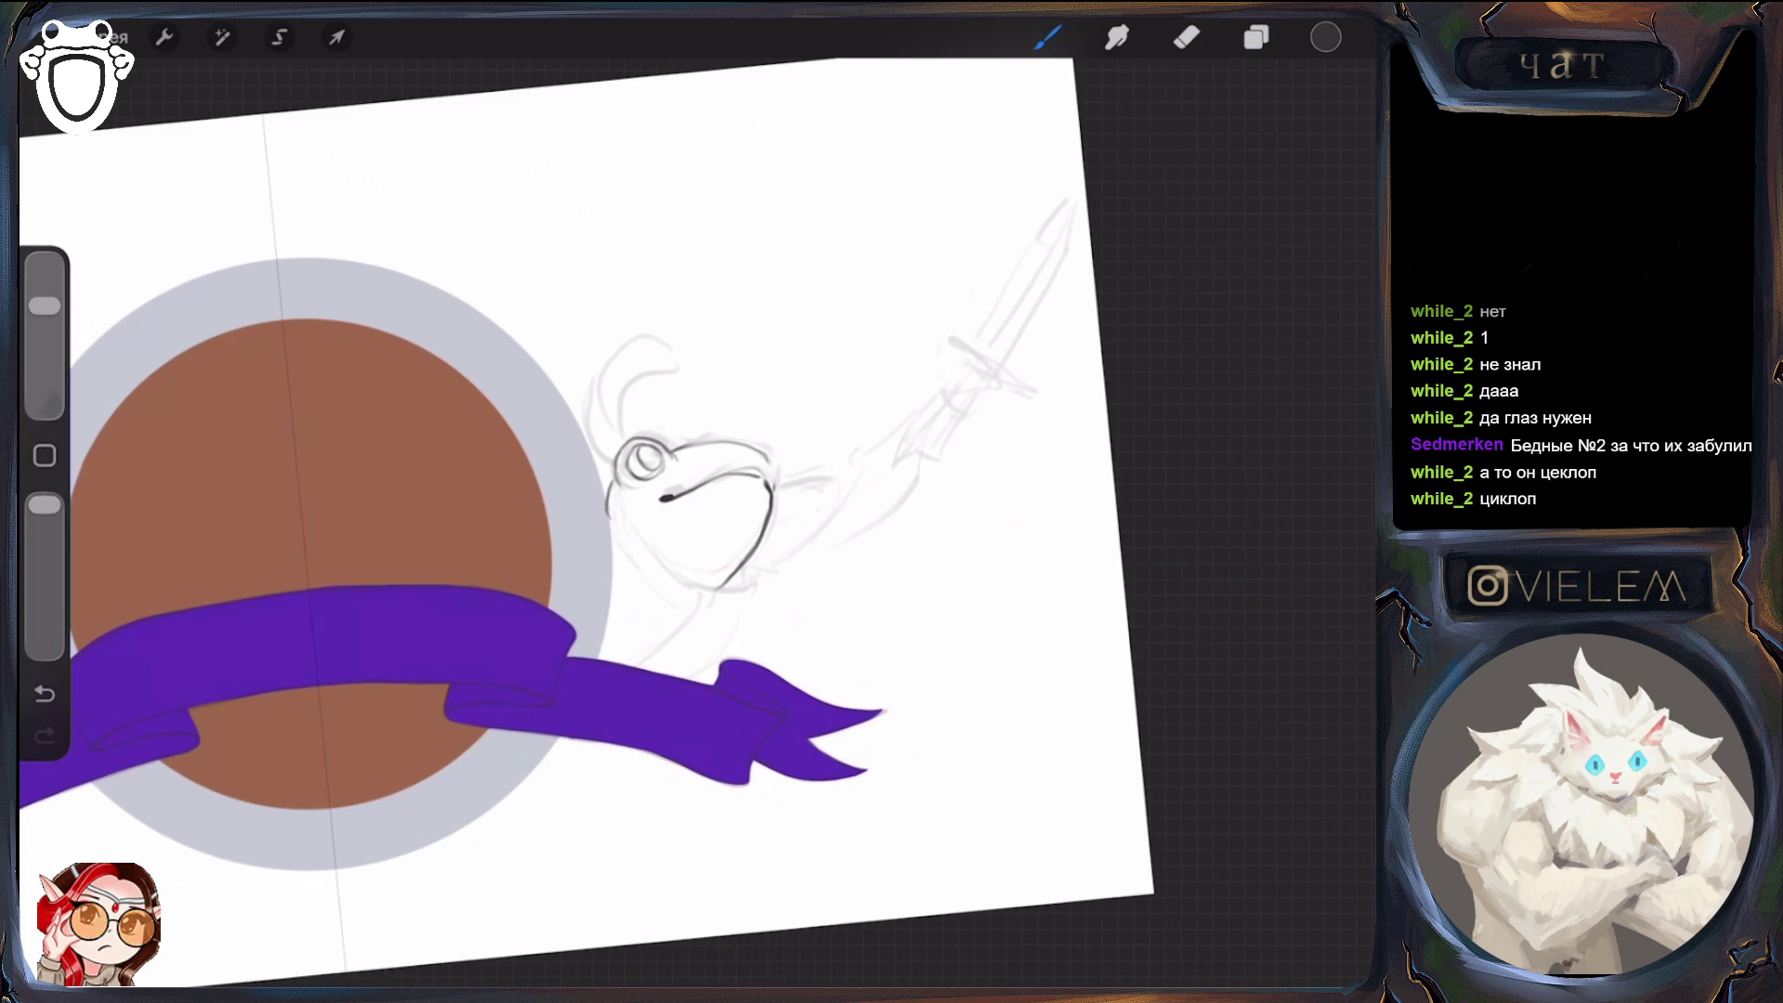
key(e)
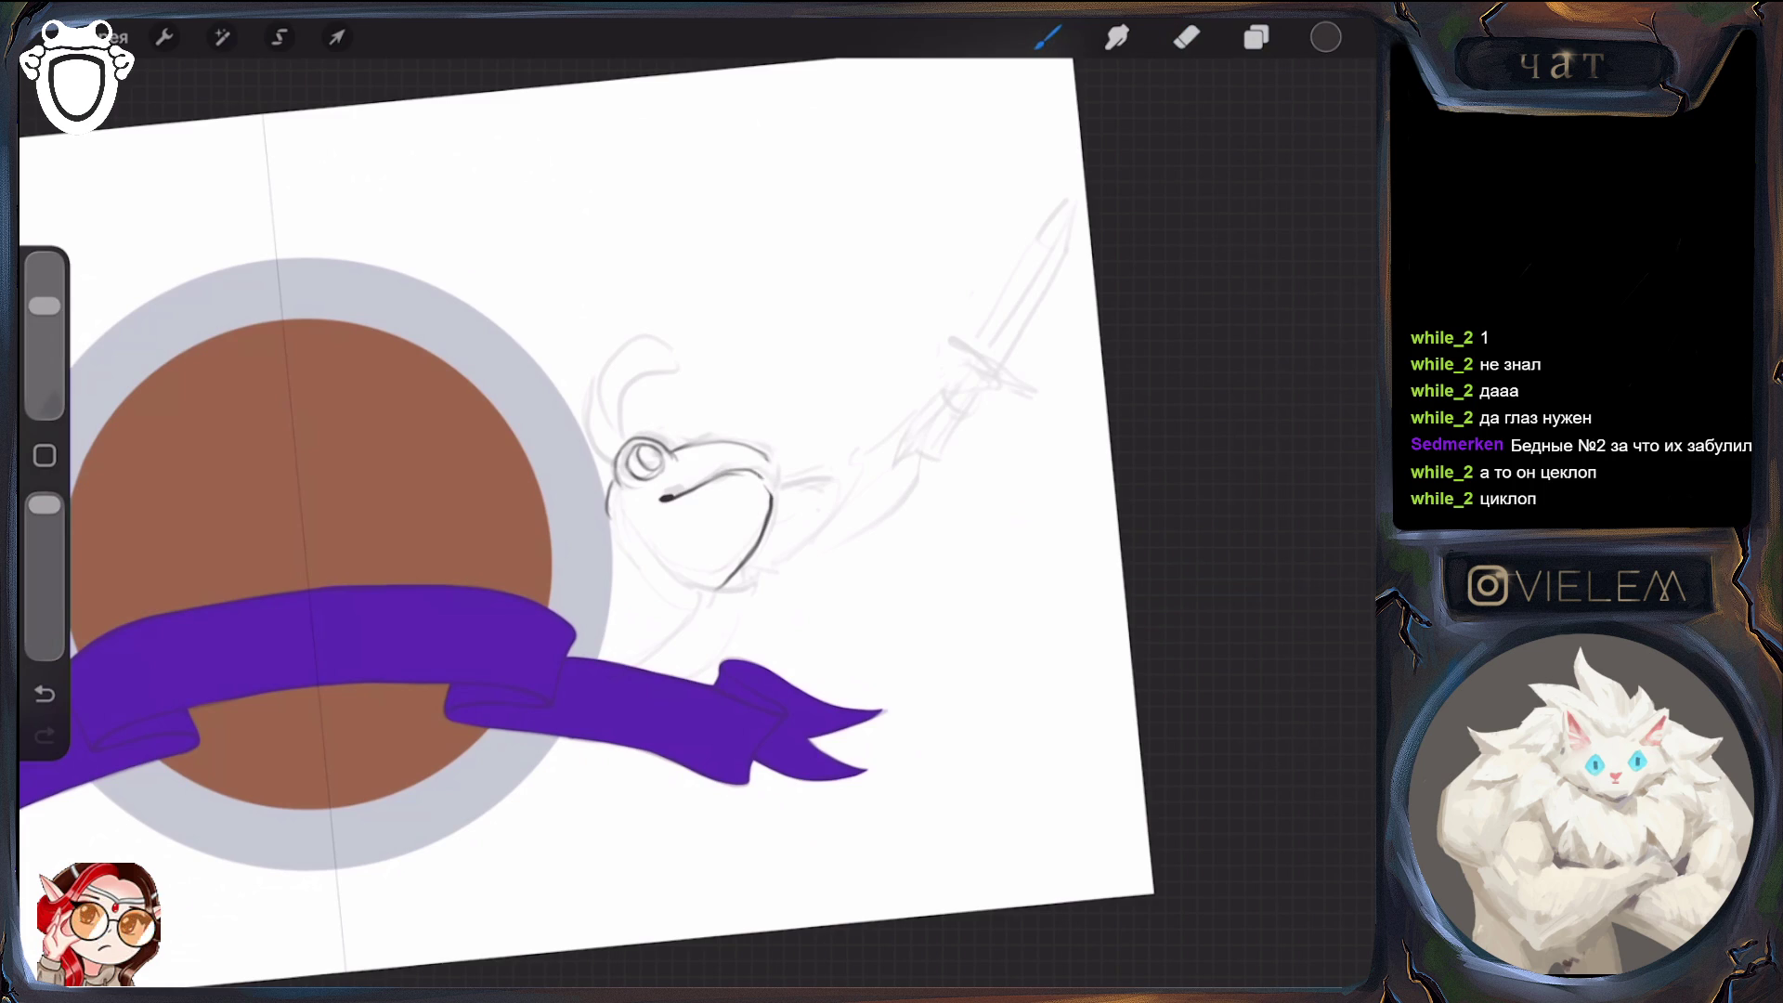
key(e)
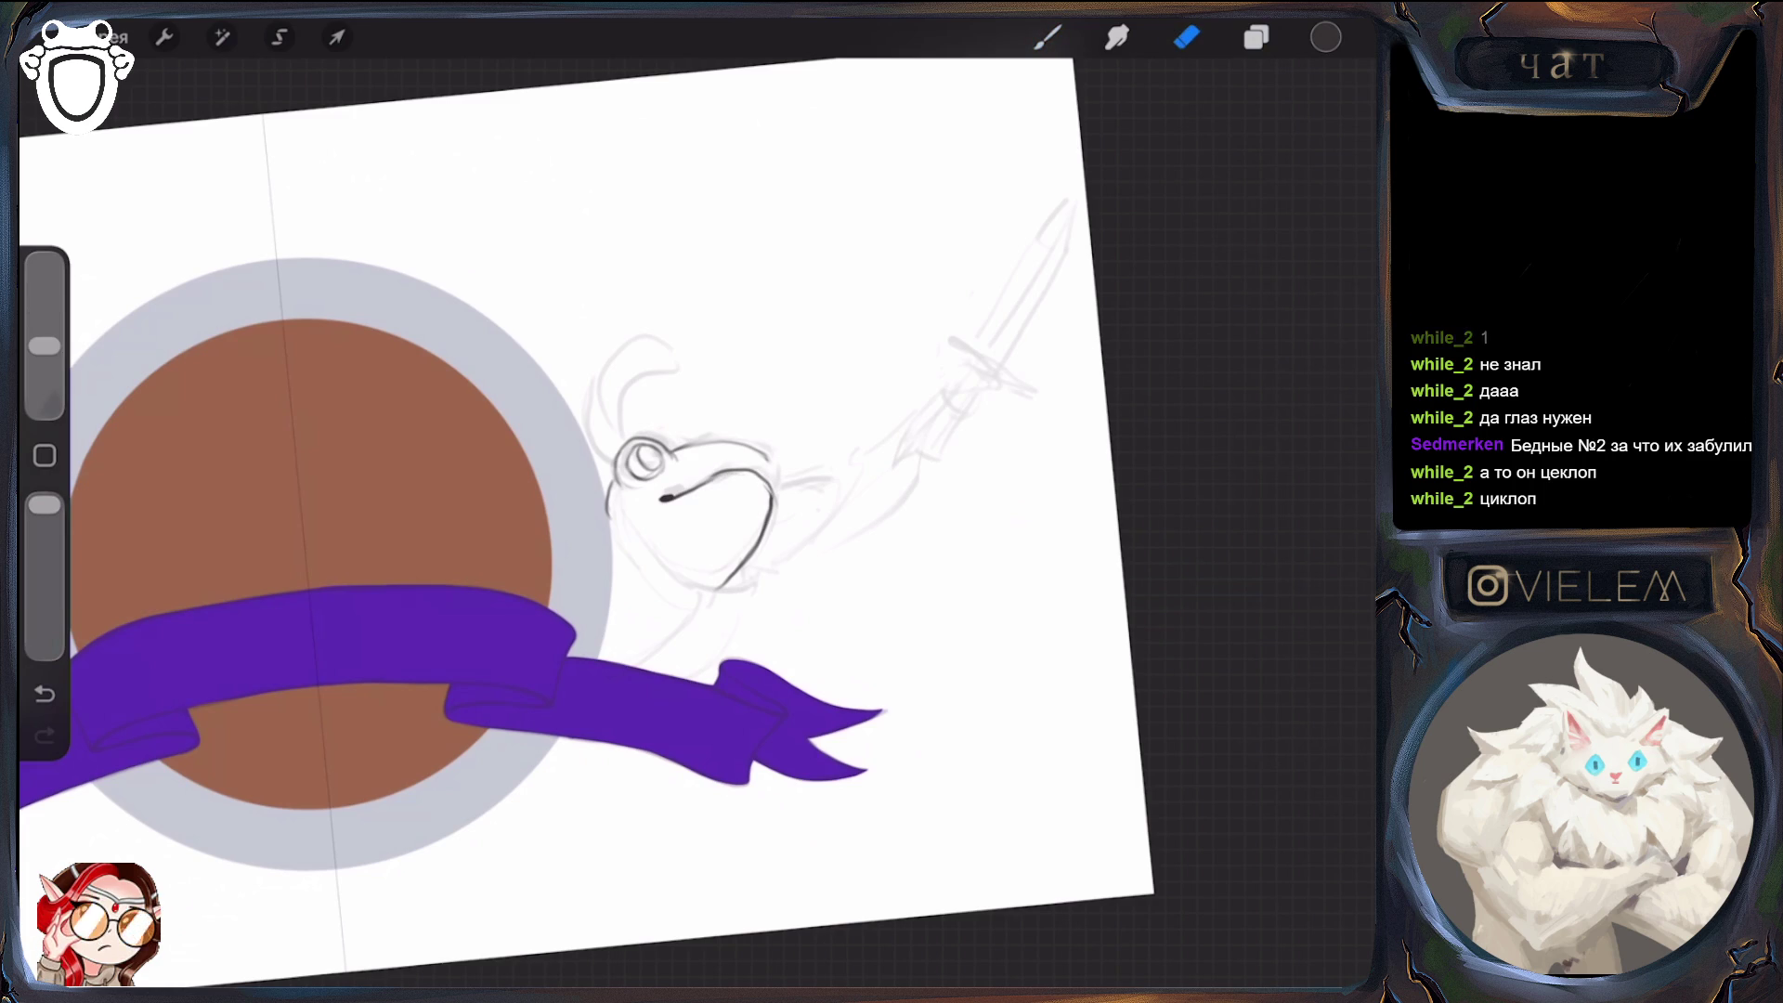
key(b)
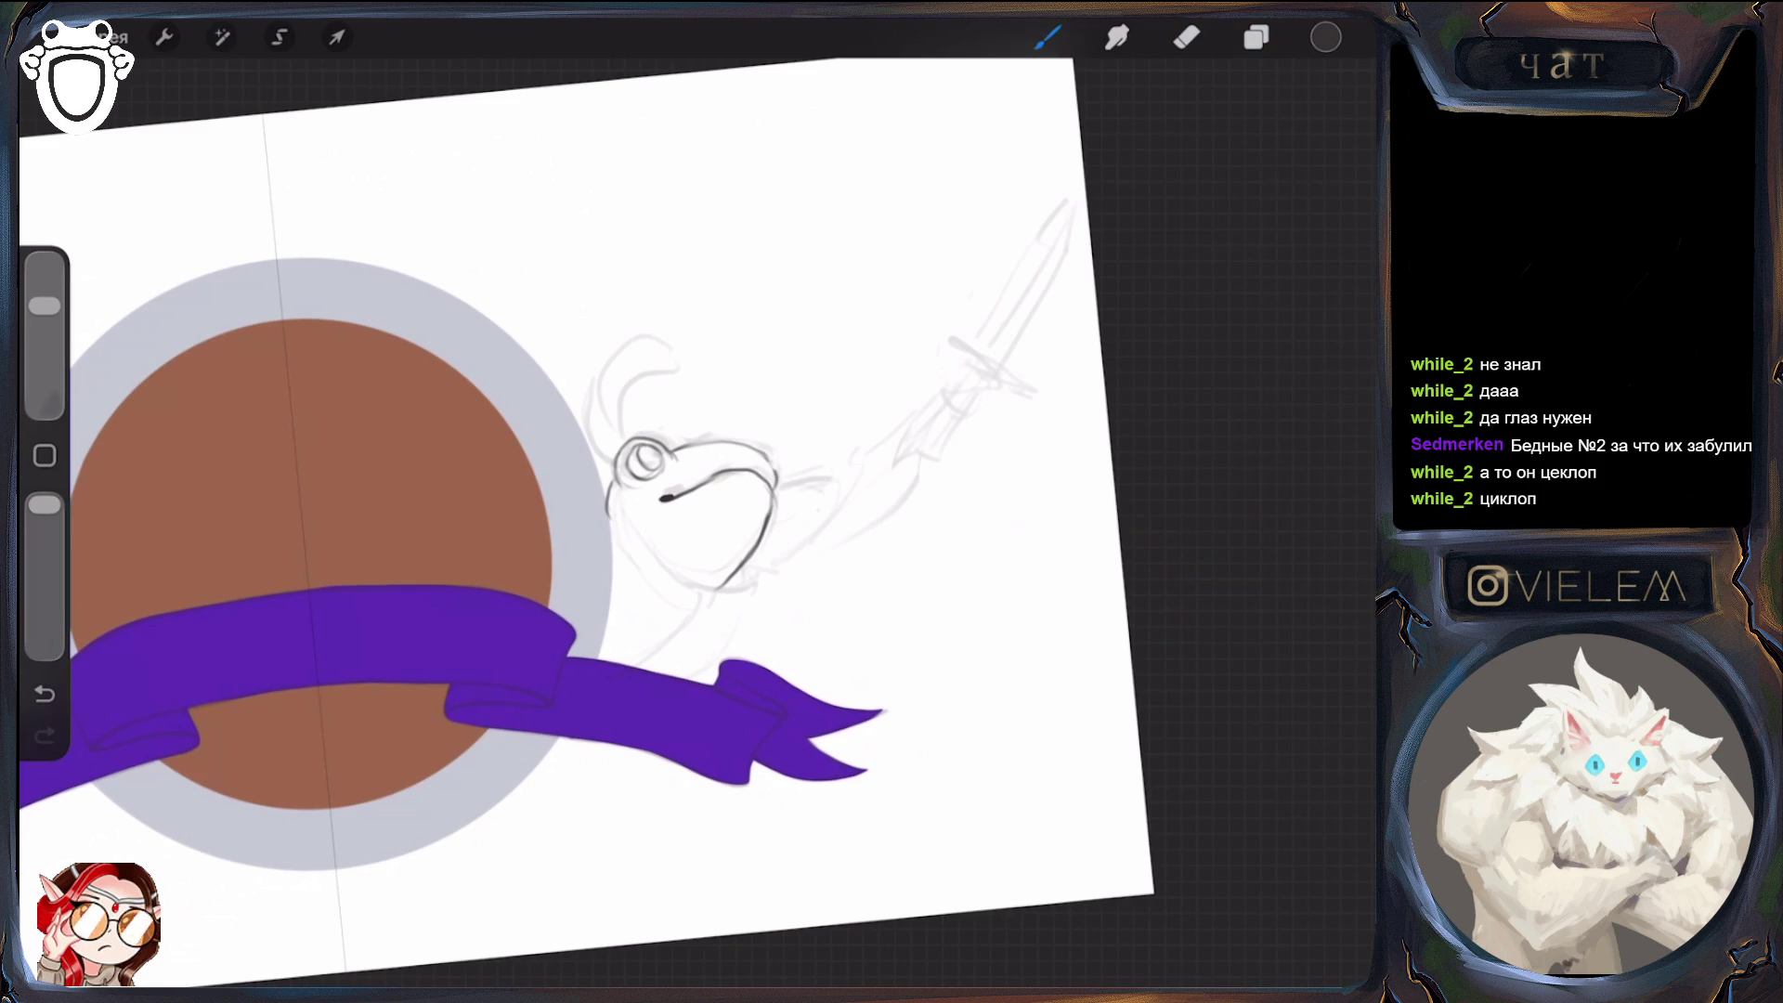
scroll(650, 557, down, 5)
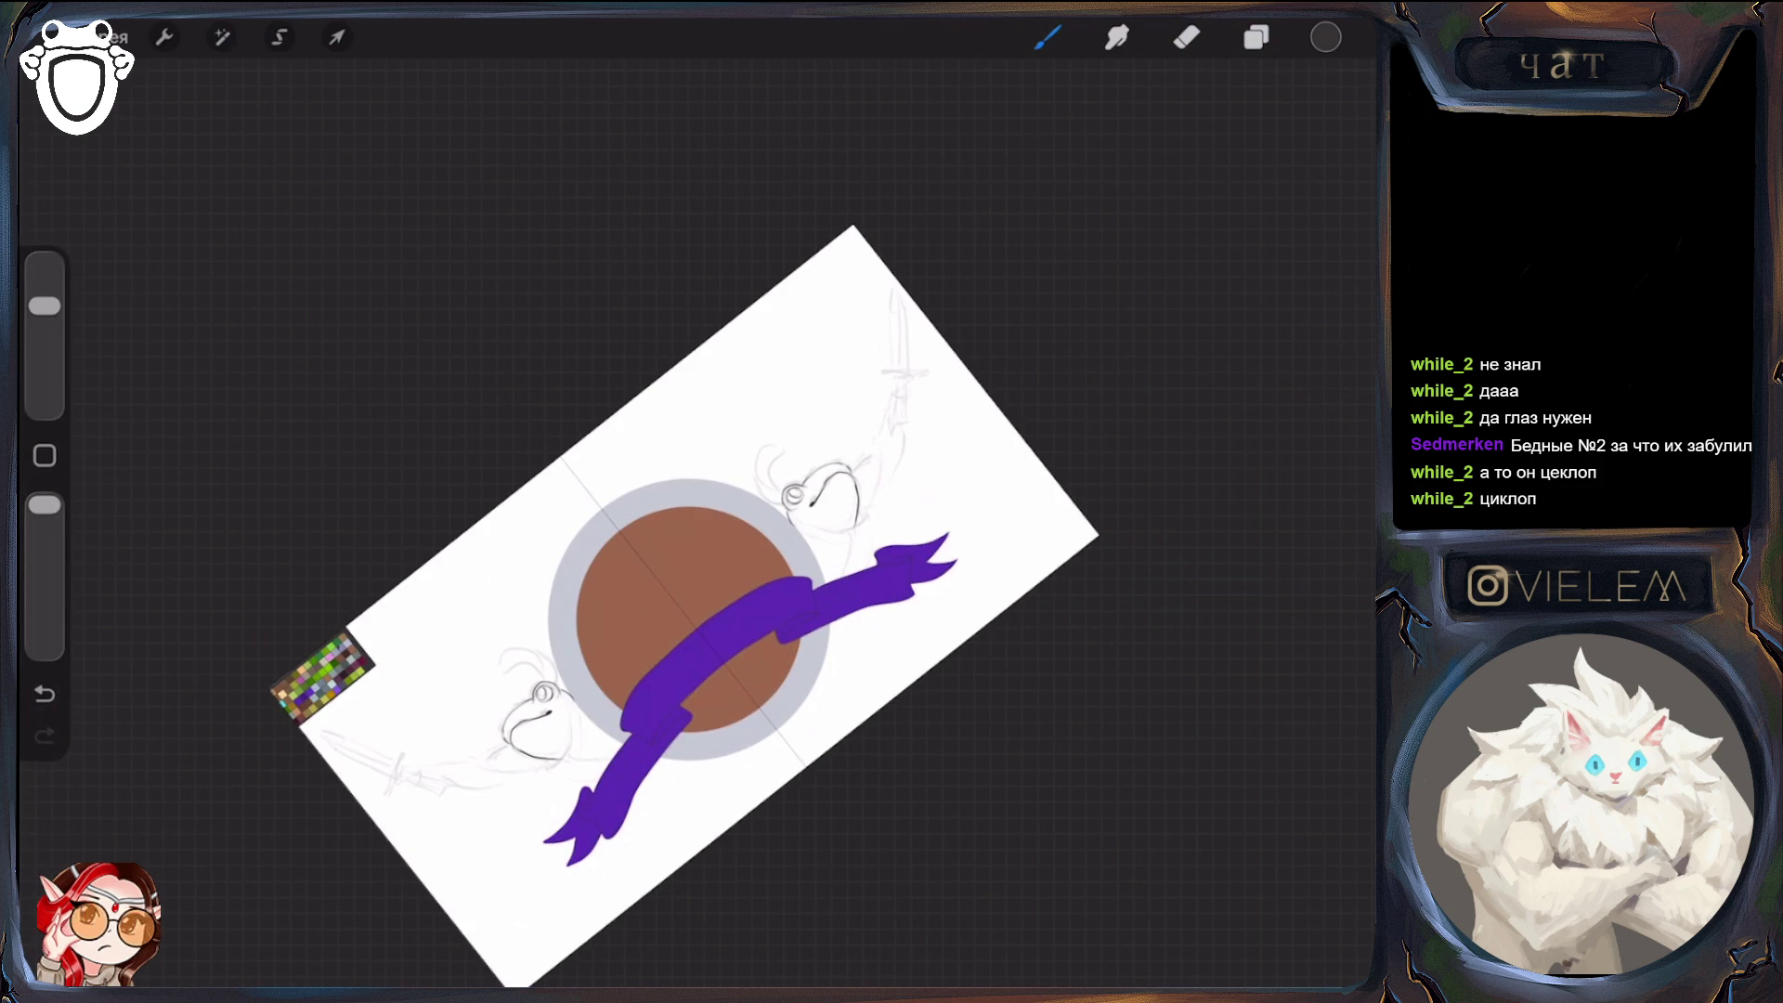
Draw, erase and redraw the dark strokes along the frog head's right contour and lower jaw
scroll(817, 492, up, 10)
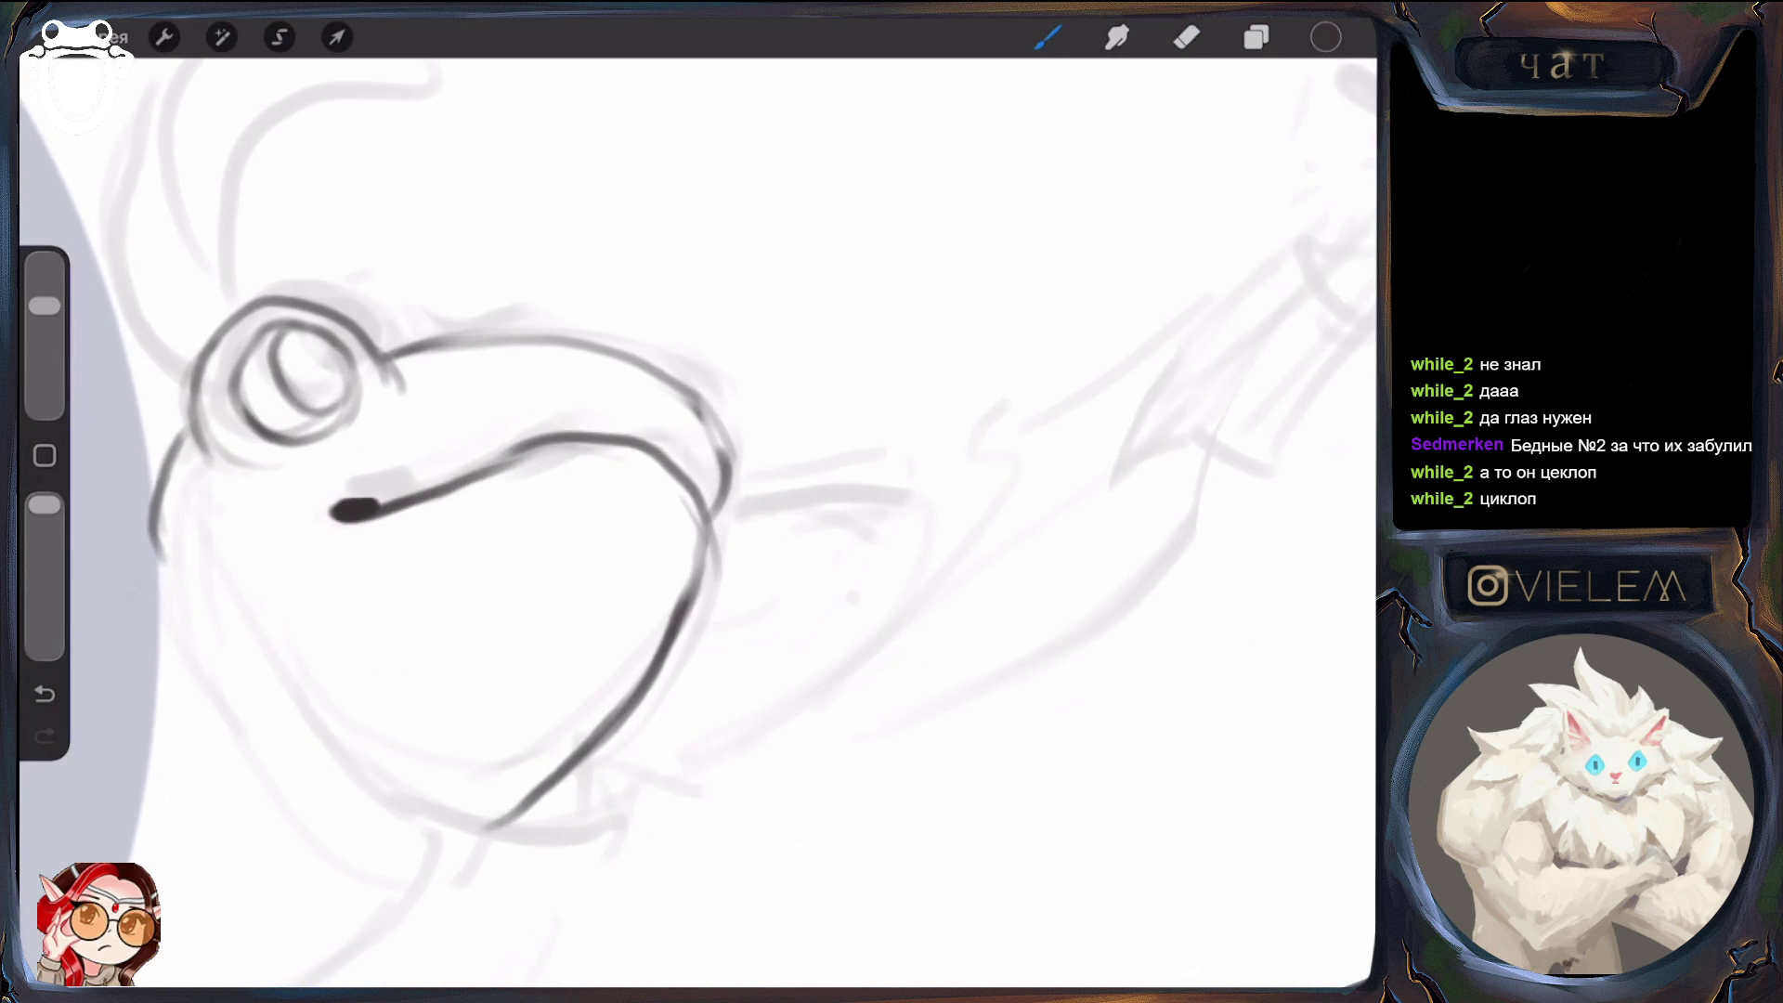
mouse_move(650, 460)
mouse_down()
mouse_move(715, 520)
mouse_move(697, 613)
mouse_up()
key(e)
mouse_move(710, 488)
mouse_down()
mouse_move(650, 682)
mouse_move(613, 711)
mouse_up()
key(b)
mouse_move(710, 526)
mouse_down()
mouse_move(646, 686)
mouse_move(511, 813)
mouse_move(700, 594)
mouse_move(544, 783)
mouse_move(599, 734)
mouse_move(715, 548)
mouse_up()
key(e)
key(b)
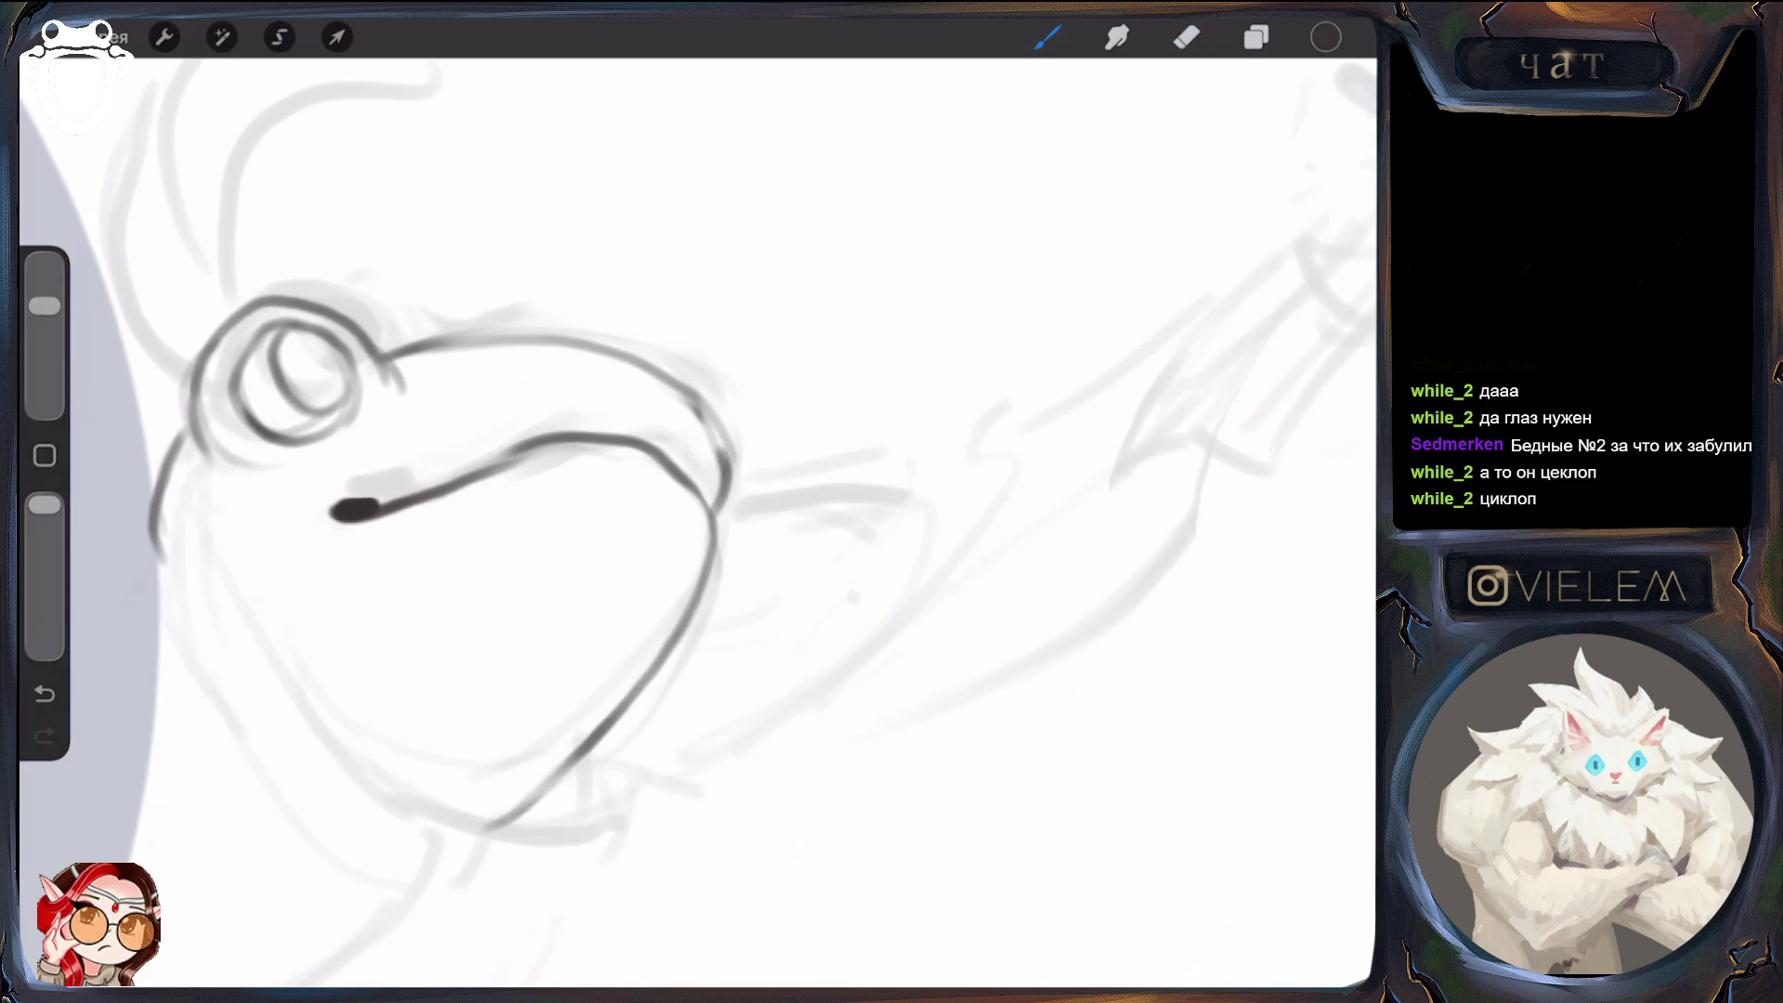
key(e)
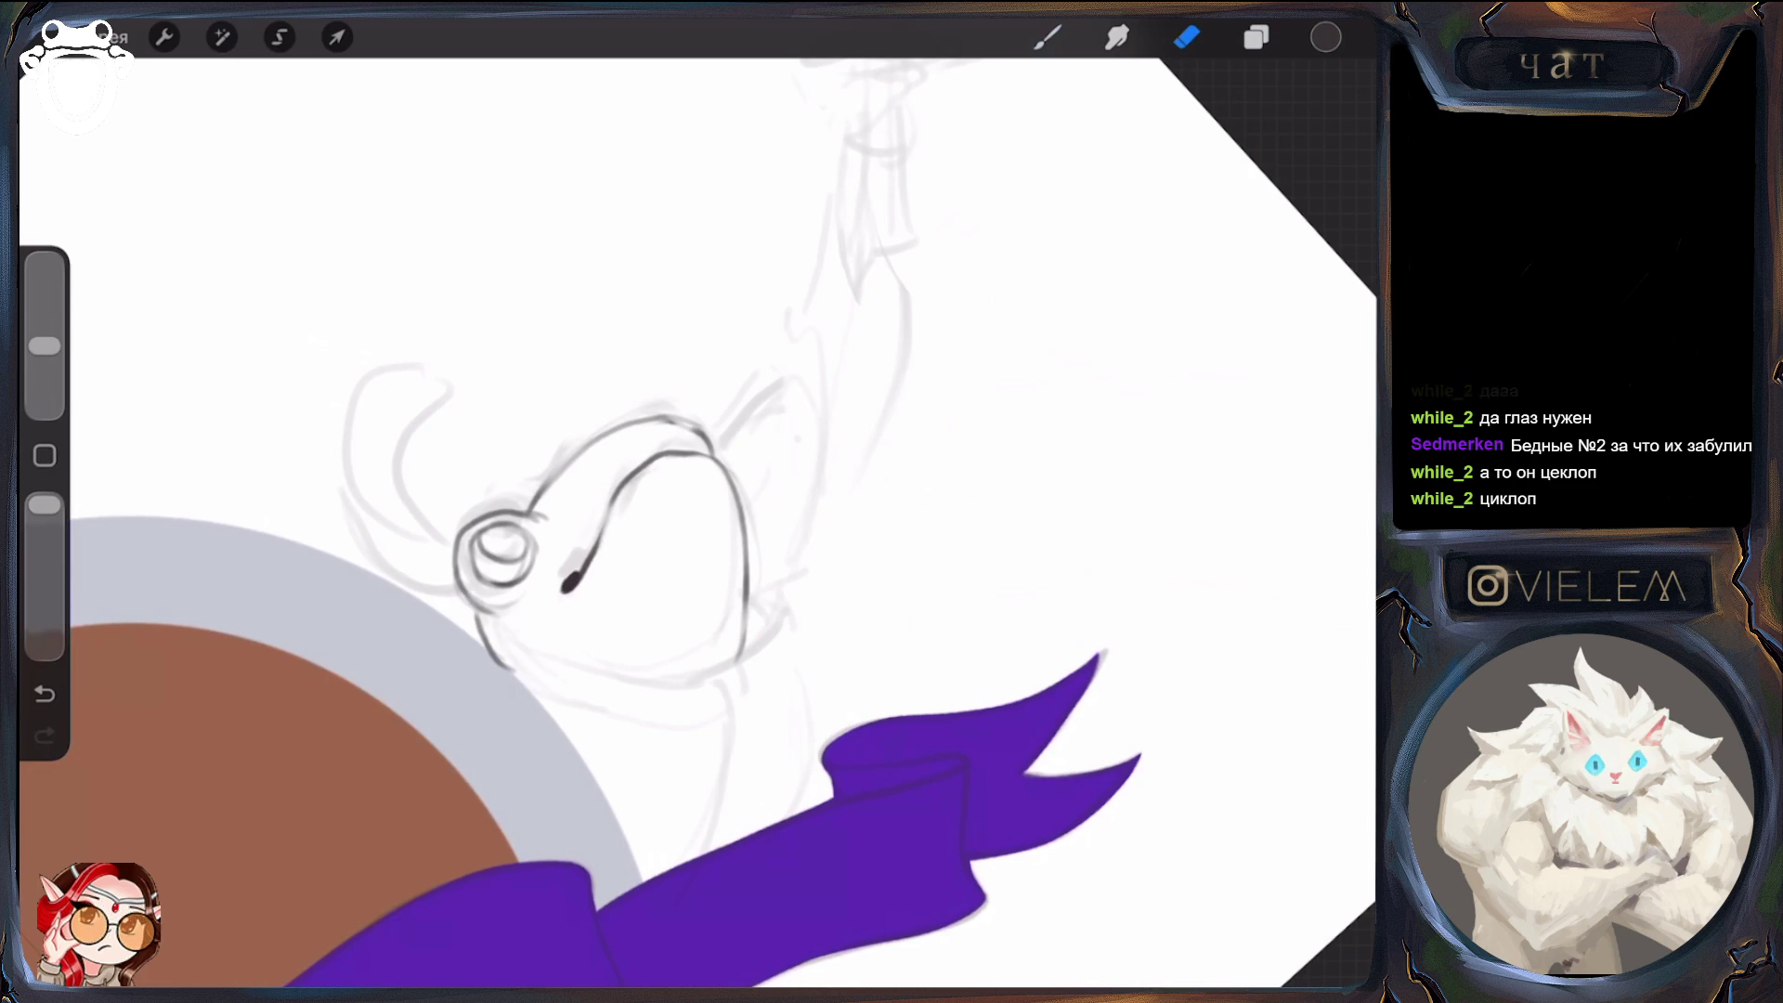
key(b)
drag(581, 571, 615, 492)
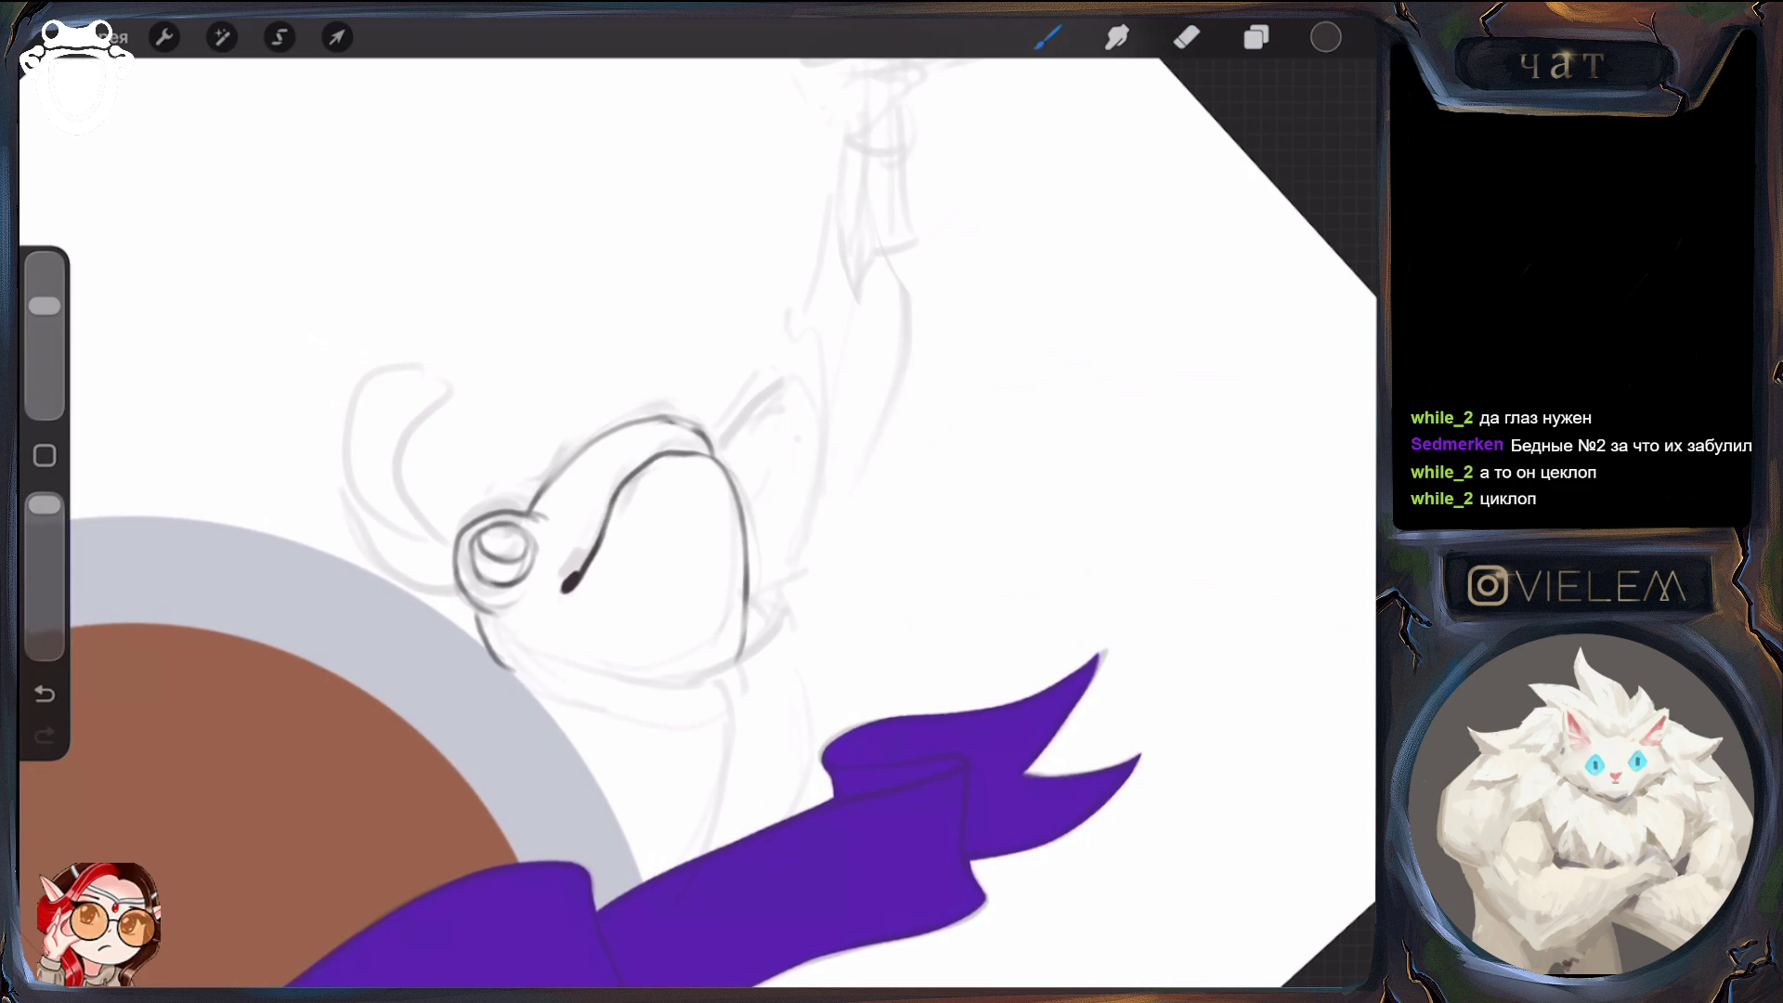
key(e)
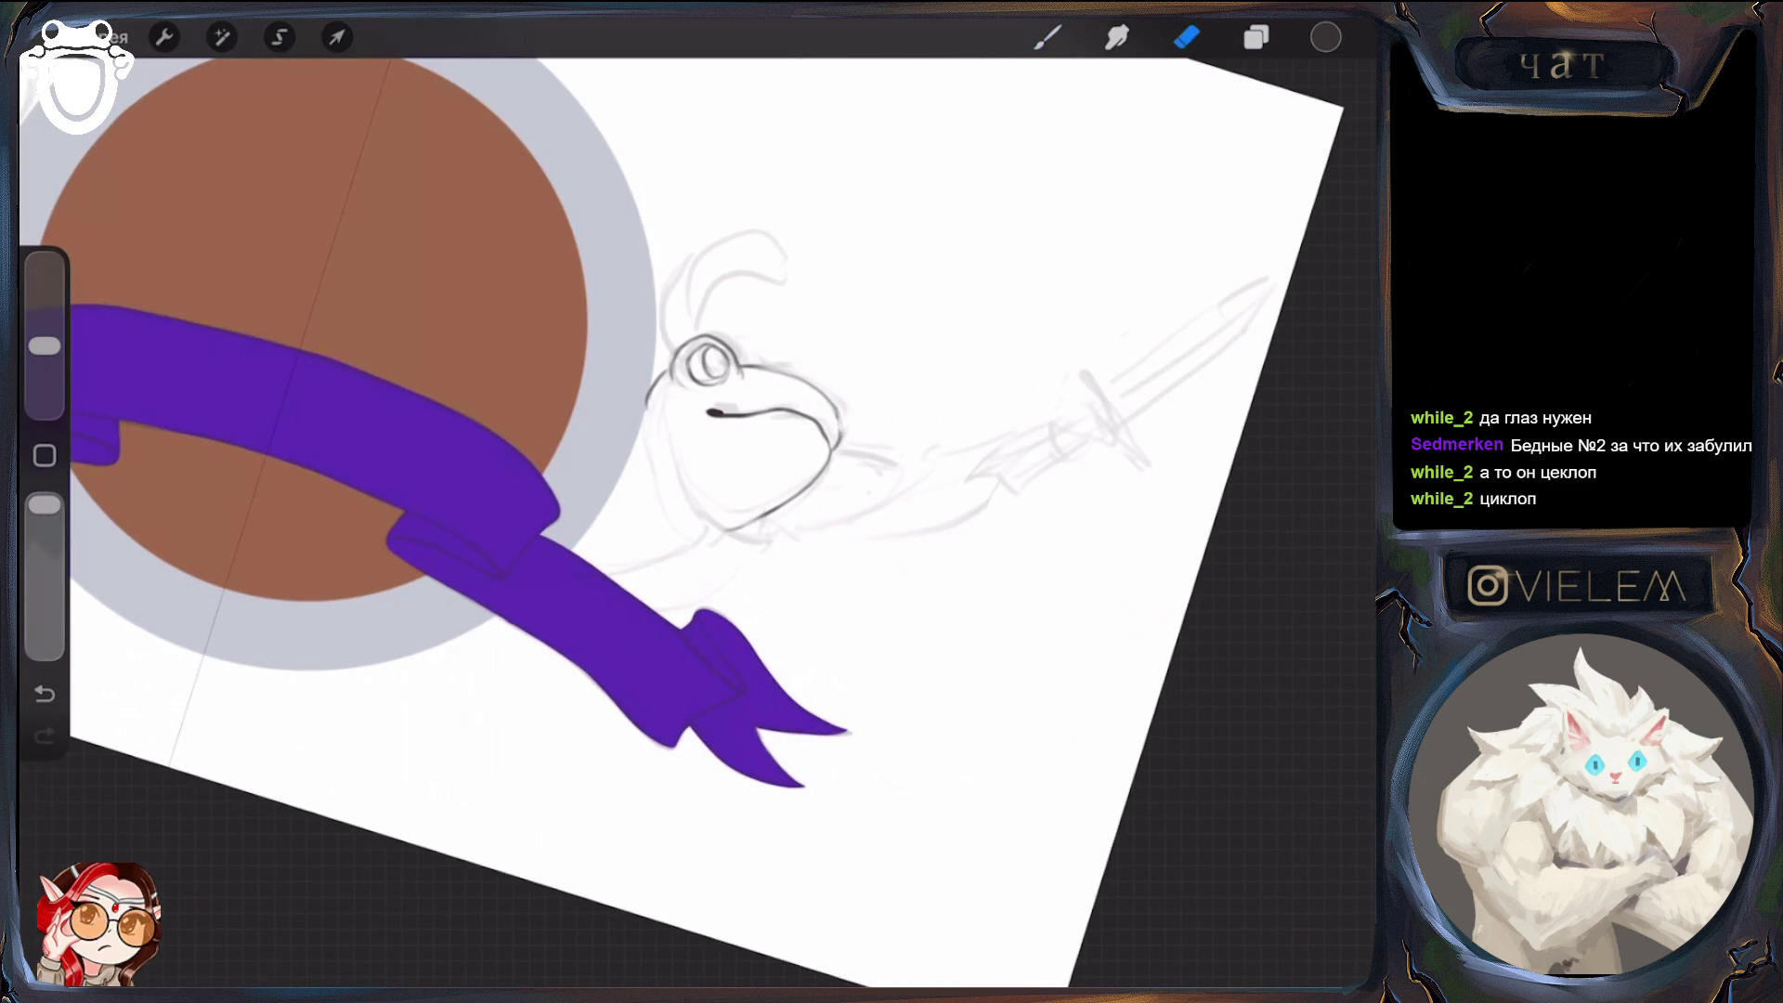
key(b)
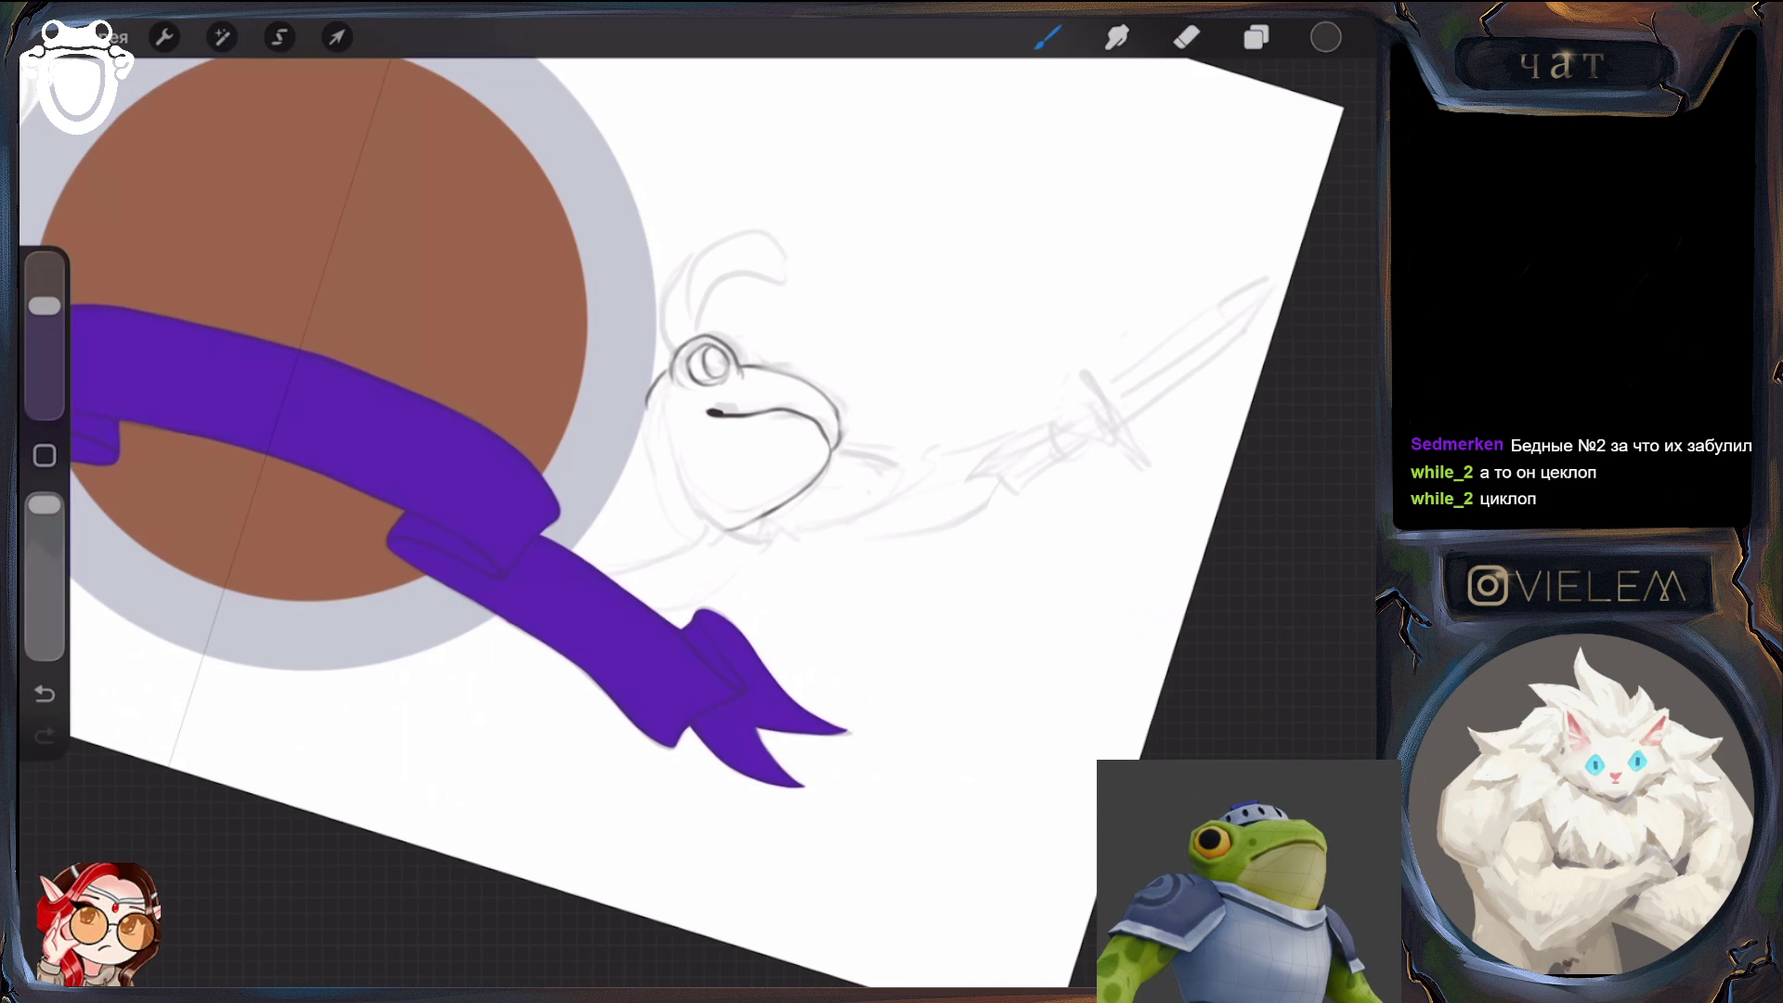
Ink the frog's left cheek and chin and the right side of its neck
scroll(650, 511, up, 2)
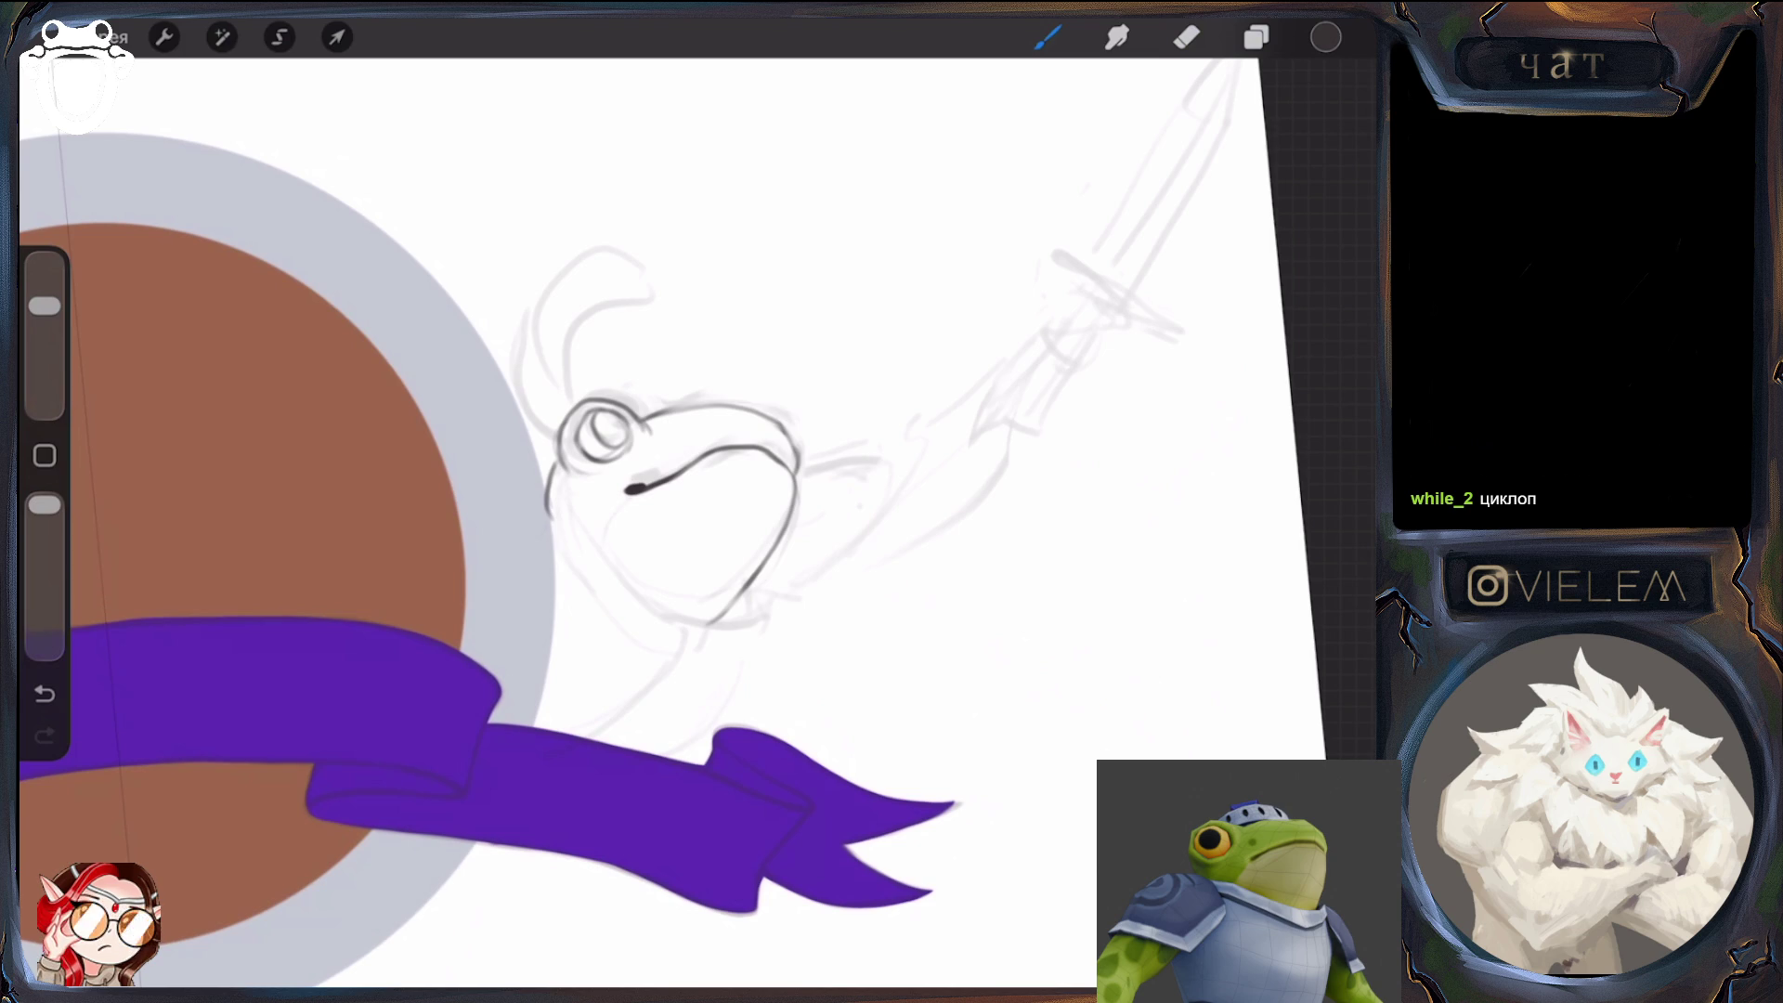
mouse_move(550, 495)
mouse_down()
mouse_move(620, 606)
mouse_move(734, 625)
mouse_up()
mouse_move(669, 511)
mouse_down()
mouse_move(669, 558)
mouse_move(736, 614)
mouse_up()
drag(660, 557, 641, 520)
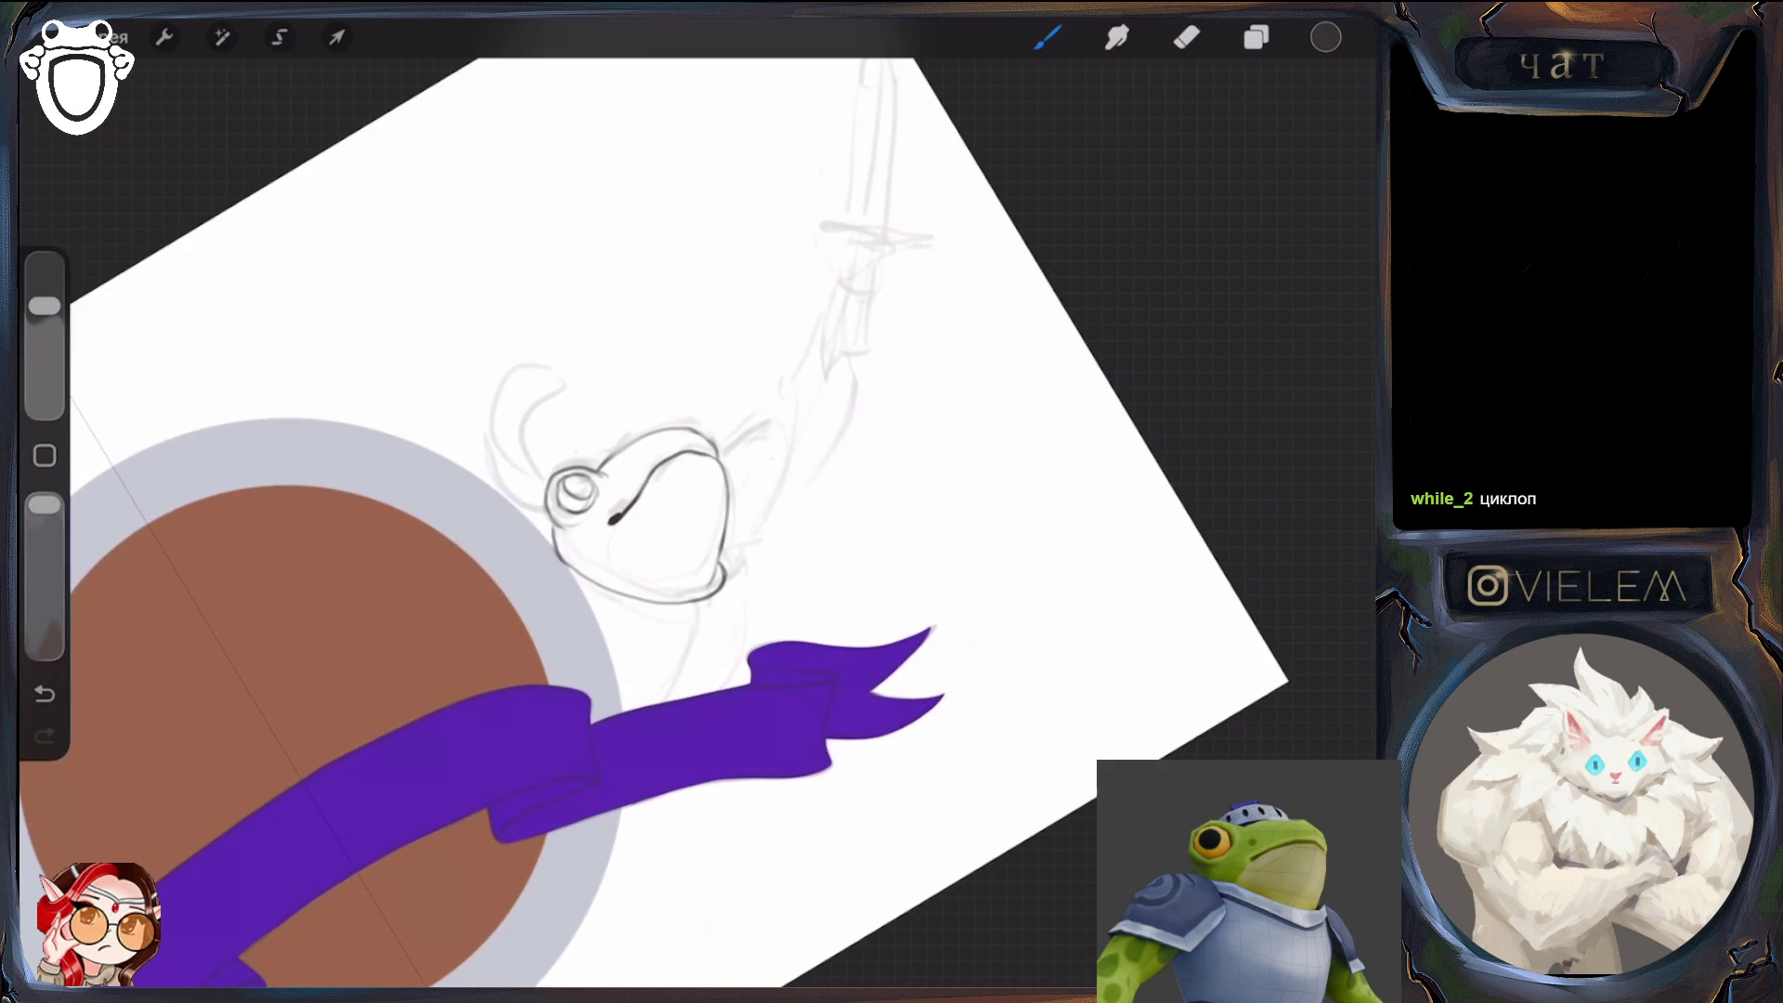
drag(728, 569, 706, 631)
Ink the upper-left and left outline of the frog's head, erasing stray strokes
mouse_move(650, 520)
mouse_down()
mouse_move(613, 557)
mouse_move(706, 557)
mouse_up()
drag(596, 477, 567, 506)
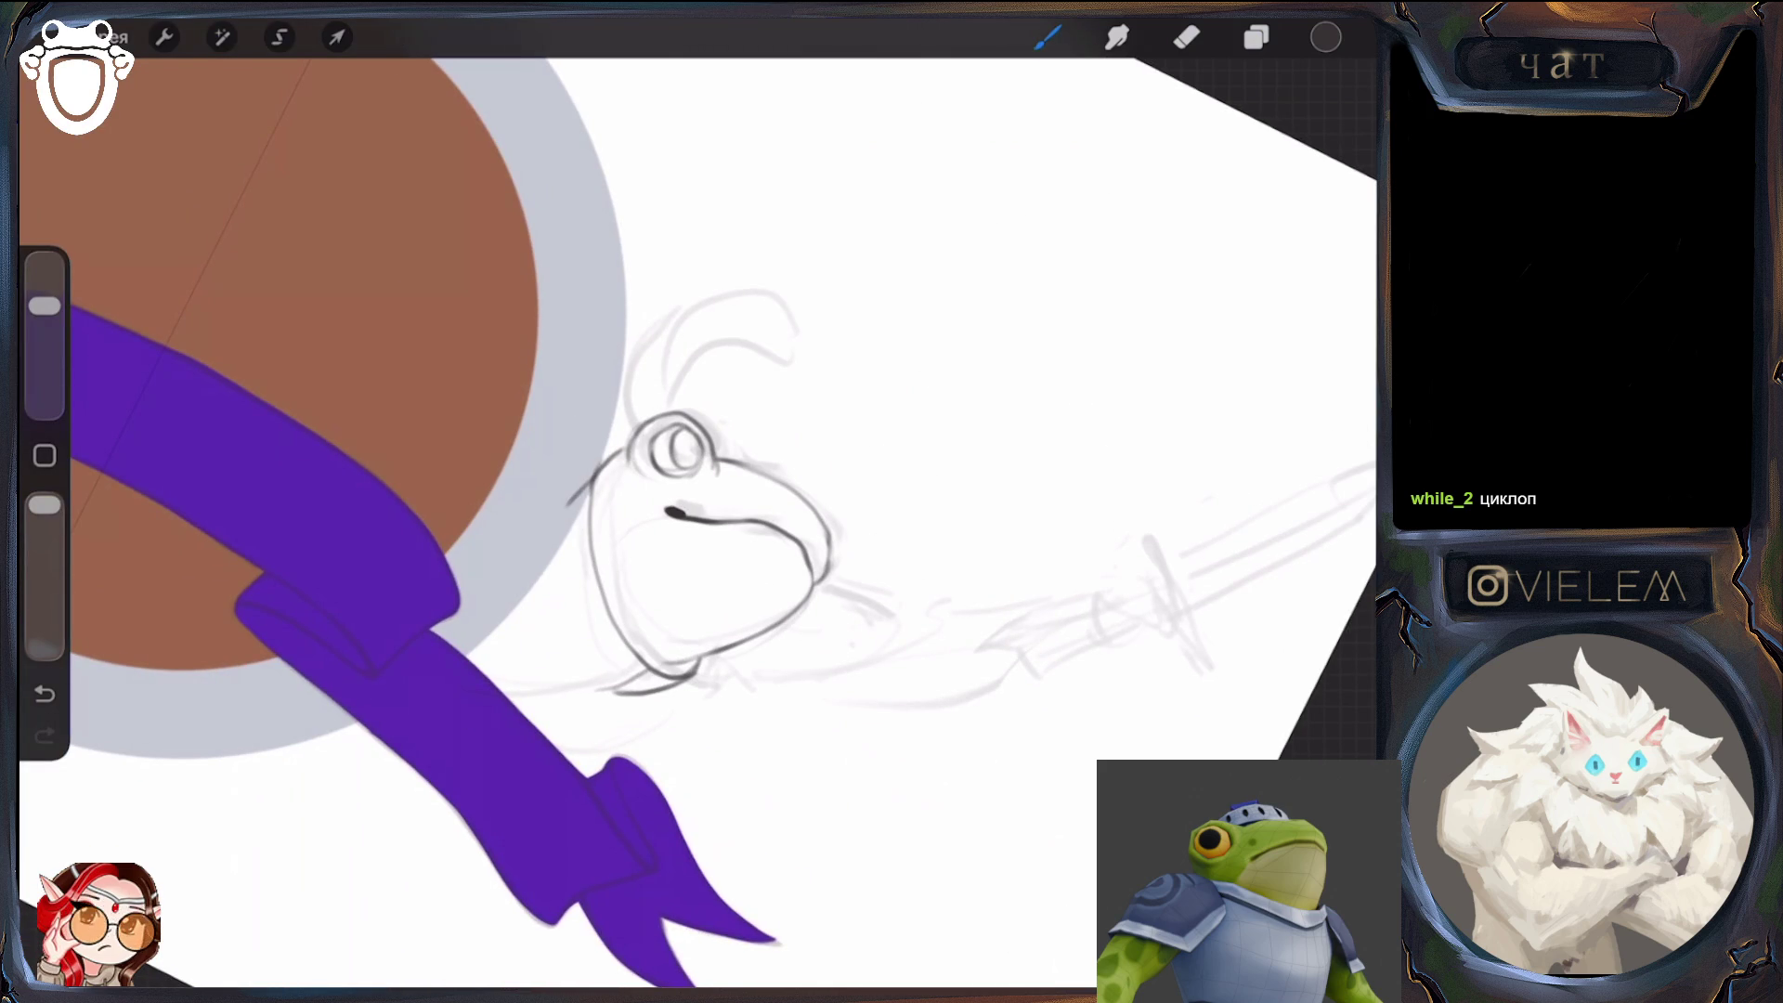
mouse_move(581, 483)
mouse_down()
mouse_move(584, 661)
mouse_move(620, 692)
mouse_up()
drag(577, 610, 599, 675)
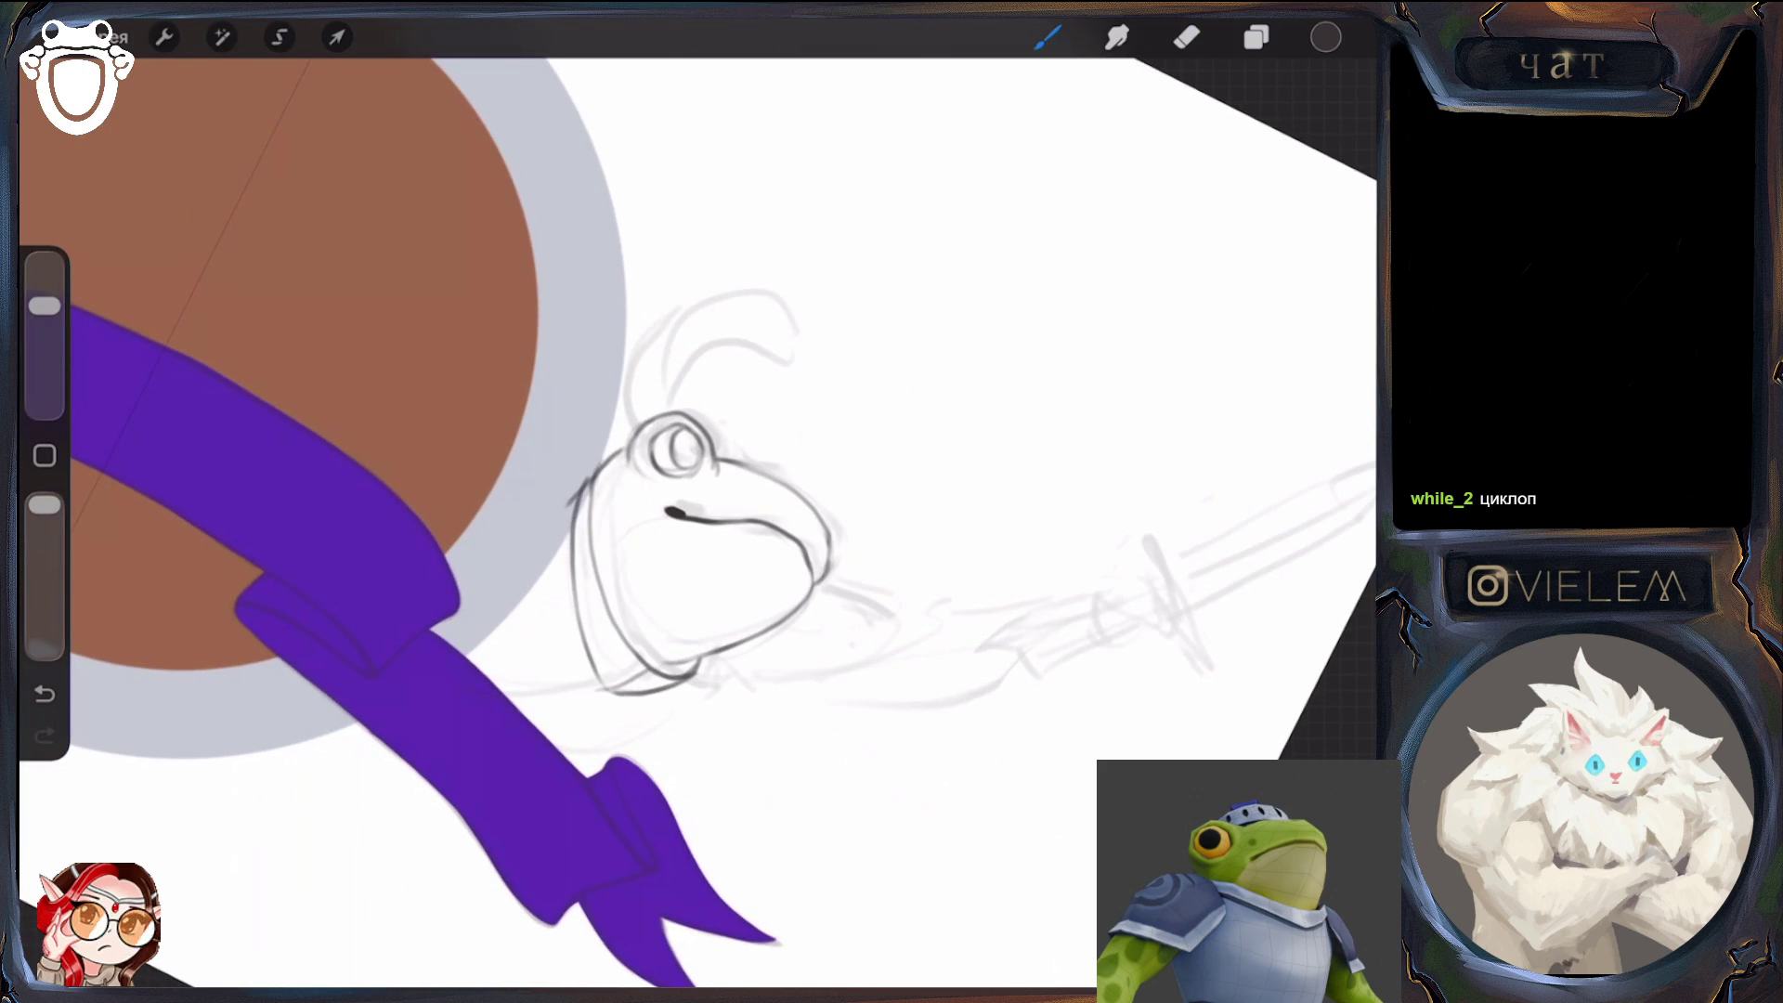
click(1186, 37)
mouse_move(568, 507)
mouse_down()
mouse_move(594, 474)
mouse_move(581, 484)
mouse_up()
click(1048, 37)
Rotate the canvas and ink the right edge of the helmet
mouse_move(678, 446)
mouse_down()
mouse_move(716, 577)
mouse_move(483, 474)
mouse_up()
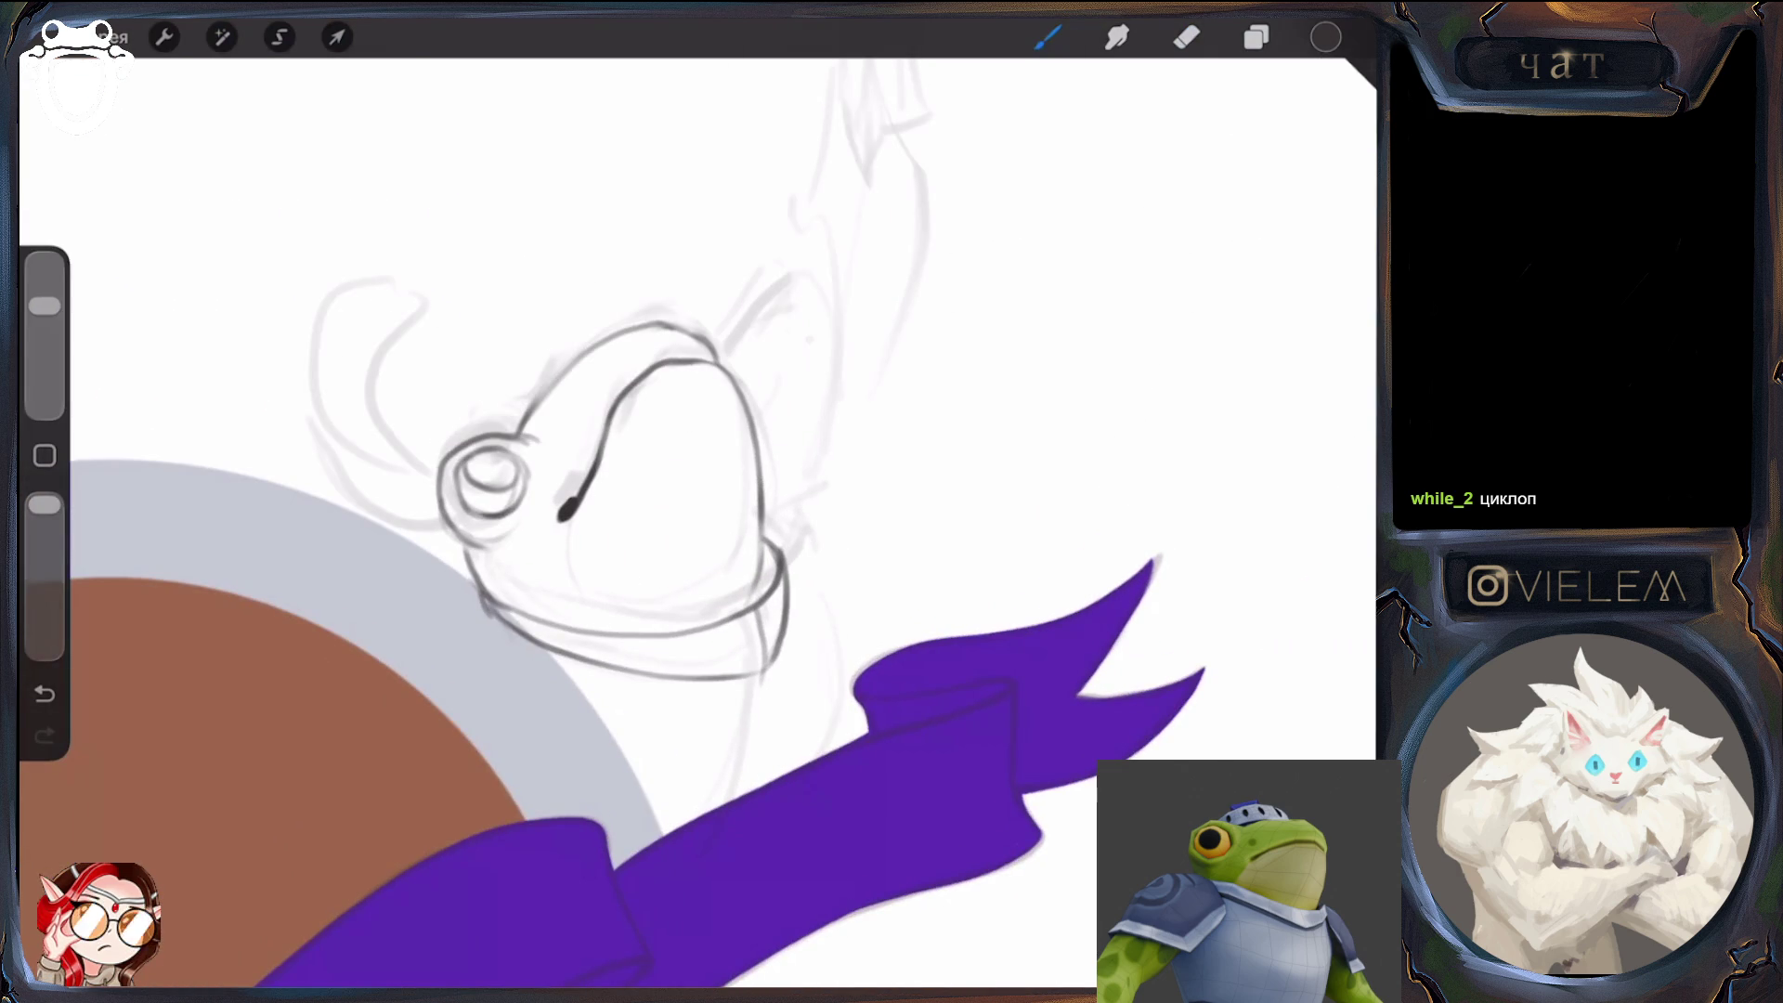
drag(604, 492, 724, 632)
mouse_move(793, 556)
mouse_down()
mouse_move(823, 598)
mouse_move(794, 661)
mouse_move(604, 493)
mouse_up()
click(1187, 37)
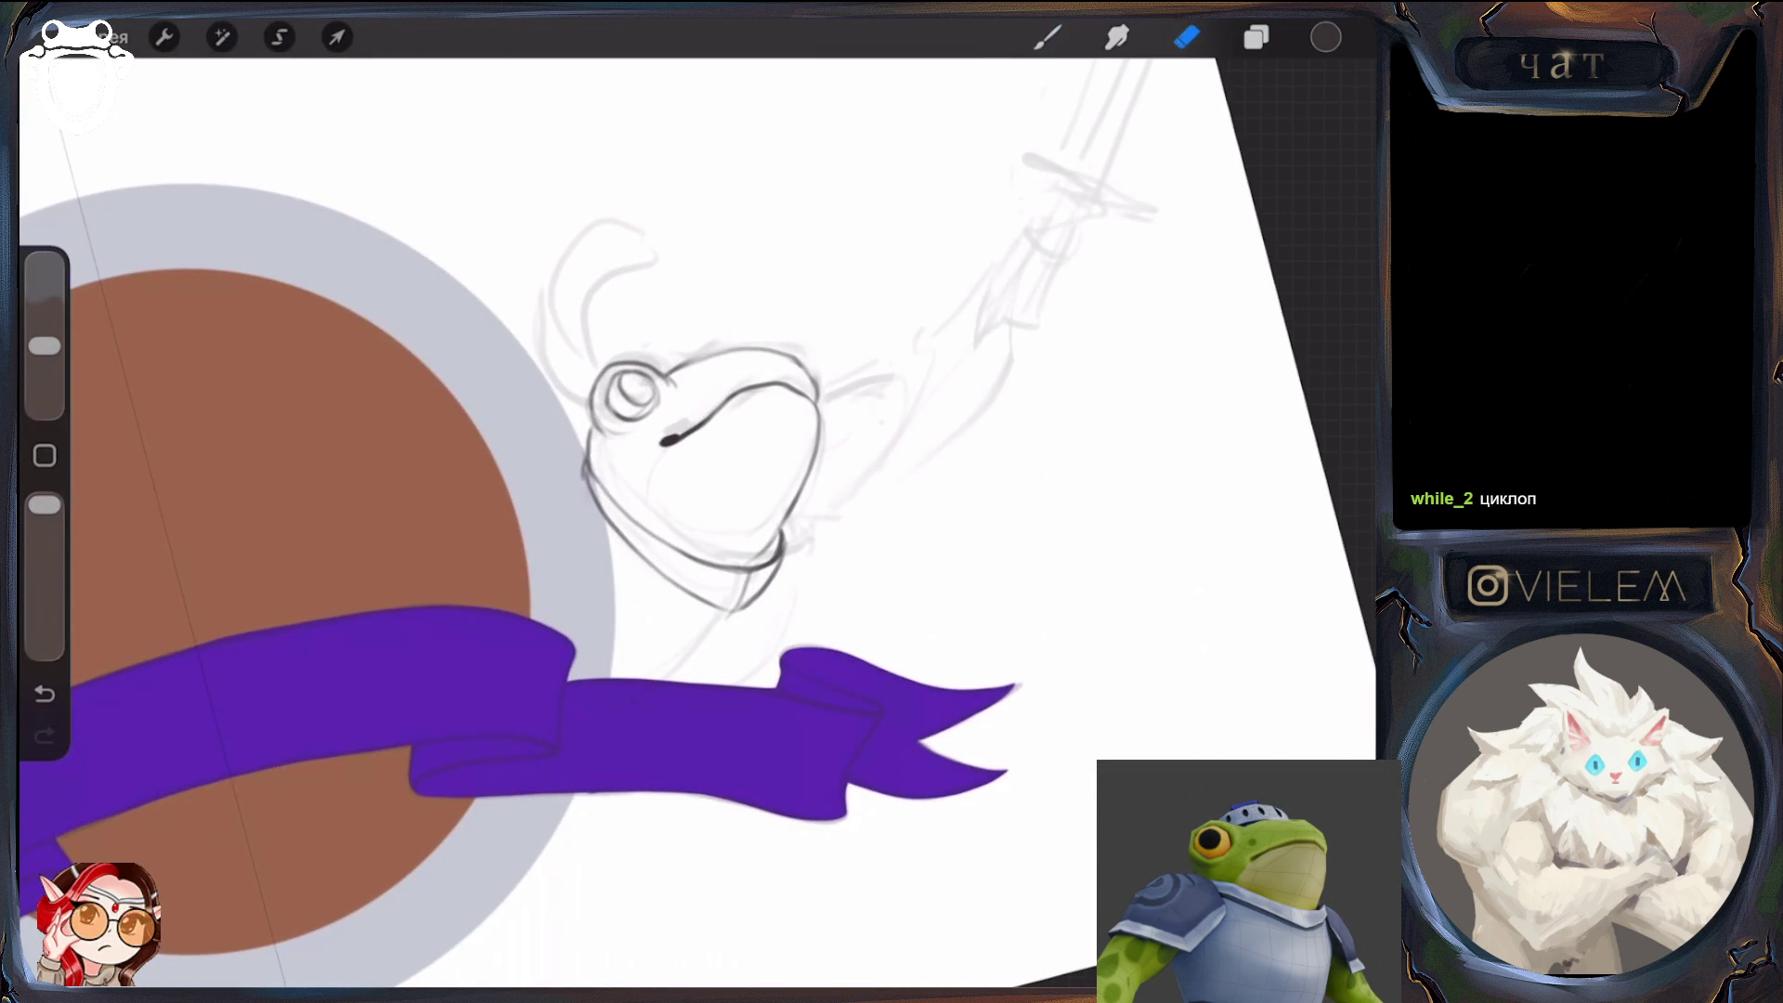
click(1047, 37)
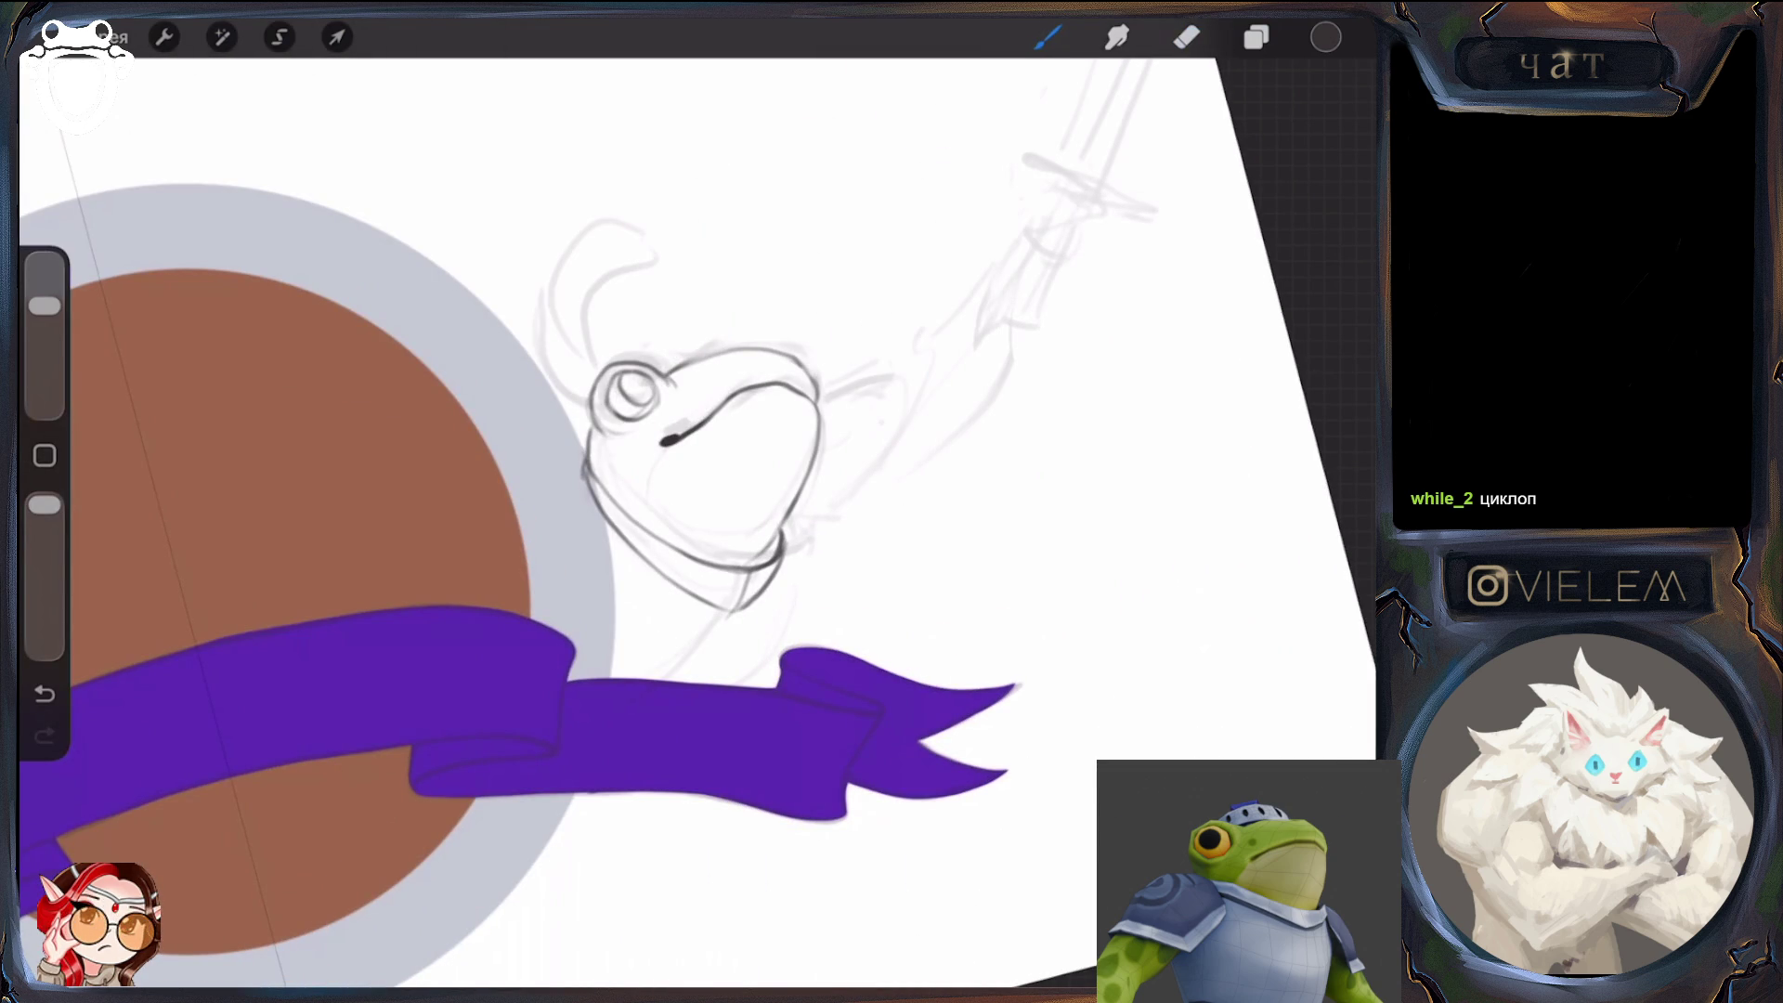
drag(706, 437, 780, 594)
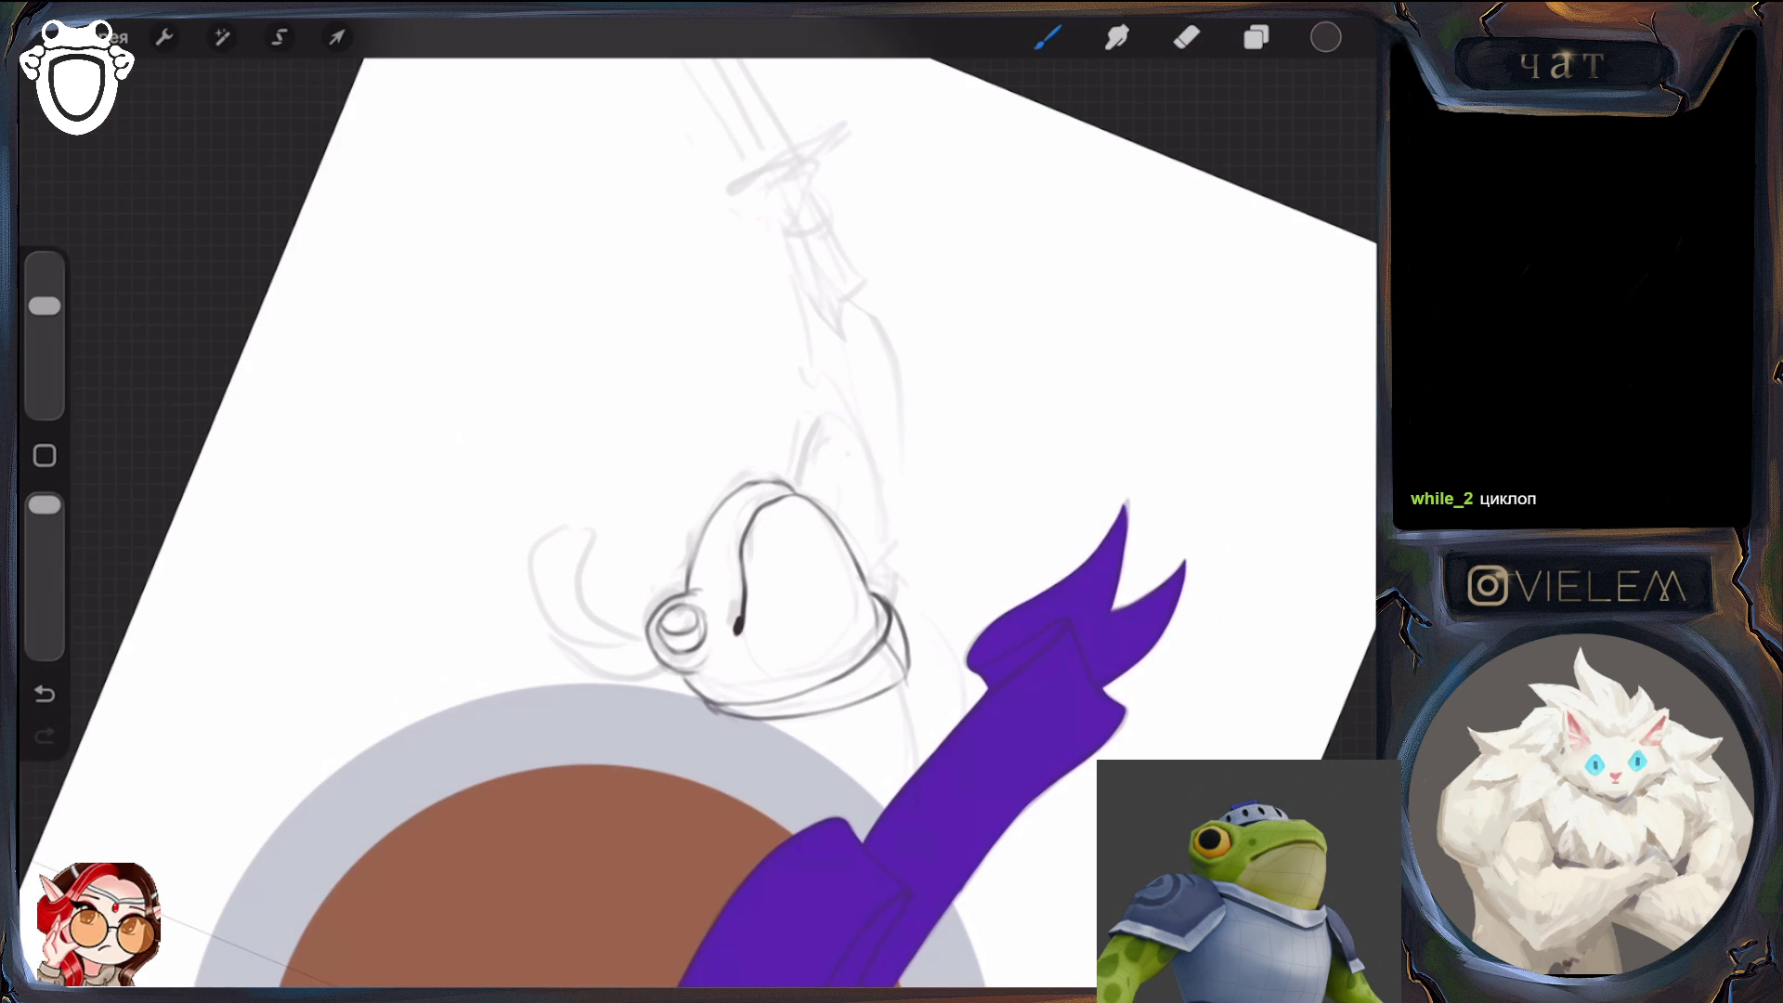
click(1187, 37)
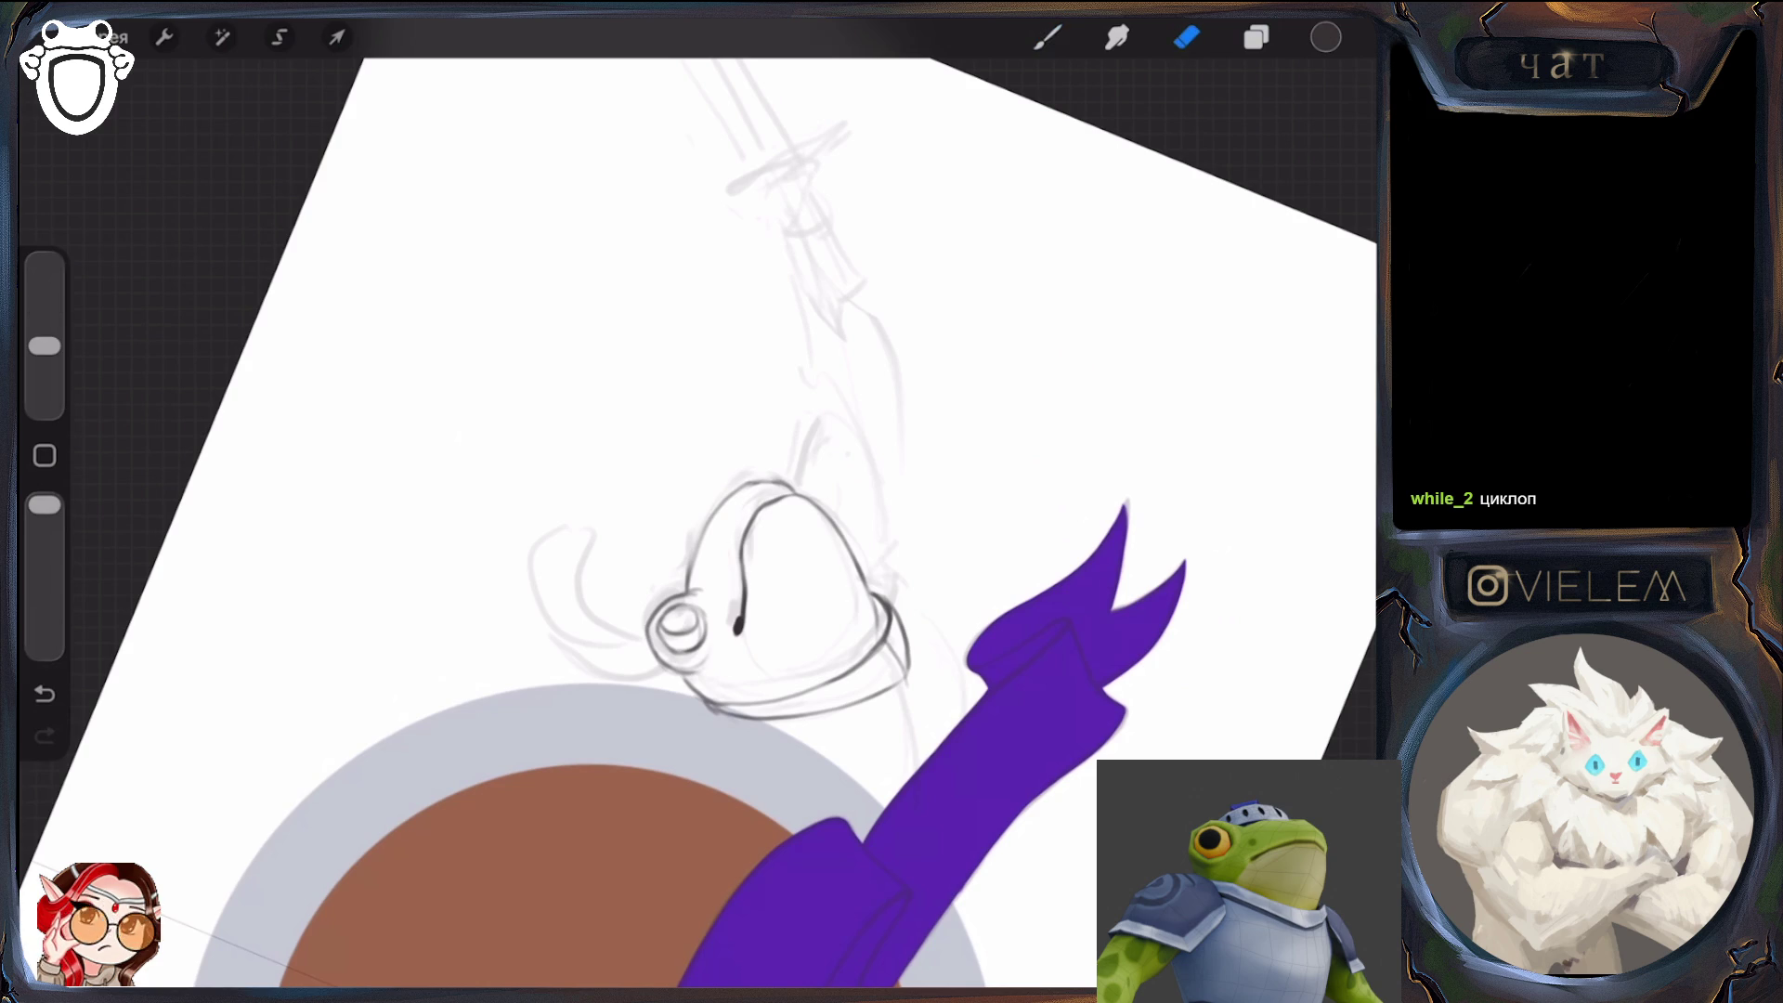
click(1047, 37)
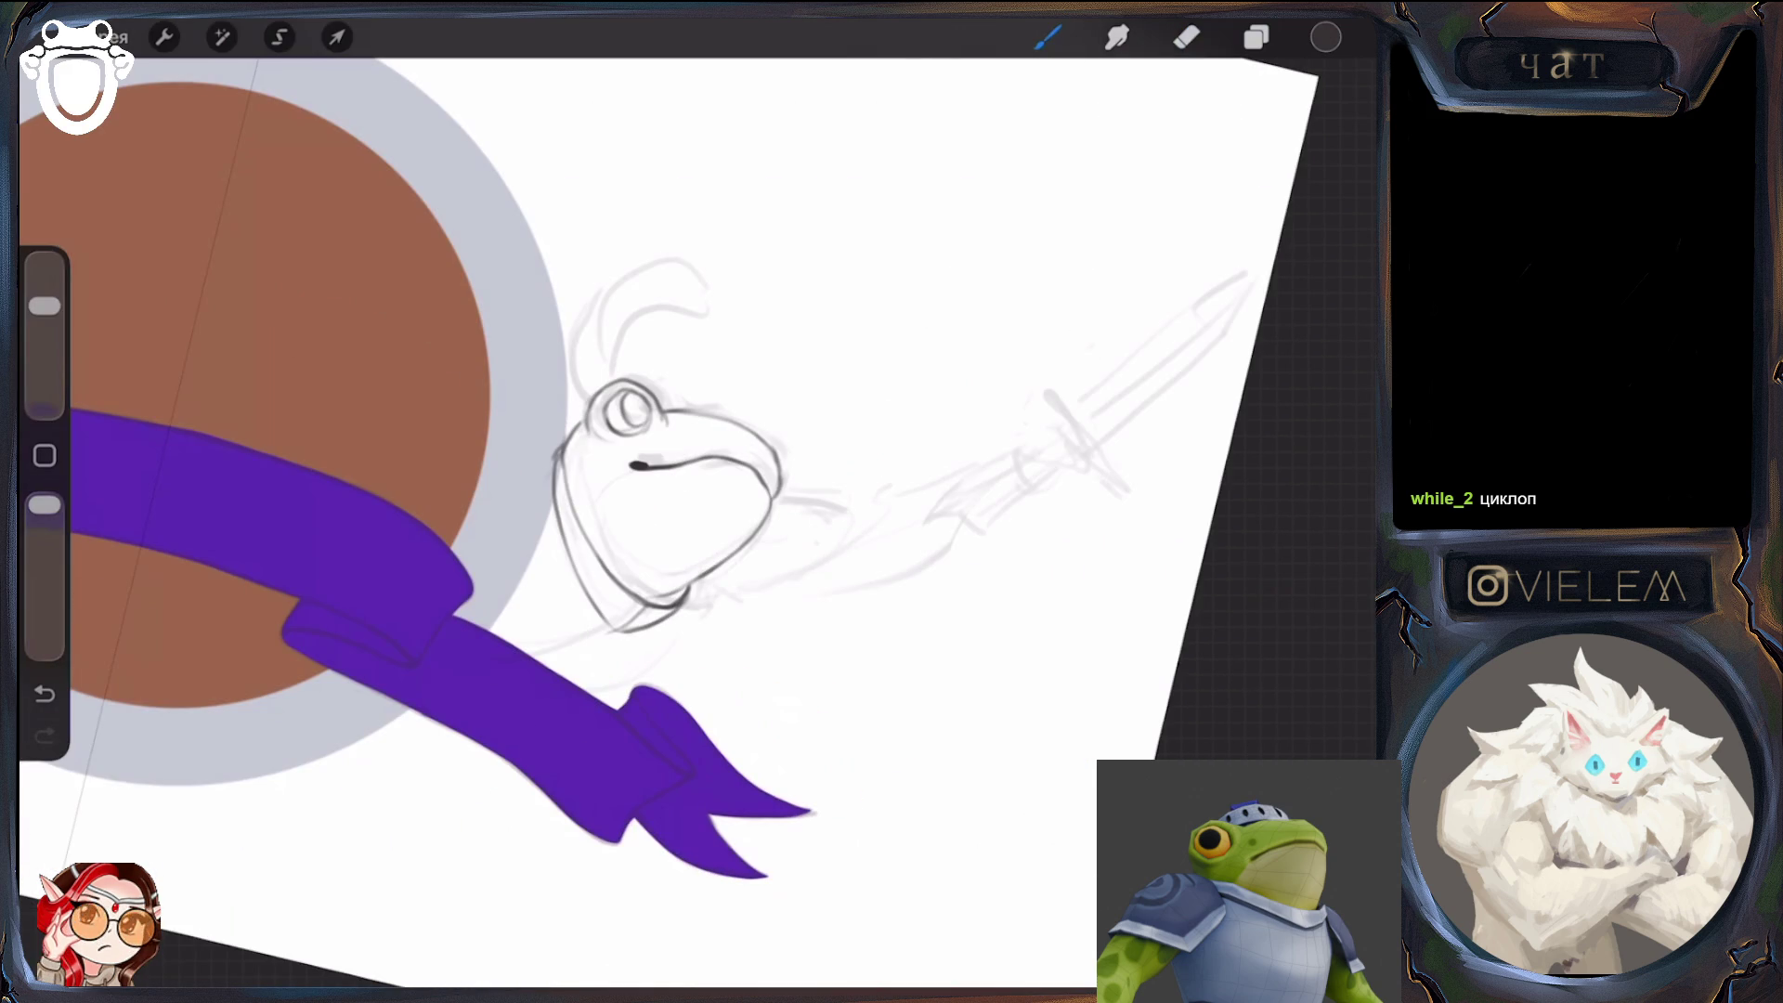
click(1187, 37)
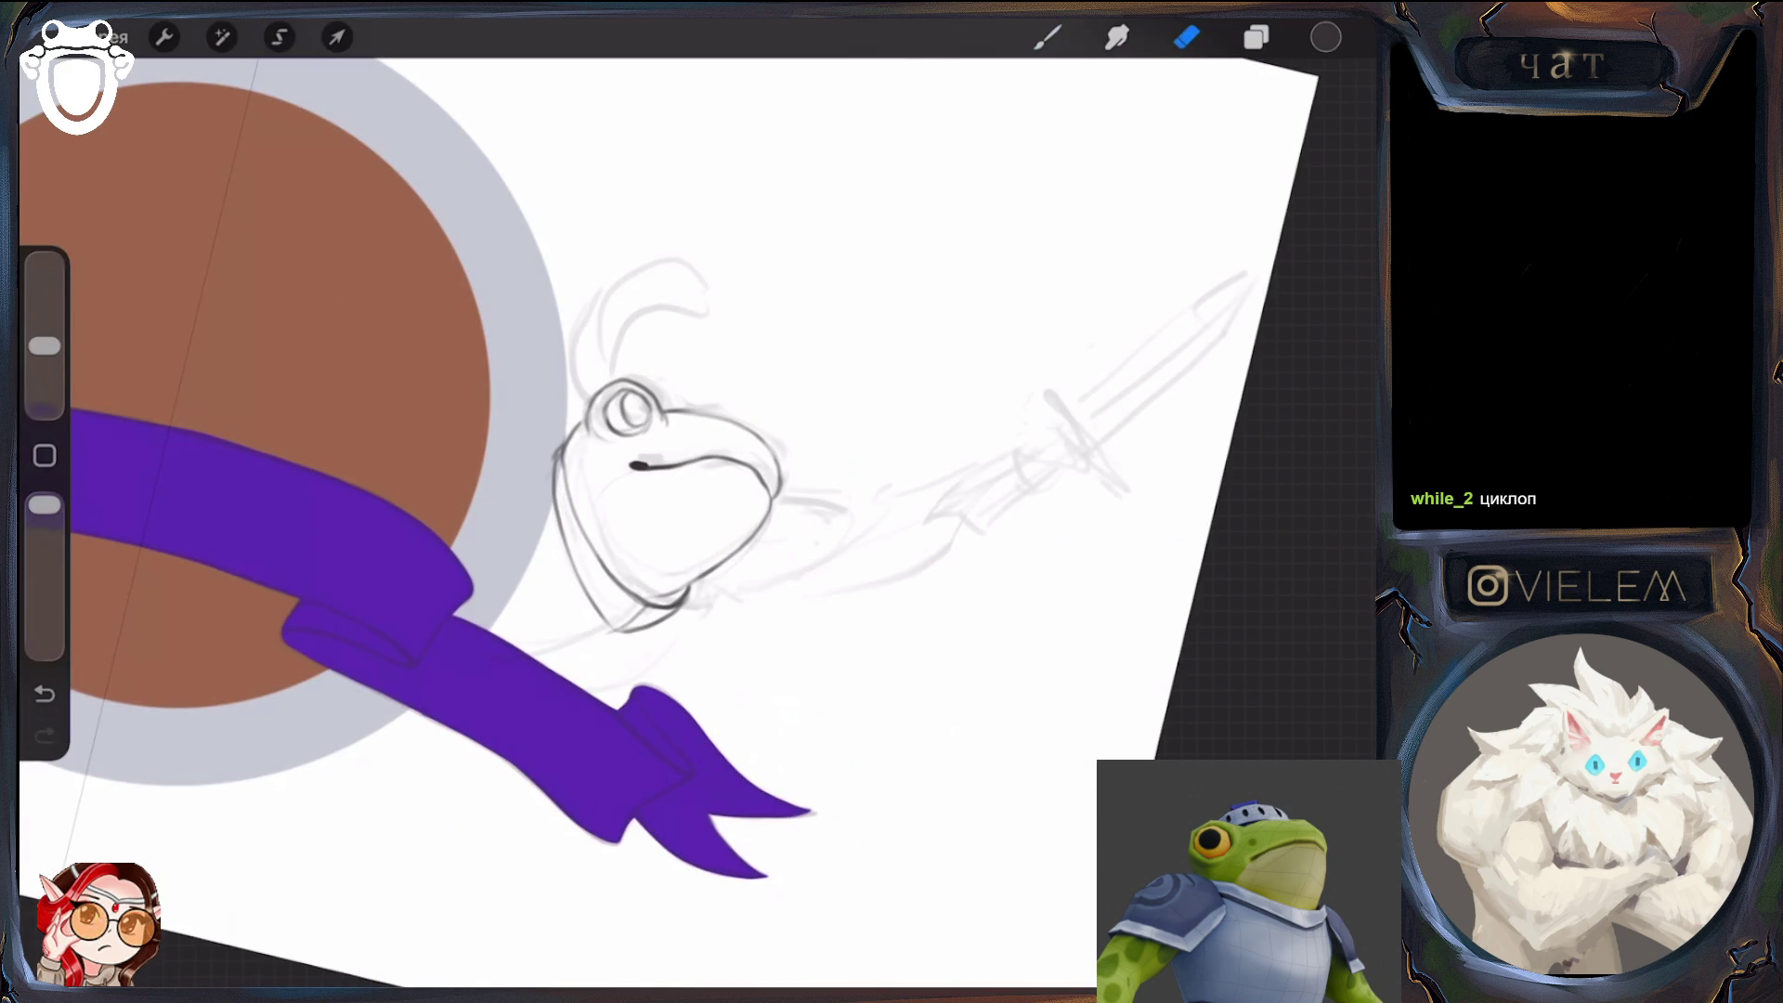
Add a dark stroke along the top of the frog head, trimming and darkening it
click(1047, 38)
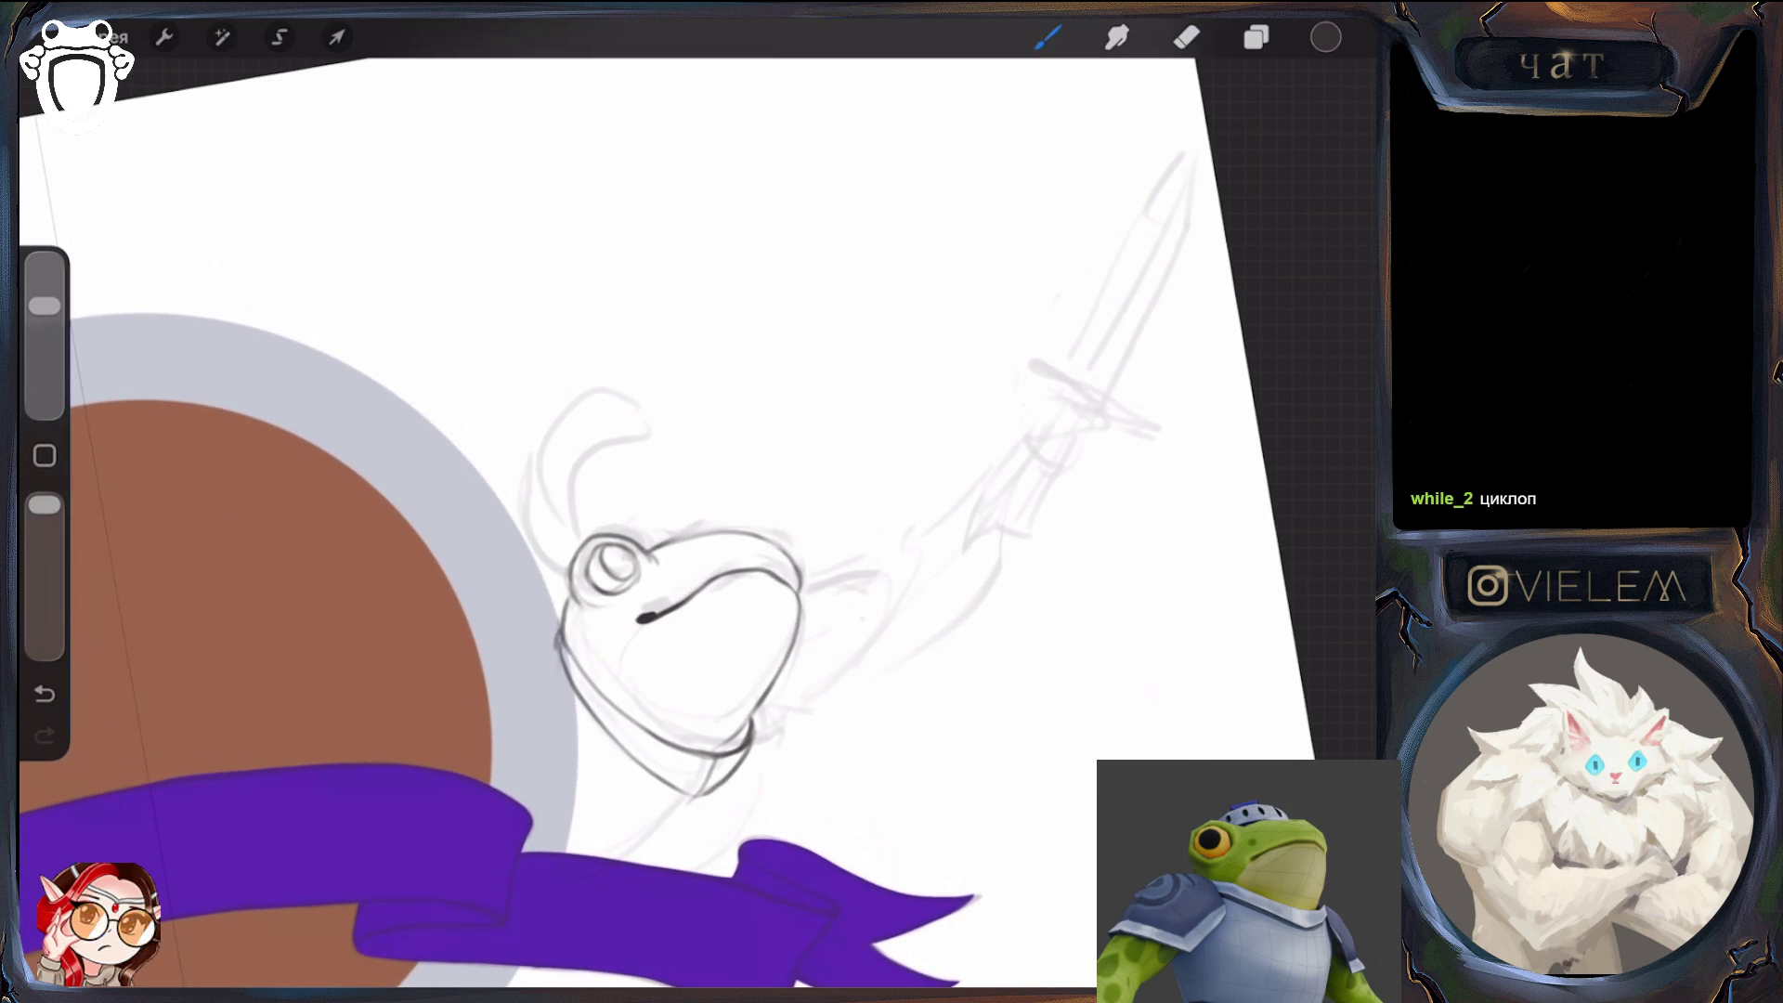
mouse_move(631, 527)
mouse_down()
mouse_move(708, 513)
mouse_move(630, 527)
mouse_up()
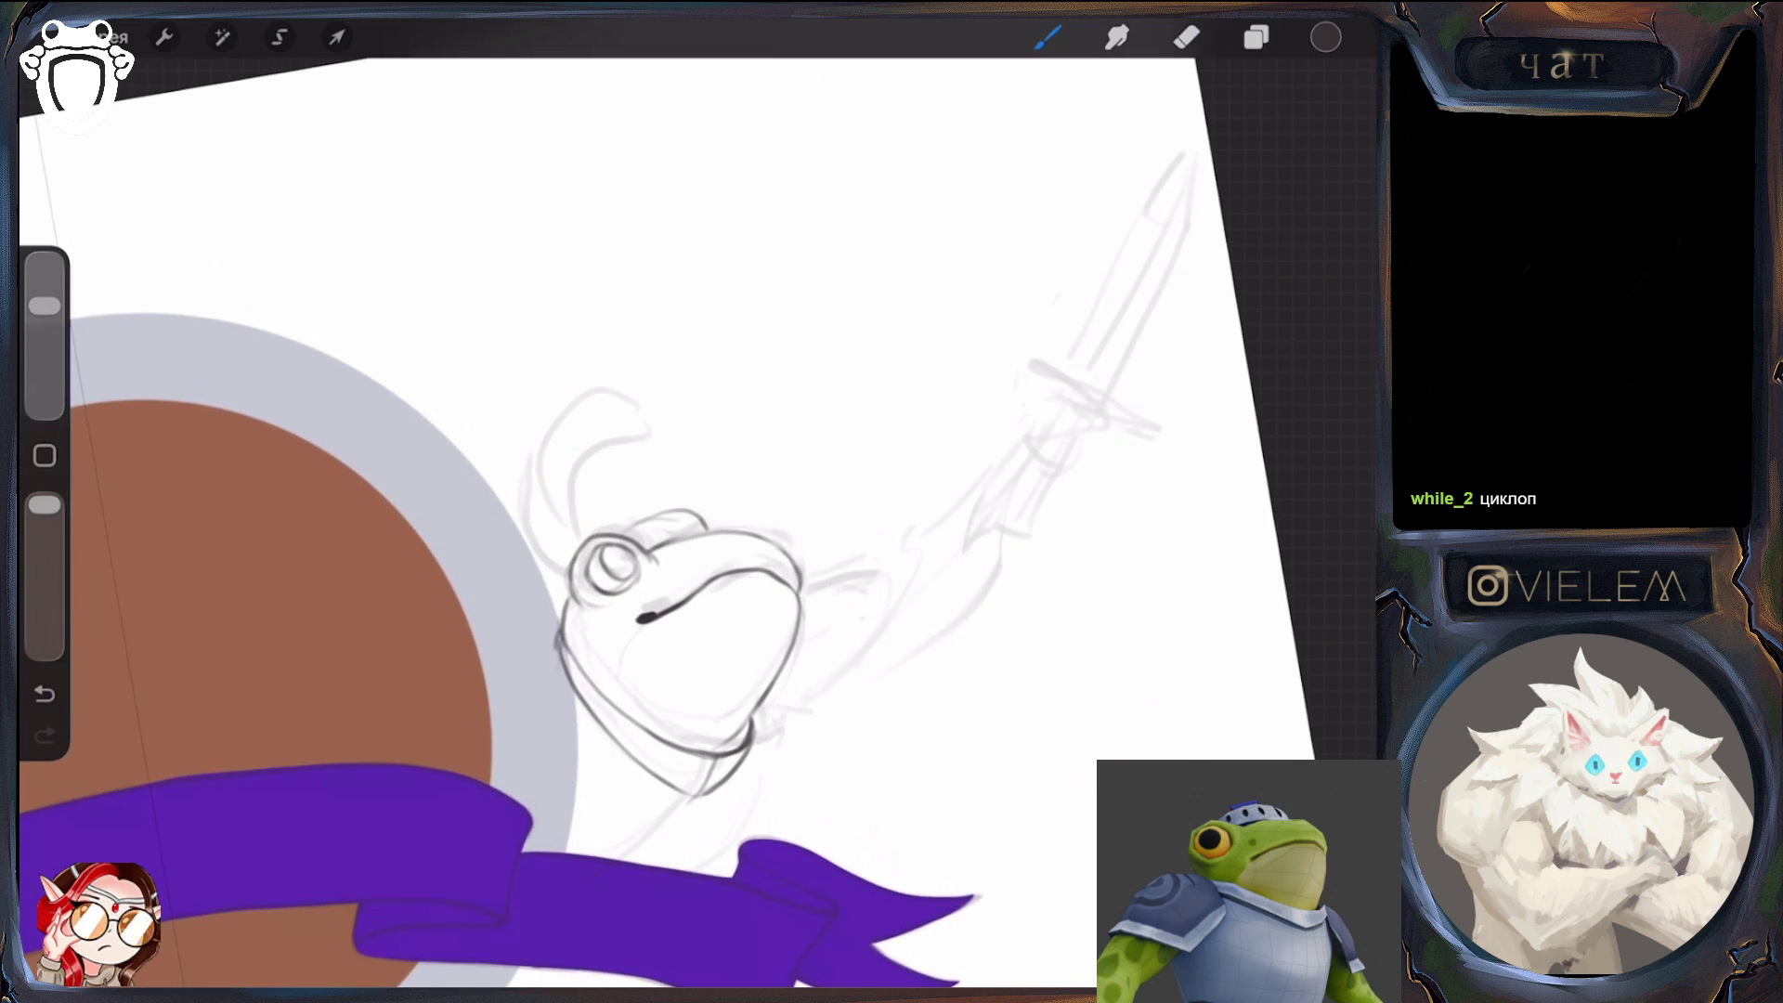
drag(44, 306, 44, 345)
click(1187, 37)
drag(685, 510, 633, 524)
drag(45, 345, 45, 306)
click(1048, 37)
drag(702, 511, 629, 525)
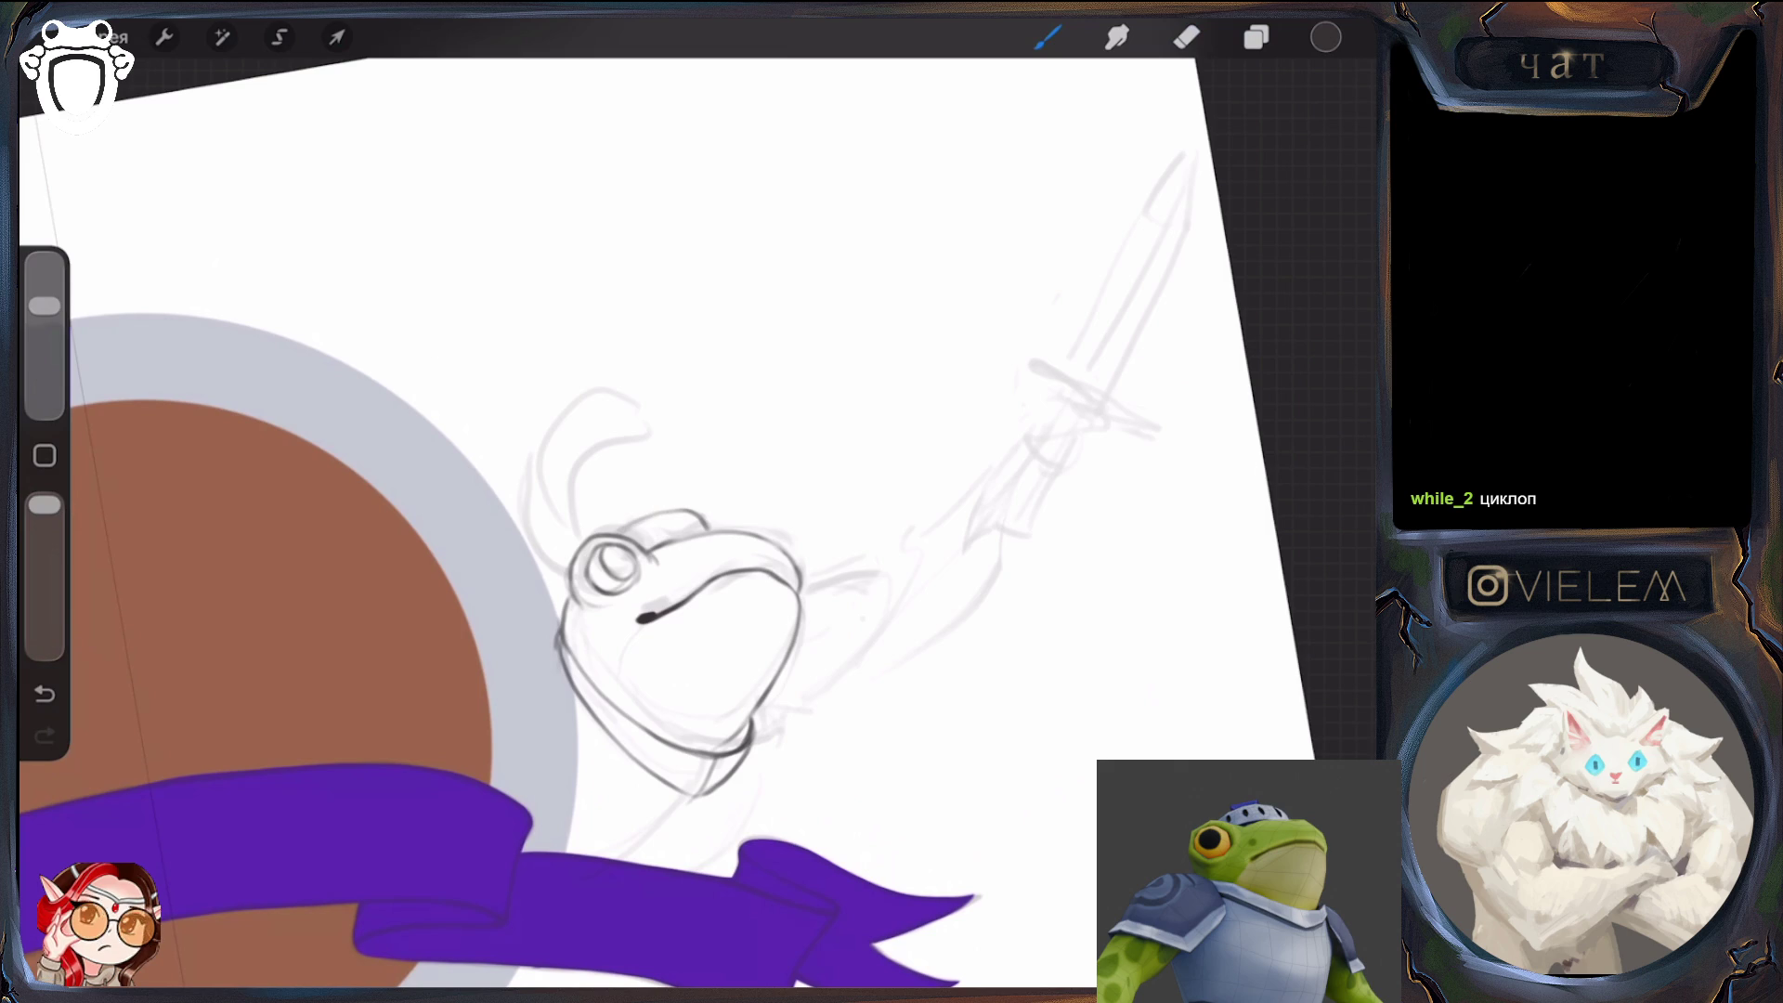
Refine the head's top with extra strokes, a small dark mark, and a redrawn left-edge stroke
drag(698, 528, 721, 514)
drag(45, 306, 45, 345)
click(1187, 37)
drag(685, 511, 704, 526)
click(1048, 38)
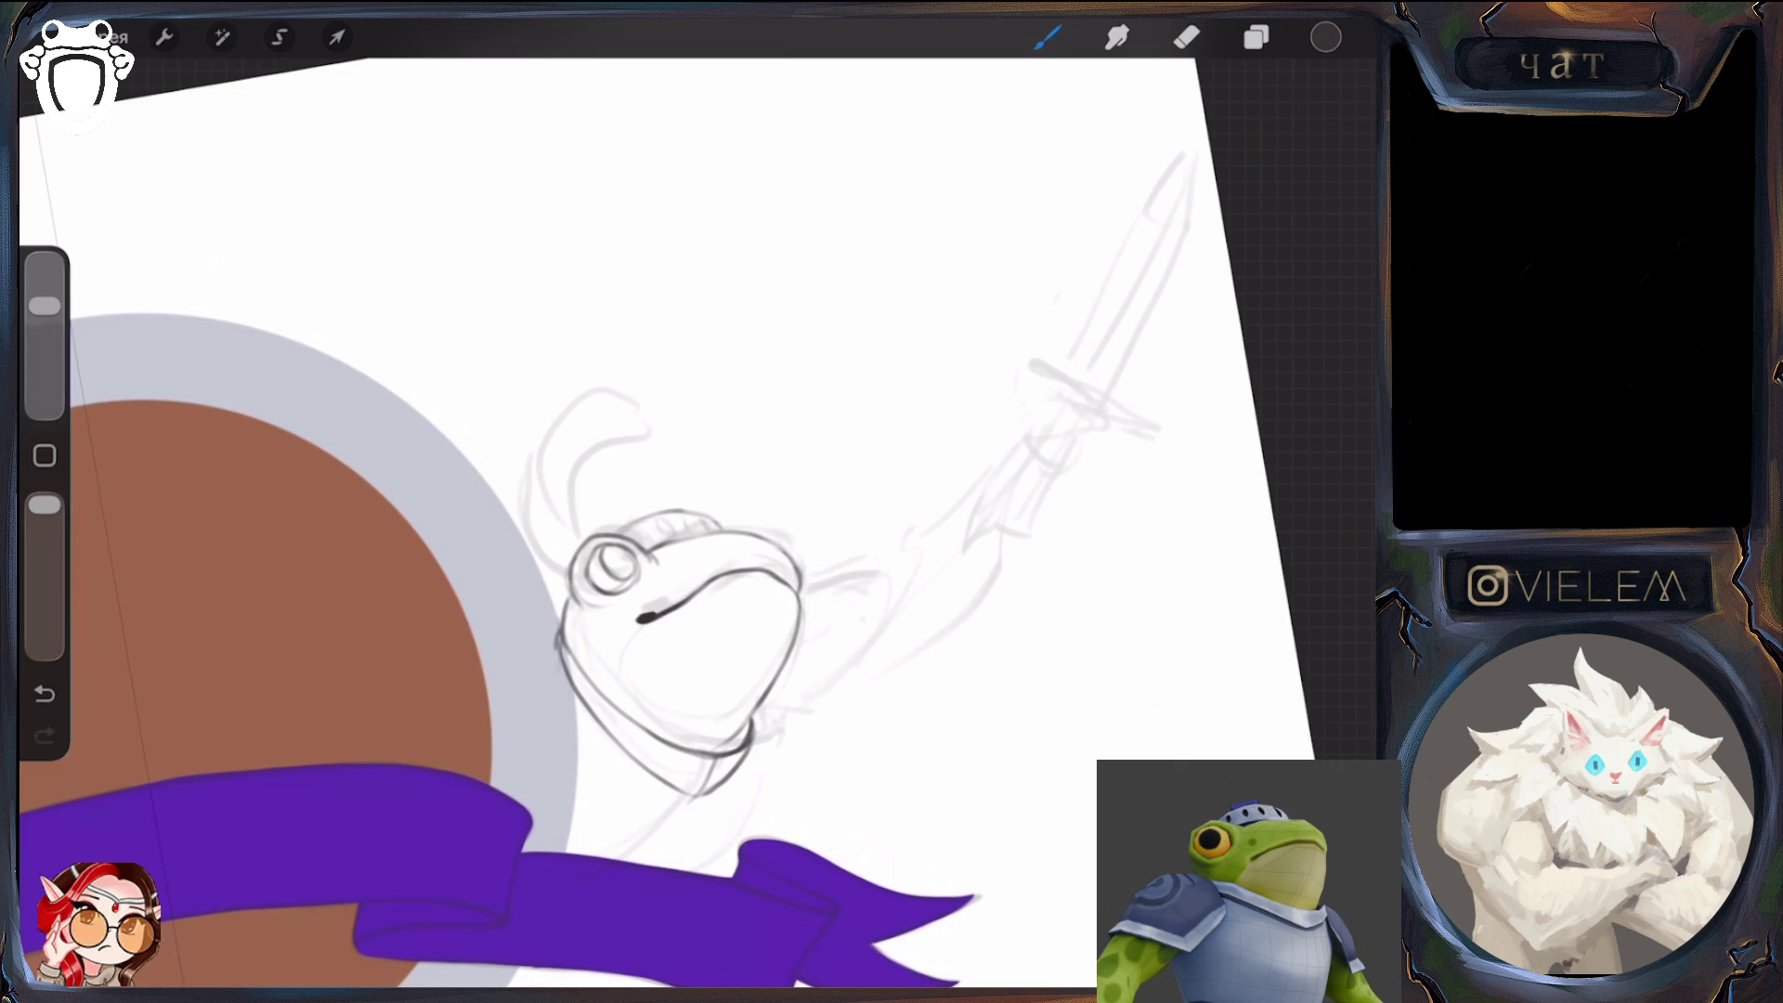
drag(635, 543, 651, 529)
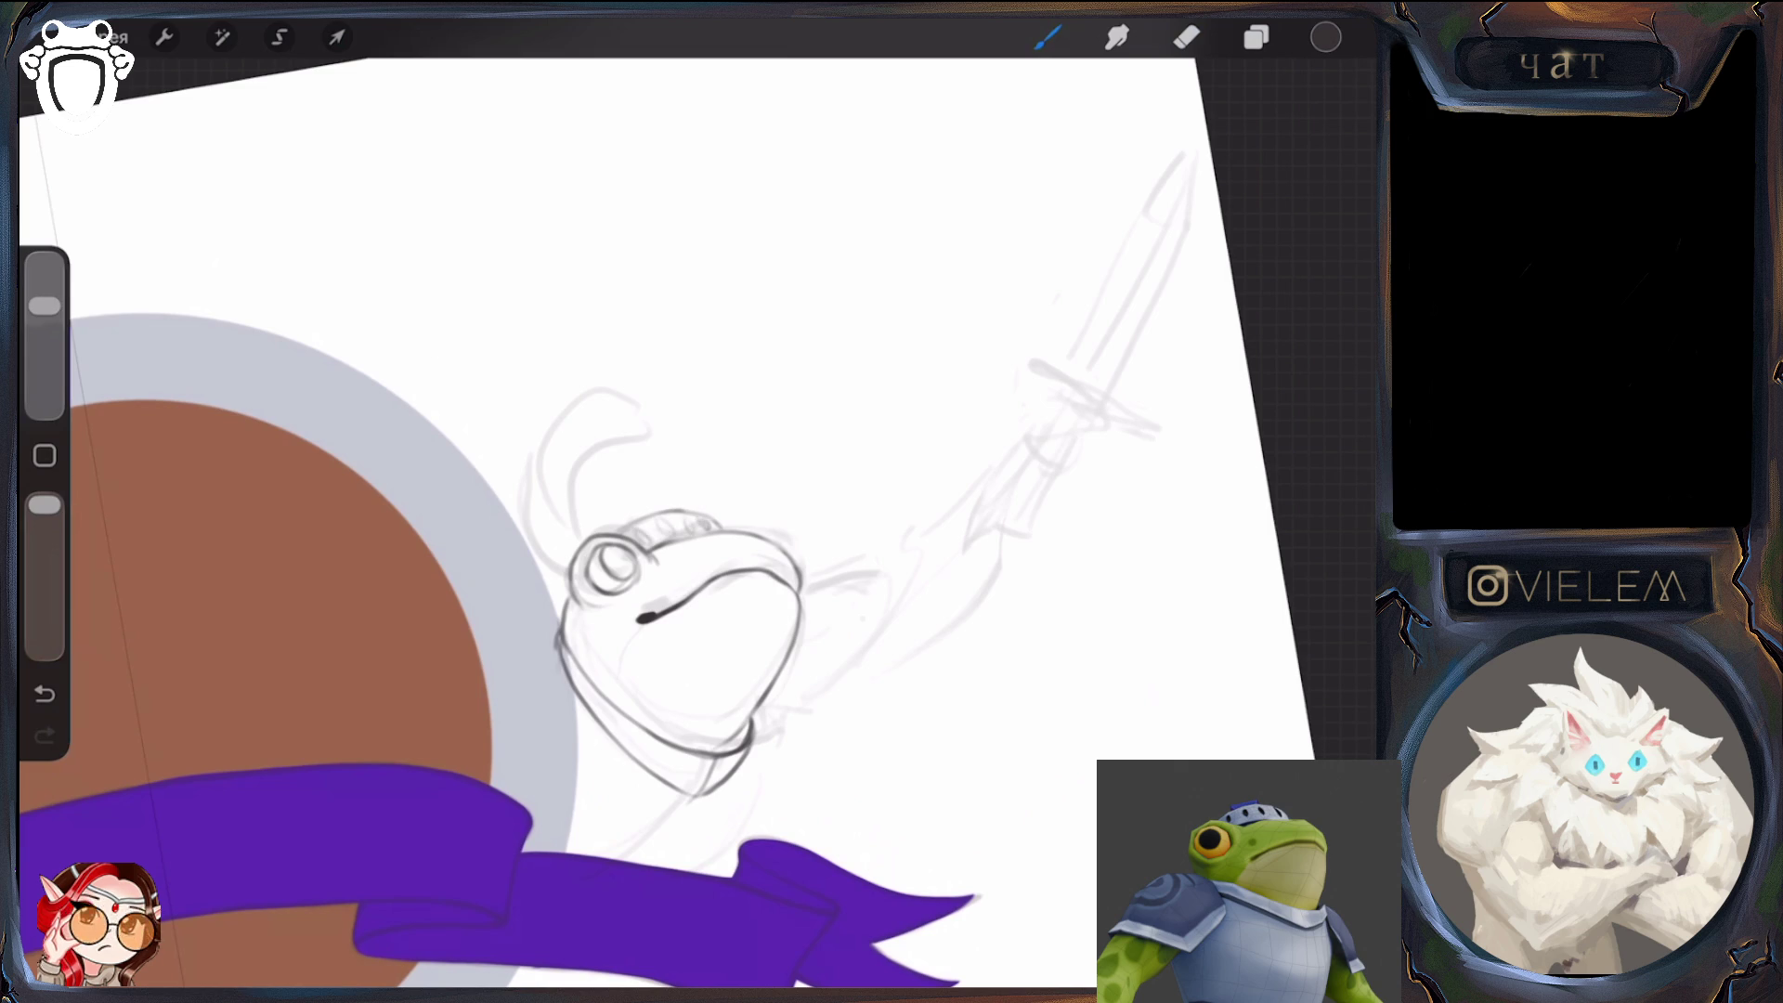
mouse_move(682, 631)
mouse_down()
mouse_move(756, 577)
mouse_move(737, 557)
mouse_move(776, 594)
mouse_up()
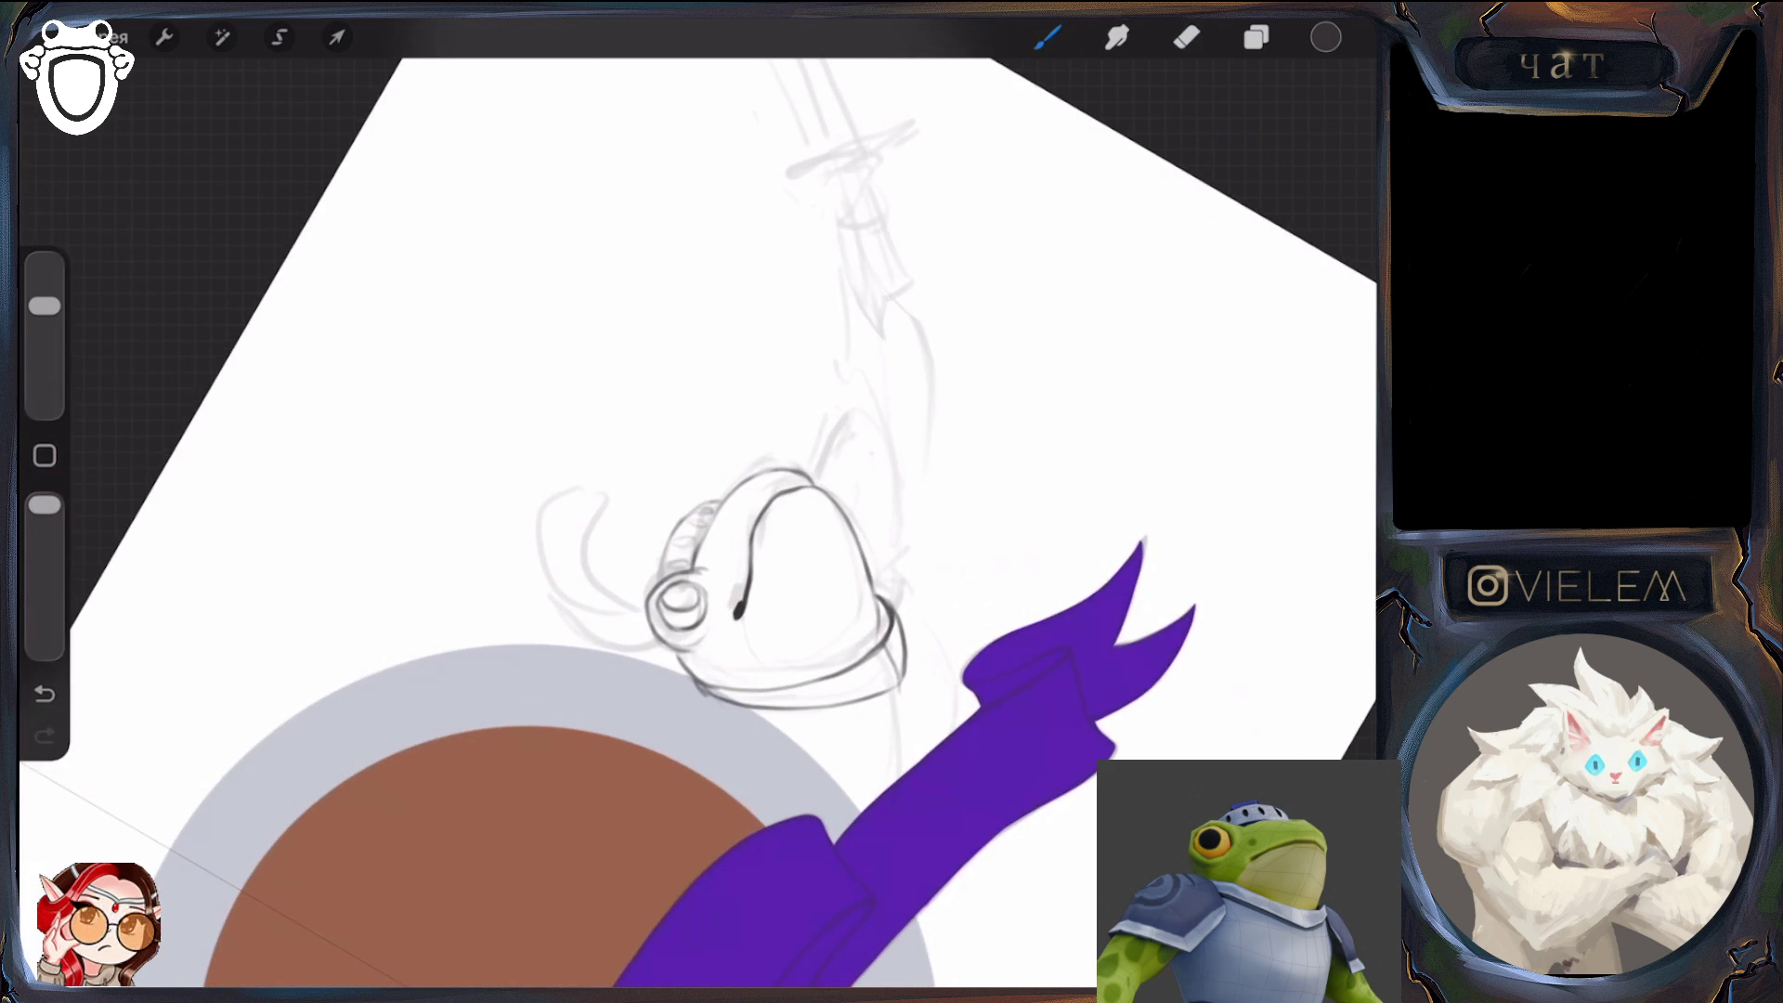
drag(652, 565, 689, 512)
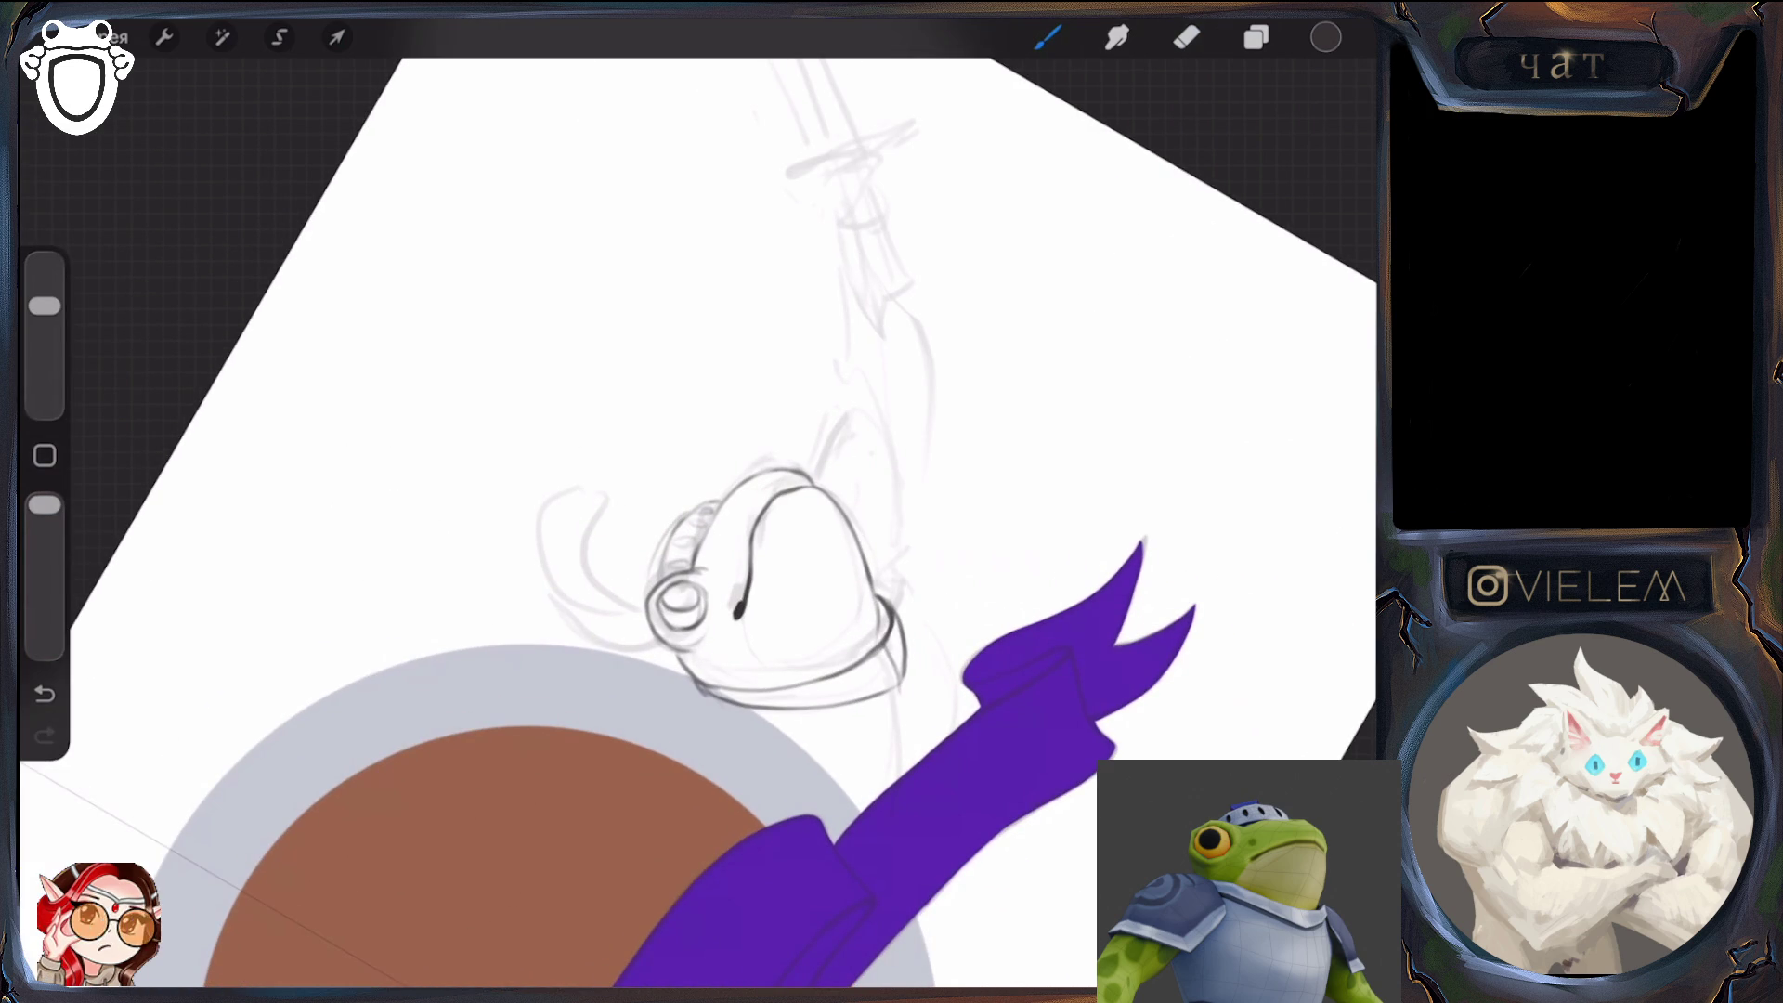
click(44, 693)
drag(651, 569, 667, 540)
Draw the curled plume loop above the frog's helmet and strengthen its lines
mouse_move(771, 585)
mouse_down()
mouse_move(677, 637)
mouse_move(682, 668)
mouse_up()
mouse_move(599, 574)
mouse_down()
mouse_move(720, 460)
mouse_move(695, 490)
mouse_up()
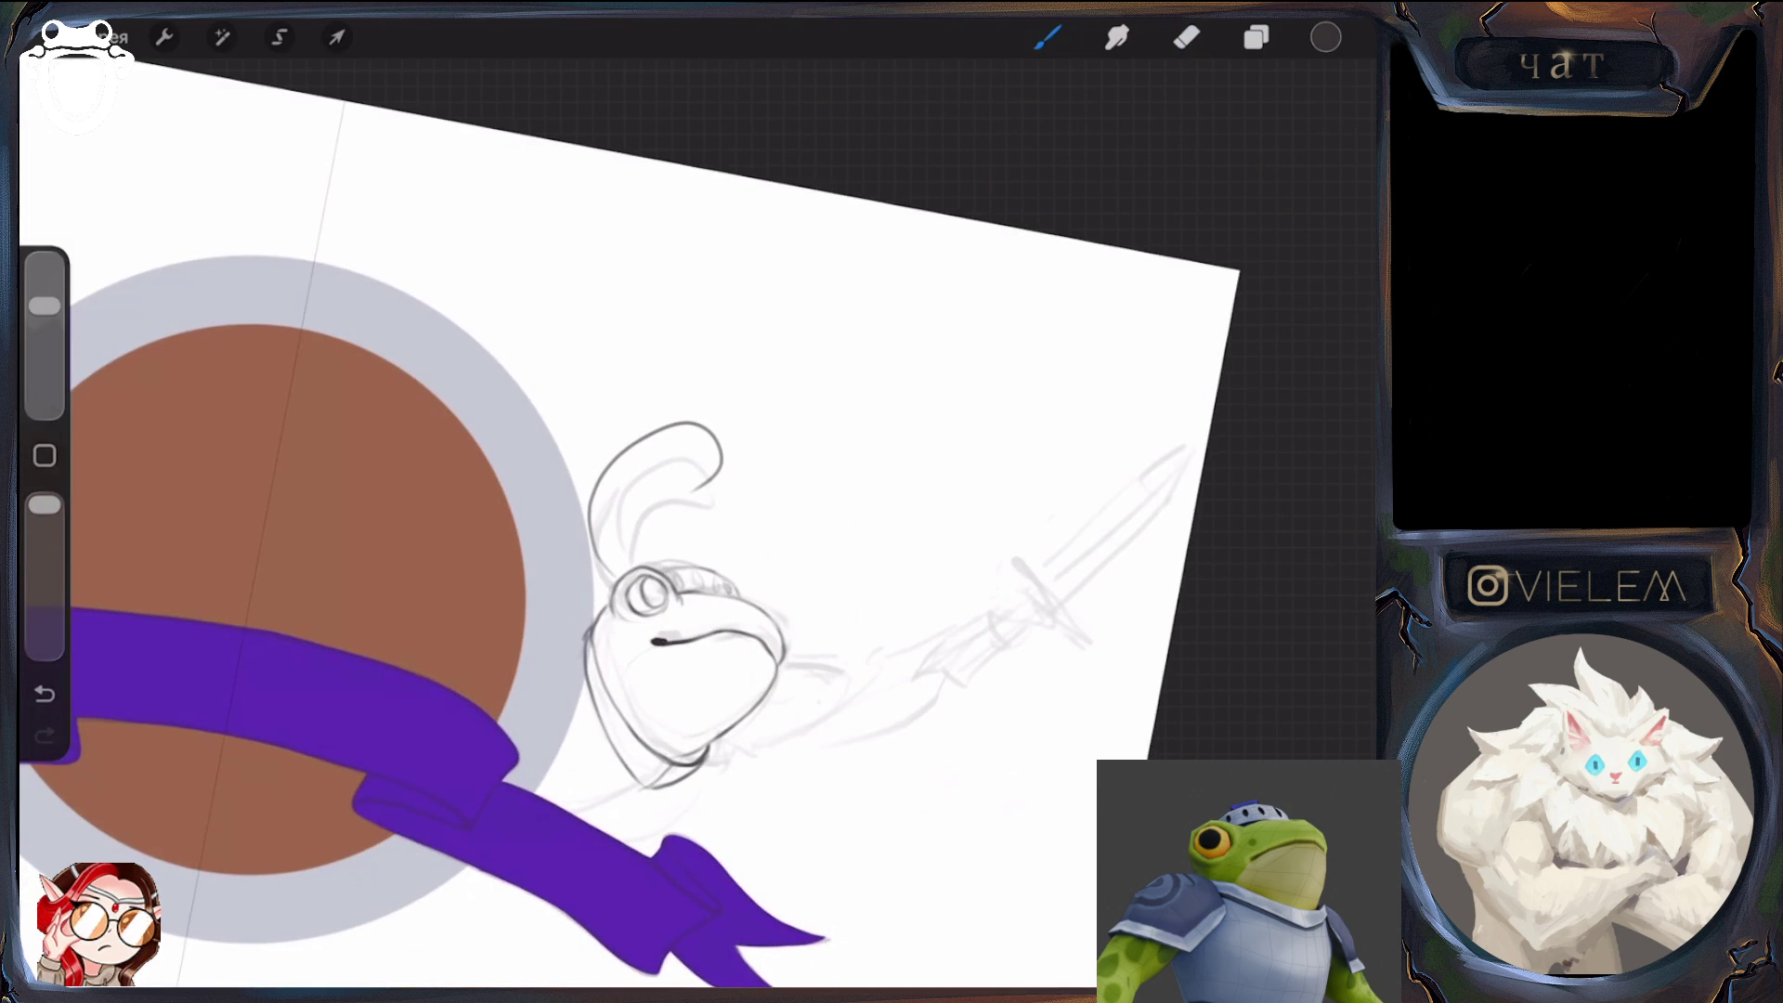
key(ctrl+z)
drag(602, 525, 695, 507)
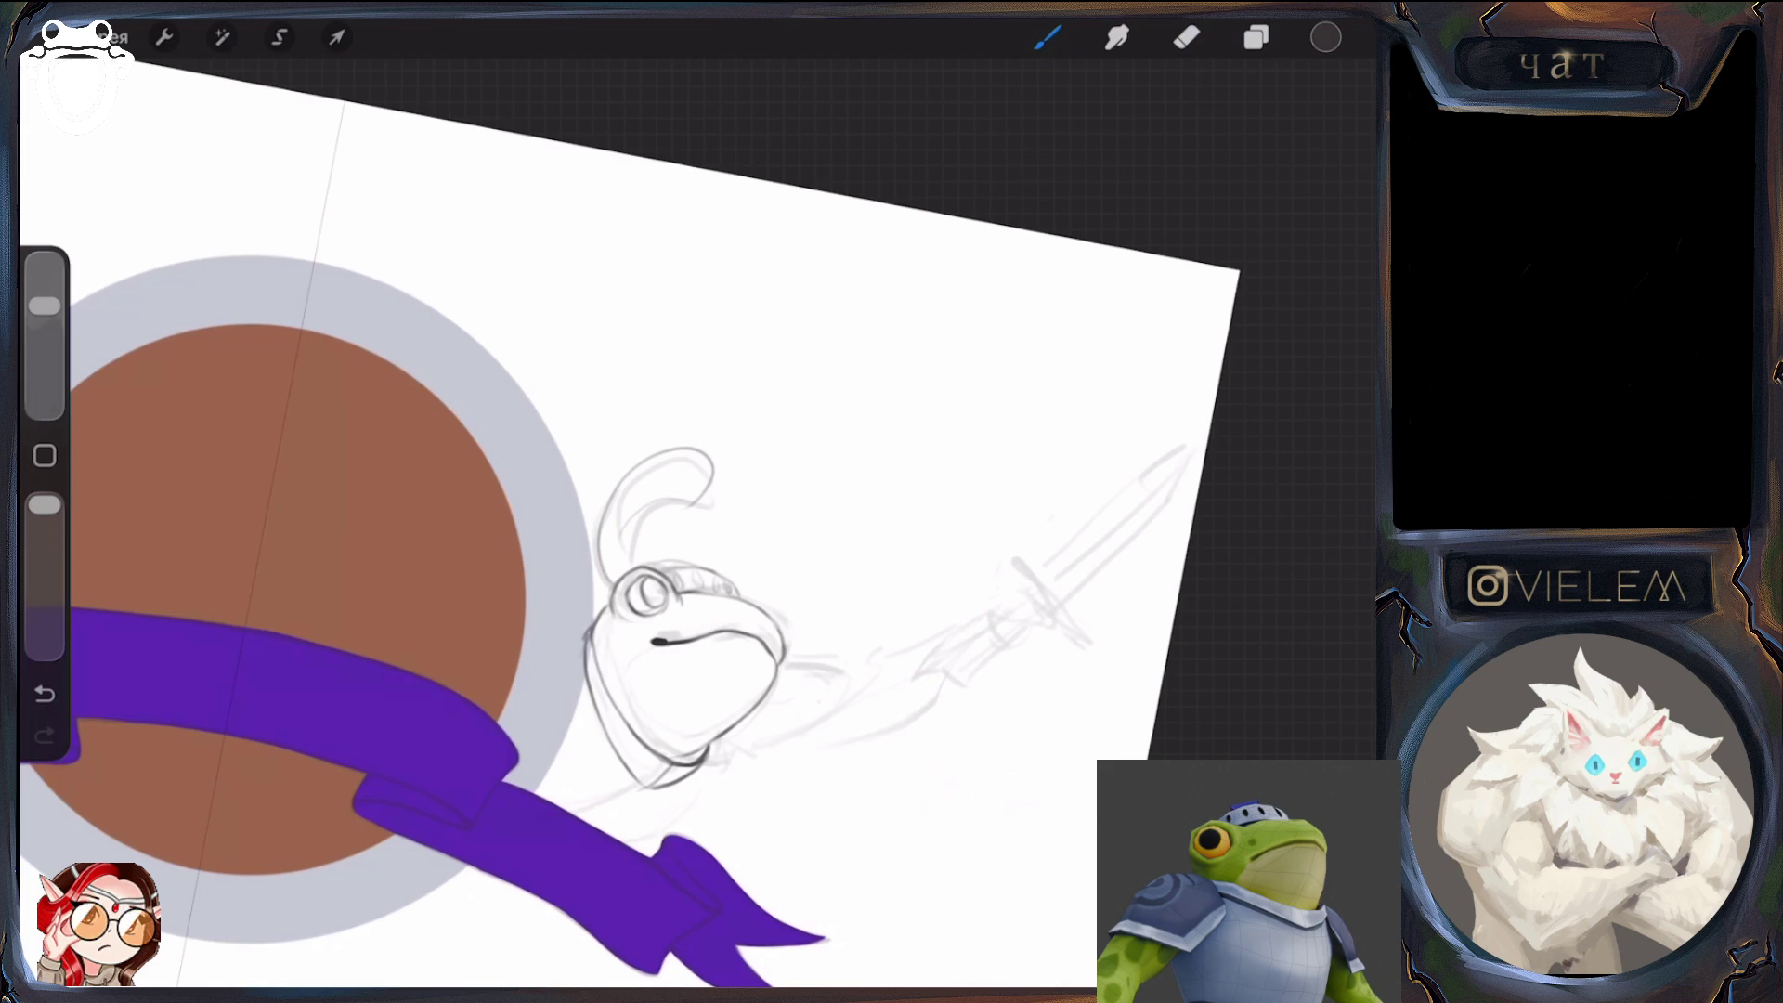
drag(655, 520, 621, 564)
mouse_move(695, 498)
mouse_down()
mouse_move(616, 525)
mouse_move(608, 576)
mouse_up()
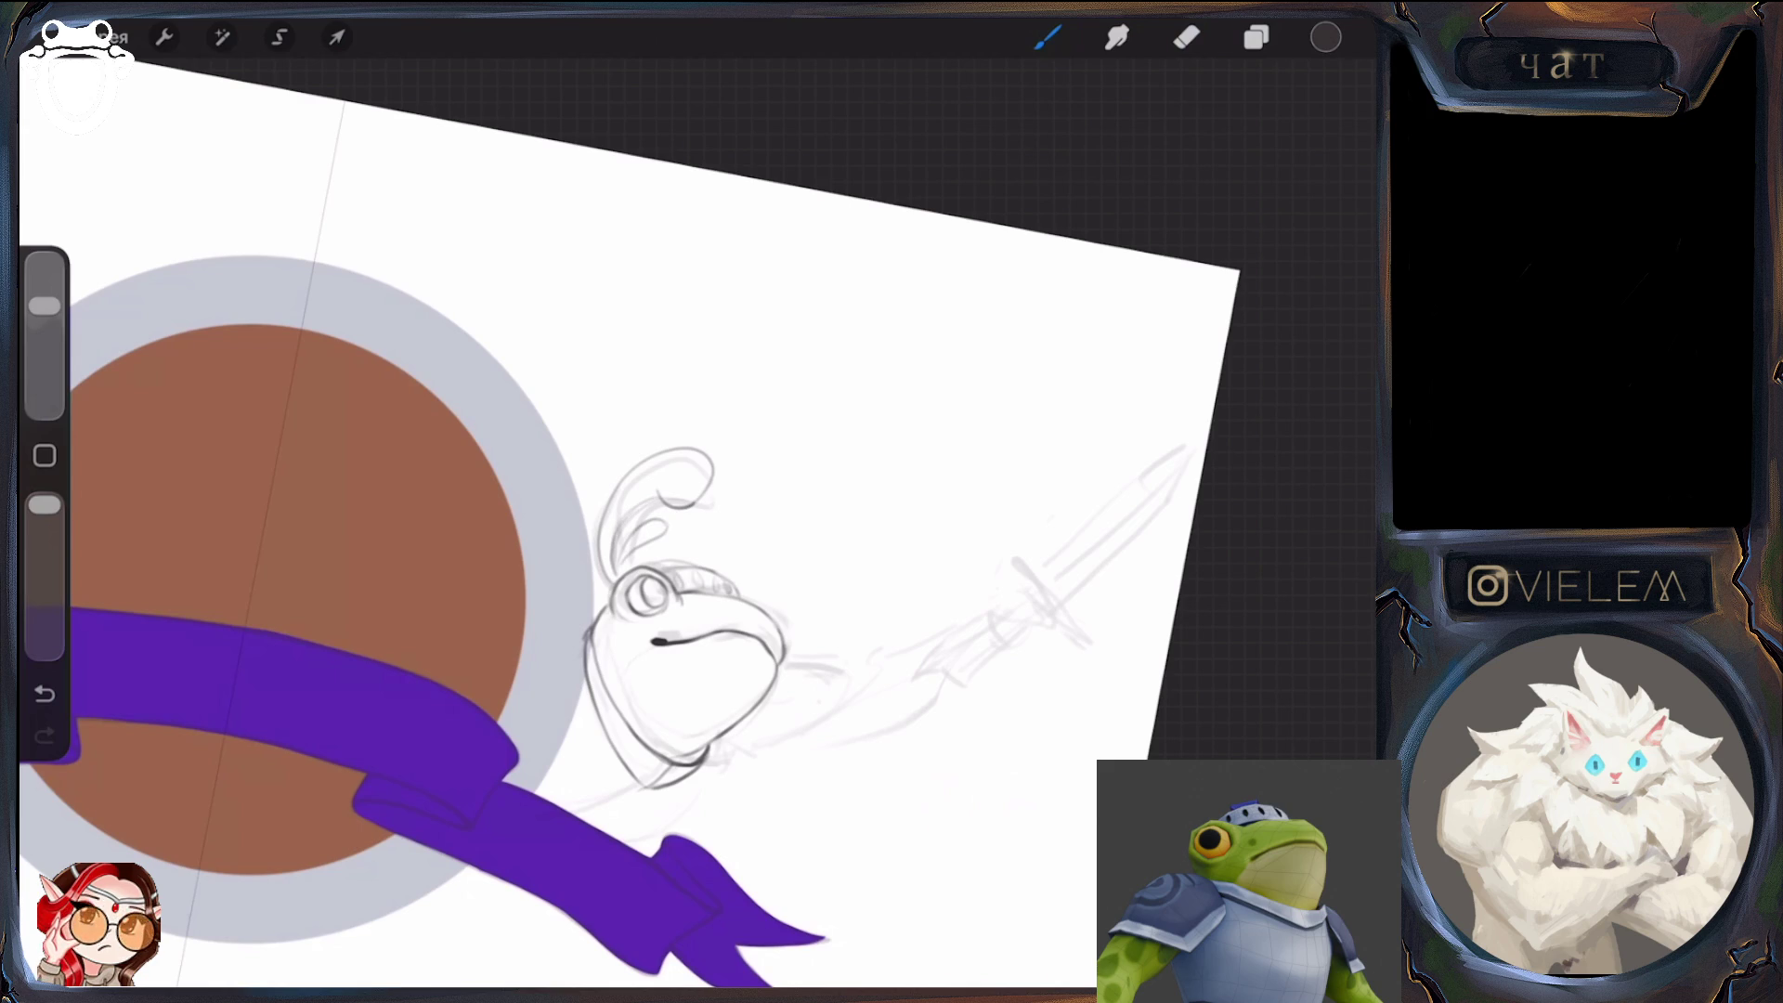
scroll(650, 520, down, 5)
scroll(650, 521, up, 5)
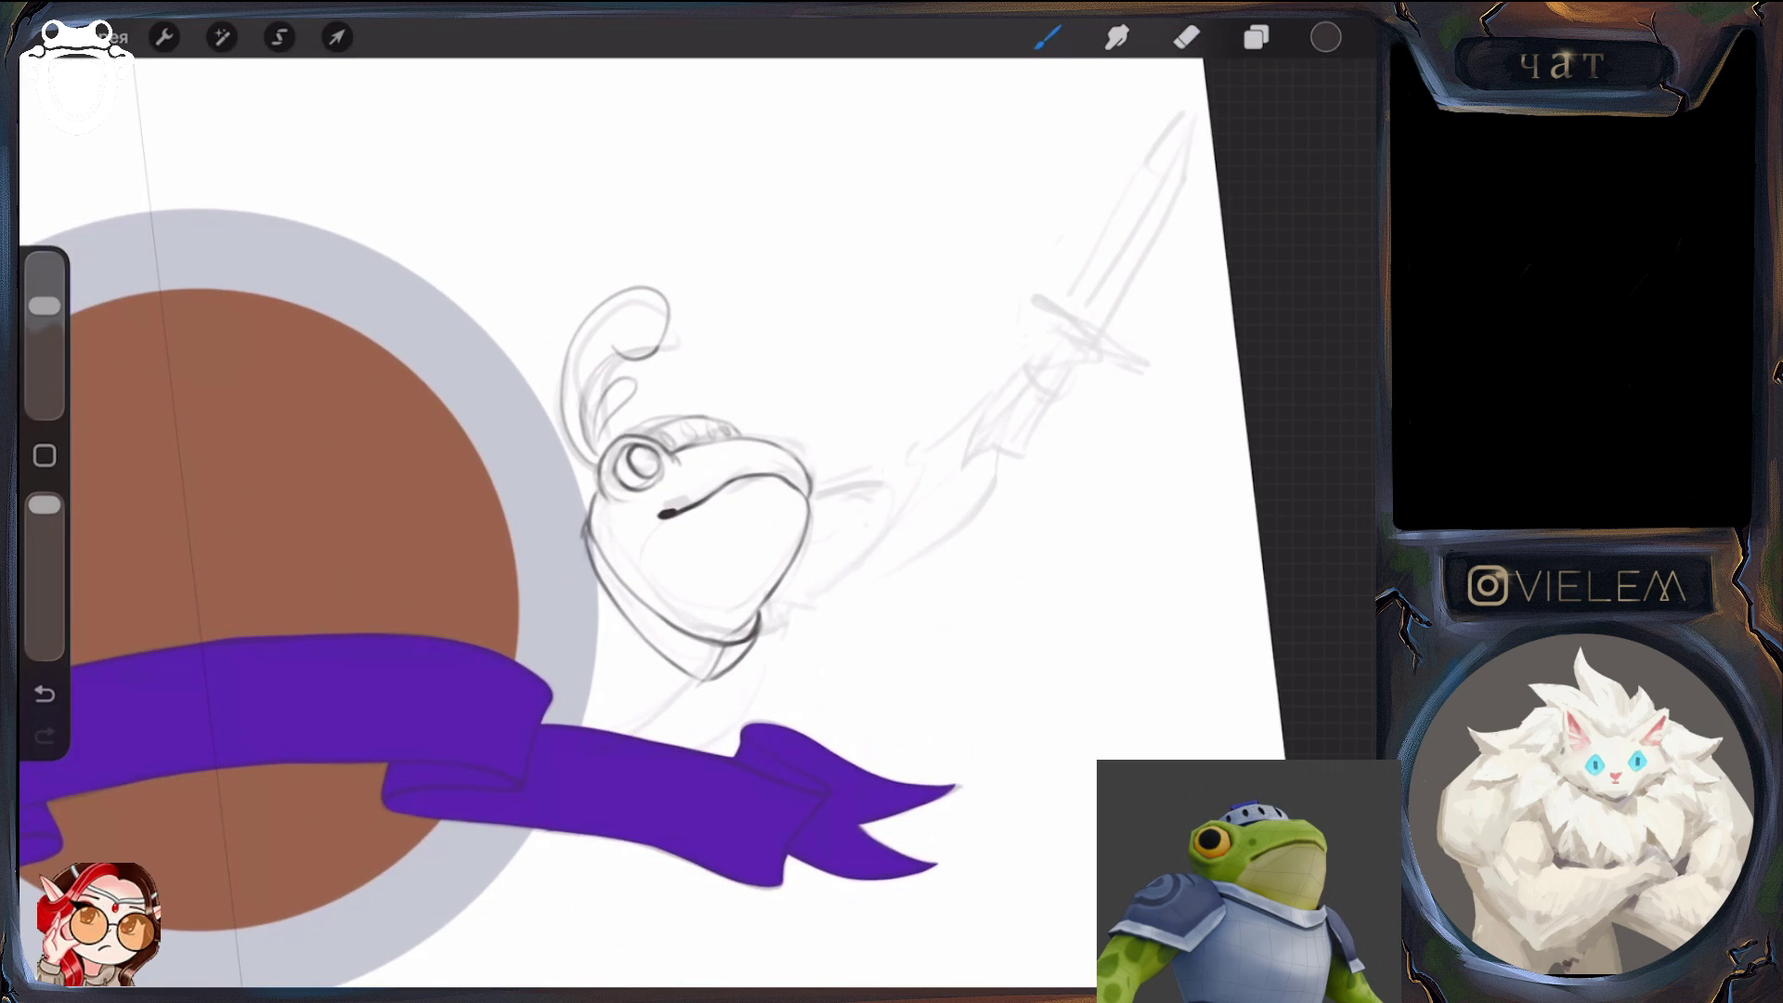
scroll(651, 501, down, 3)
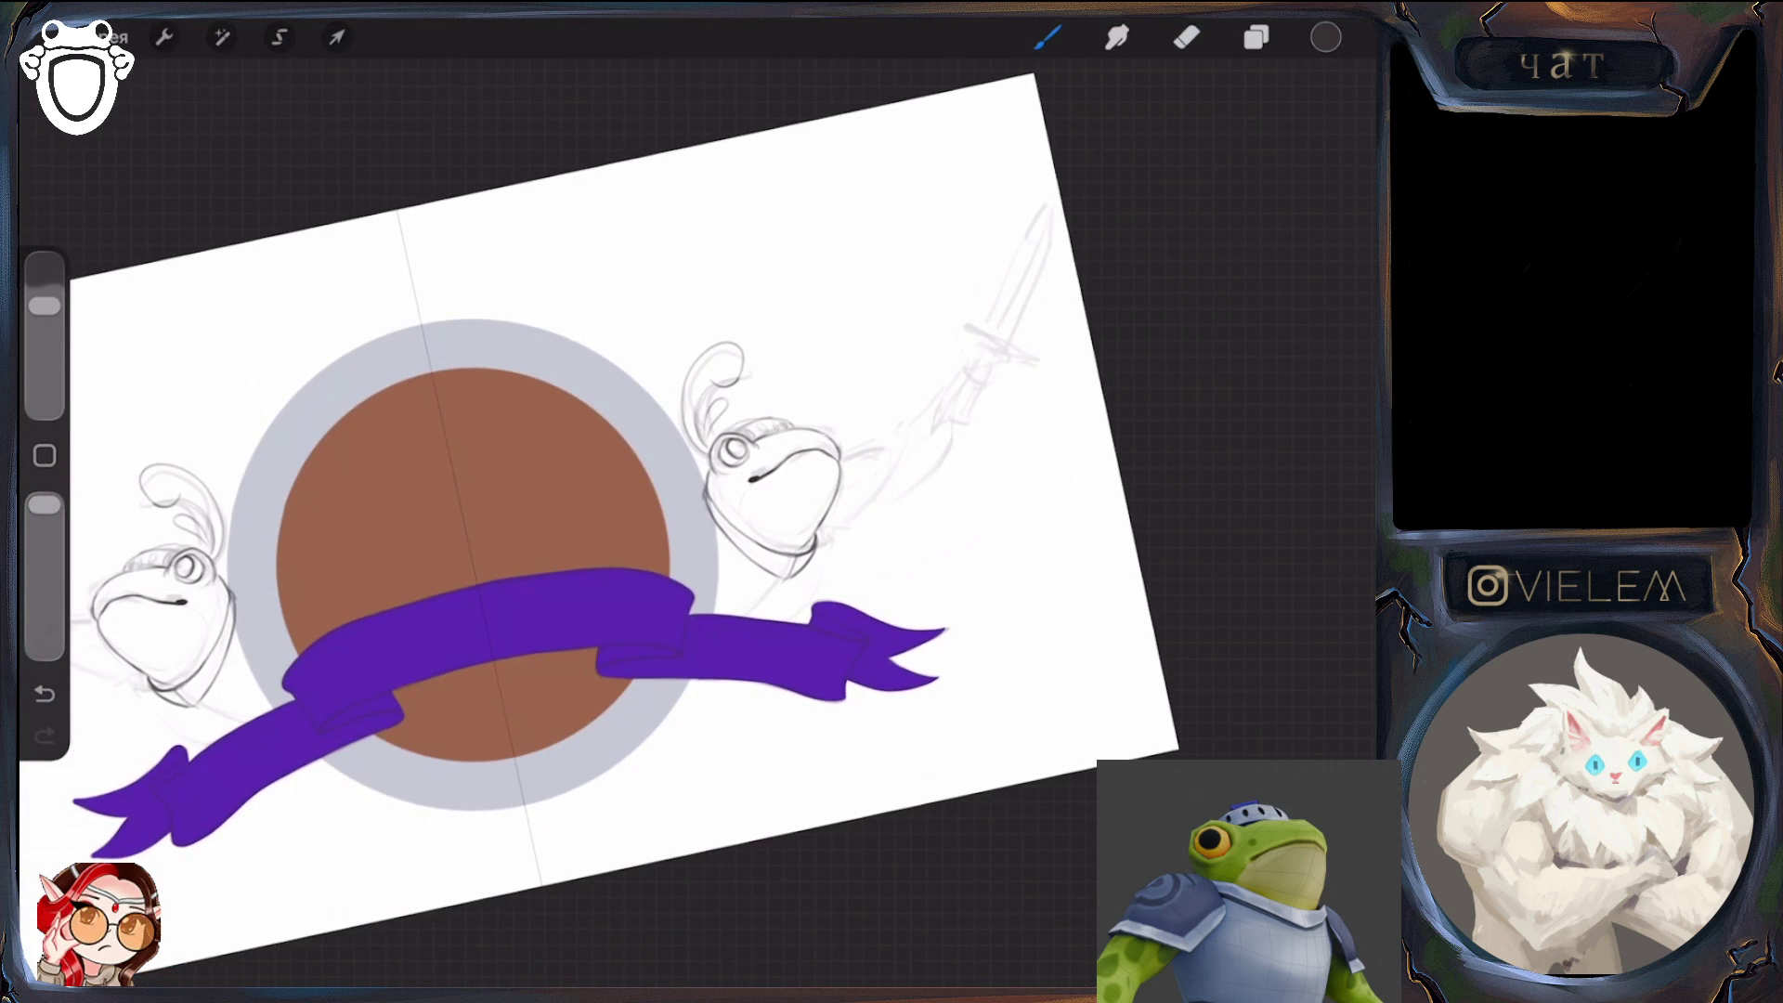
scroll(558, 511, up, 3)
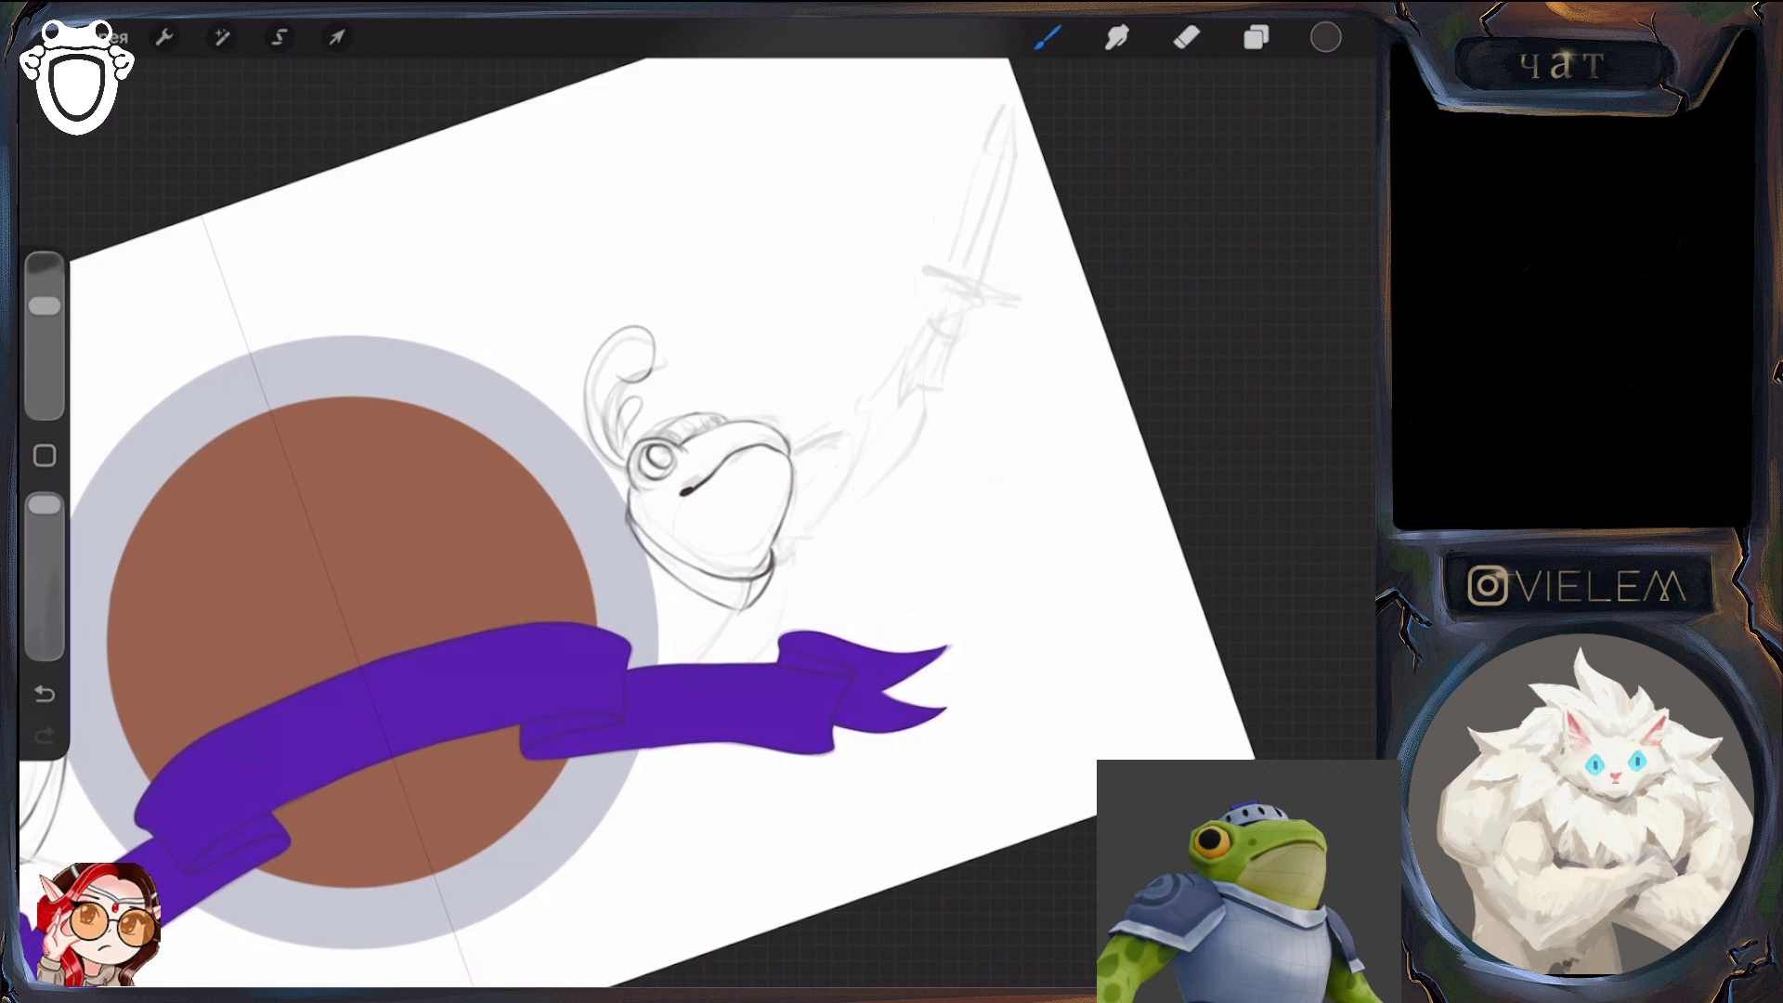
Add strokes along the frog's body outline, then hide layer Слой 26
mouse_move(785, 559)
mouse_down()
mouse_move(773, 639)
mouse_move(754, 663)
mouse_move(706, 665)
mouse_move(733, 638)
mouse_up()
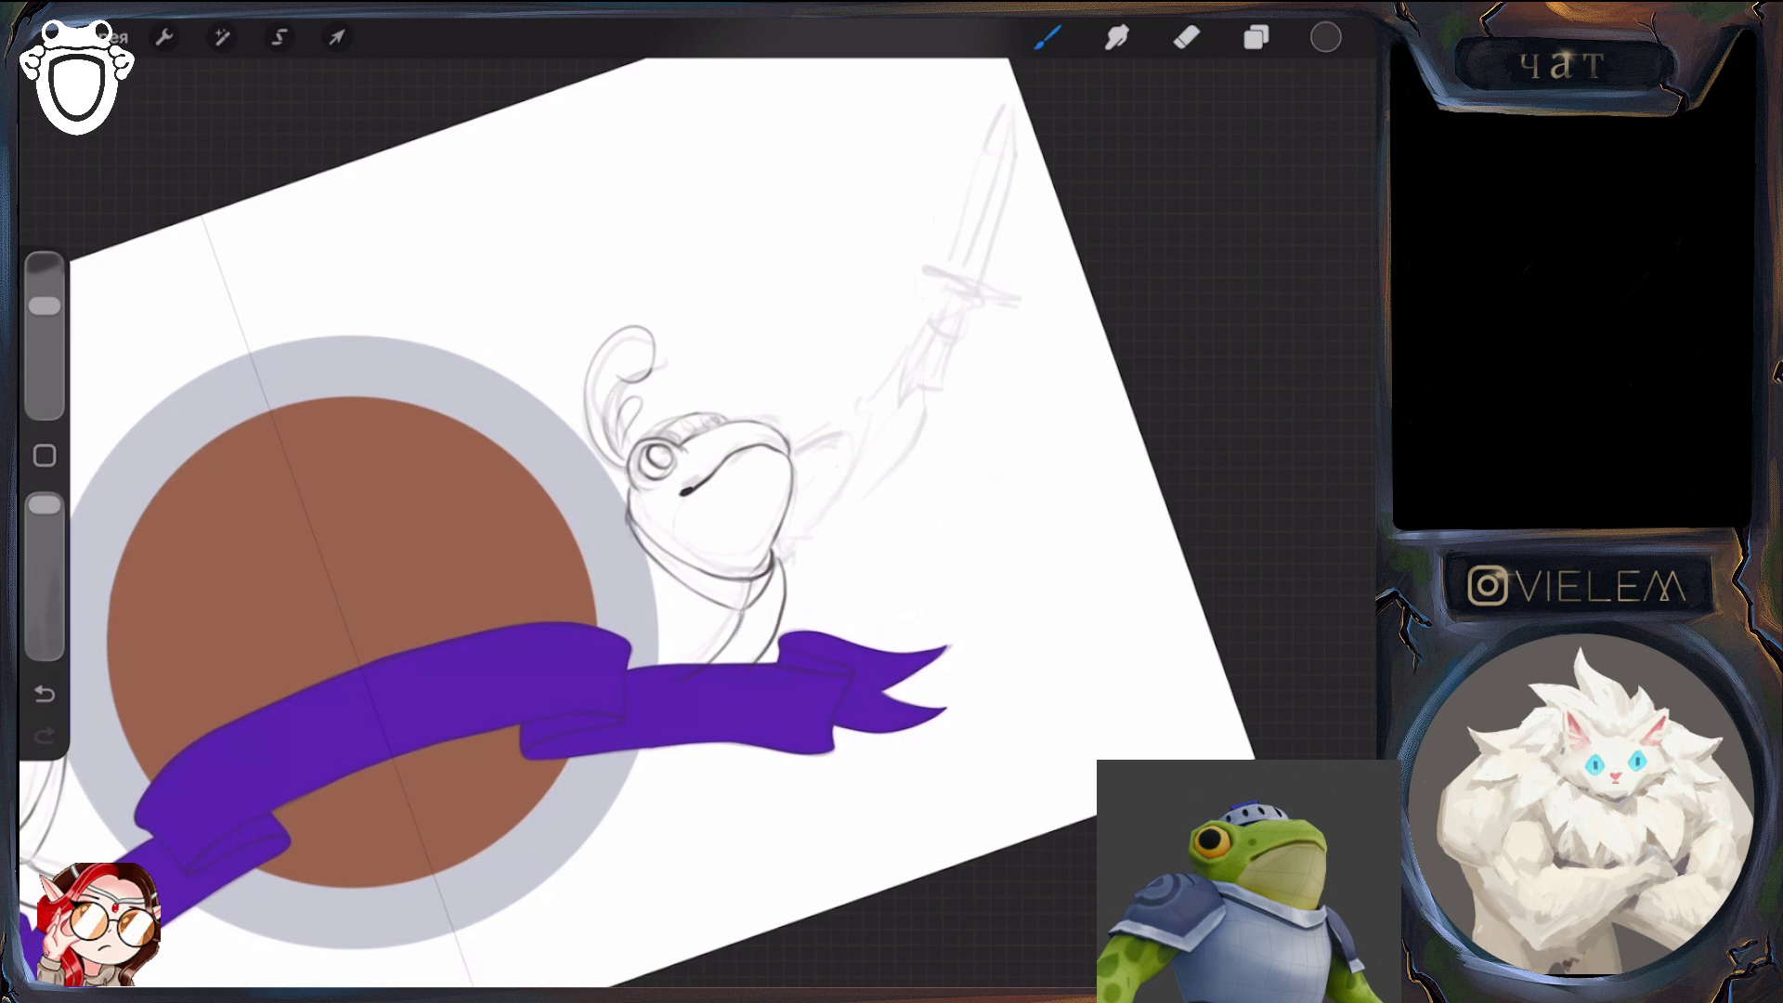
key(e)
key(b)
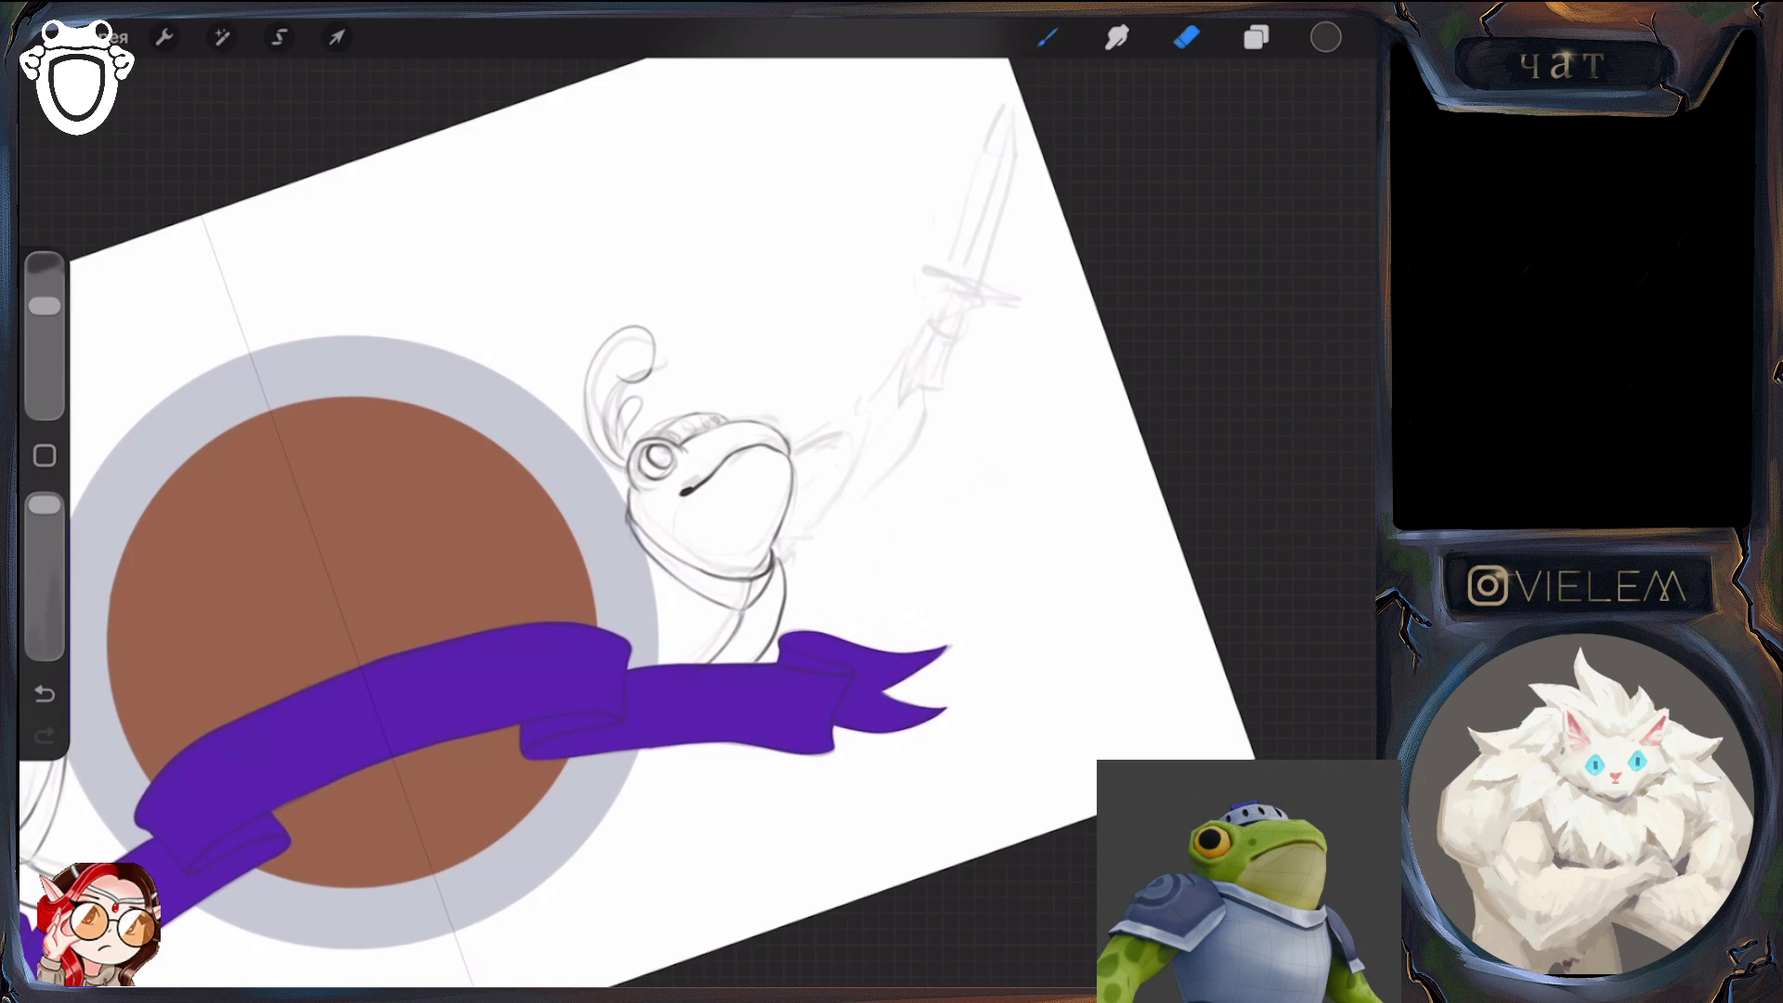
drag(776, 543, 773, 571)
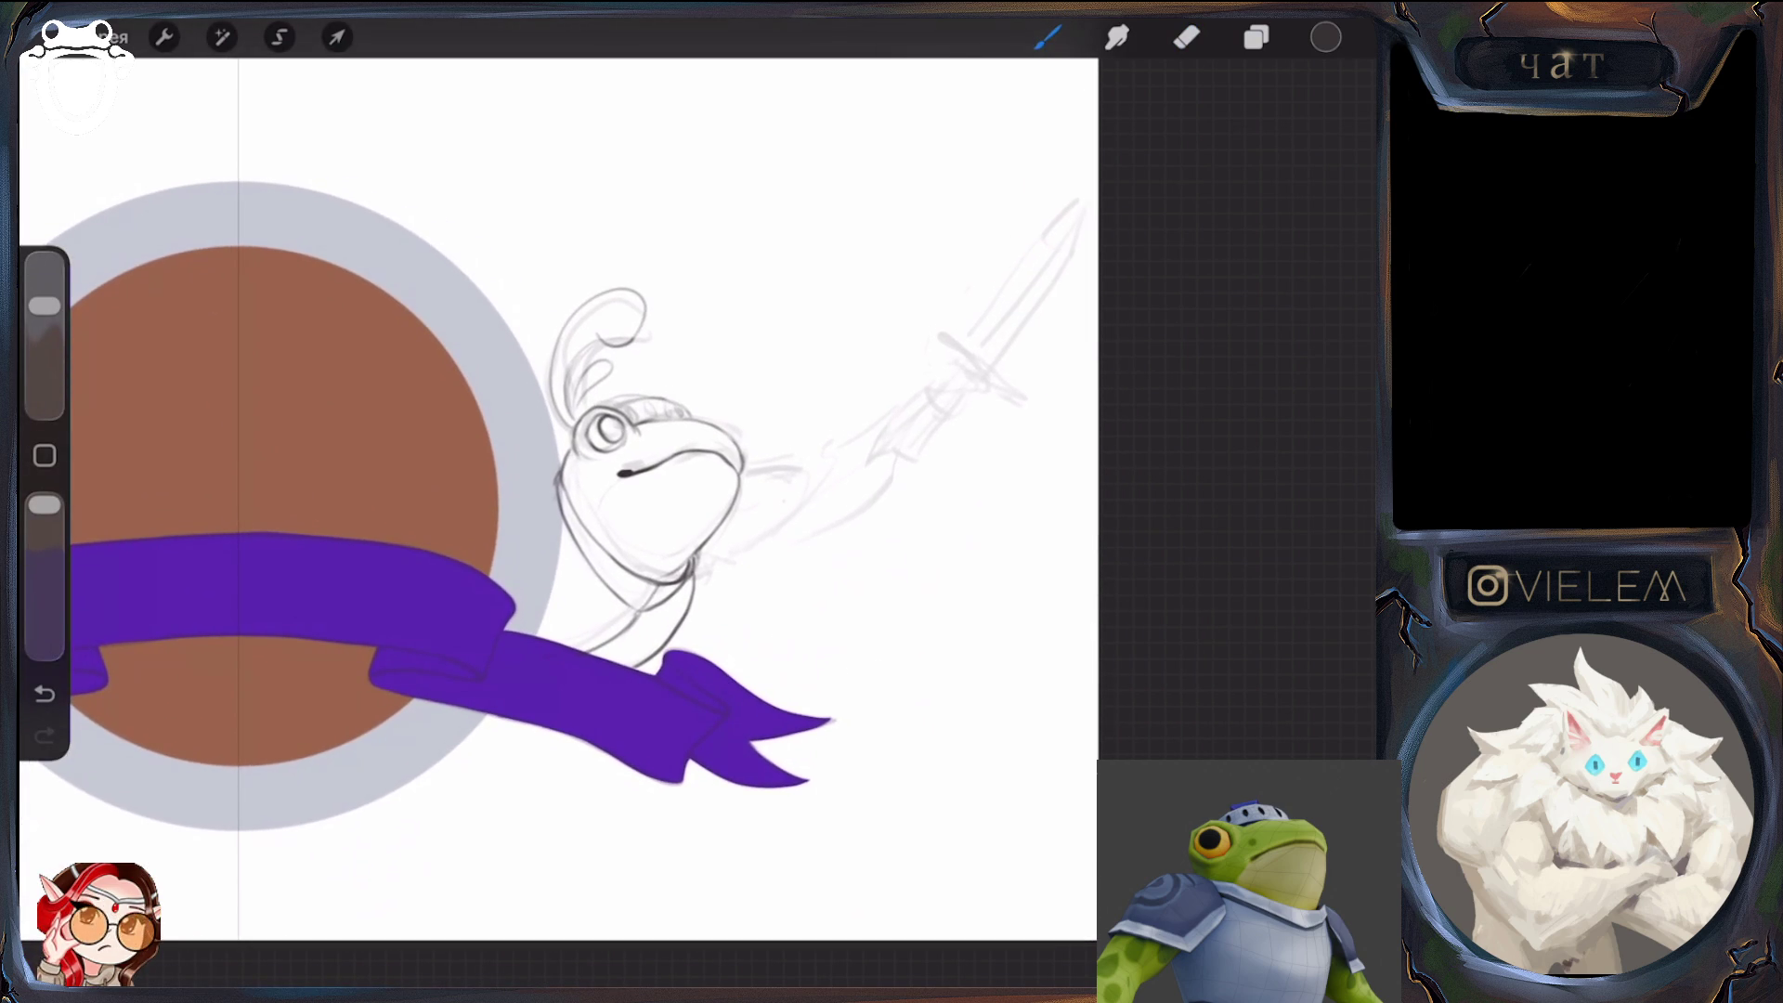
click(1257, 37)
click(1334, 631)
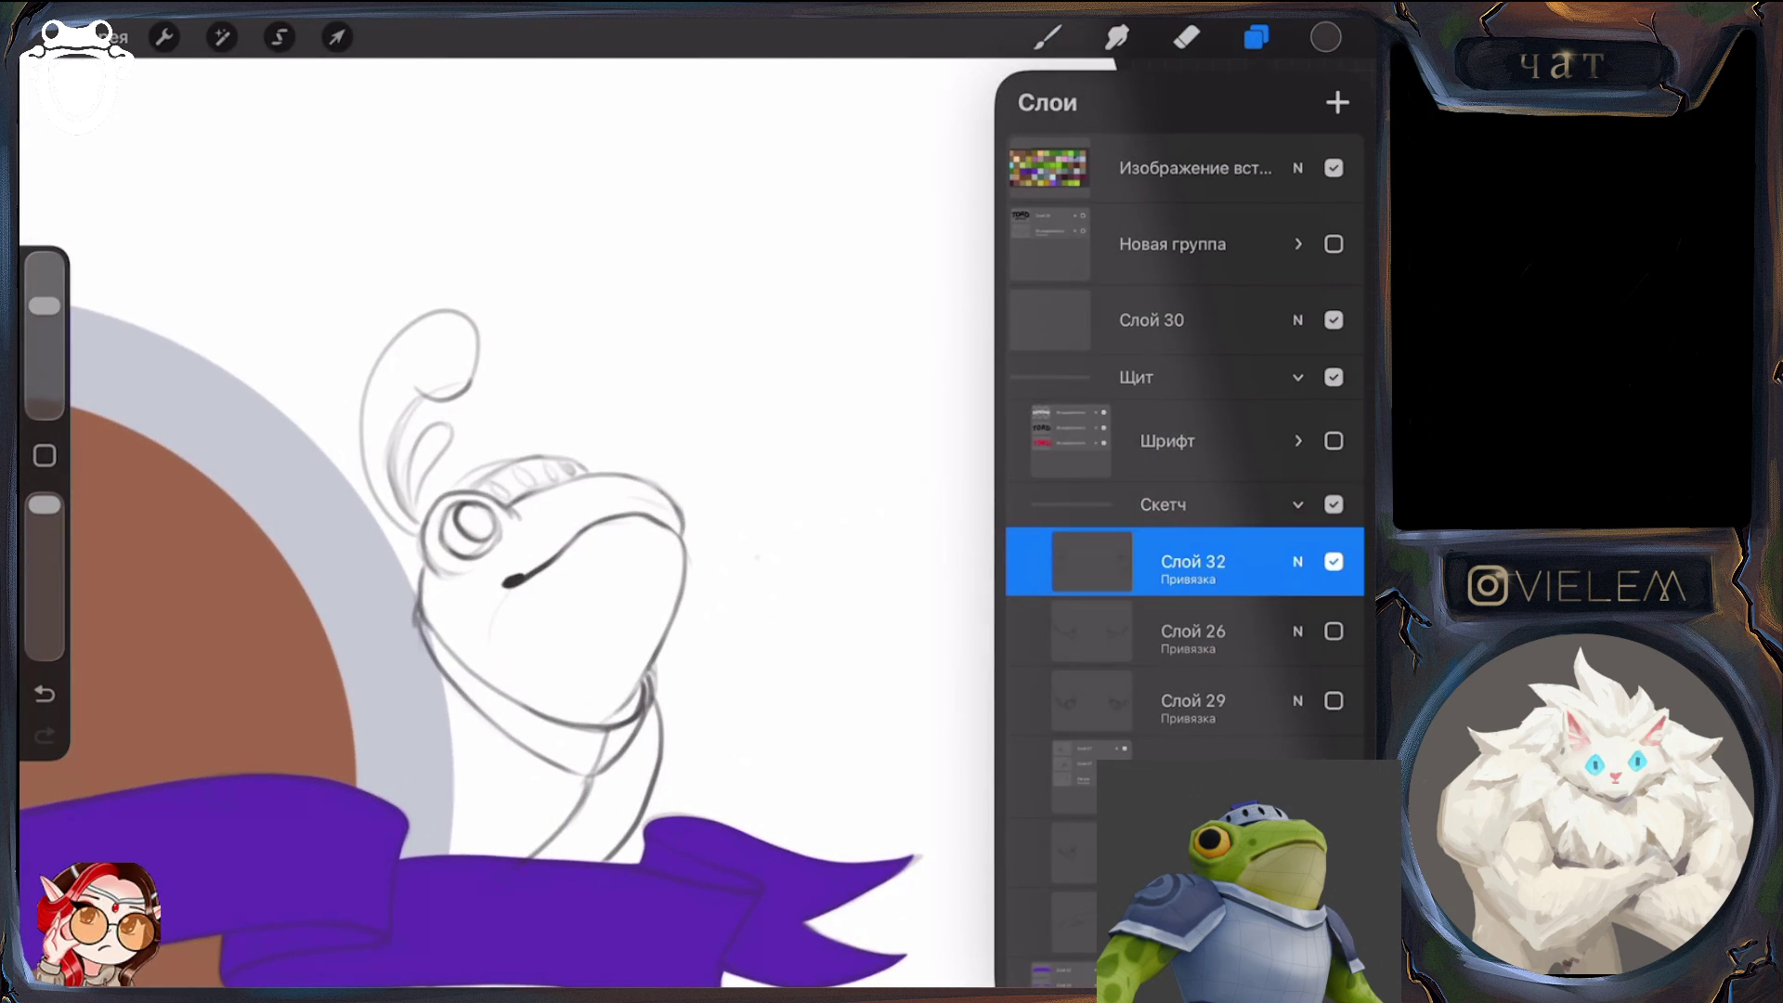
Enlarge the brush and try a chin stroke on the right frog, then undo it
click(1187, 37)
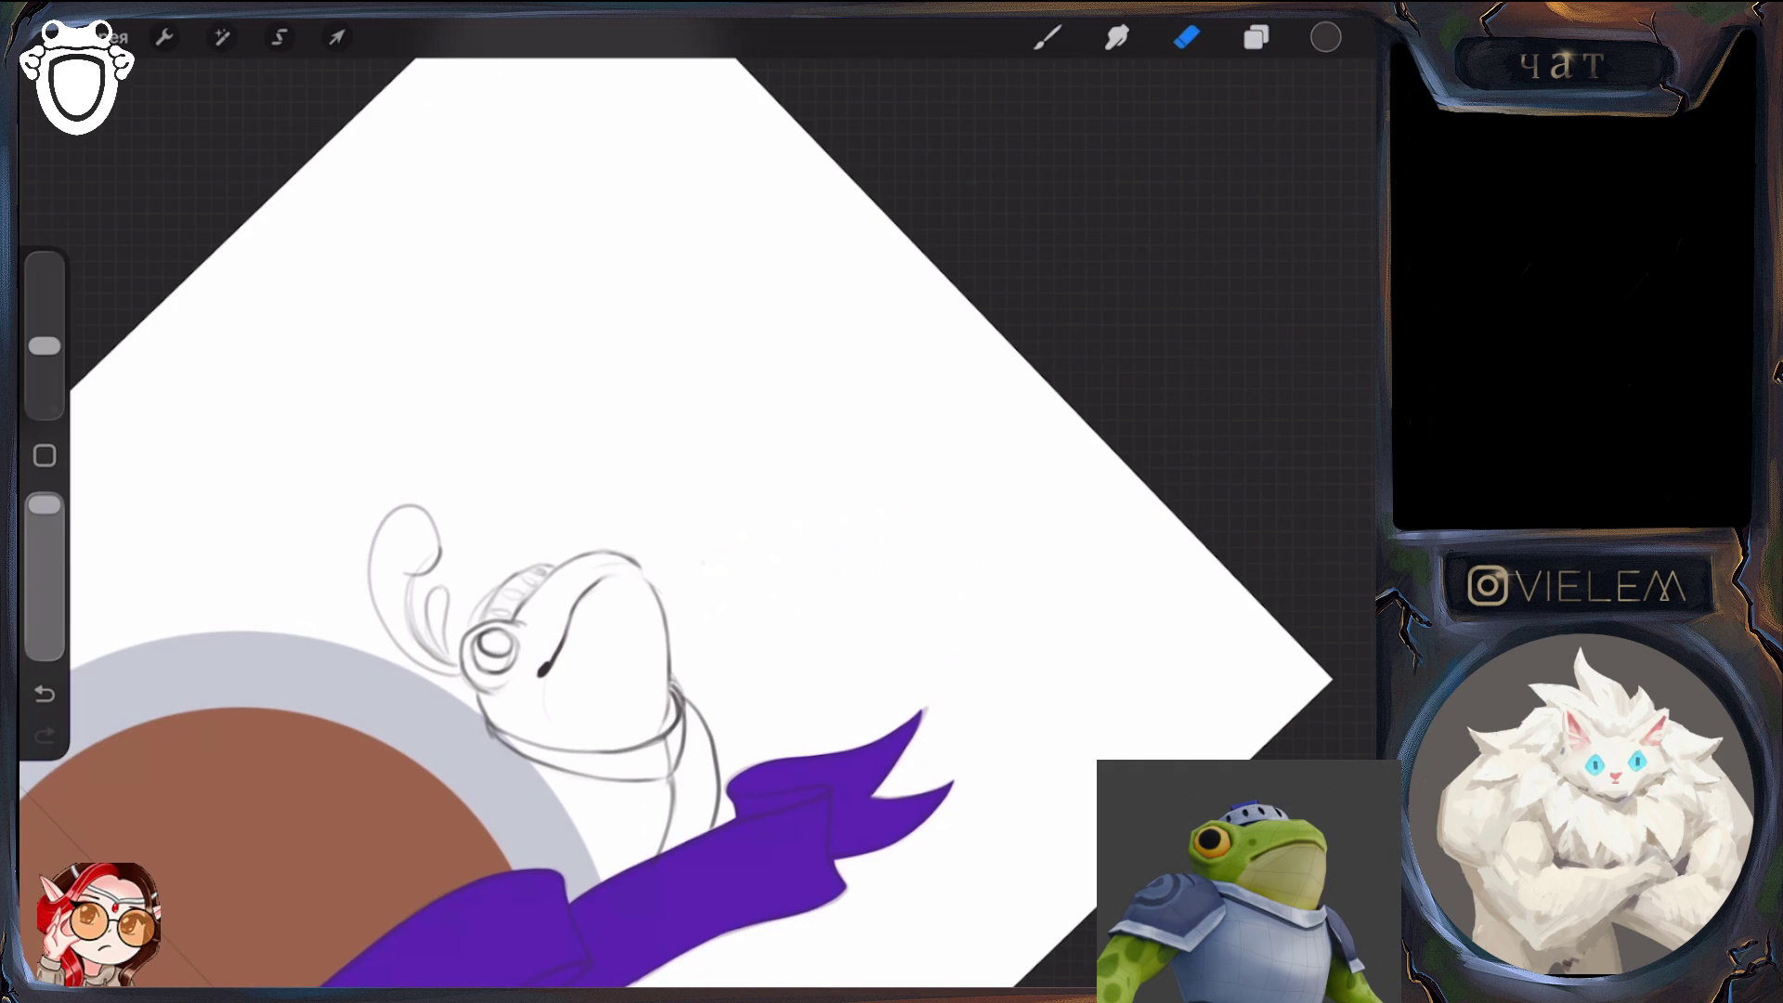
drag(44, 346, 45, 306)
click(1048, 37)
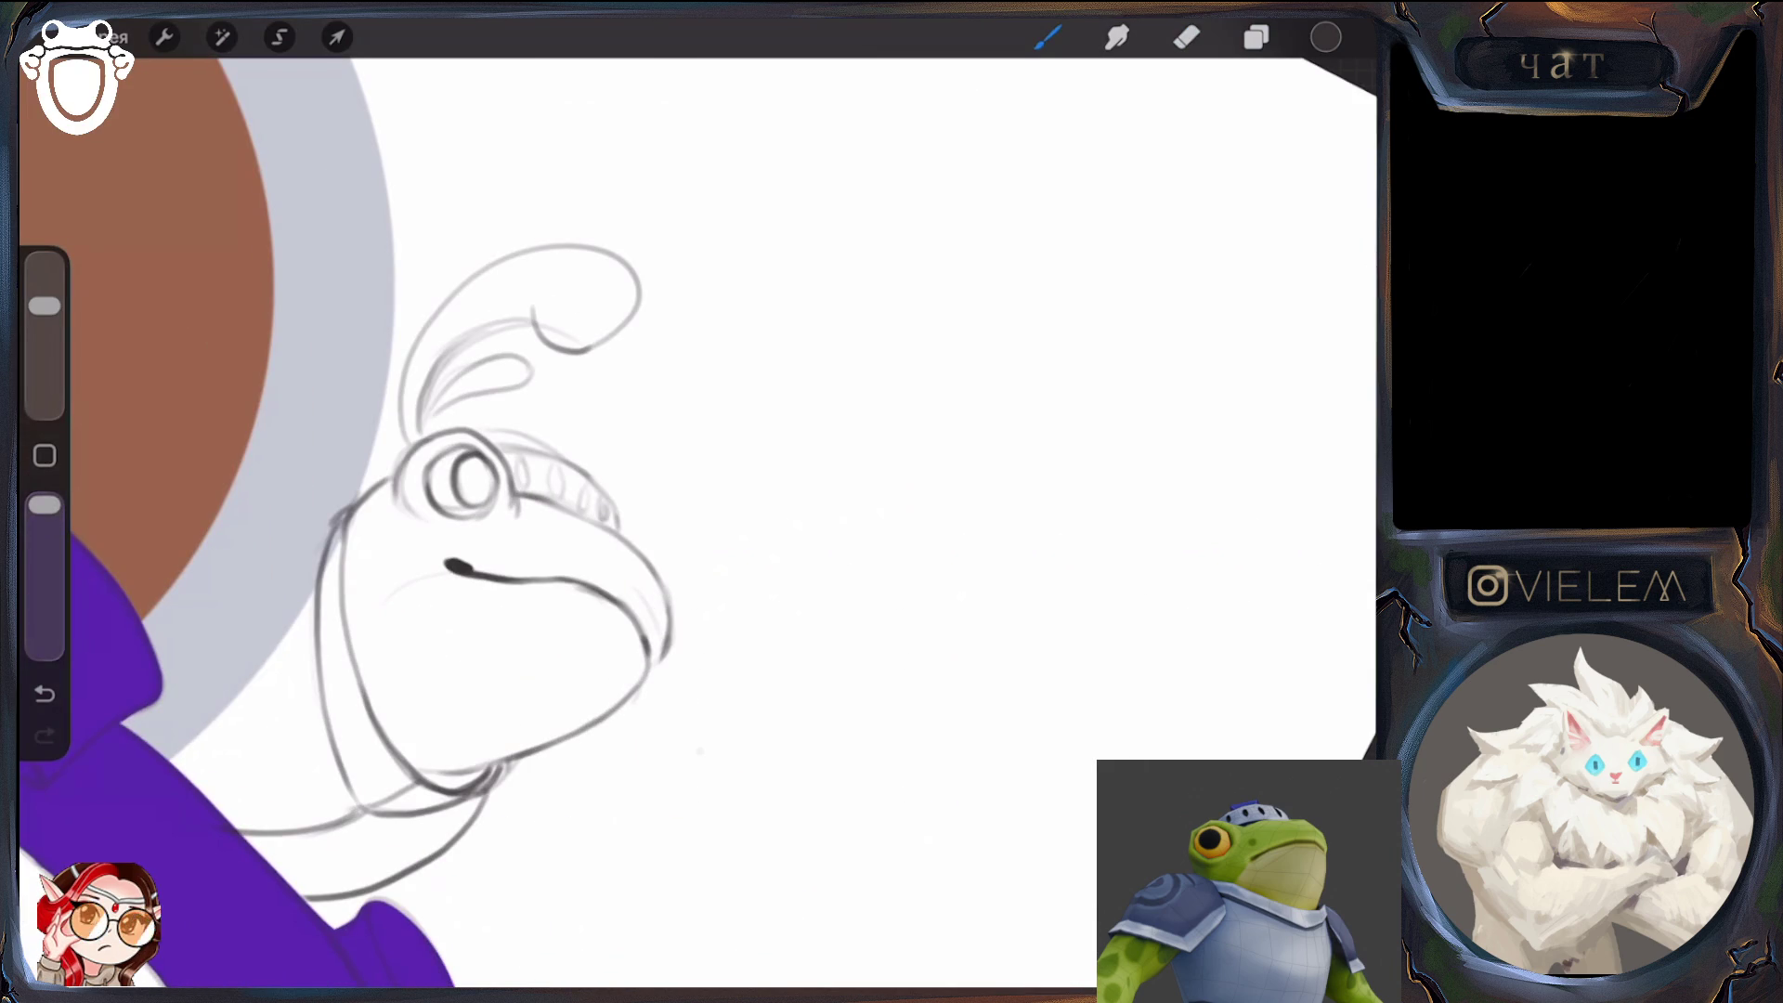
mouse_move(650, 650)
mouse_down()
mouse_move(627, 692)
mouse_move(648, 685)
mouse_move(623, 699)
mouse_move(654, 668)
mouse_up()
click(44, 693)
scroll(697, 502, down, 5)
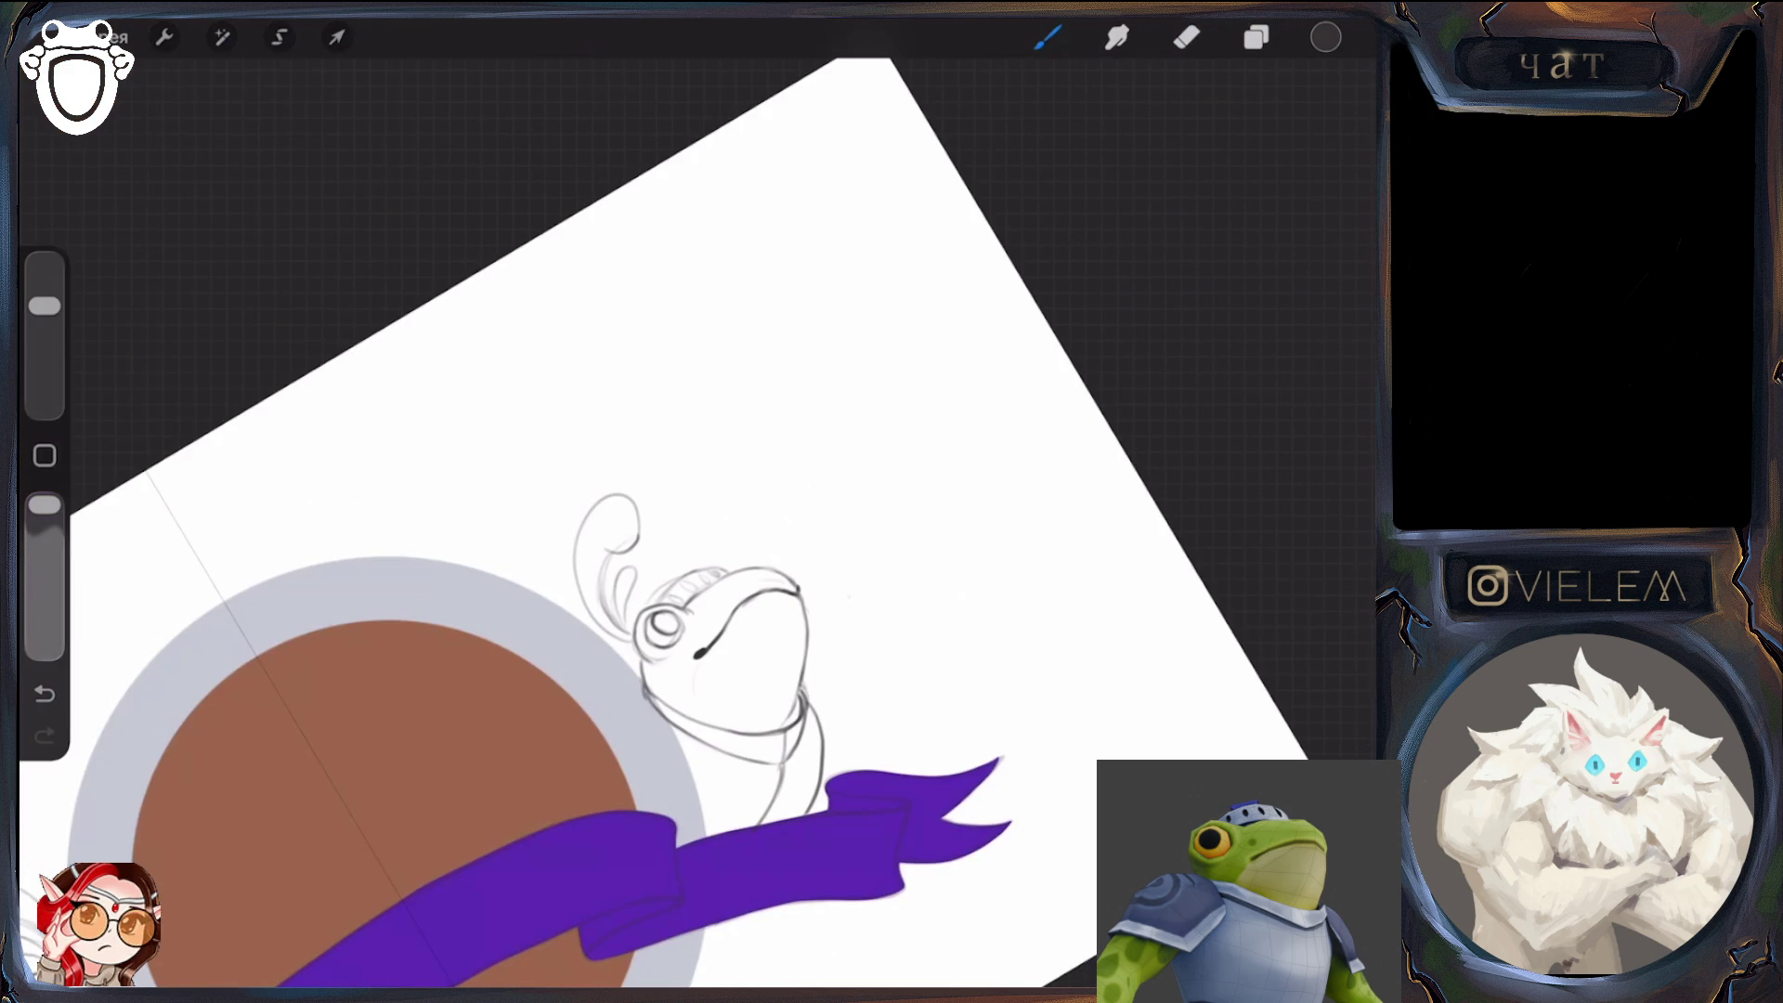
scroll(697, 502, up, 5)
Fade stray lines on the frog's head and redraw the head outline with the brush
key(e)
drag(677, 543, 683, 599)
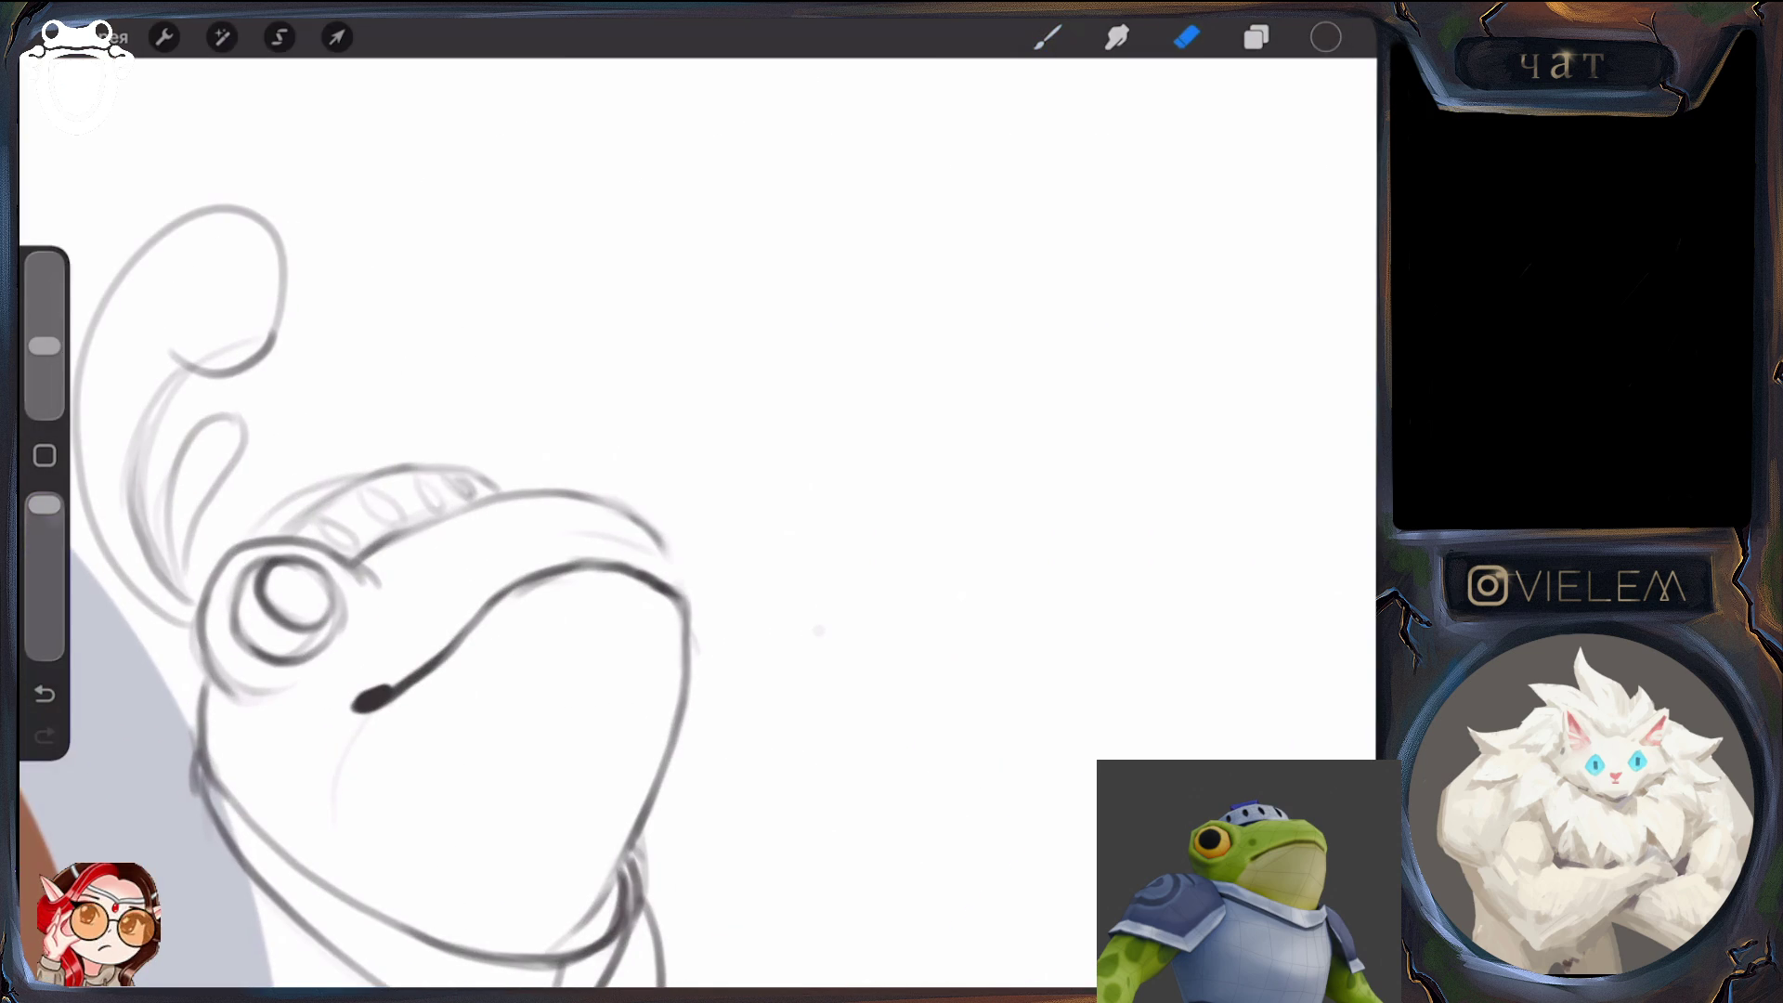
drag(44, 346, 45, 305)
click(1048, 37)
drag(670, 559, 681, 587)
drag(649, 520, 671, 548)
drag(671, 544, 694, 662)
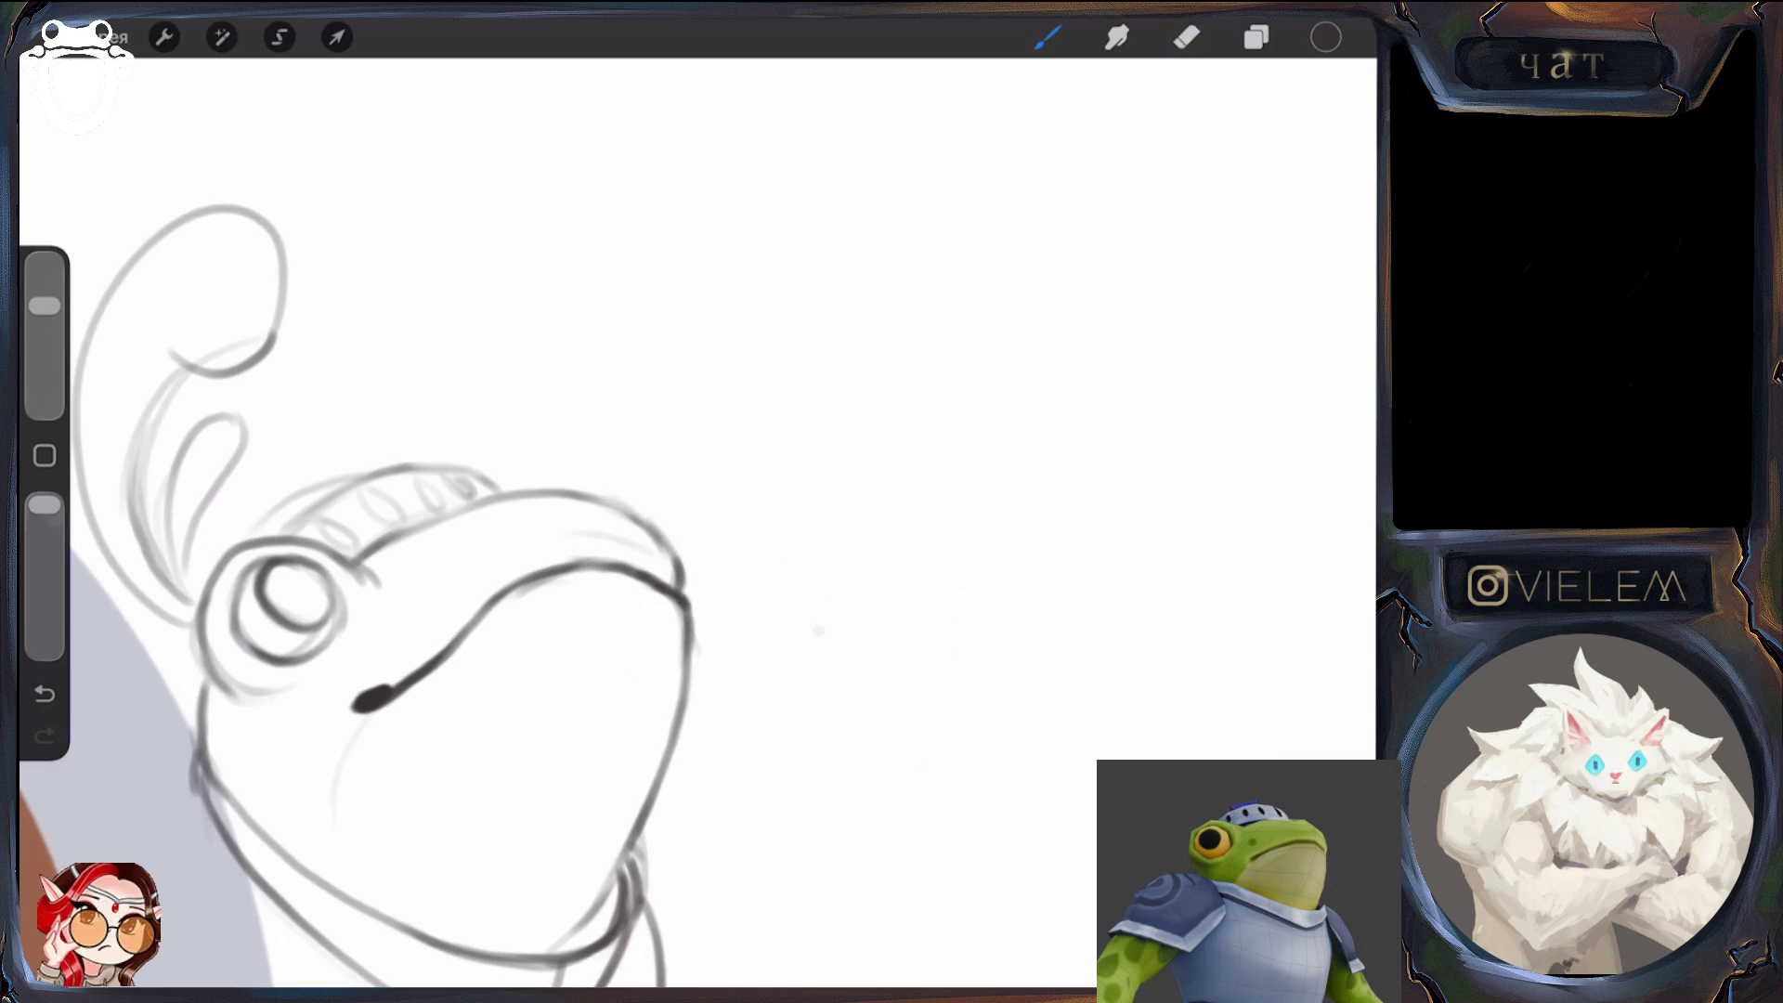
scroll(697, 501, down, 5)
scroll(697, 502, down, 5)
scroll(697, 502, up, 10)
Trim the inner head line with a smaller eraser, undoing an over-erasure atop the head
click(1187, 37)
drag(555, 596, 487, 648)
key(ctrl+z)
drag(44, 346, 44, 358)
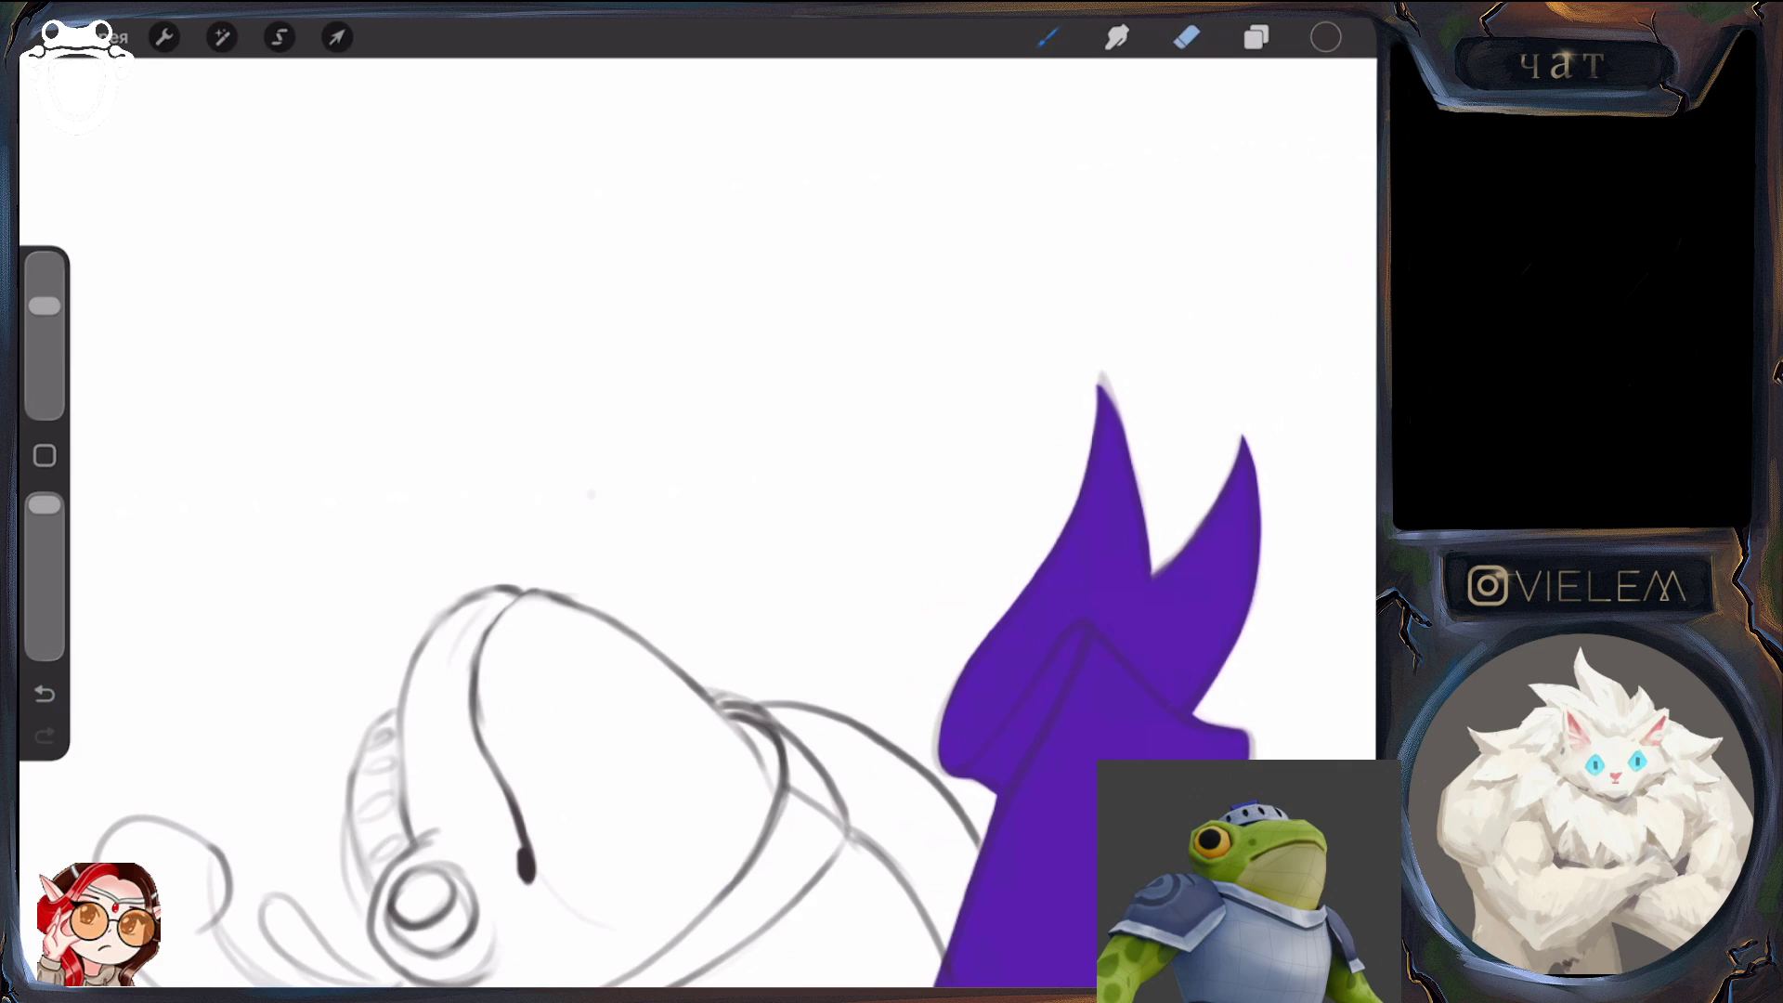
drag(481, 678, 479, 725)
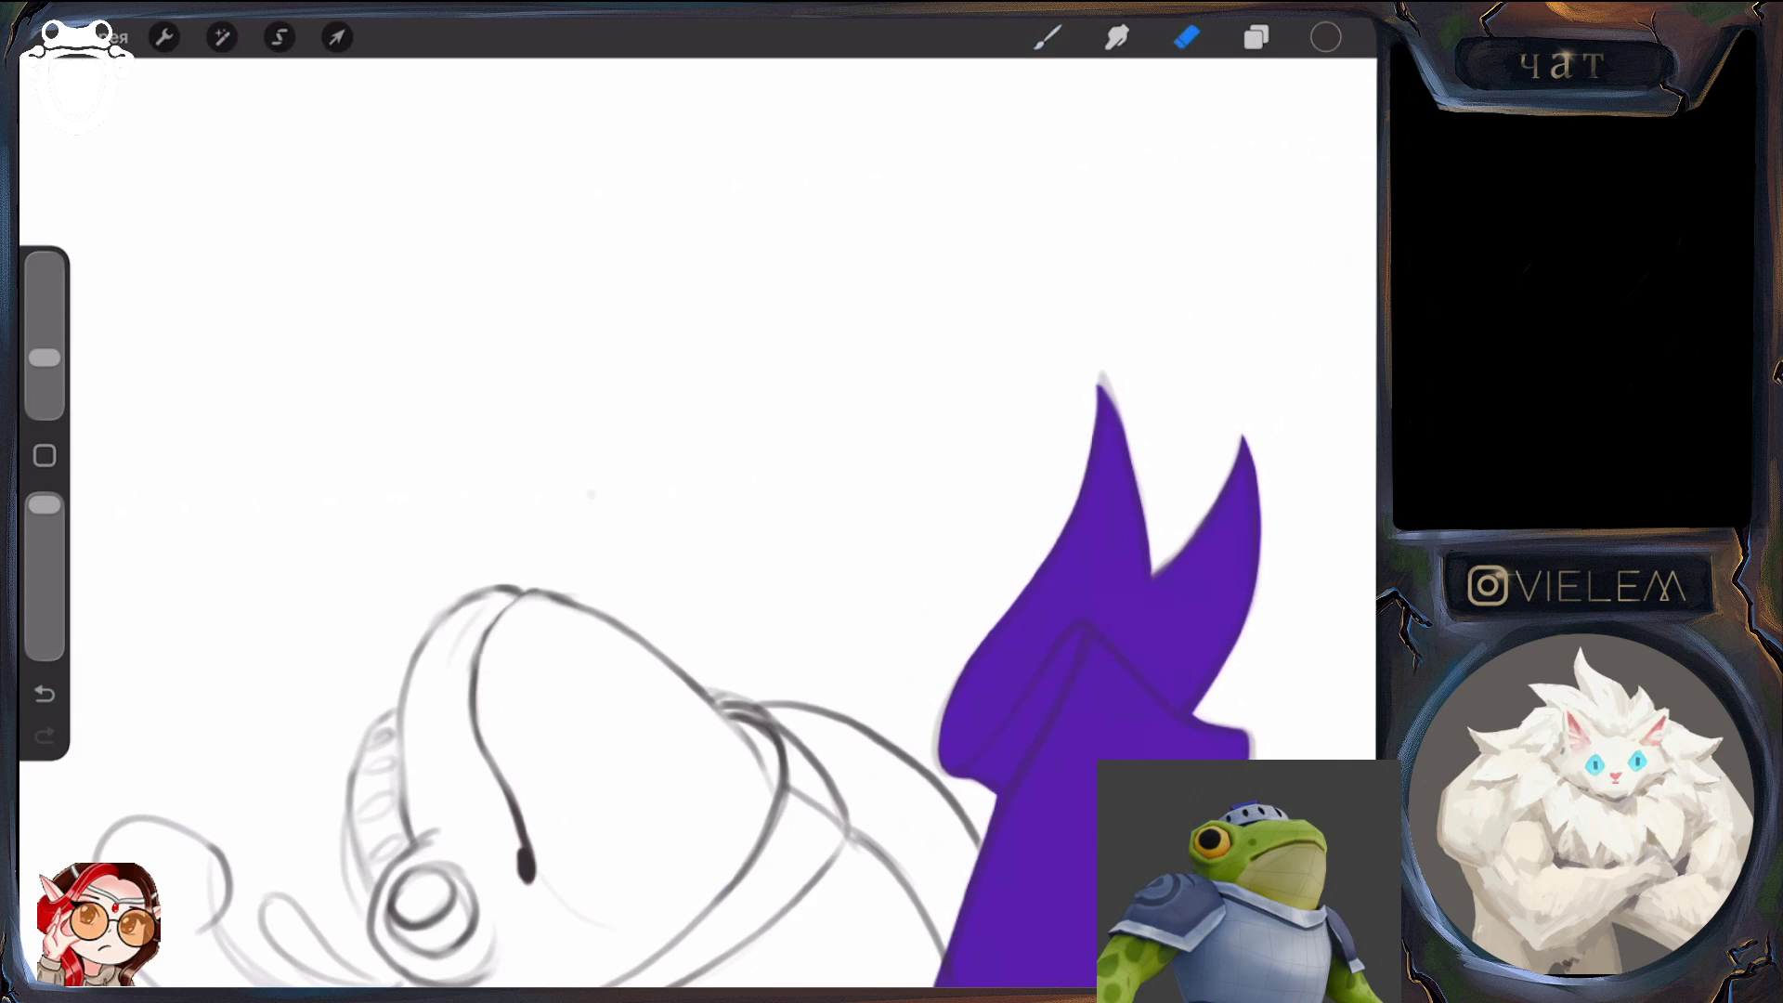
drag(44, 357, 43, 305)
click(1048, 38)
mouse_move(423, 896)
mouse_down()
mouse_move(319, 577)
mouse_move(325, 544)
mouse_up()
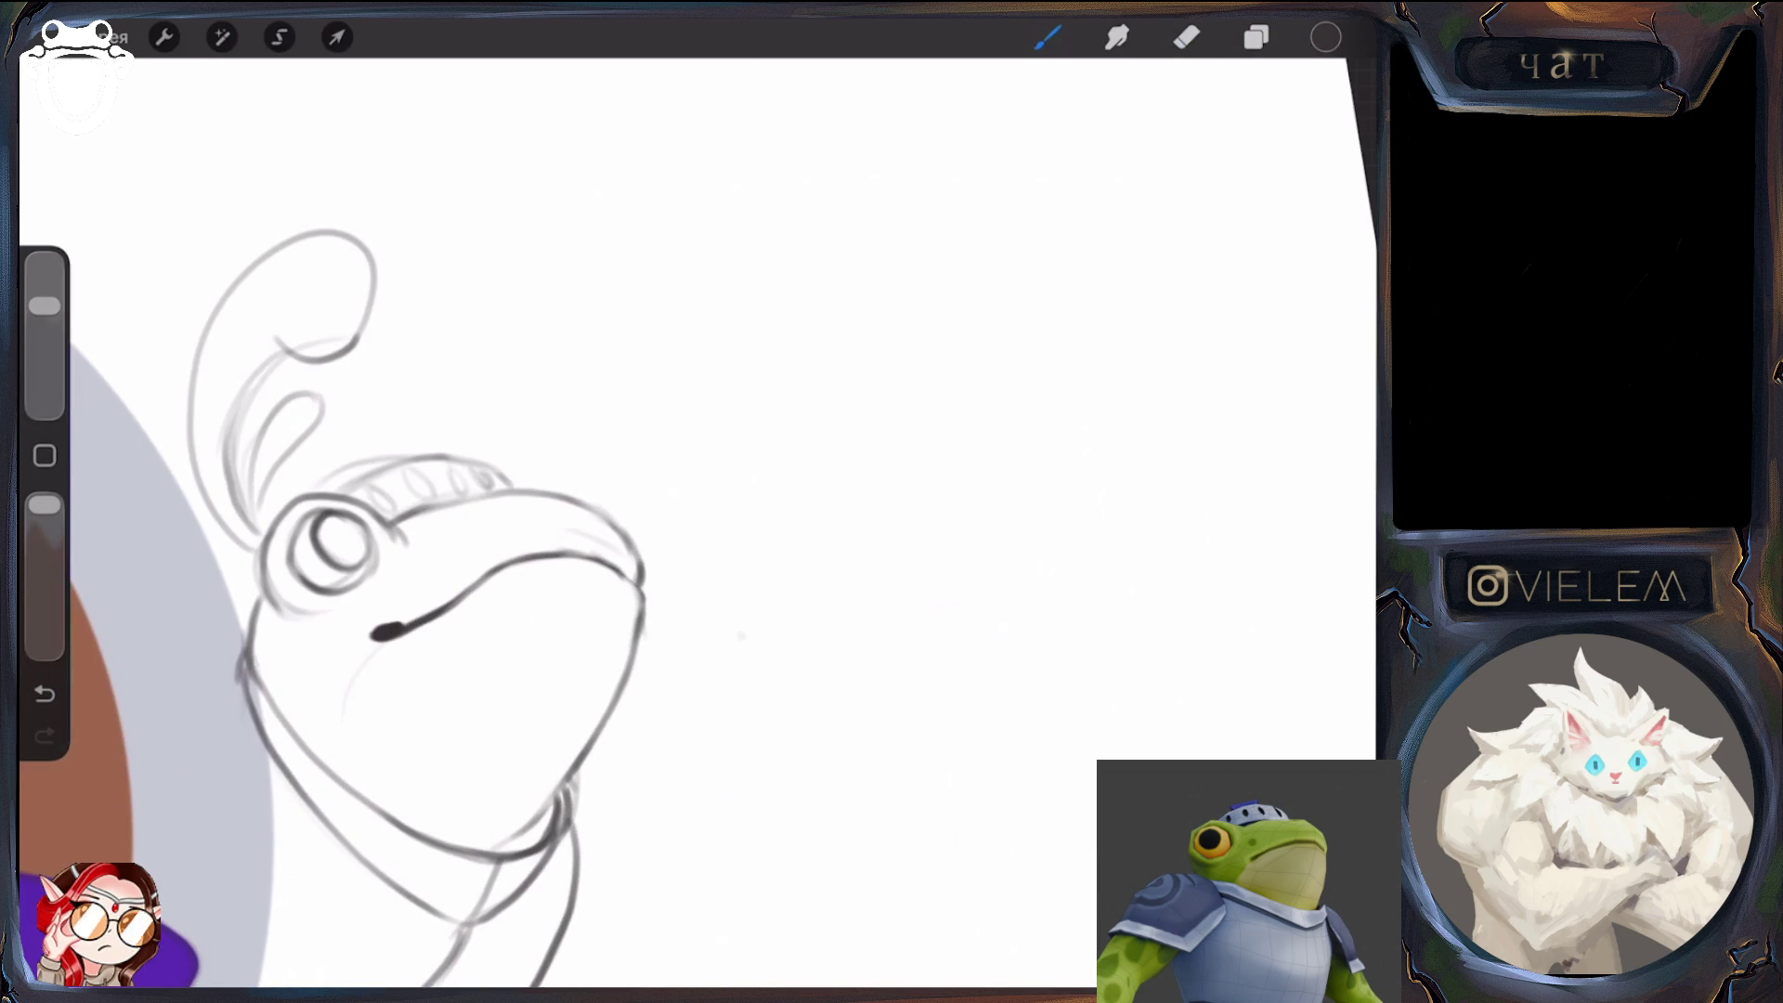
Redraw the right edge of the frog's head, then pull back to view the emblem
mouse_move(624, 576)
mouse_down()
mouse_move(645, 613)
mouse_move(628, 684)
mouse_up()
click(1188, 37)
drag(641, 602, 613, 715)
drag(44, 358, 43, 305)
click(1048, 37)
drag(647, 637, 602, 738)
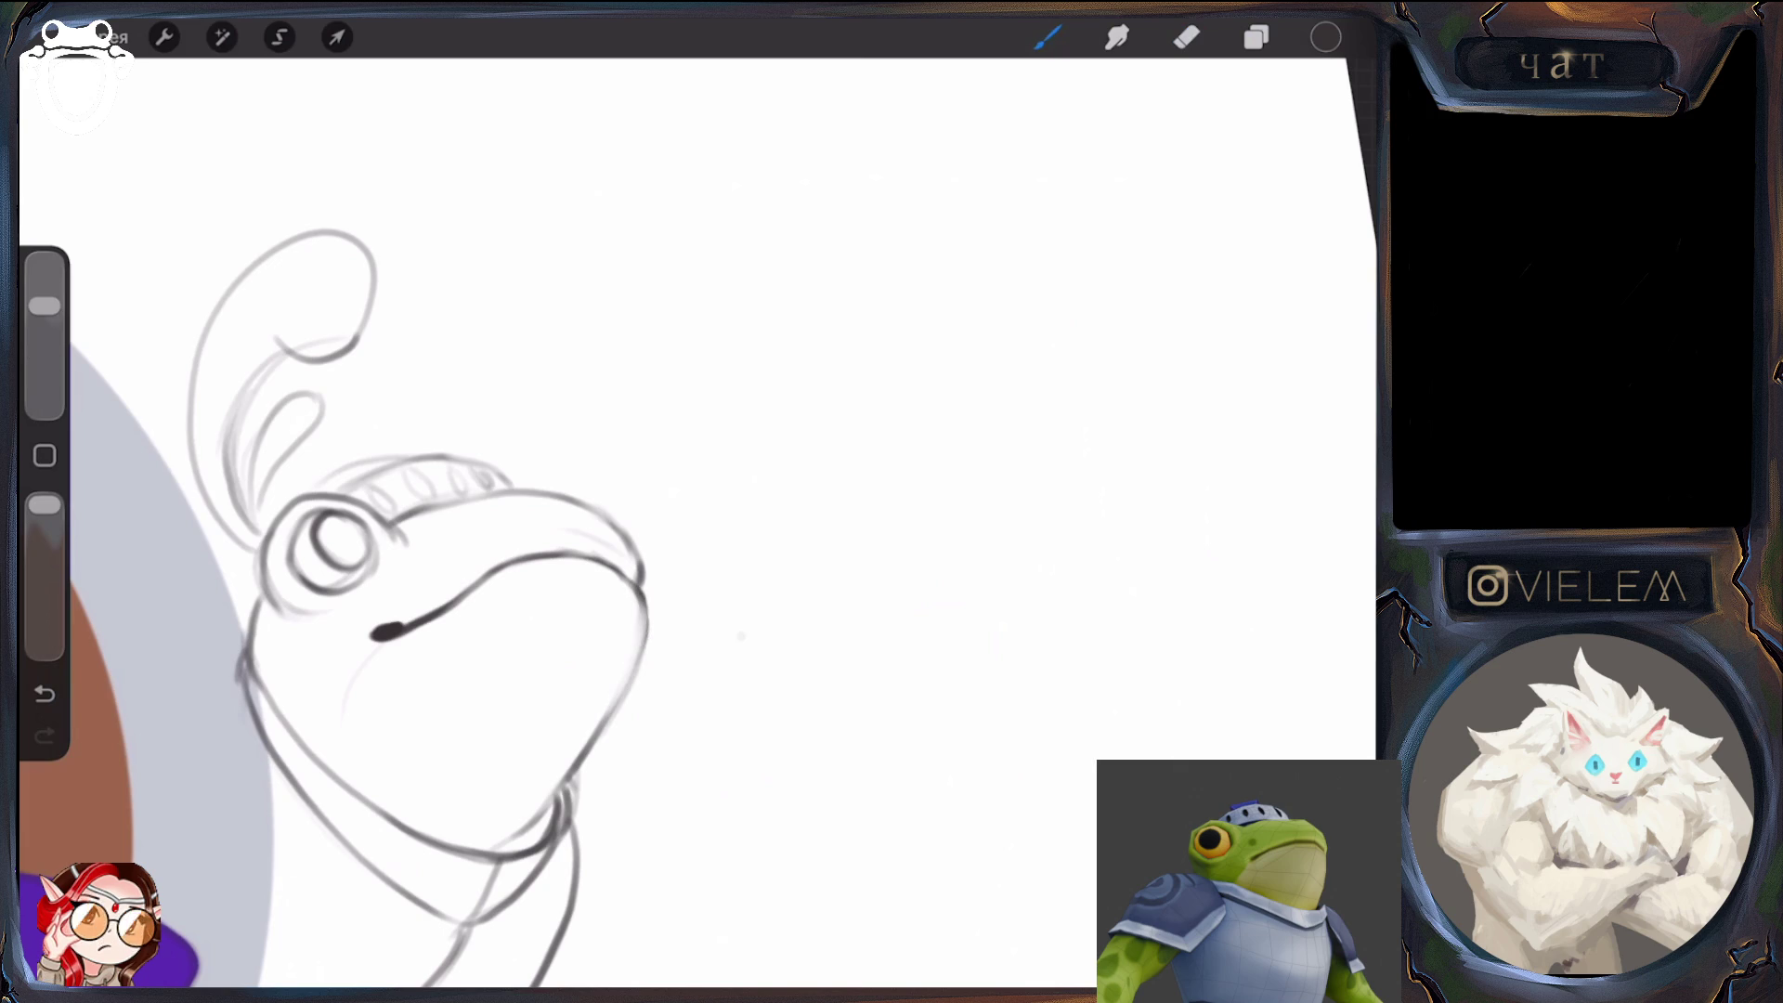
drag(557, 650, 604, 637)
scroll(696, 501, down, 5)
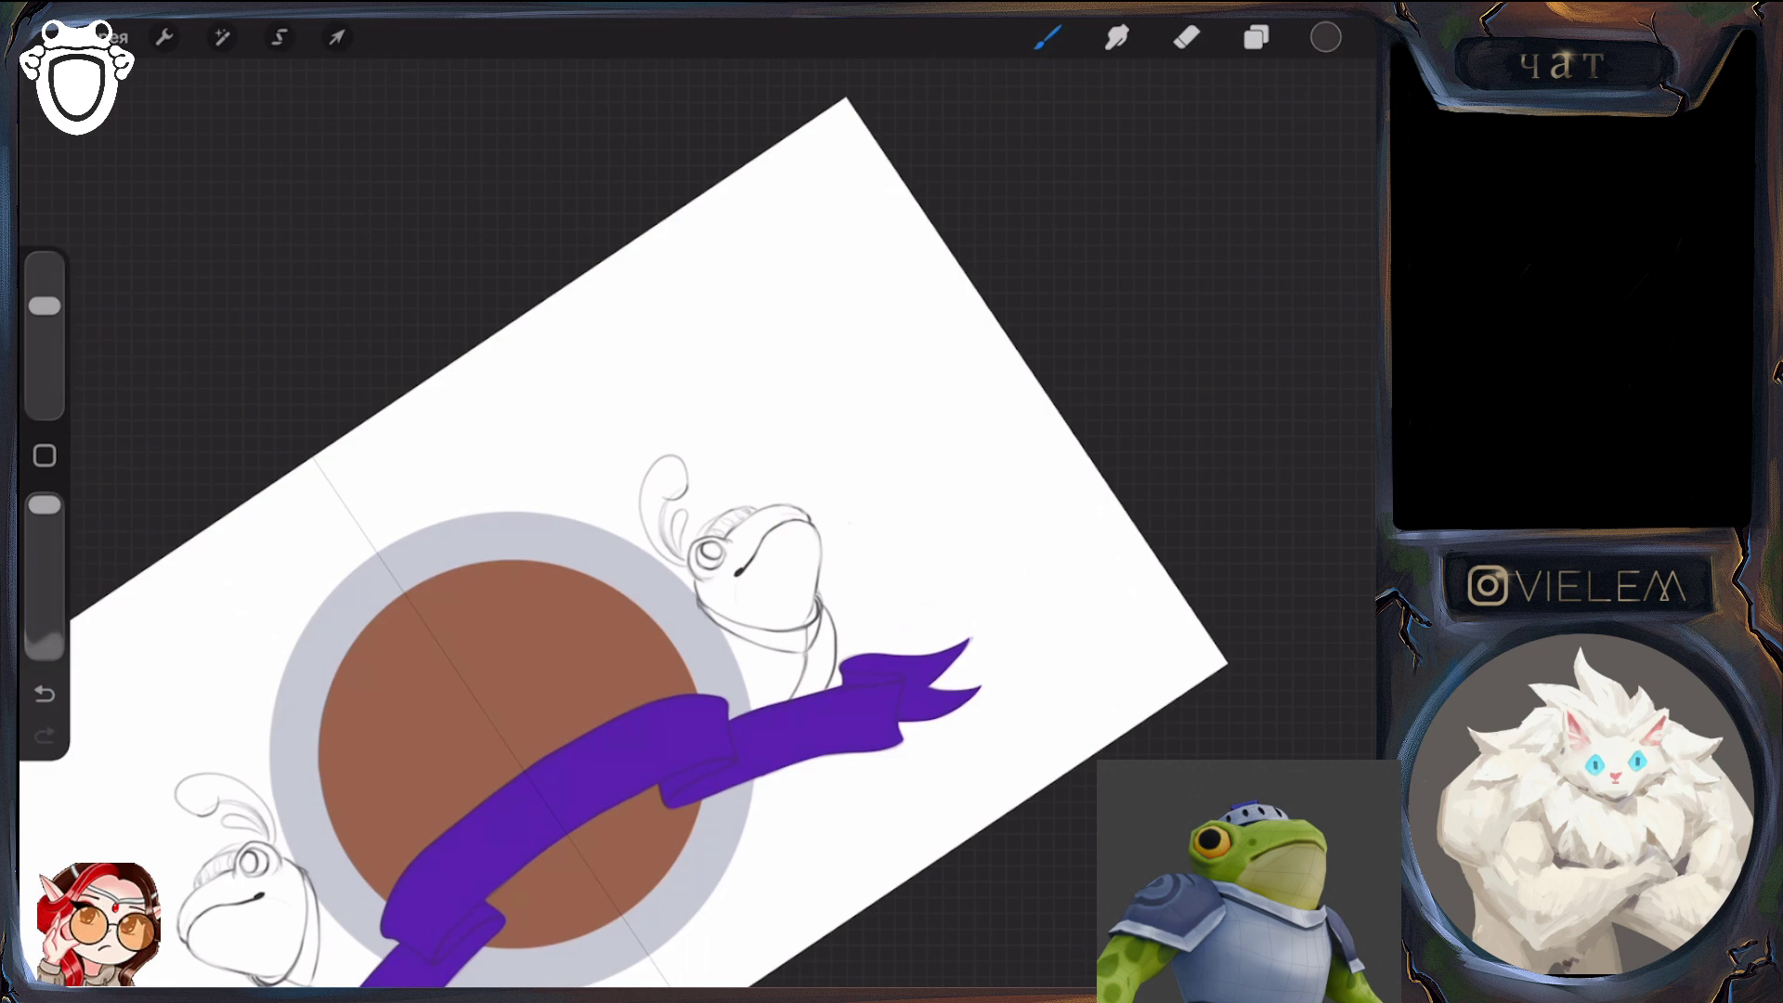
Draw the dark mouth line on the right frog, lighten it, and redraw it
scroll(734, 558, up, 5)
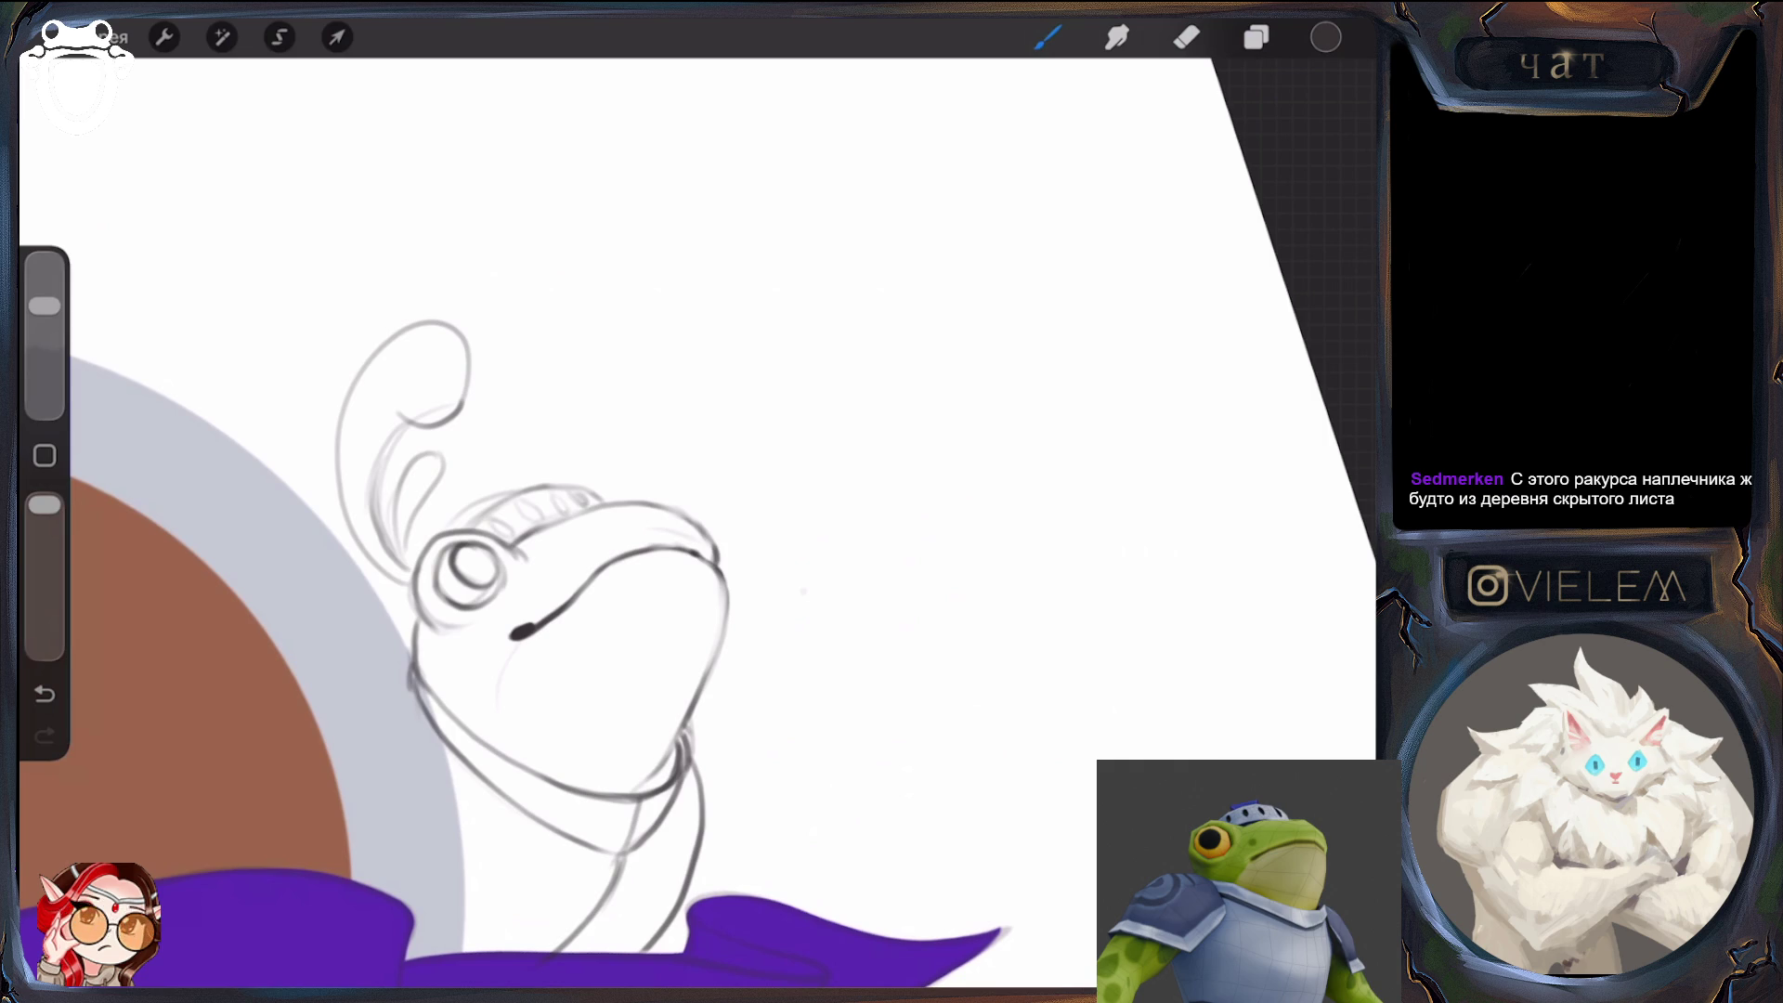
scroll(558, 604, up, 2)
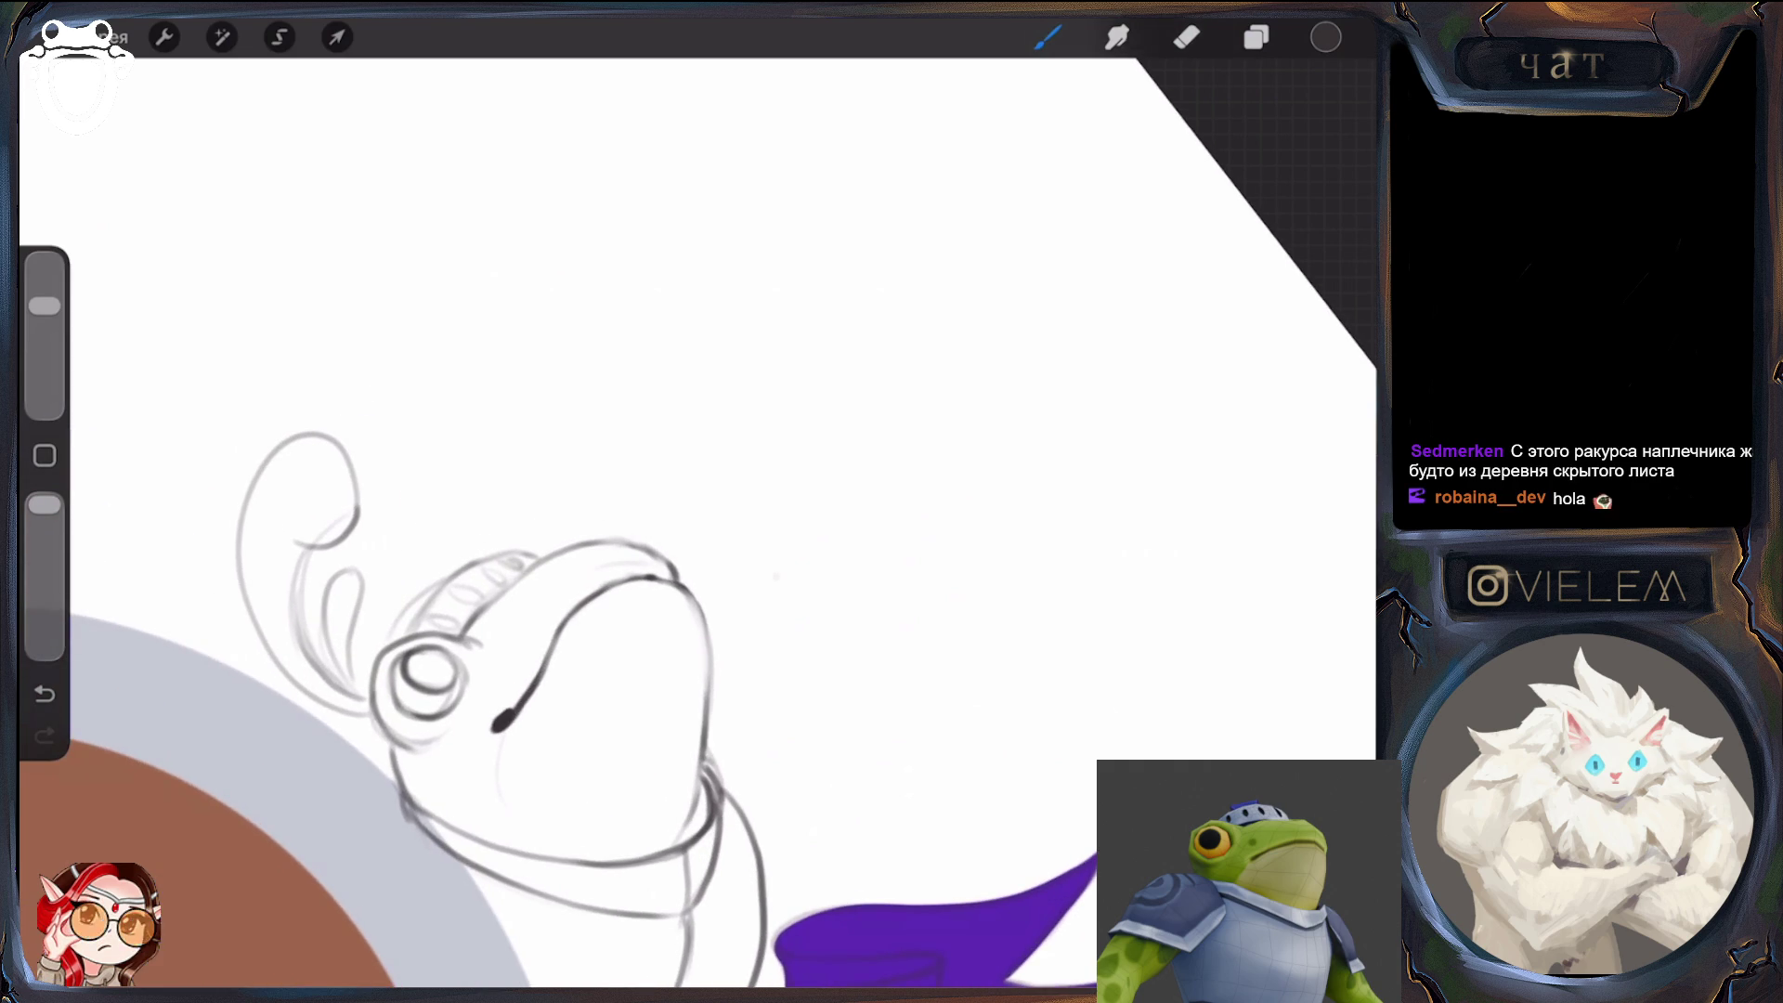
drag(539, 681, 621, 587)
click(1187, 37)
drag(537, 676, 615, 582)
click(1047, 37)
drag(541, 683, 622, 583)
Fade the mouth line's upper end with the eraser and zoom out to the emblem
click(1187, 38)
drag(568, 641, 636, 581)
drag(544, 680, 606, 595)
click(1048, 37)
scroll(650, 464, down, 5)
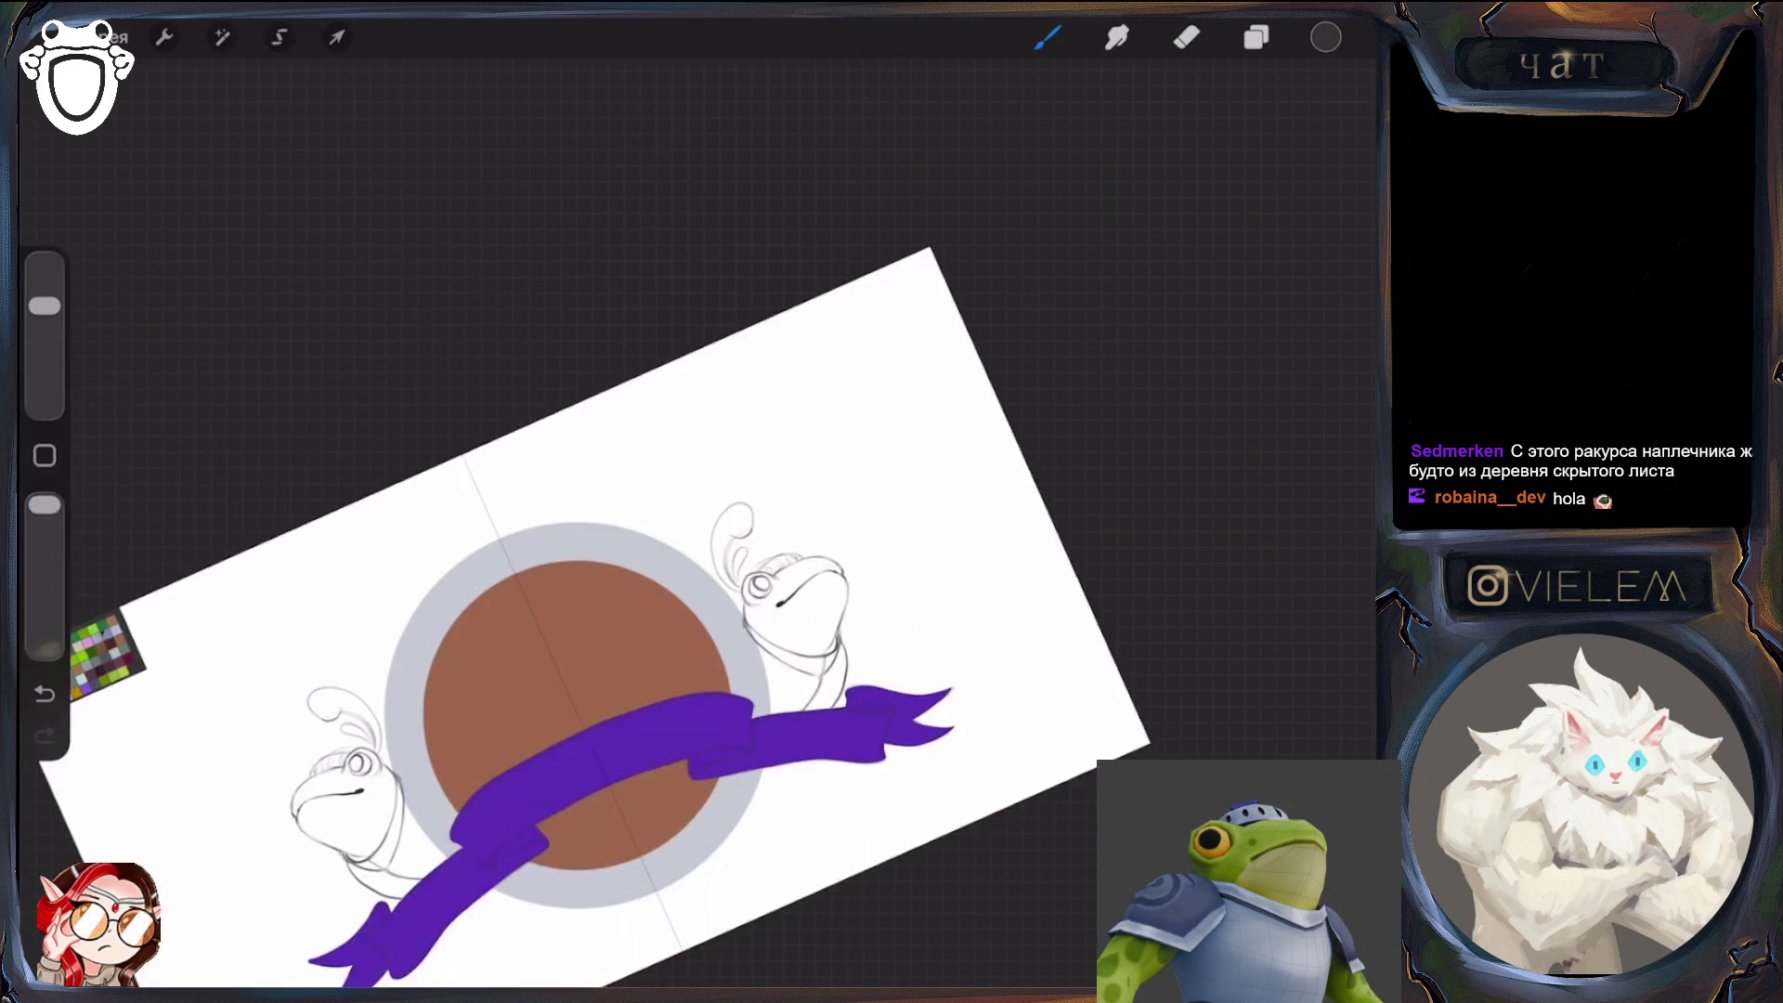
scroll(594, 502, up, 3)
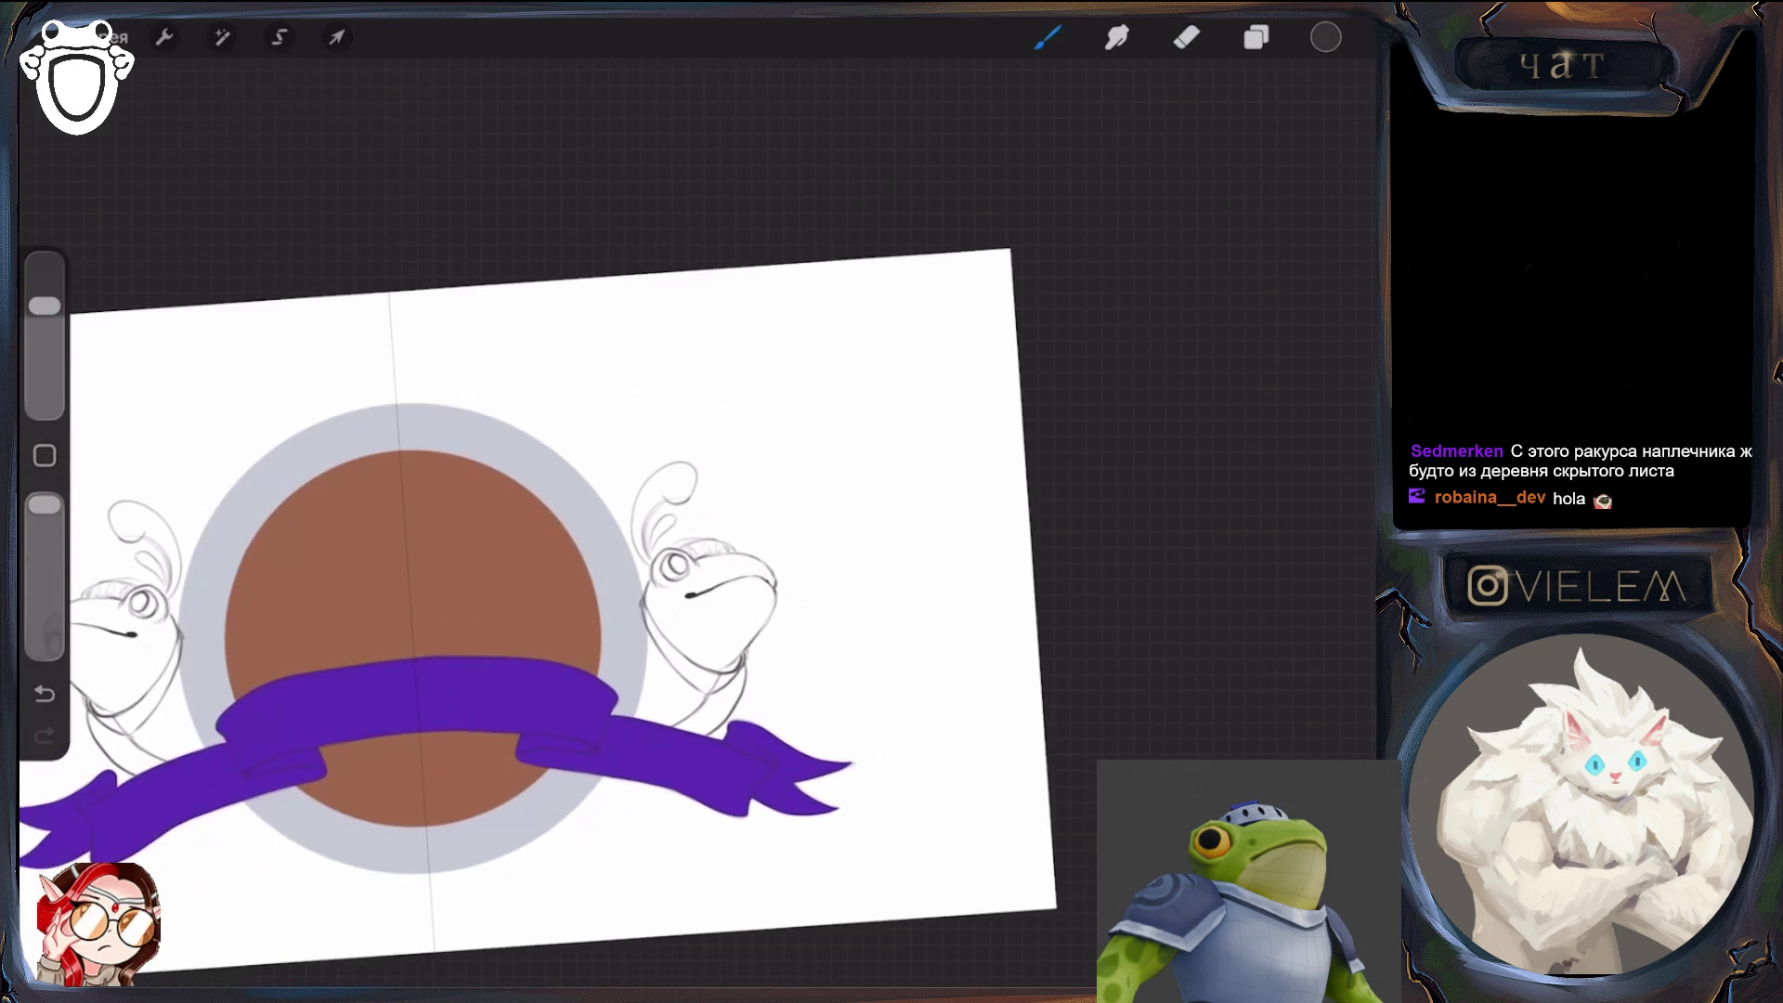
scroll(557, 558, up, 3)
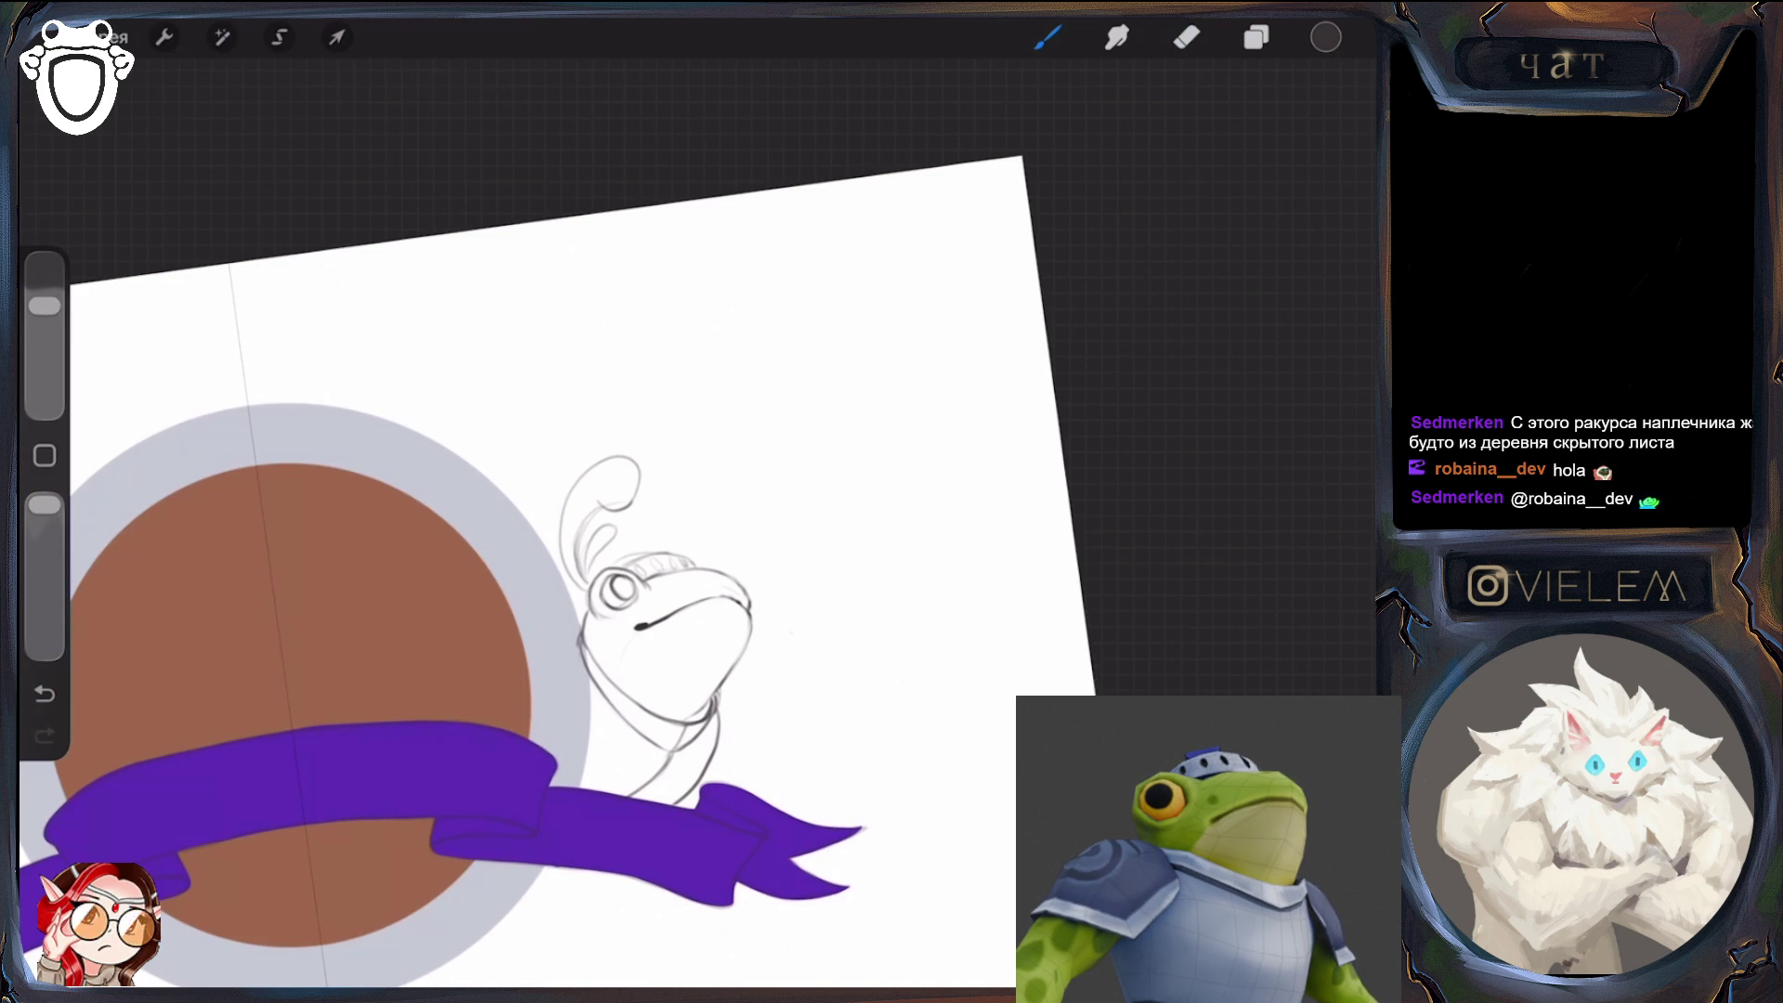
Toggle brush and eraser, zoom out to the full logo, and show the layer list with Слой 32
click(1187, 37)
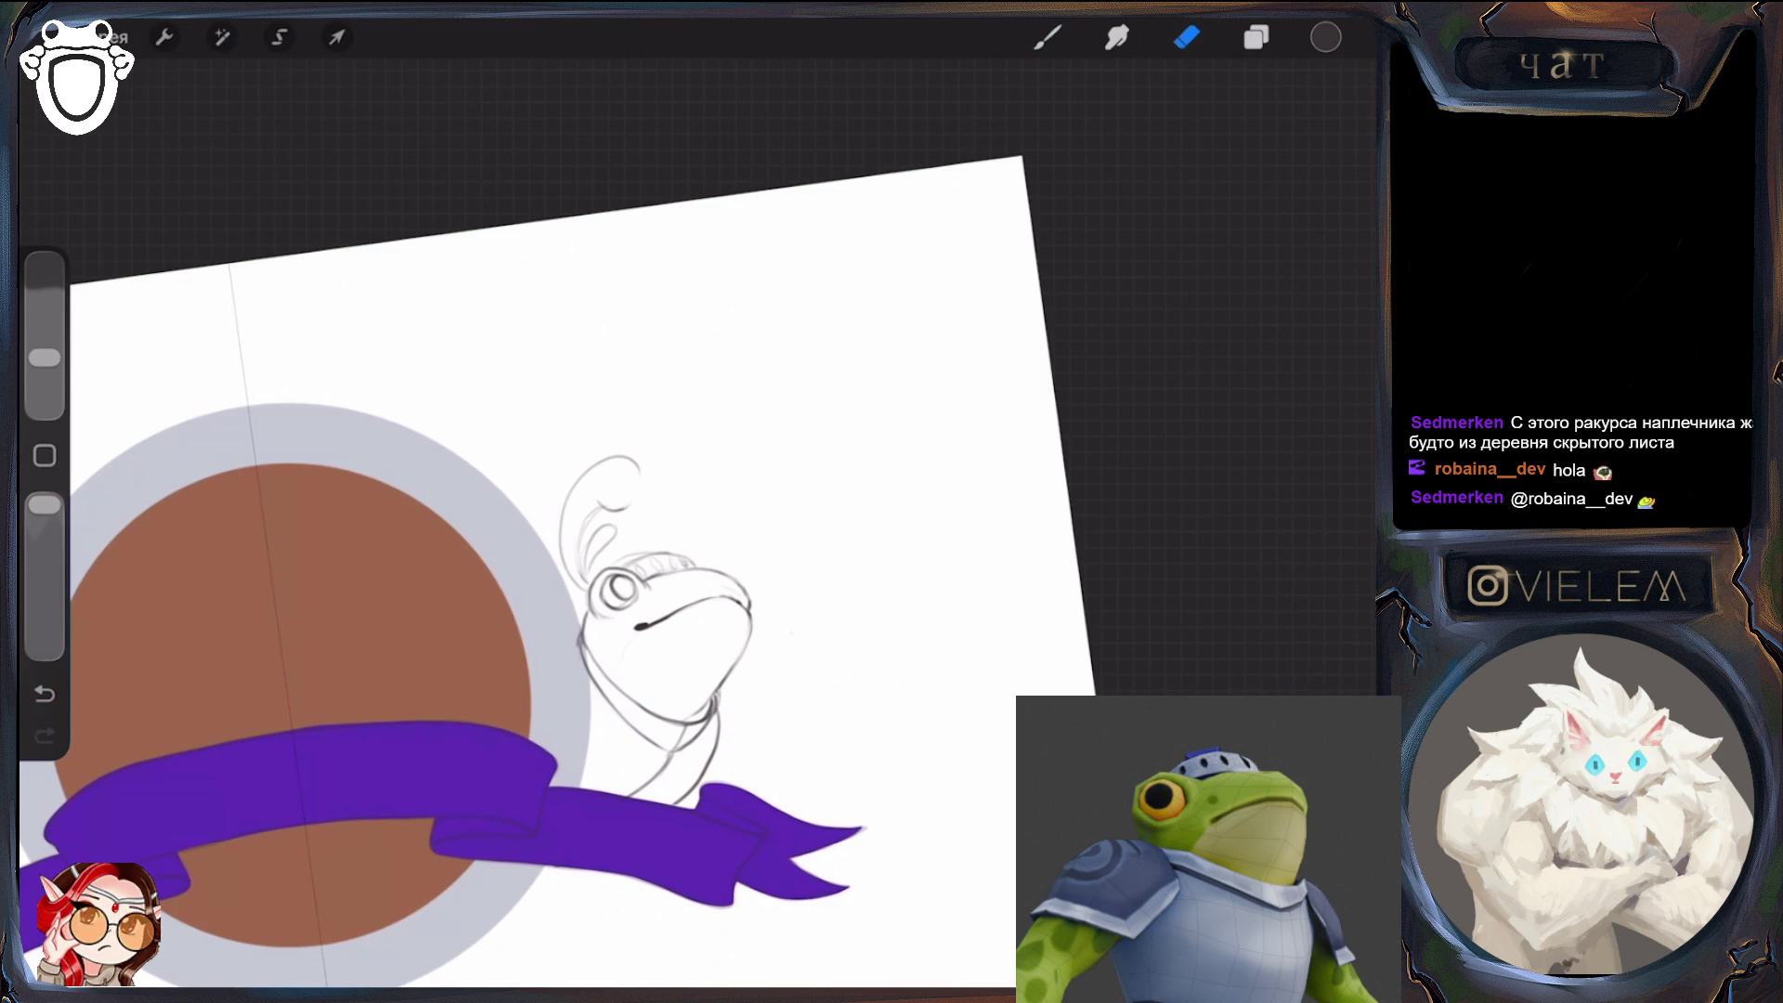
click(1048, 37)
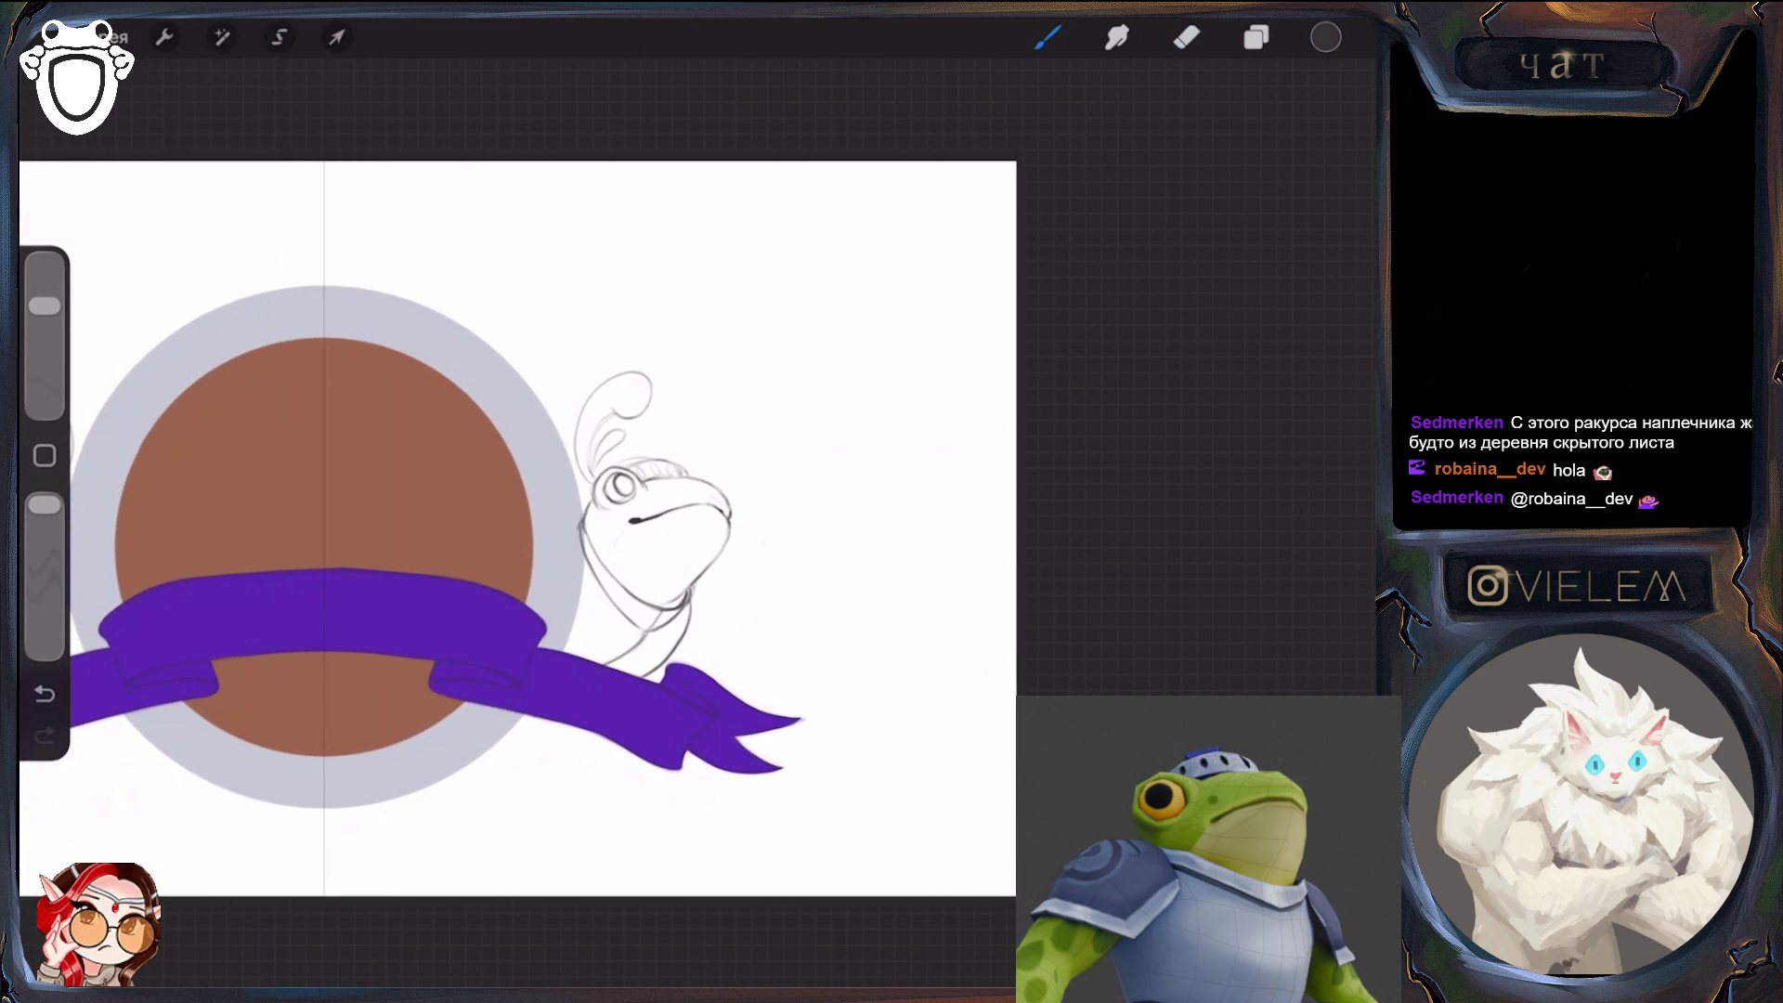
scroll(684, 463, up, 3)
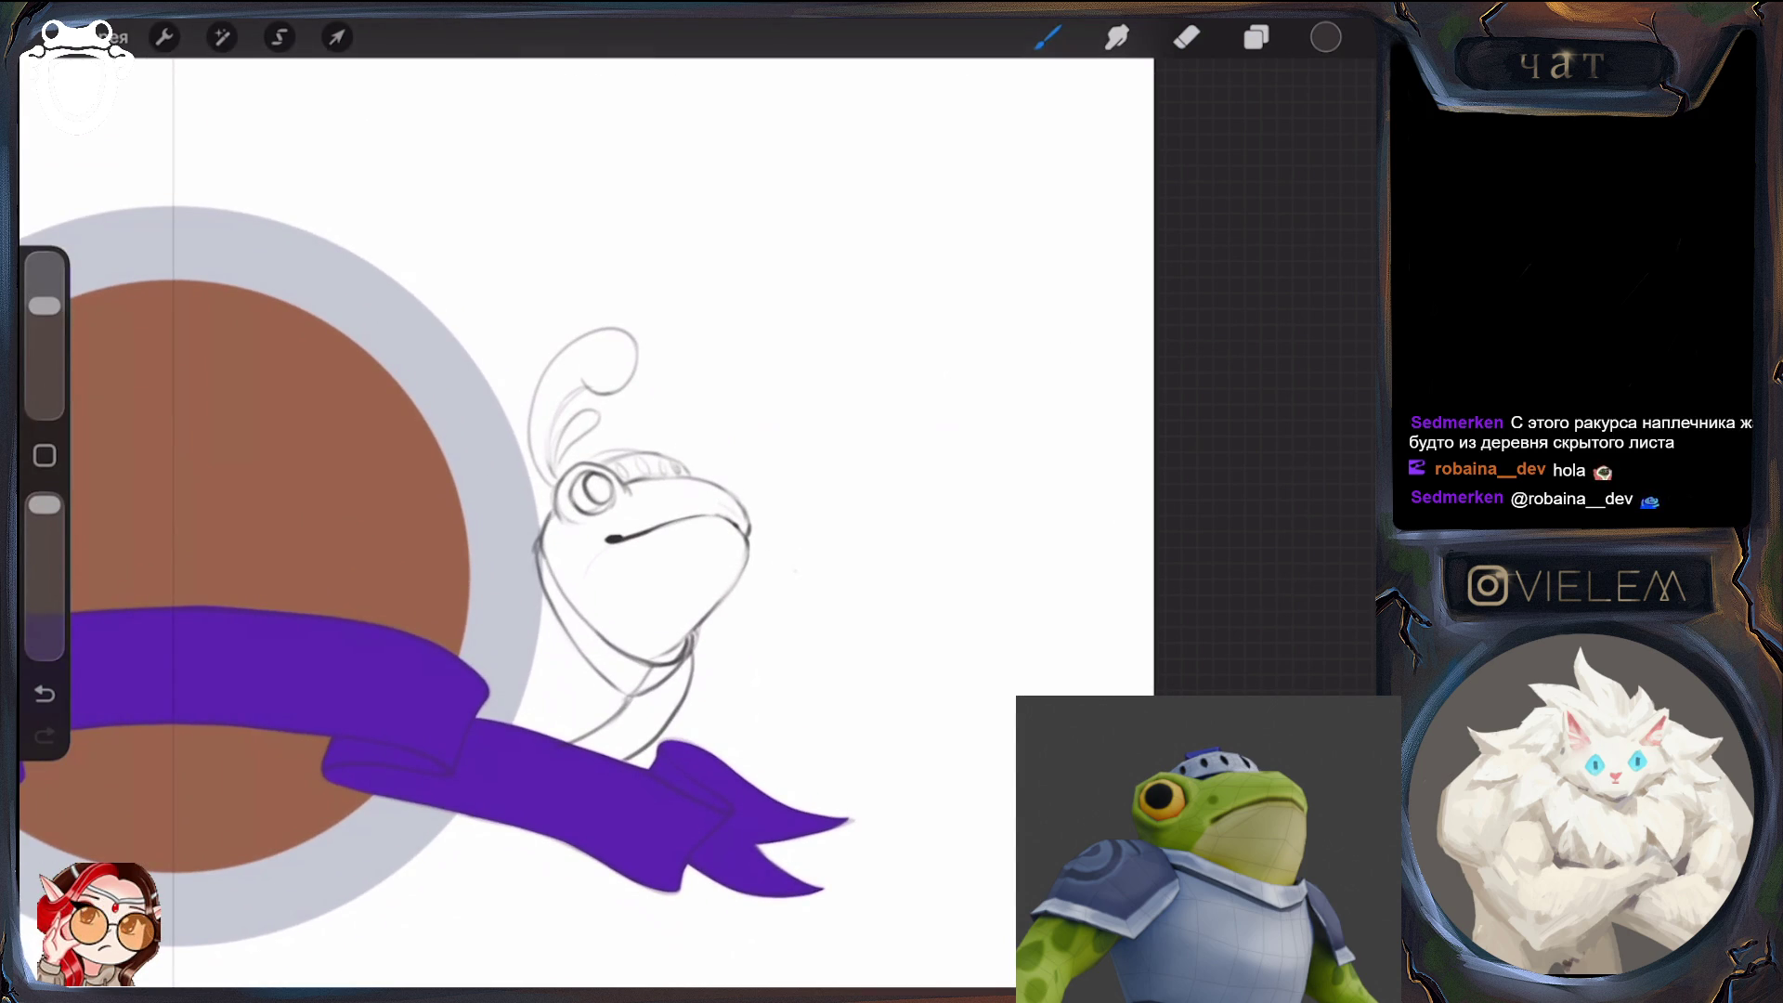
click(1187, 37)
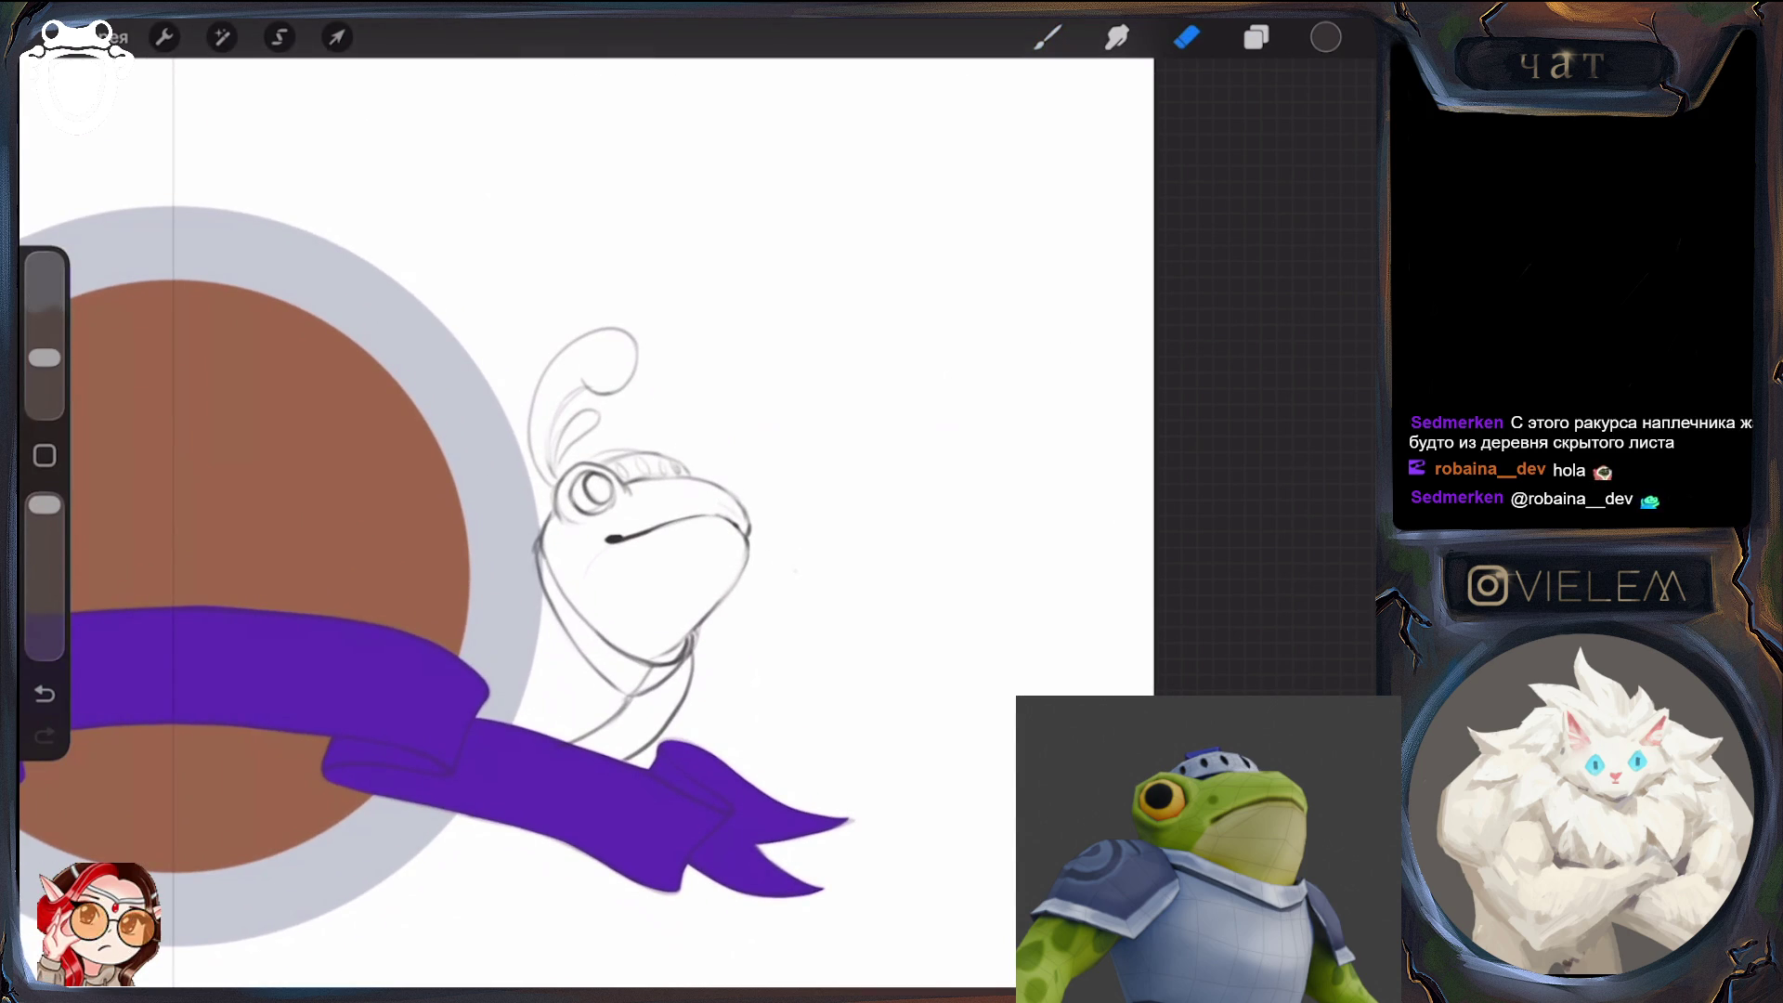
scroll(631, 483, down, 5)
scroll(631, 483, up, 3)
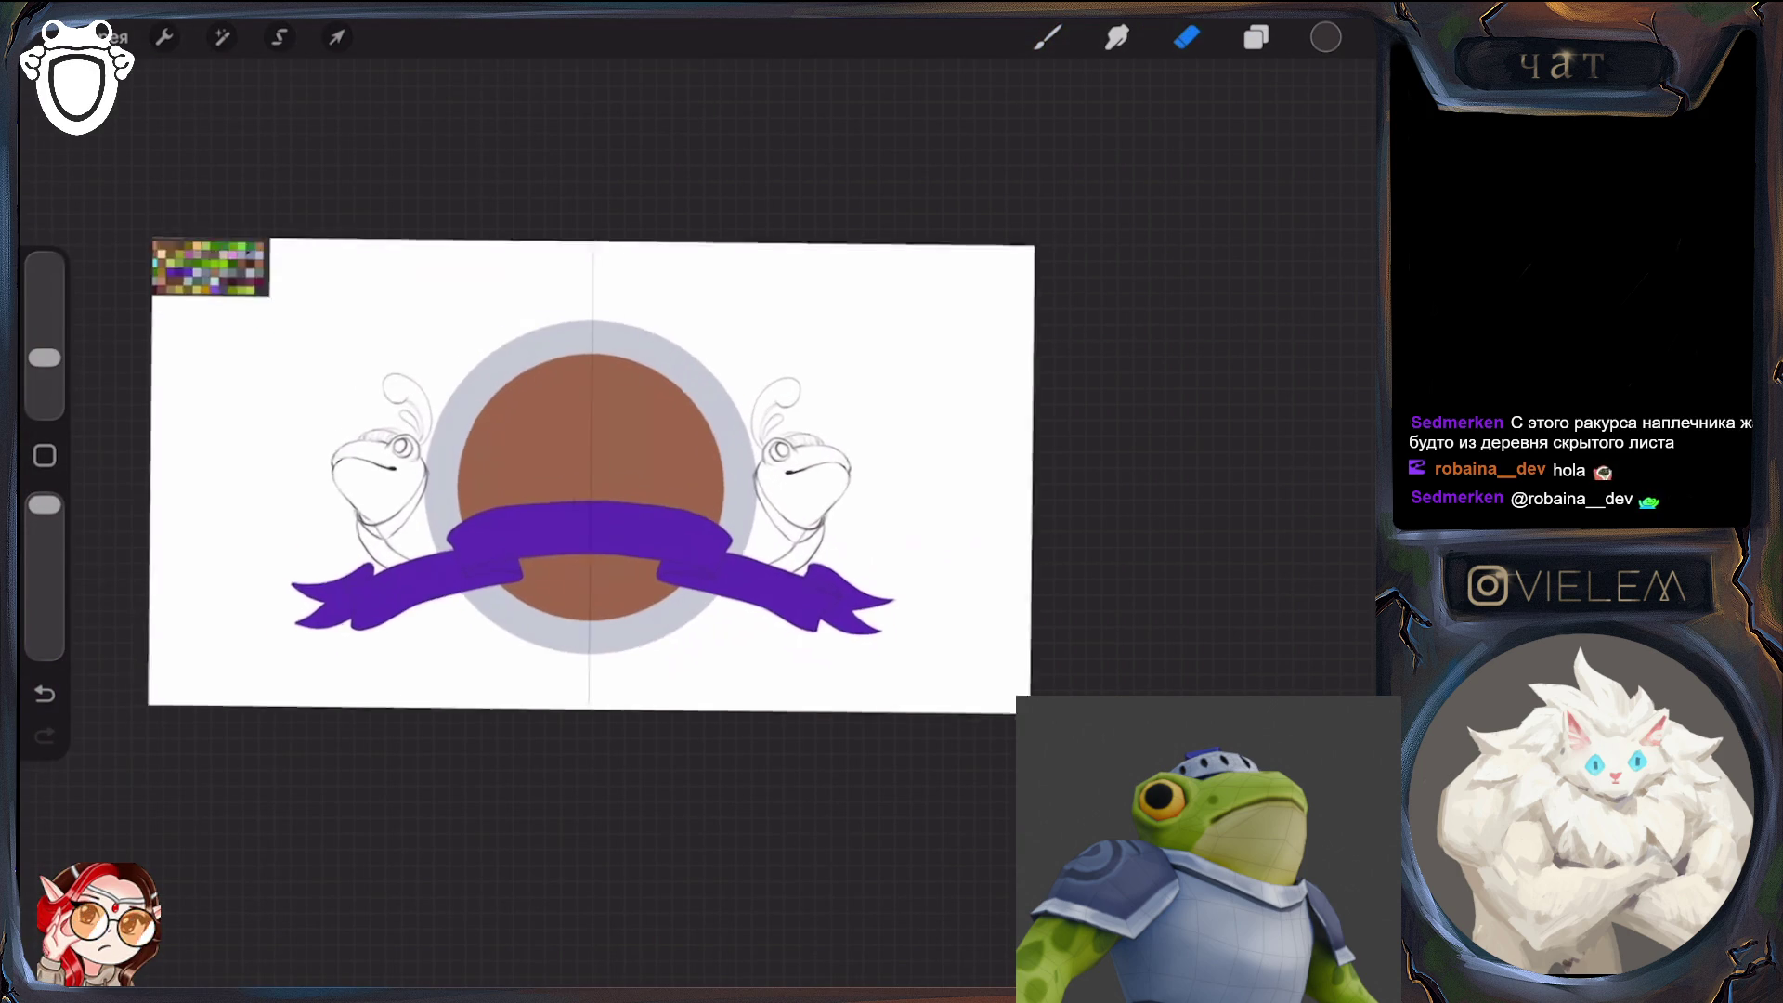
click(1257, 37)
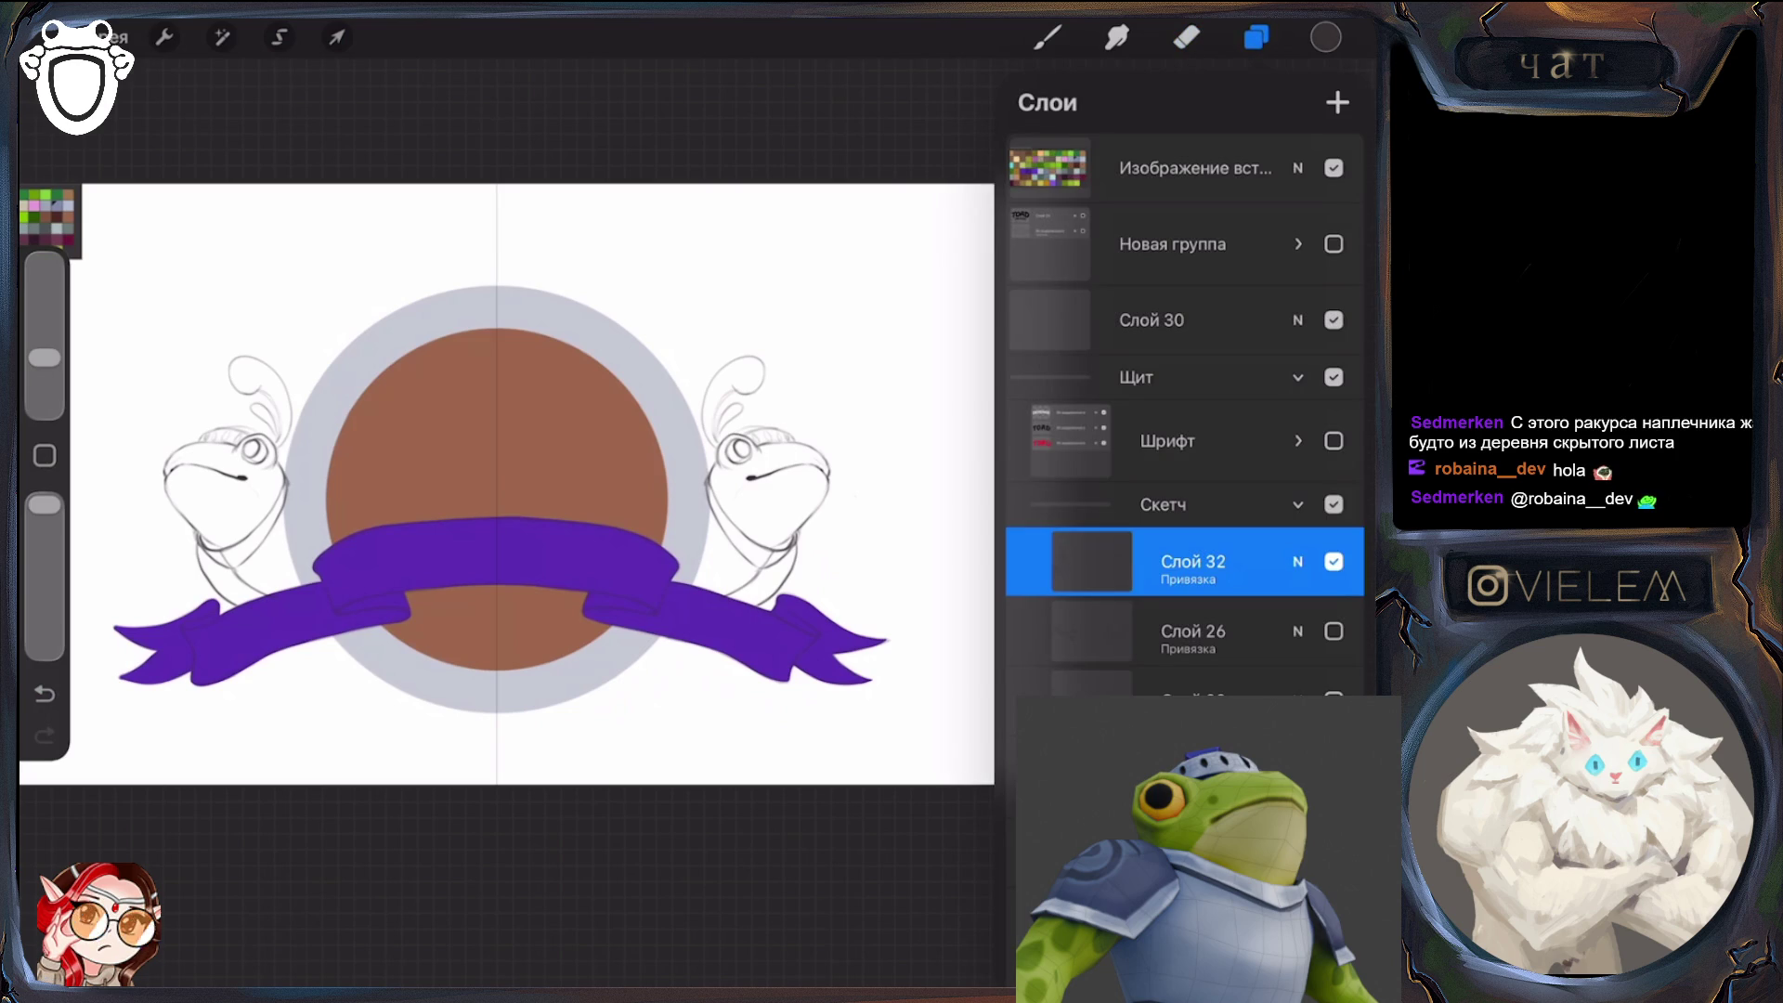
Briefly show the TOAD DEFENSE lettering, then sketch mirrored pencil strokes beside both frogs
click(1334, 440)
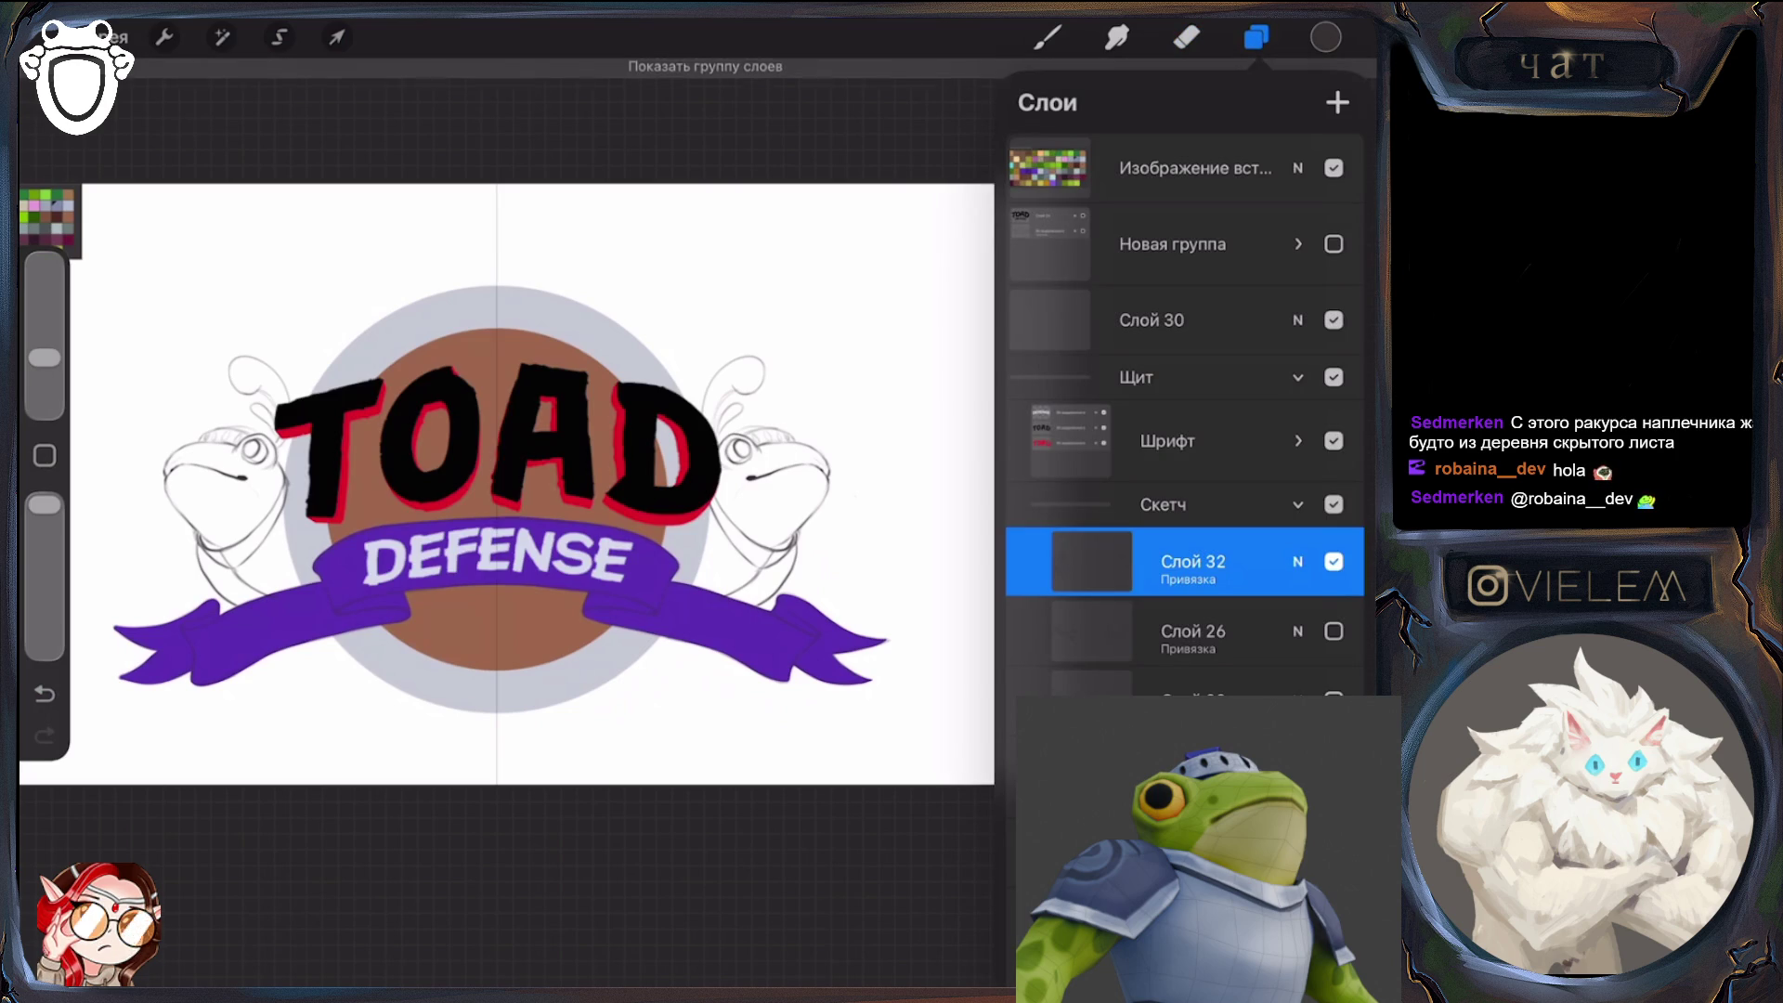
click(1334, 440)
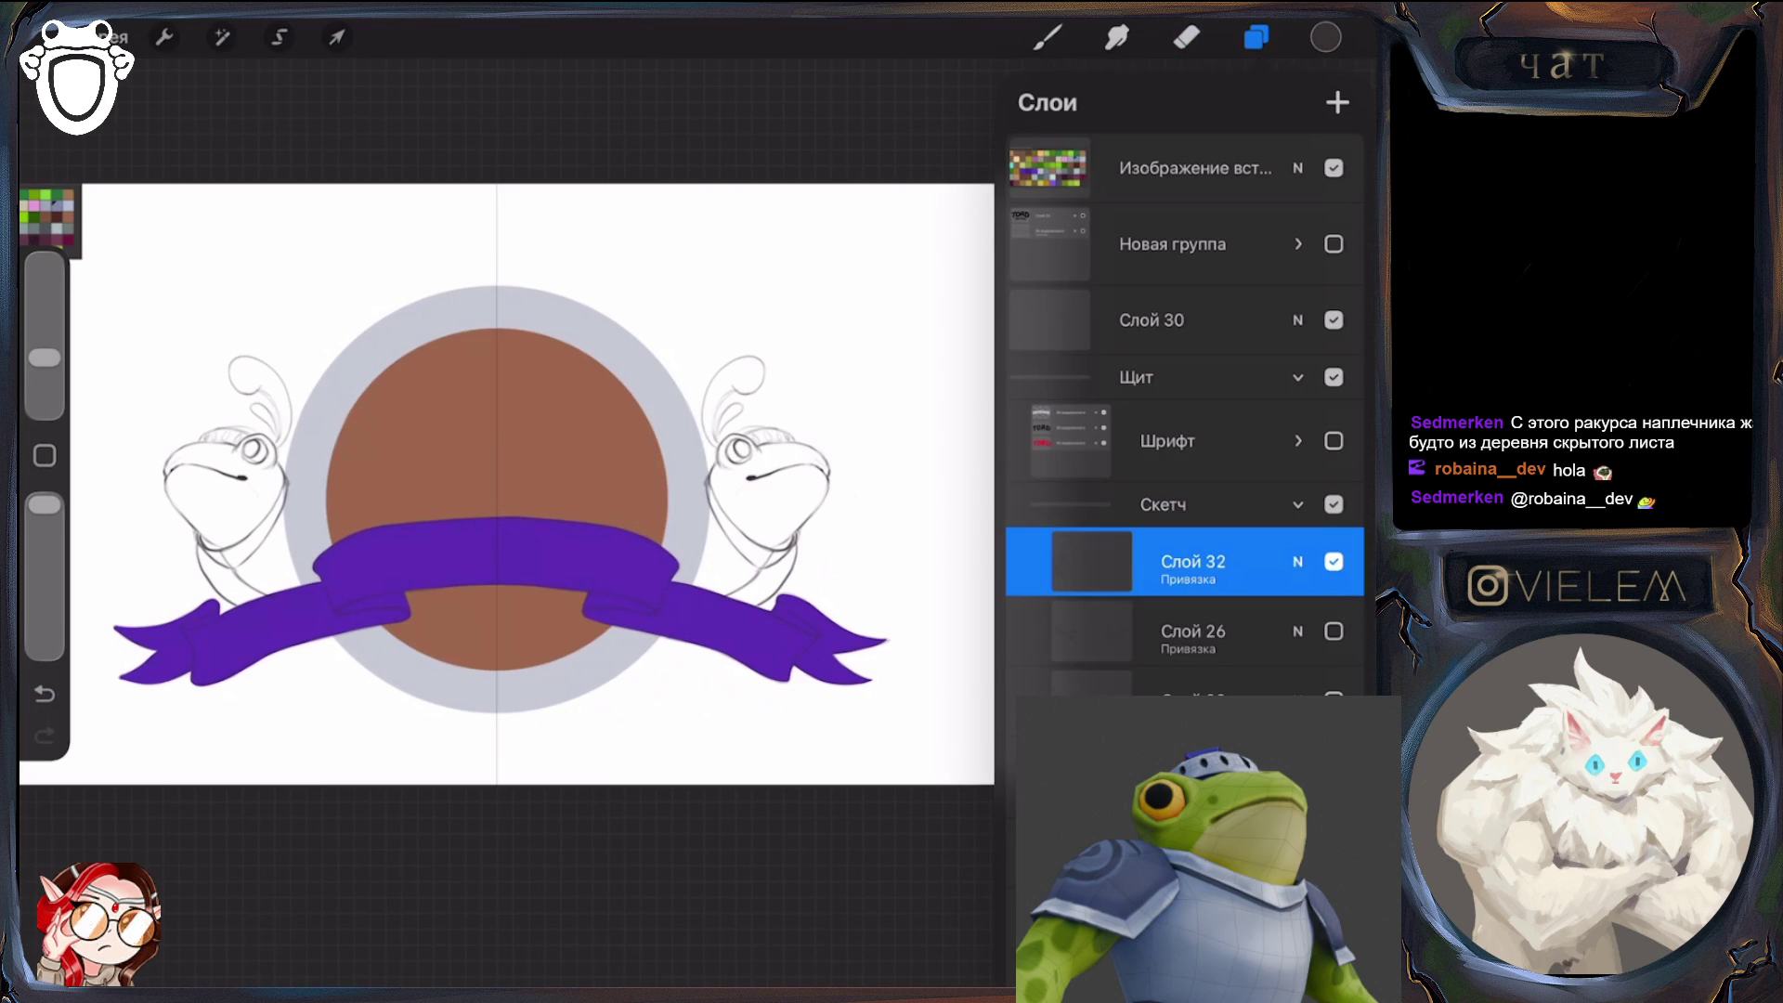
click(1048, 37)
click(1047, 37)
click(1047, 37)
drag(293, 478, 276, 520)
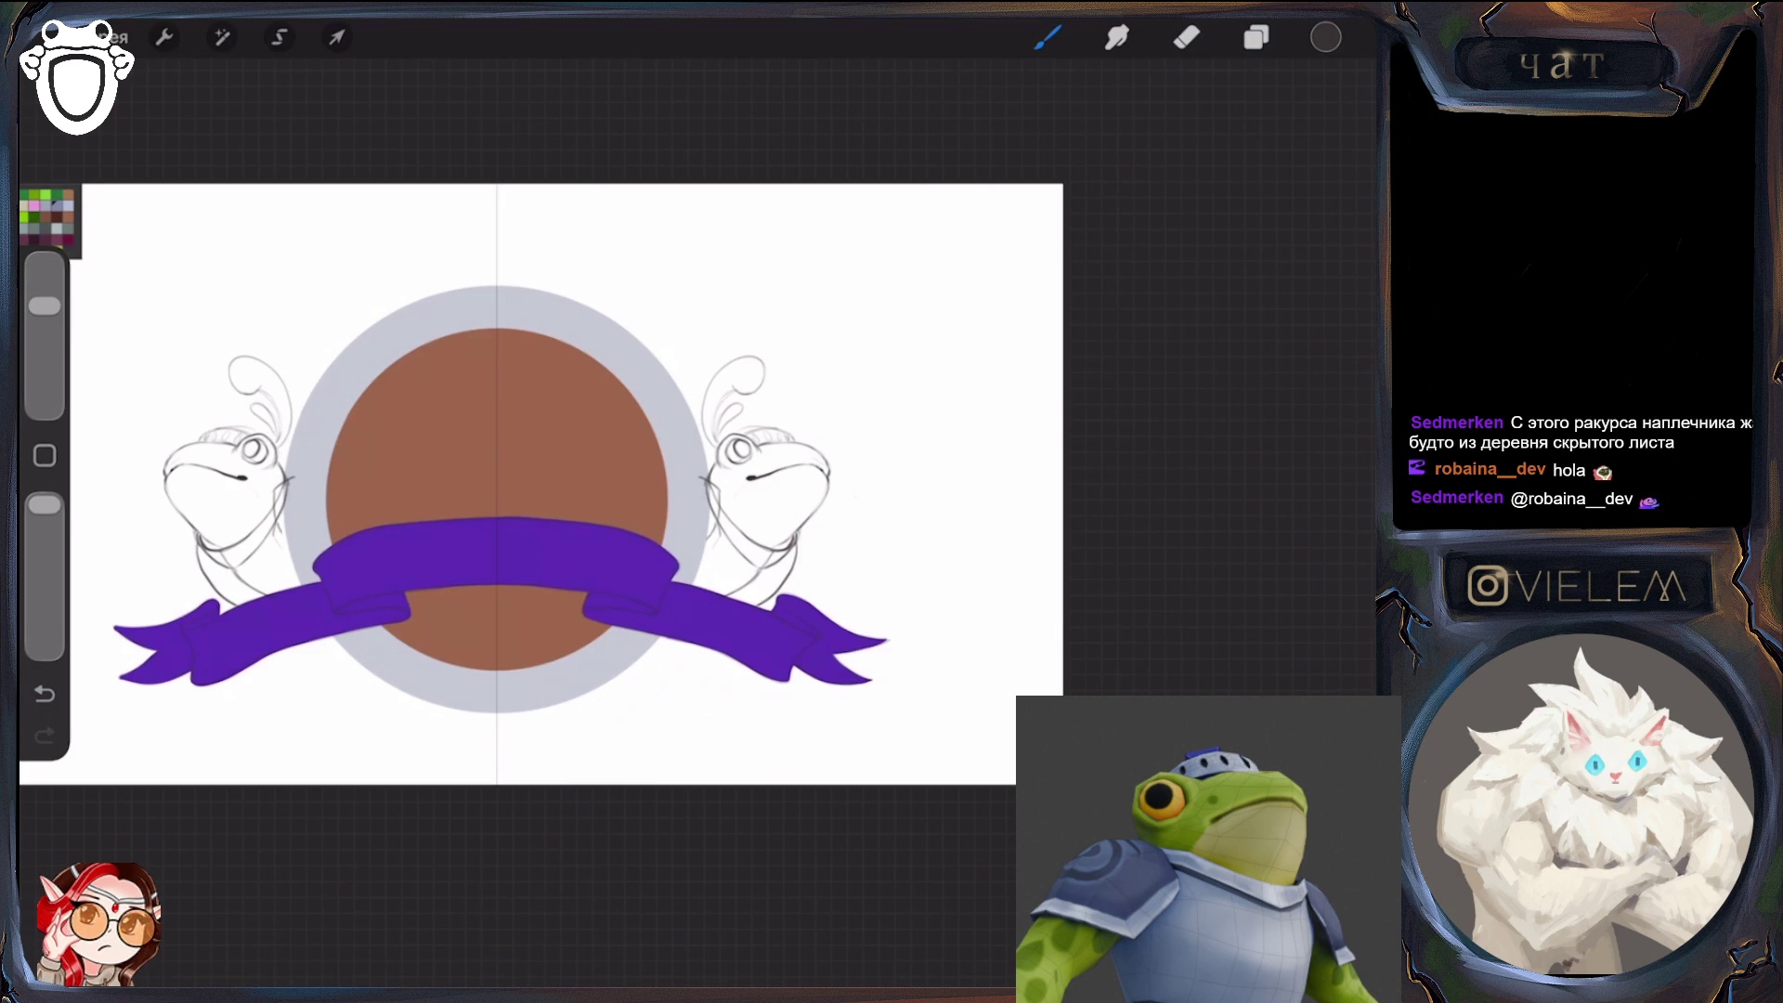
drag(276, 521, 275, 546)
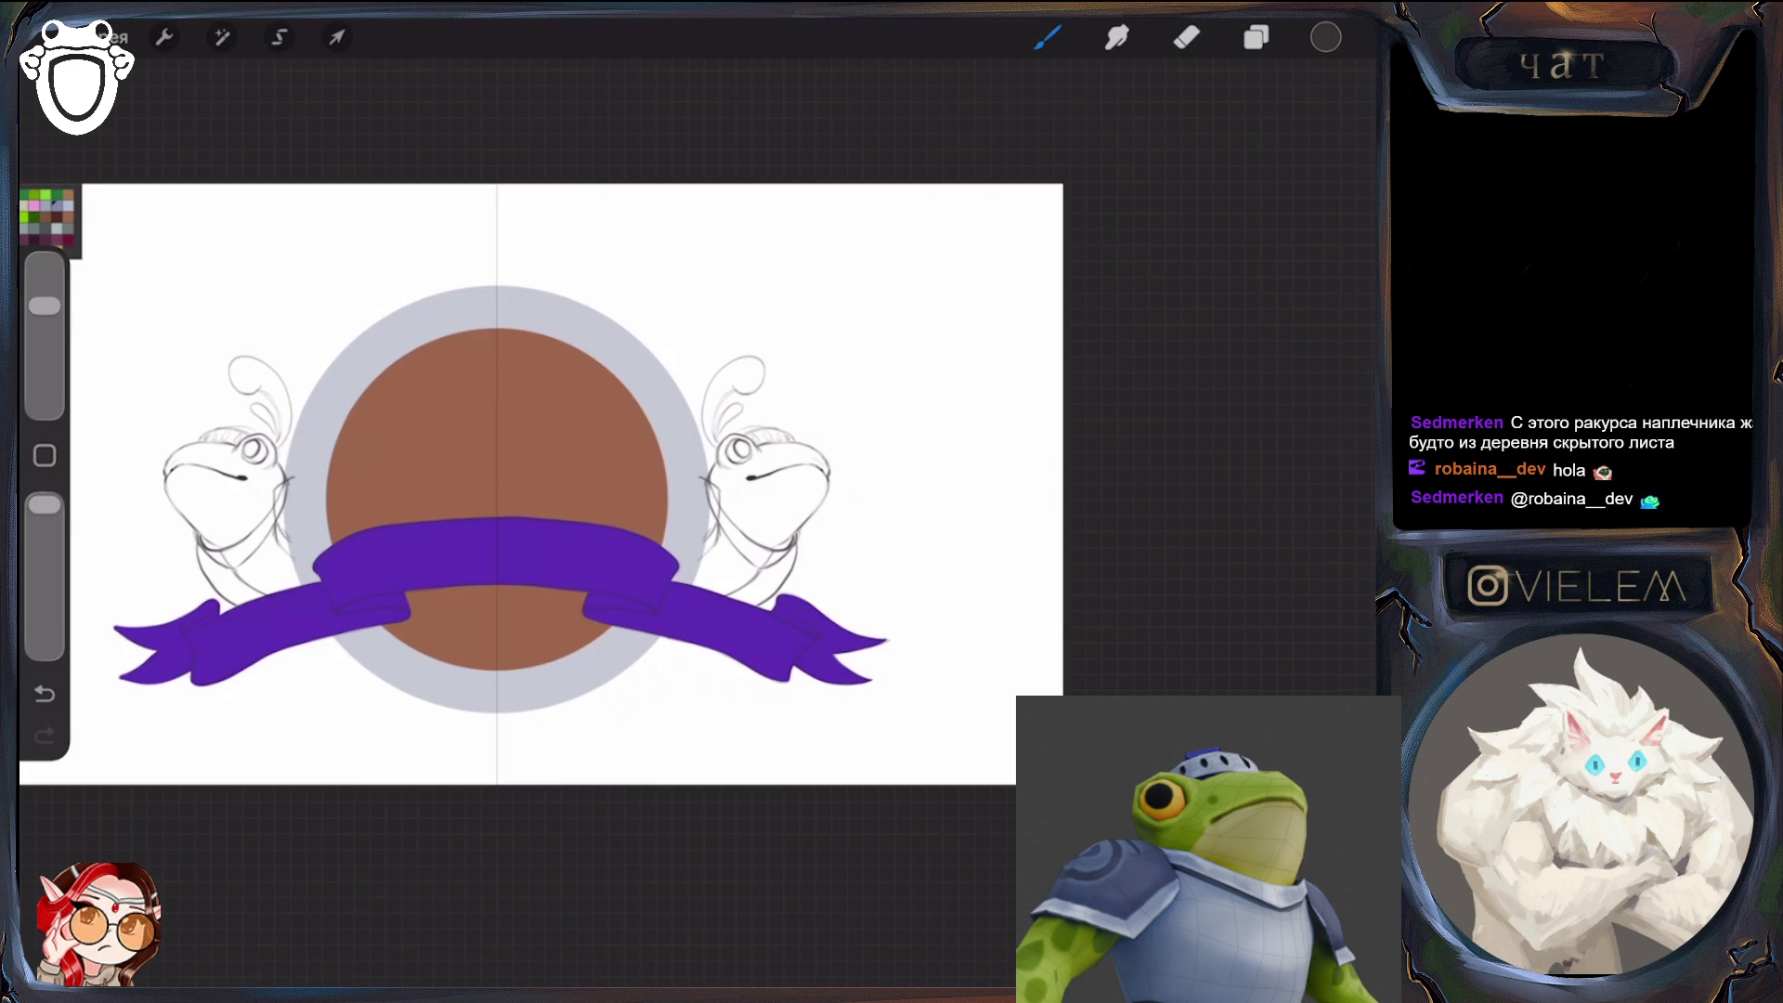
Undo missed strokes and draw mirrored strokes beside both ends of the ribbon
key(e)
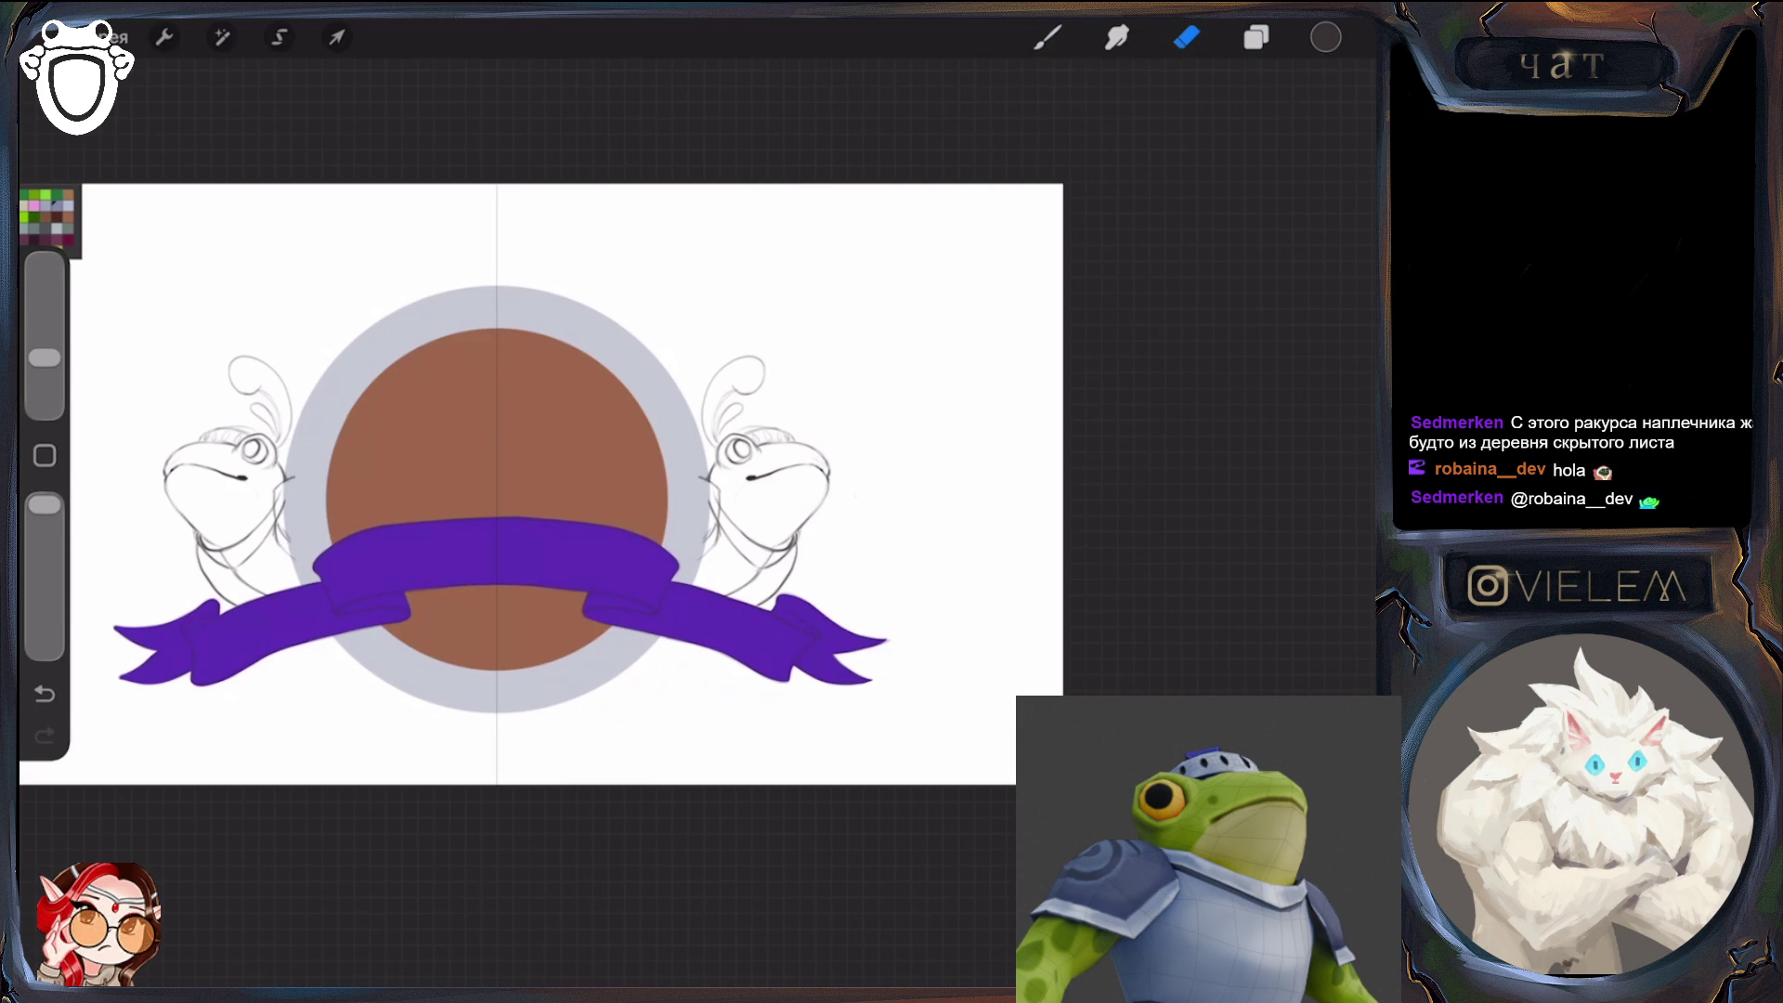
key(b)
drag(287, 520, 284, 540)
key(ctrl+z)
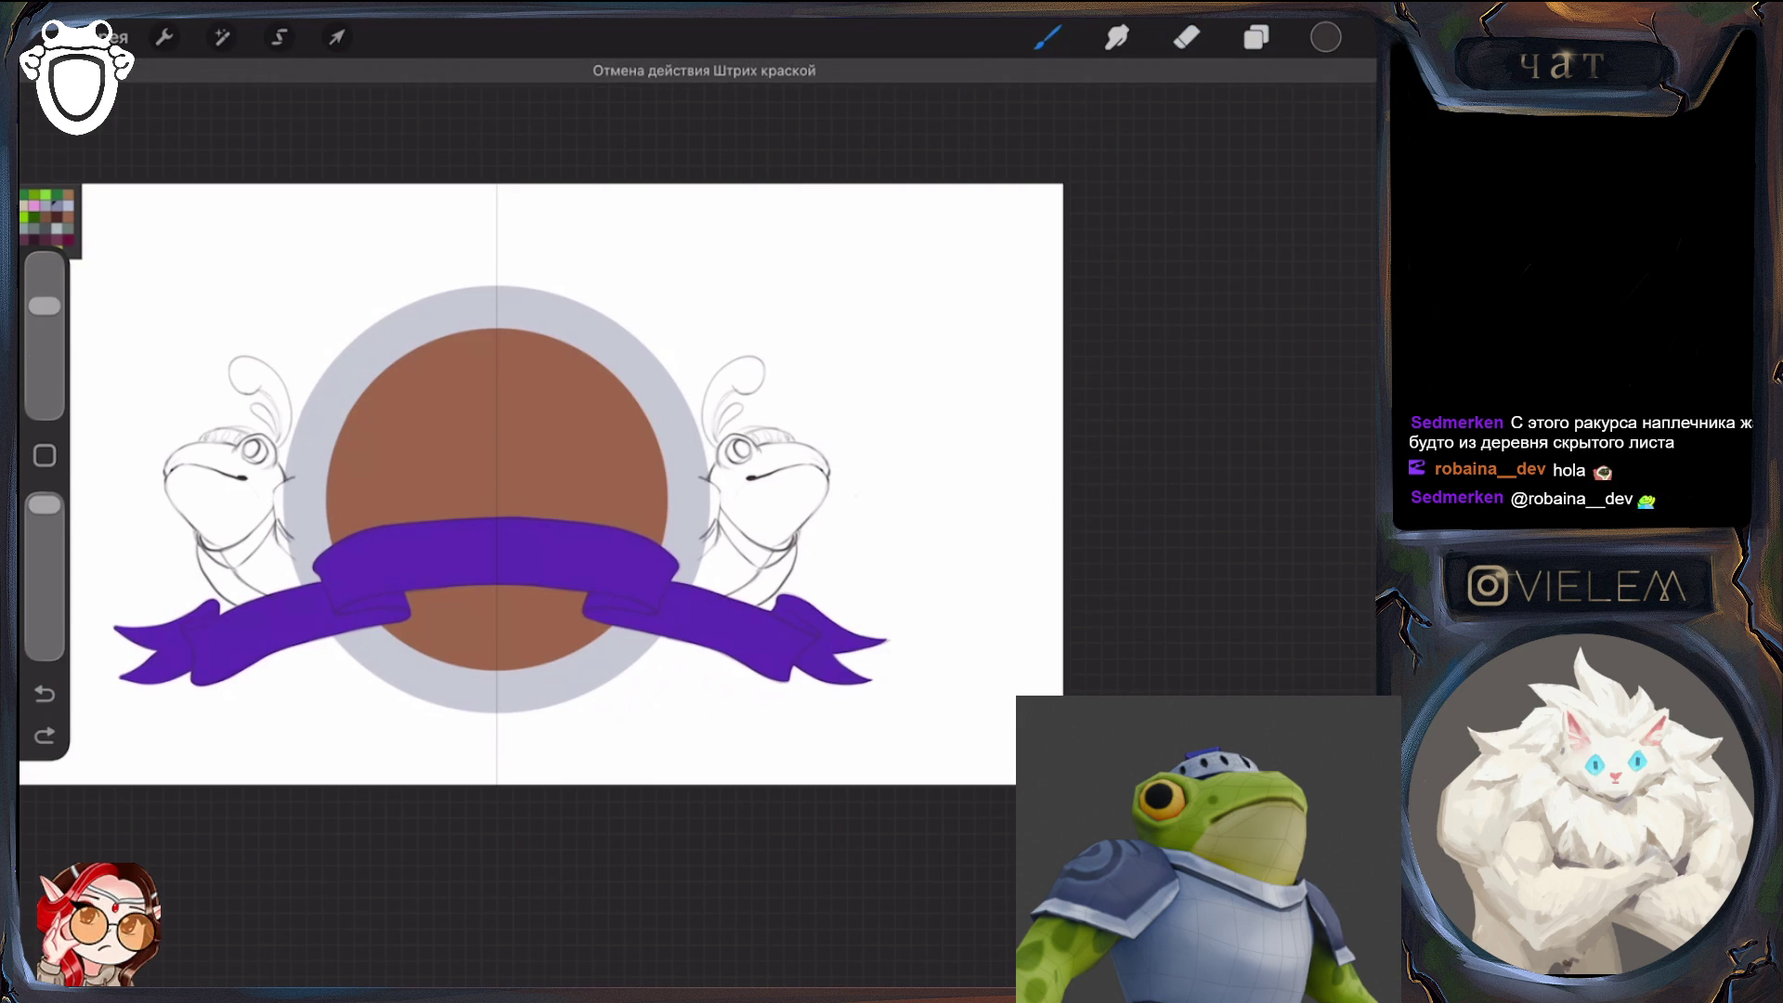
key(ctrl+z)
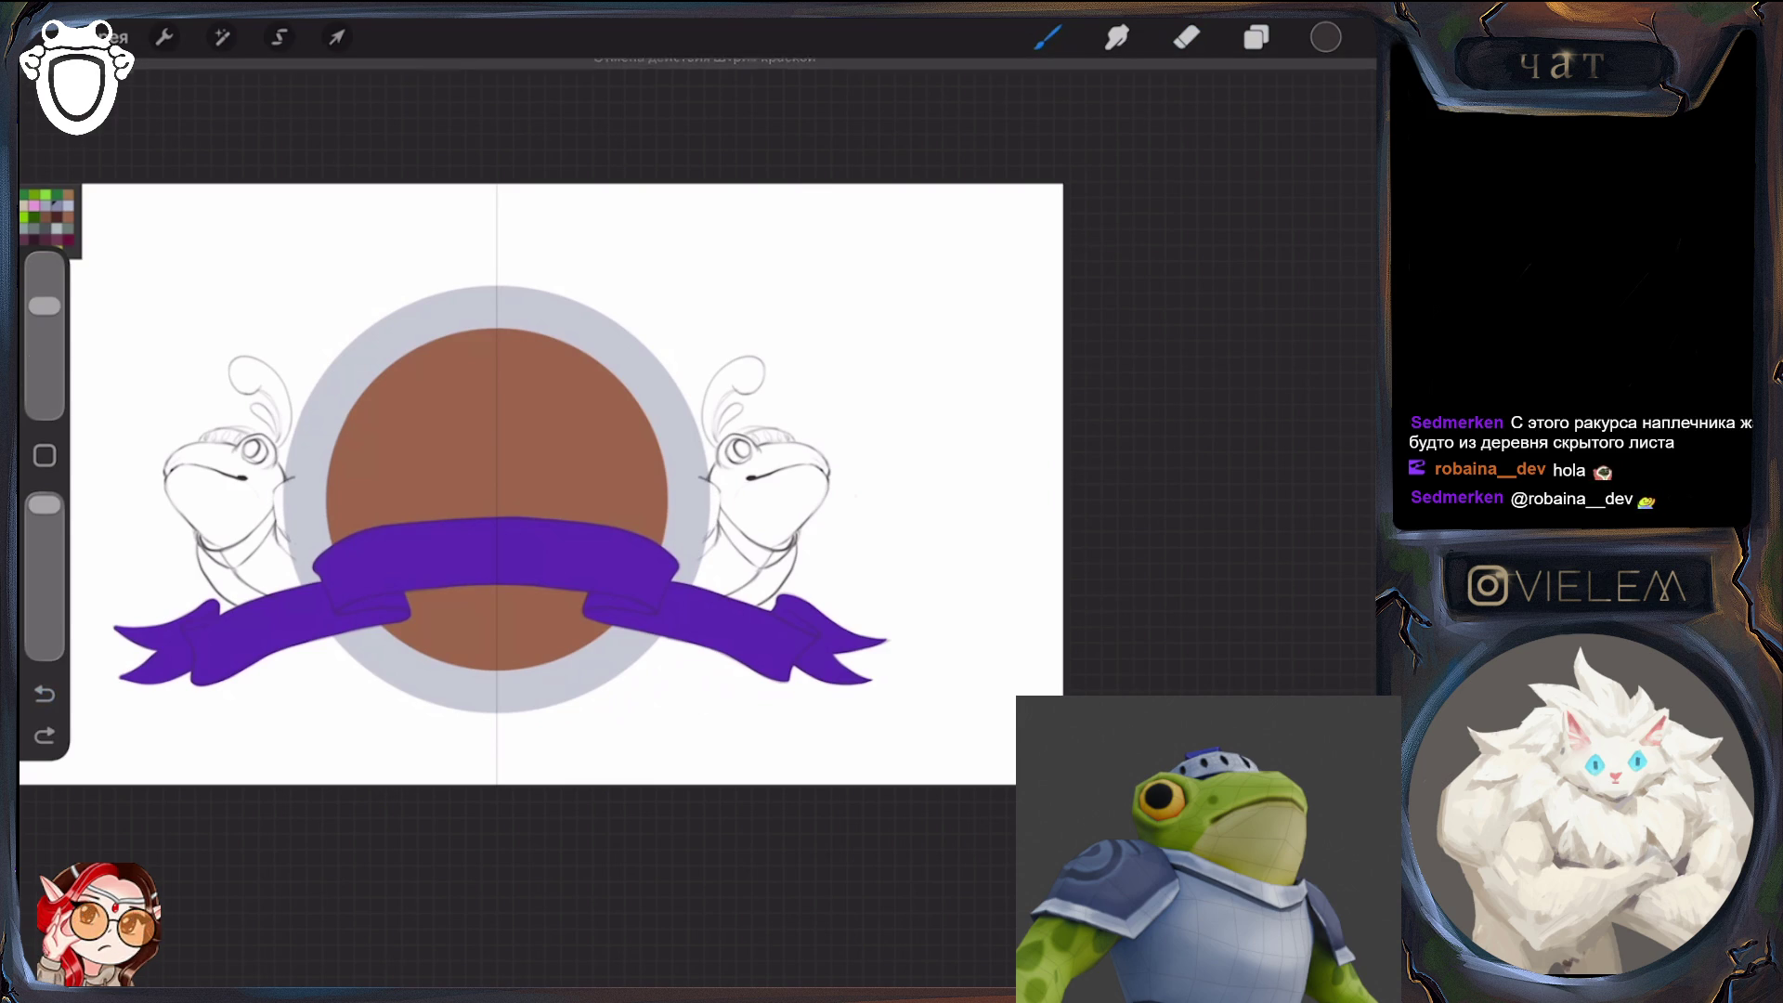
drag(704, 522, 710, 544)
click(44, 694)
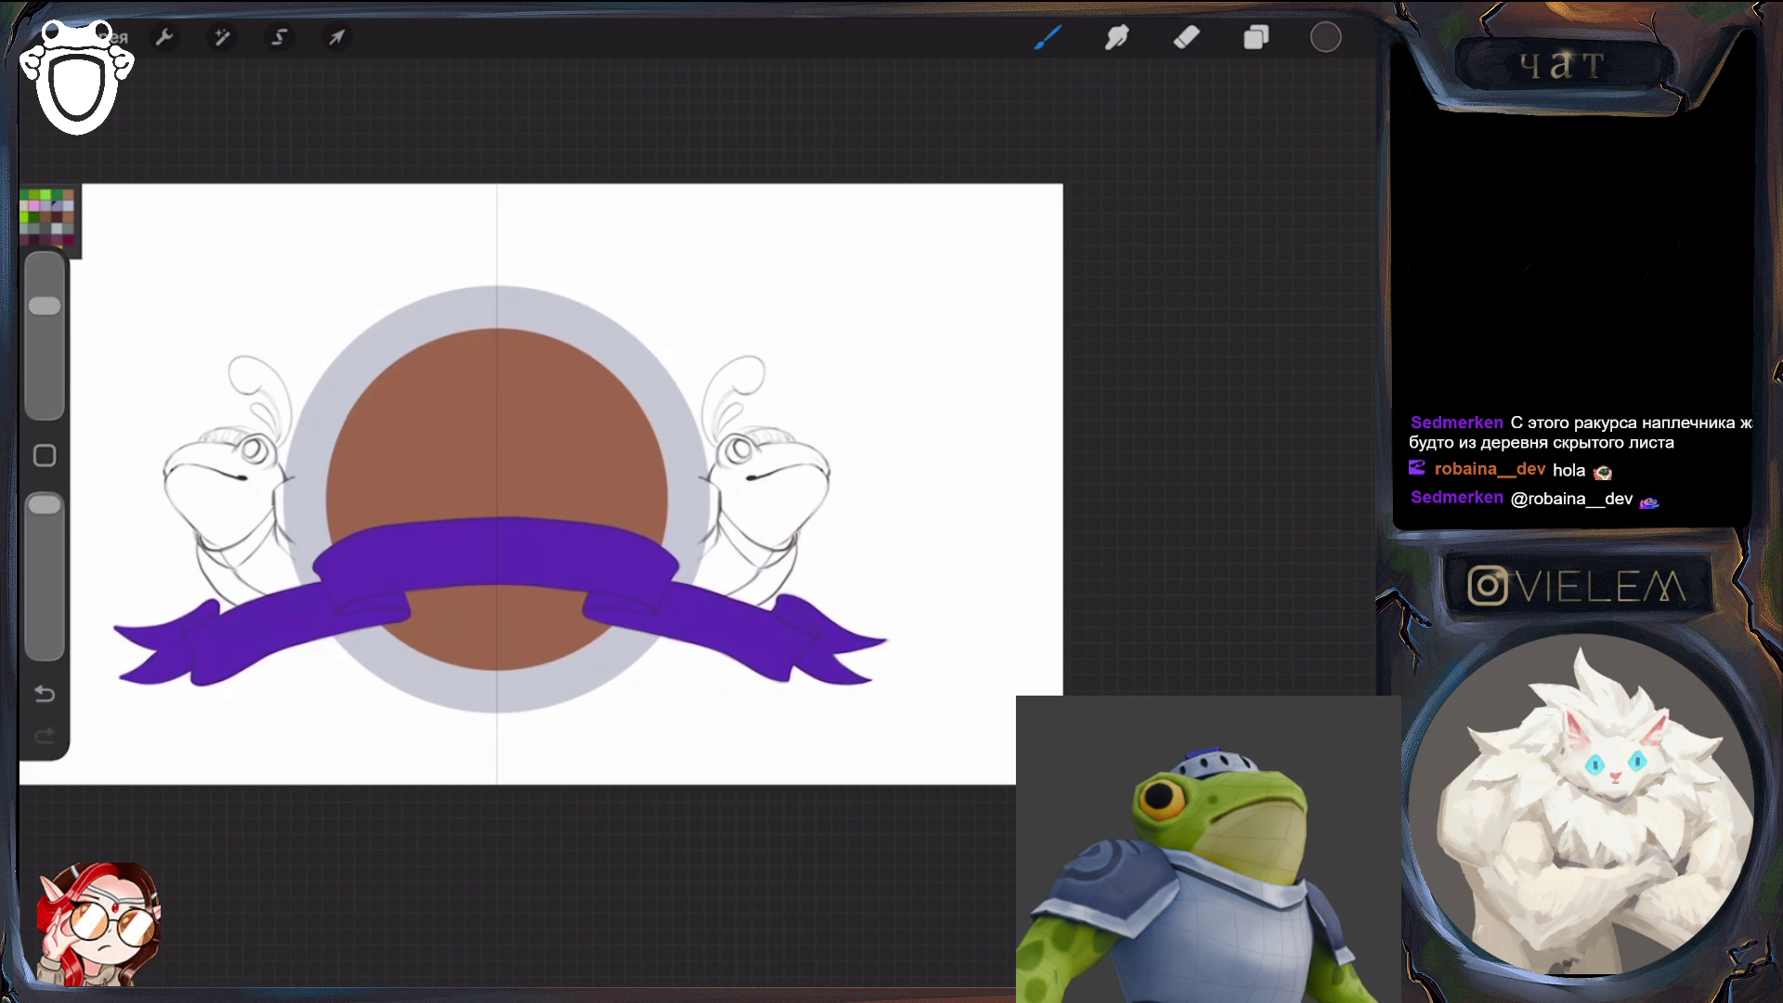
drag(712, 524, 717, 546)
Undo the last stroke and add a new layer, Слой 33, above Слой 32
click(1187, 37)
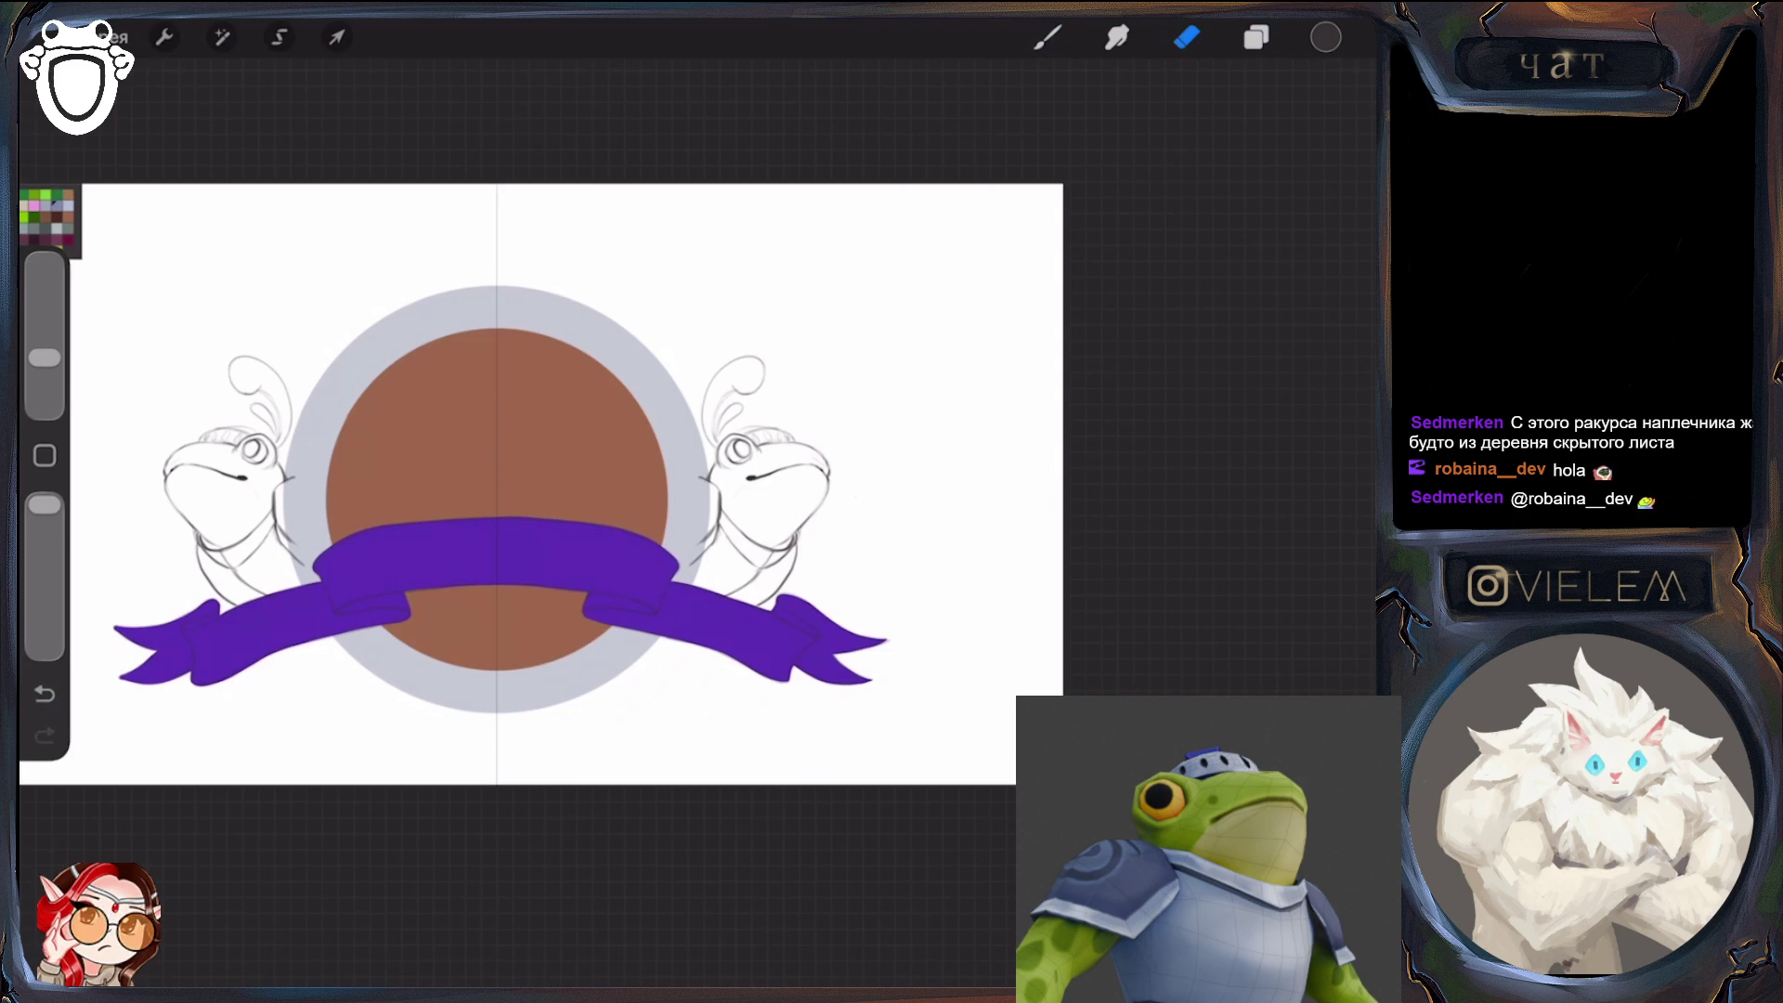
key(b)
key(l)
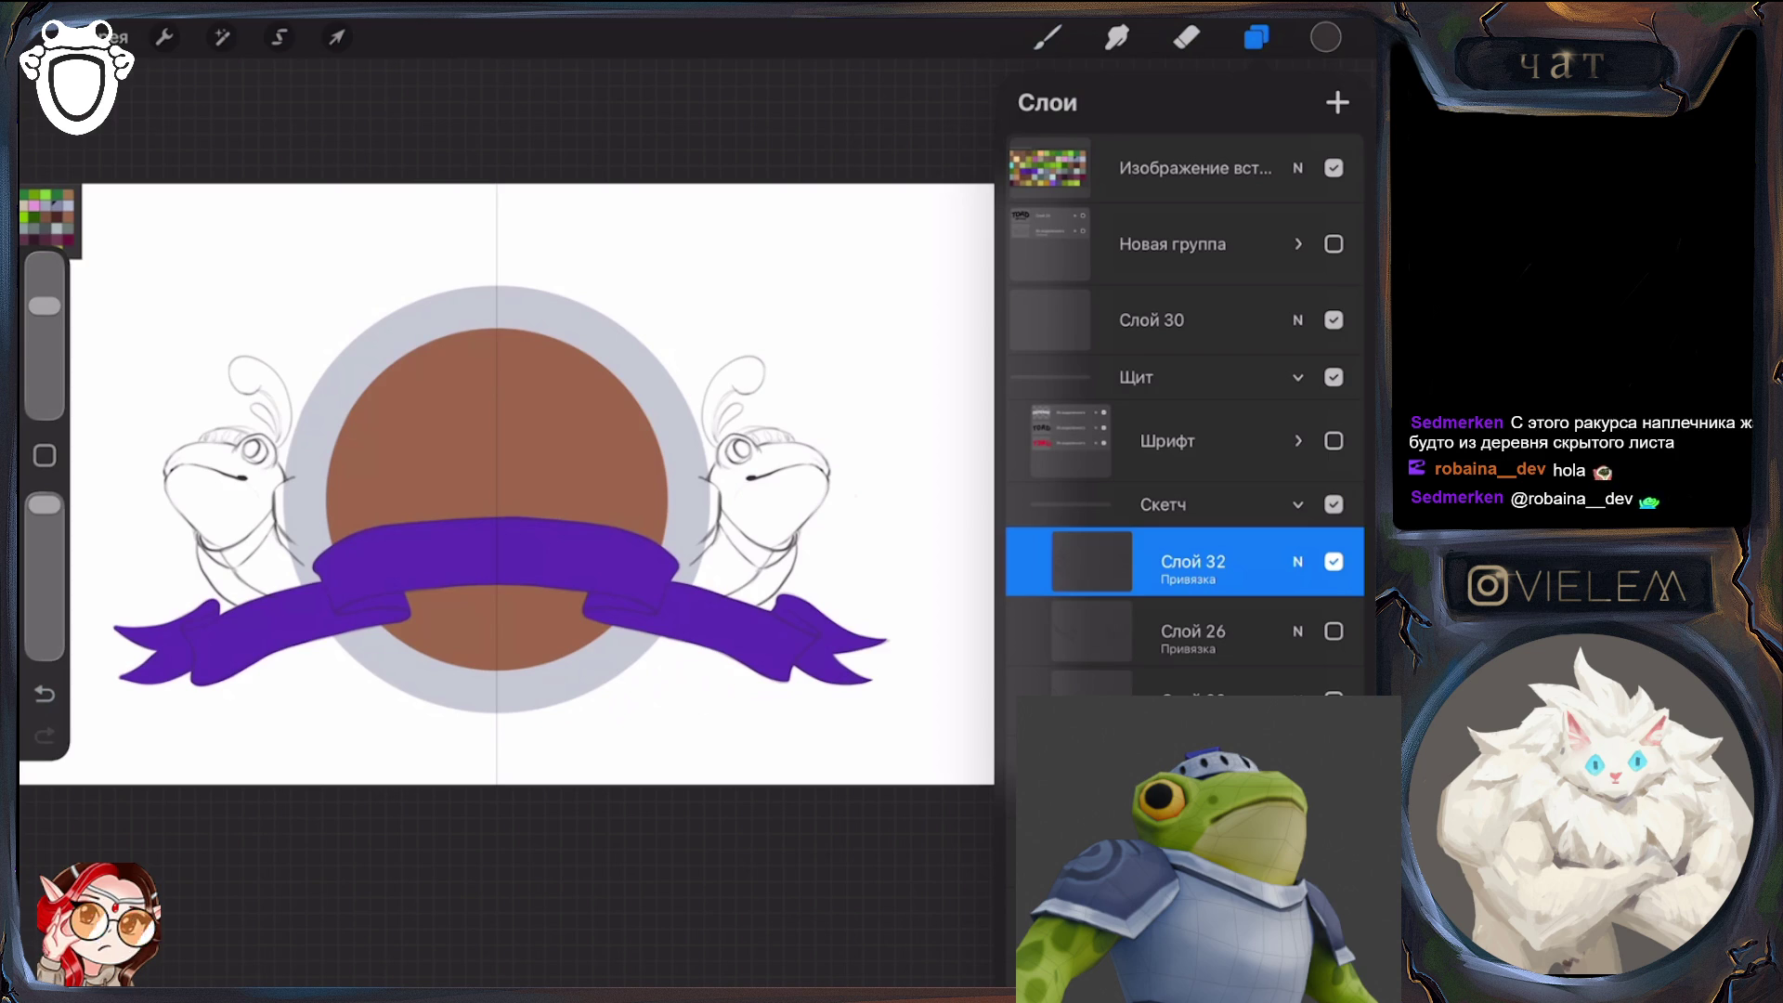
click(1256, 37)
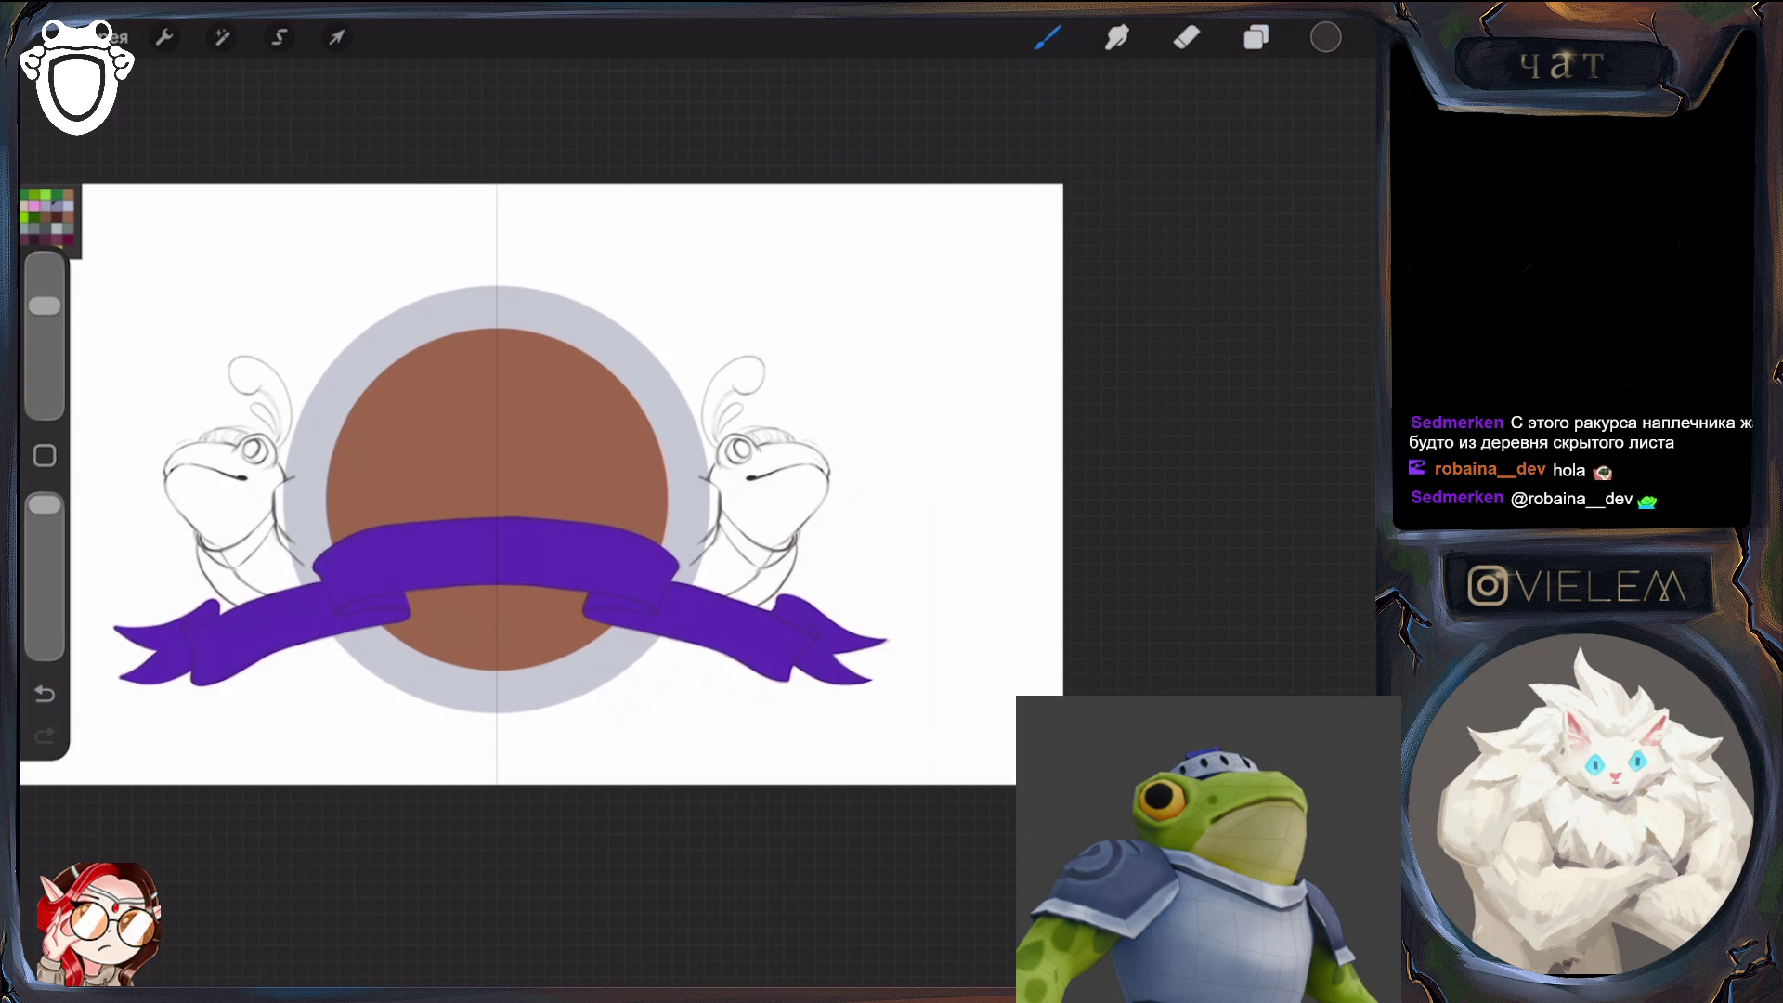
click(44, 694)
click(1257, 37)
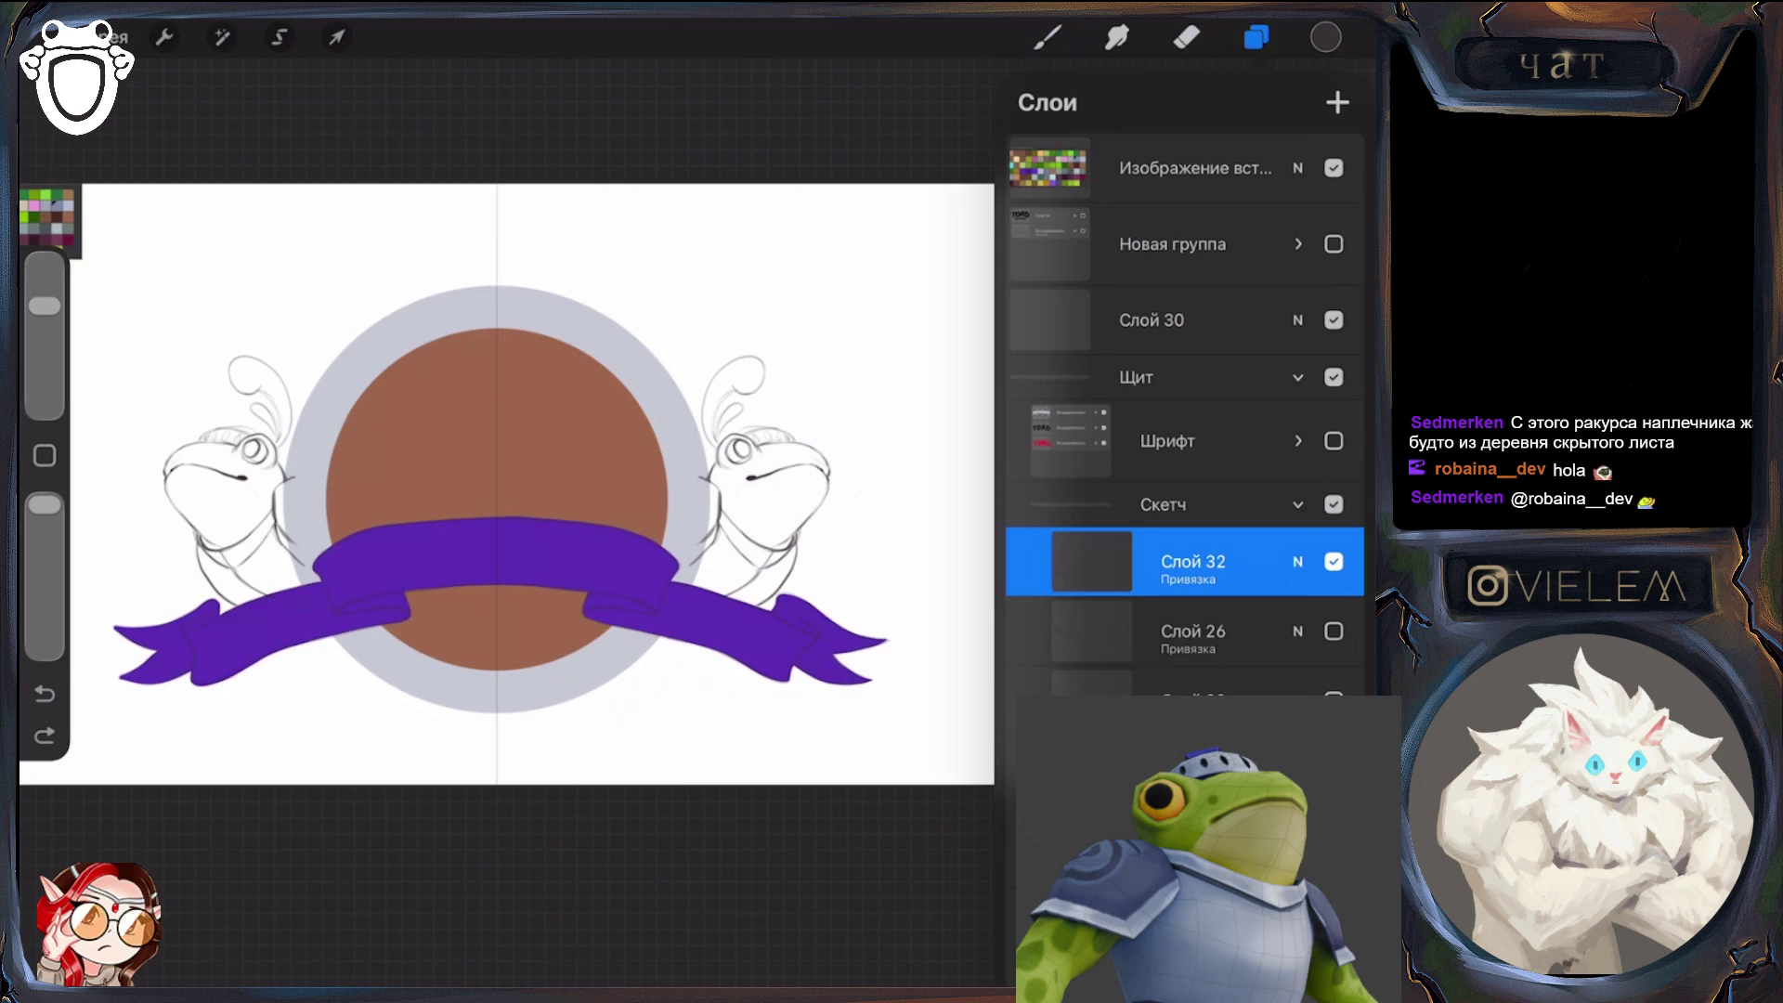
click(1338, 102)
click(1194, 561)
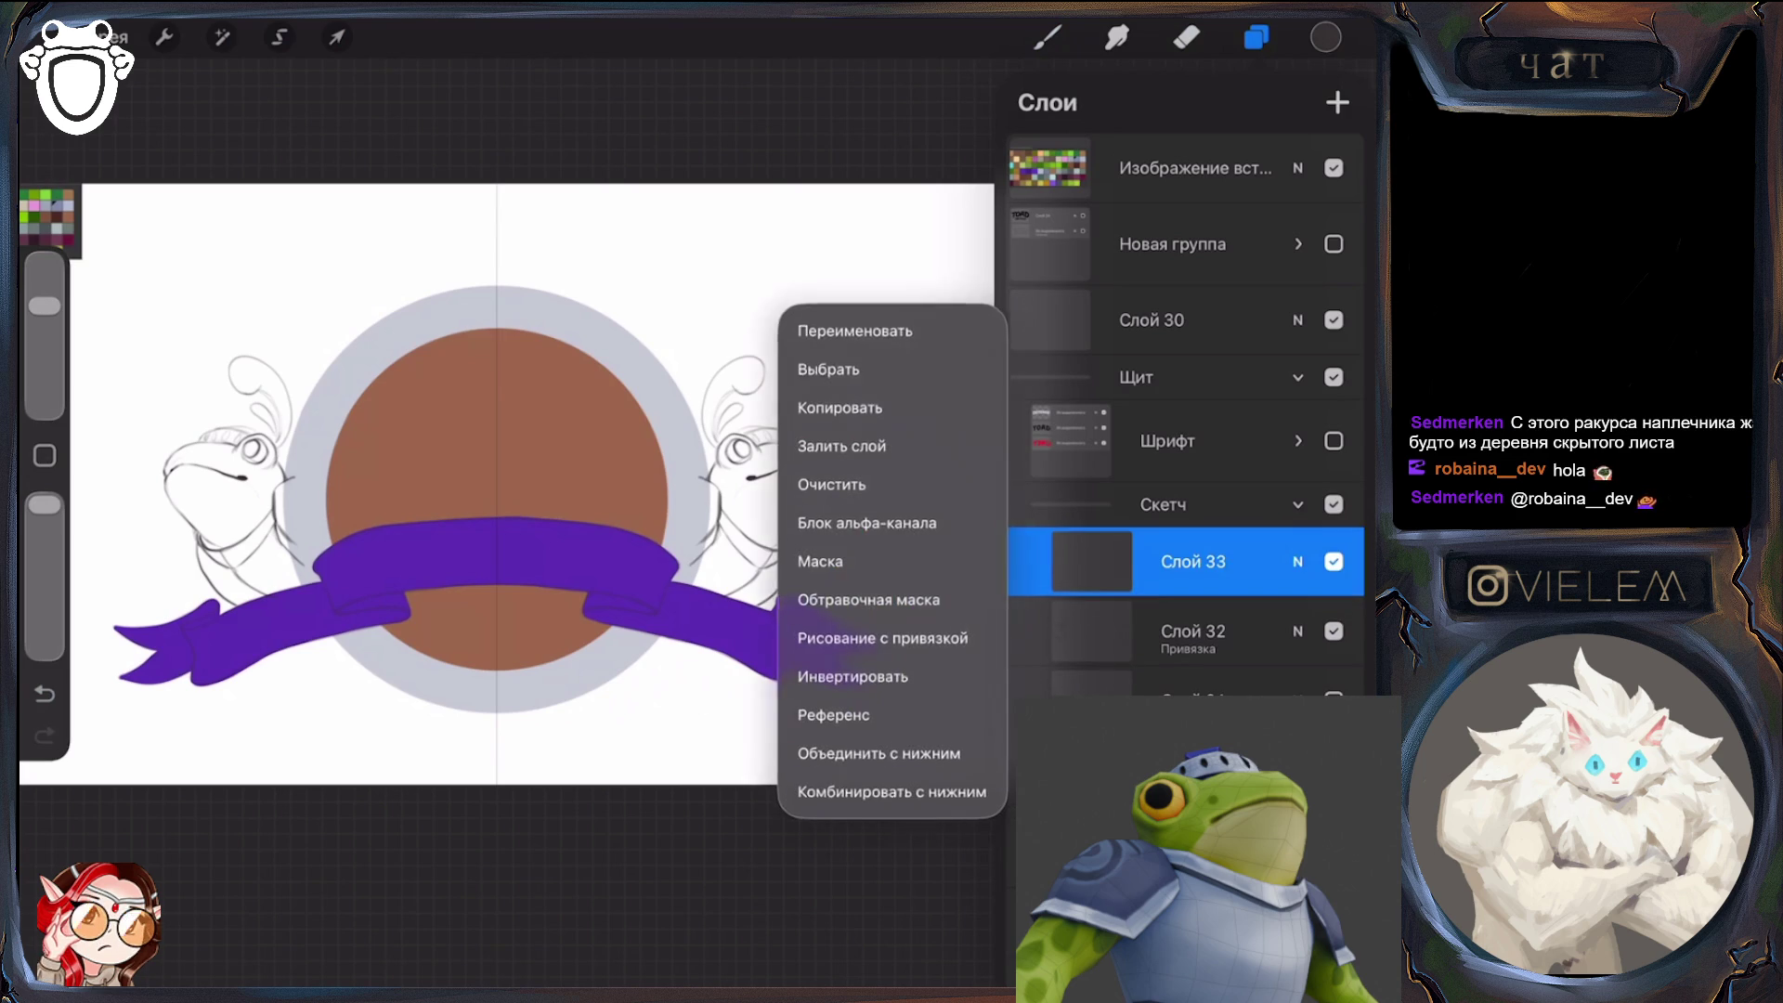
Clip Слой 33, then lasso the right sword on Слой 26 and distort it slightly down-left
click(854, 633)
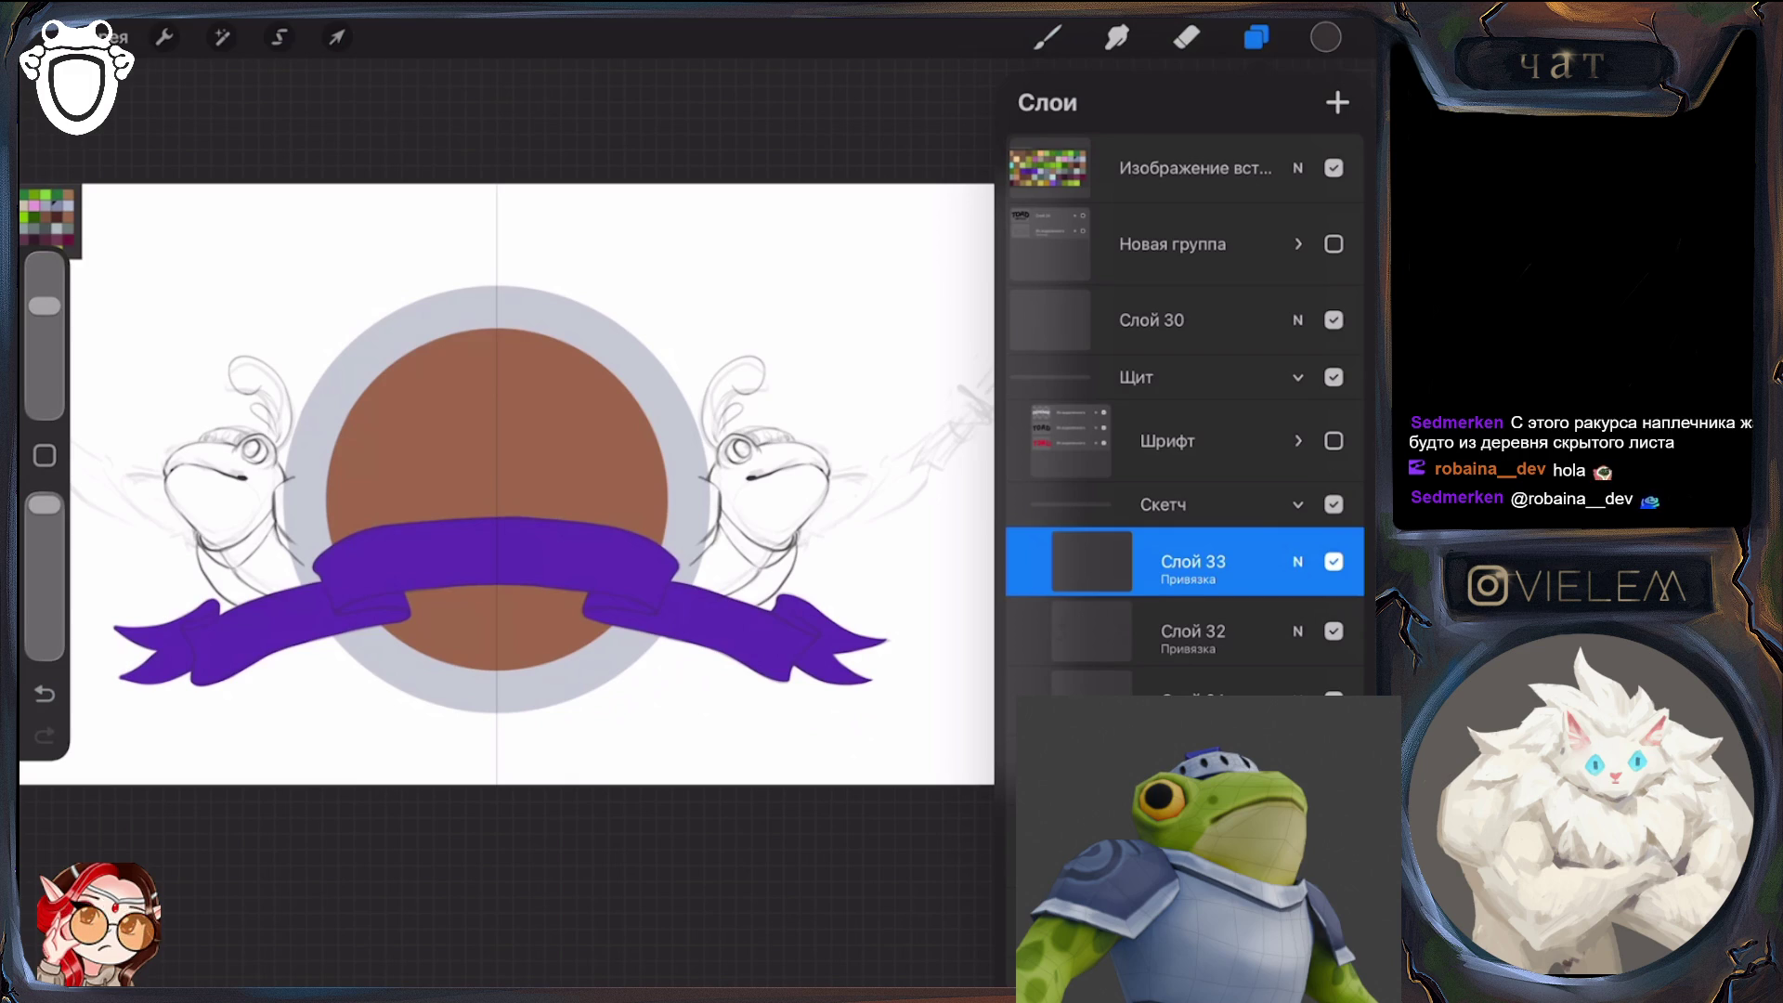
click(1208, 701)
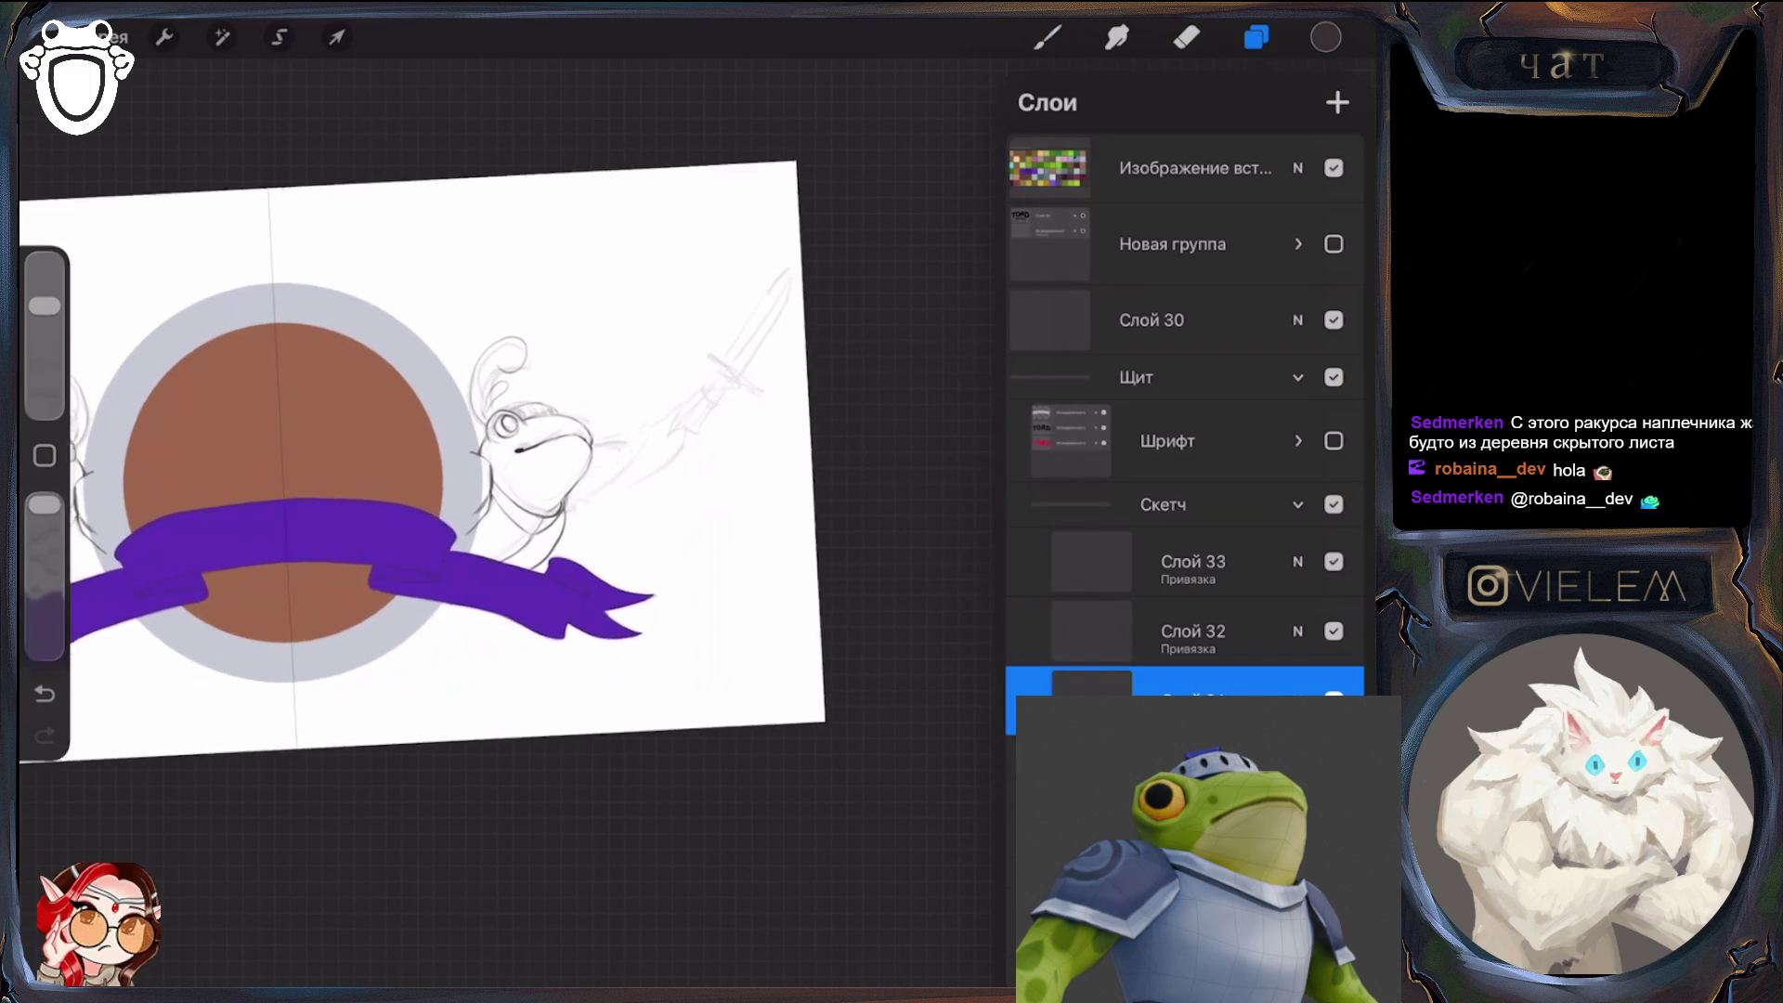
key(s)
click(1041, 688)
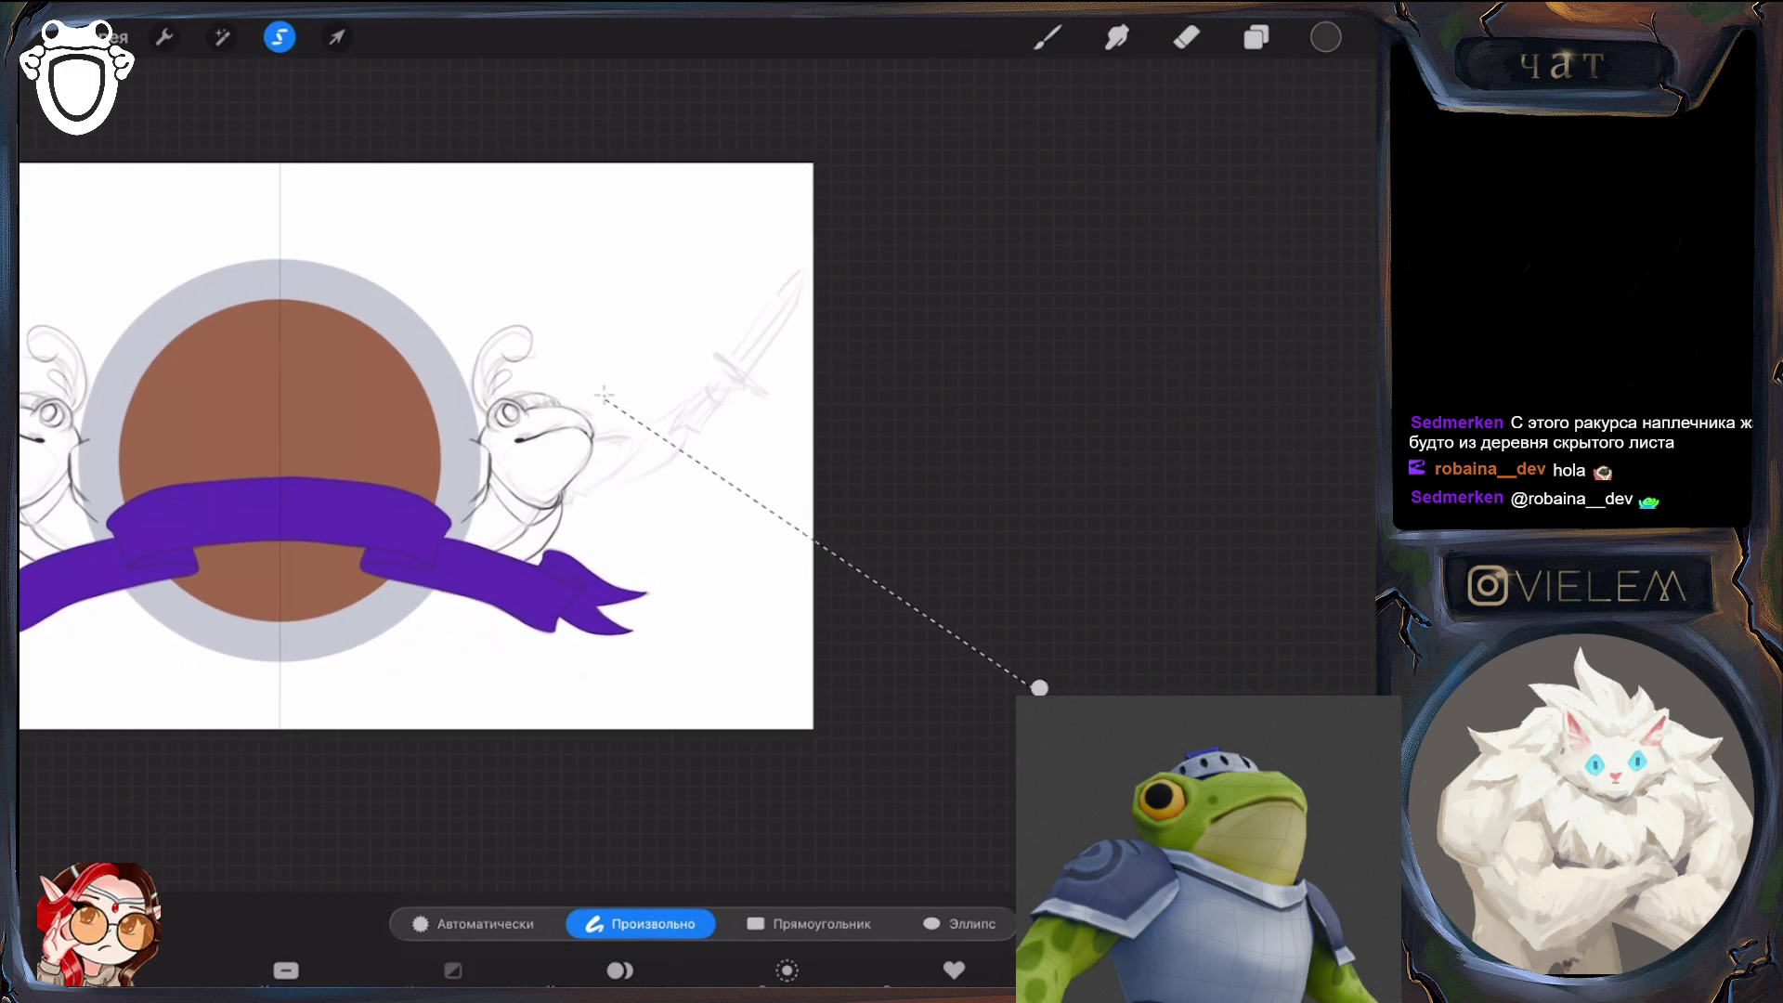
mouse_move(801, 203)
mouse_down()
mouse_move(632, 390)
mouse_move(675, 520)
mouse_move(836, 437)
mouse_up()
key(v)
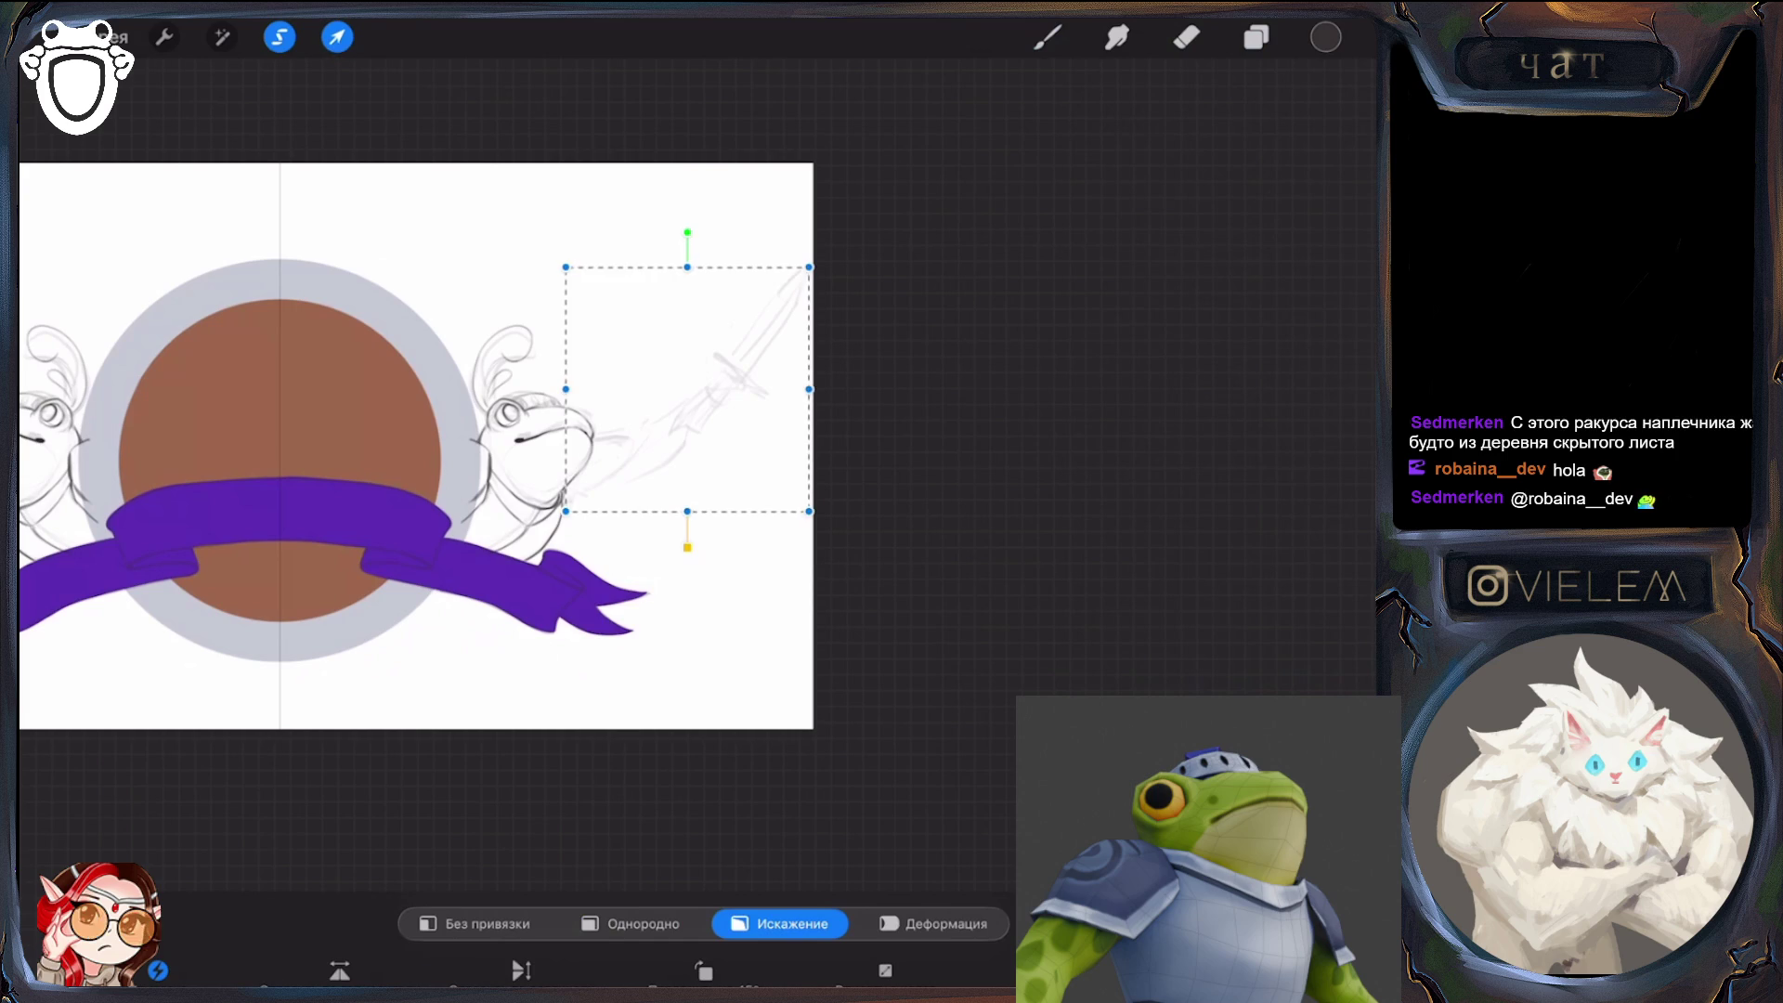
drag(662, 404, 668, 404)
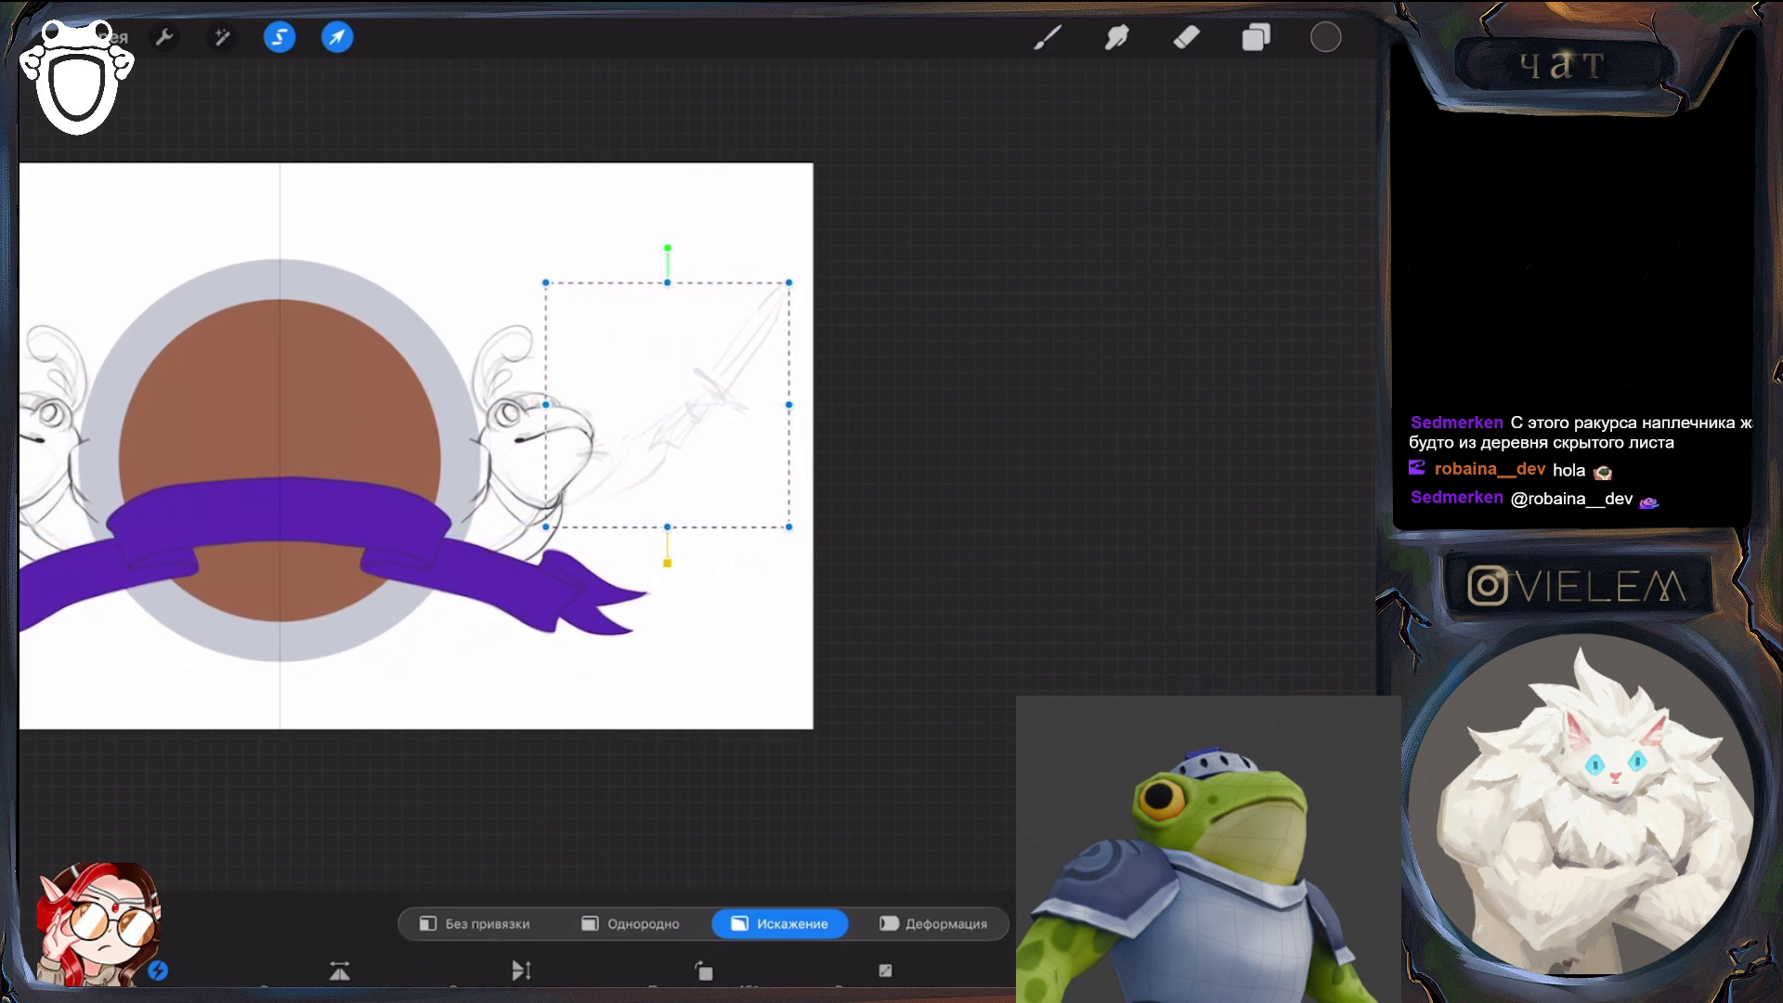
click(1257, 37)
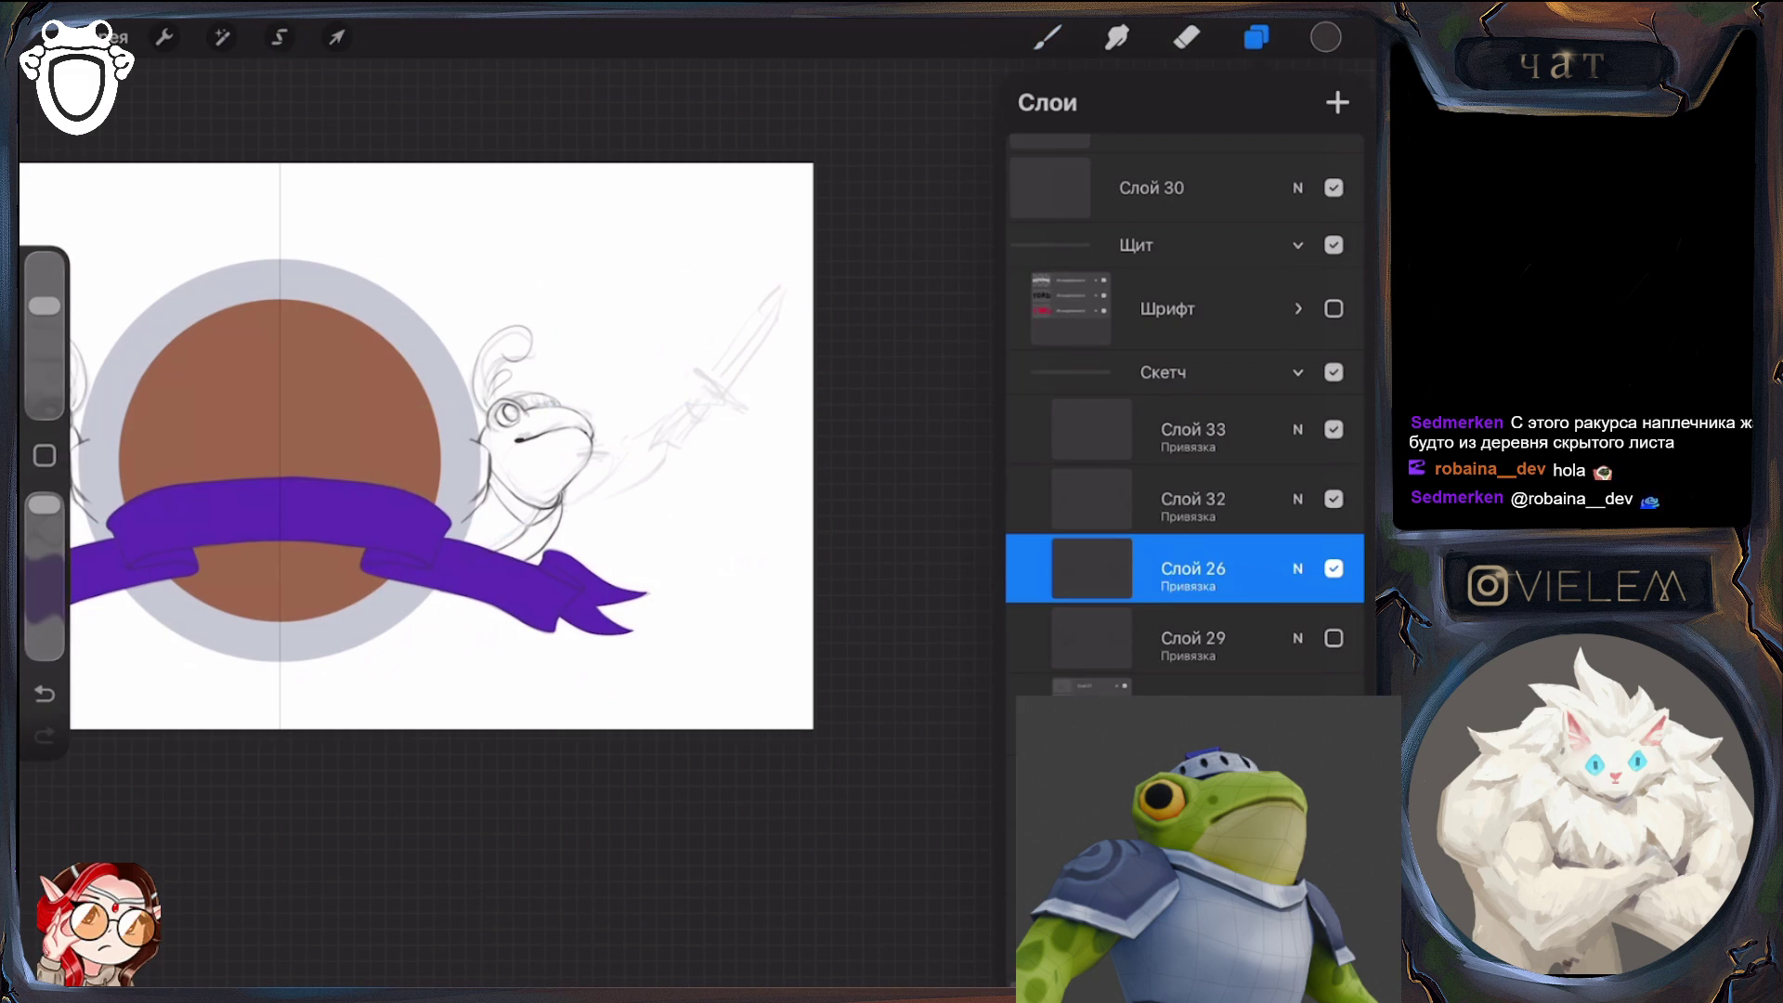
Select Слой 33, undo the last sketch stroke, and fit the whole canvas in view
click(1193, 429)
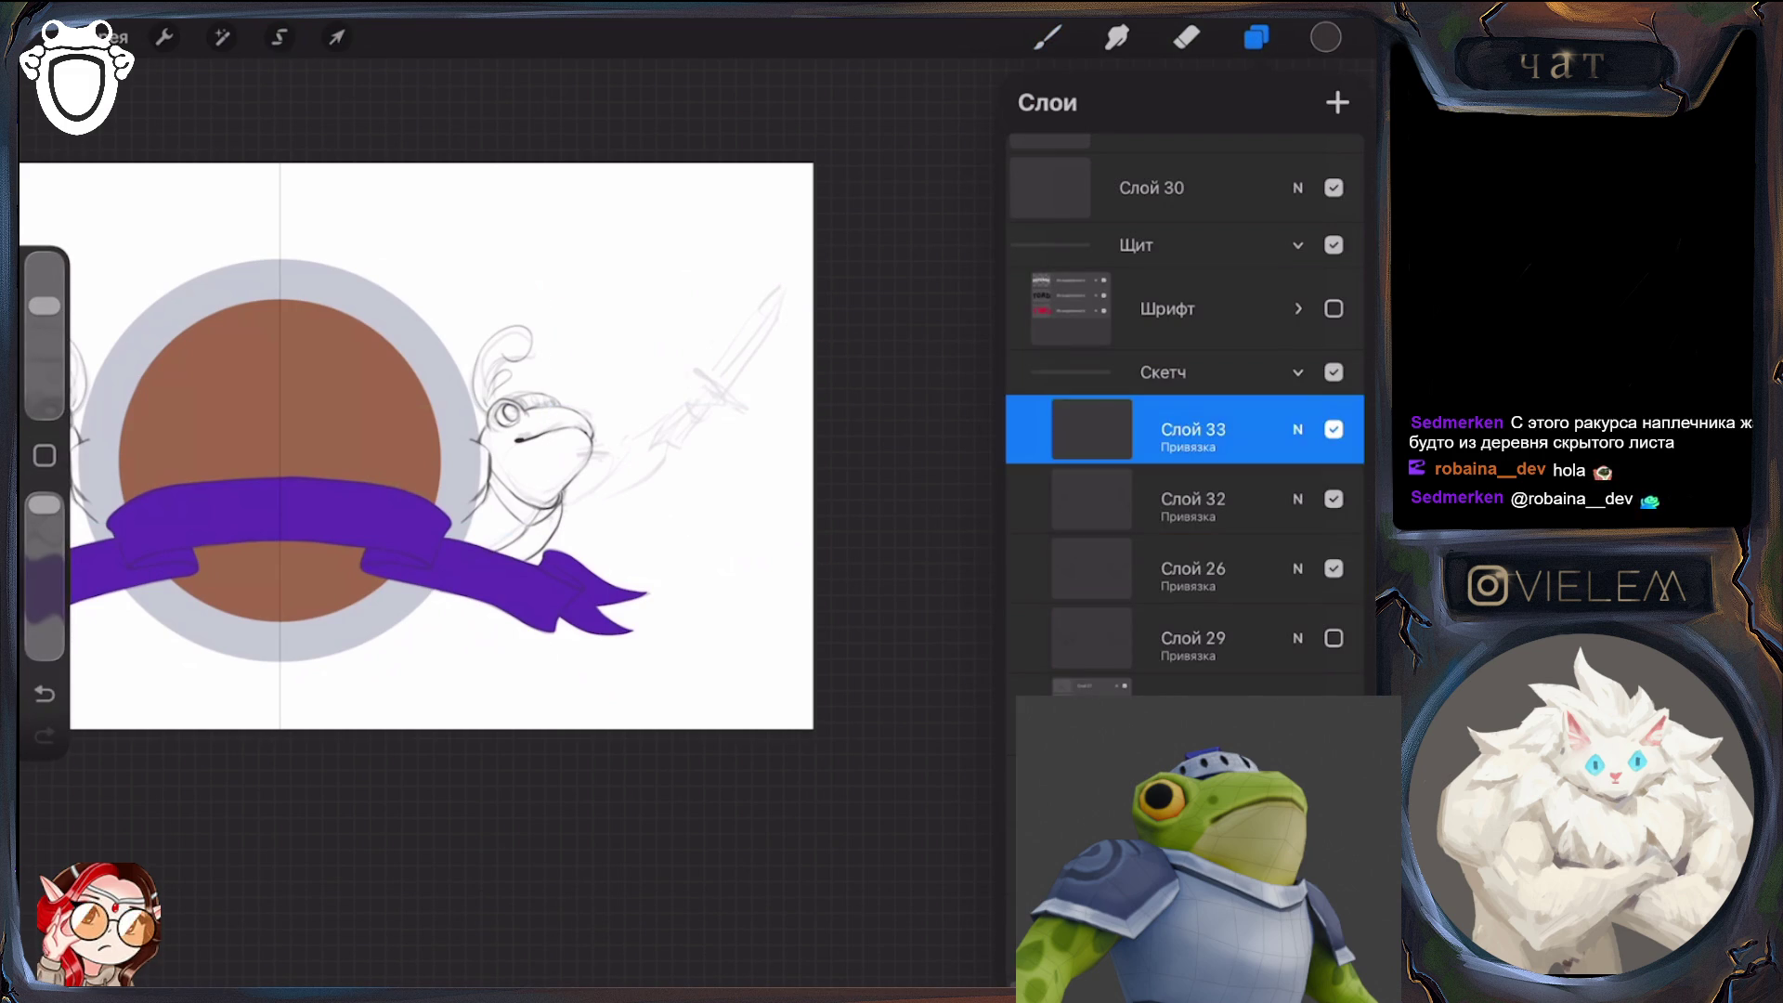
click(1048, 37)
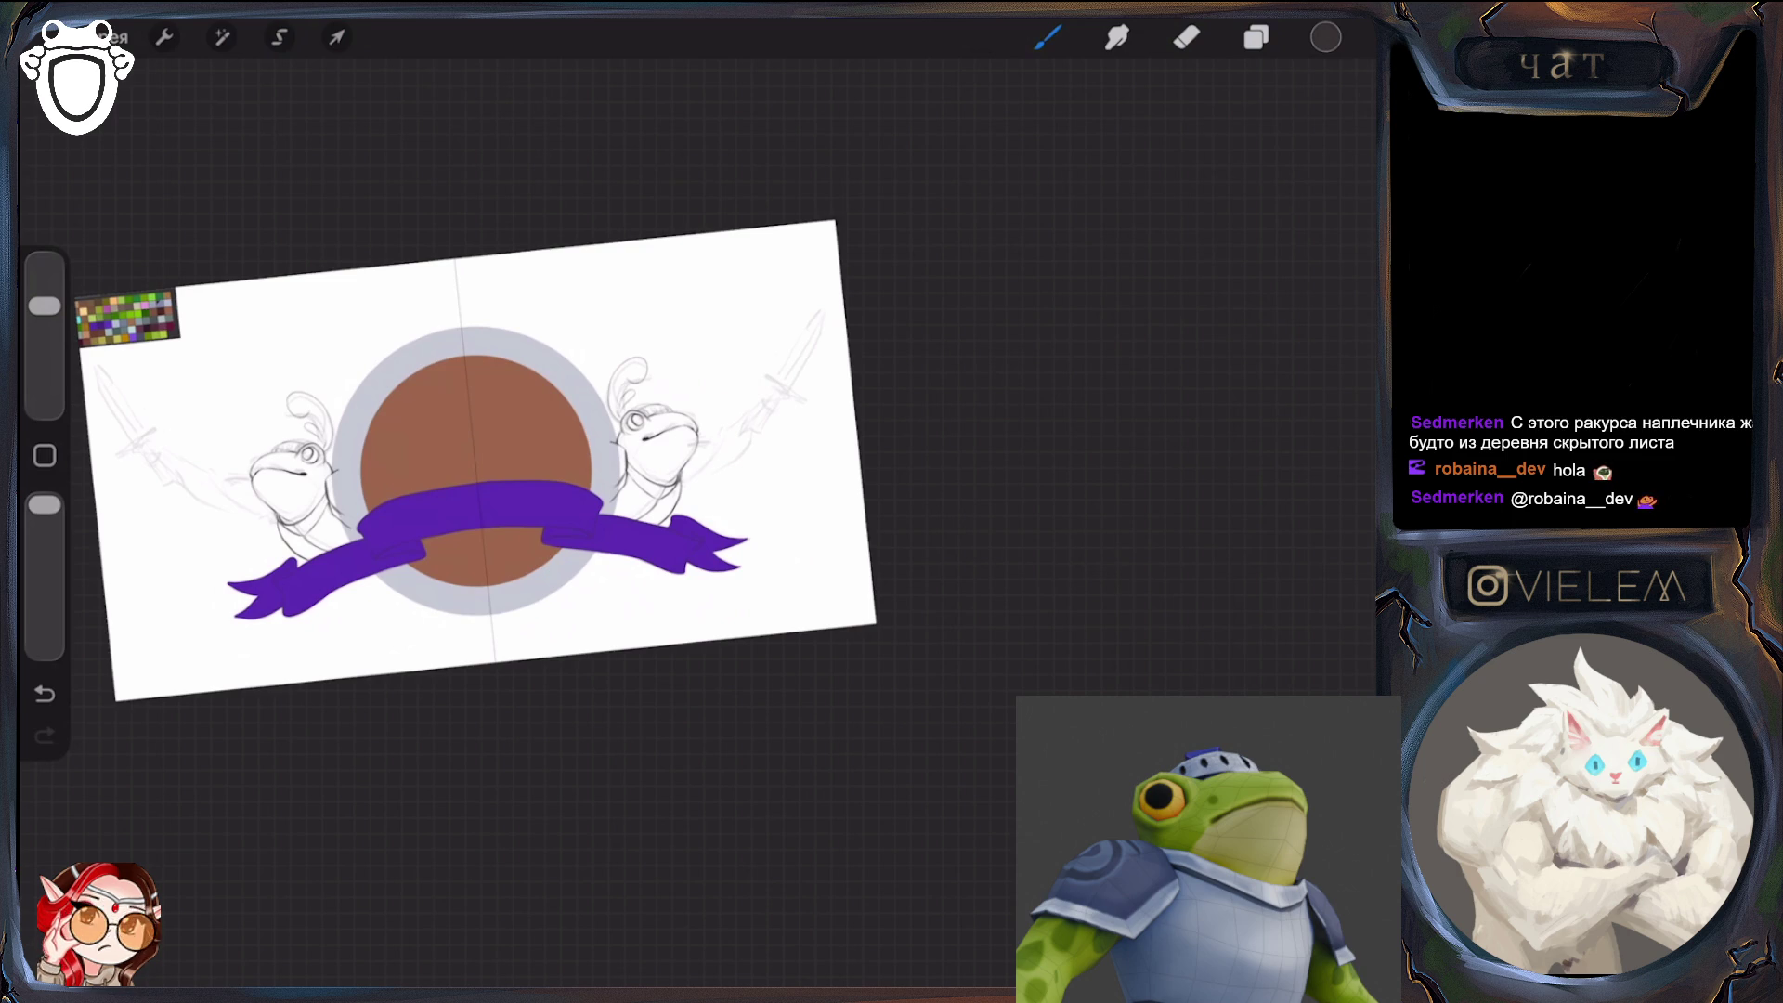
scroll(761, 464, up, 5)
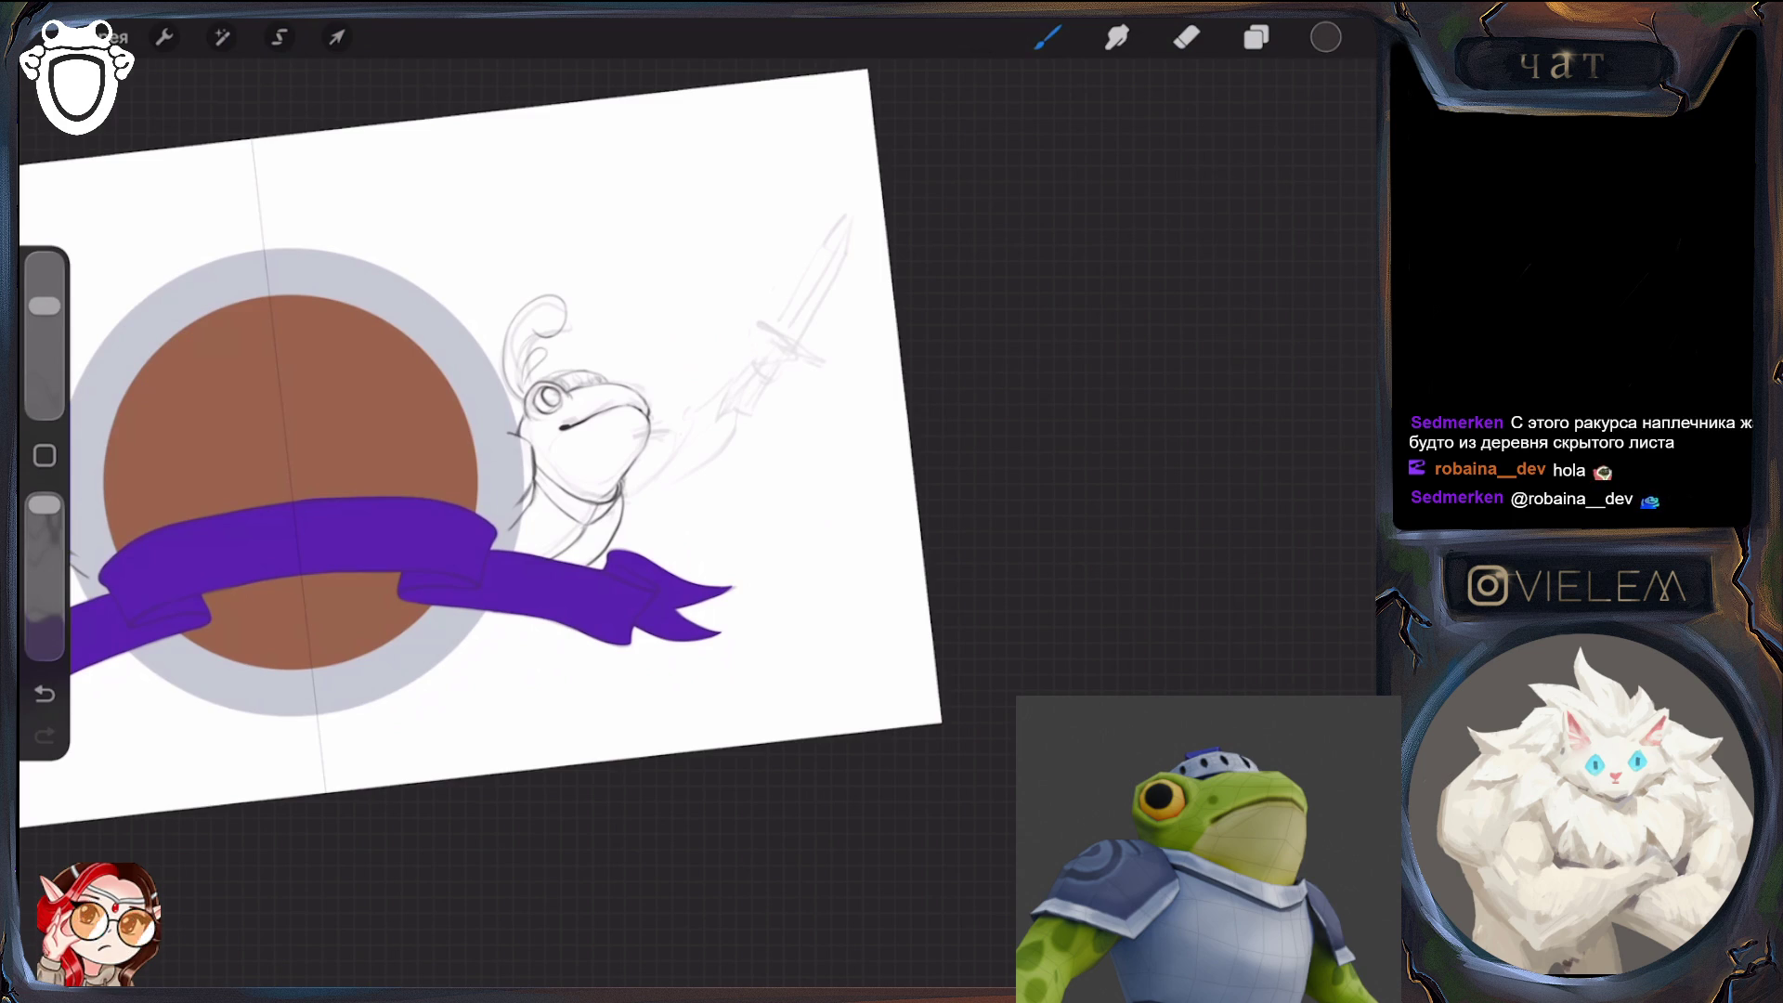
scroll(465, 446, right, 3)
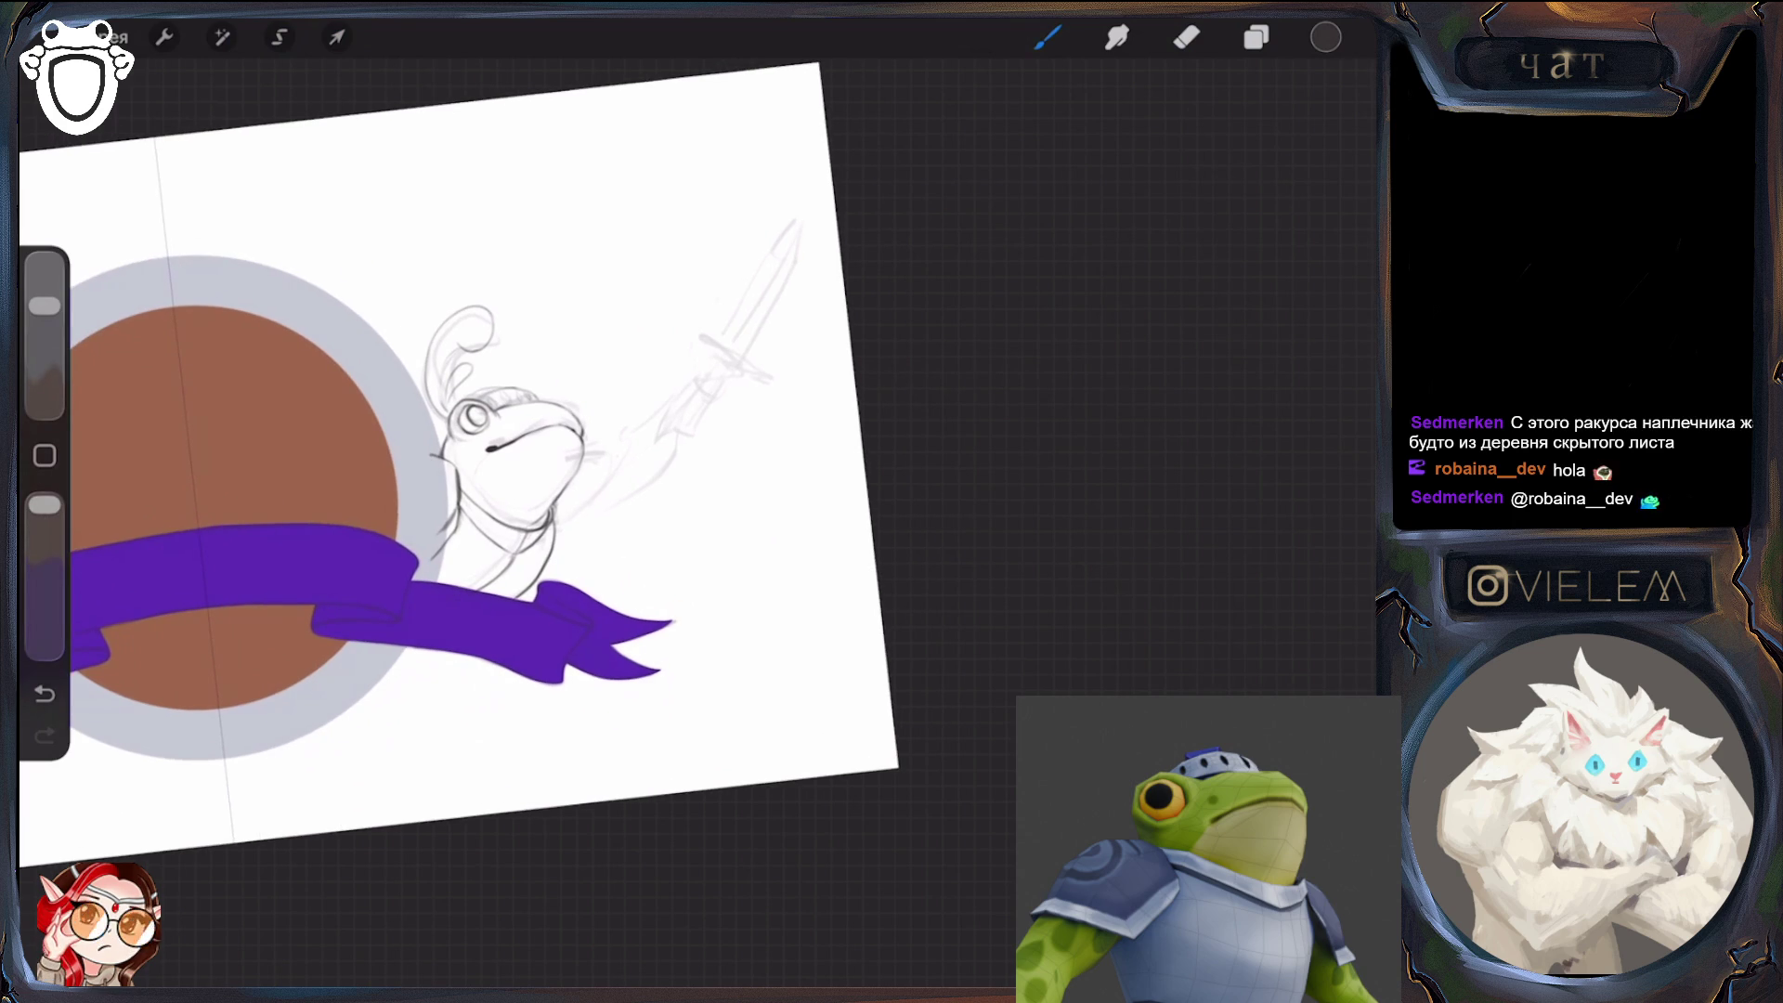
key(ctrl+z)
click(1257, 38)
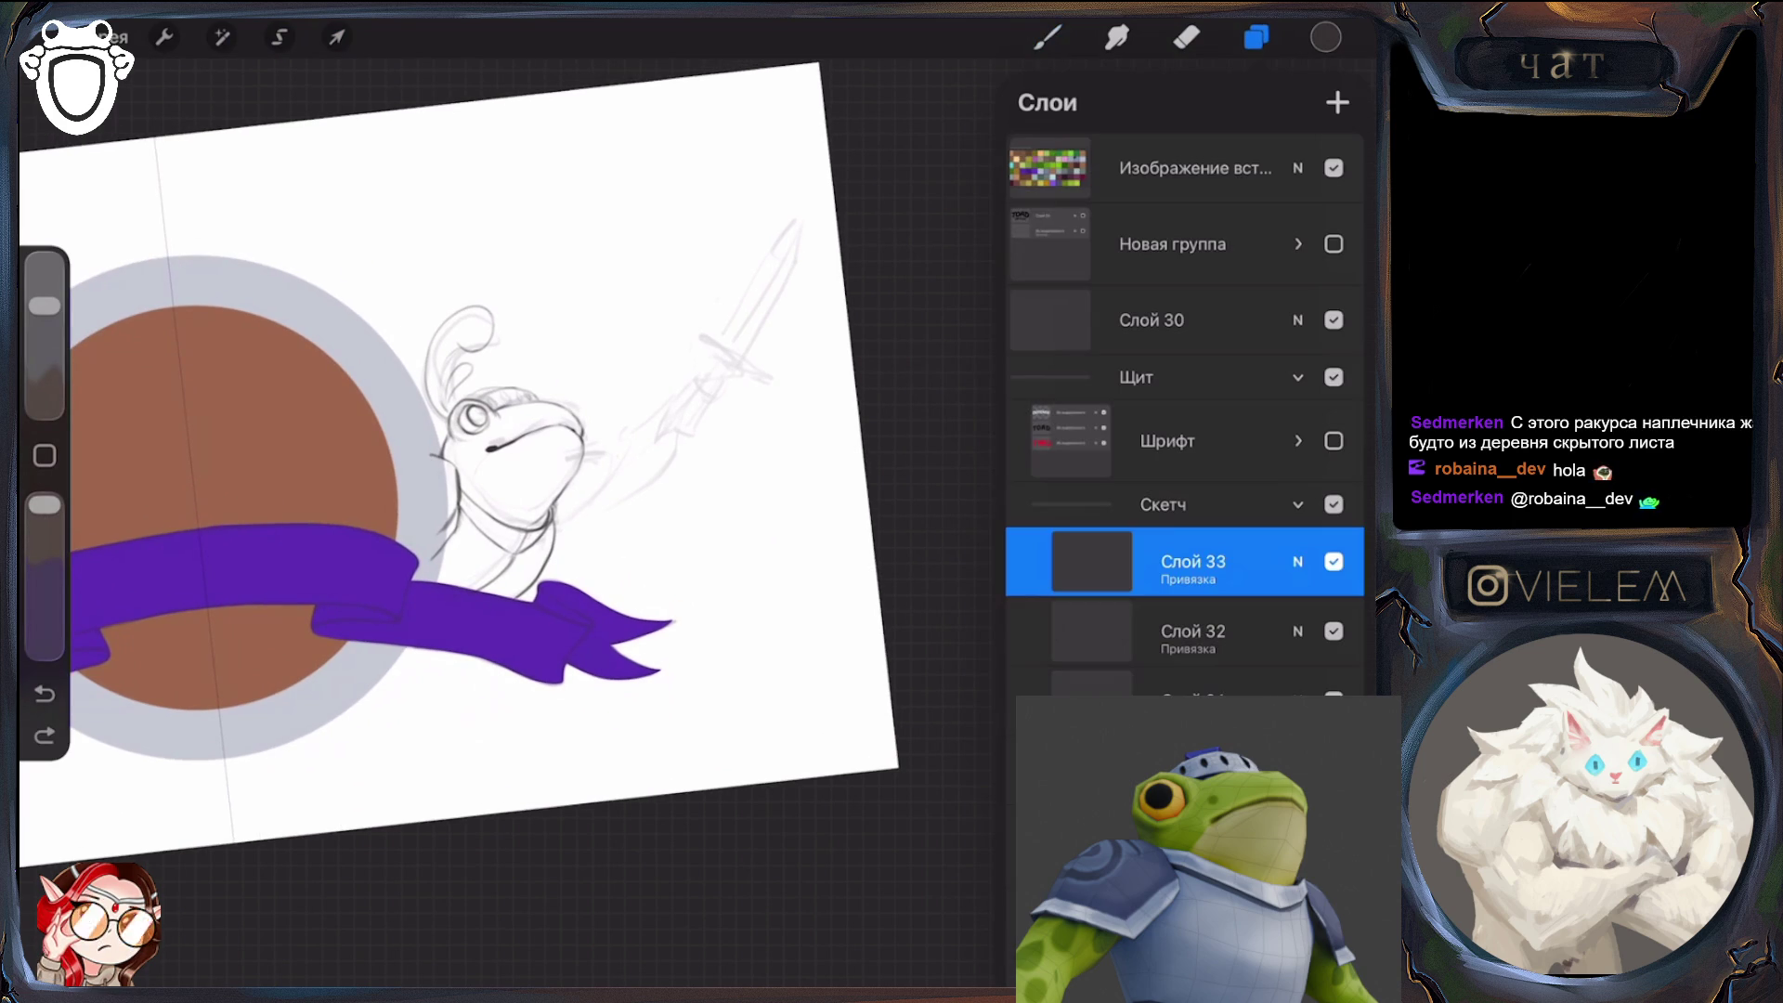
click(1048, 37)
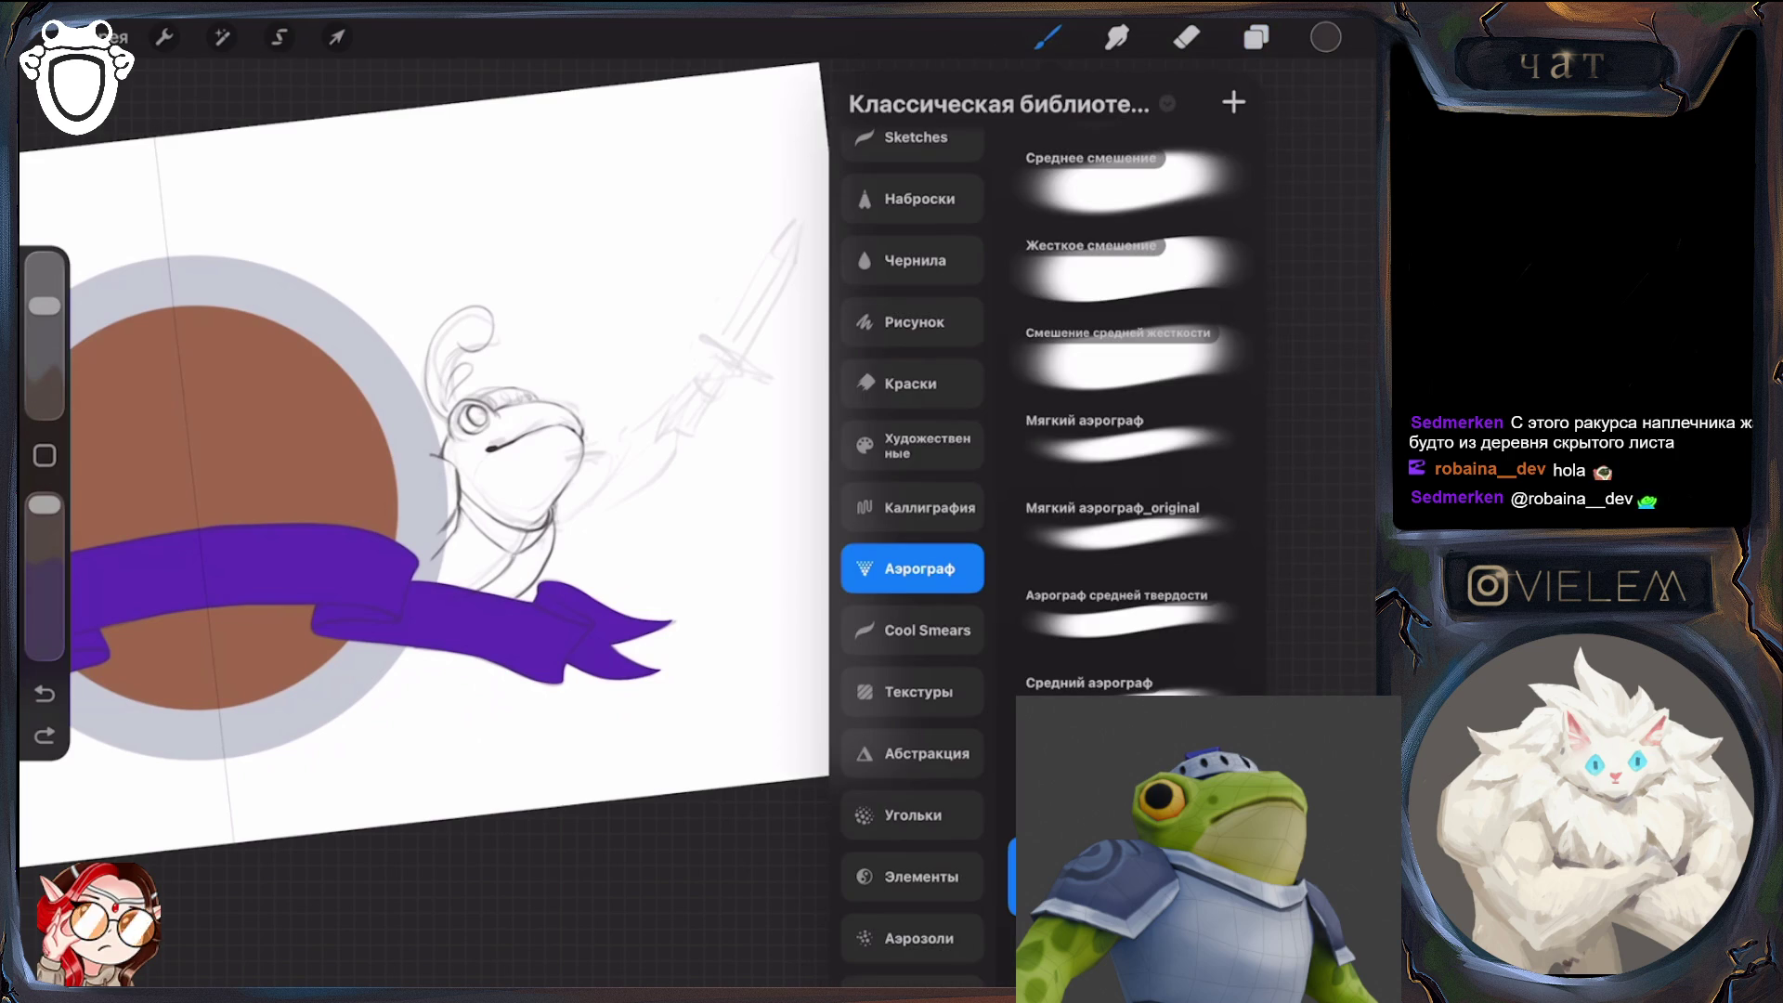
key(Escape)
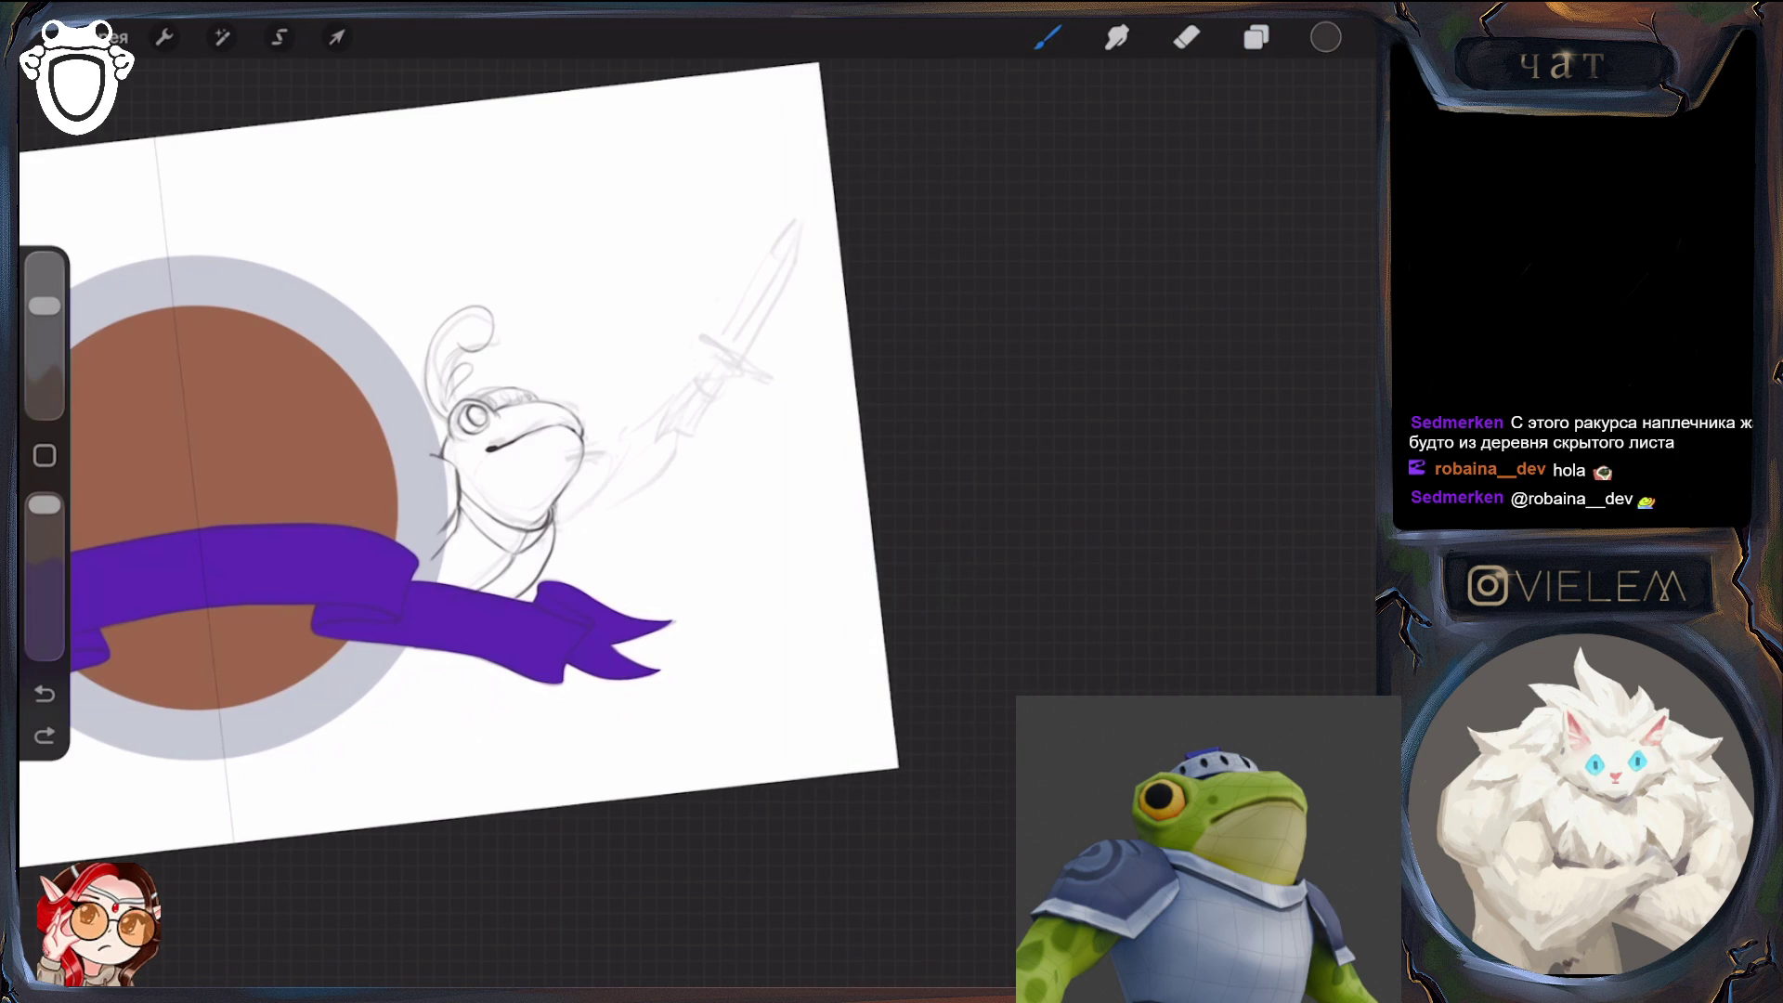
key(ctrl+0)
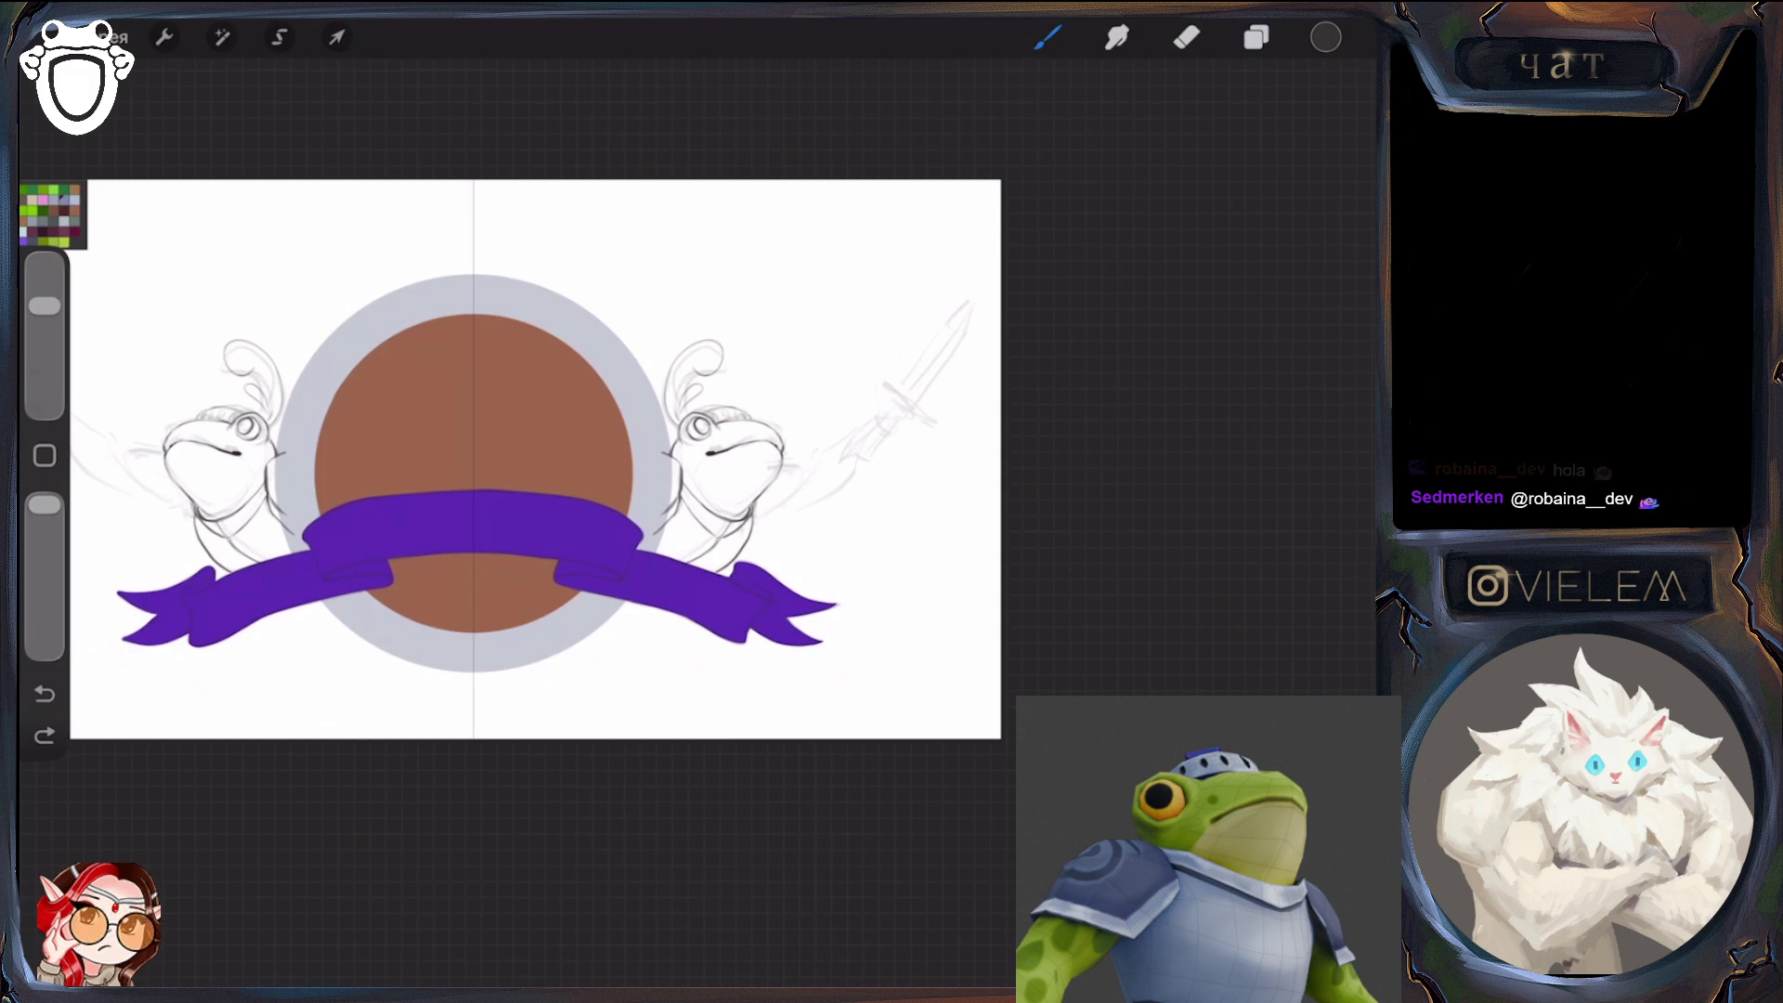
key(l)
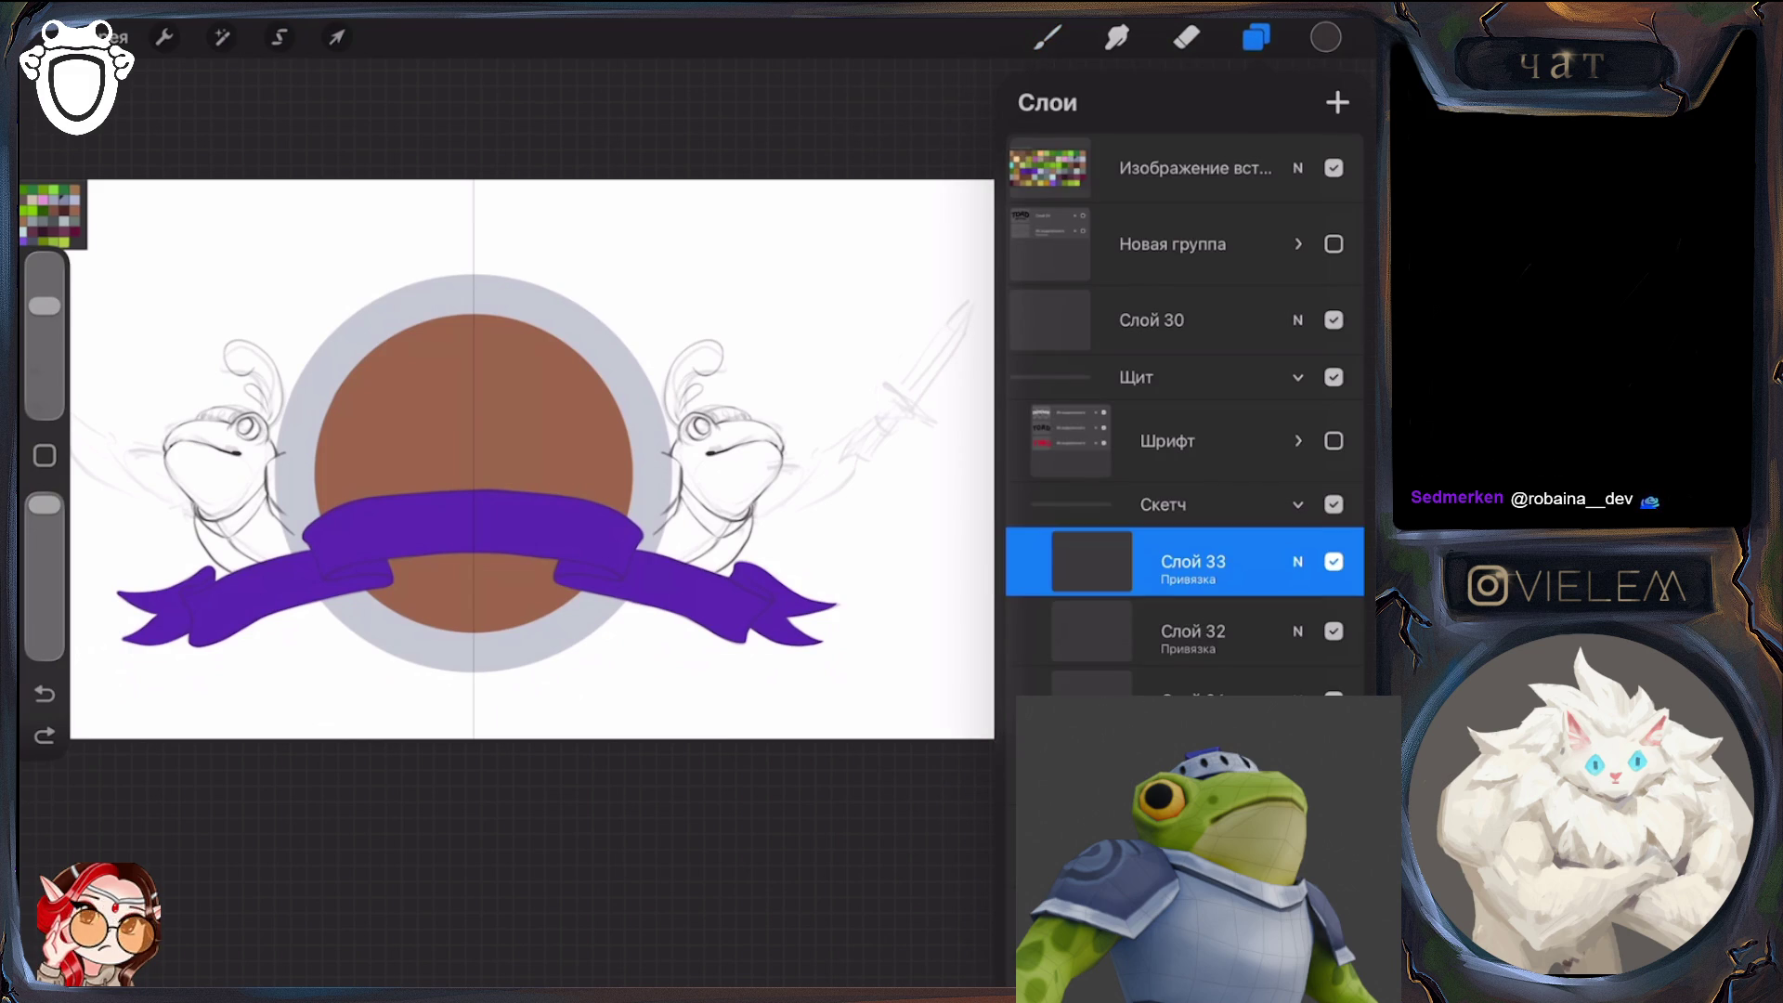
key(l)
scroll(506, 455, up, 3)
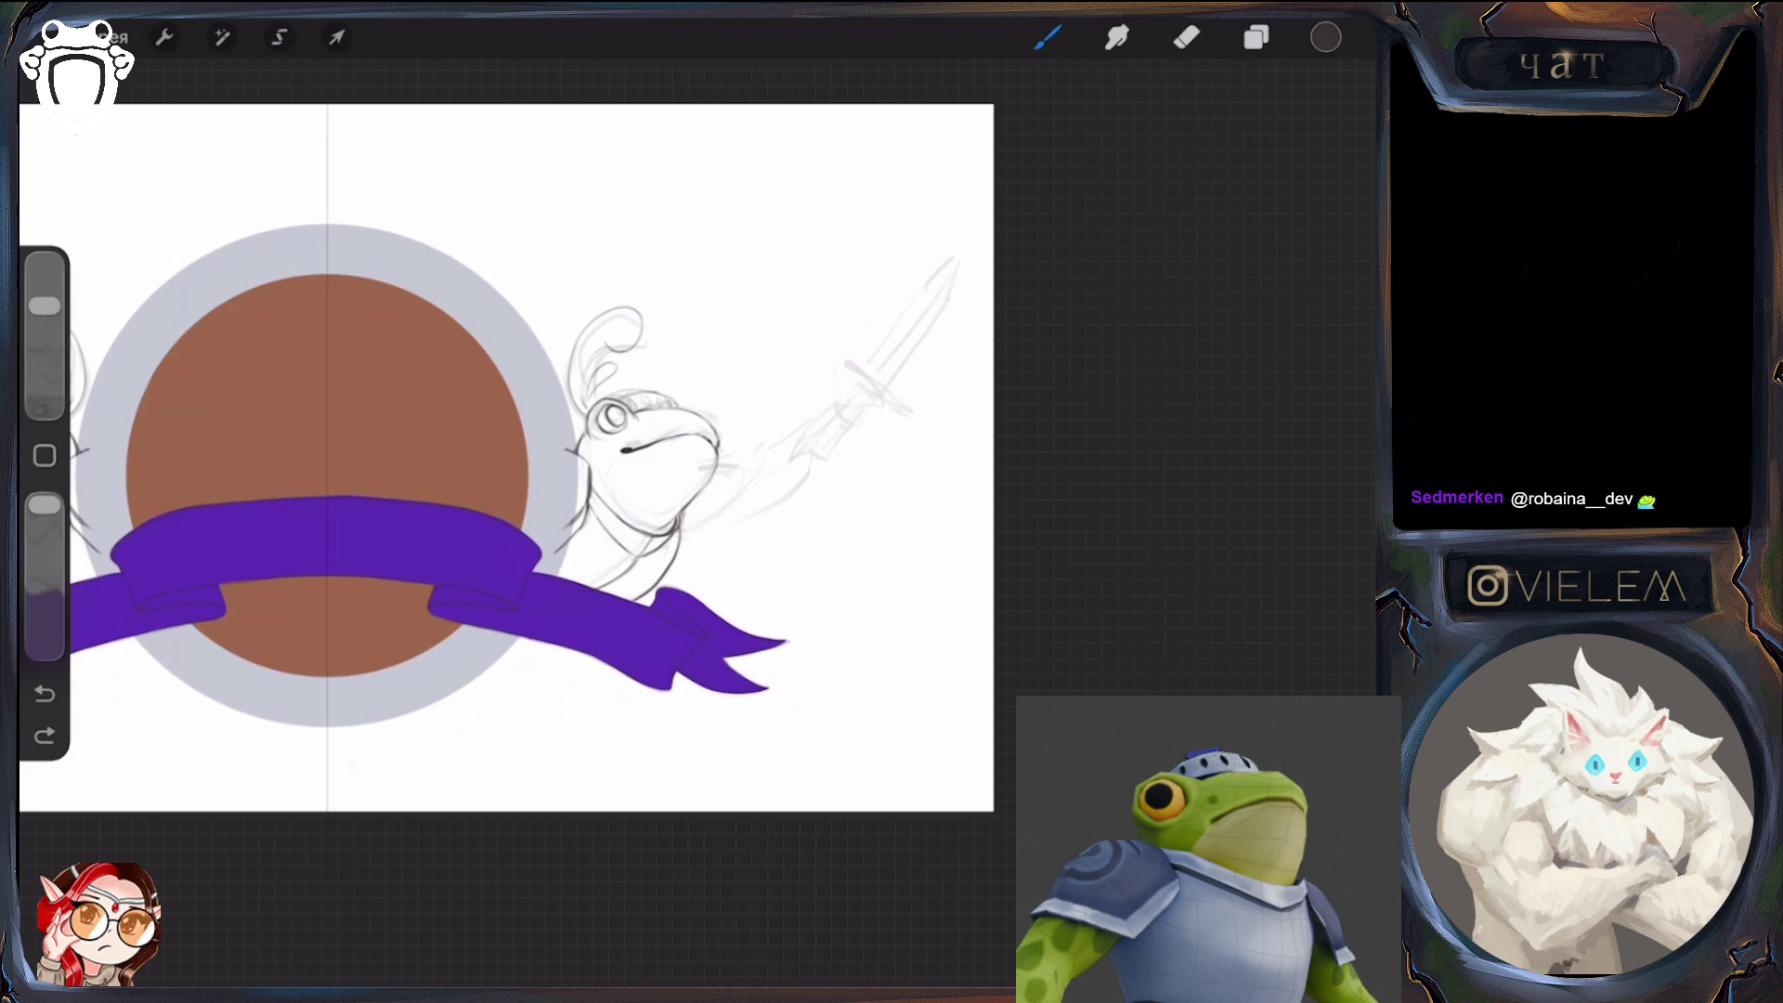
Redo the undone sketch stroke and settle on the pencil brush
click(44, 736)
key(e)
key(b)
key(e)
key(b)
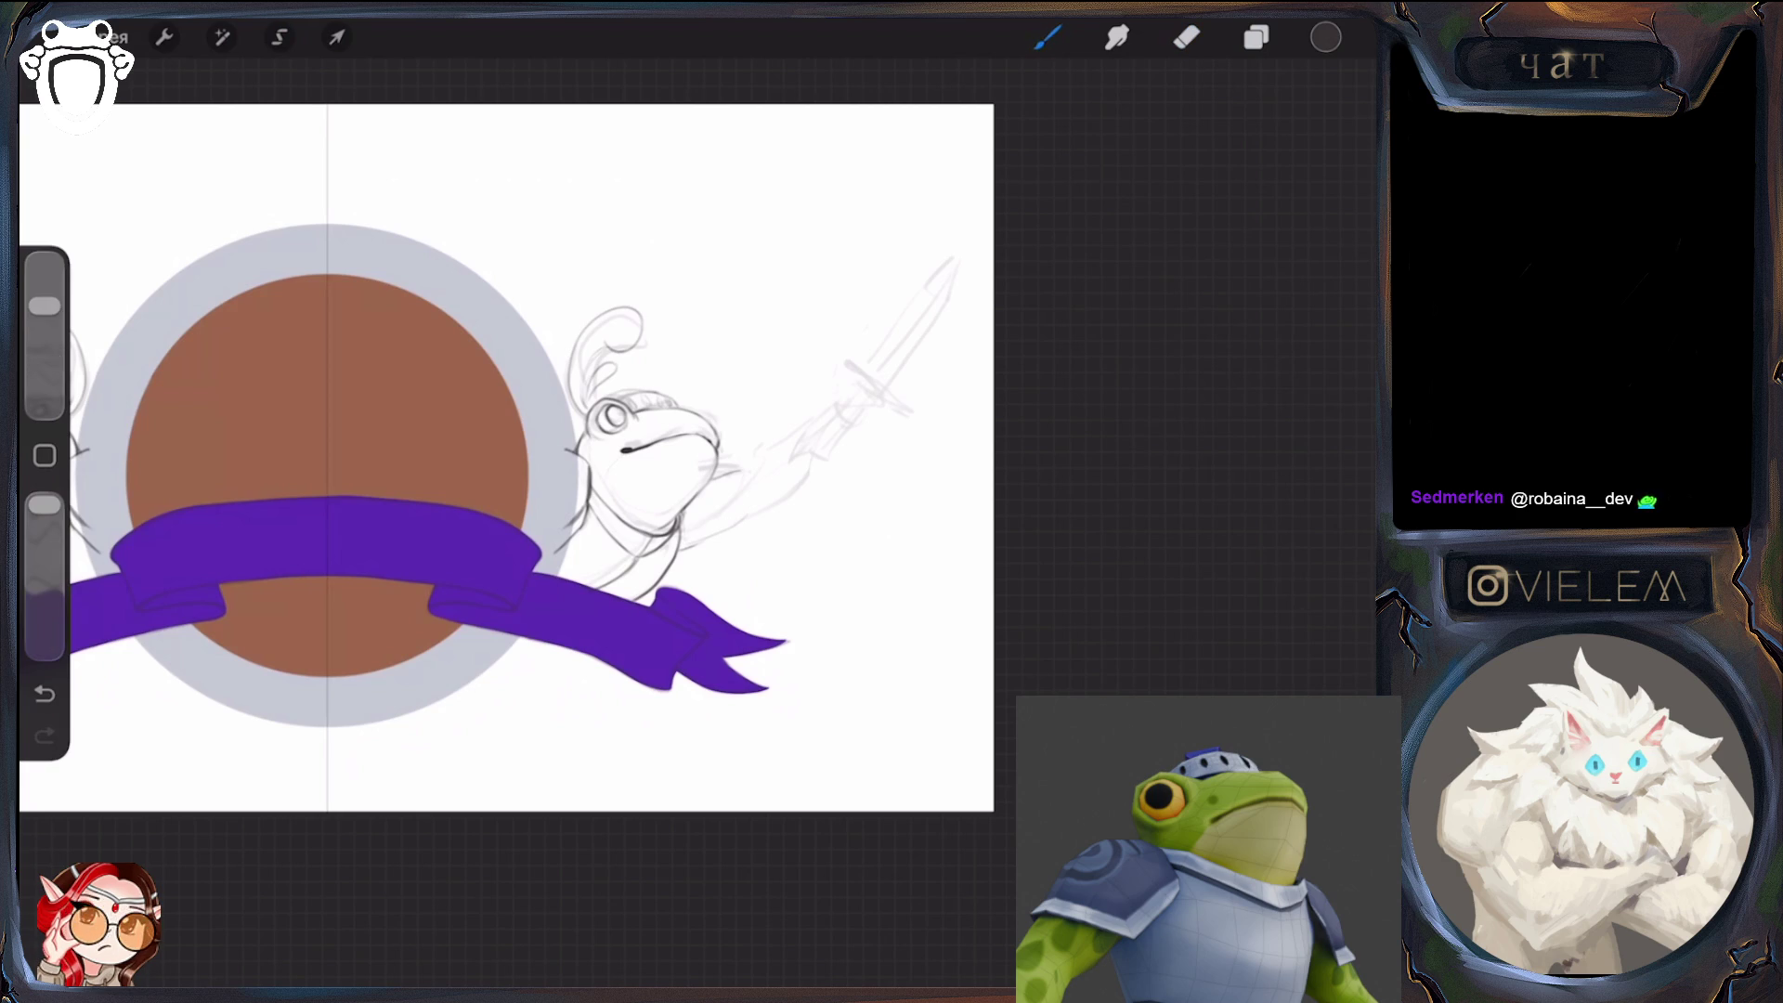
key(e)
key(b)
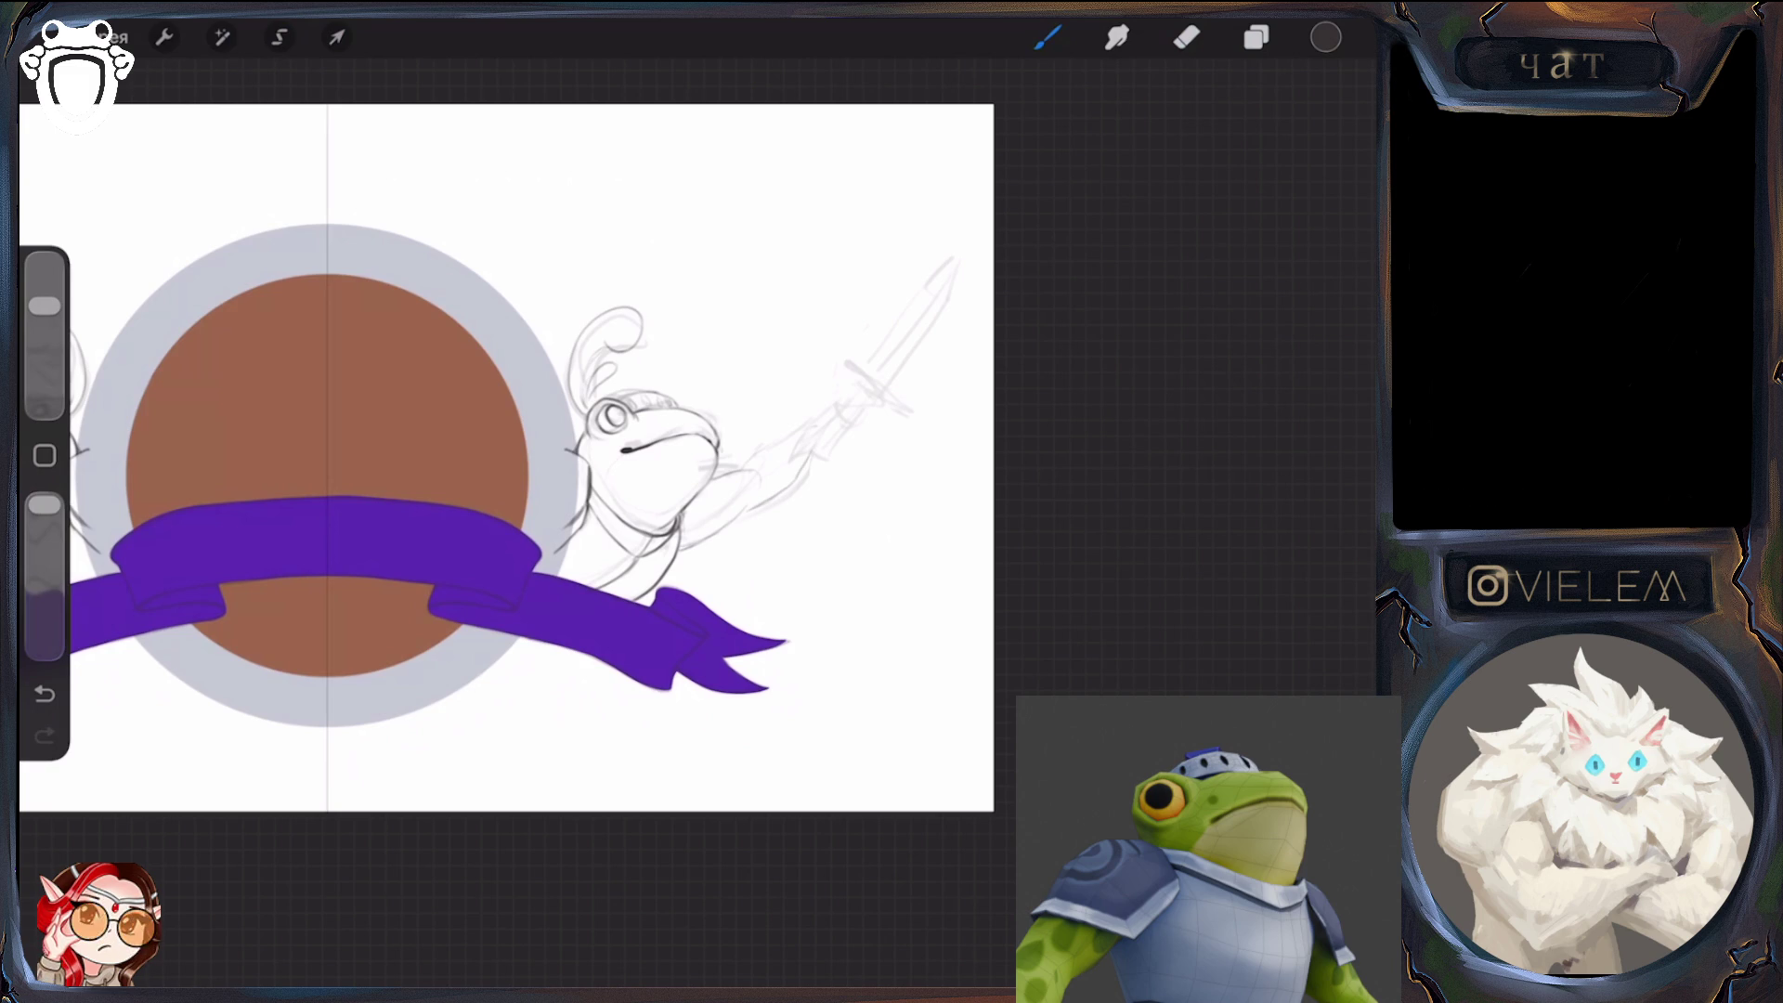
Sketch the right frog's sword hand, forearm, crossguard and a long blade toward the upper right
drag(810, 422, 806, 439)
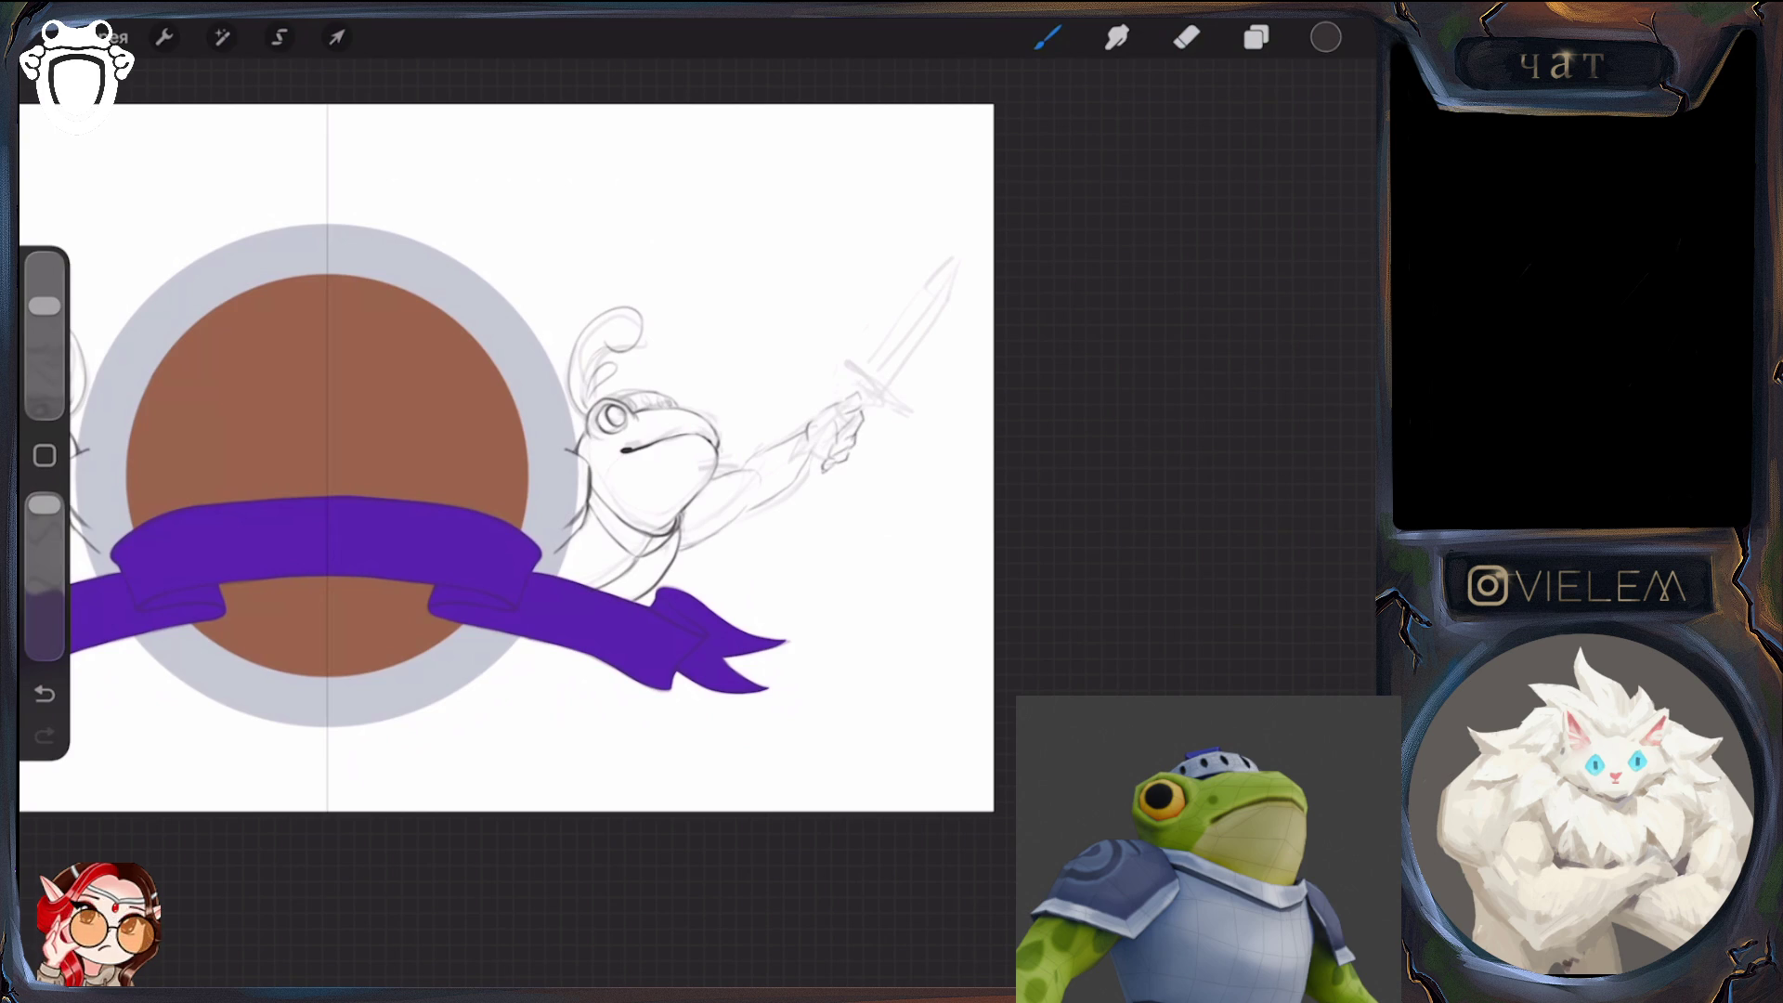
drag(828, 423, 788, 479)
drag(802, 478, 787, 487)
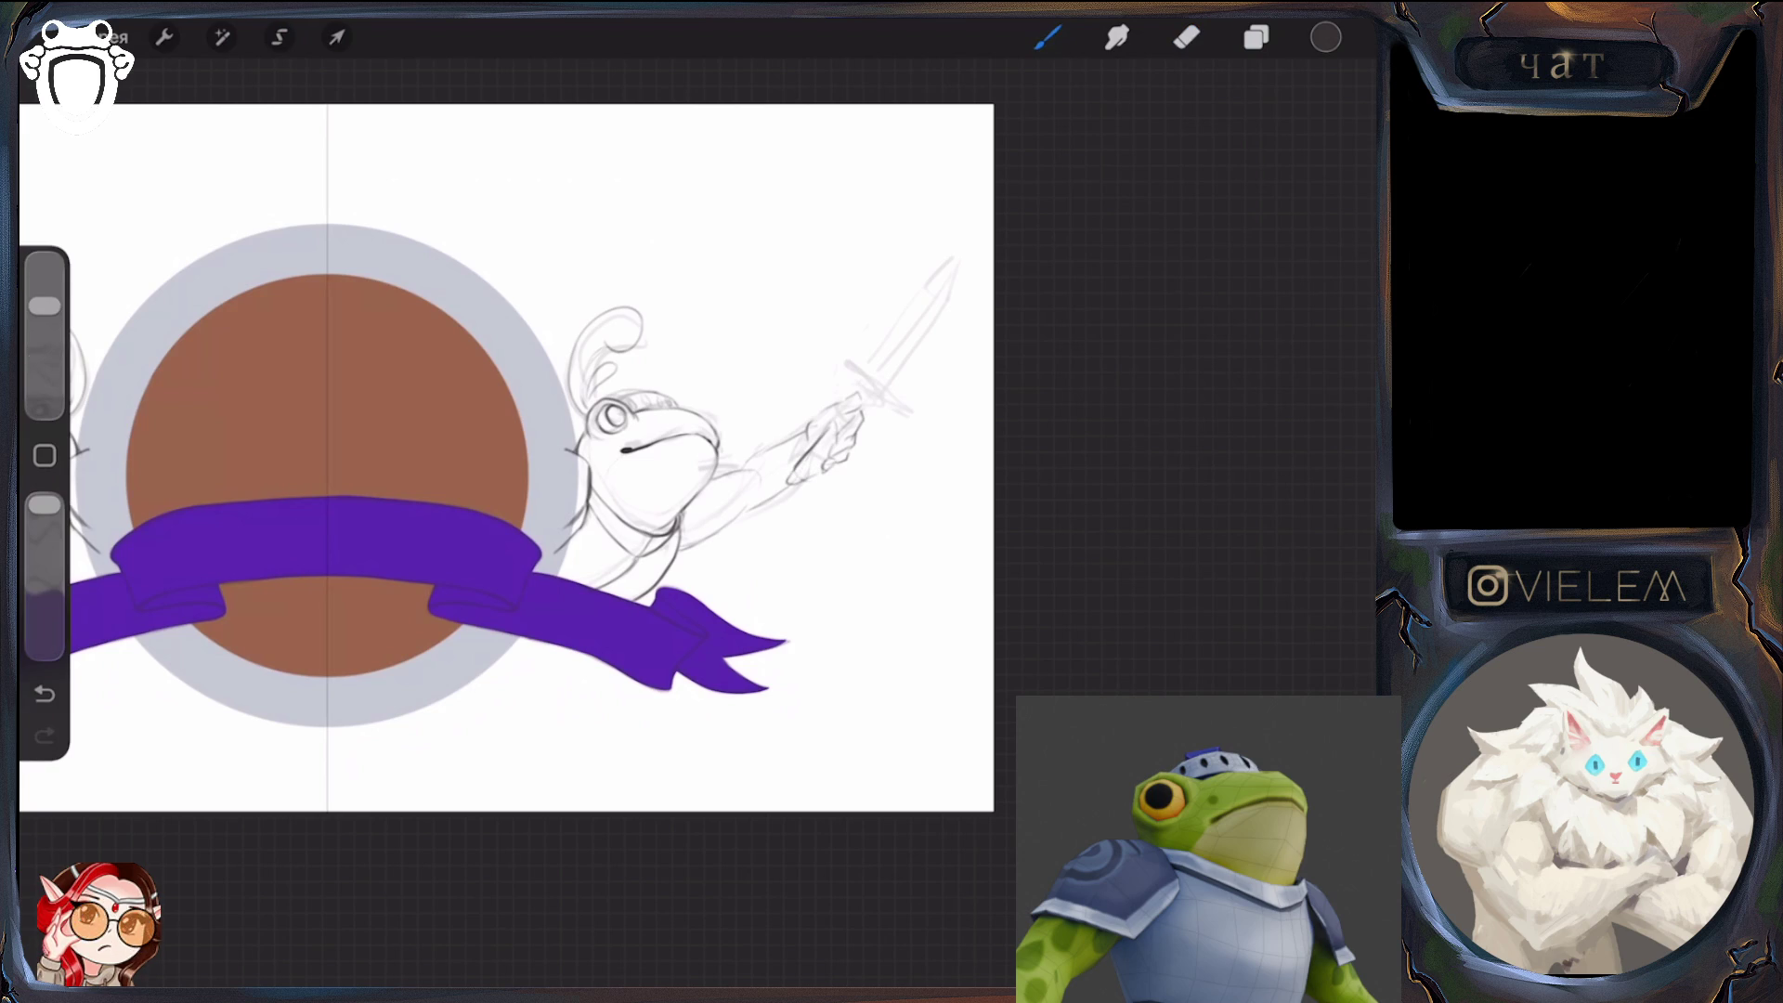
drag(847, 379, 897, 401)
drag(869, 380, 963, 244)
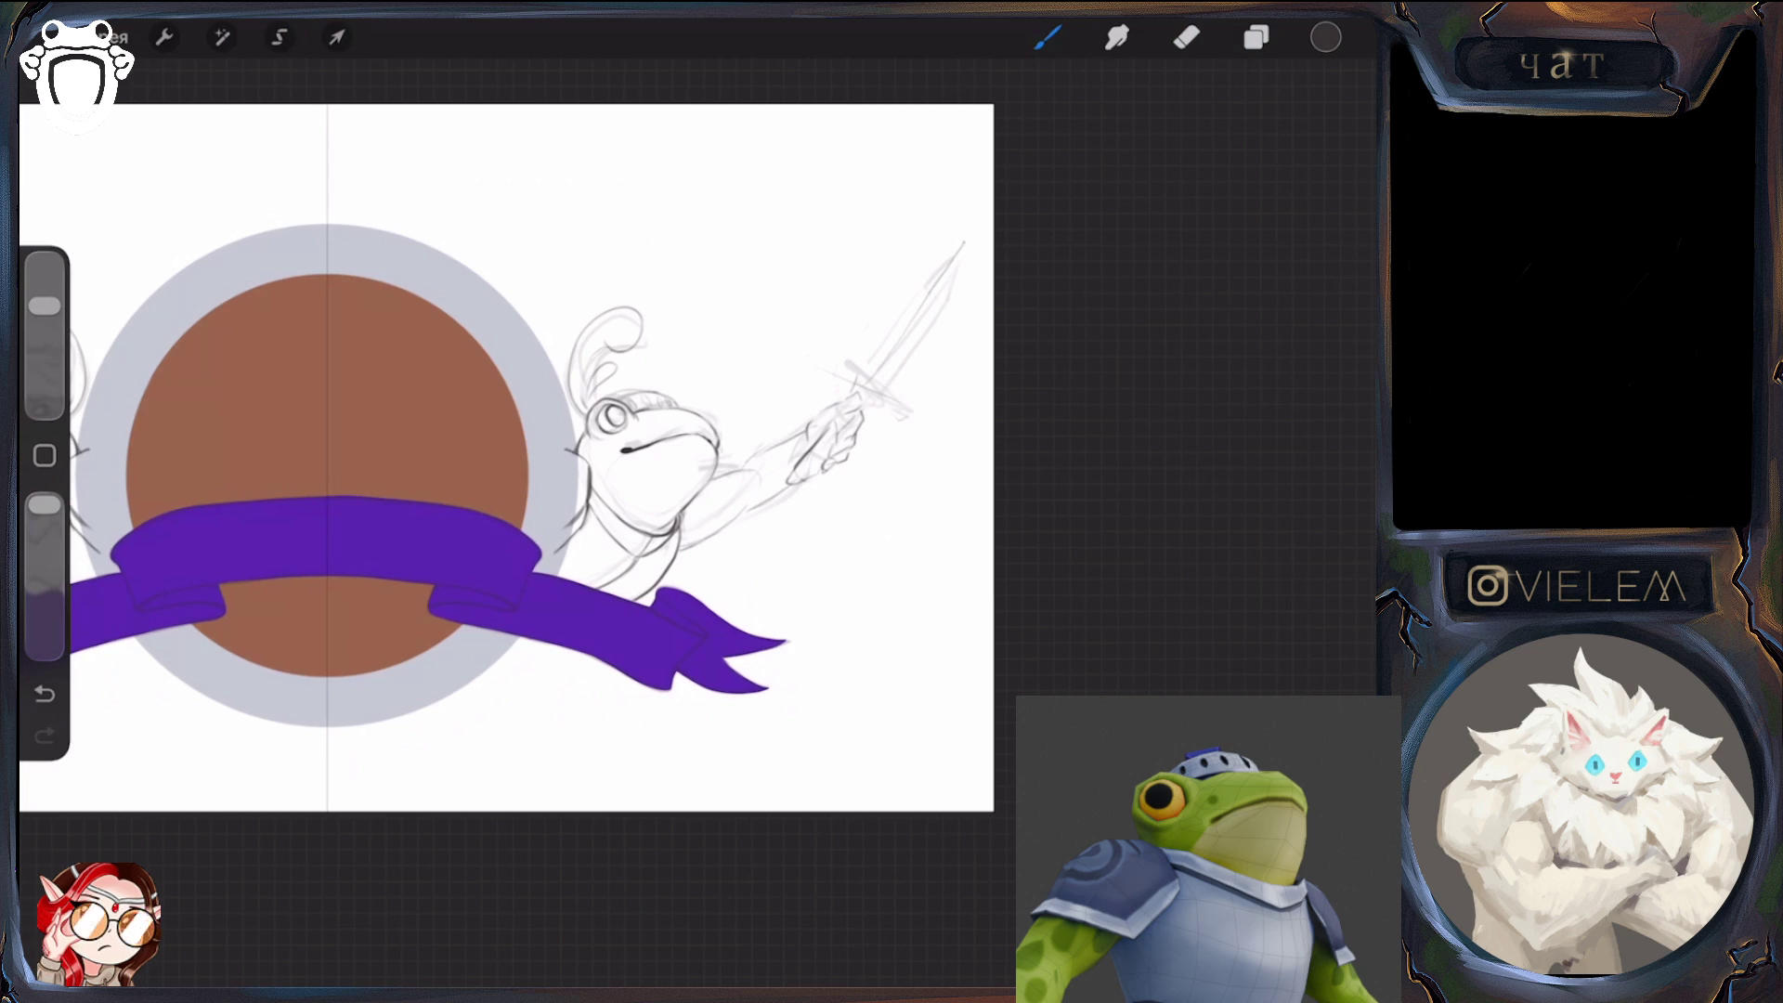
click(1256, 37)
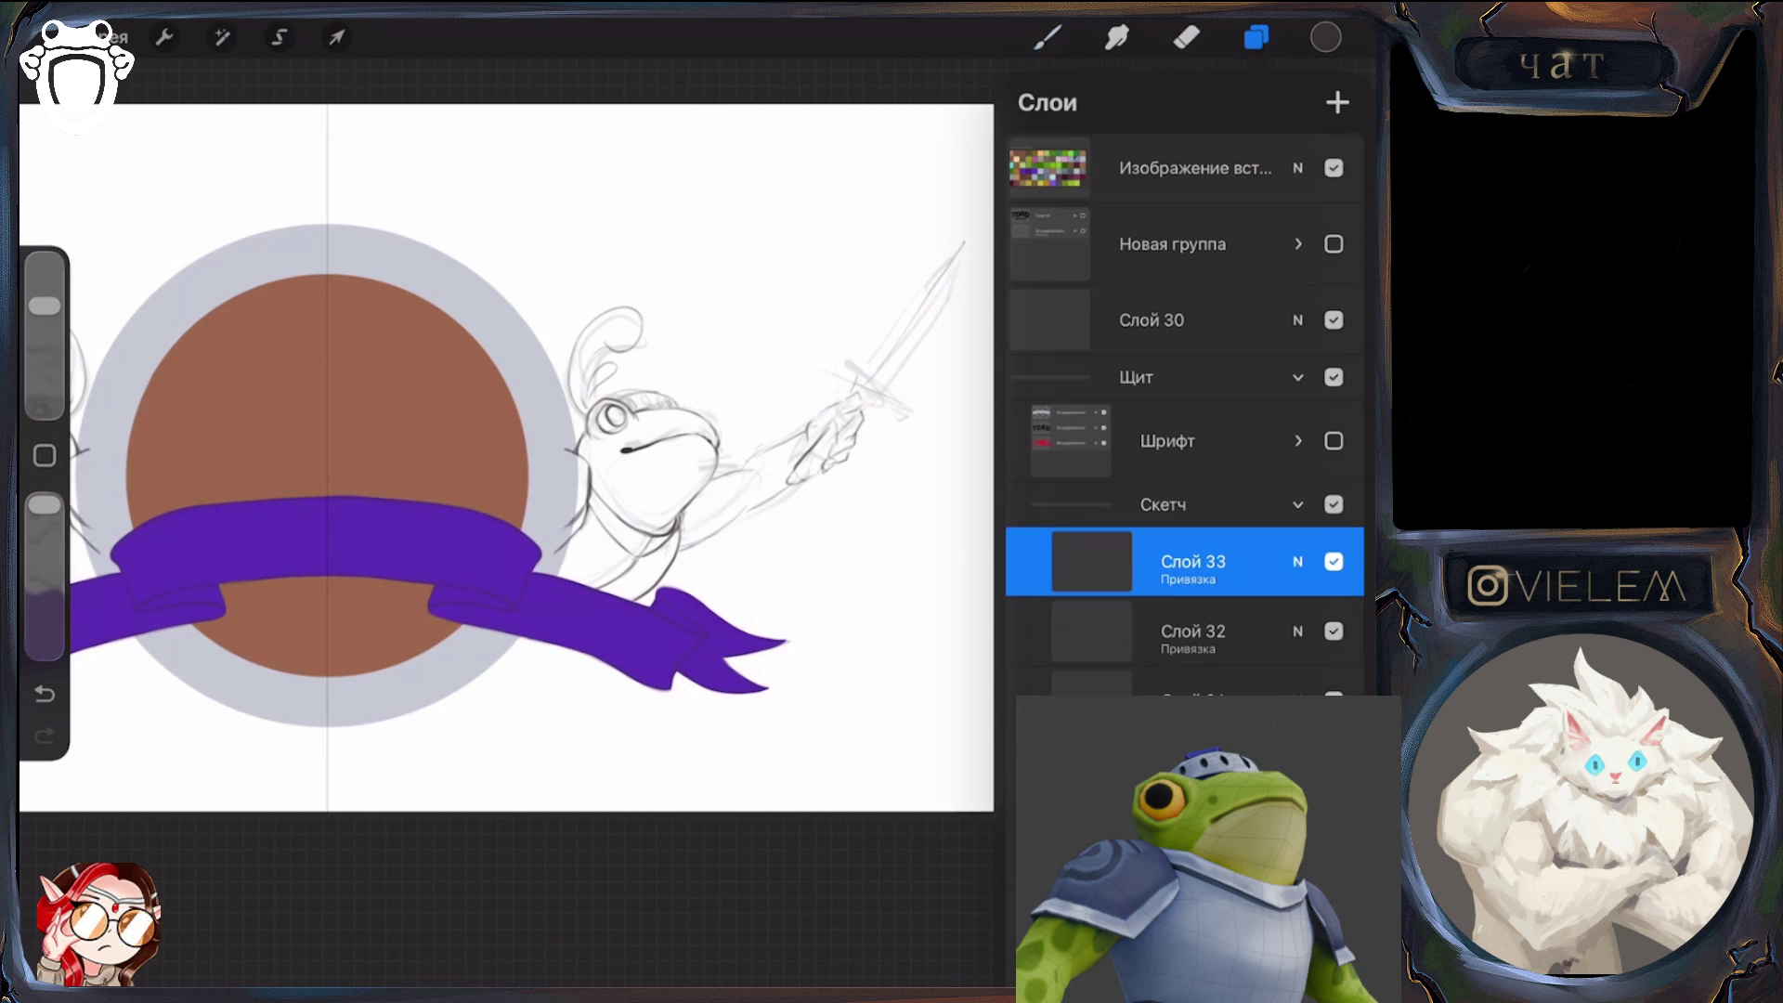
Hide the rough sword layer and clean up stray lines on the frog's hand and raised arm
key(ctrl+z)
key(ctrl+z)
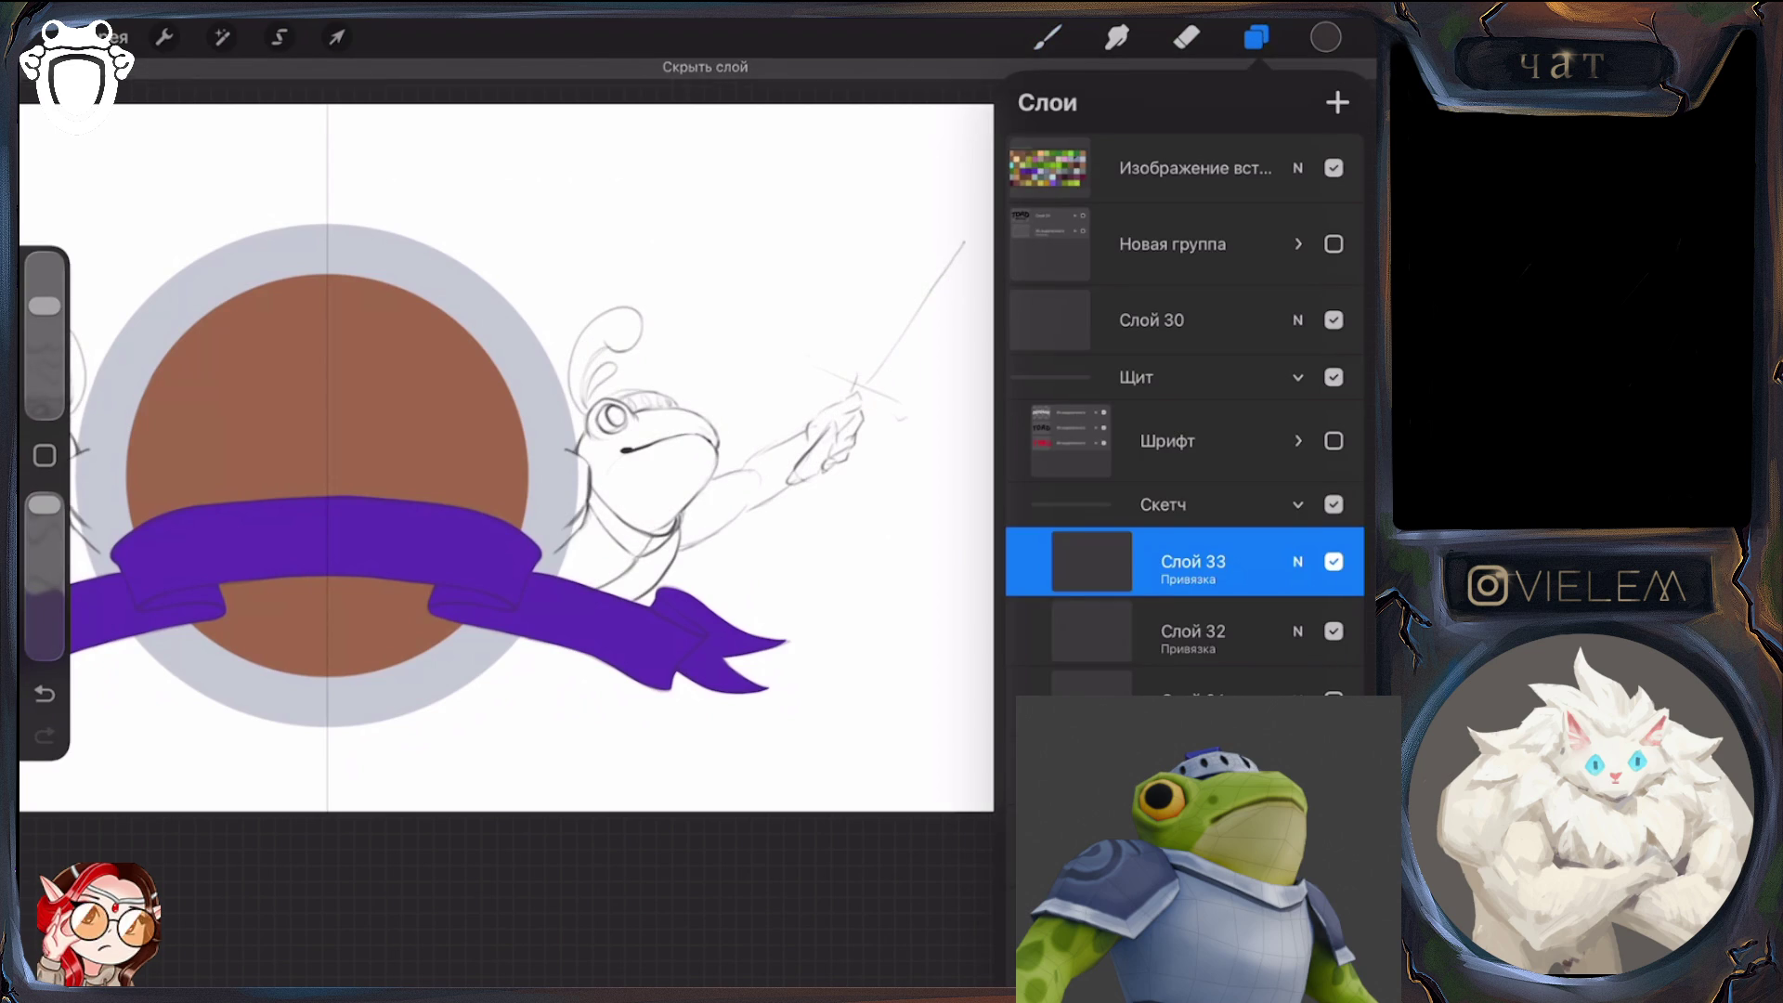
key(l)
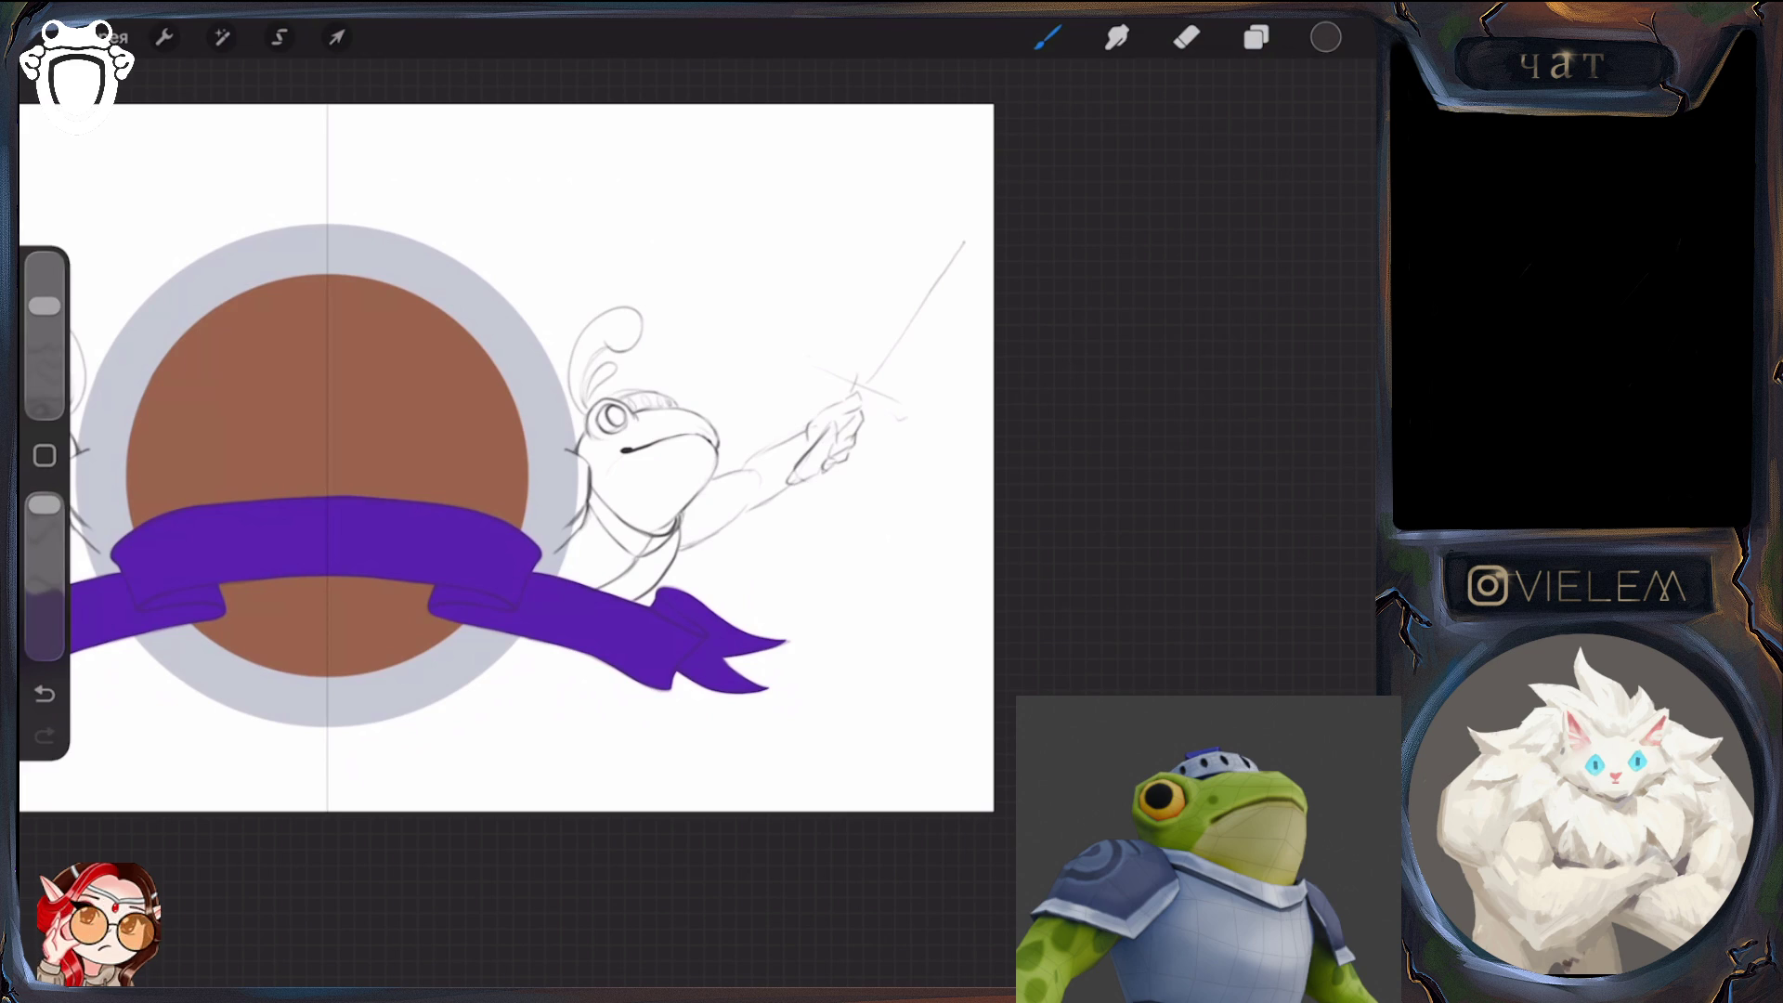
click(1186, 37)
drag(805, 453, 790, 487)
click(1048, 38)
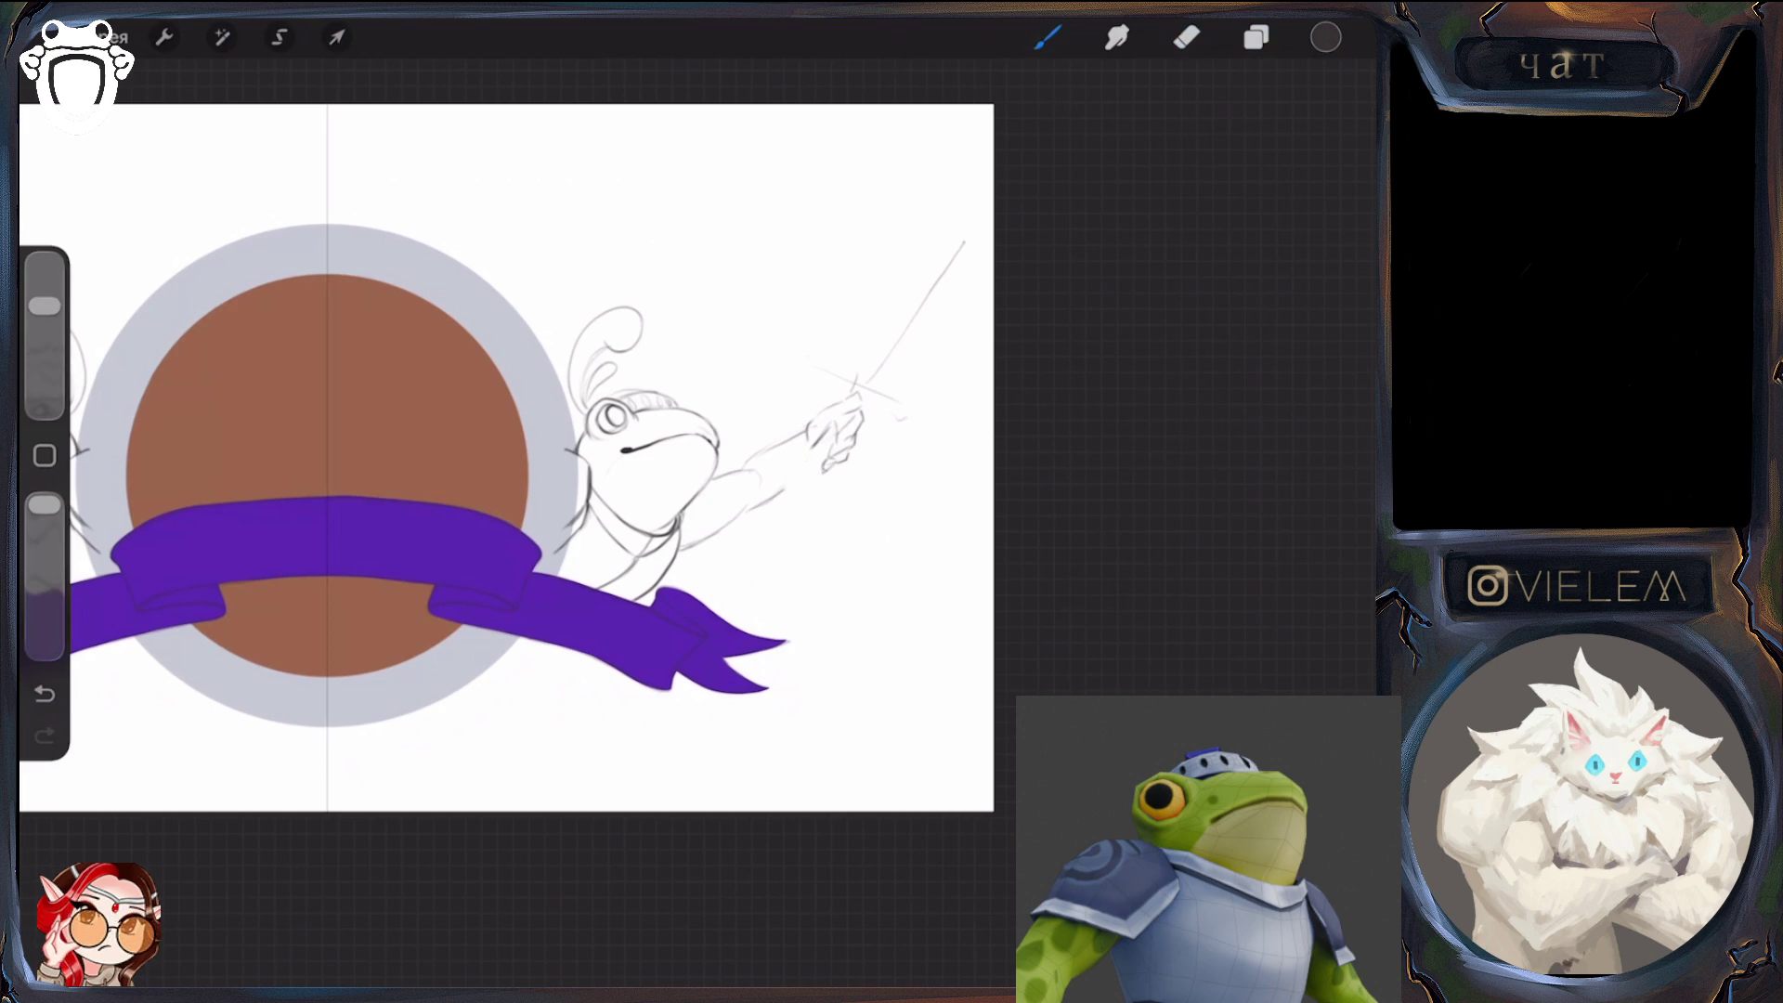
mouse_move(520, 455)
mouse_down()
mouse_move(465, 558)
mouse_move(520, 520)
mouse_up()
drag(617, 548, 627, 490)
click(1187, 37)
drag(641, 474, 638, 435)
click(1048, 37)
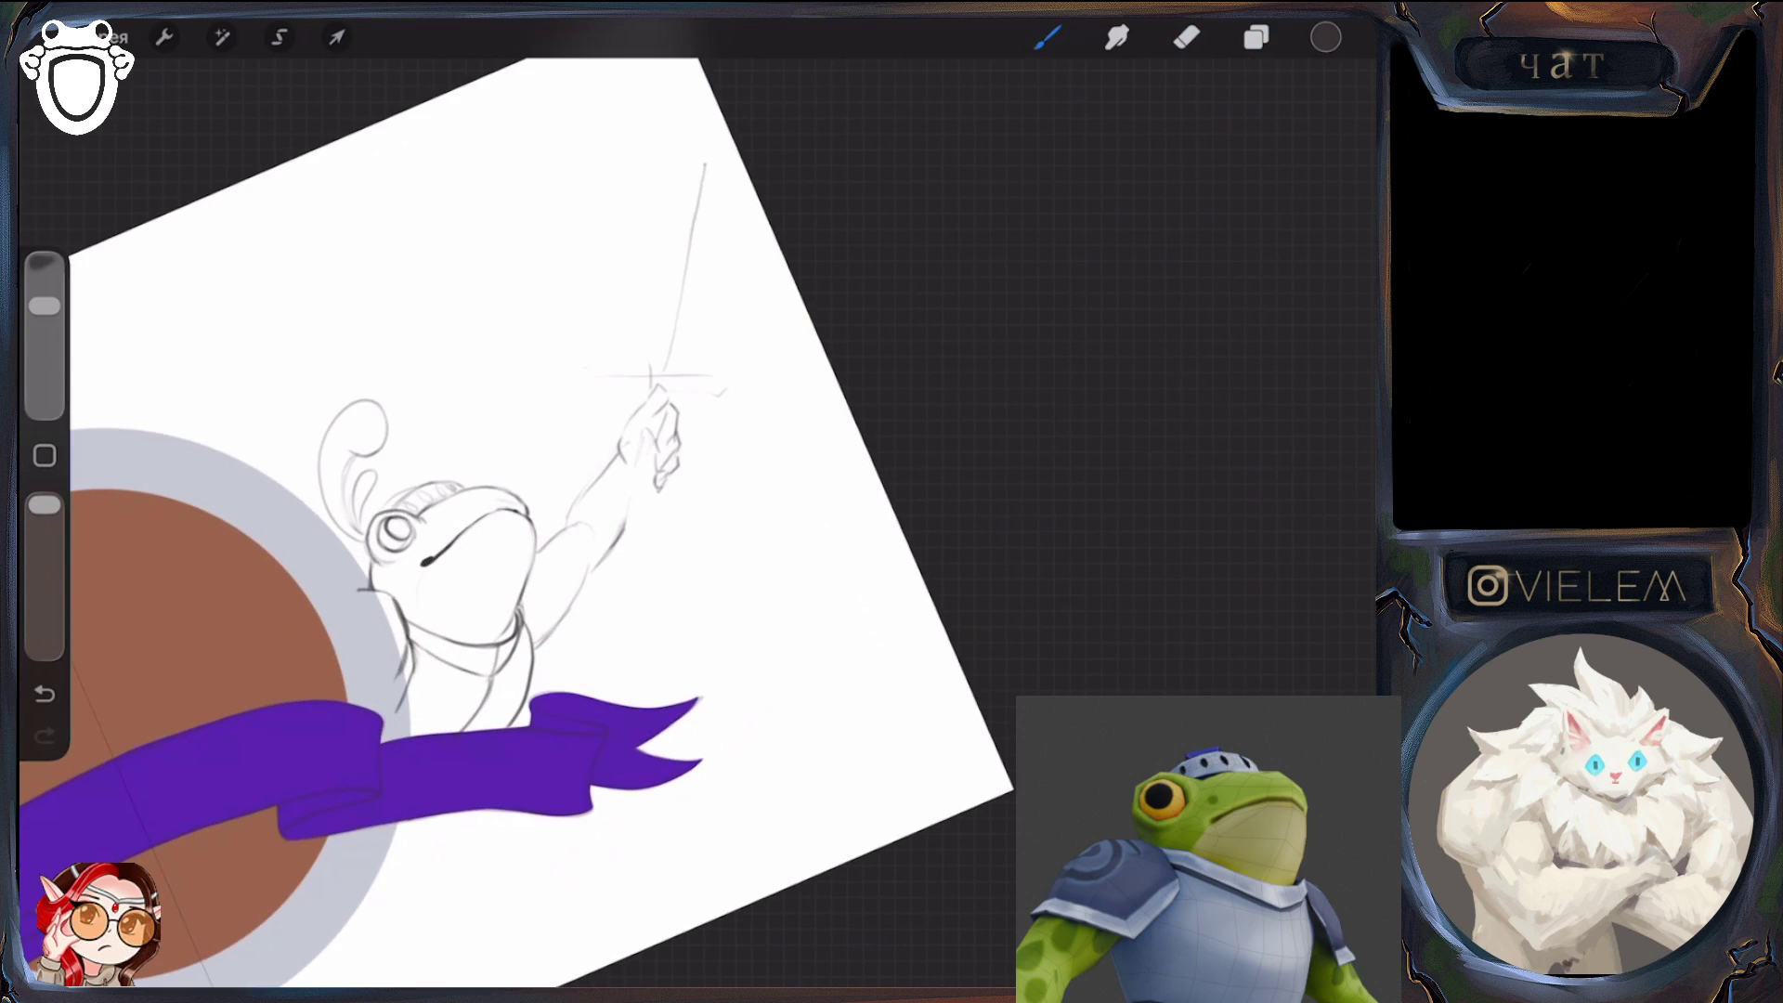
Stretch the right frog sketch's top-right corner slightly outward with Distort
mouse_move(520, 483)
mouse_down()
mouse_move(483, 390)
mouse_move(511, 371)
mouse_up()
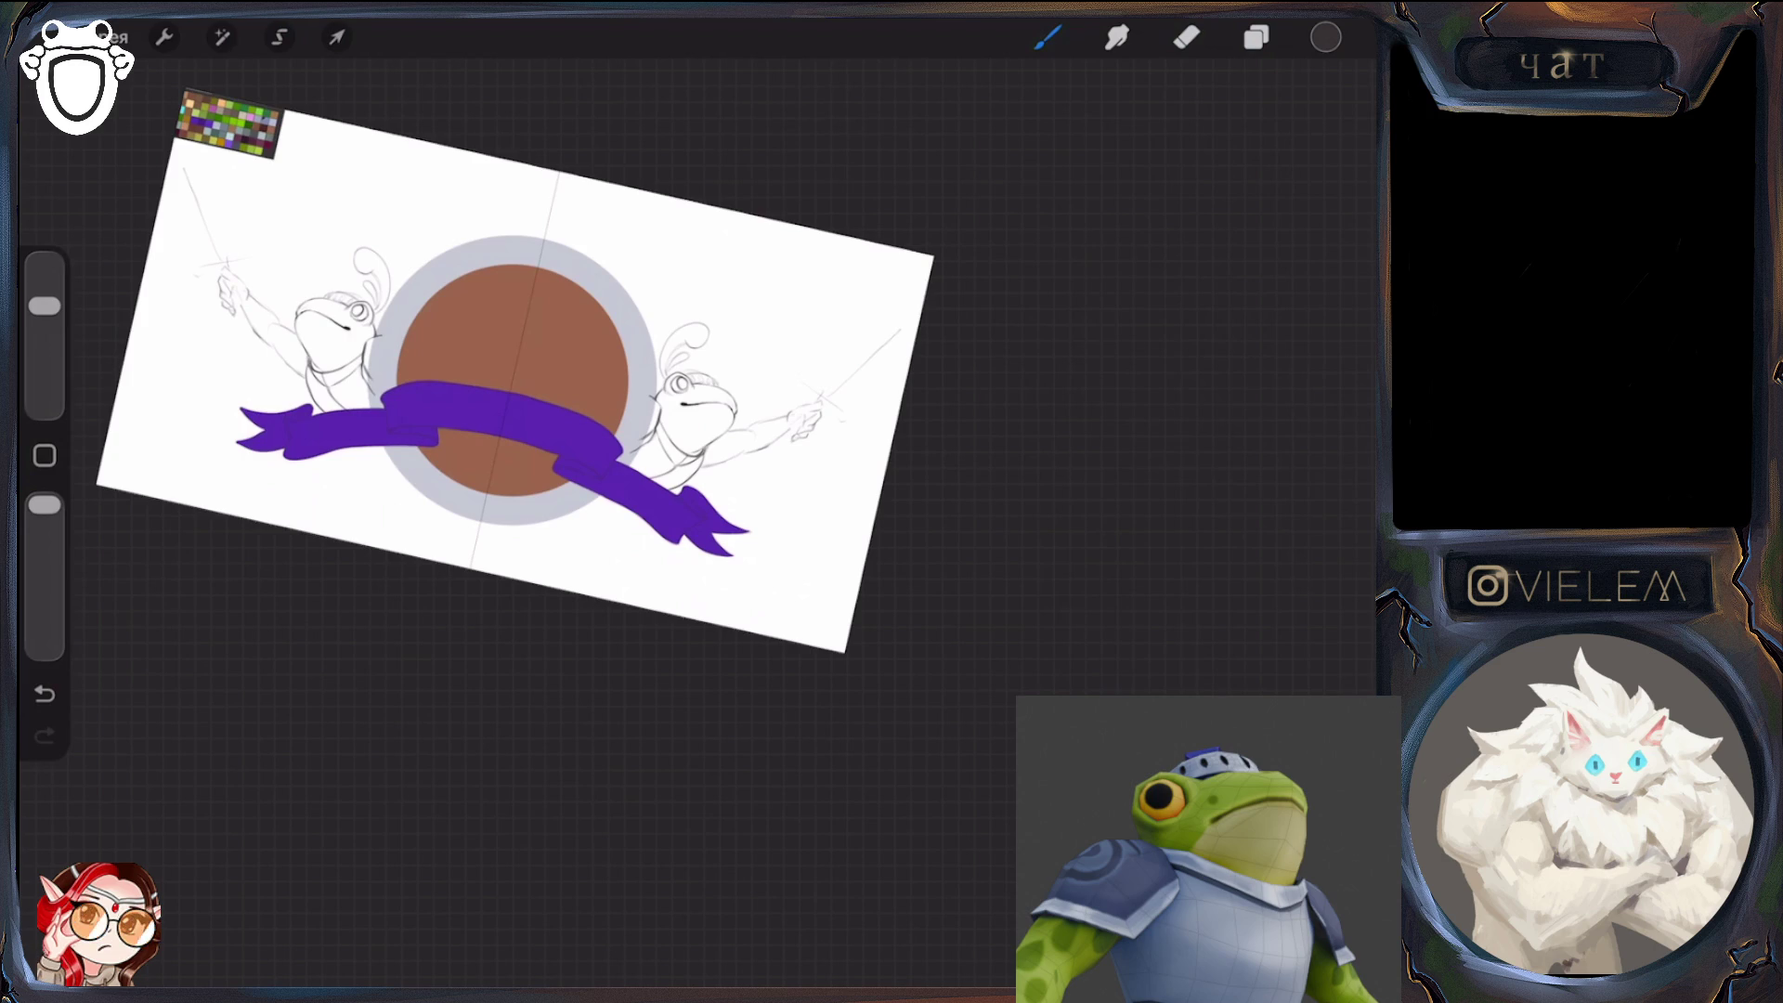
drag(520, 390, 464, 408)
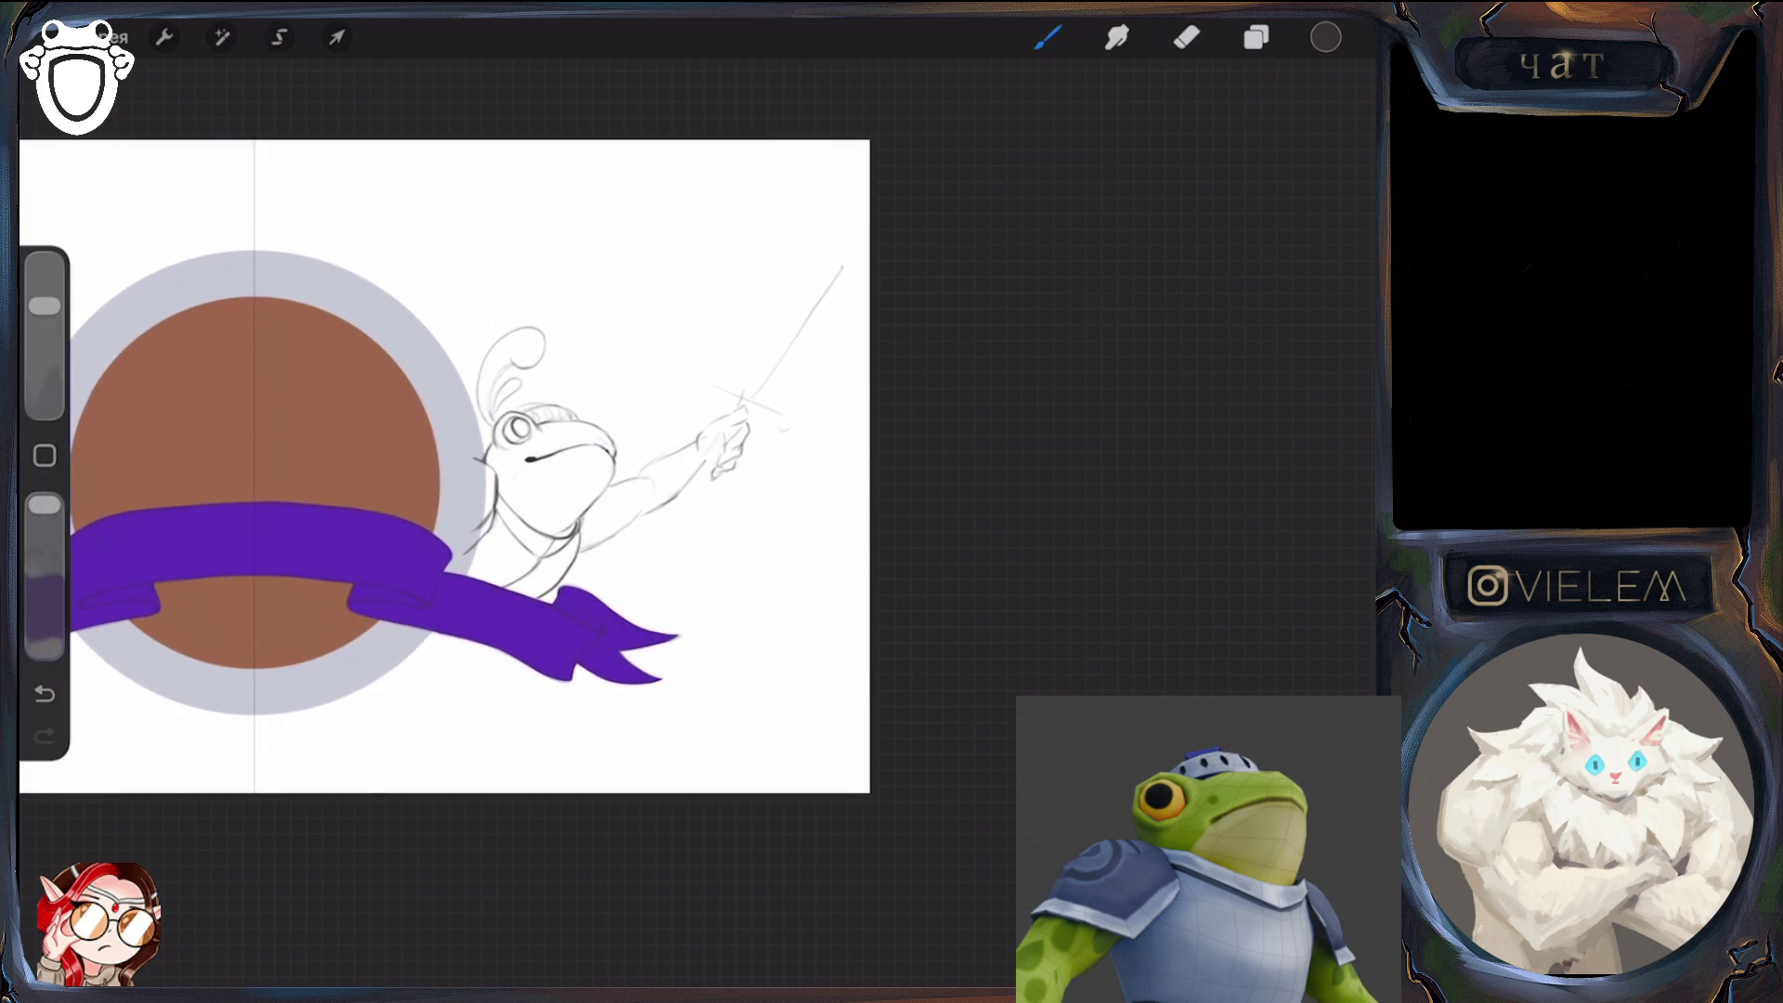
click(337, 37)
drag(844, 264, 857, 262)
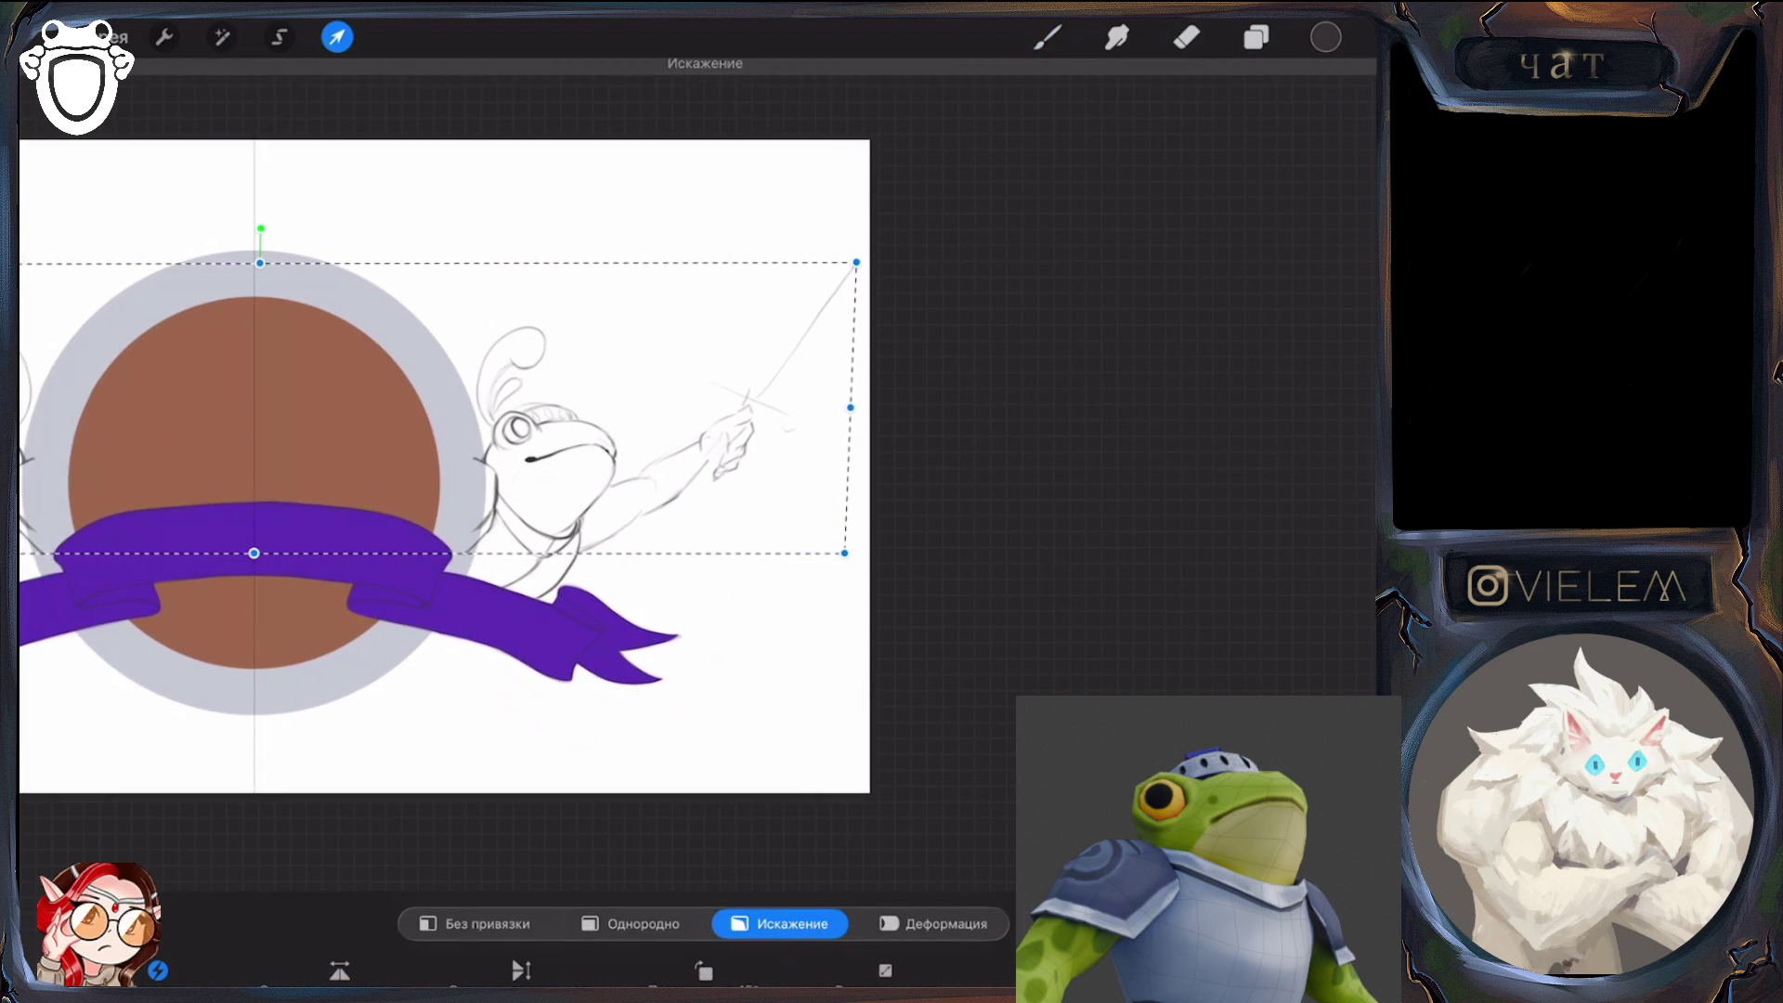
Liquify-push the sword tip rightward and nudge the sword hand left at 65% size
click(1047, 37)
click(221, 38)
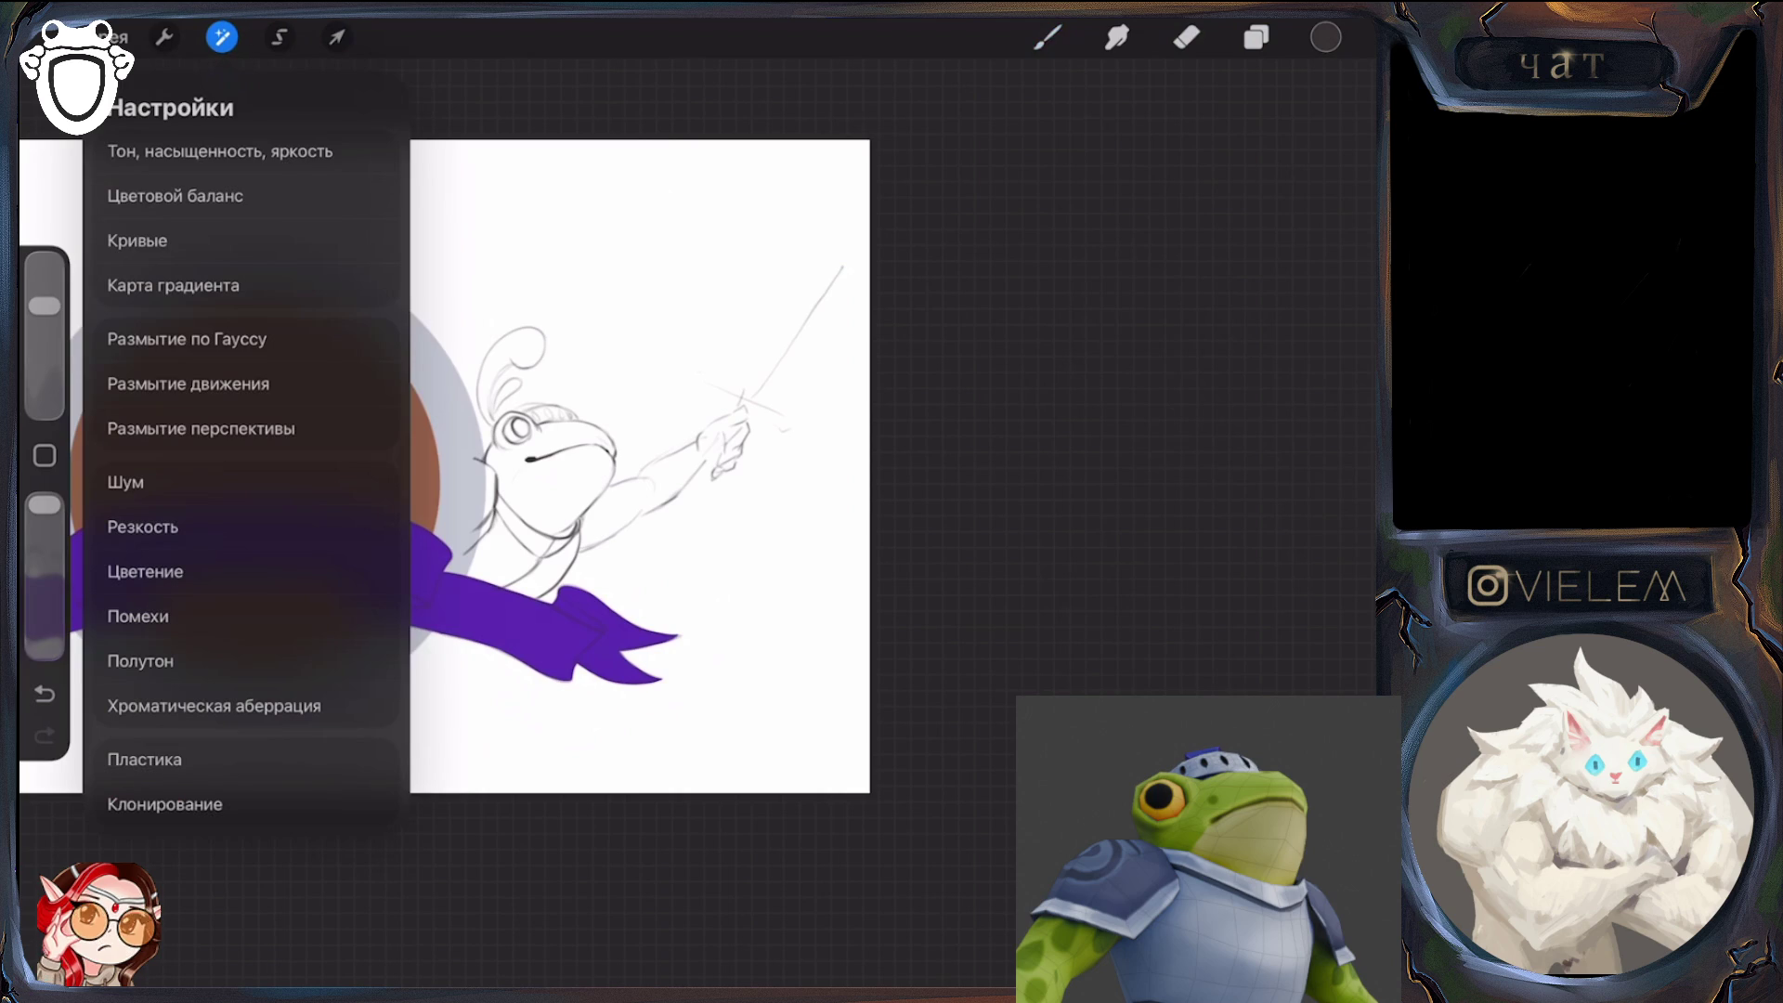
click(144, 759)
drag(246, 983, 279, 983)
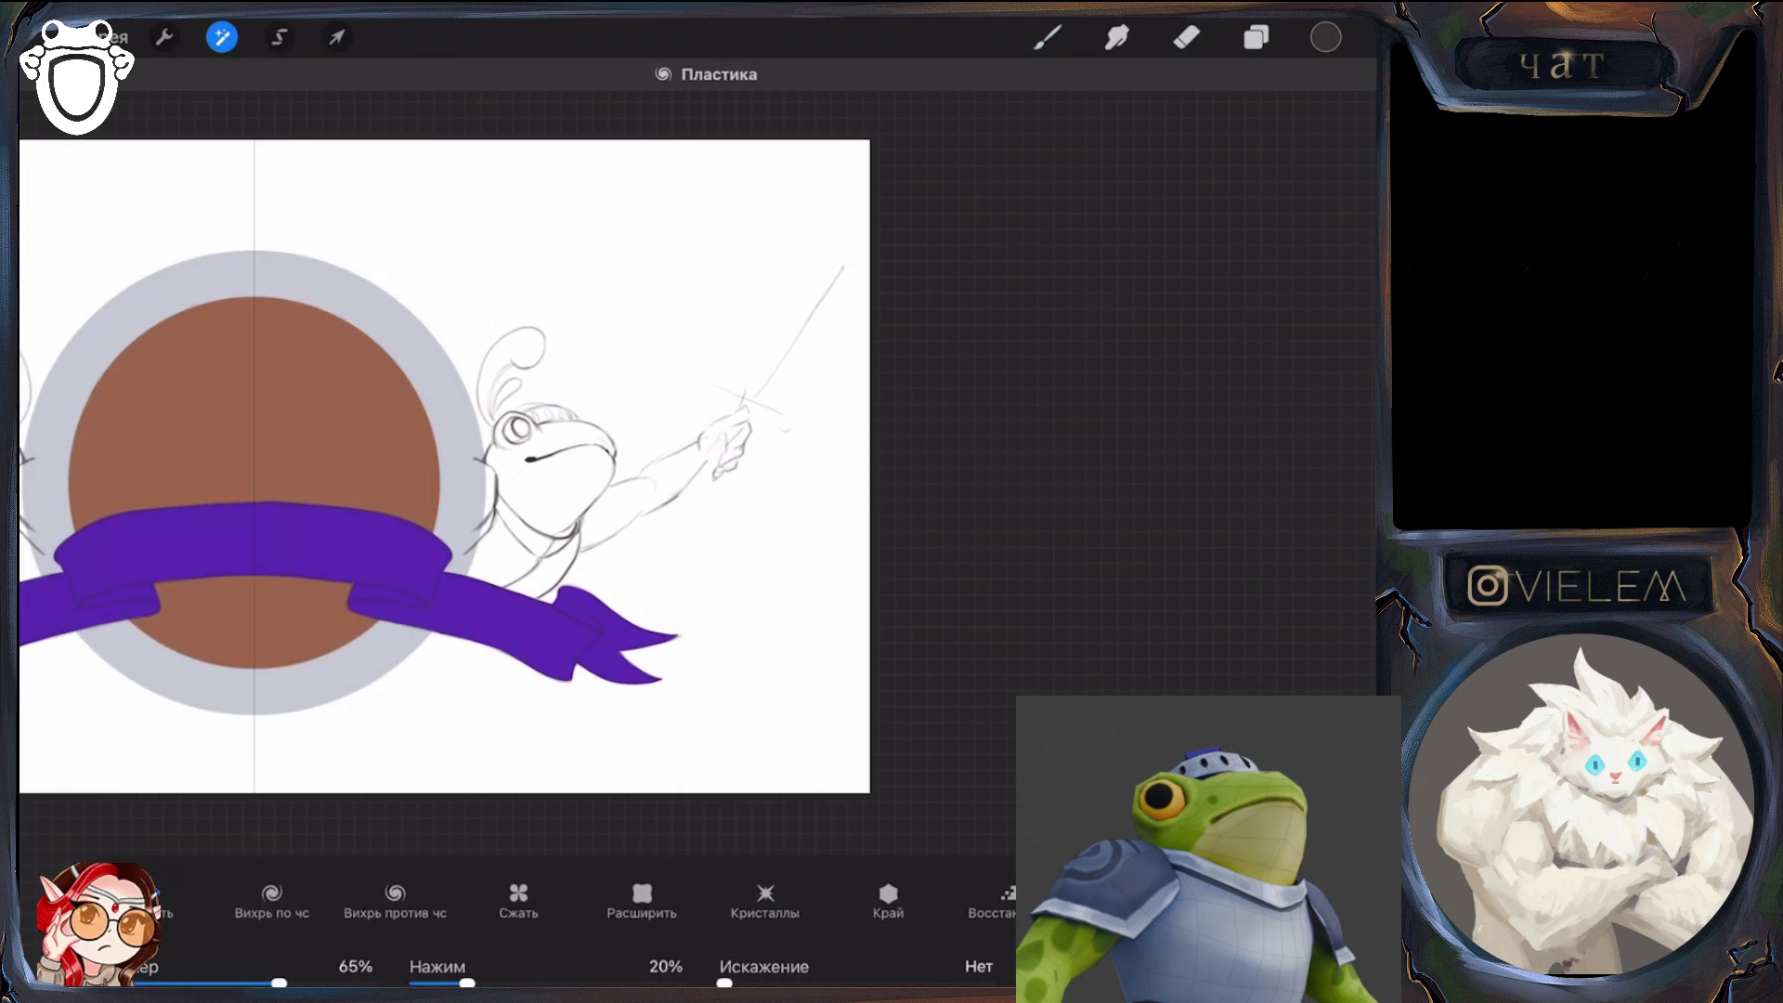
drag(789, 357, 860, 269)
mouse_move(836, 298)
mouse_down()
mouse_move(817, 306)
mouse_move(822, 289)
mouse_up()
drag(743, 437, 739, 438)
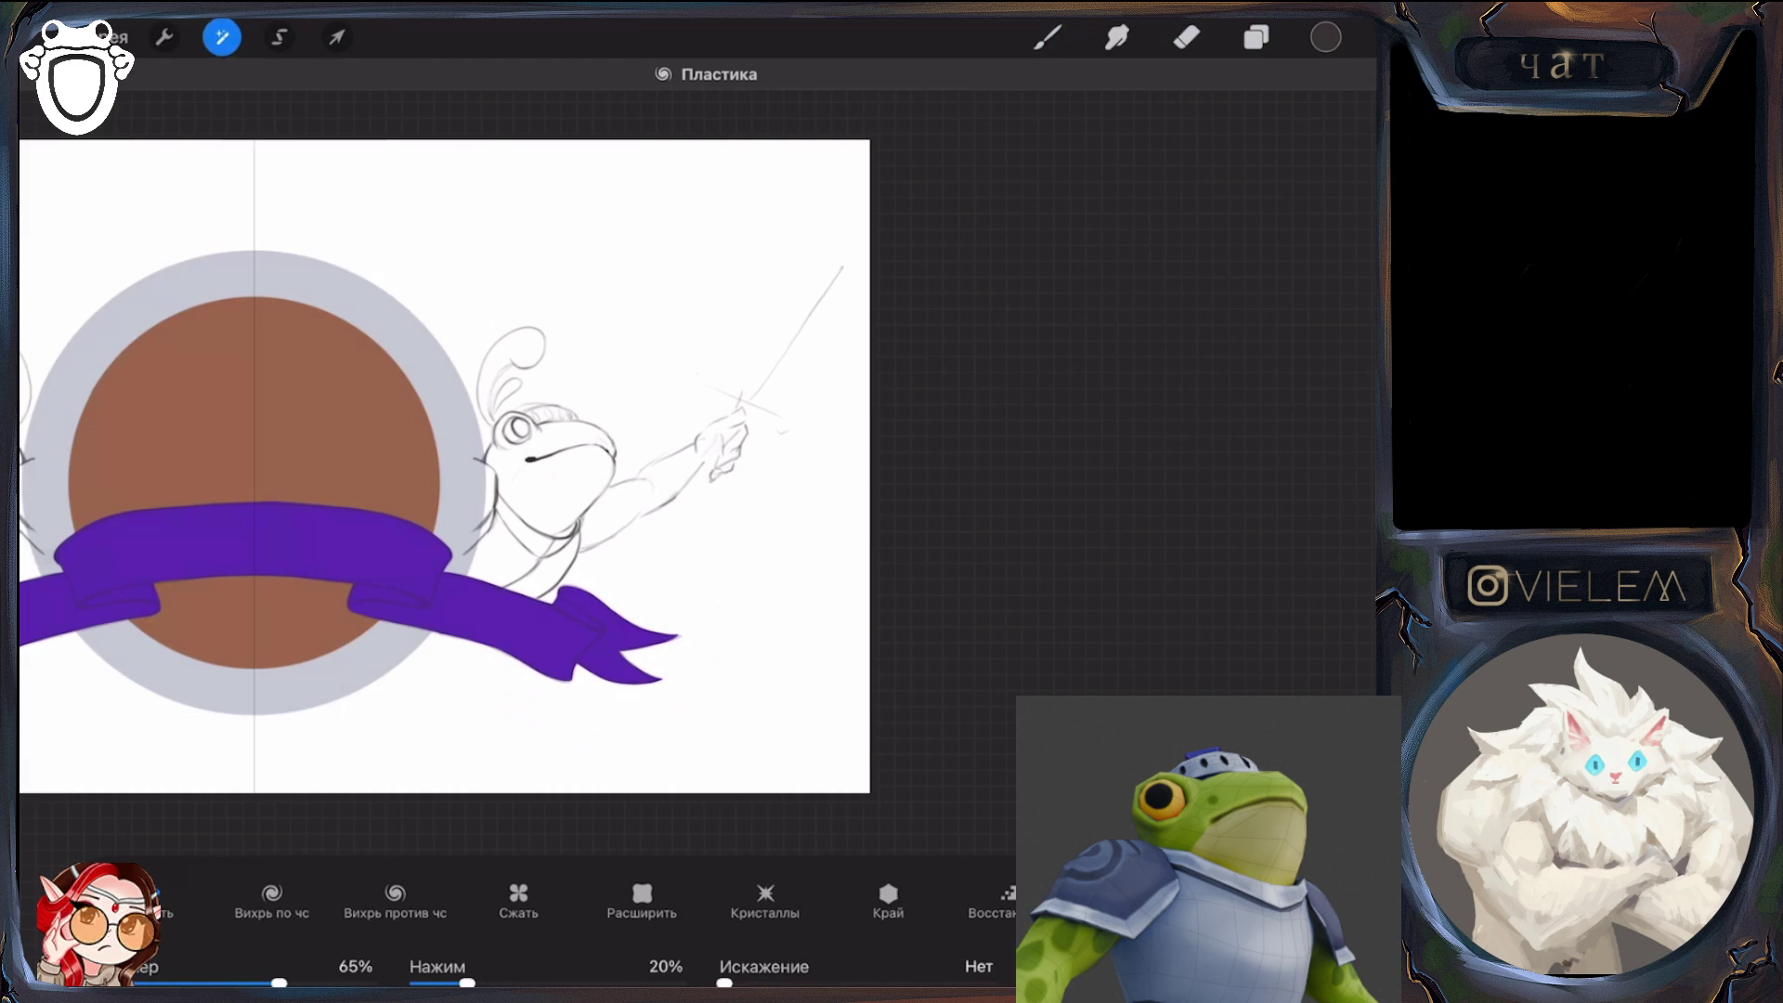
click(221, 37)
Erase the old blade and draw a new thin sword line toward the top right
click(1048, 37)
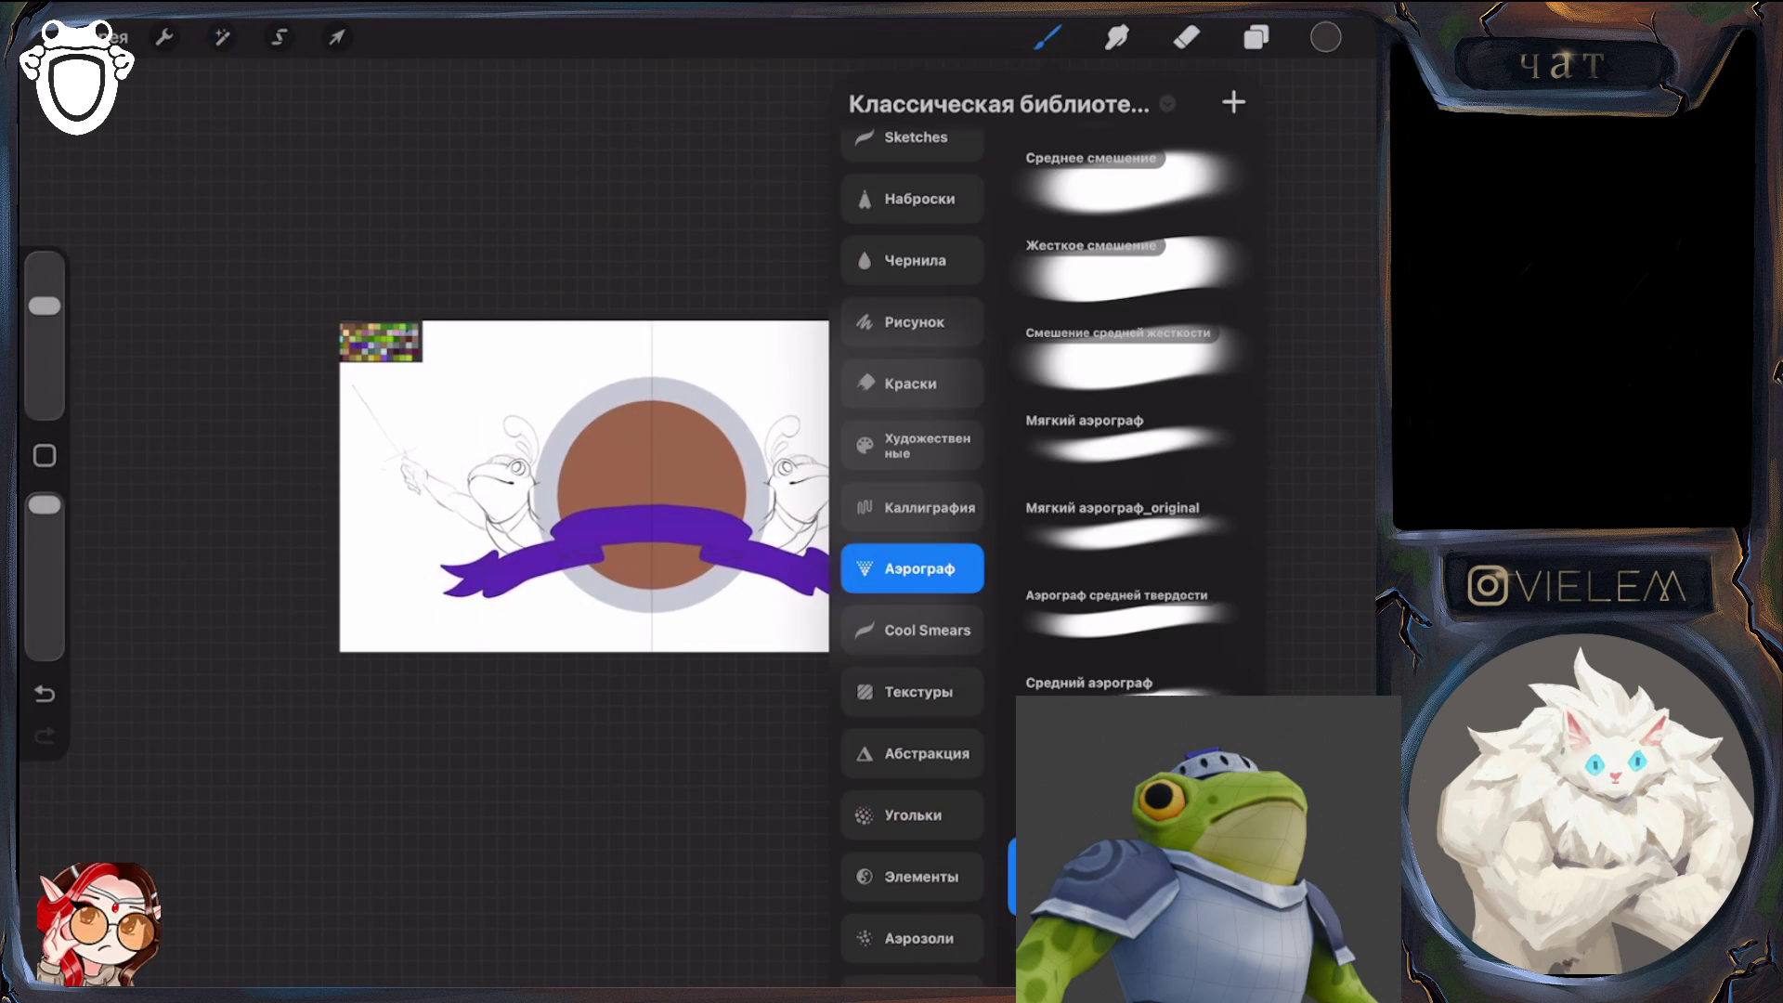
click(1048, 38)
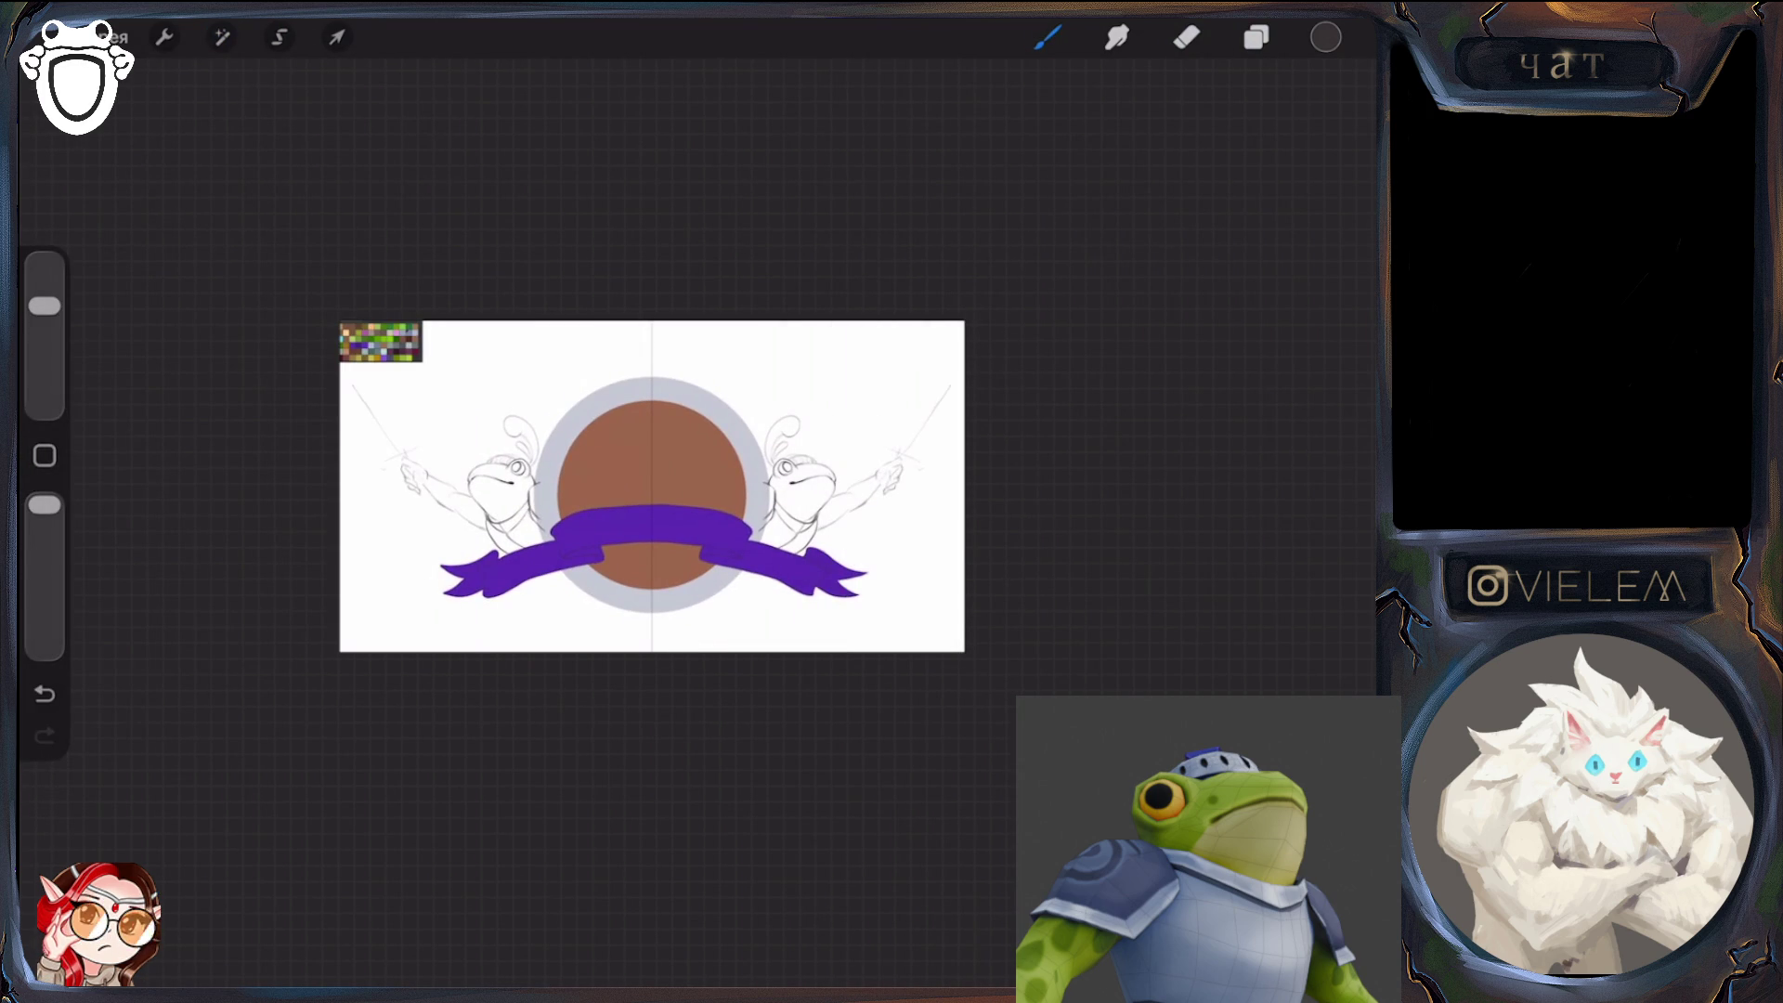
scroll(483, 483, up, 5)
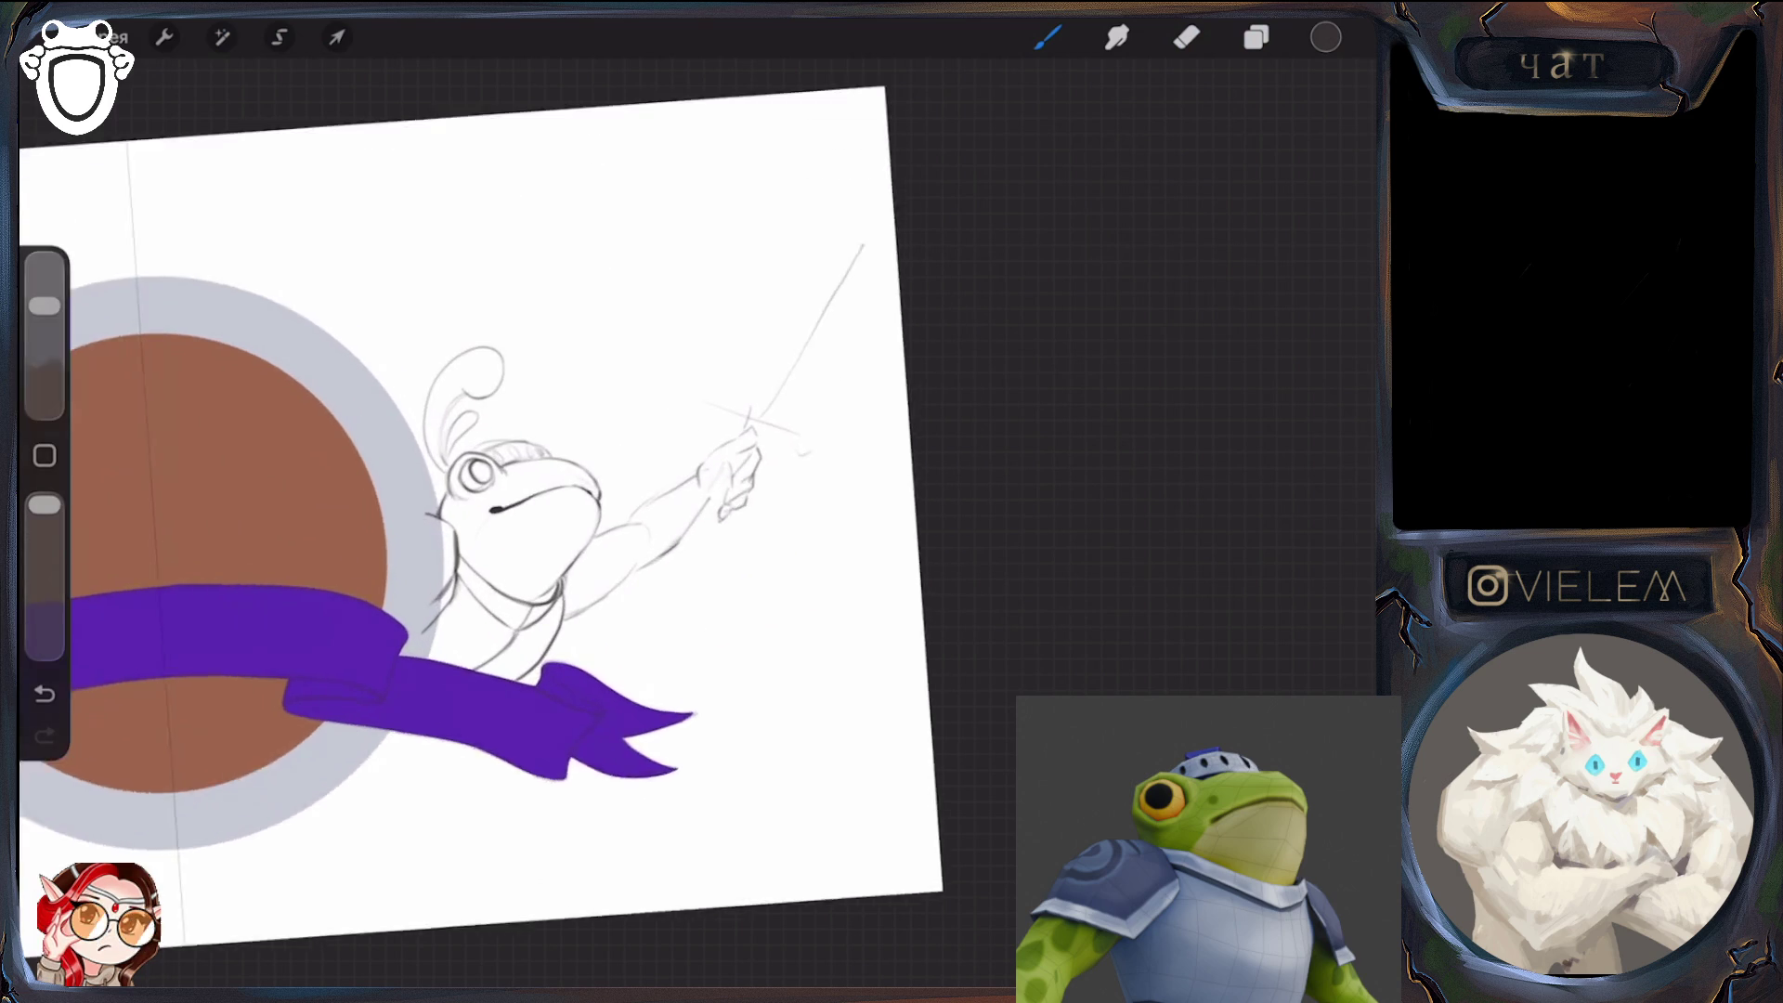
click(1186, 37)
drag(754, 409, 873, 238)
click(1048, 37)
drag(748, 409, 853, 195)
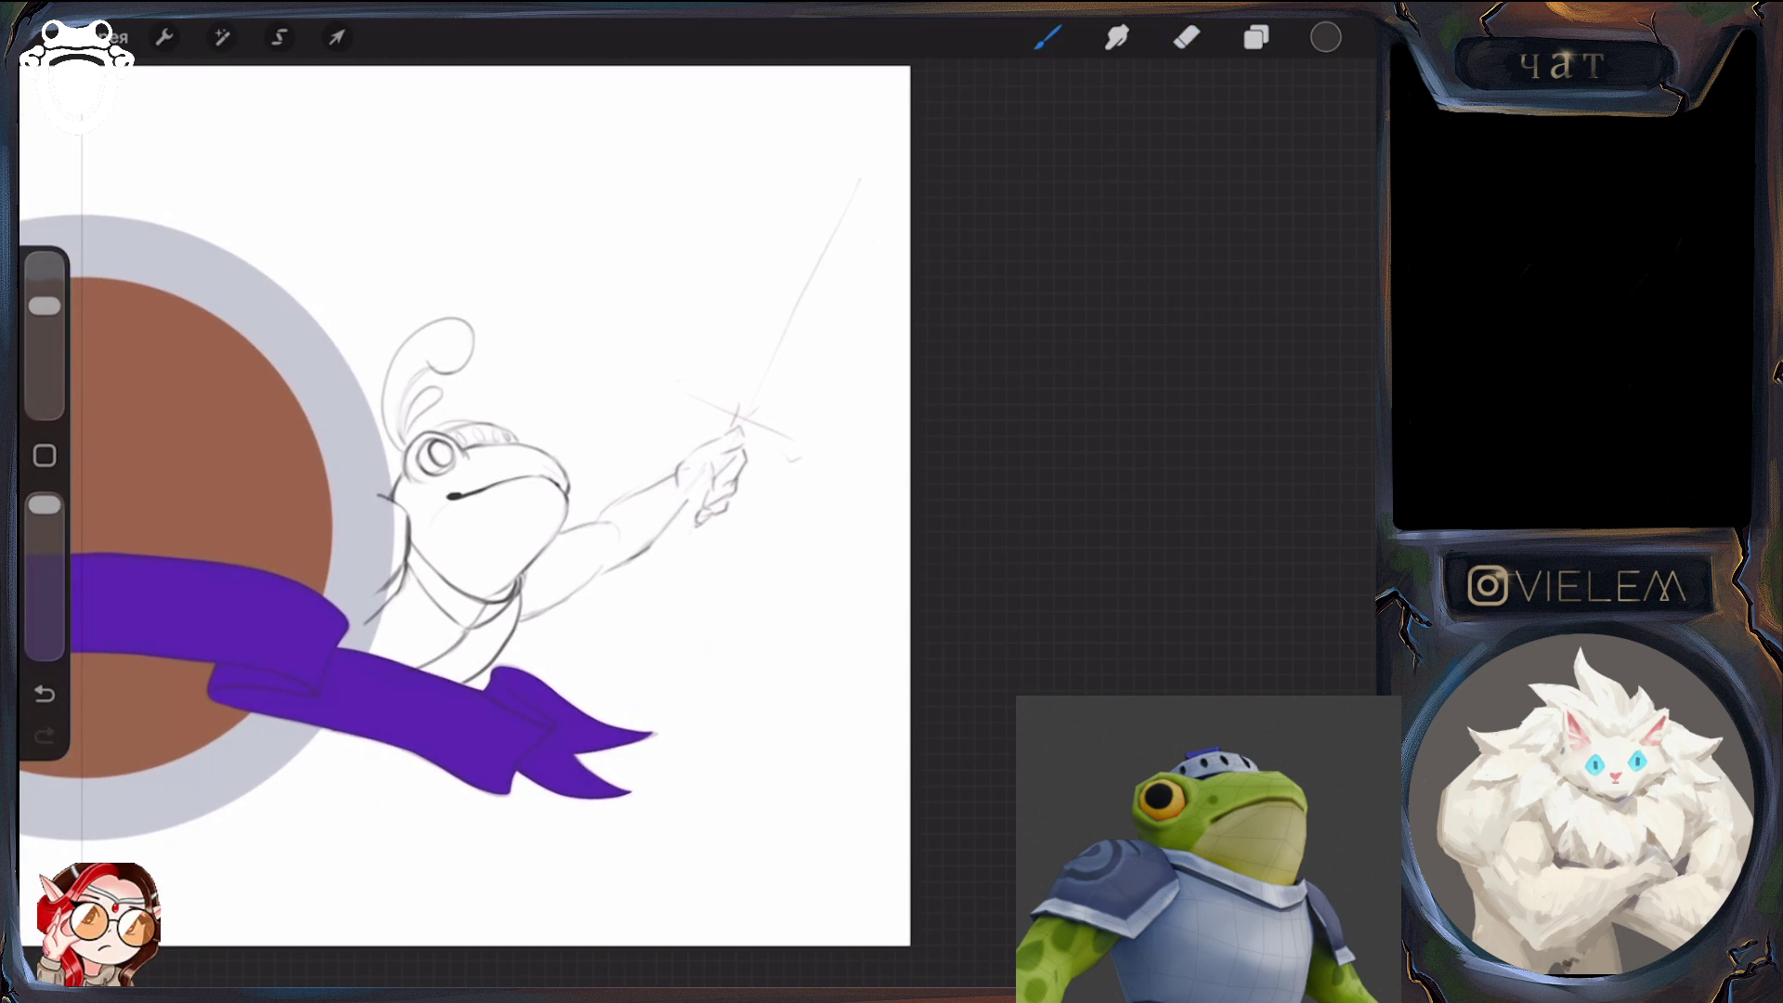